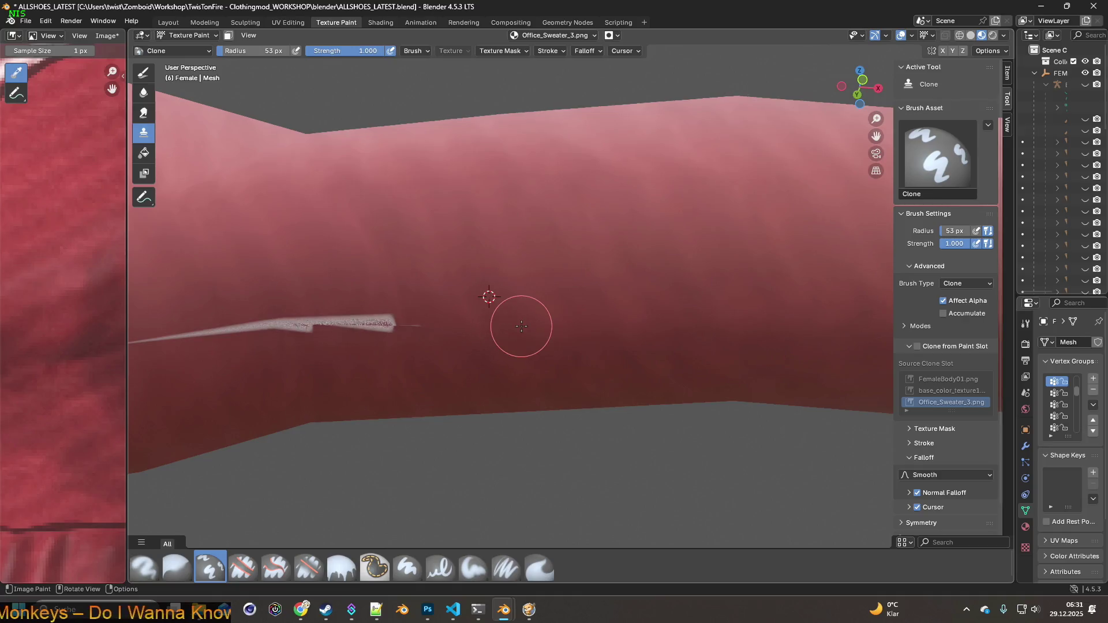
Set the clone source on plain red fabric and clone it over the start of the white seam, undoing overshoots.
ctrl+click(366, 284)
drag(369, 310, 340, 317)
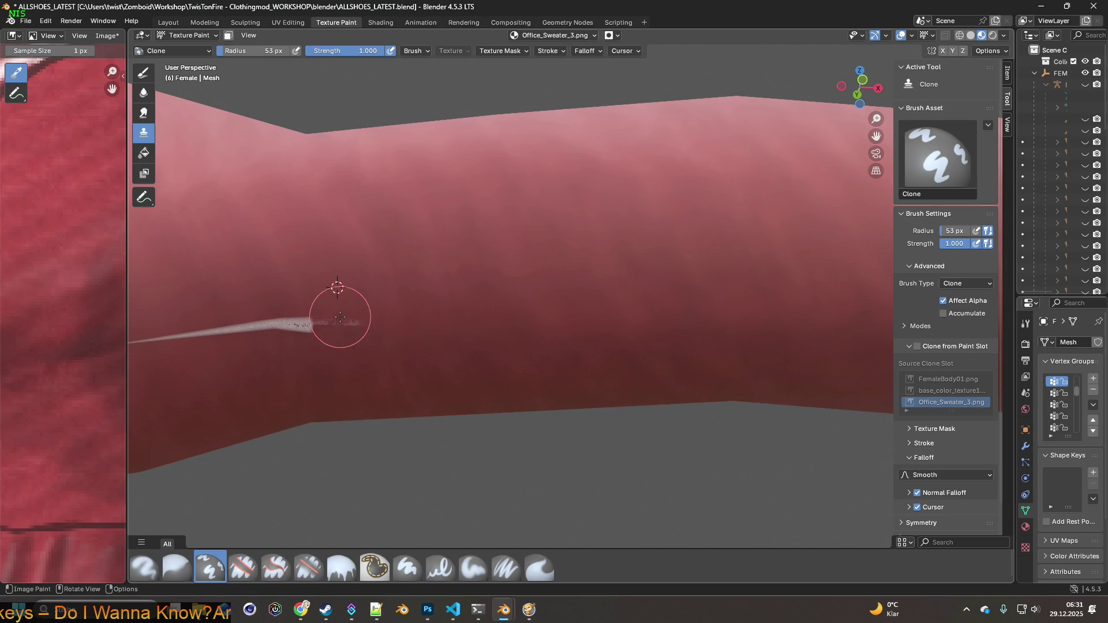
mouse_move(346, 327)
middle_down()
mouse_move(507, 283)
mouse_move(482, 280)
middle_up()
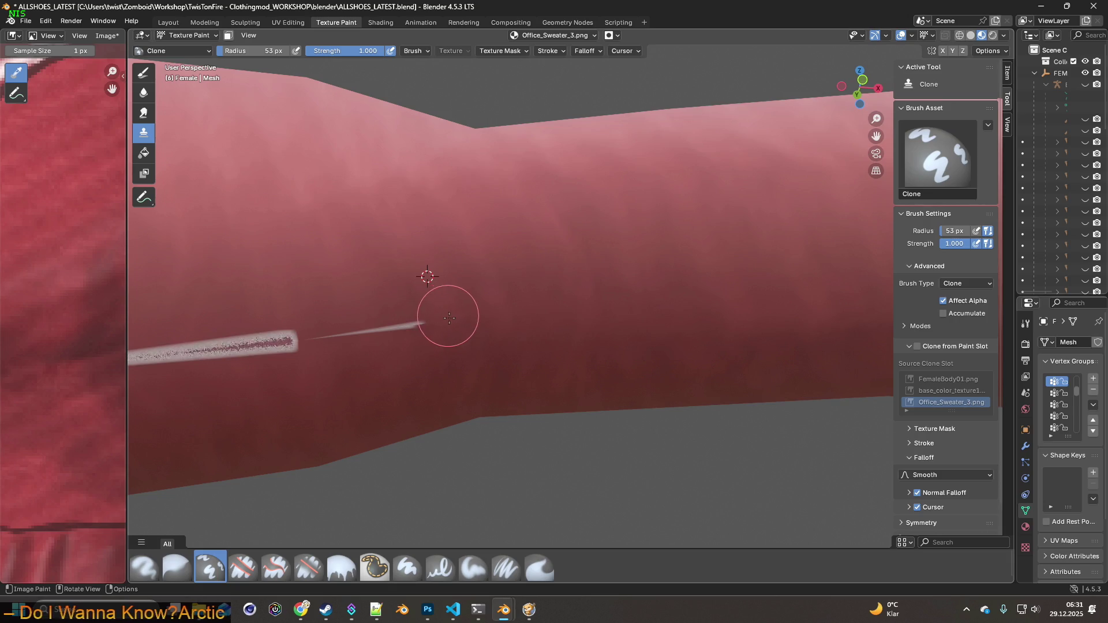
shift+right_click(374, 283)
shift+right_click(346, 296)
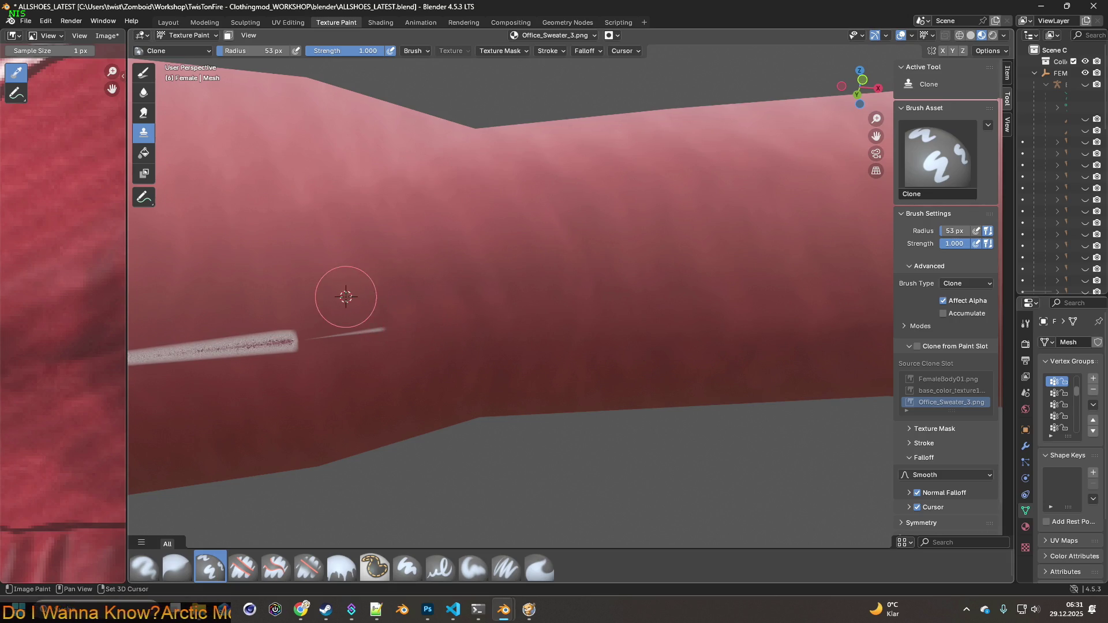
middle_drag(341, 329, 425, 321)
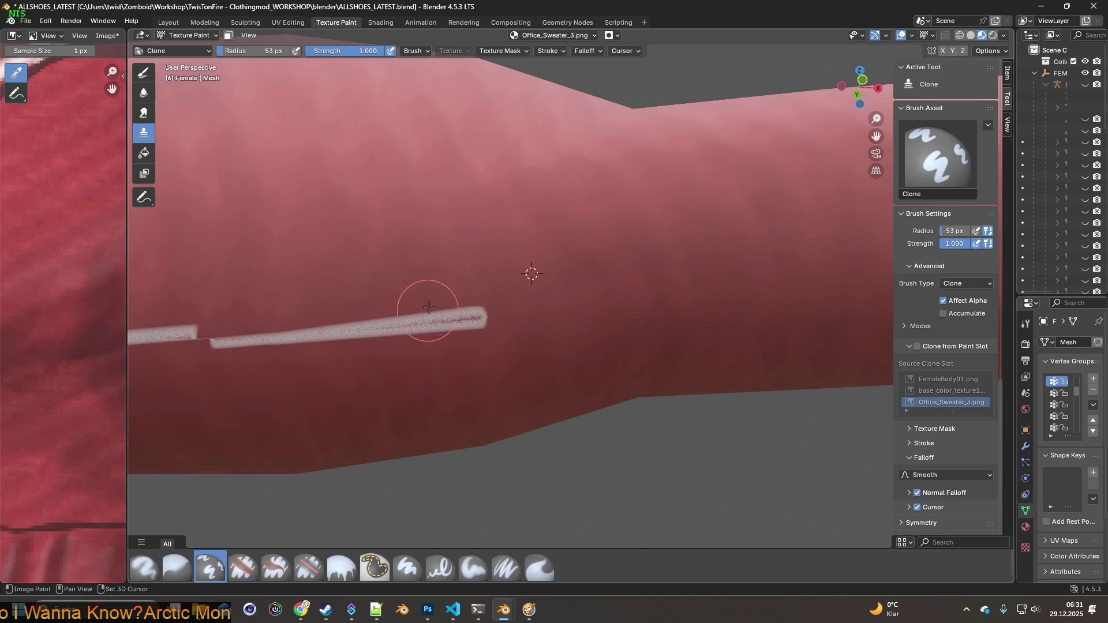
key(ctrl+z)
shift+right_click(411, 289)
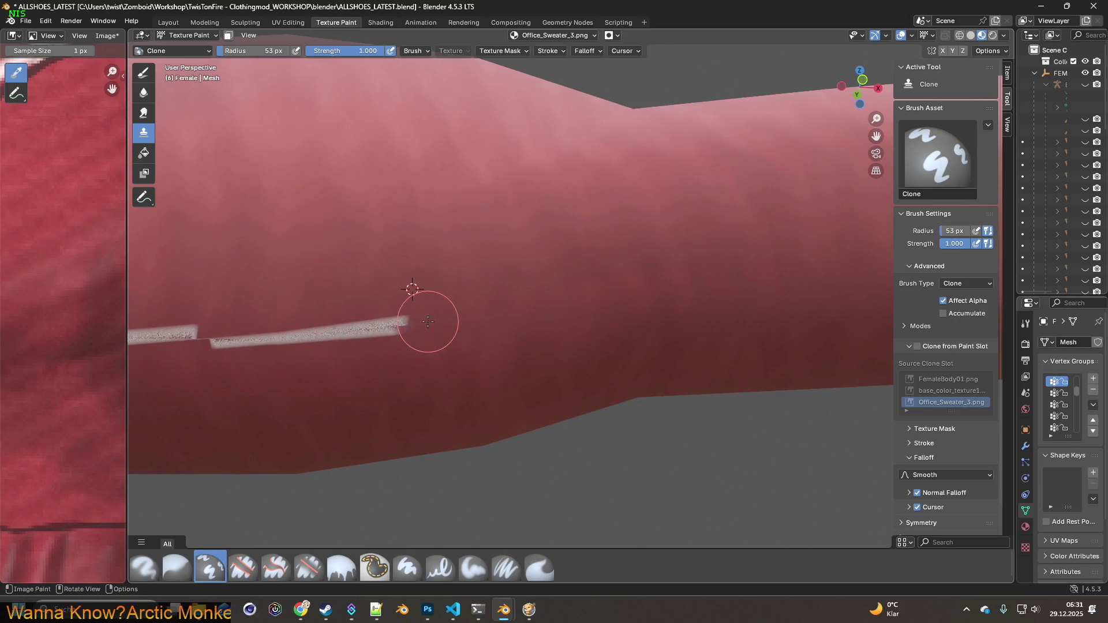
key(ctrl+z)
shift+right_click(336, 299)
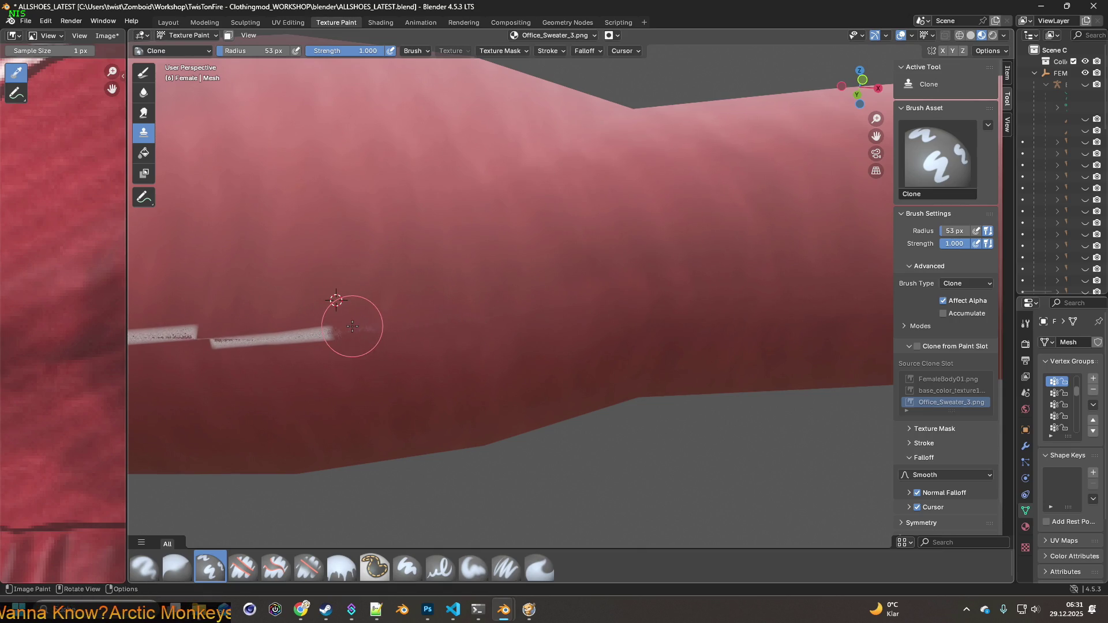
middle_drag(373, 331, 383, 297)
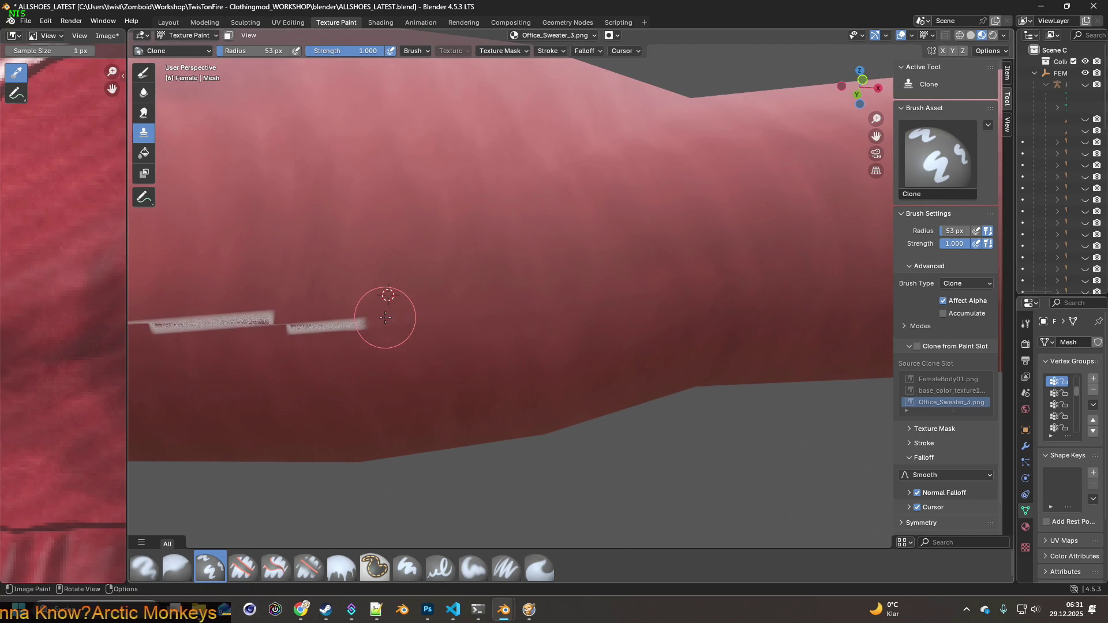
middle_drag(354, 309, 415, 294)
drag(416, 294, 469, 302)
Continue cloning red fabric along the sleeve seam up to the white stripe's end.
shift+right_click(472, 295)
key(ctrl+z)
shift+right_click(427, 276)
shift+right_click(390, 266)
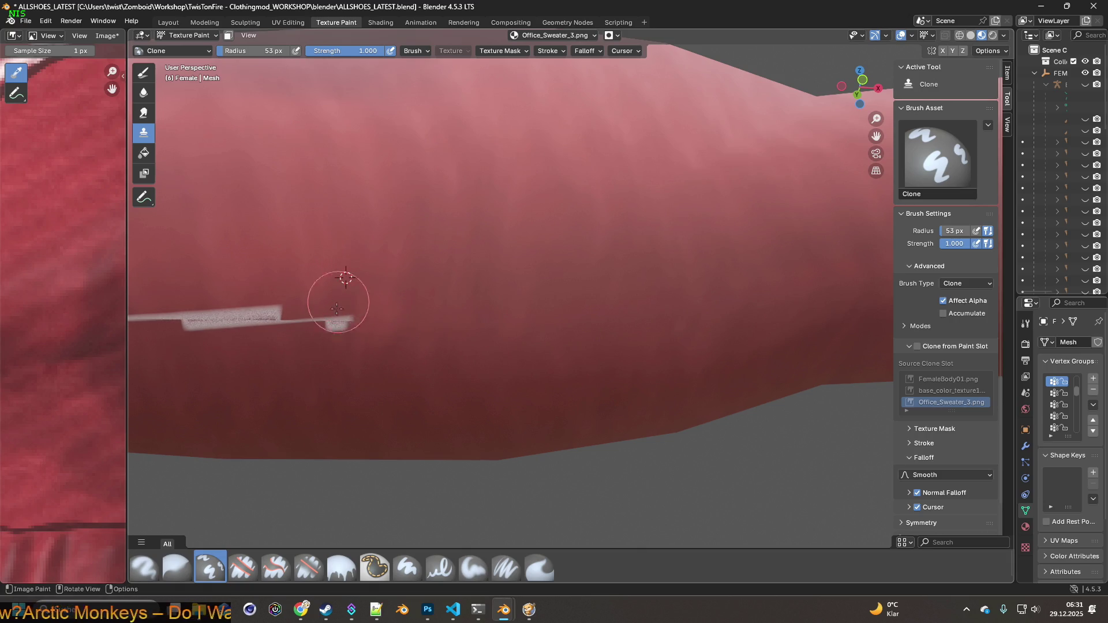
shift+middle_drag(335, 316, 396, 313)
shift+right_click(441, 280)
mouse_move(461, 316)
mouse_down()
mouse_move(432, 314)
mouse_move(445, 317)
mouse_up()
shift+right_click(396, 277)
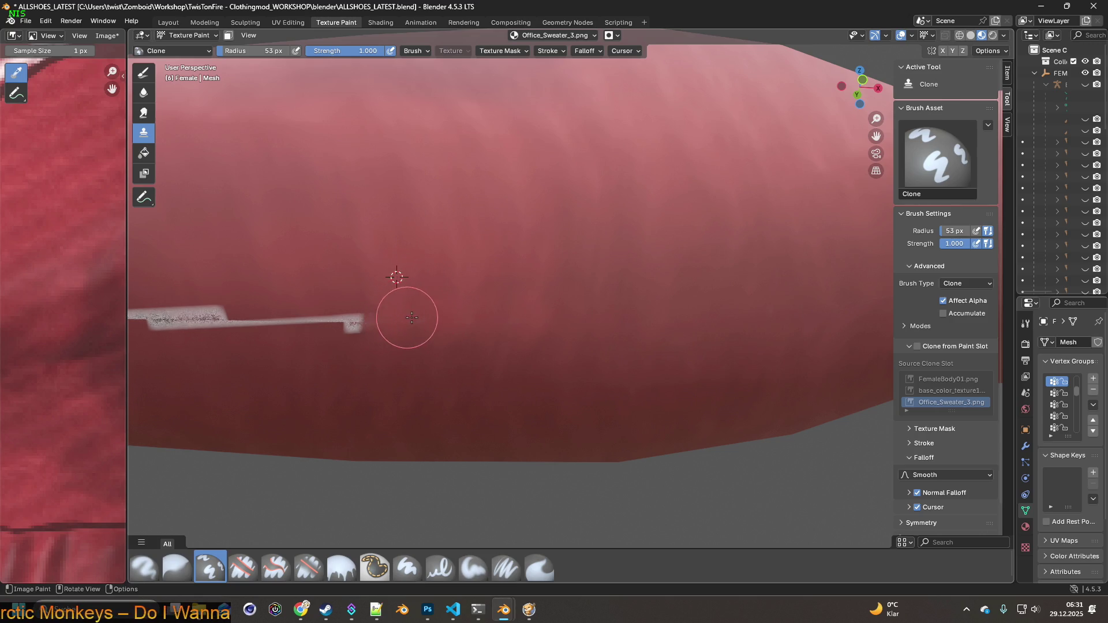
shift+middle_drag(396, 316, 433, 297)
shift+right_click(443, 282)
drag(450, 316, 456, 316)
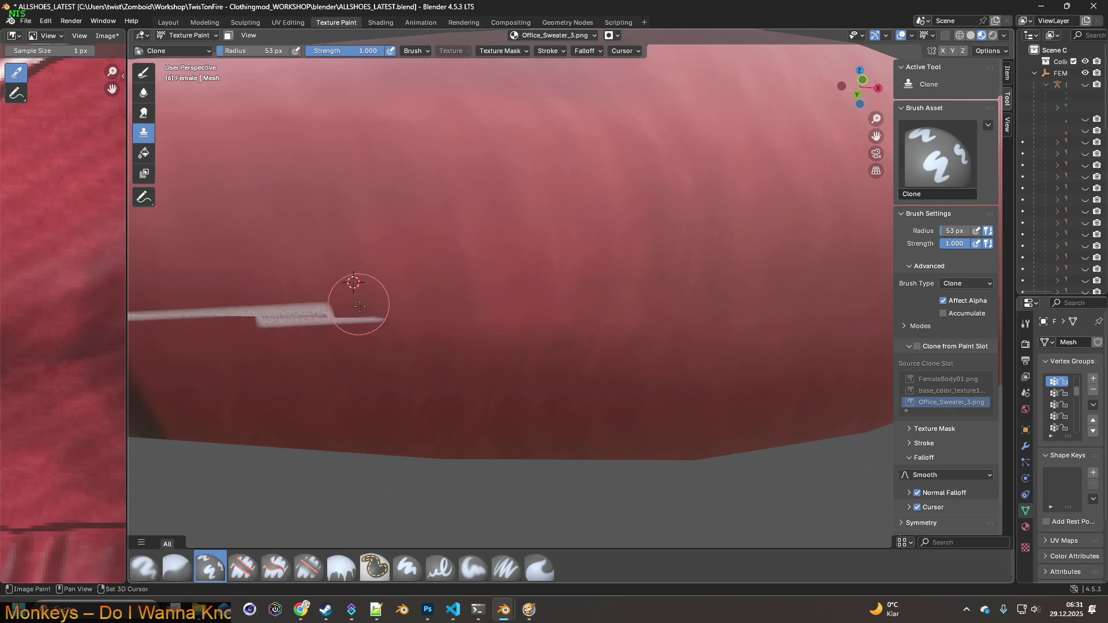
Clone red over the remaining stripe tip further left on the sleeve.
shift+middle_drag(372, 315, 484, 311)
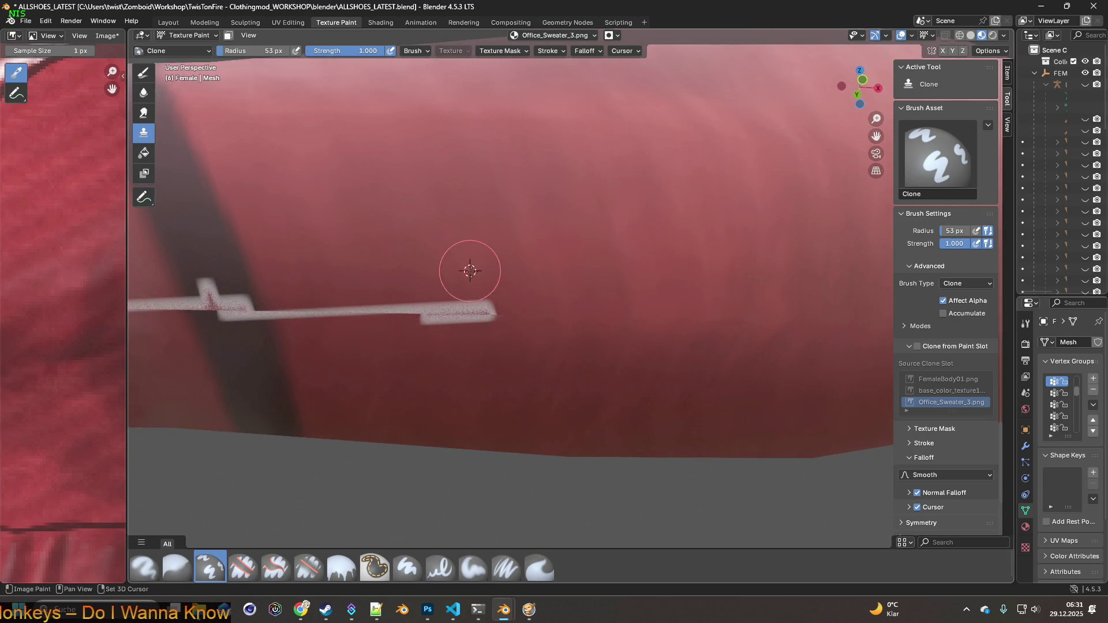
shift+right_click(412, 260)
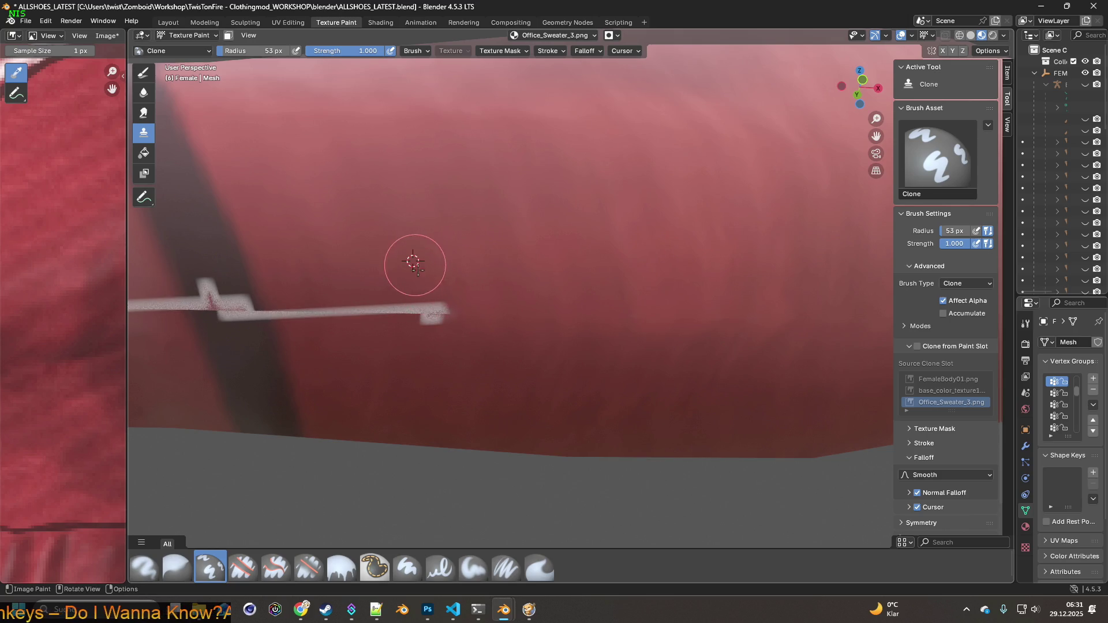
mouse_move(430, 310)
mouse_down()
mouse_move(436, 316)
mouse_move(337, 309)
mouse_up()
shift+right_click(370, 265)
shift+right_click(330, 273)
shift+right_click(293, 280)
scroll(396, 272, down, 8)
Clone red fabric over the scratchy white seam edge beside the sleeve's dark band.
mouse_move(462, 300)
middle_down()
mouse_move(594, 341)
mouse_move(508, 323)
mouse_move(519, 321)
middle_up()
scroll(538, 324, up, 5)
scroll(494, 325, up, 3)
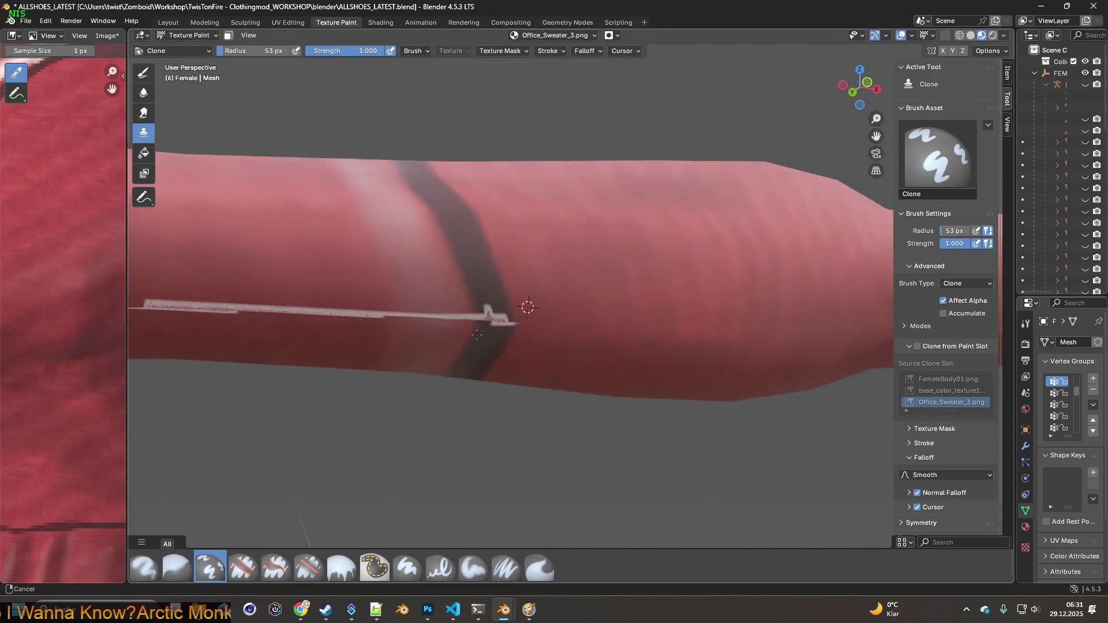
scroll(492, 333, up, 4)
scroll(473, 329, down, 3)
ctrl+click(531, 284)
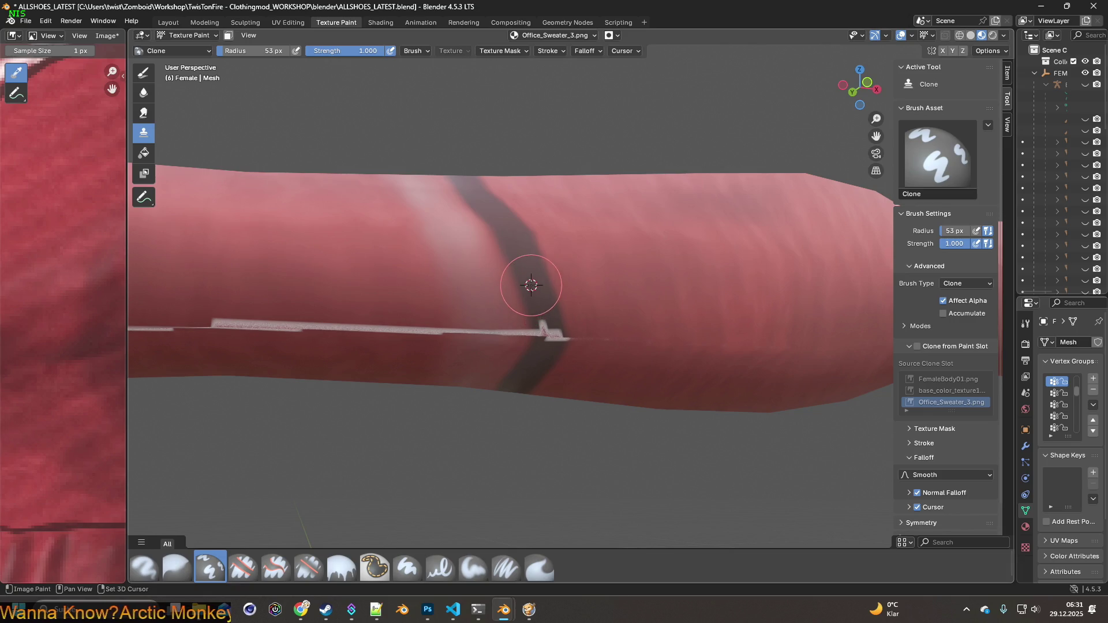
click(547, 325)
ctrl+click(585, 316)
ctrl+click(491, 297)
click(496, 328)
Cover the remaining stretch of white edge further left with cloned red.
click(476, 331)
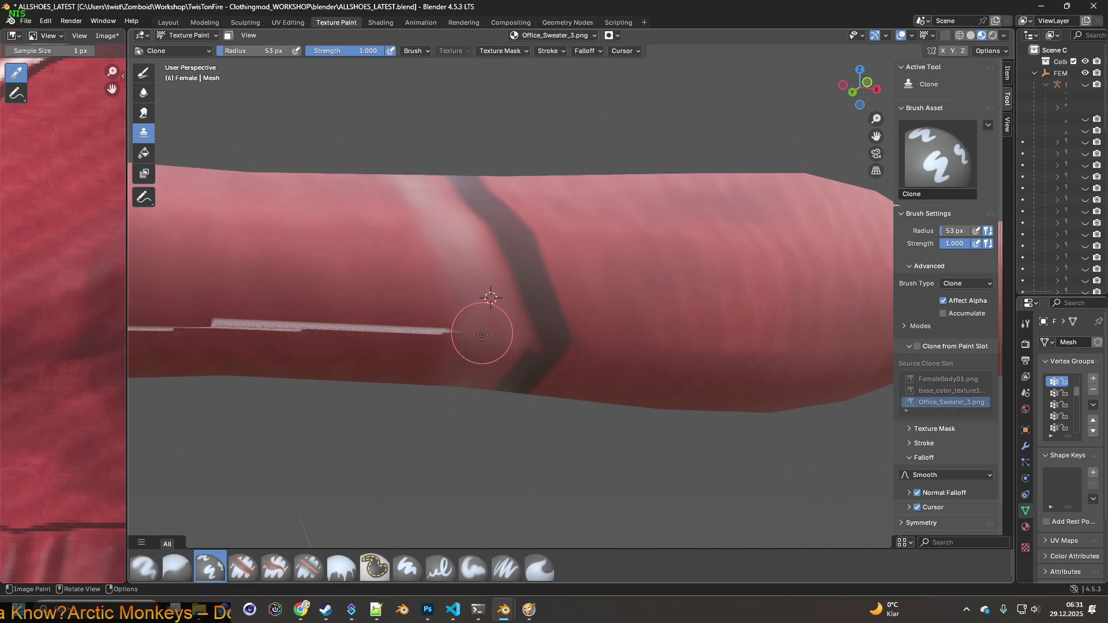
ctrl+click(413, 291)
click(430, 326)
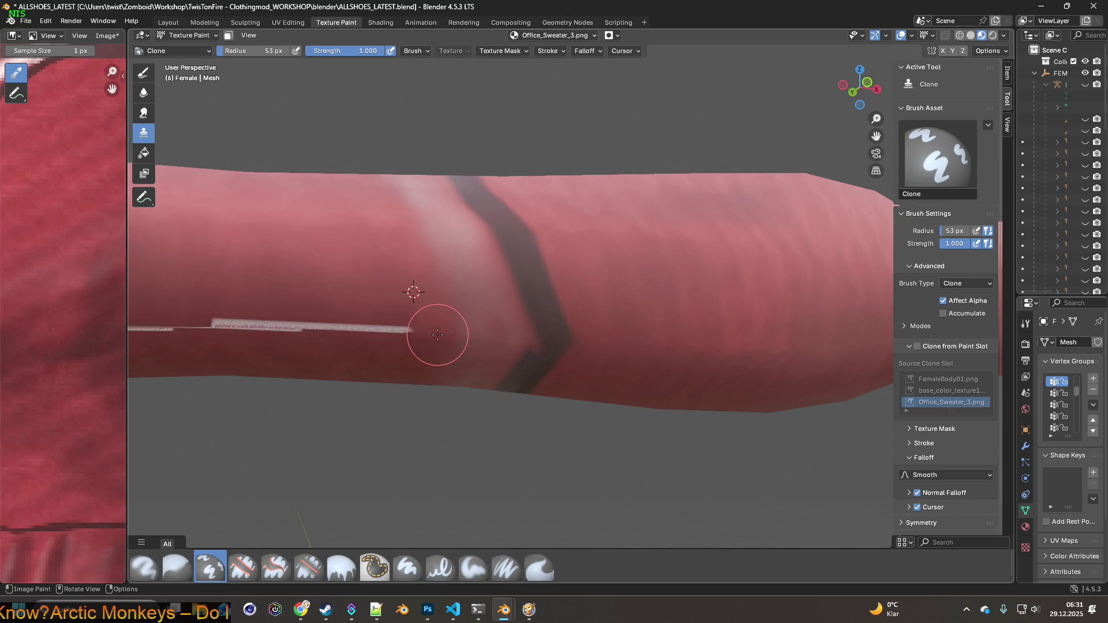
ctrl+click(369, 284)
click(393, 326)
click(396, 326)
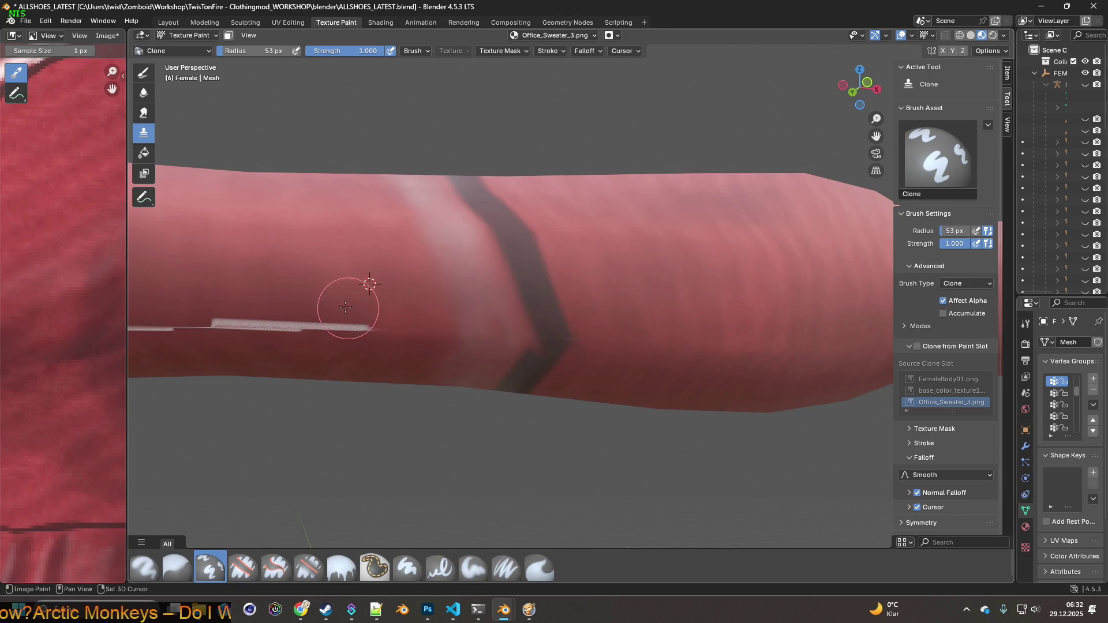
Smear out the white seam line at the sleeve's open end with the Smear brush.
shift+middle_drag(346, 292, 370, 285)
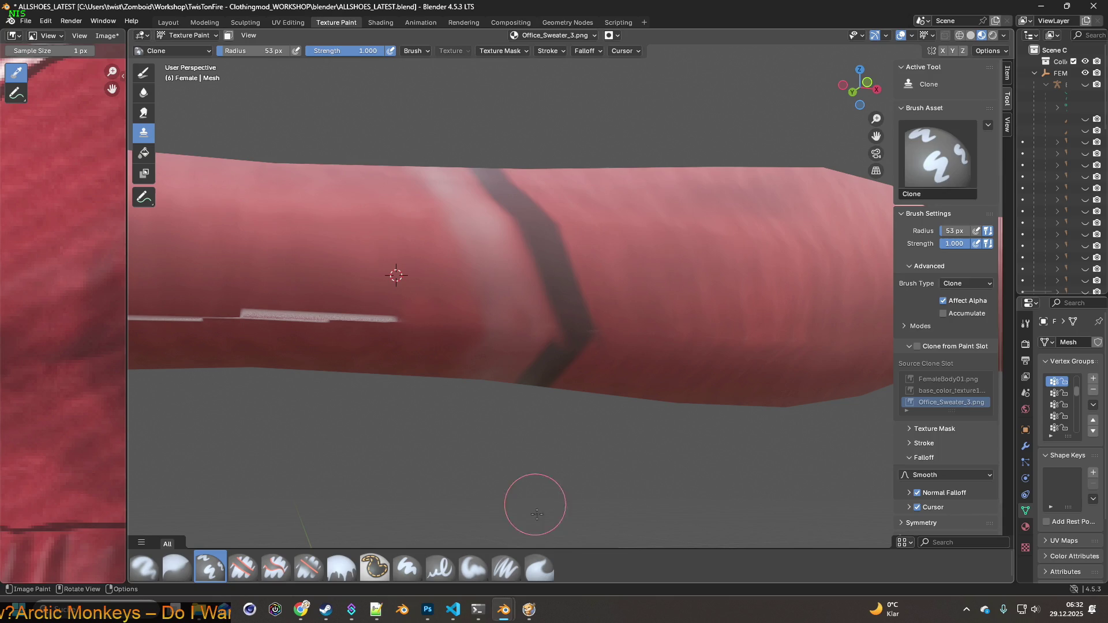
click(539, 567)
mouse_move(381, 297)
mouse_down()
mouse_move(363, 311)
mouse_move(242, 307)
mouse_up()
shift+middle_drag(242, 308, 388, 311)
drag(388, 312, 300, 301)
Zoom out and orbit to inspect the whole repainted red sweater, then switch to Visual Studio Code.
scroll(392, 306, down, 5)
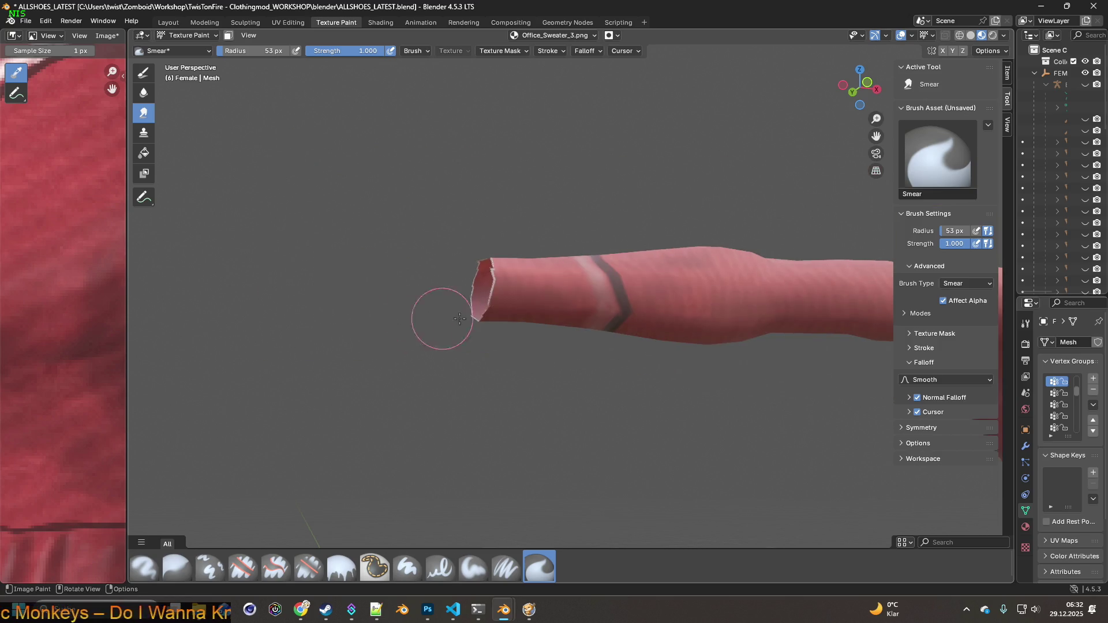
shift+middle_drag(548, 315, 407, 290)
scroll(516, 334, down, 5)
mouse_move(517, 333)
middle_down()
mouse_move(438, 338)
mouse_move(510, 340)
middle_up()
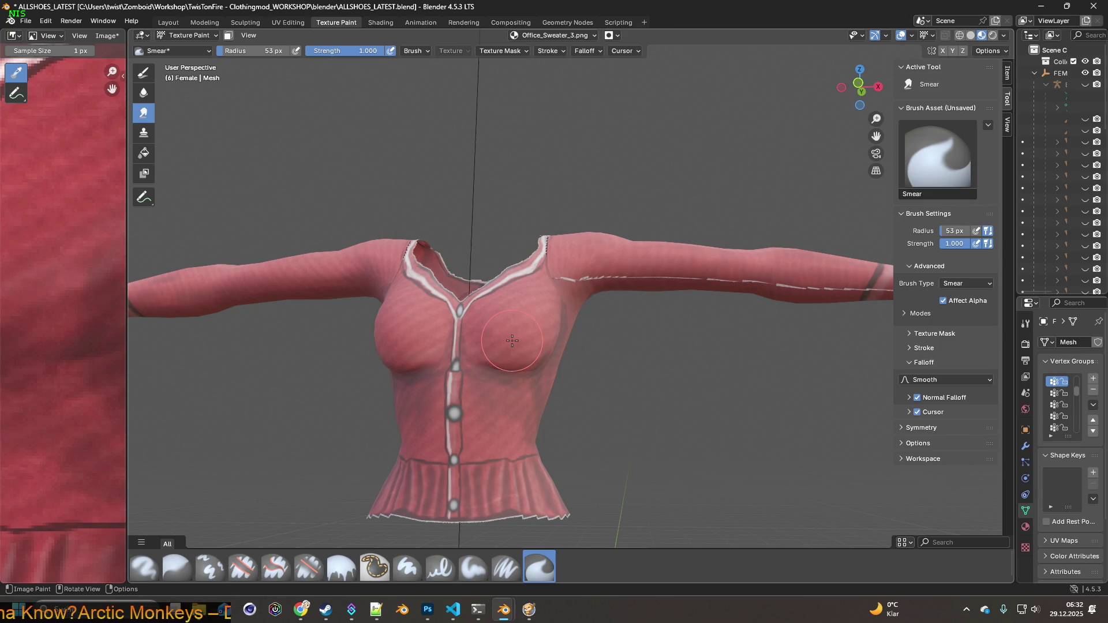
middle_drag(512, 341, 551, 352)
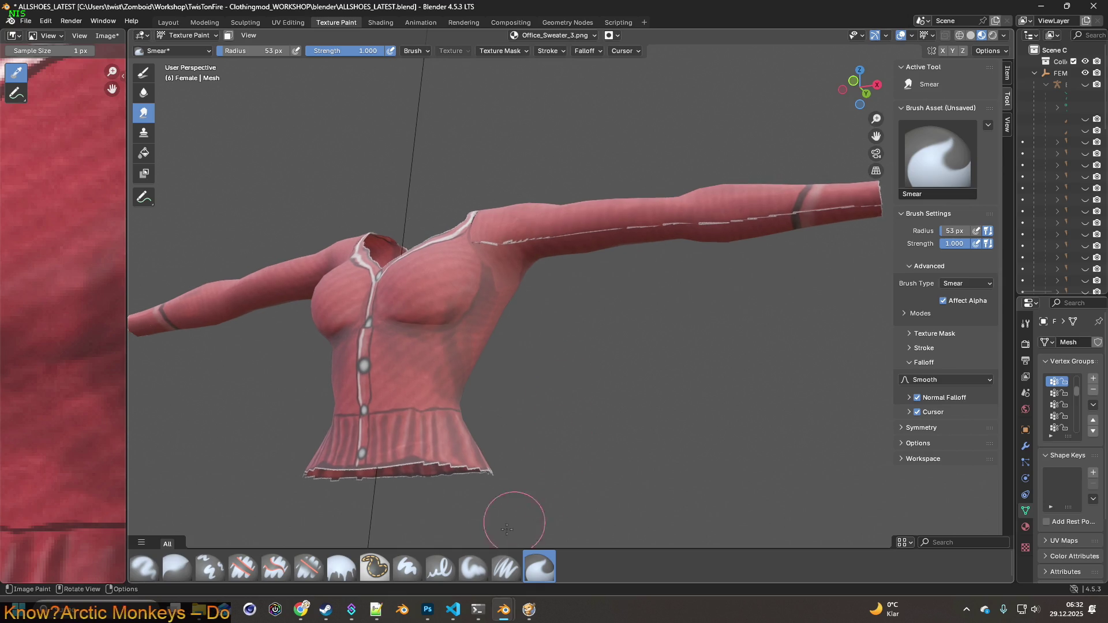
click(453, 609)
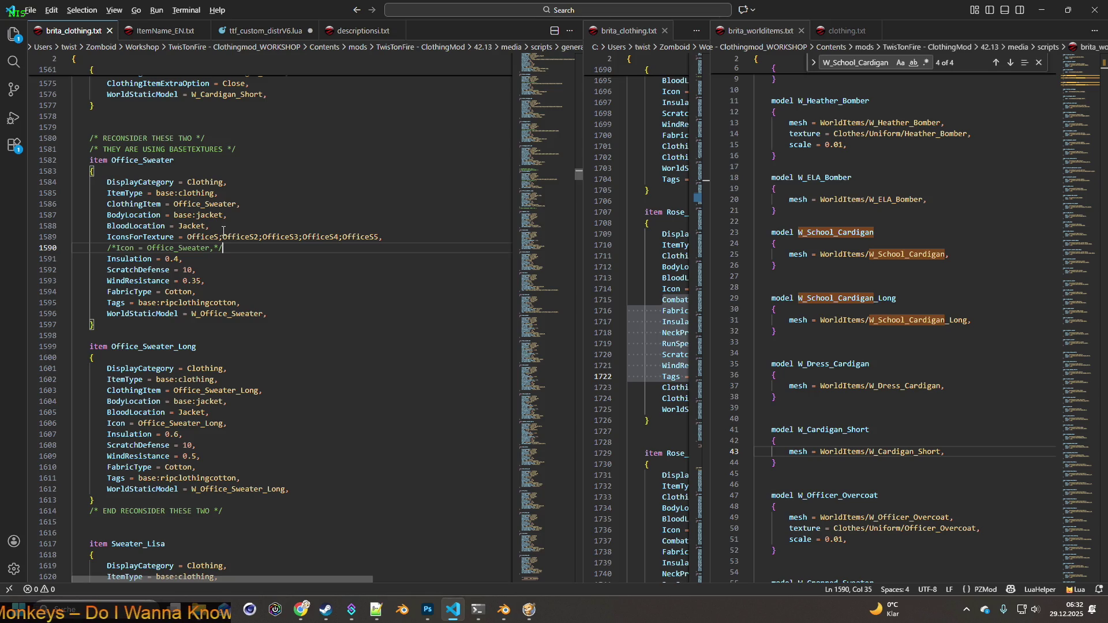
Check the sweater texture in Blender's image editor, then return to VS Code and view clothing.txt.
key(alt+Tab)
drag(128, 287, 587, 287)
scroll(354, 328, down, 5)
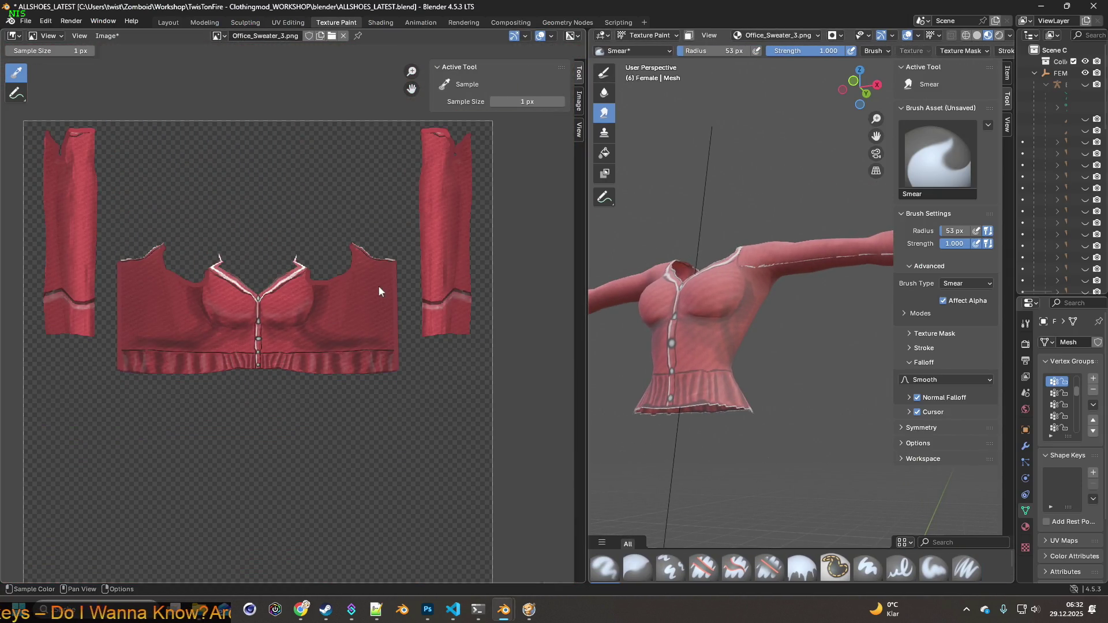
drag(577, 317, 298, 310)
middle_drag(504, 317, 530, 337)
key(alt+Tab)
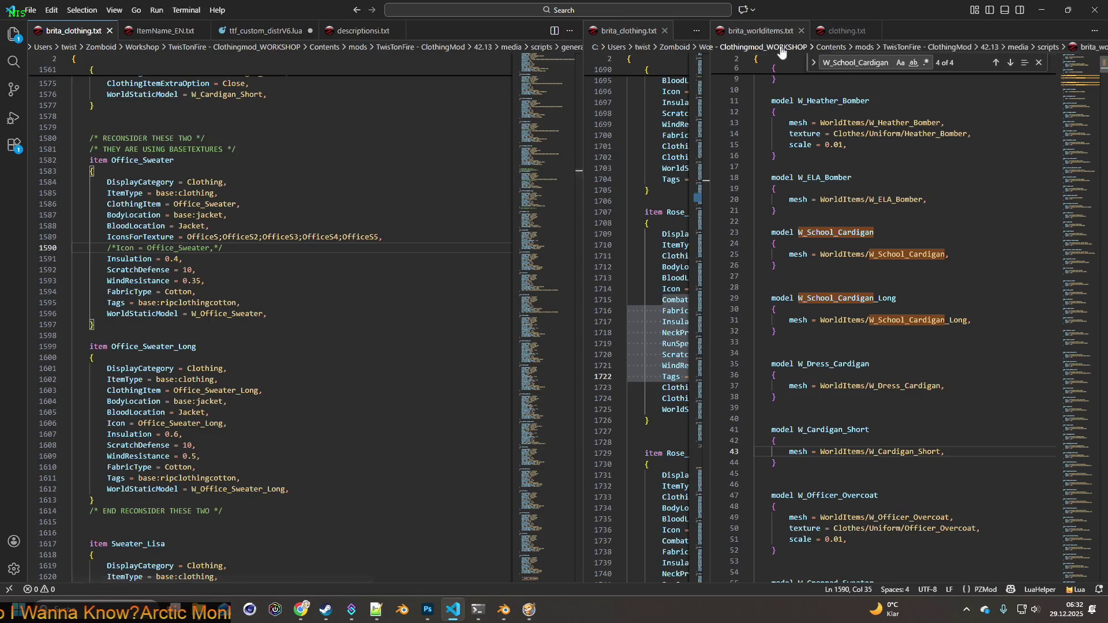
click(847, 31)
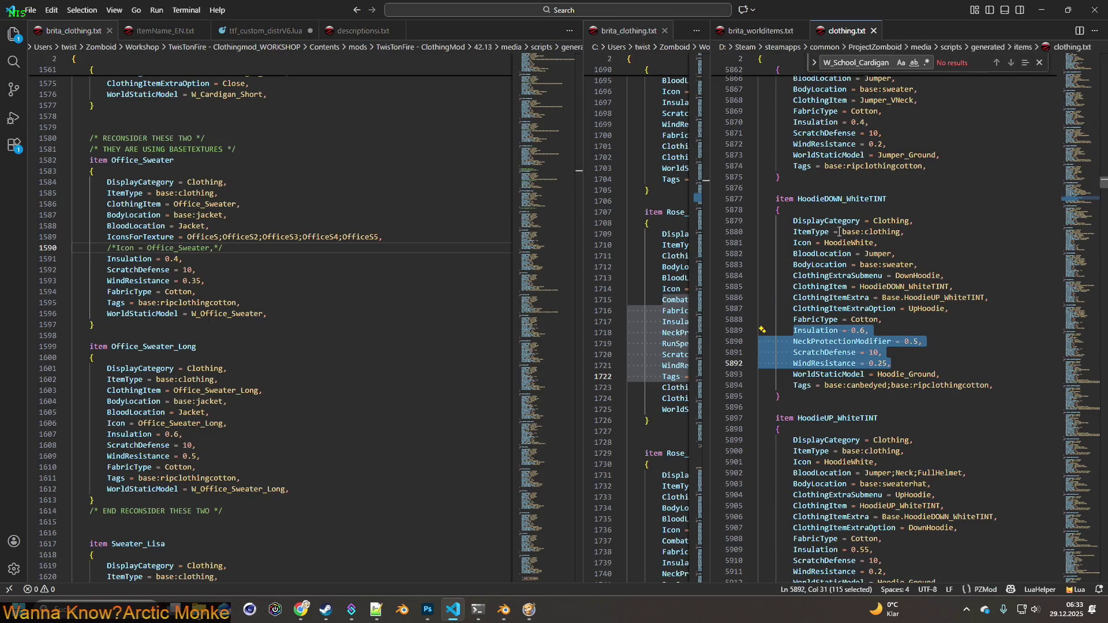
Search clothing.txt for 'longsleeve' and select Shirt_CamoDesert's WorldStaticModel = Shirt_Ground line.
click(880, 62)
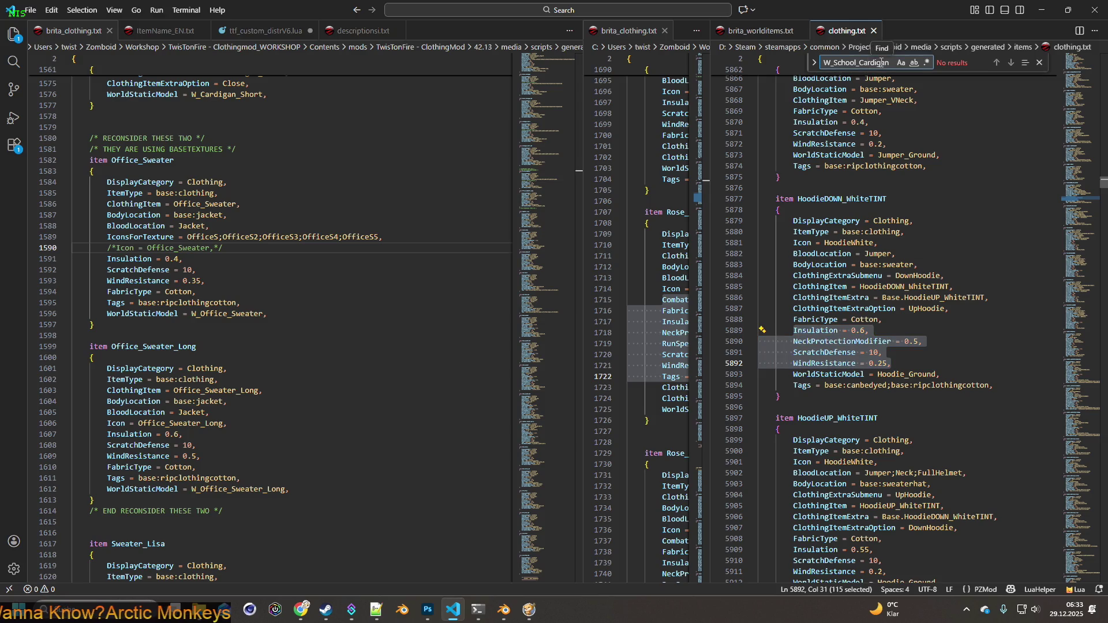
key(ctrl+a)
text(an)
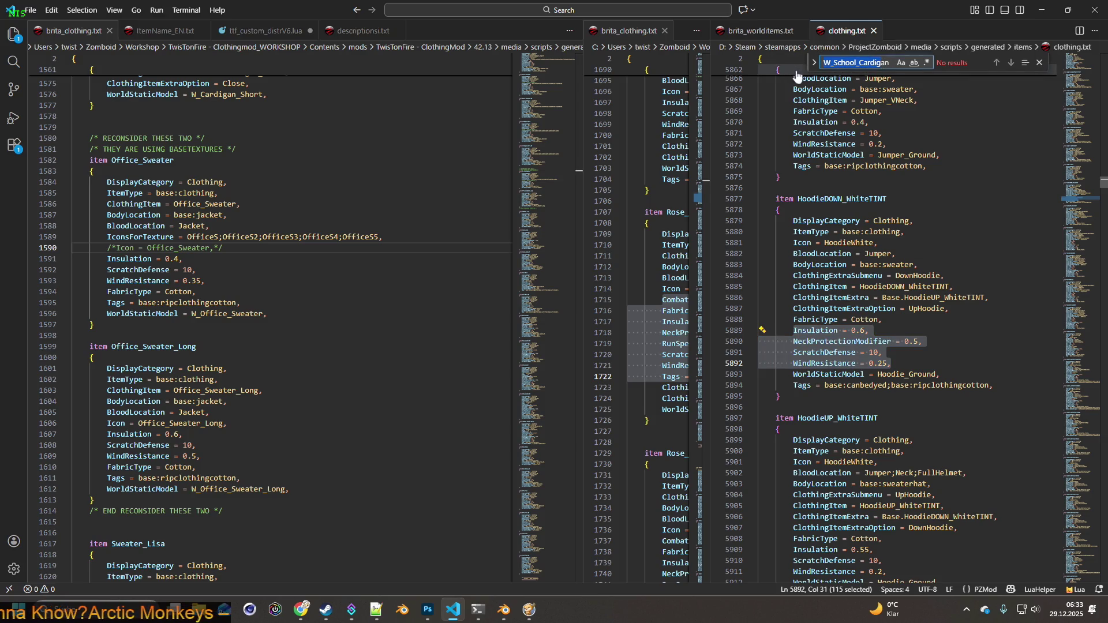
key(BackSpace)
key(BackSpace)
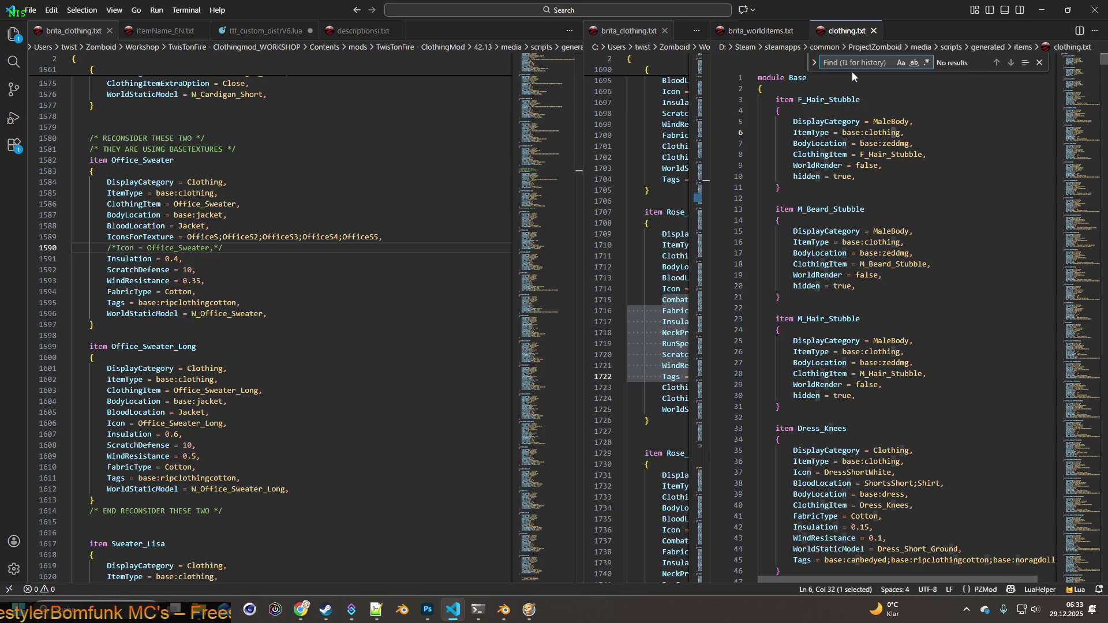
text(lon)
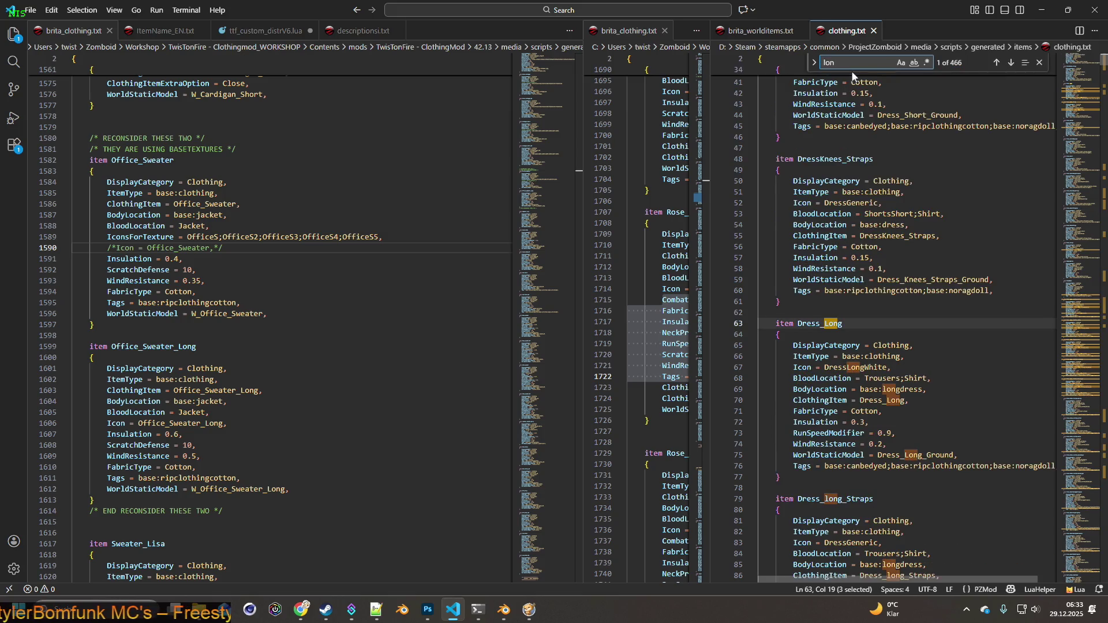
text(gsleeve)
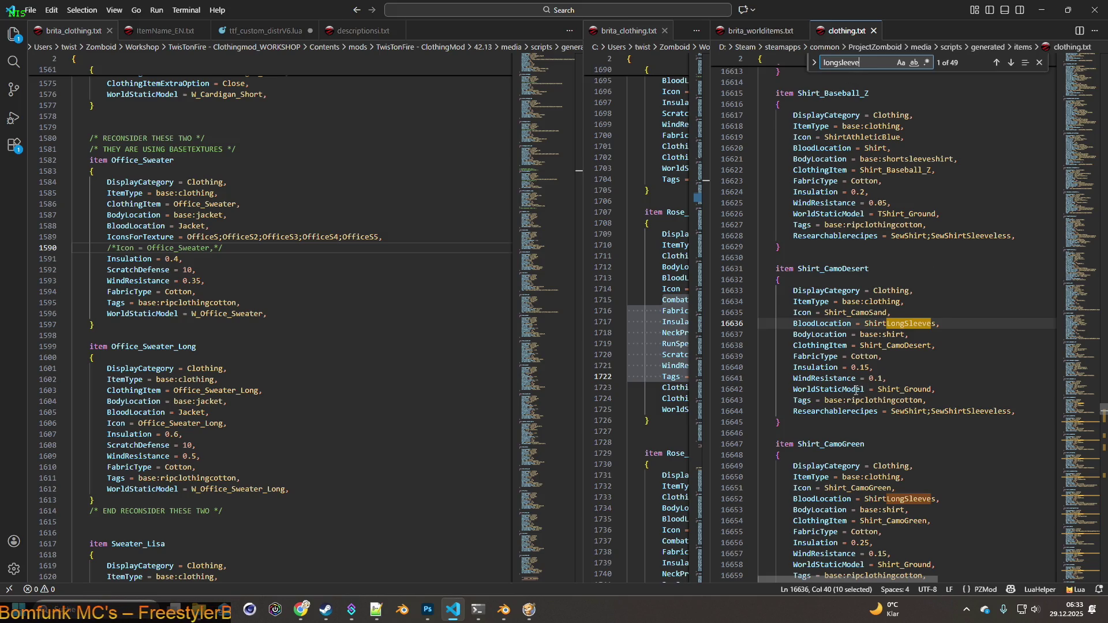
mouse_move(940, 389)
mouse_down()
mouse_move(795, 390)
mouse_move(807, 391)
mouse_up()
key(ctrl+c)
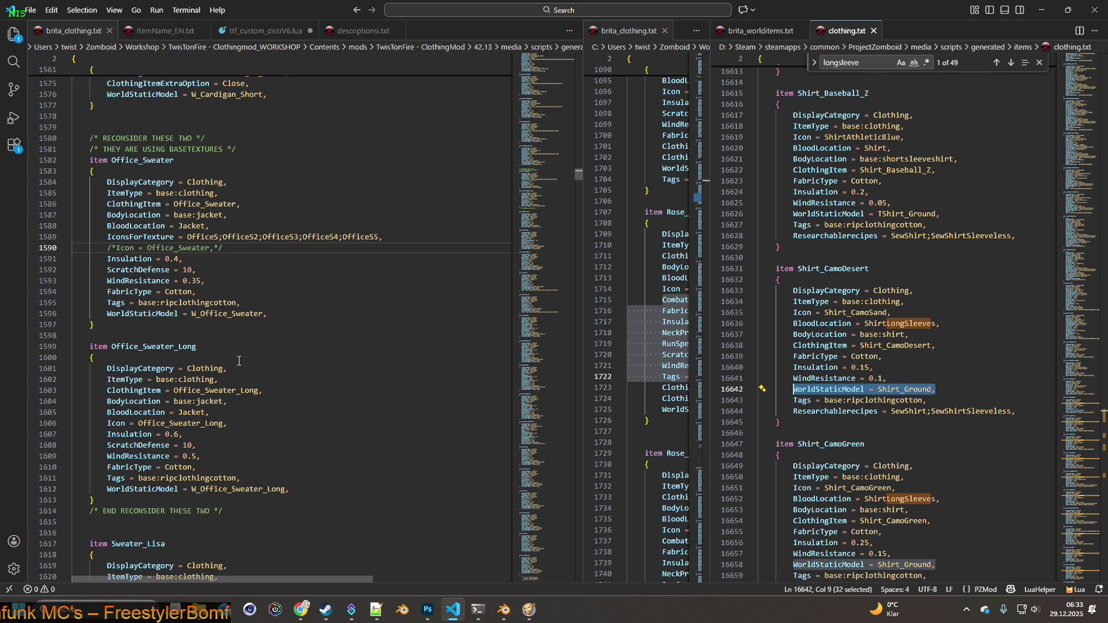
click(262, 302)
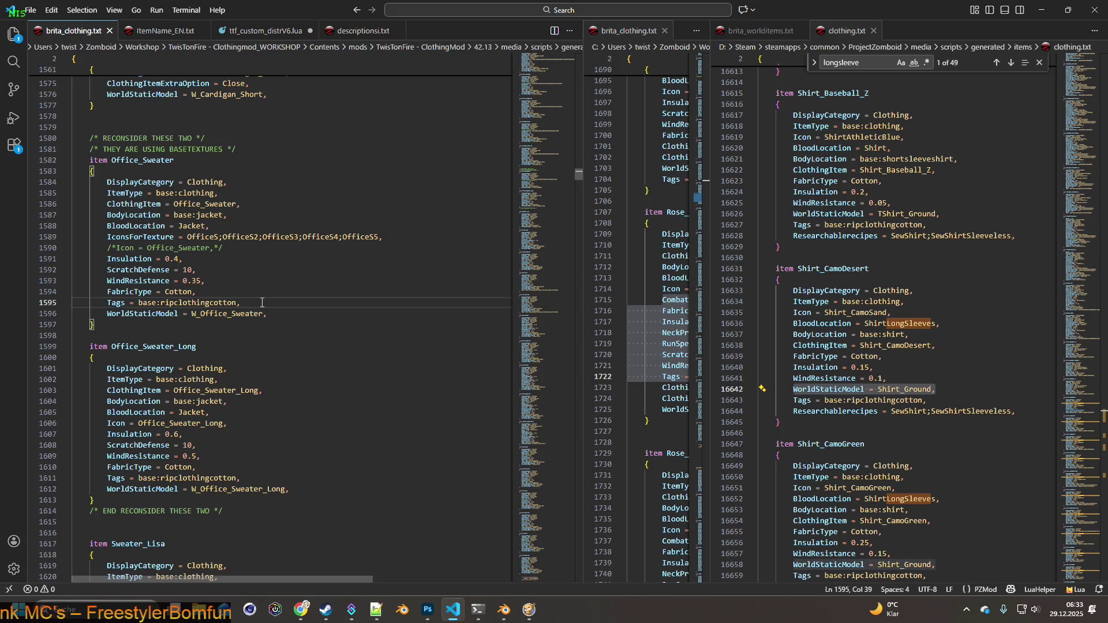
Wrap Office_Sweater's W_Office_Sweater model line in /* */ and add WorldStaticModel = Shirt_Ground beneath it.
key(Return)
text(/*)
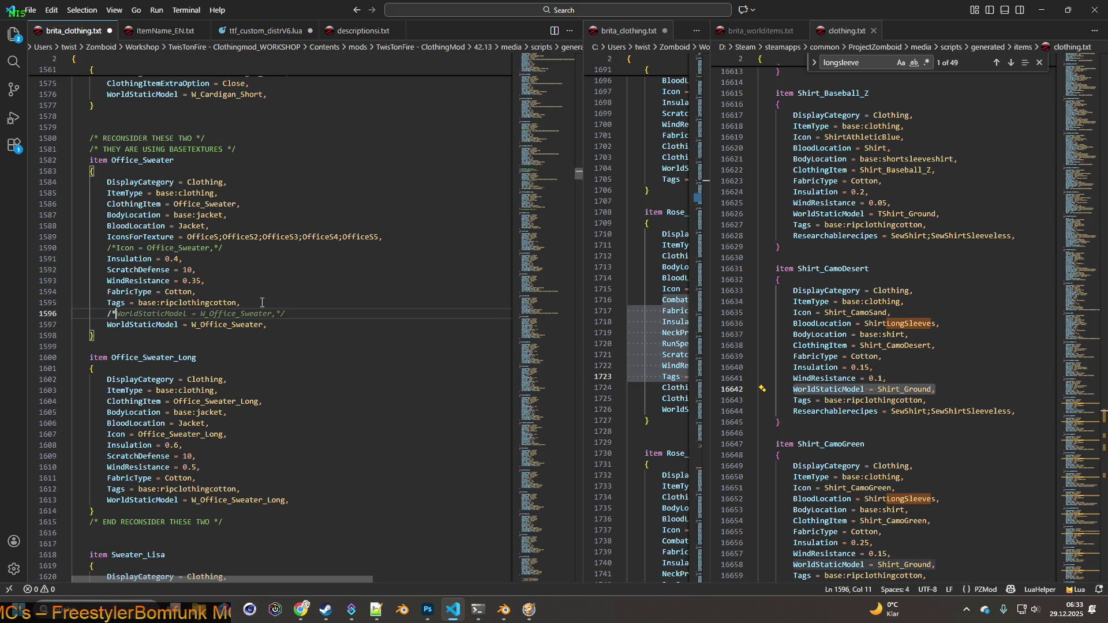
key(BackSpace)
key(BackSpace)
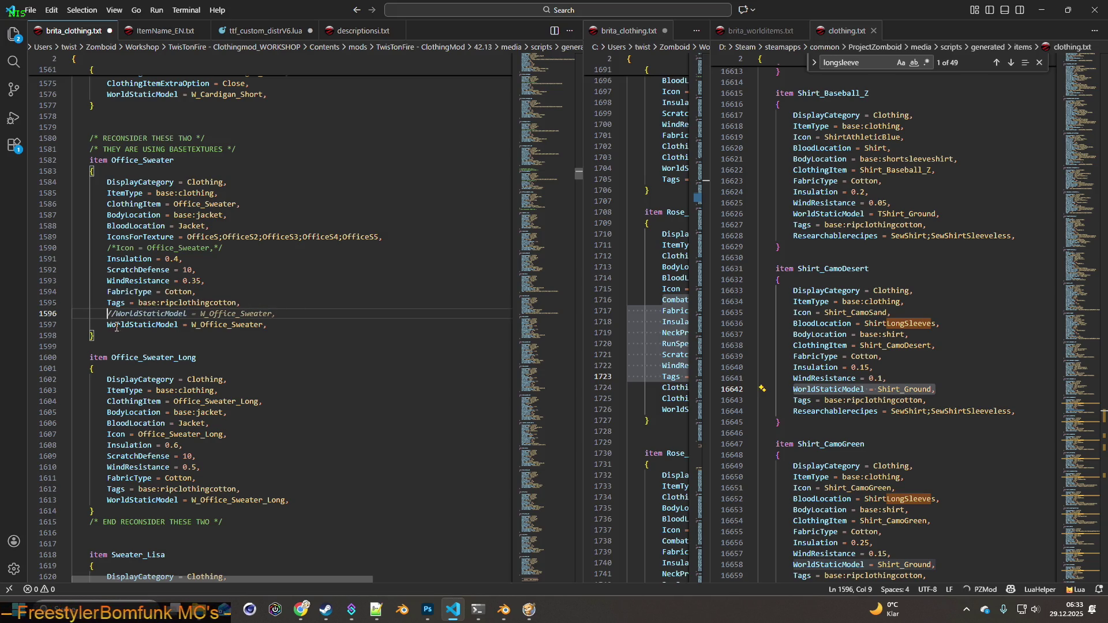
key(BackSpace)
key(BackSpace)
key(BackSpace)
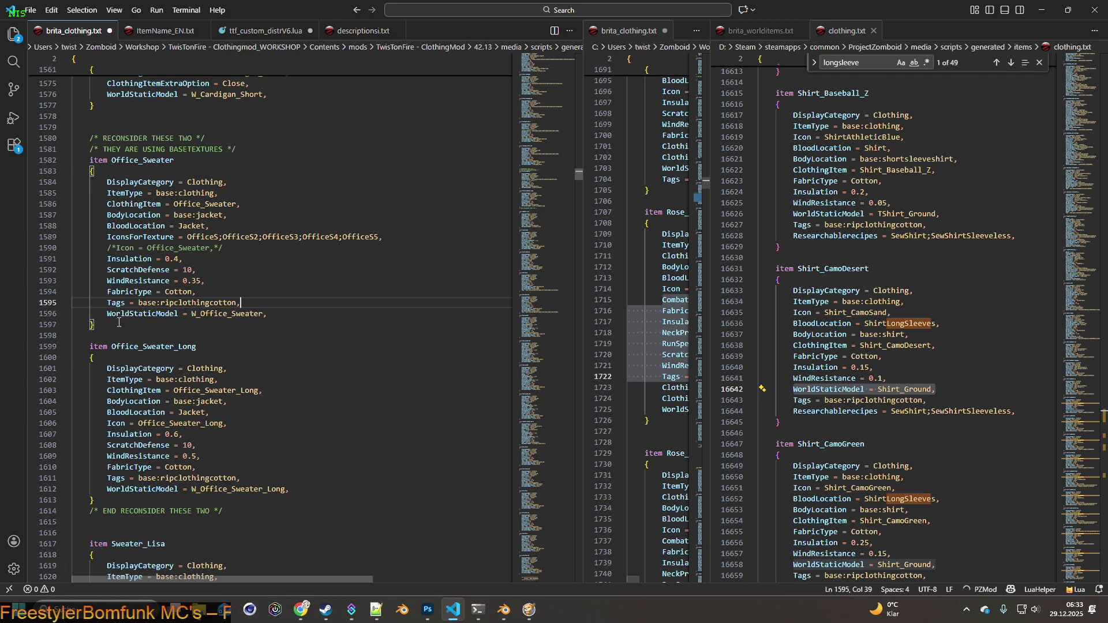
click(108, 315)
text(/*)
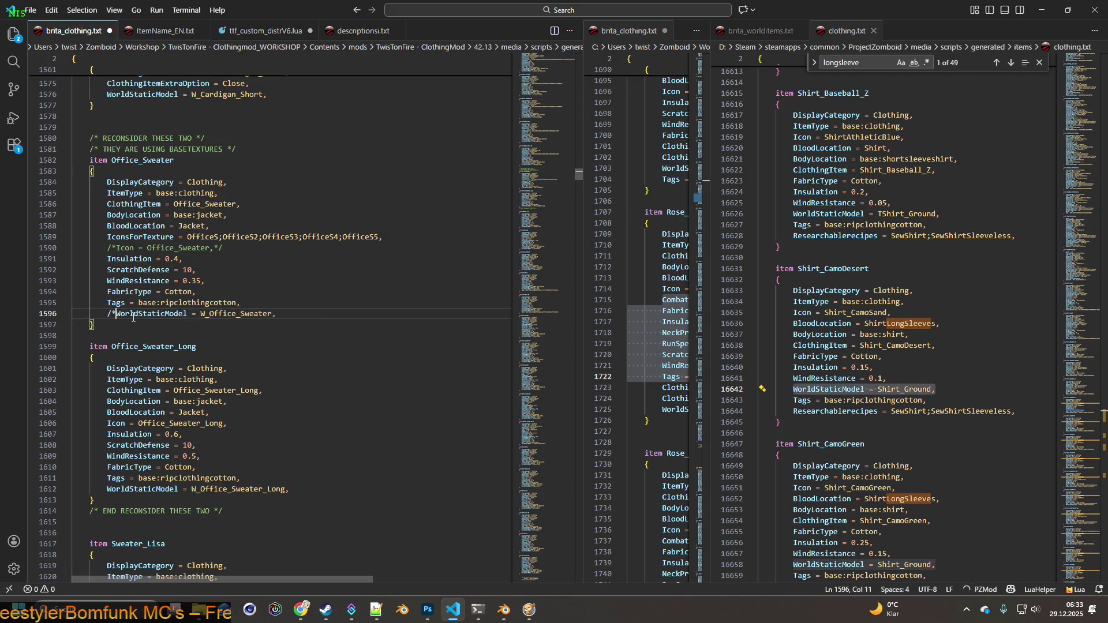
click(289, 313)
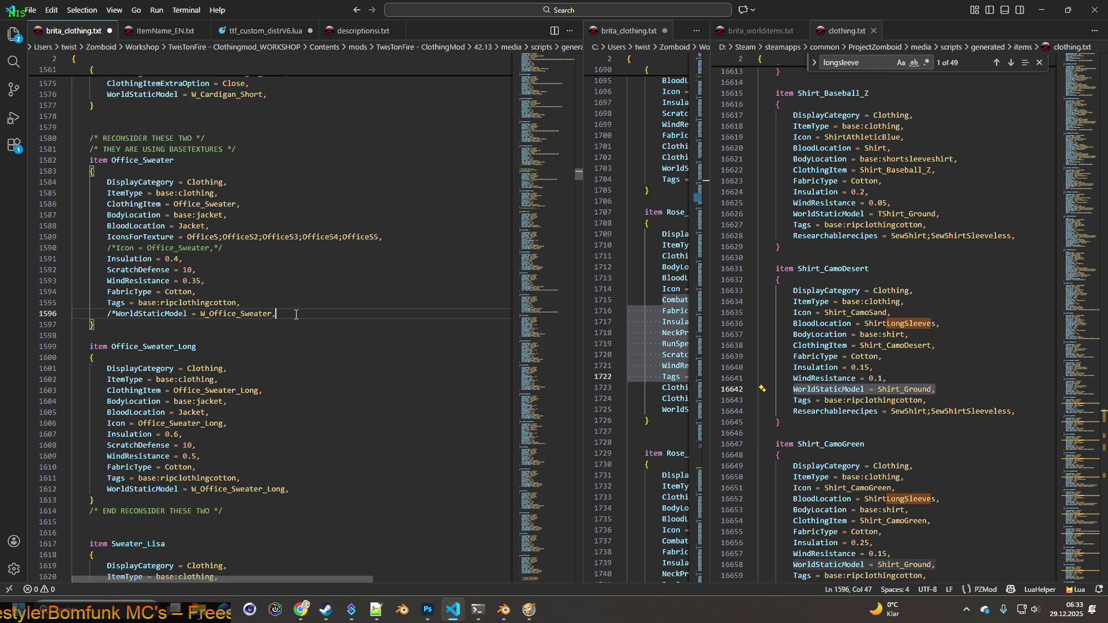
text(/*)
key(Return)
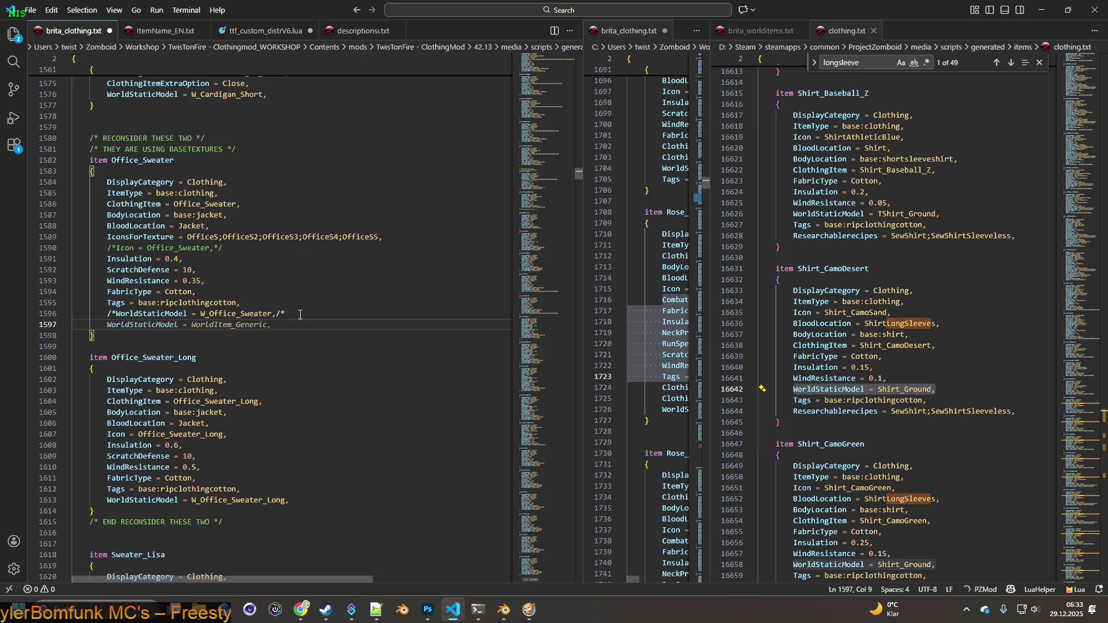
key(ctrl+v)
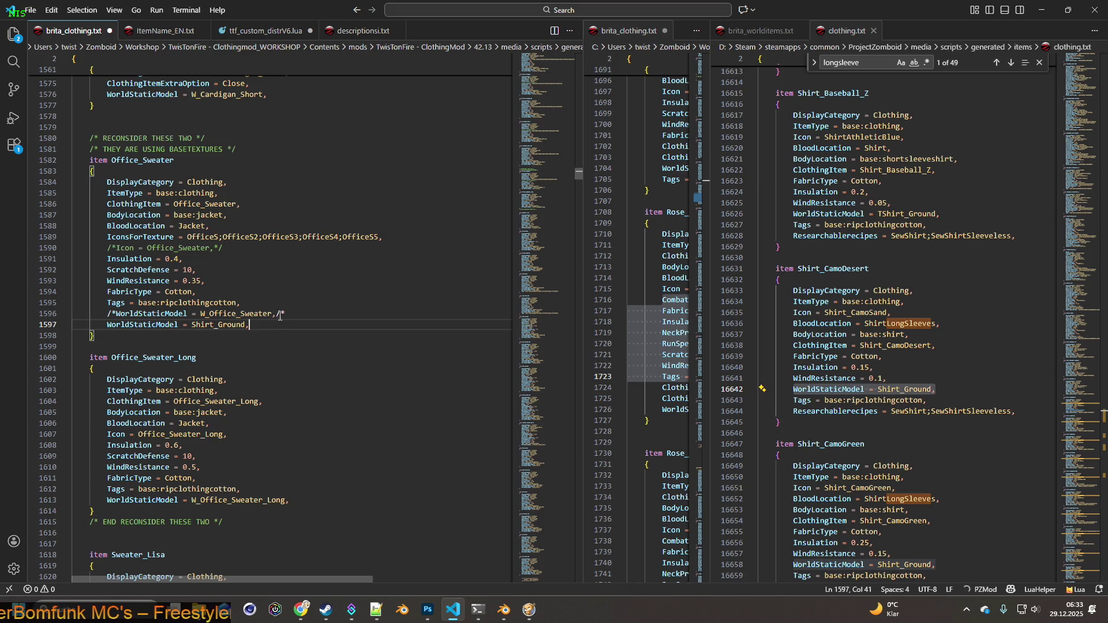
double_click(287, 314)
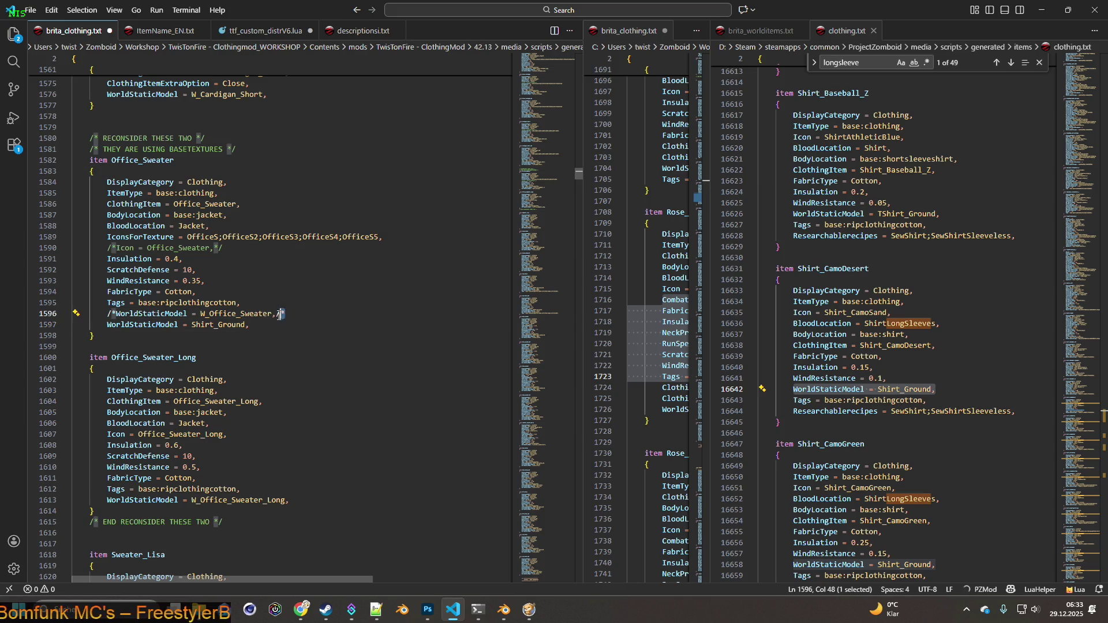
text(*/)
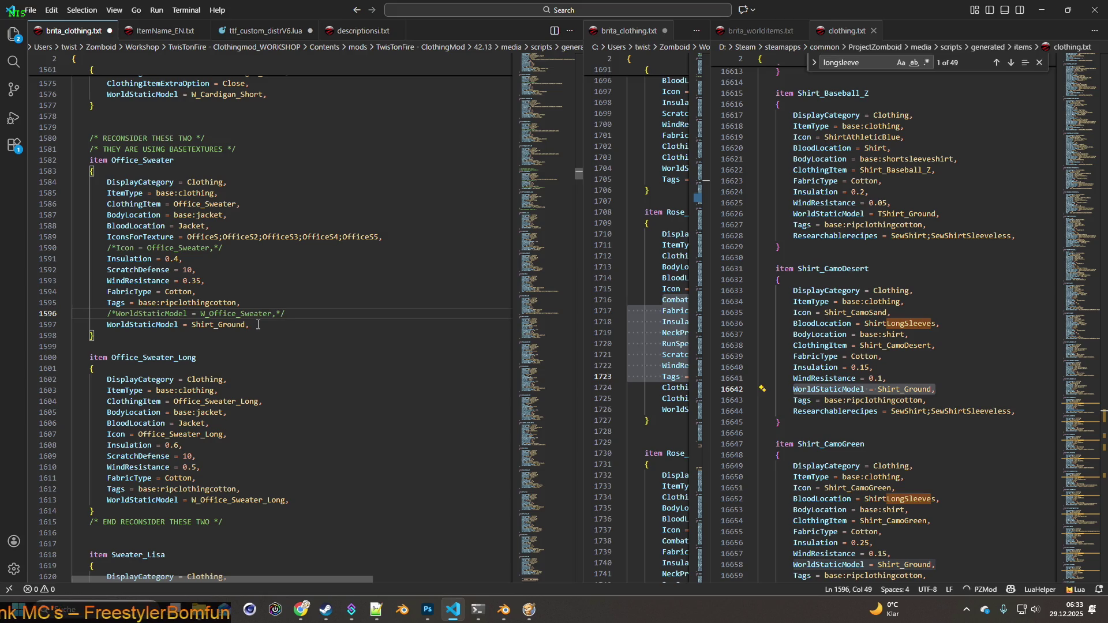
Comment out Office_Sweater_Long's W_Office_Sweater_Long world model line with /* */.
click(108, 497)
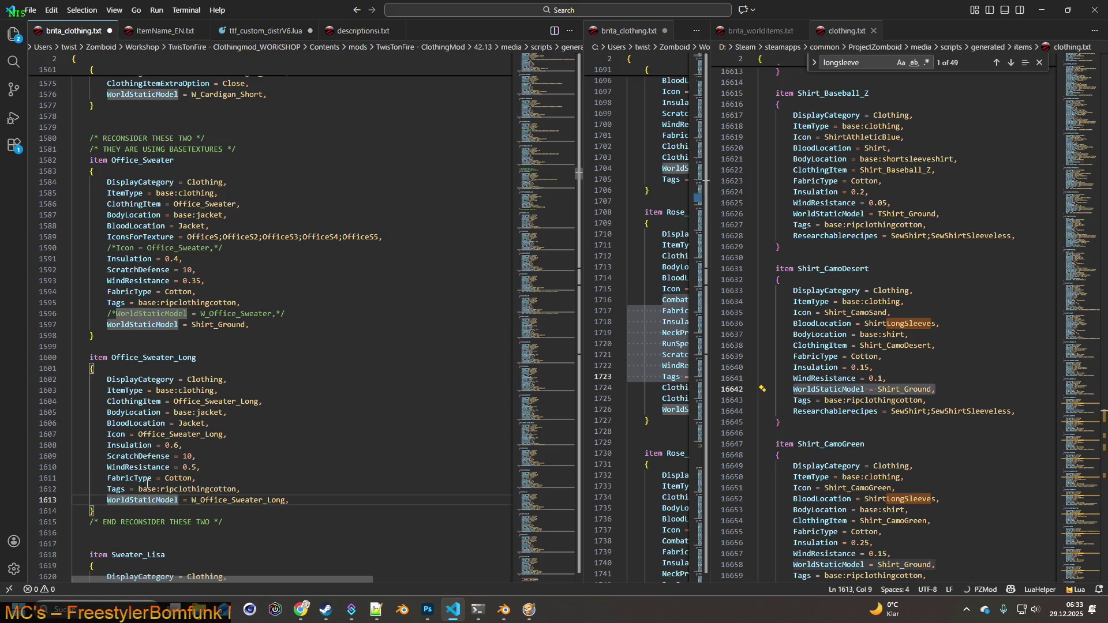
text(/*)
click(325, 500)
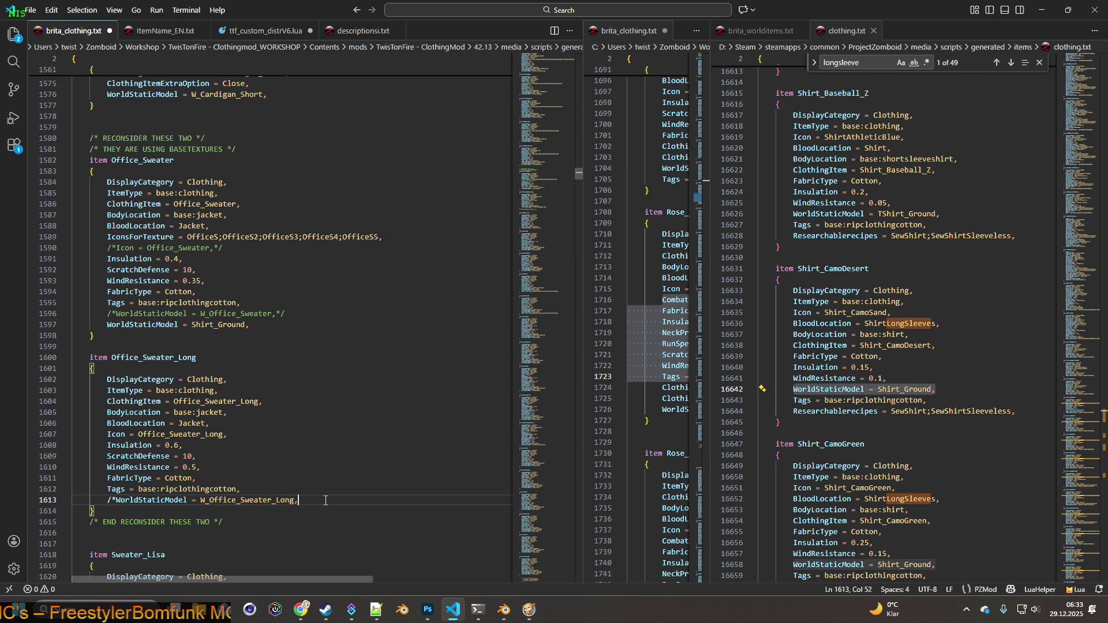
text(*/)
Paste the WorldStaticModel = Shirt_Ground line into Office_Sweater_Long and select Shirt_CamoDesert's BodyLocation = base:shirt.
drag(264, 325, 107, 325)
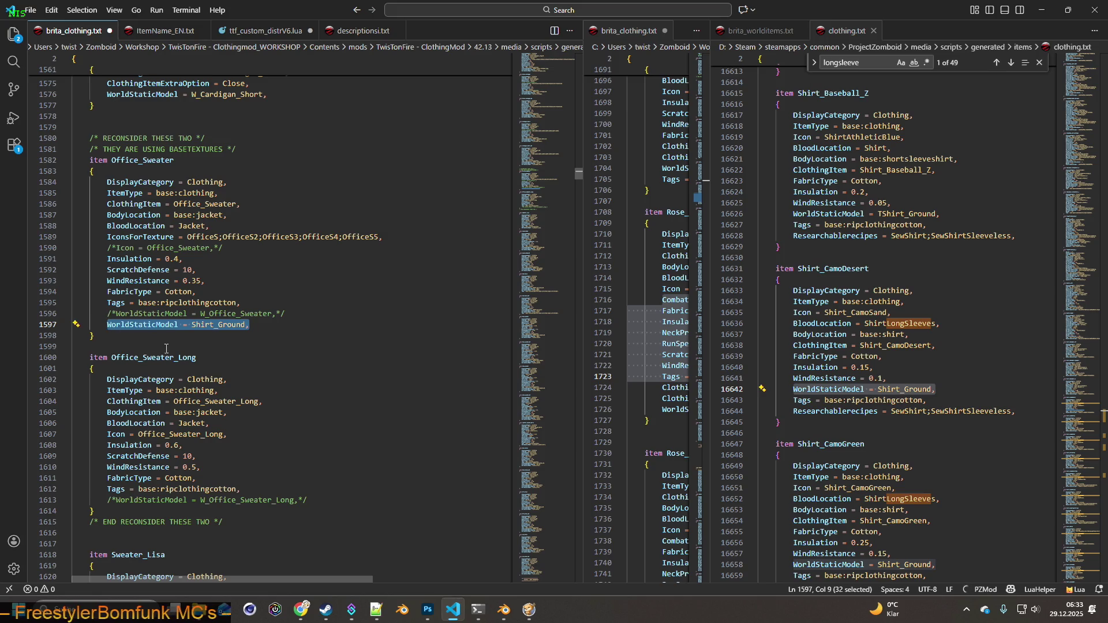
key(ctrl+c)
click(283, 489)
key(Return)
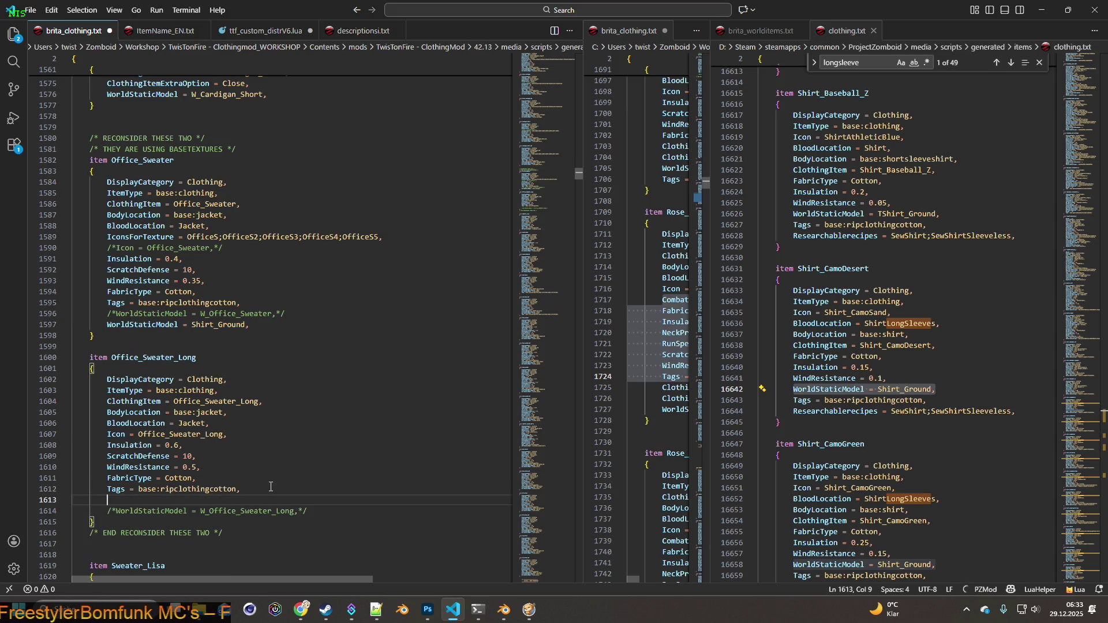
key(ctrl+v)
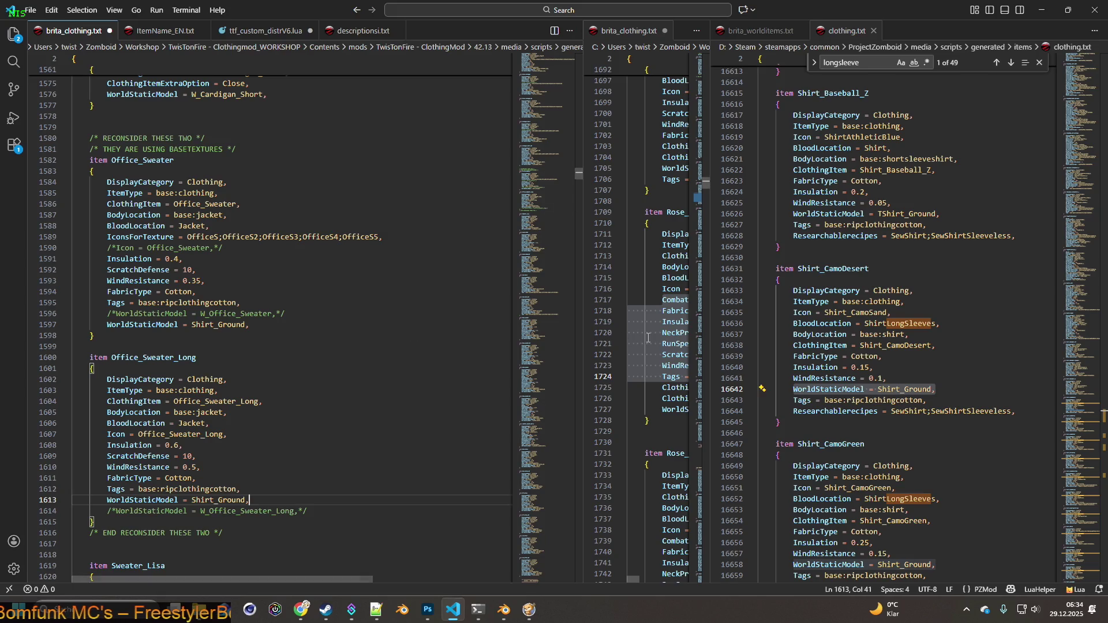
drag(911, 334, 793, 334)
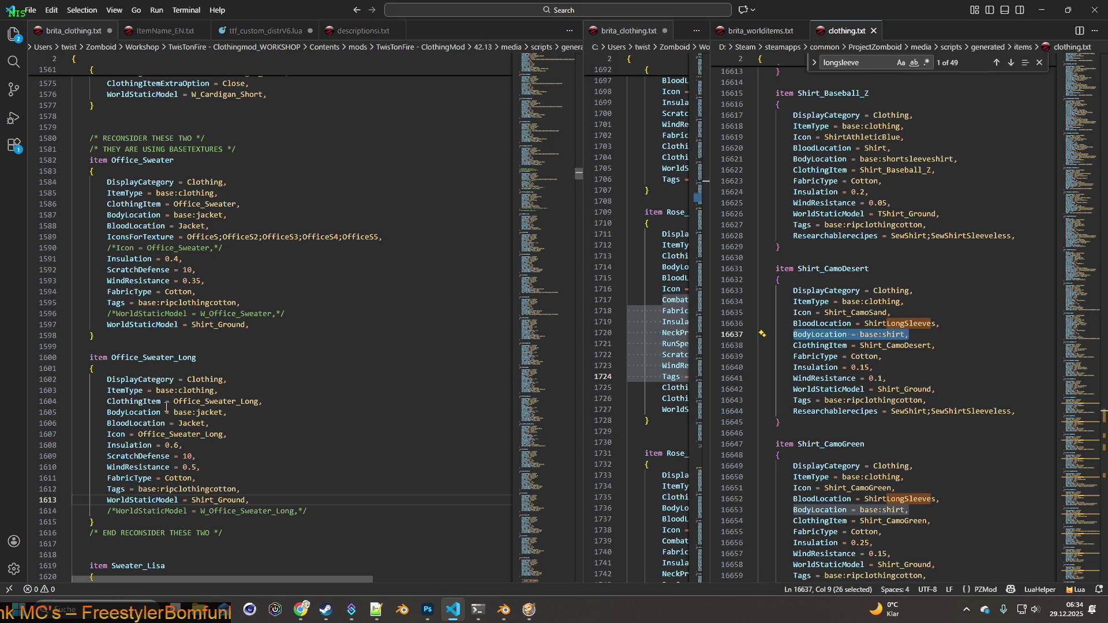
click(108, 214)
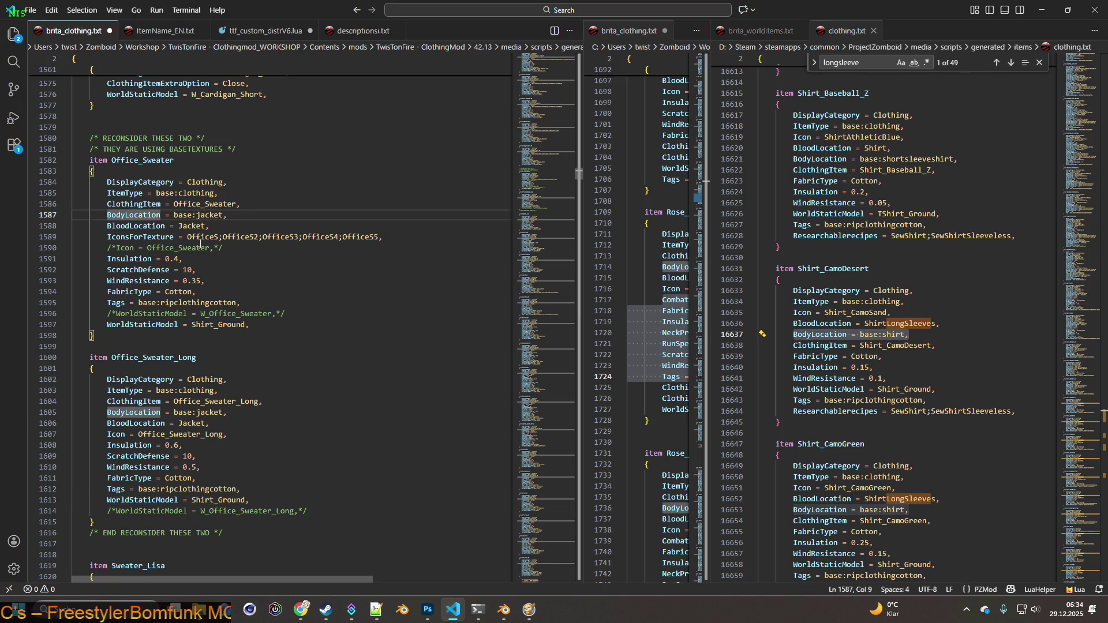
Comment out Office_Sweater's BodyLocation = base:jacket and add BodyLocation = base:shirt below it.
text(/*)
click(260, 215)
text(*/)
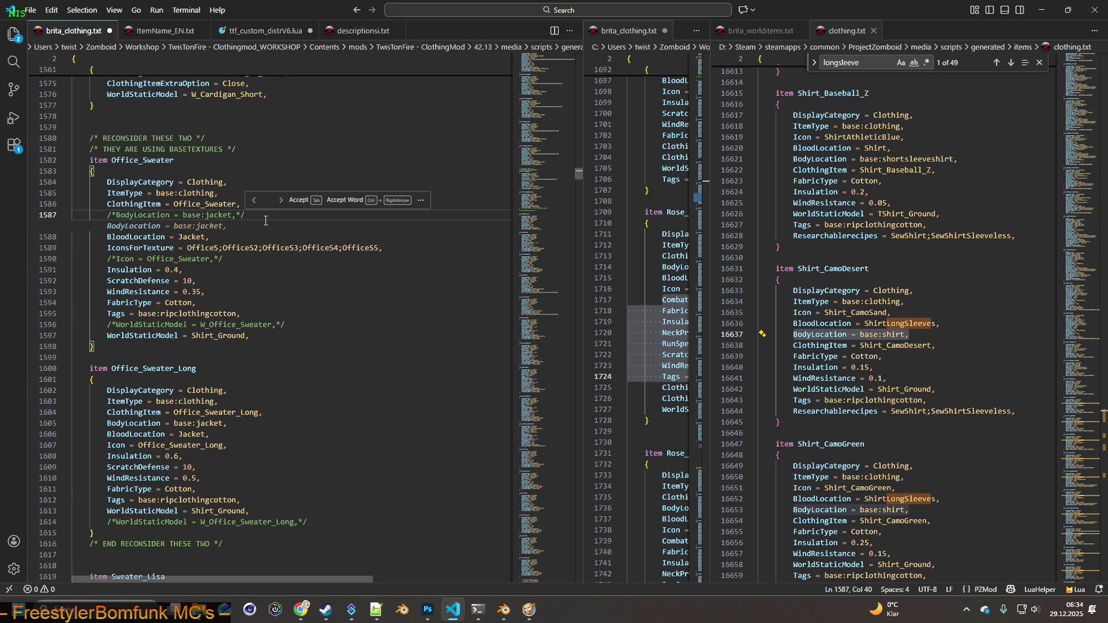
key(Return)
key(Tab)
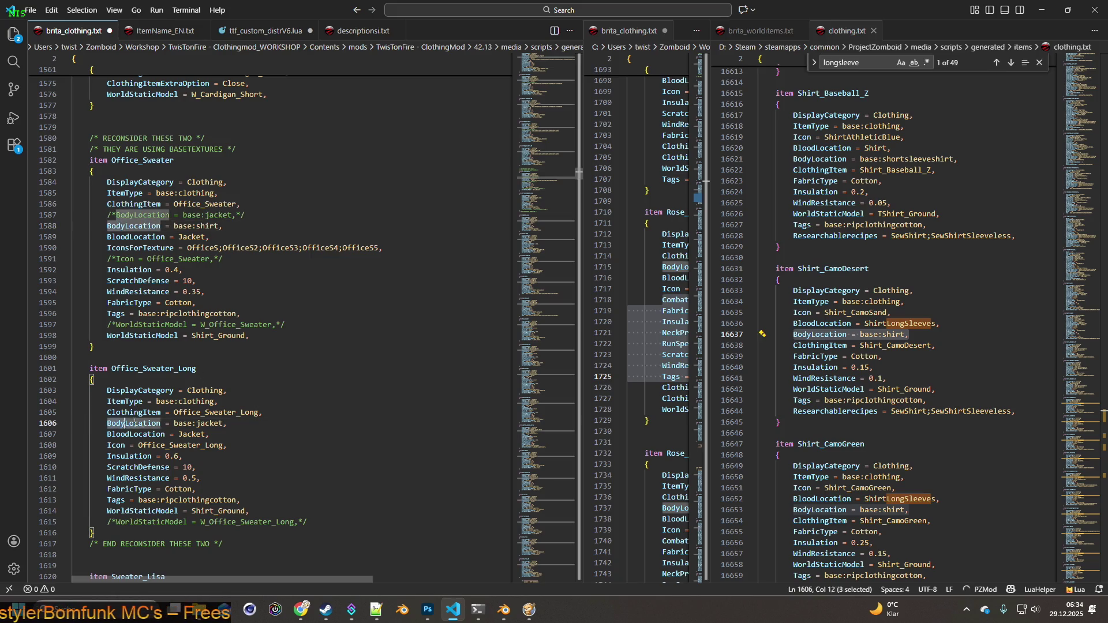
Set Office_Sweater_Long's BodyLocation to base:shirt, keeping the commented base:jacket line beneath ClothingItem.
drag(108, 423, 234, 423)
key(ctrl+v)
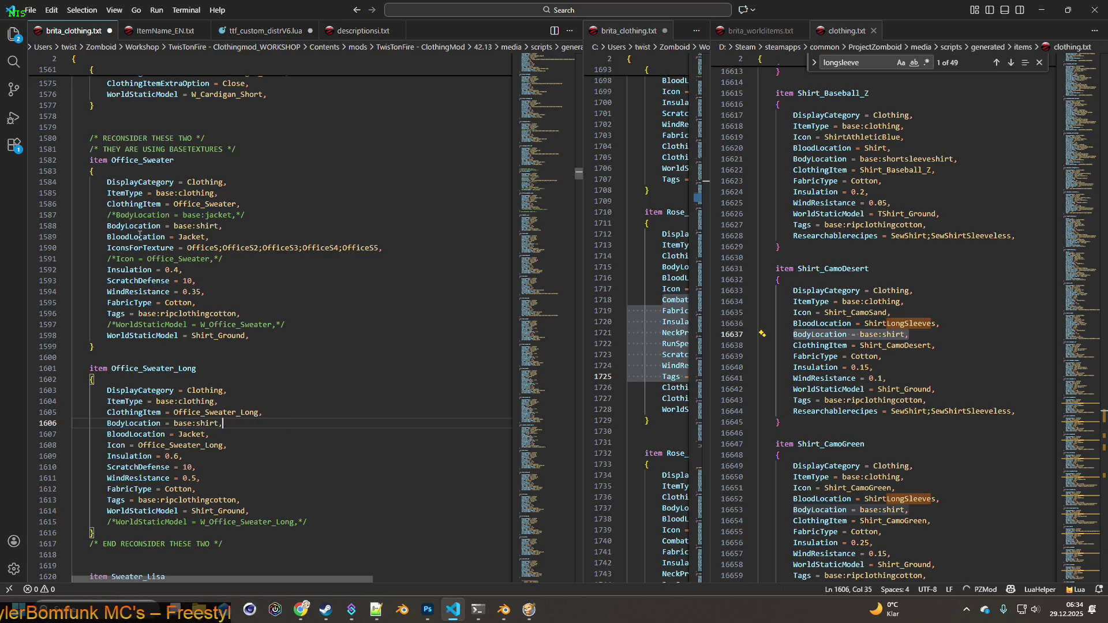
drag(108, 214, 246, 214)
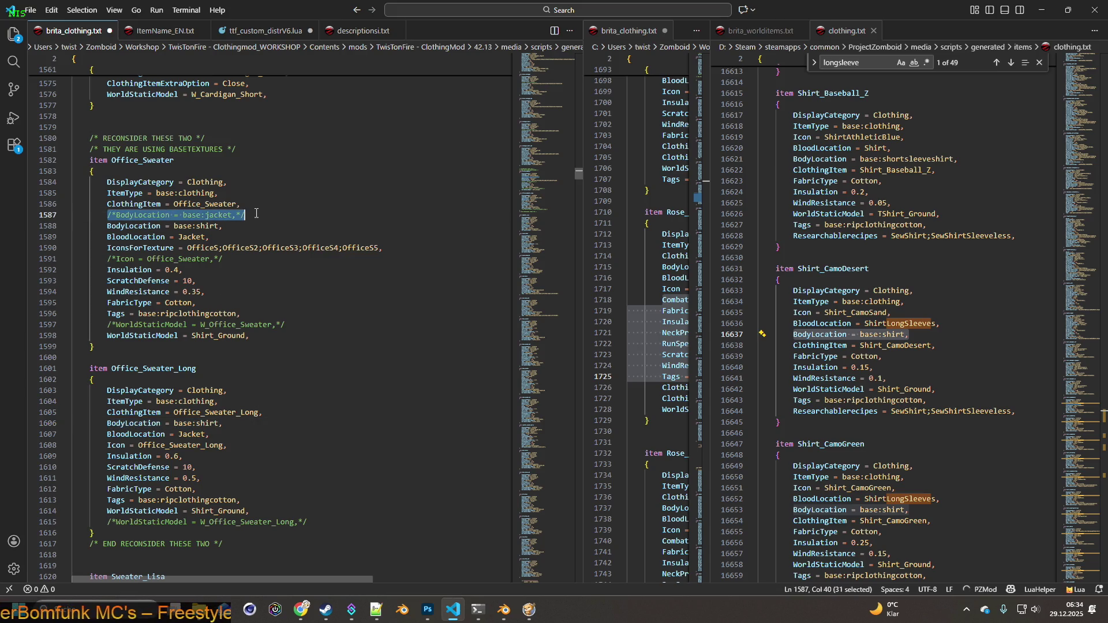
click(272, 413)
key(Return)
key(ctrl+v)
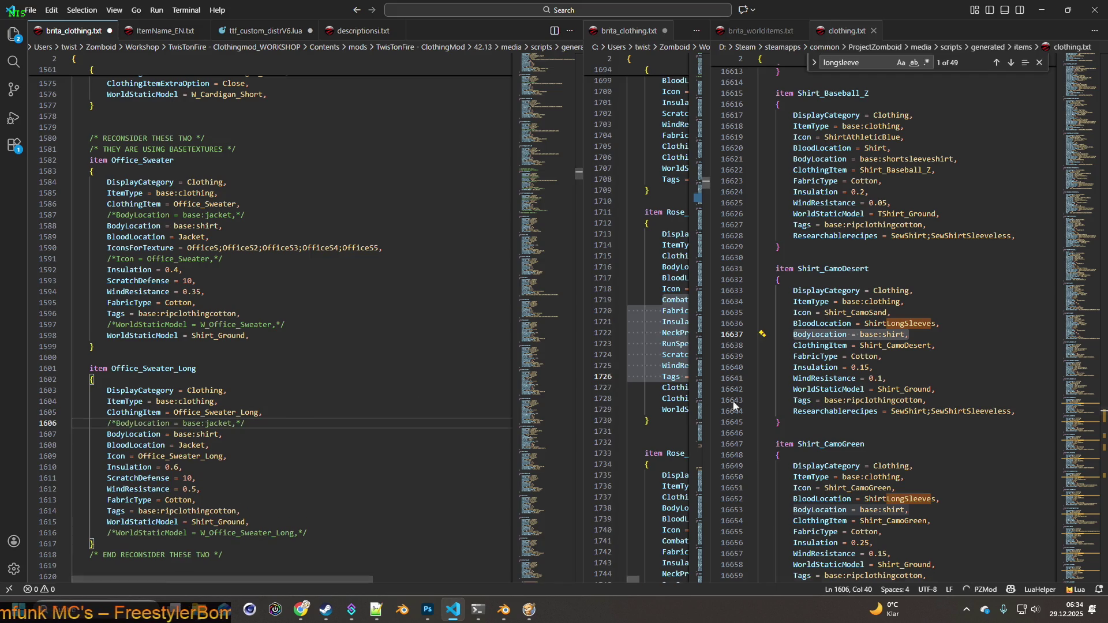
Replace Office_Sweater_Long's FabricType through WindResistance lines with Shirt_CamoDesert's values.
drag(793, 356, 915, 376)
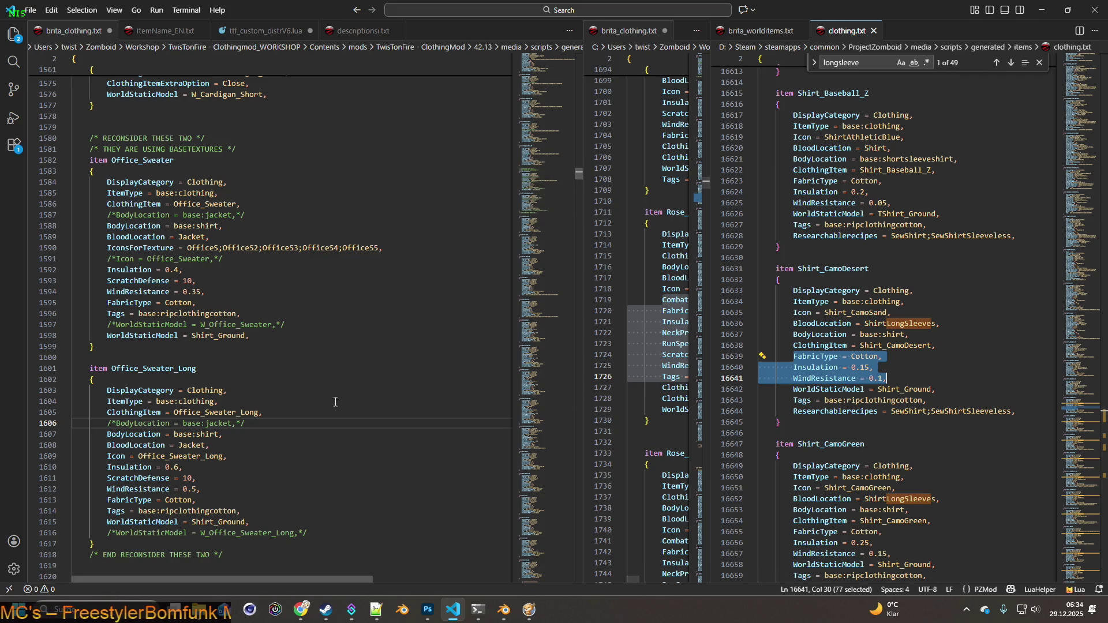
drag(107, 467, 232, 491)
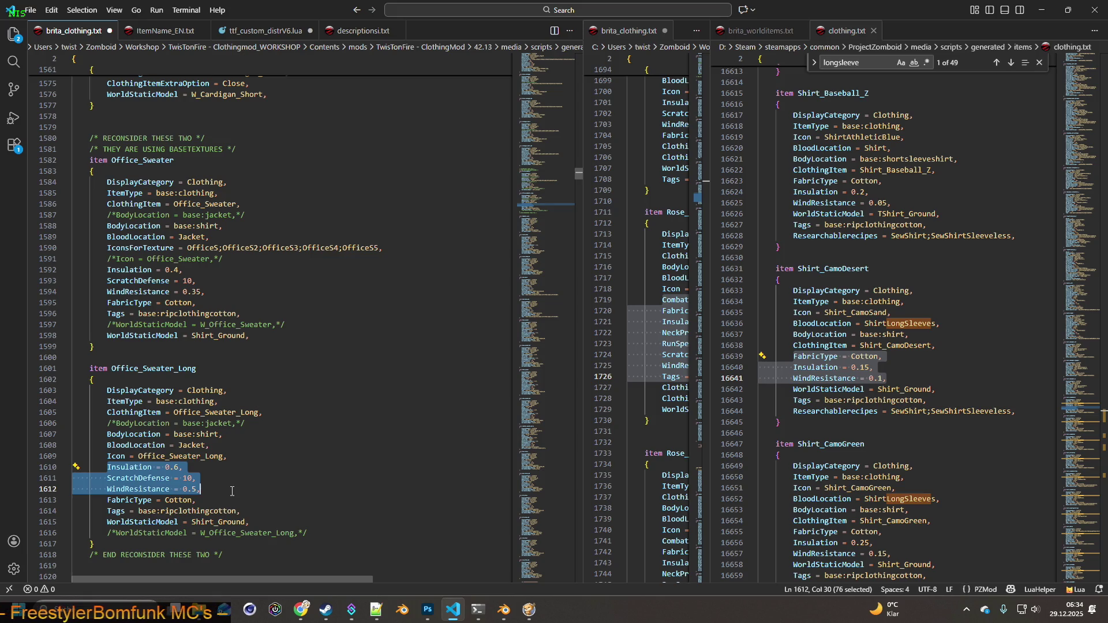
drag(236, 493, 248, 498)
key(ctrl+v)
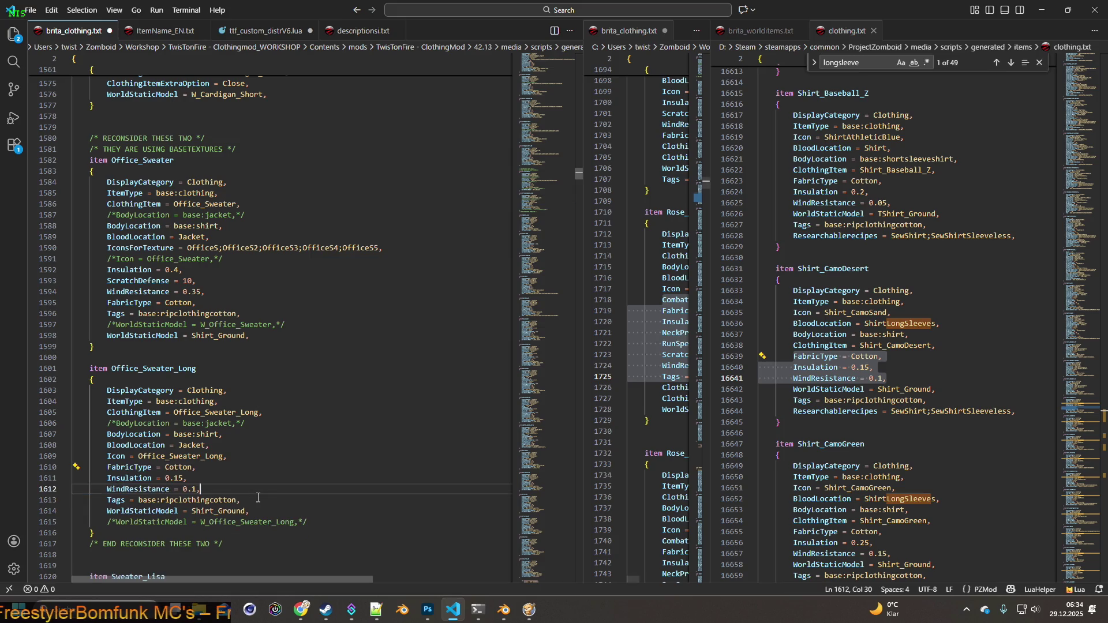
Paste the same fabric and insulation block into Office_Sweater, then select the BloodLocation = ShirtLongSleeves line.
drag(106, 269, 249, 288)
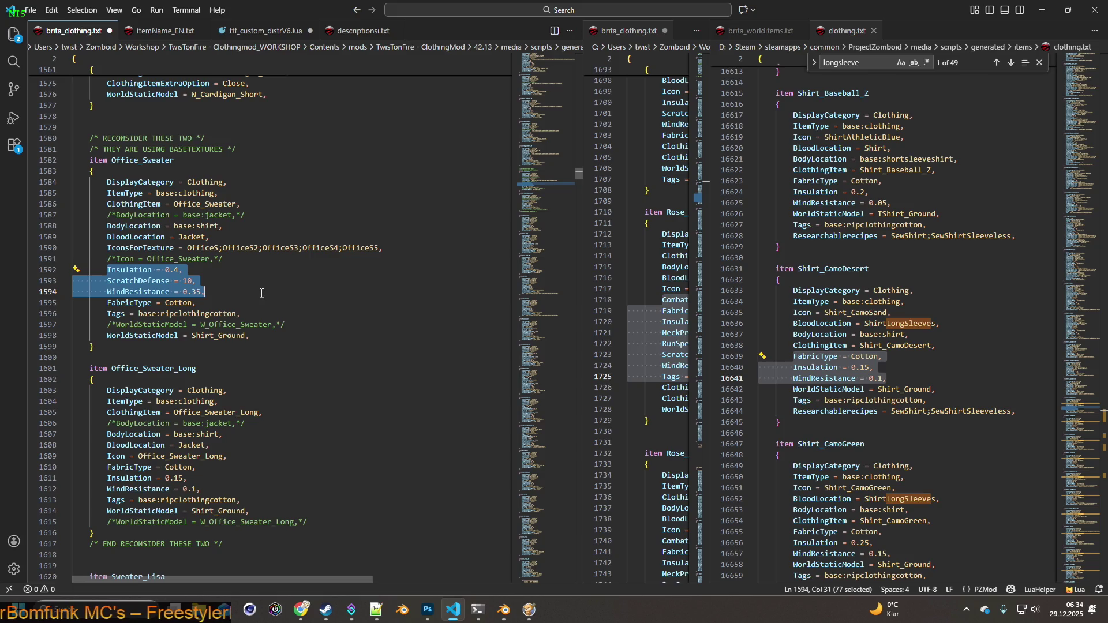
drag(107, 468, 289, 499)
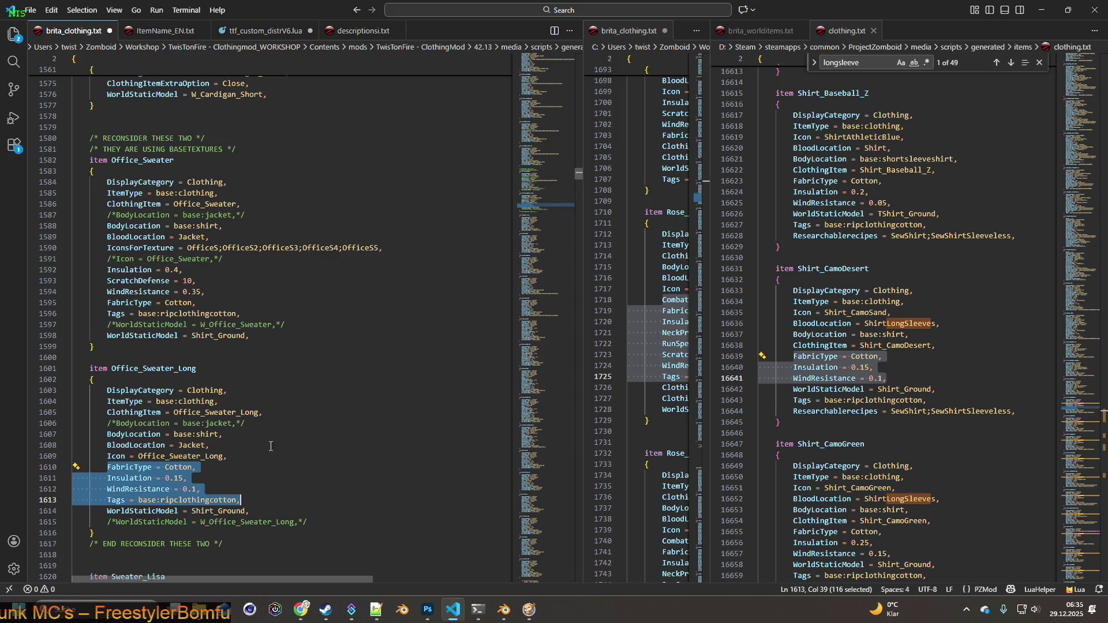
mouse_move(107, 270)
mouse_down()
mouse_move(205, 292)
mouse_move(197, 303)
mouse_move(283, 311)
mouse_up()
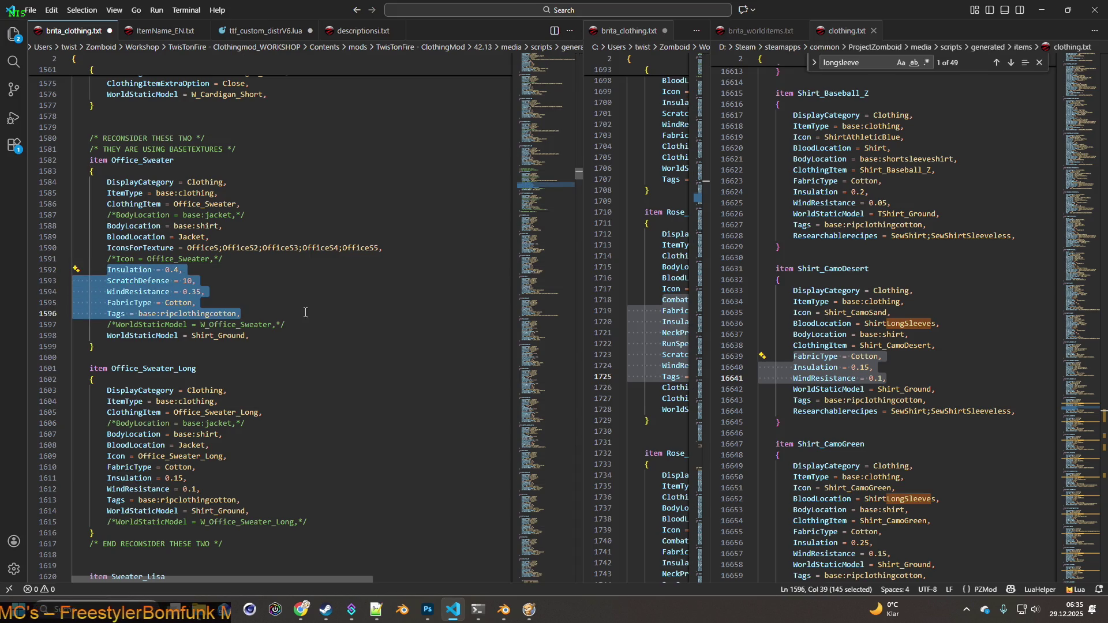
key(ctrl+v)
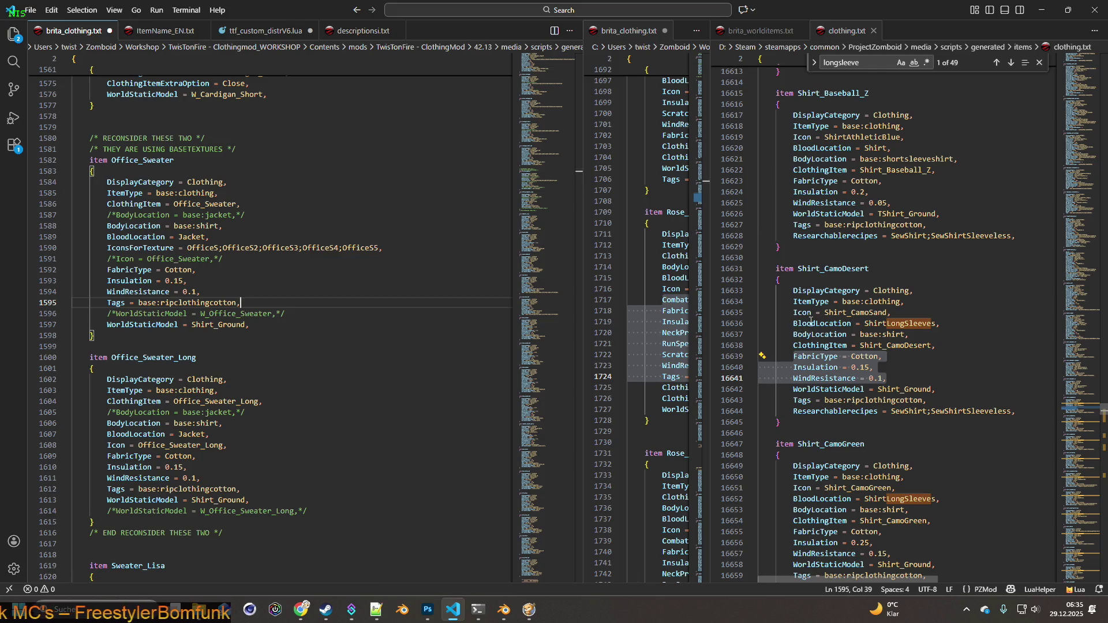
drag(793, 323, 942, 326)
key(ctrl+c)
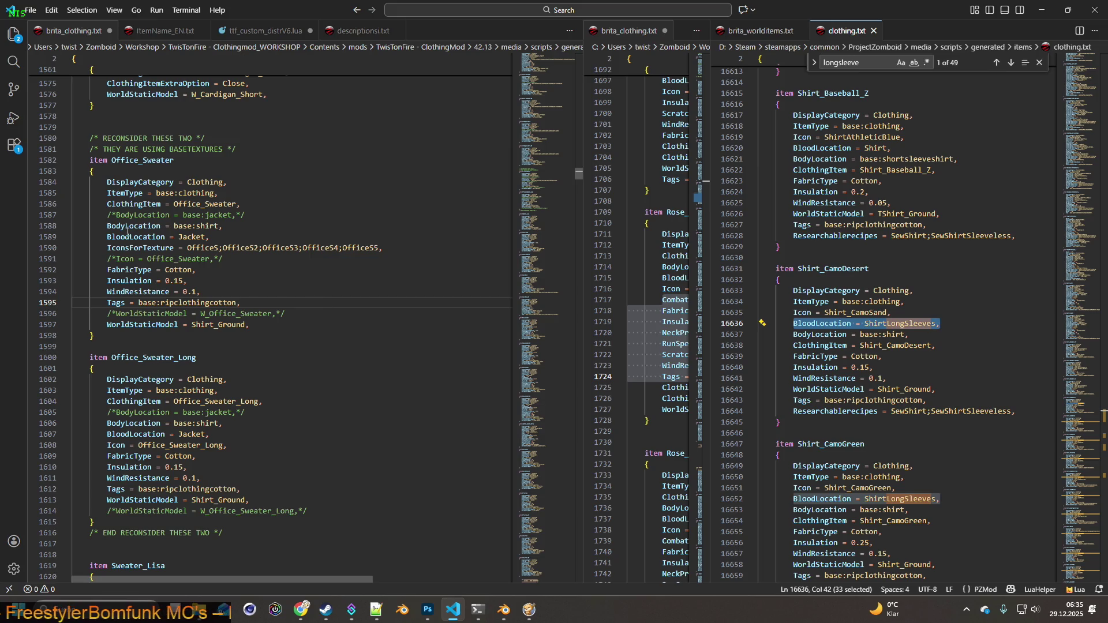
Replace BloodLocation = Jacket with ShirtLongSleeves in both Office_Sweater and Office_Sweater_Long.
click(327, 241)
key(shift+Left)
key(shift+Left)
key(shift+Left)
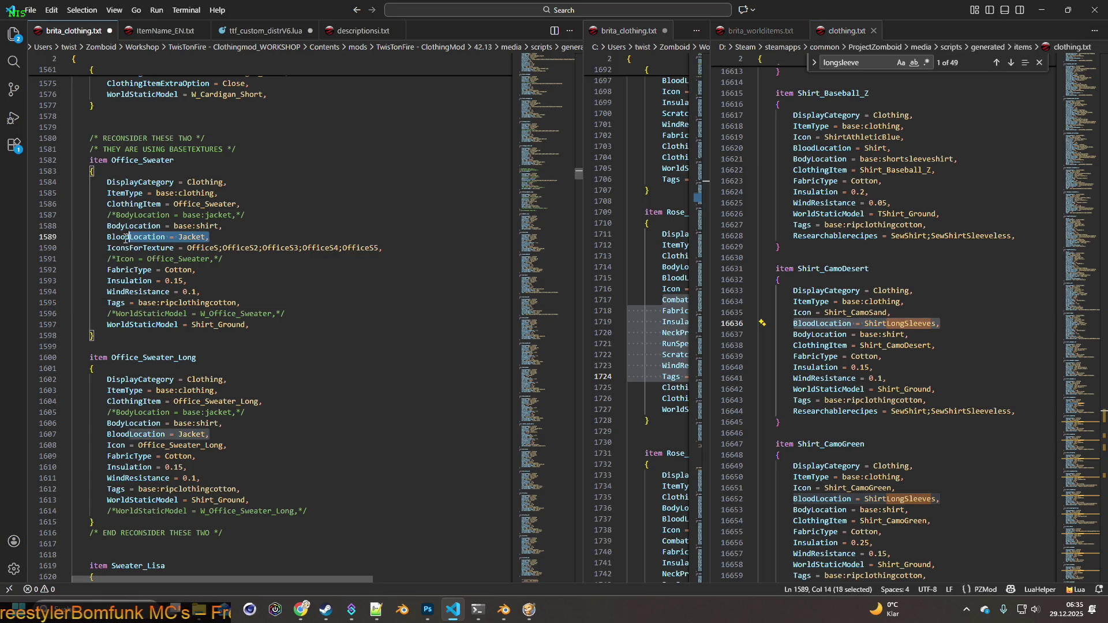
key(ctrl+v)
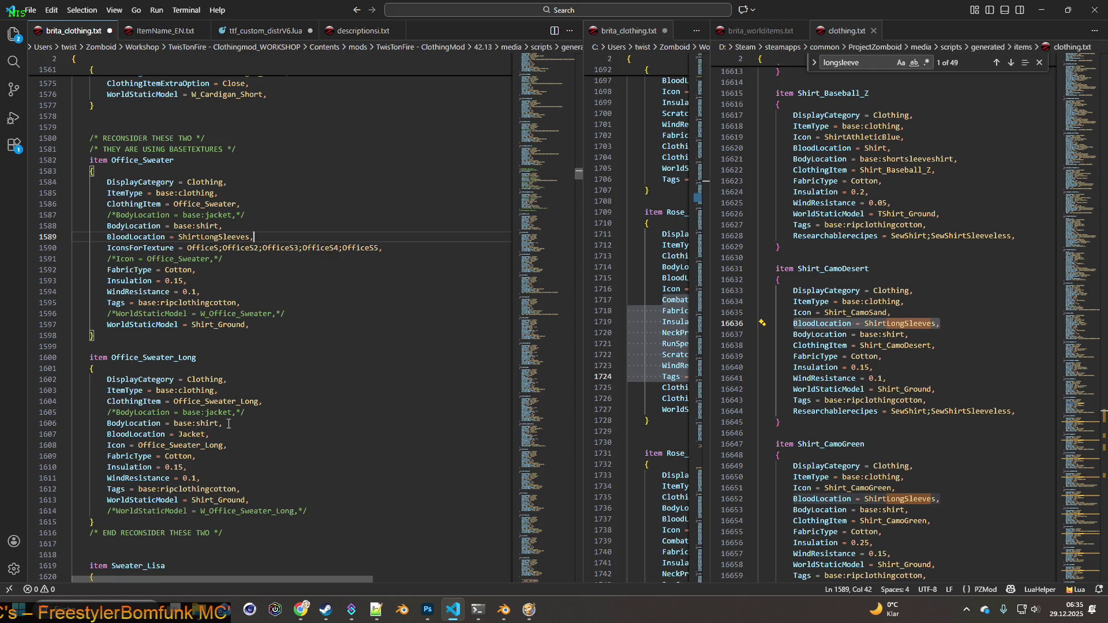
drag(210, 434, 107, 434)
key(ctrl+v)
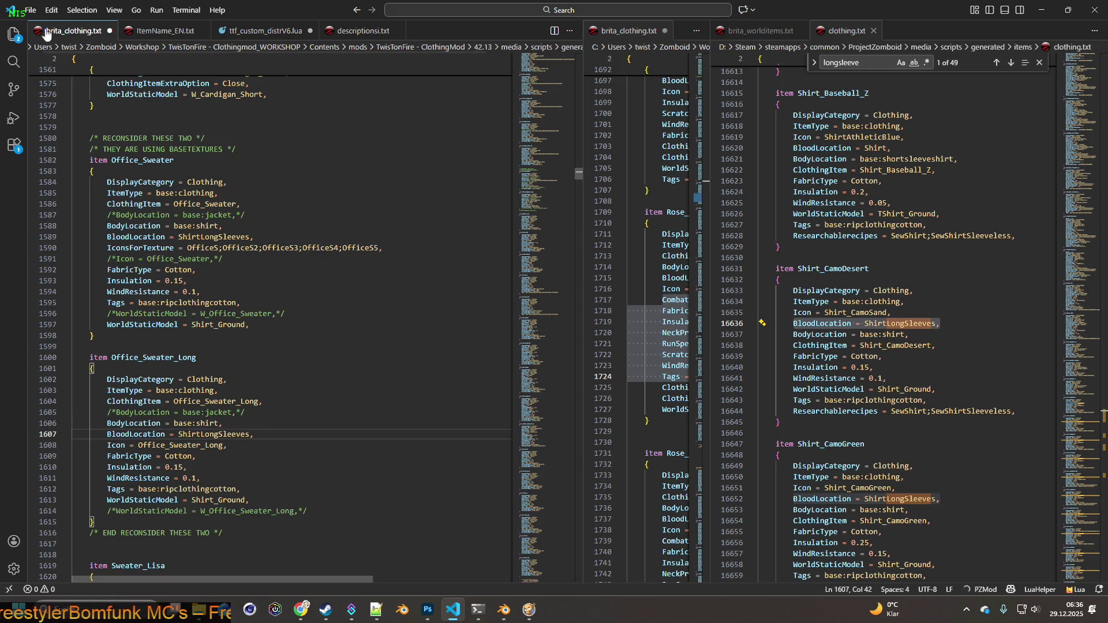
Save brita_clothing.txt and return to Blender.
click(30, 9)
click(60, 211)
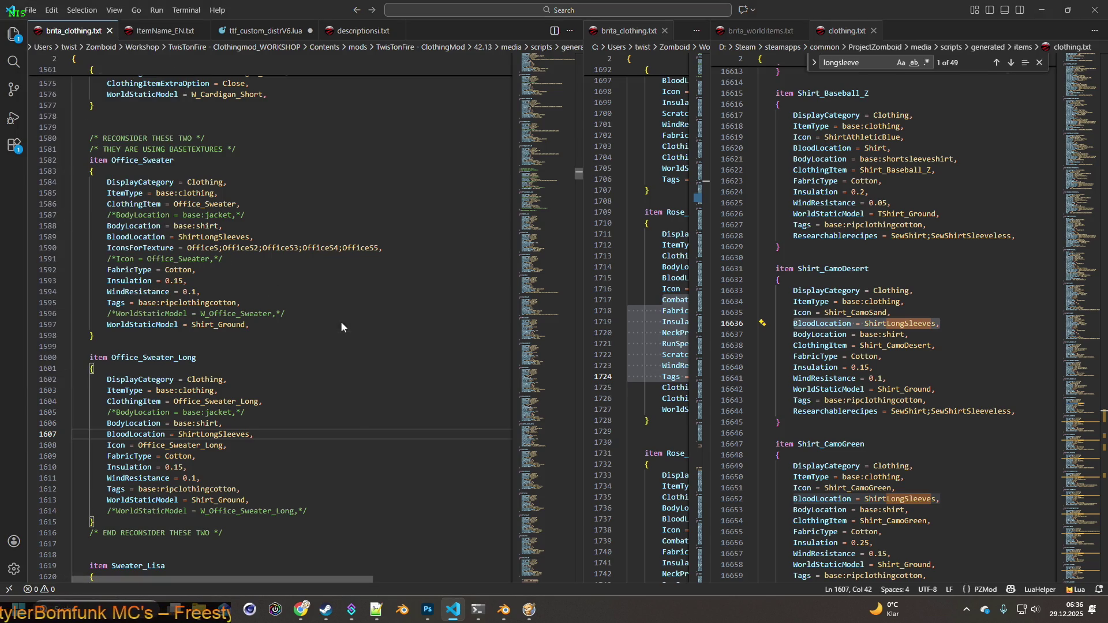
key(alt+Tab)
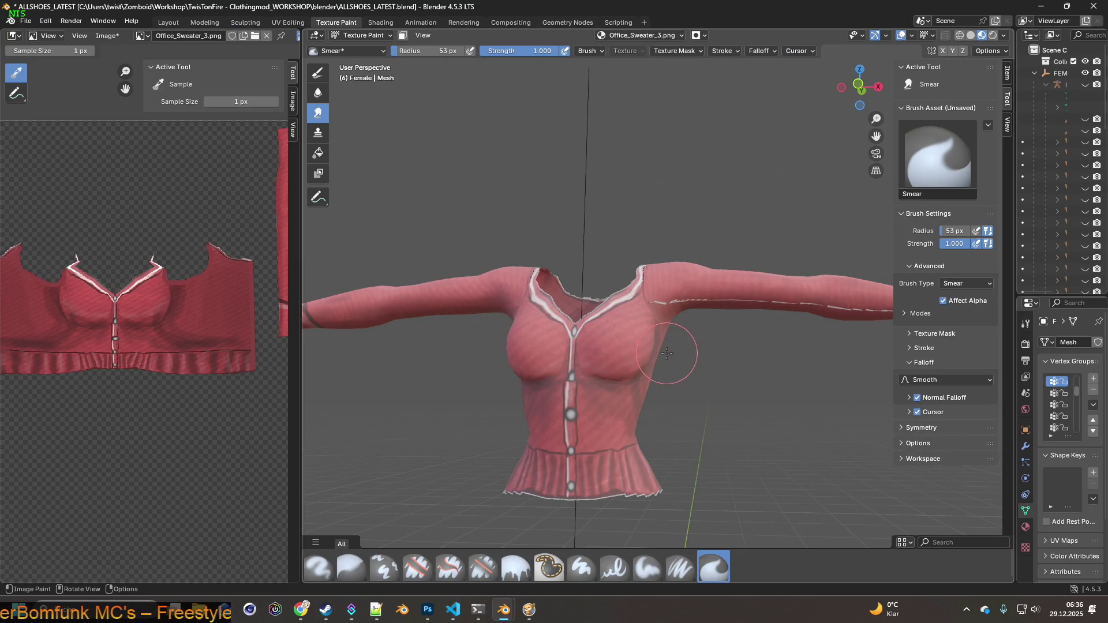
Zoom in on the white armpit seam under the left shoulder, then bring up Streamer.bot's OBS Studio page.
scroll(663, 349, up, 4)
scroll(642, 352, up, 5)
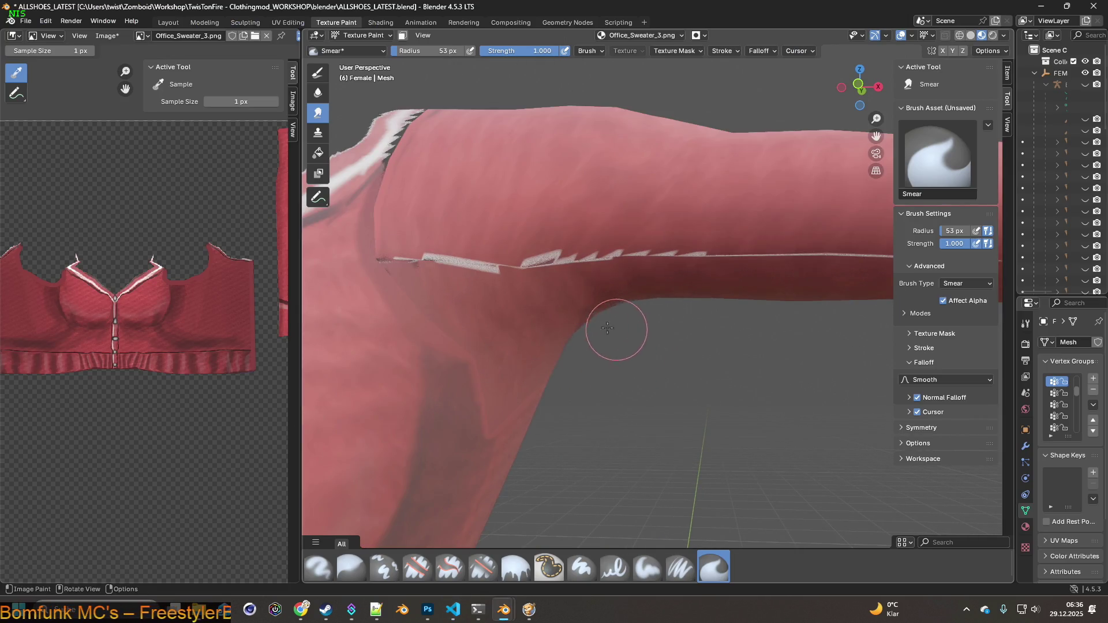
shift+scroll(610, 336, up, 2)
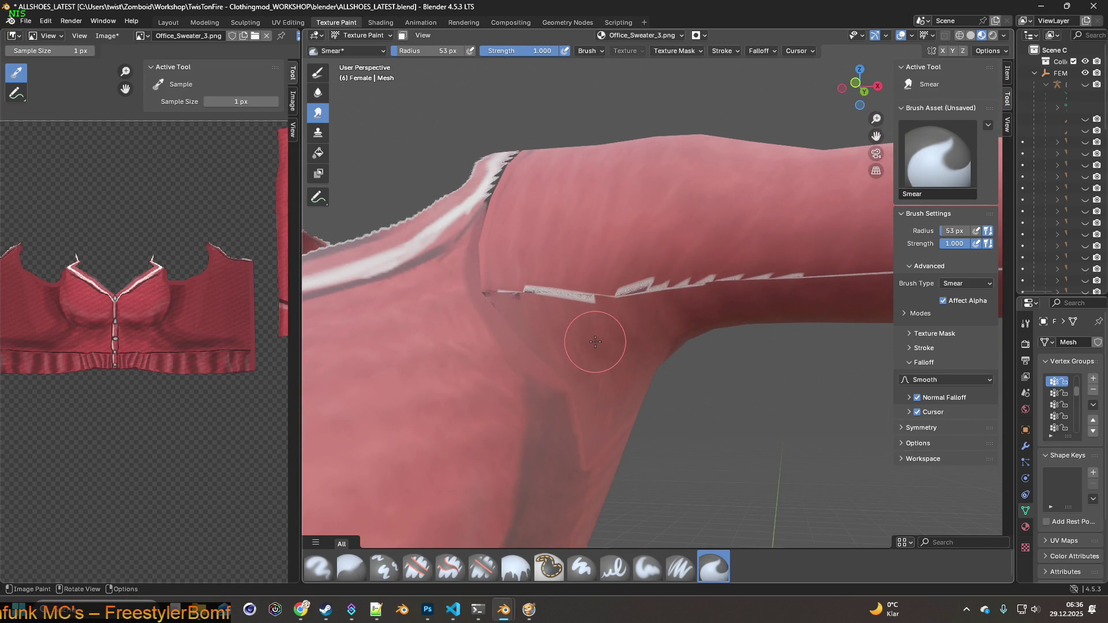
click(351, 609)
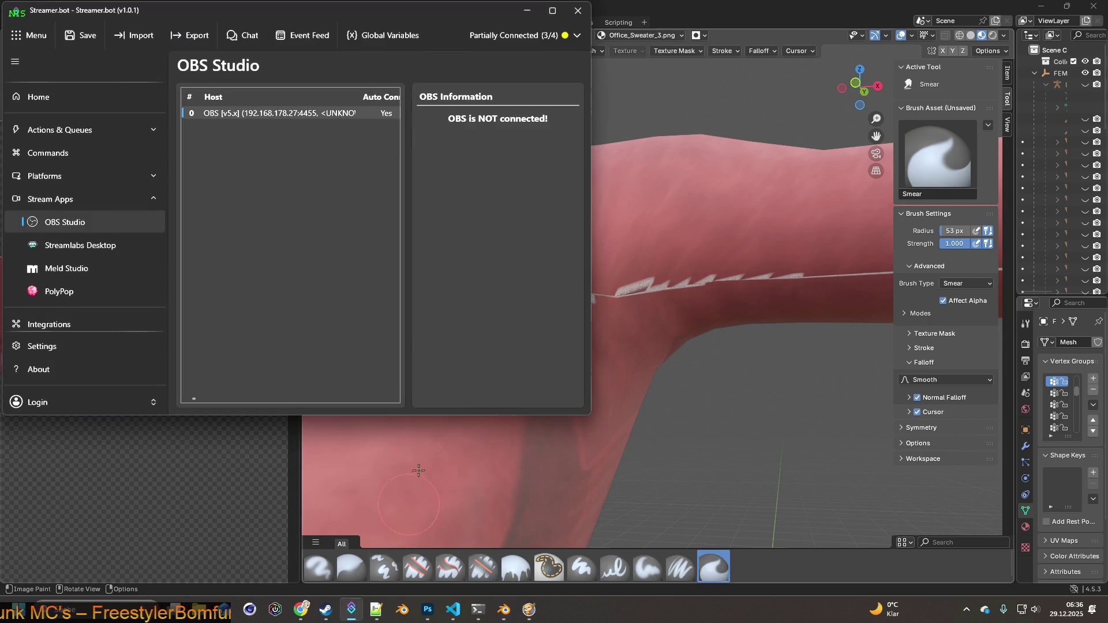
Connect Streamer.bot to OBS from the host entry's menu, then minimize Streamer.bot.
right_click(280, 114)
click(314, 309)
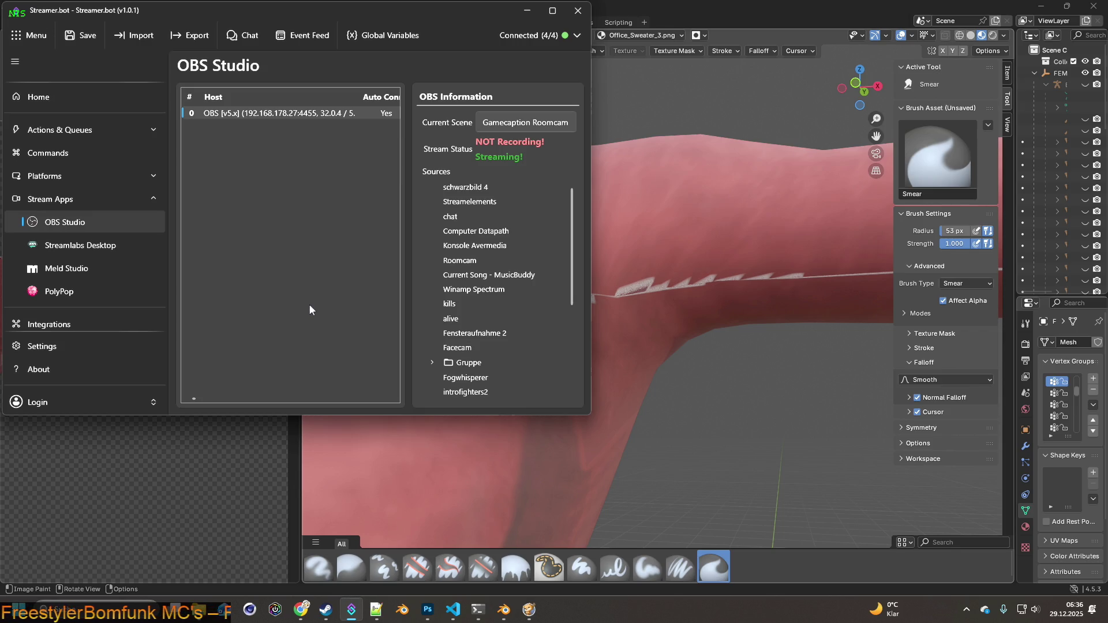
click(527, 12)
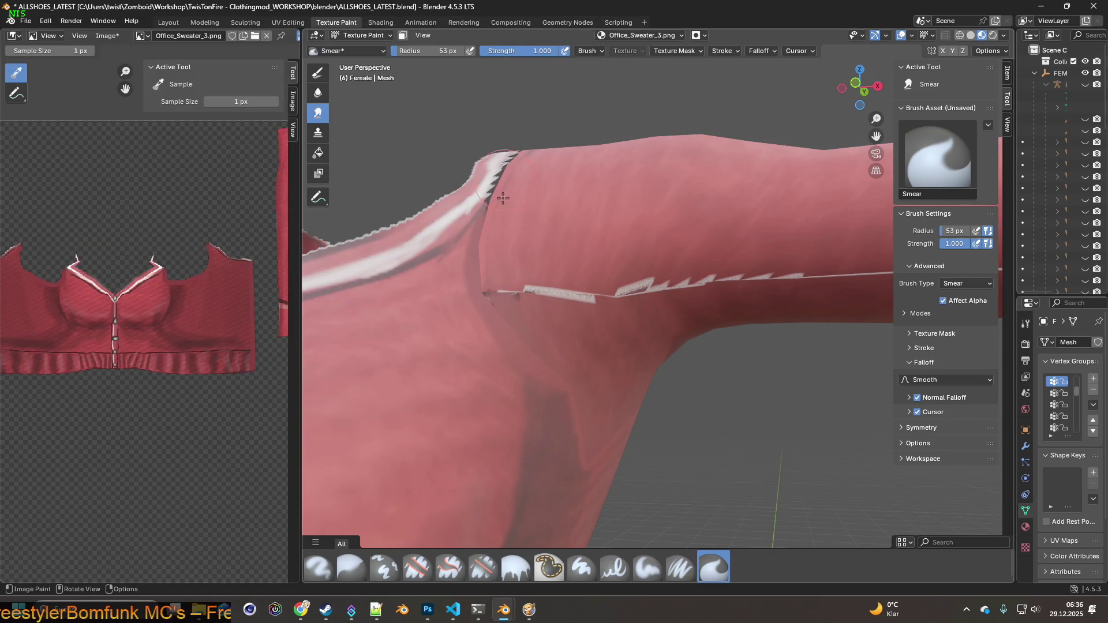
Switch to the Clone brush and clone red fabric over the left shoulder seam fragments.
mouse_move(537, 259)
middle_down()
mouse_move(538, 247)
mouse_move(562, 257)
mouse_move(519, 265)
middle_up()
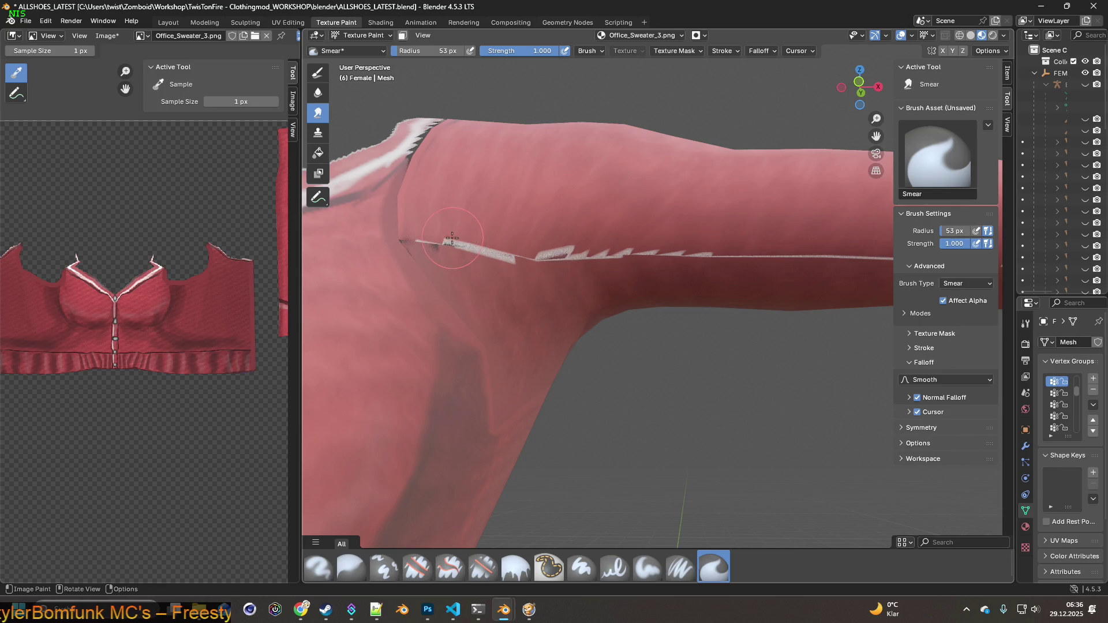
click(383, 568)
ctrl+click(442, 206)
click(443, 241)
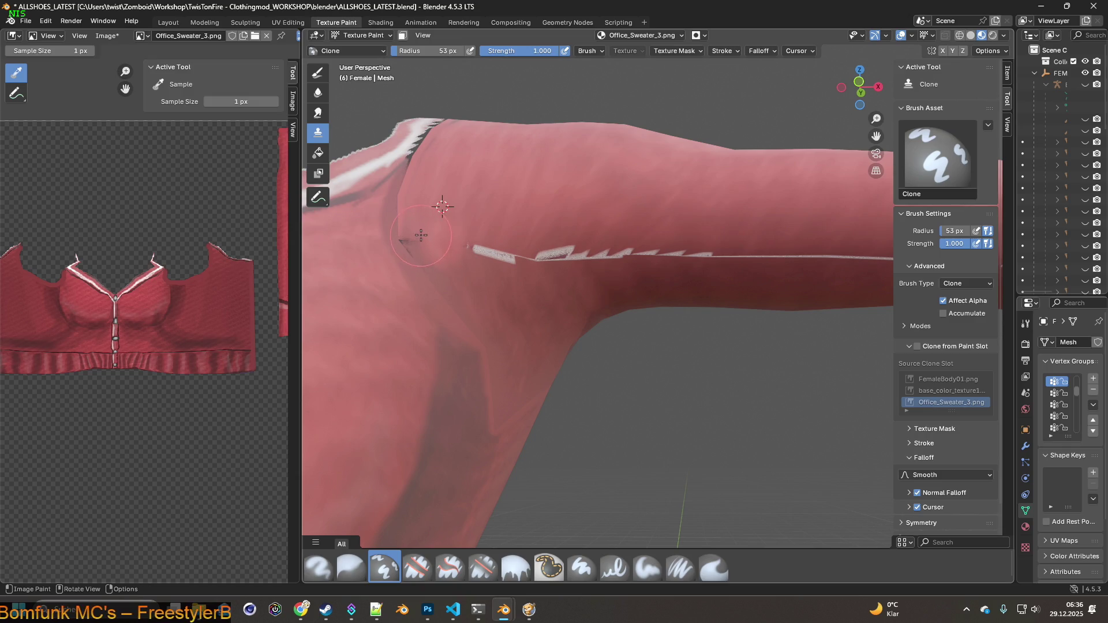
ctrl+click(415, 216)
click(416, 238)
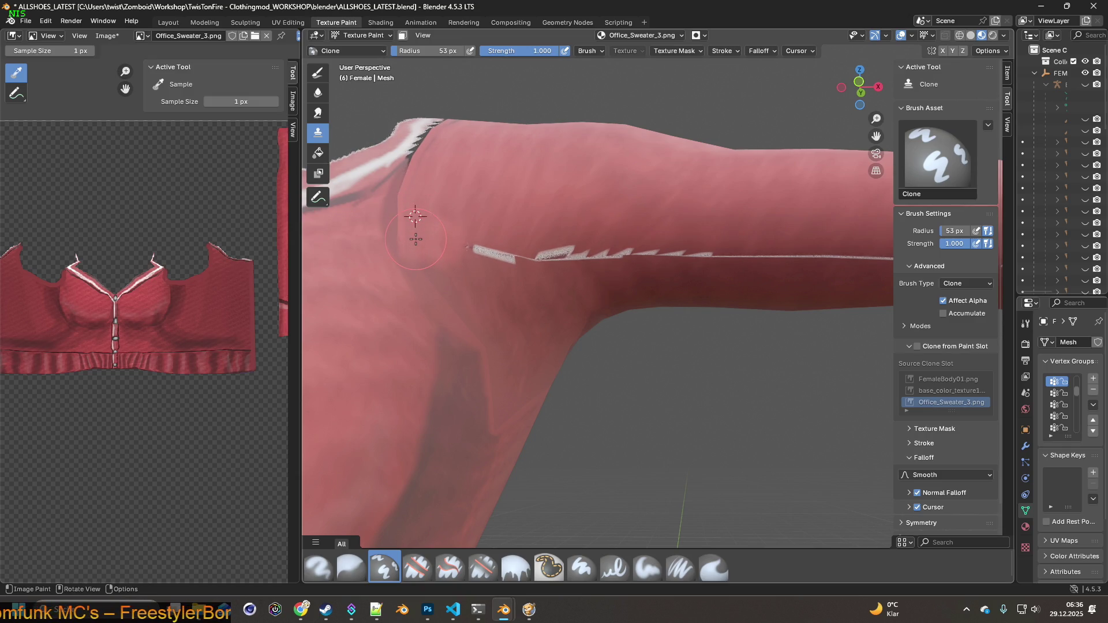
ctrl+click(476, 219)
click(486, 241)
click(506, 248)
Continue cloning red fabric over the shoulder seam toward the right.
ctrl+click(547, 227)
click(542, 239)
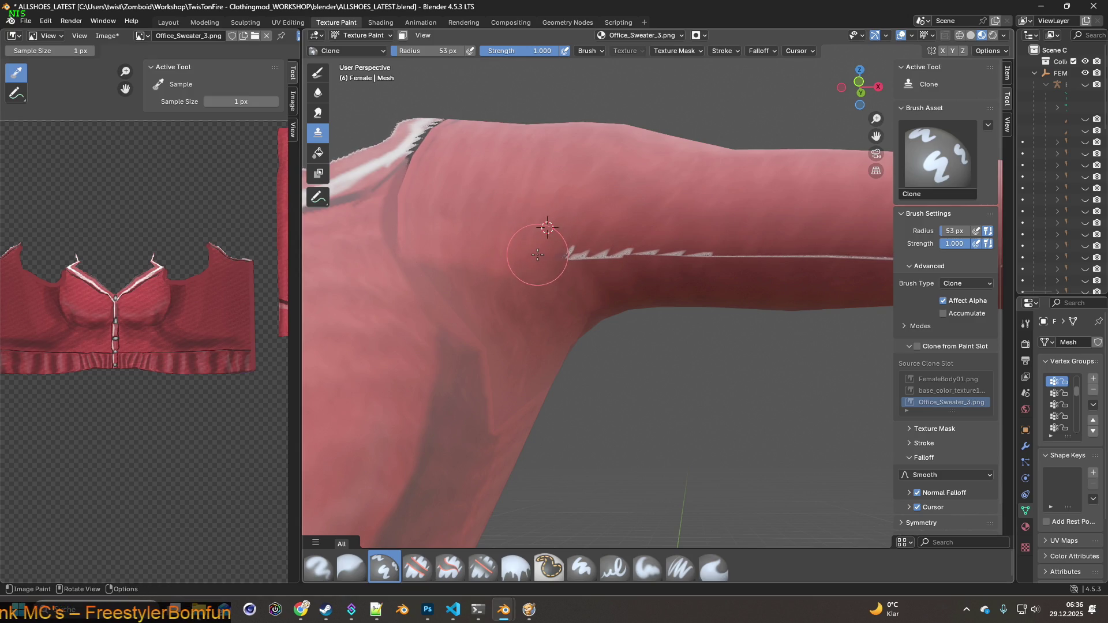
ctrl+click(583, 225)
click(571, 249)
ctrl+click(621, 226)
click(605, 248)
ctrl+click(671, 227)
click(653, 252)
From a new angle on the sleeve, clone red fabric along the seam from its left end.
mouse_move(754, 292)
middle_down()
mouse_move(547, 325)
mouse_move(577, 288)
mouse_move(605, 333)
mouse_move(440, 390)
mouse_move(539, 375)
mouse_move(543, 394)
middle_up()
ctrl+click(518, 264)
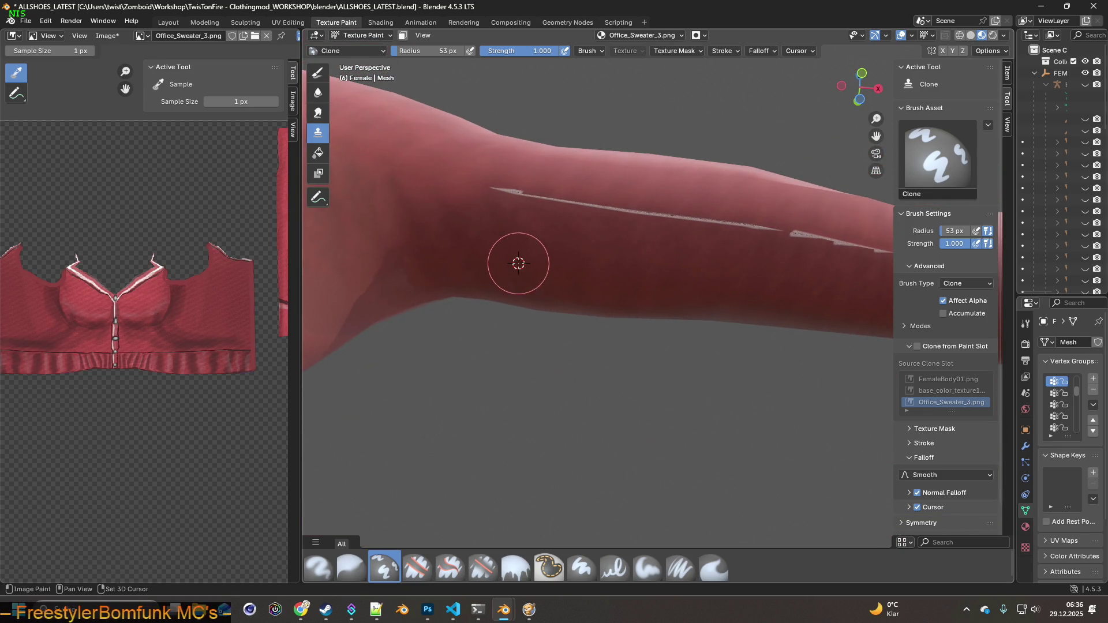
click(499, 198)
ctrl+click(552, 243)
click(544, 208)
ctrl+click(583, 244)
click(573, 206)
ctrl+click(616, 242)
click(613, 208)
Orbit the arm and clone over more of the sleeve seam.
middle_drag(660, 252, 507, 246)
ctrl+click(506, 252)
click(482, 202)
click(519, 209)
ctrl+click(576, 259)
click(618, 235)
ctrl+click(665, 282)
click(662, 235)
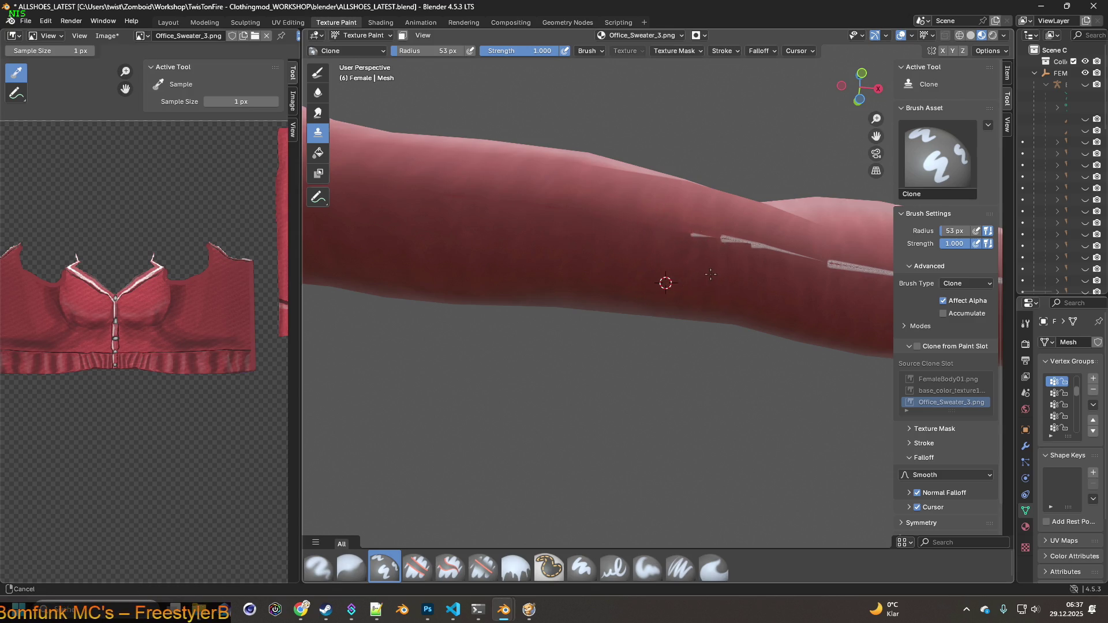
Reset the clone source below the seam and paint over the next seam segment.
middle_drag(704, 272, 549, 267)
ctrl+click(512, 272)
ctrl+click(554, 287)
click(548, 248)
ctrl+click(604, 289)
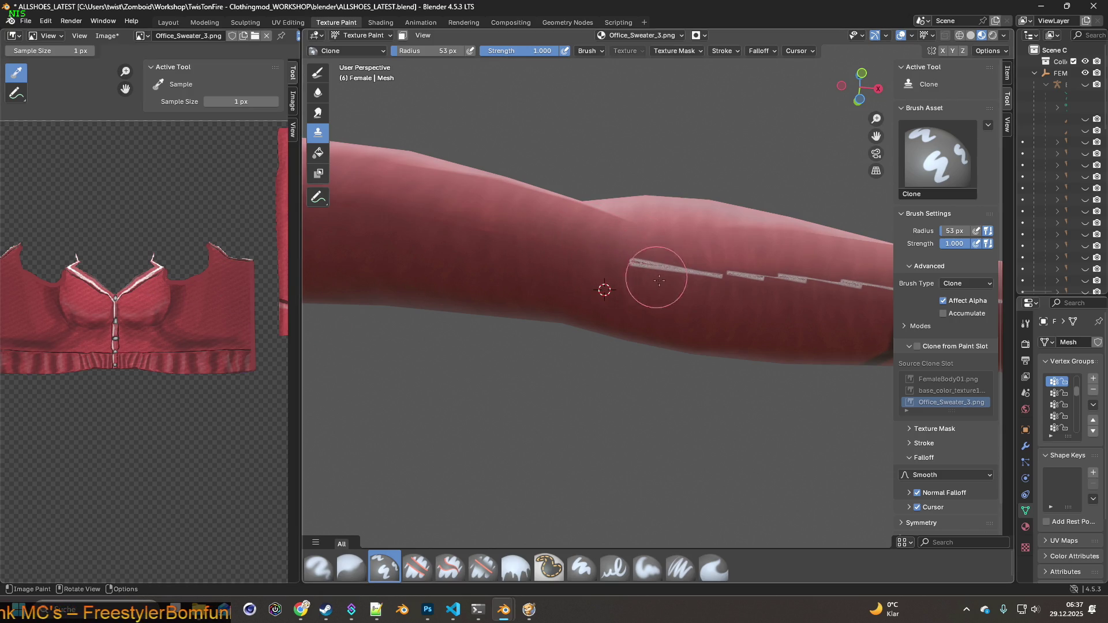
Zoom in on the sleeve seam and clone over its left end and first segment.
middle_drag(663, 298, 520, 268)
ctrl+click(502, 263)
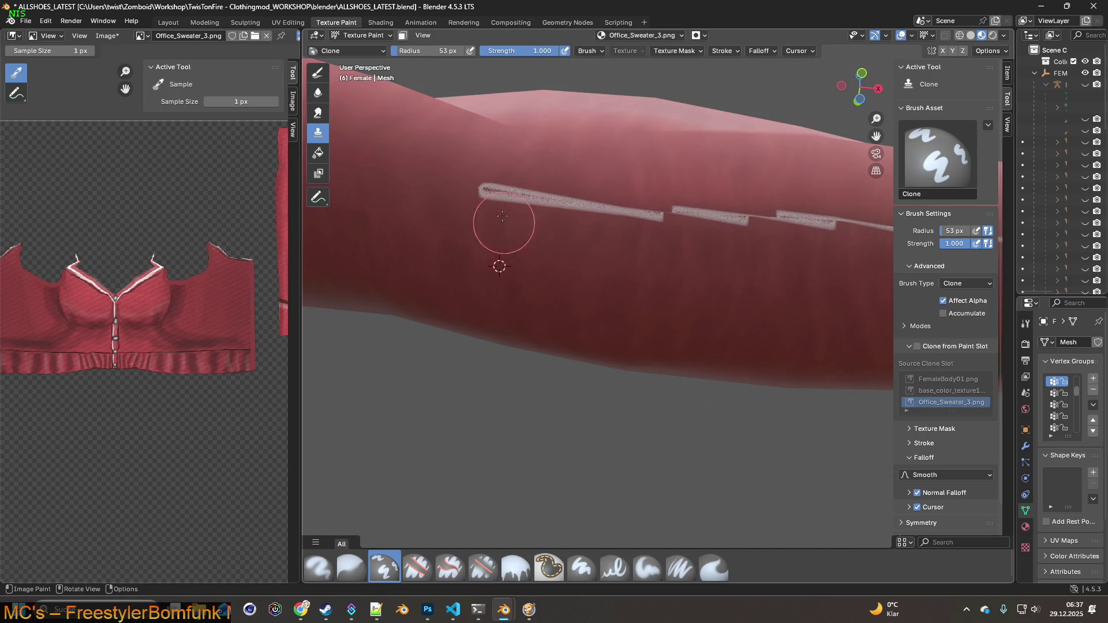
click(487, 193)
ctrl+click(545, 274)
click(536, 210)
shift+right_click(591, 285)
click(564, 210)
shift+right_click(625, 292)
click(613, 217)
shift+right_click(661, 298)
click(653, 215)
Shift along the sleeve and clone over the thick seam segments further right.
shift+middle_drag(707, 272, 569, 271)
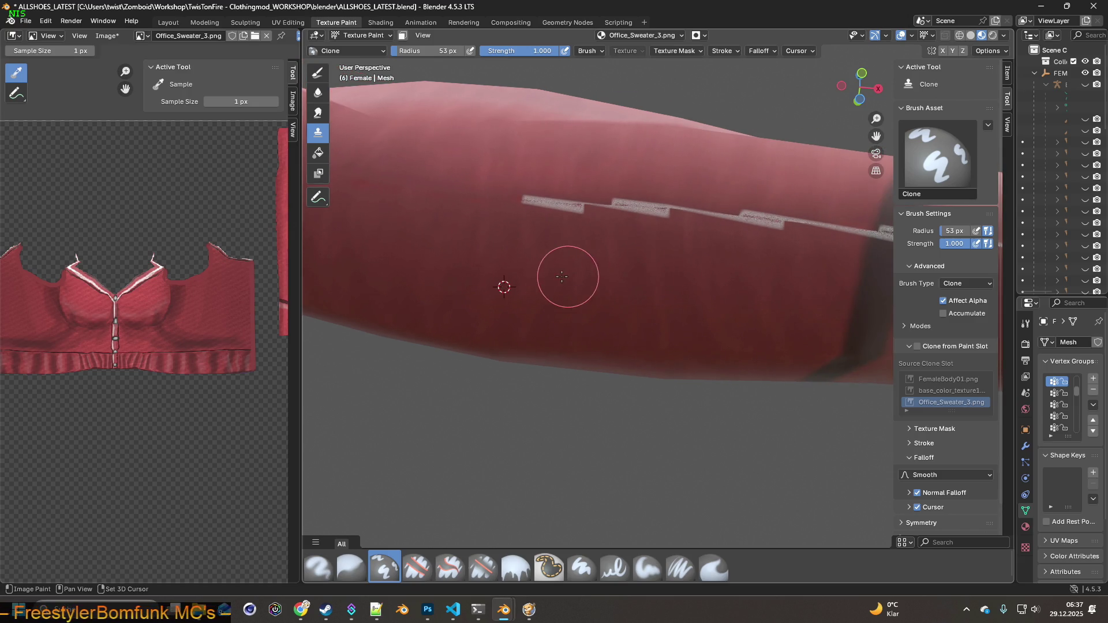
shift+right_click(594, 281)
click(585, 207)
shift+right_click(642, 287)
click(629, 216)
shift+right_click(680, 289)
shift+right_click(730, 303)
click(713, 217)
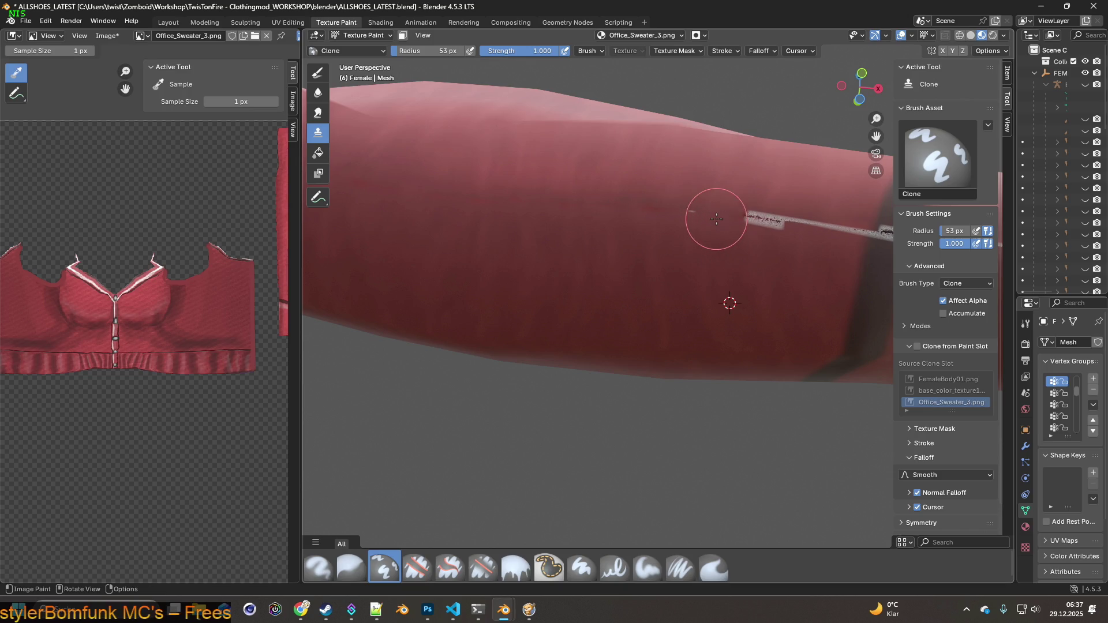
shift+right_click(766, 309)
click(742, 227)
Clone over one more stretch of seam, then undo the last few strokes.
shift+right_click(674, 264)
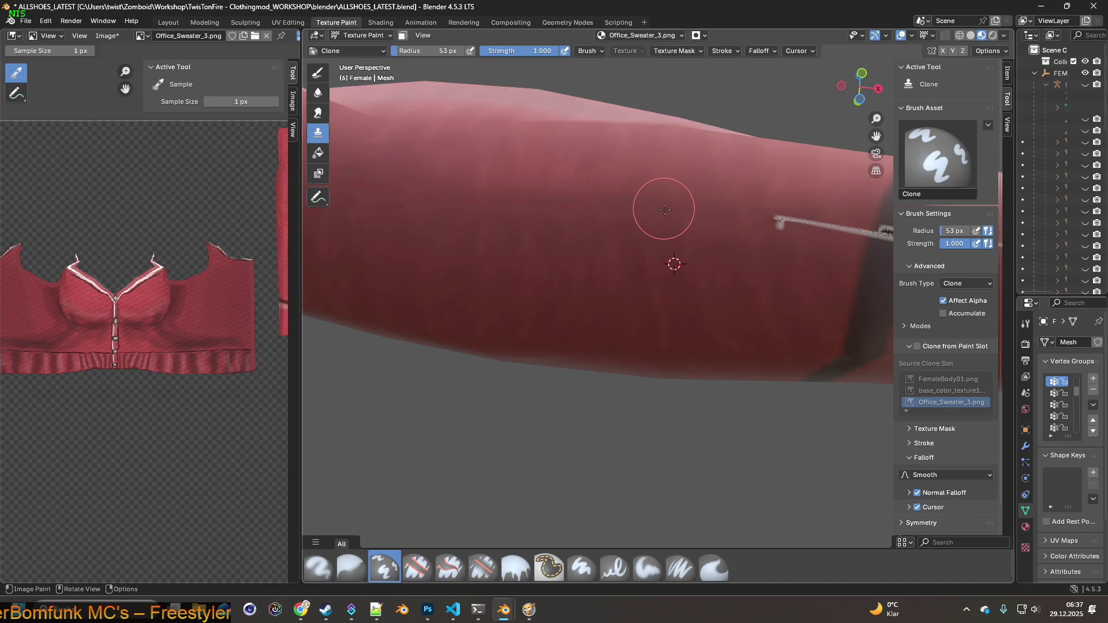
shift+right_click(796, 298)
click(780, 226)
key(ctrl+z)
key(ctrl+z)
key(ctrl+z)
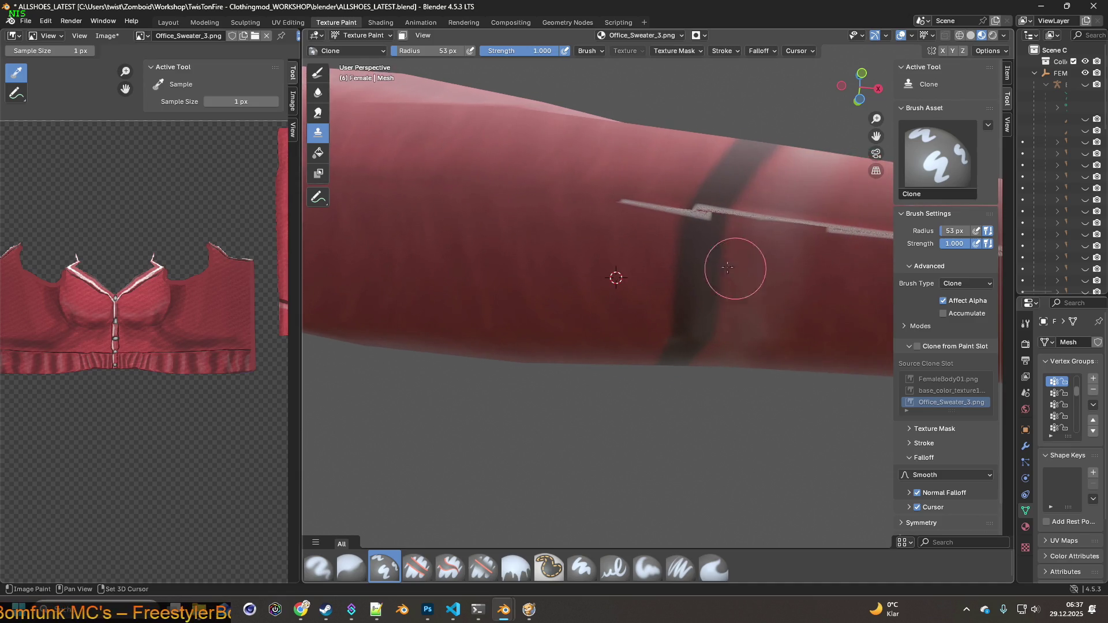
Clone sleeve fabric over the left end of the white seam.
ctrl+right_click(644, 254)
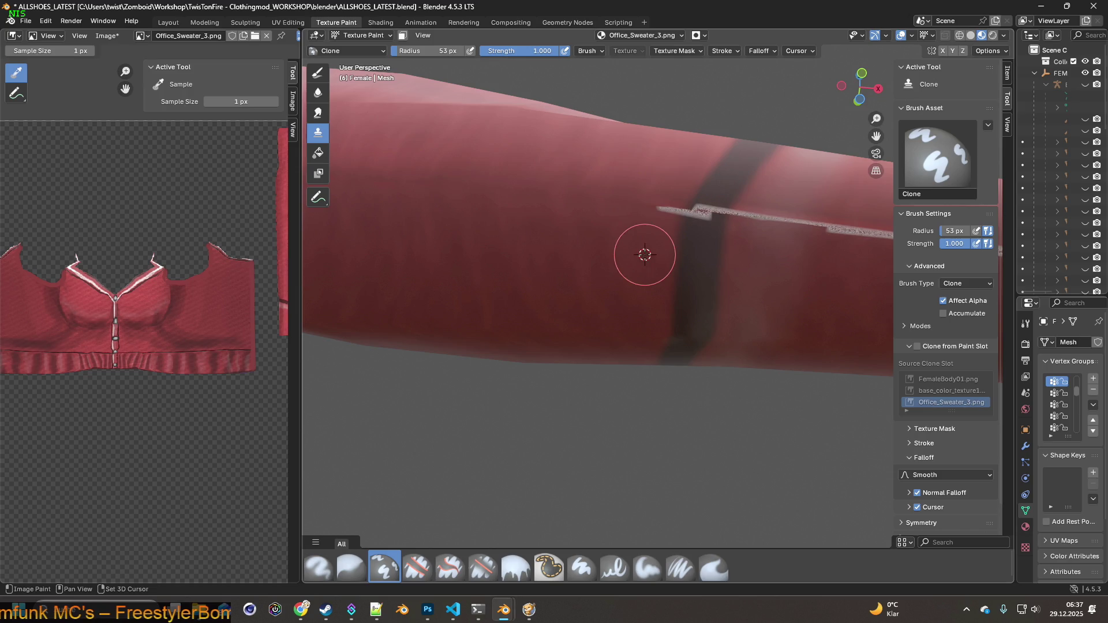
click(655, 210)
shift+middle_drag(739, 273, 697, 267)
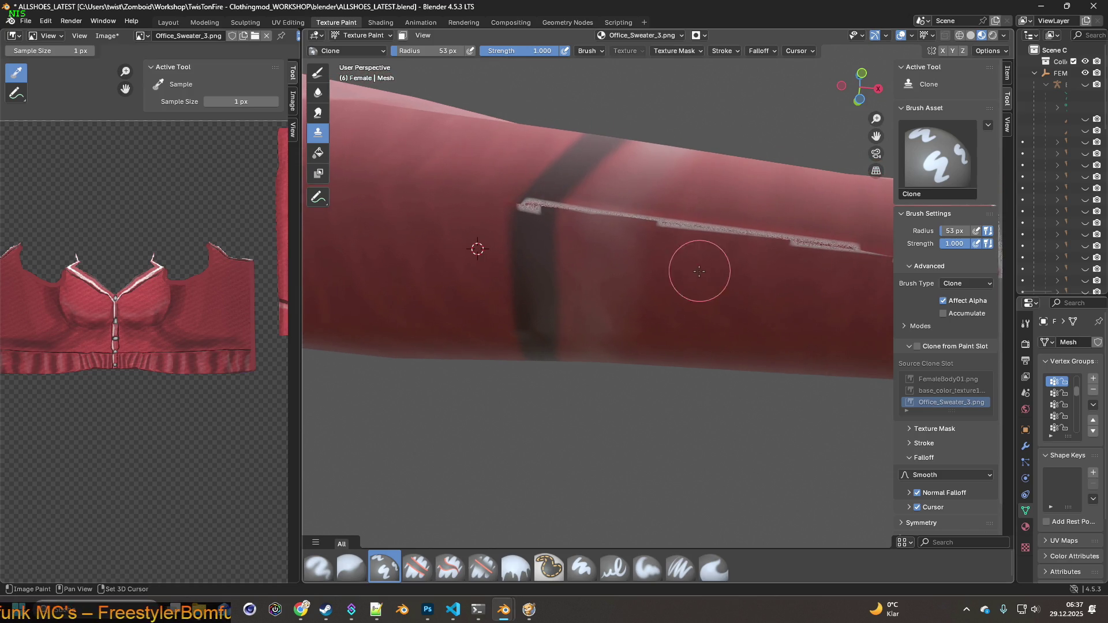
shift+middle_drag(590, 255, 593, 272)
click(537, 257)
ctrl+click(608, 220)
mouse_move(603, 228)
mouse_down()
mouse_move(586, 243)
mouse_move(594, 255)
mouse_up()
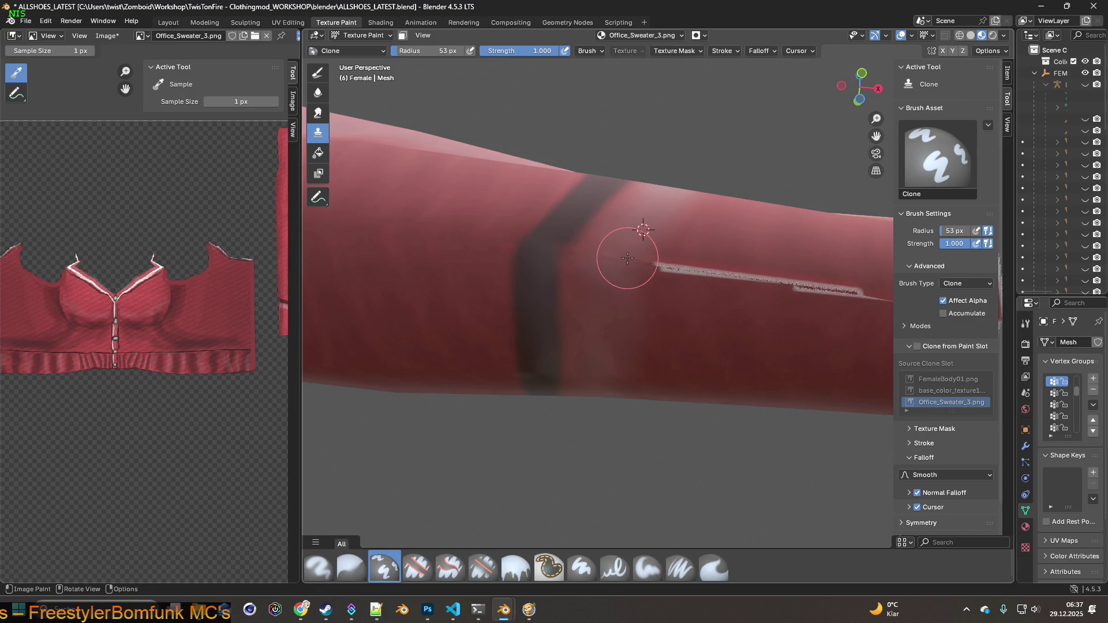
Orbit to the end of the sleeve and clone over the seam along it.
middle_drag(670, 295, 573, 309)
ctrl+click(569, 309)
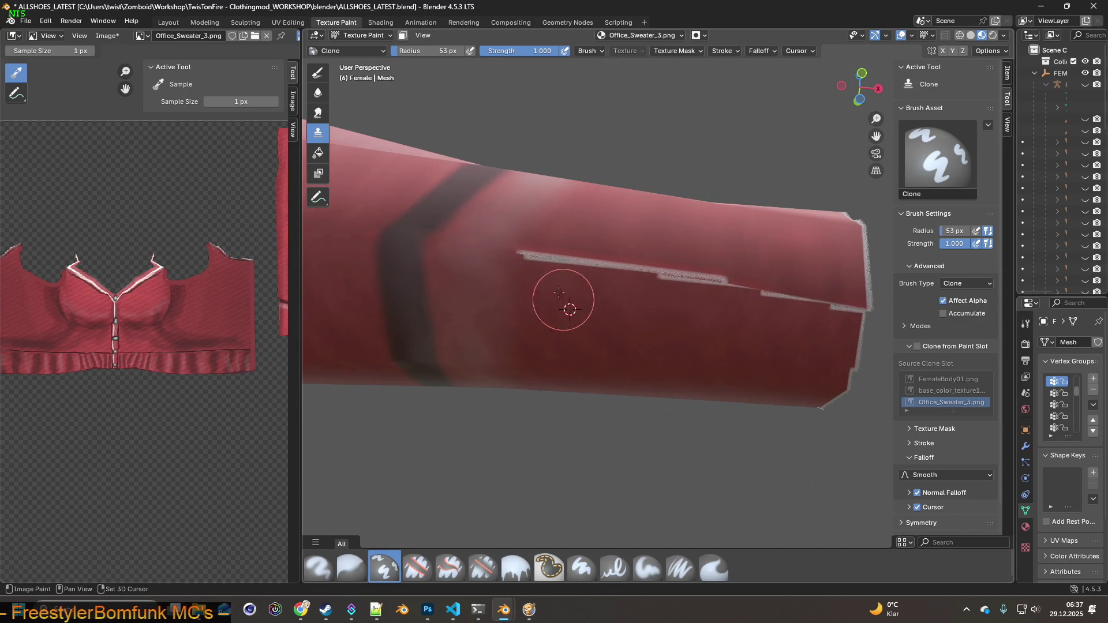
ctrl+click(603, 313)
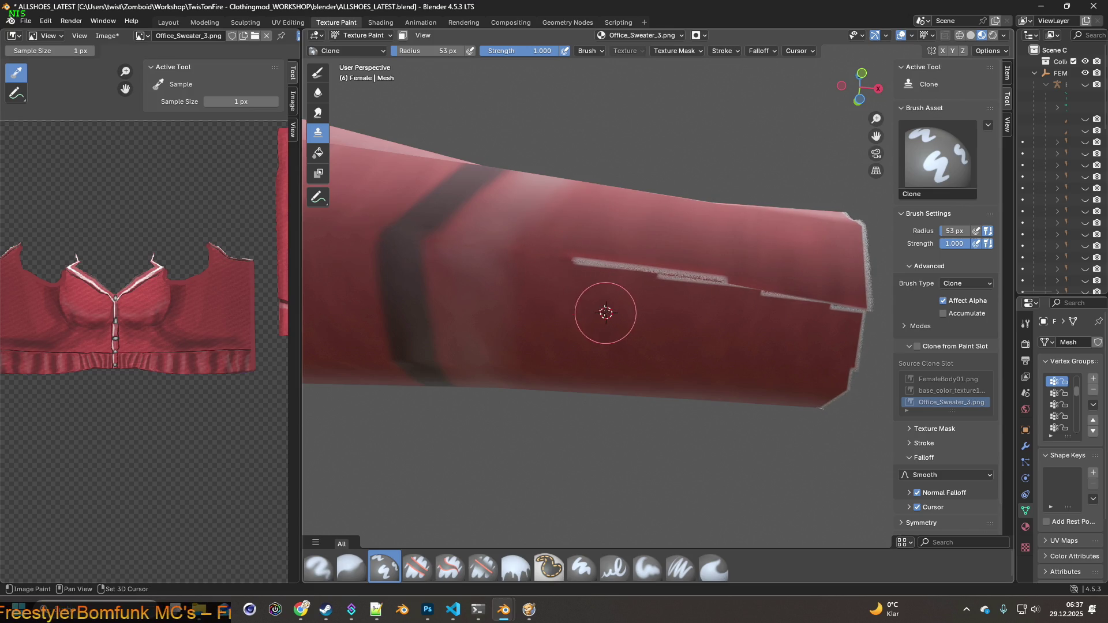
drag(576, 258, 583, 260)
ctrl+click(638, 314)
click(618, 260)
ctrl+click(675, 319)
click(658, 269)
ctrl+click(709, 320)
click(694, 286)
Clone over the remaining seam stretch near the cuff.
ctrl+click(751, 330)
click(731, 283)
ctrl+click(780, 332)
click(764, 296)
ctrl+click(819, 339)
click(799, 297)
ctrl+click(839, 345)
click(844, 308)
Inspect the forearm from several angles and set new clone sources on the sleeve.
middle_drag(766, 284, 686, 366)
scroll(671, 294, up, 4)
mouse_move(671, 294)
middle_down()
mouse_move(613, 260)
mouse_move(534, 182)
middle_up()
scroll(614, 259, up, 3)
ctrl+click(484, 153)
middle_drag(514, 214, 566, 235)
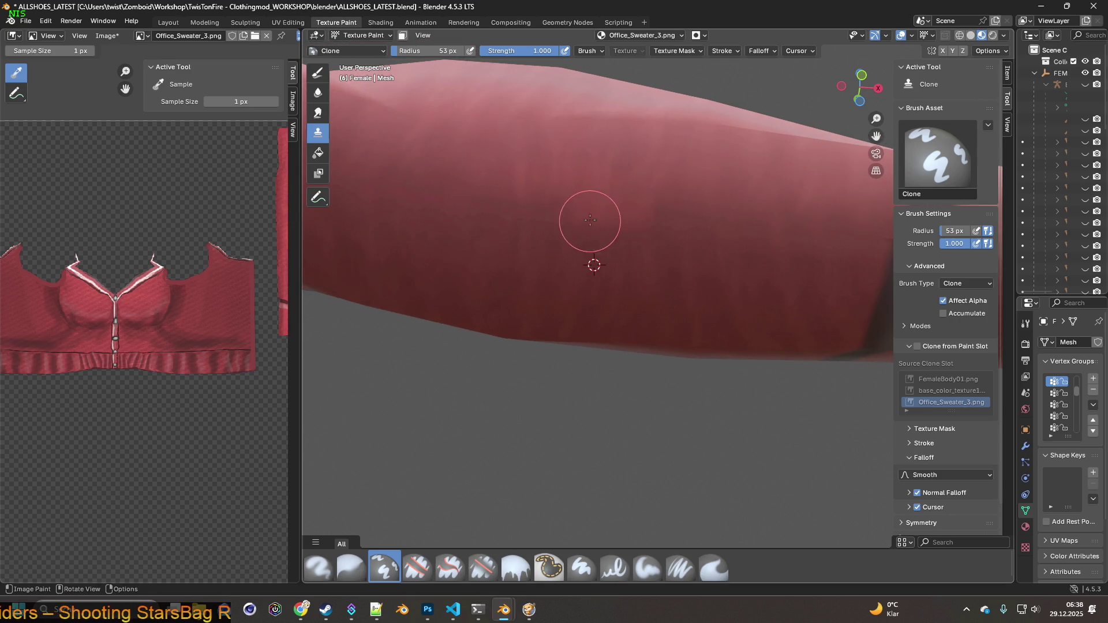
mouse_move(519, 237)
middle_down()
mouse_move(578, 252)
mouse_move(555, 251)
middle_up()
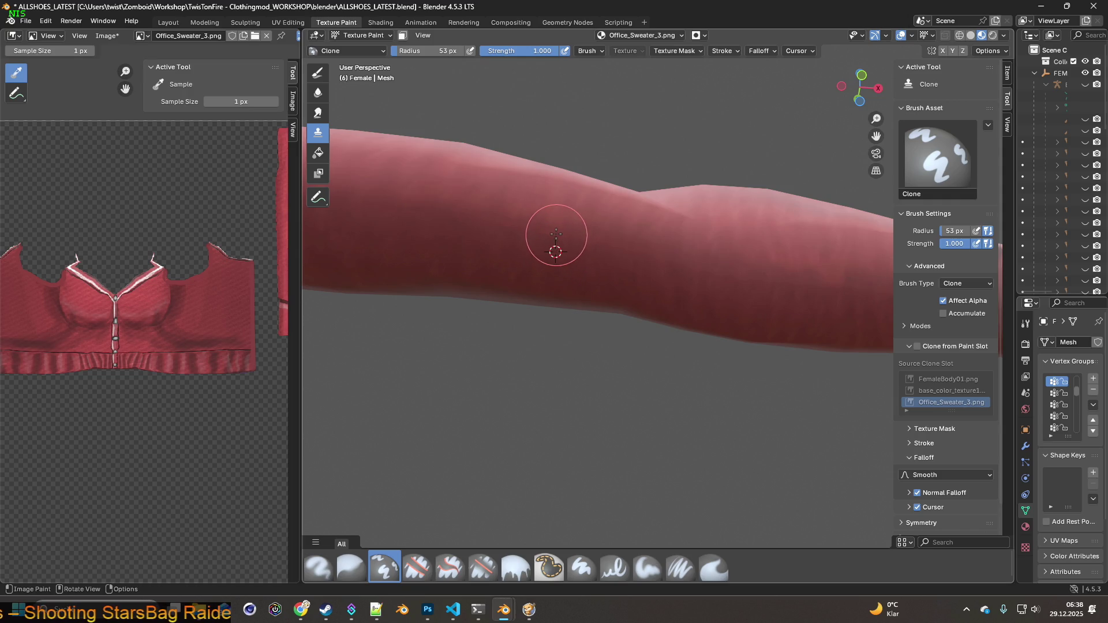
ctrl+click(465, 230)
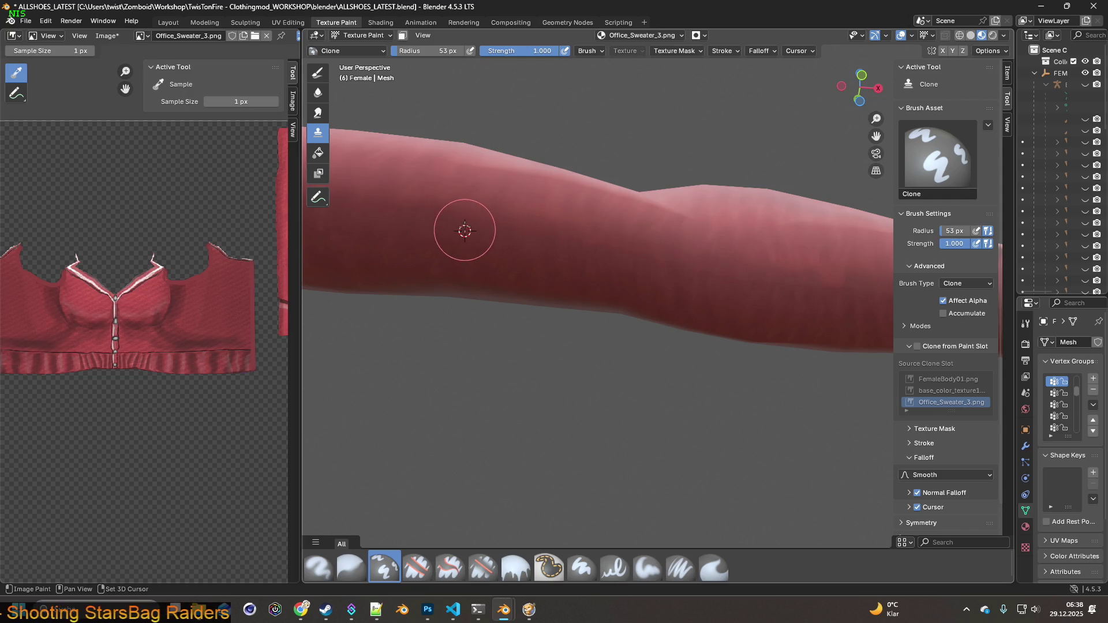
middle_drag(458, 264, 477, 276)
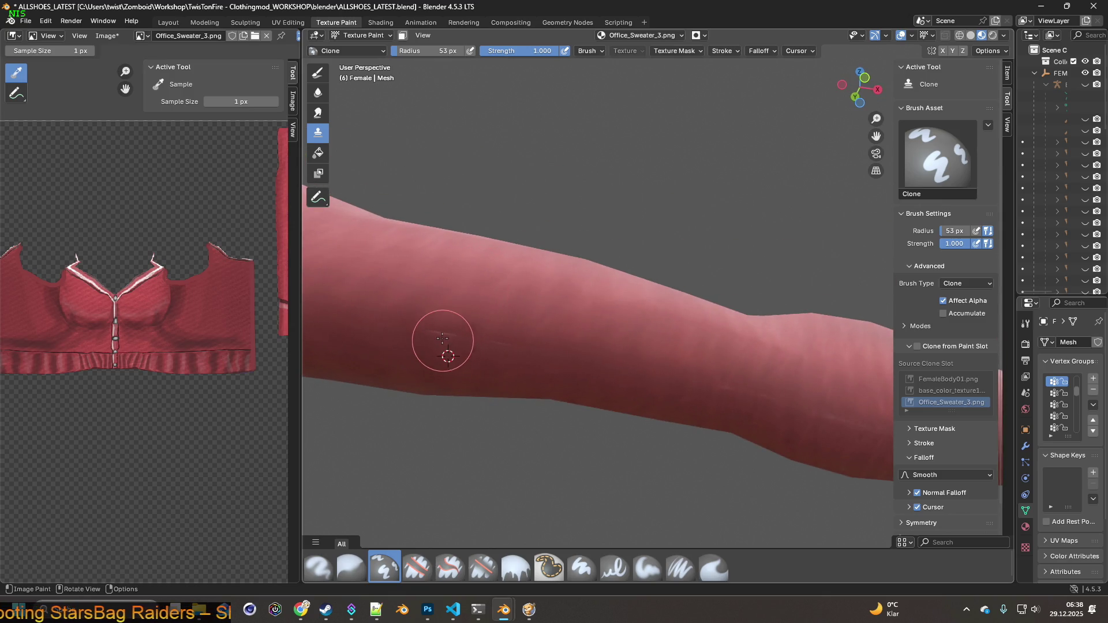
shift+right_click(498, 367)
Orbit and zoom to a close-up of the chest and neckline edge.
scroll(499, 345, down, 2)
middle_drag(487, 329, 573, 308)
scroll(575, 307, up, 5)
mouse_move(514, 265)
middle_down()
mouse_move(573, 330)
mouse_move(562, 300)
middle_up()
scroll(561, 300, down, 2)
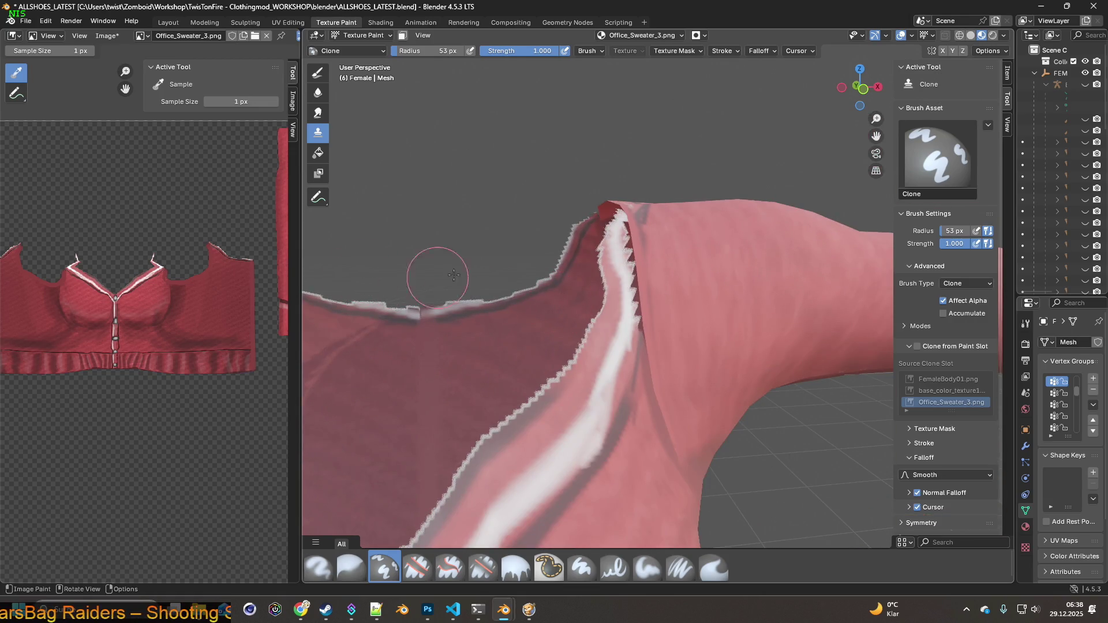
Select the Paint Soft Pressure brush and set its radius to 18 px.
click(681, 569)
scroll(638, 403, up, 3)
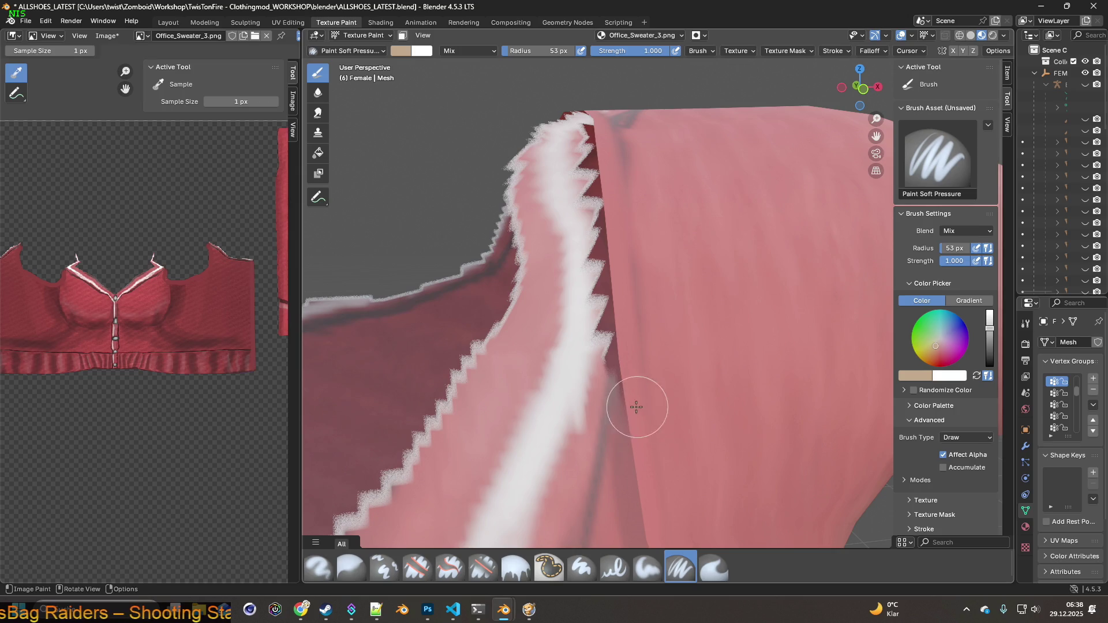
key(f)
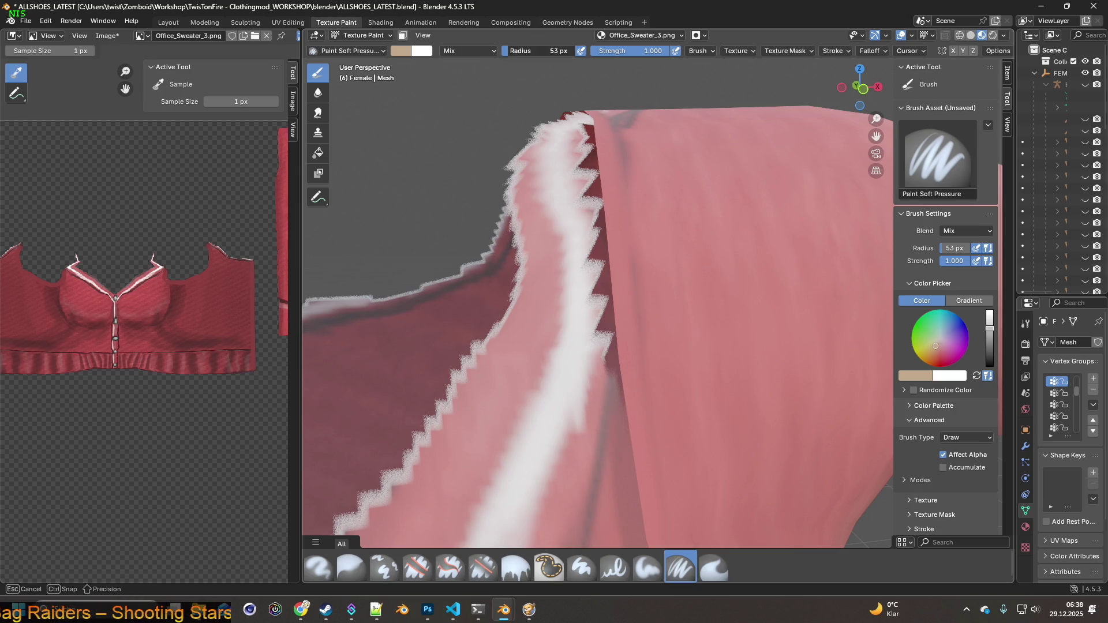
click(515, 242)
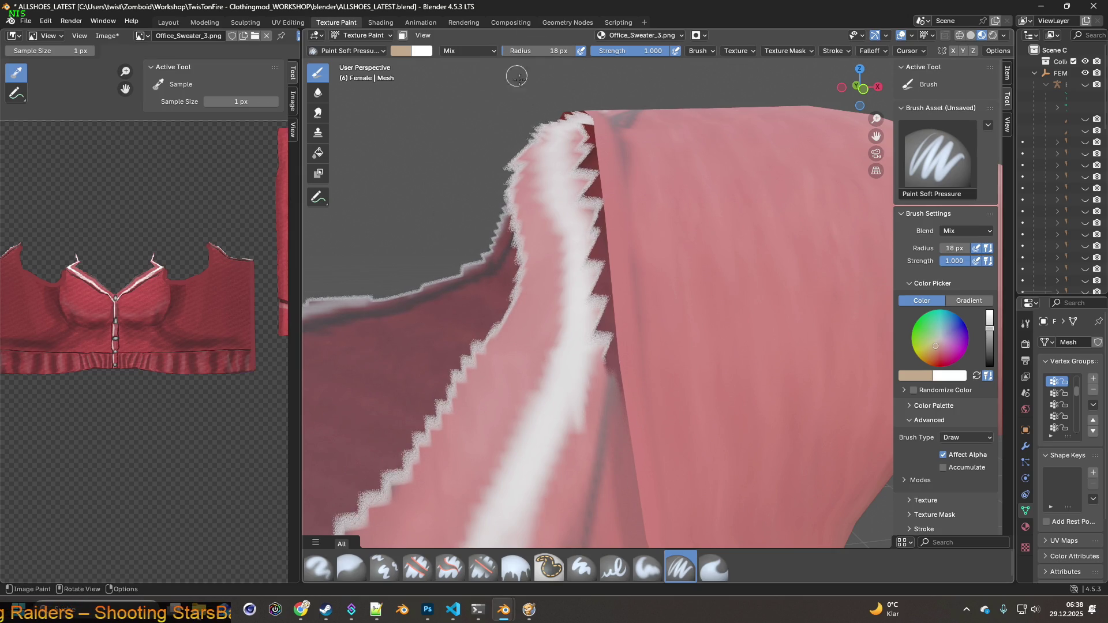
shift+middle_drag(568, 184, 571, 193)
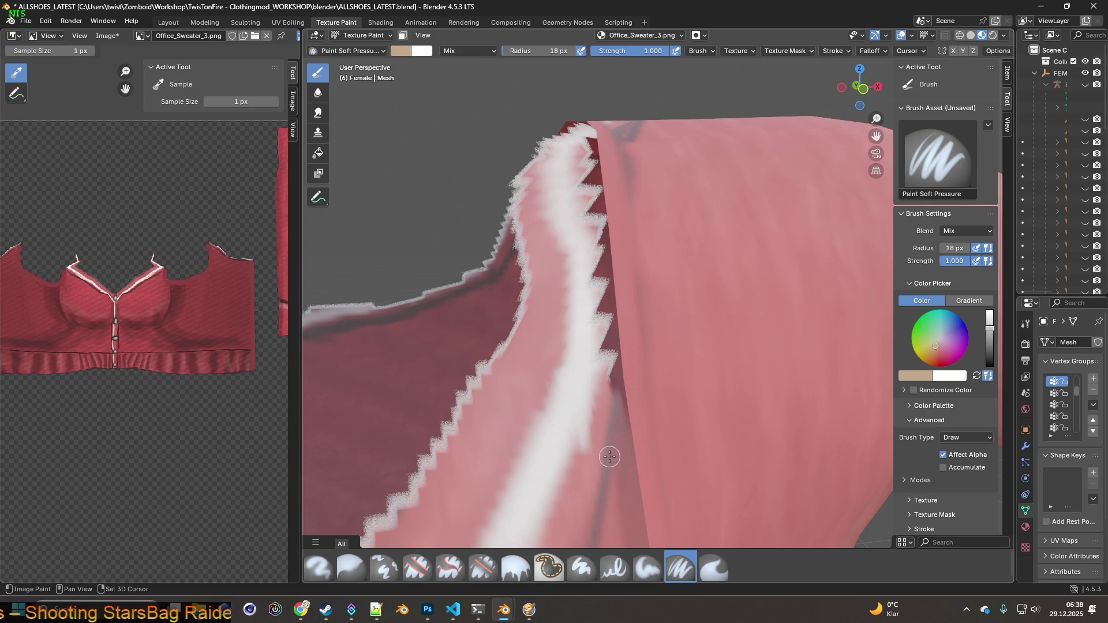
Sample the sweater's dark red and paint it up the jagged seam edges by the collar.
key(s)
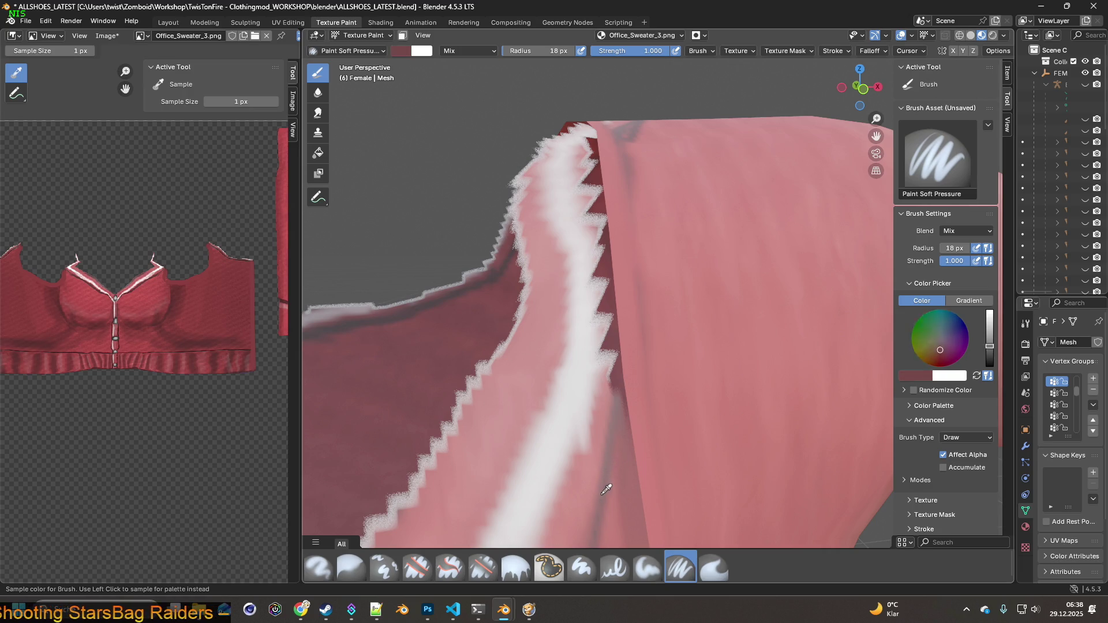
drag(618, 407, 613, 310)
scroll(612, 310, down, 3)
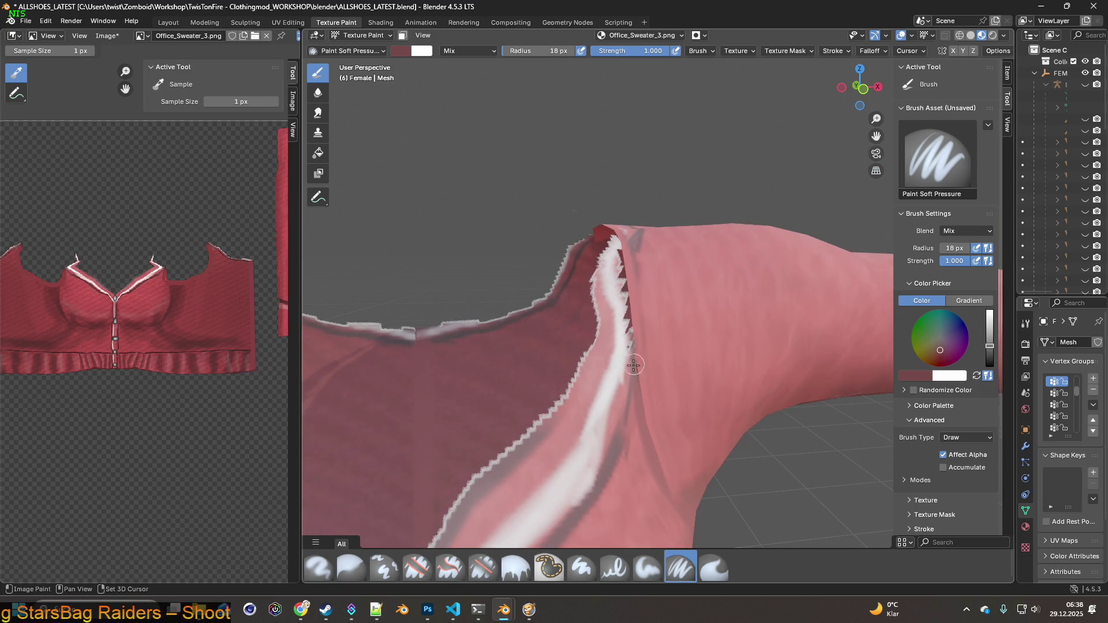
scroll(612, 403, up, 4)
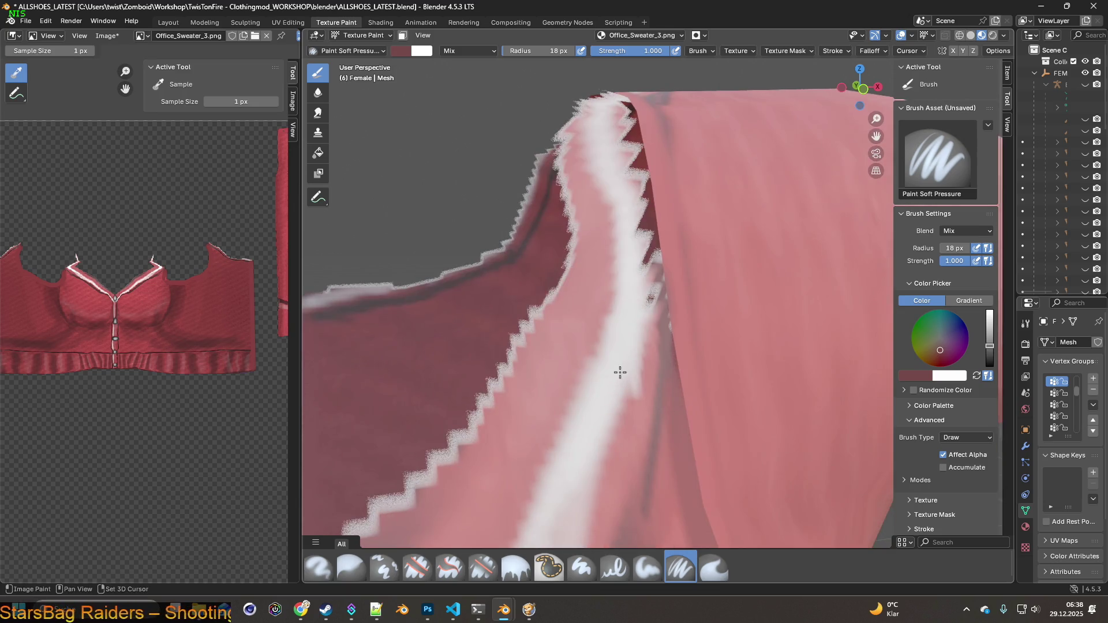
scroll(619, 372, down, 1)
mouse_move(661, 412)
mouse_down()
mouse_move(655, 134)
mouse_move(642, 208)
mouse_move(658, 259)
mouse_up()
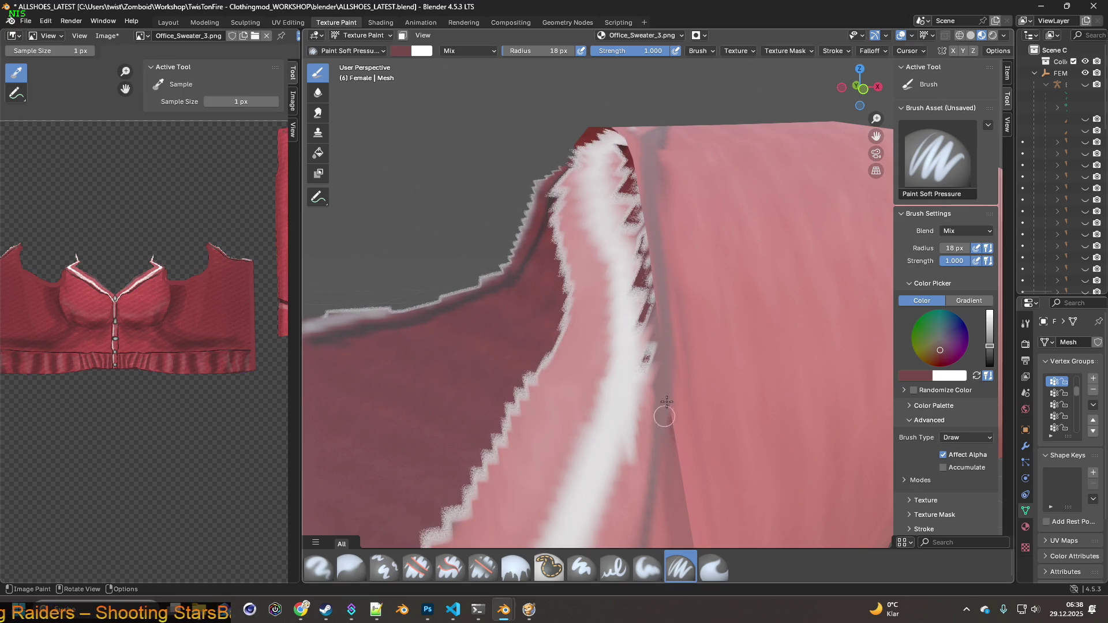
Sample pale pink from the sweater and cover the dark red patches on the seam.
shift+middle_drag(661, 421, 663, 369)
key(s)
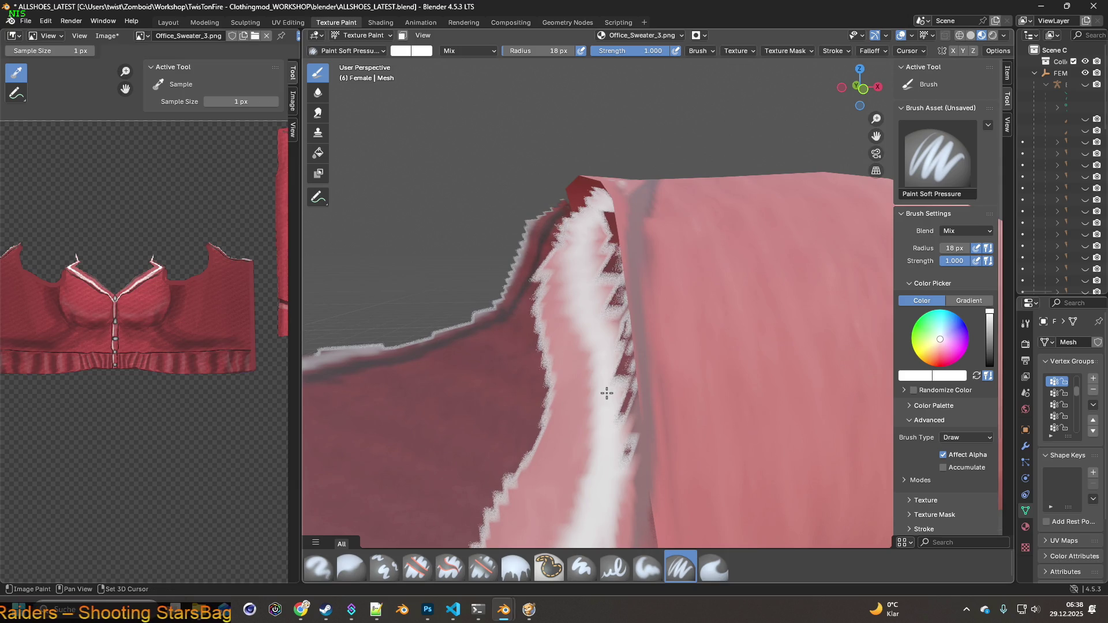
click(611, 389)
drag(614, 433, 627, 443)
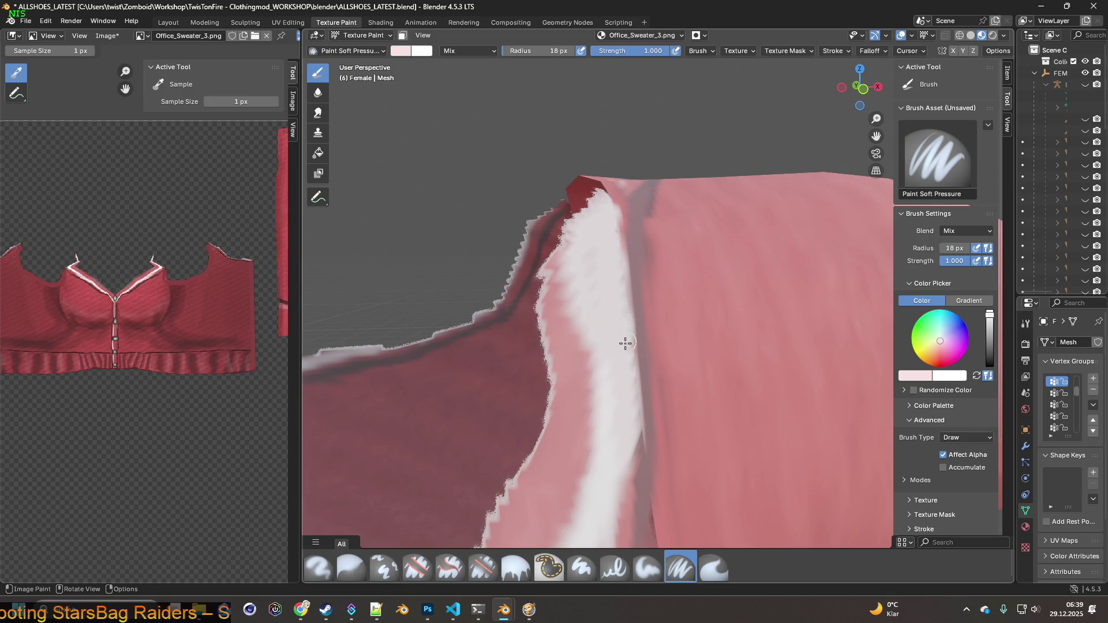
mouse_move(621, 412)
middle_down()
mouse_move(642, 322)
mouse_move(617, 358)
mouse_move(634, 369)
mouse_move(606, 373)
mouse_move(598, 401)
mouse_move(547, 370)
mouse_move(604, 398)
middle_up()
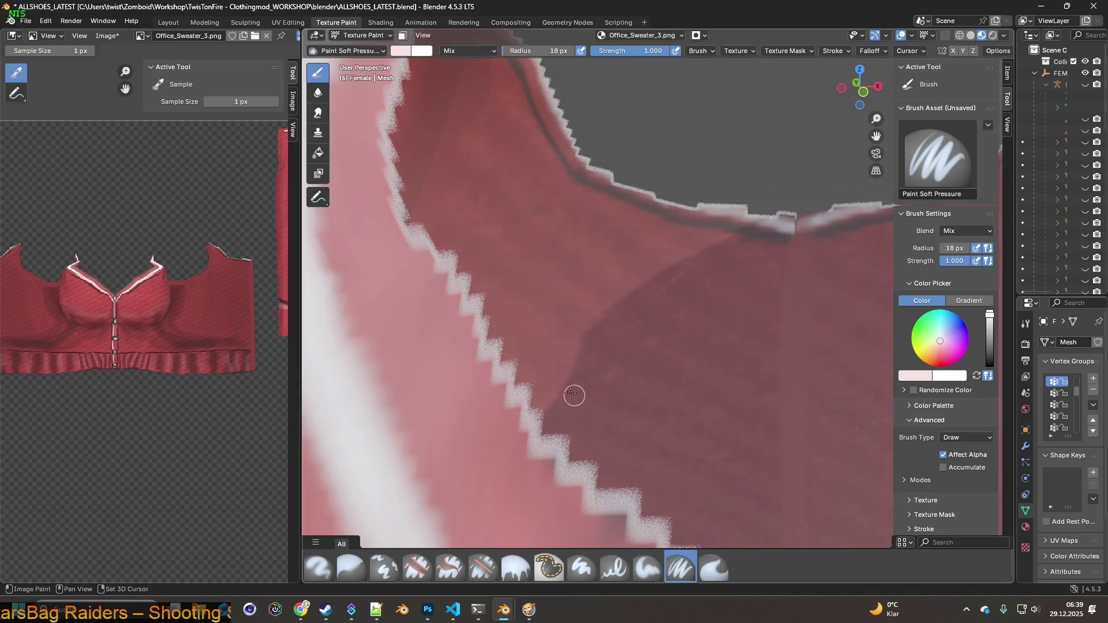
scroll(570, 388, down, 5)
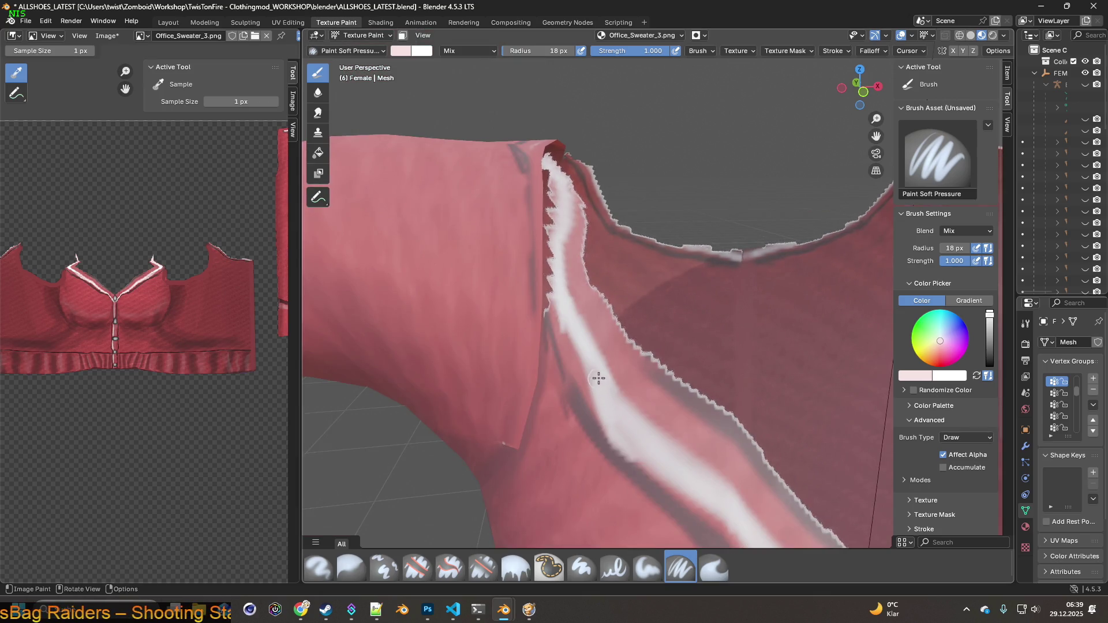
Paint soft strokes over the white zigzag collar stripe where it meets the shoulder.
shift+middle_drag(583, 350, 604, 417)
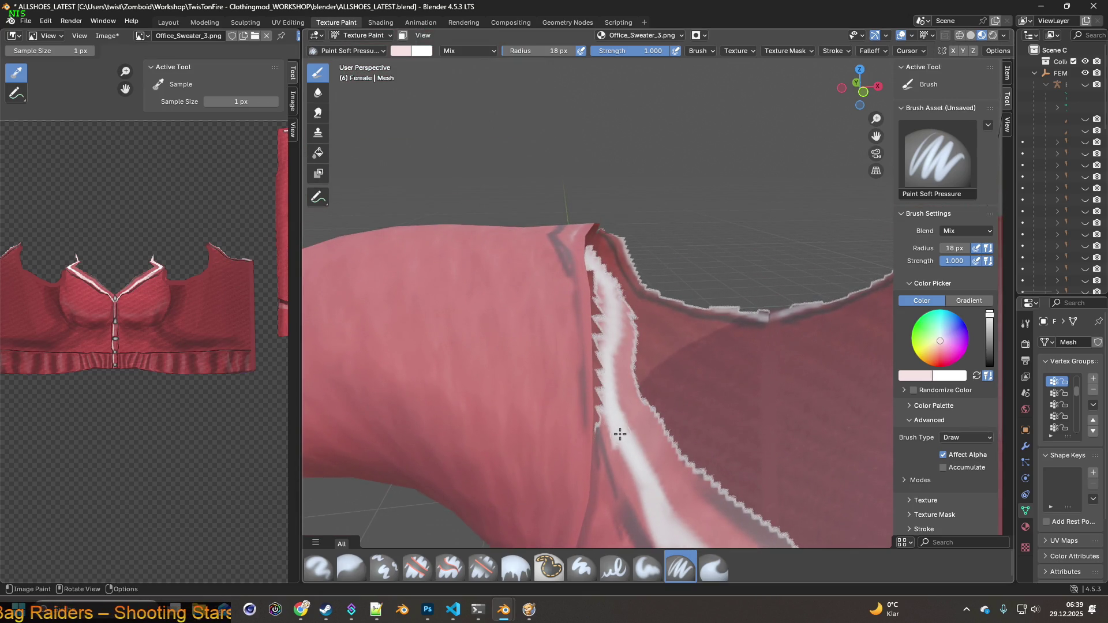
drag(612, 421, 605, 409)
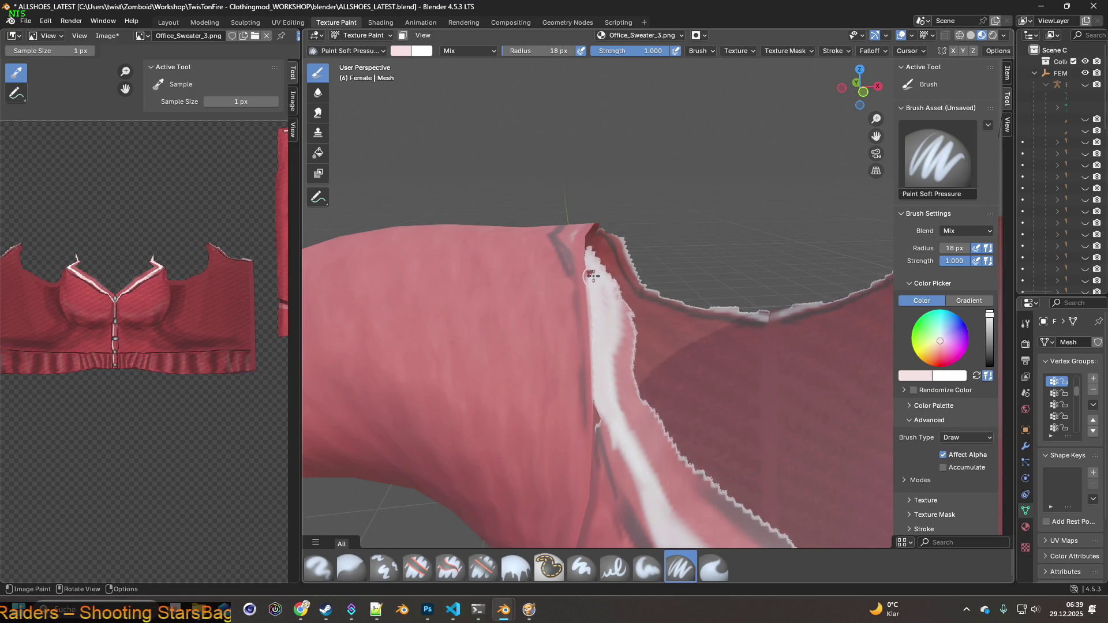
mouse_move(593, 276)
mouse_down()
mouse_move(605, 334)
mouse_move(602, 306)
mouse_up()
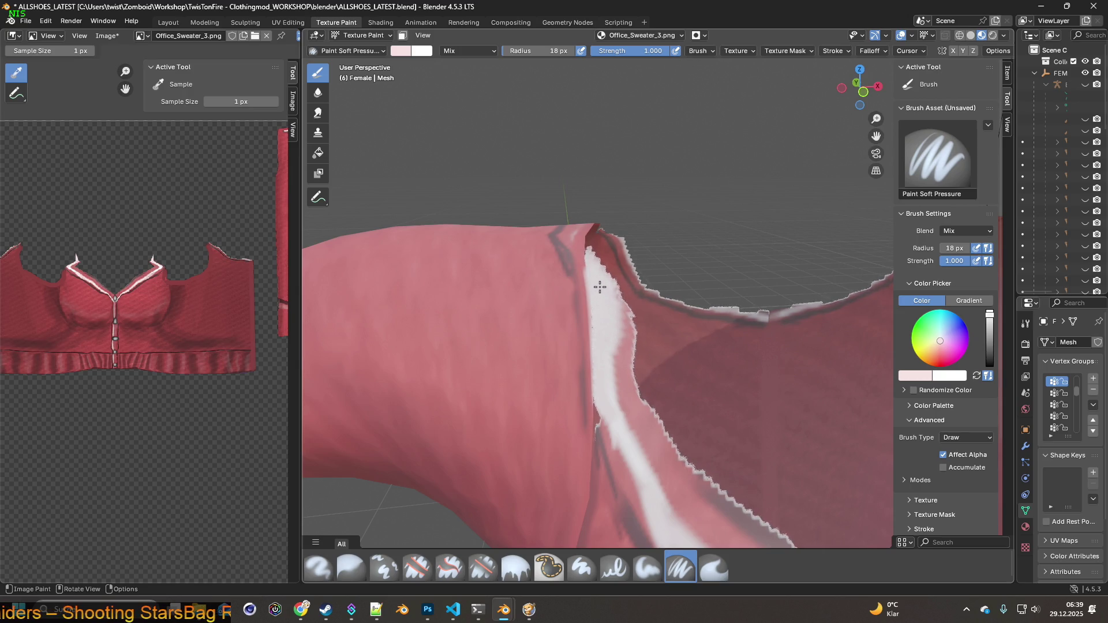
scroll(573, 371, up, 3)
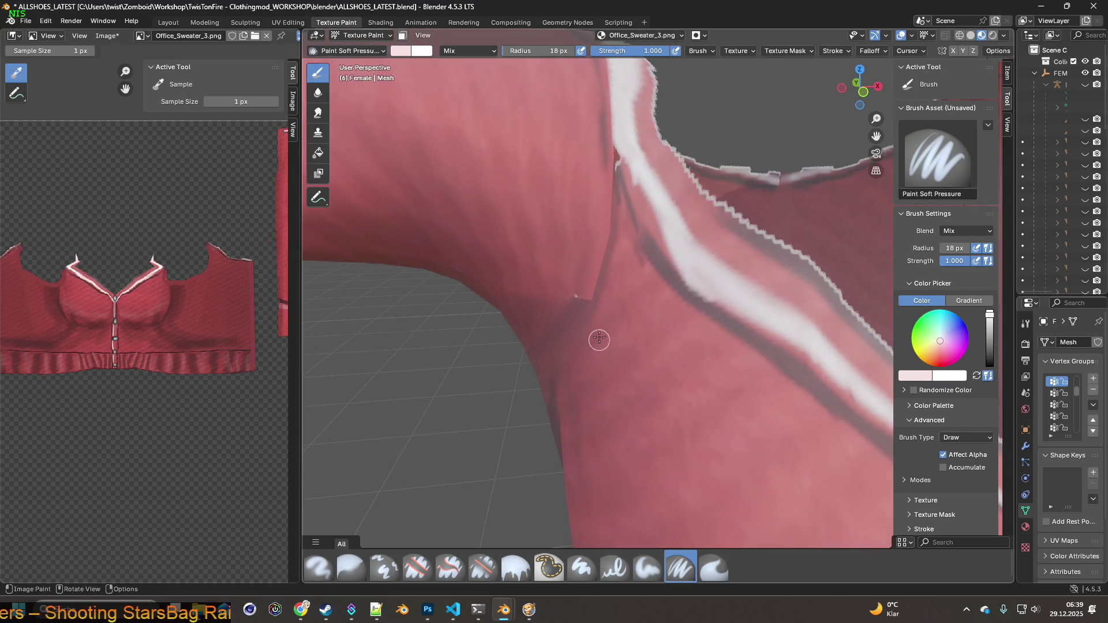
scroll(597, 323, up, 2)
scroll(664, 352, down, 2)
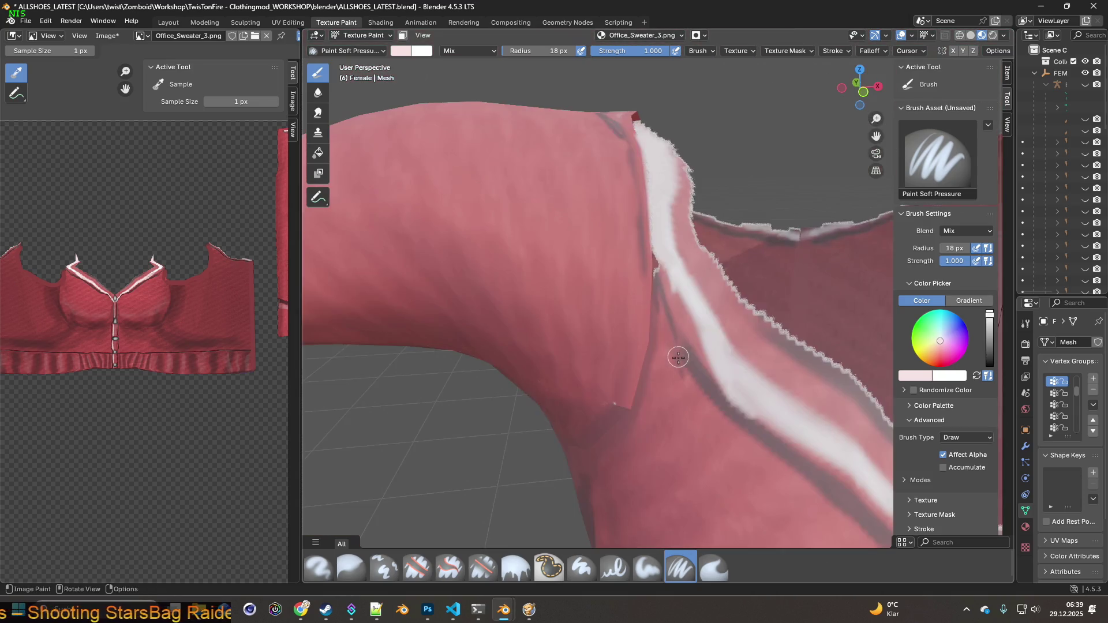
Sample dark red from the sweater and shrink the brush radius to 14 px.
key(s)
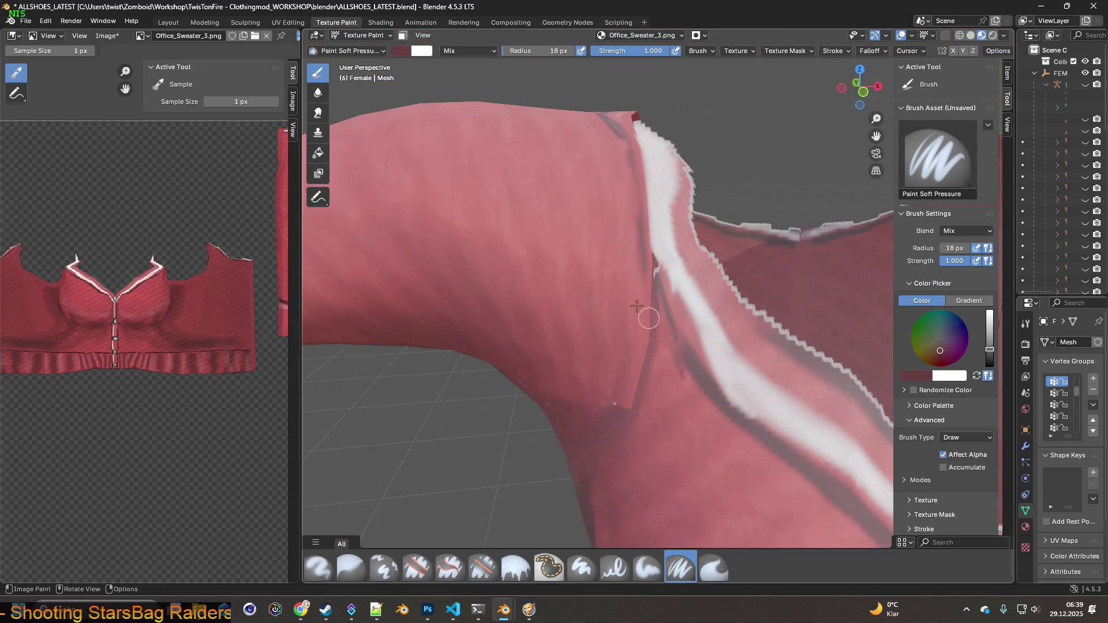
drag(537, 51, 536, 51)
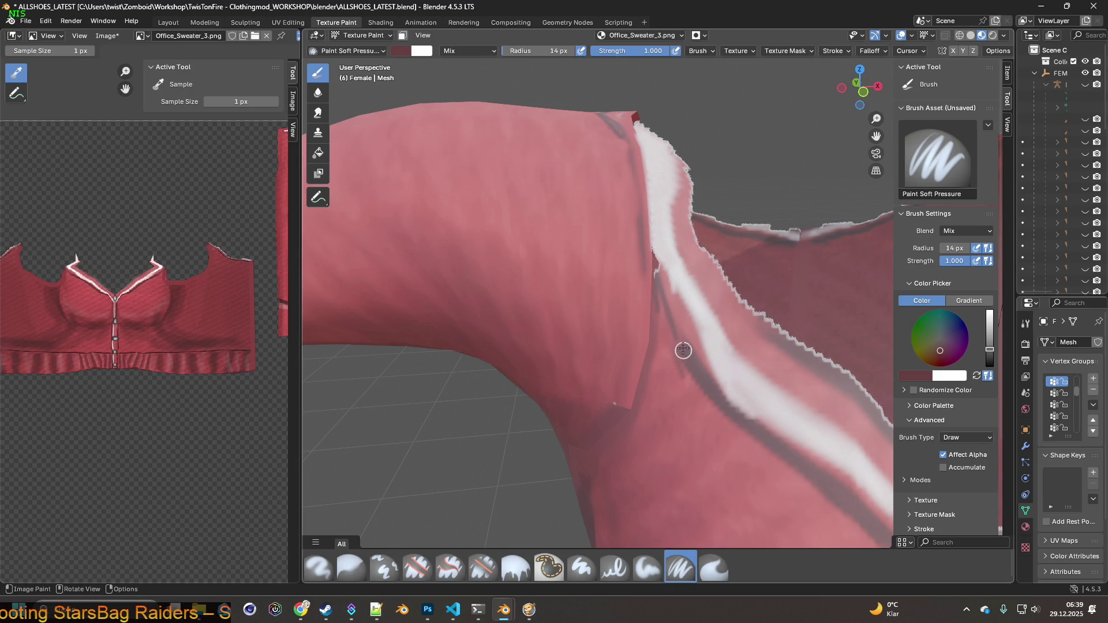
scroll(646, 254, up, 3)
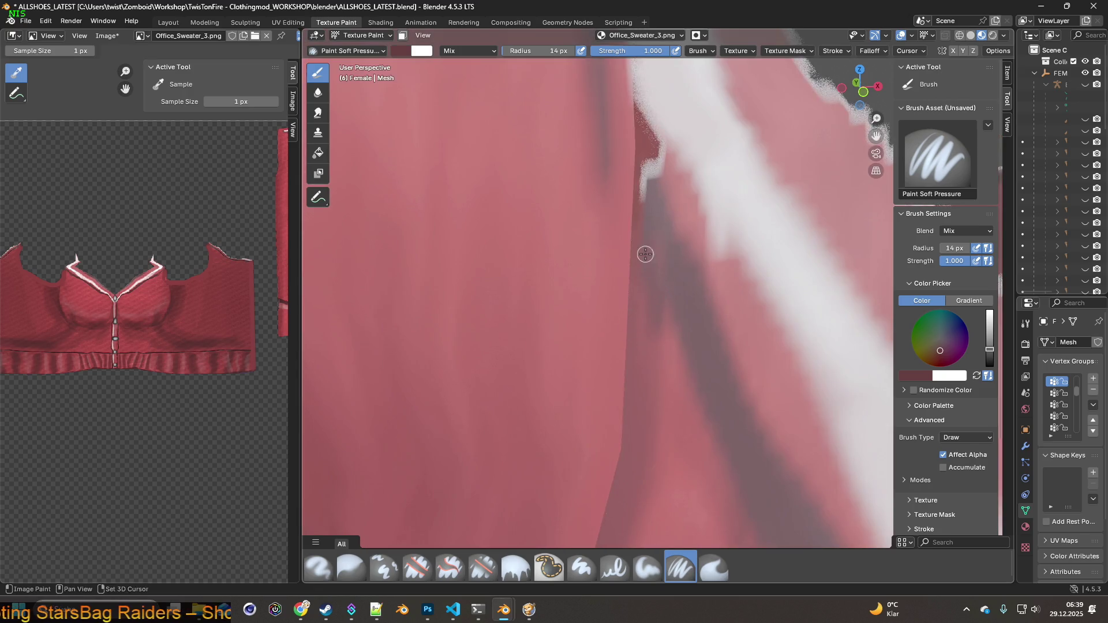
scroll(645, 269, down, 3)
Reframe the view to show the shoulder seam and the front collar V with its button.
mouse_move(657, 328)
middle_down()
mouse_move(625, 289)
mouse_move(631, 339)
mouse_move(629, 315)
middle_up()
scroll(629, 311, up, 3)
scroll(627, 303, down, 3)
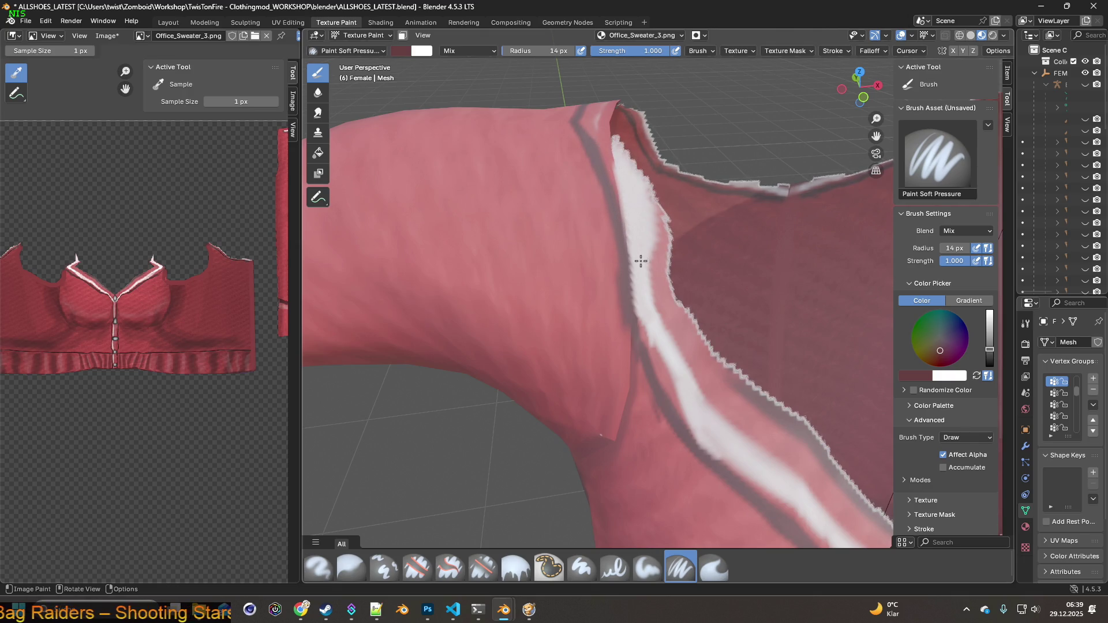
scroll(638, 257, up, 3)
mouse_move(639, 300)
shift+middle_down()
mouse_move(639, 252)
mouse_move(608, 192)
mouse_move(652, 230)
mouse_move(794, 253)
mouse_move(720, 312)
shift+middle_up()
scroll(640, 252, down, 5)
scroll(720, 312, up, 5)
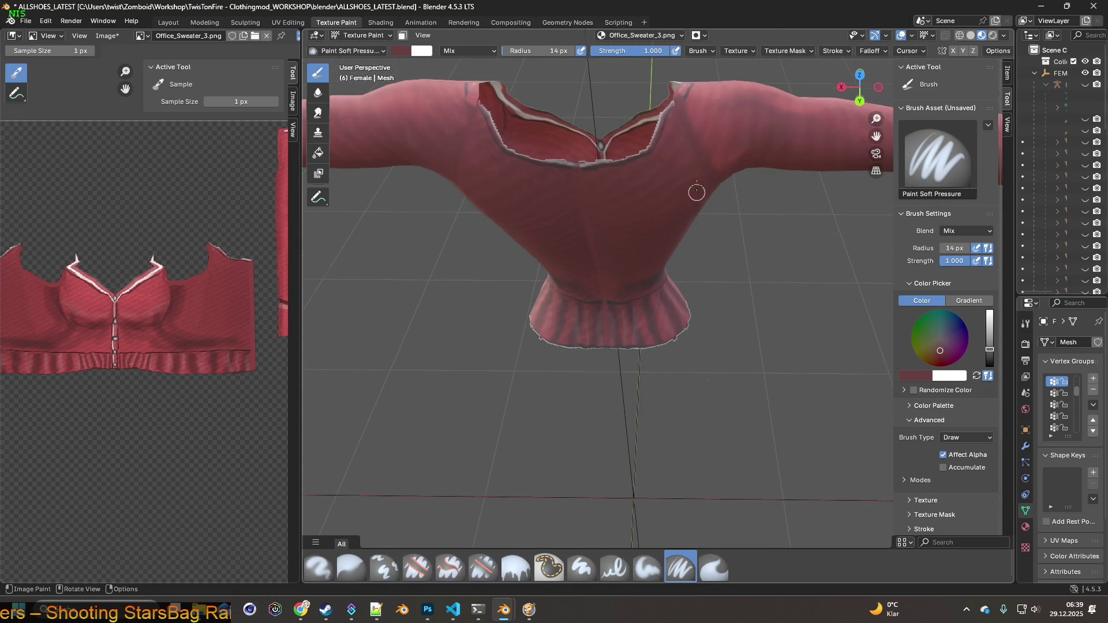
Sample a red from the sweater and shrink the brush radius to 10 px.
mouse_move(708, 232)
shift+middle_down()
mouse_move(678, 214)
mouse_move(702, 240)
mouse_move(651, 224)
mouse_move(557, 369)
mouse_move(571, 360)
mouse_move(568, 377)
shift+middle_up()
click(675, 212)
drag(526, 58, 526, 51)
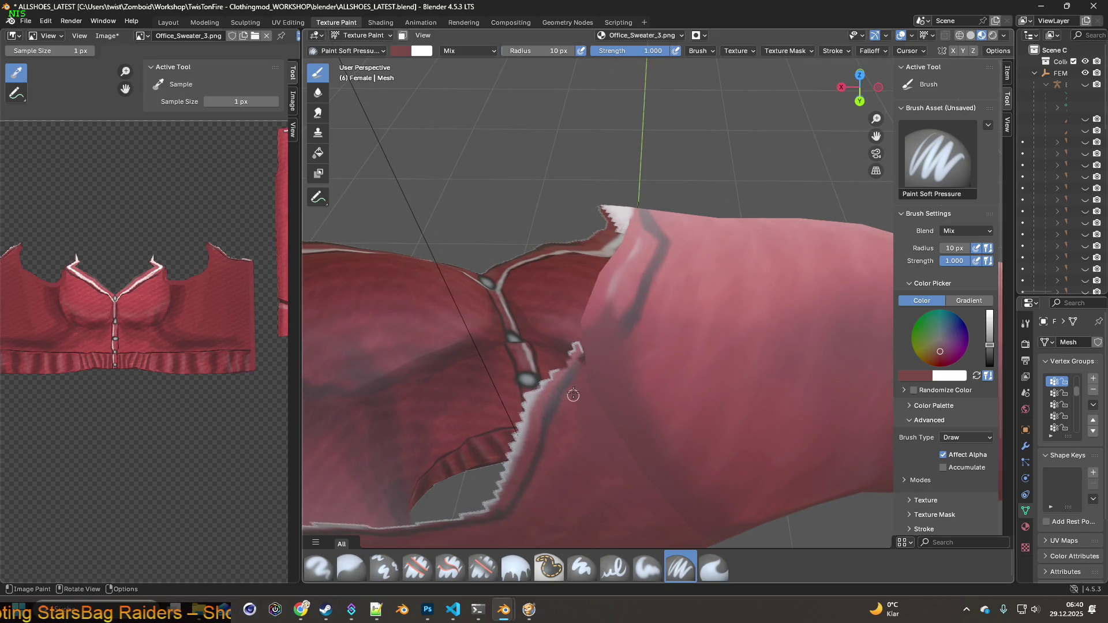
key(s)
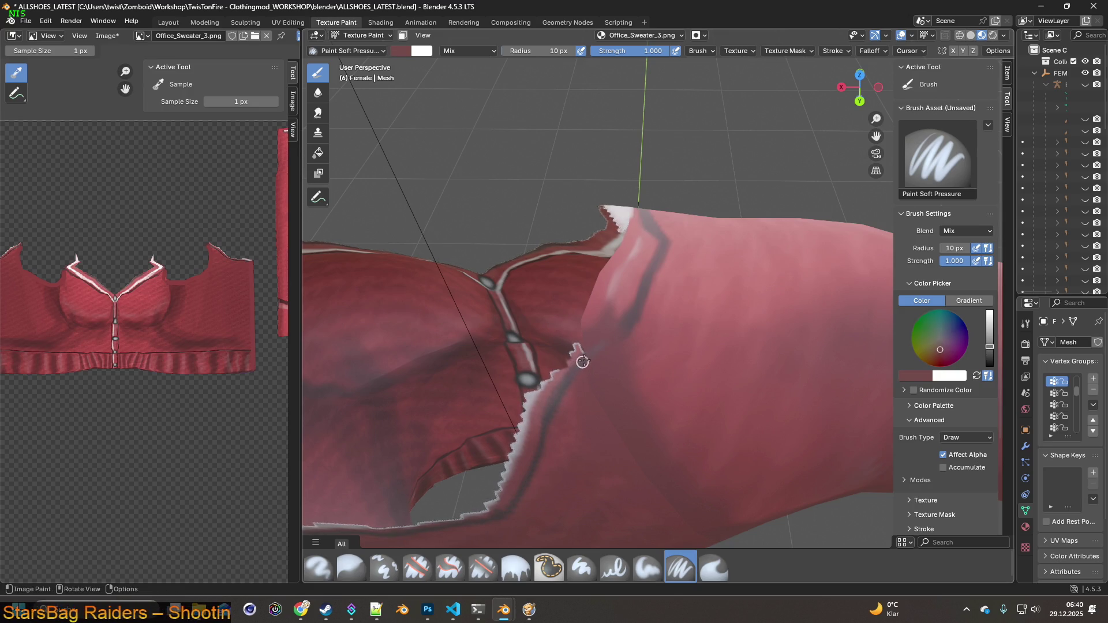
Zoom out and orbit back to a front view of the neckline and shoulder.
middle_drag(632, 313, 640, 350)
mouse_move(534, 349)
ctrl+middle_down()
mouse_move(771, 390)
mouse_move(715, 359)
ctrl+middle_up()
scroll(635, 393, up, 10)
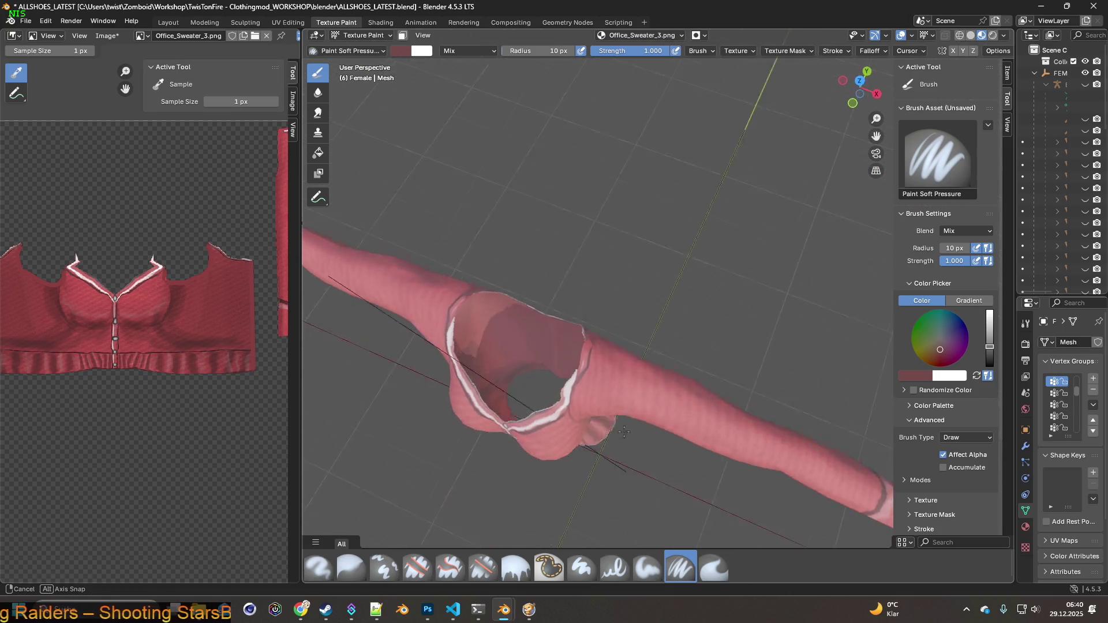
shift+middle_drag(537, 426, 559, 385)
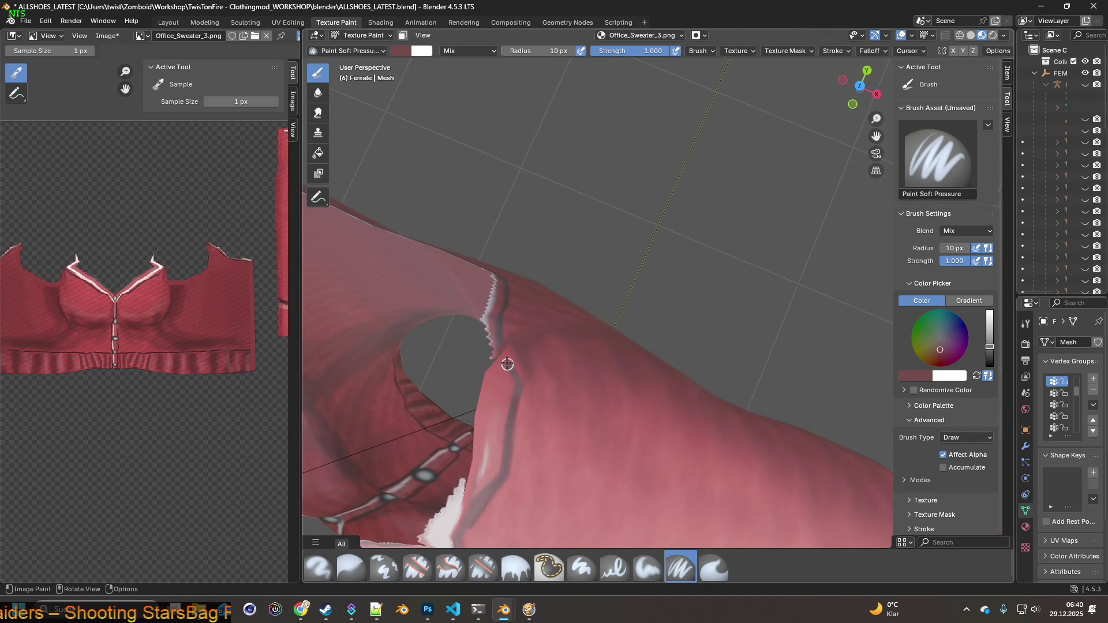
mouse_move(505, 372)
middle_down()
mouse_move(593, 396)
mouse_move(600, 335)
mouse_move(640, 324)
middle_up()
scroll(593, 352, down, 5)
scroll(640, 324, up, 6)
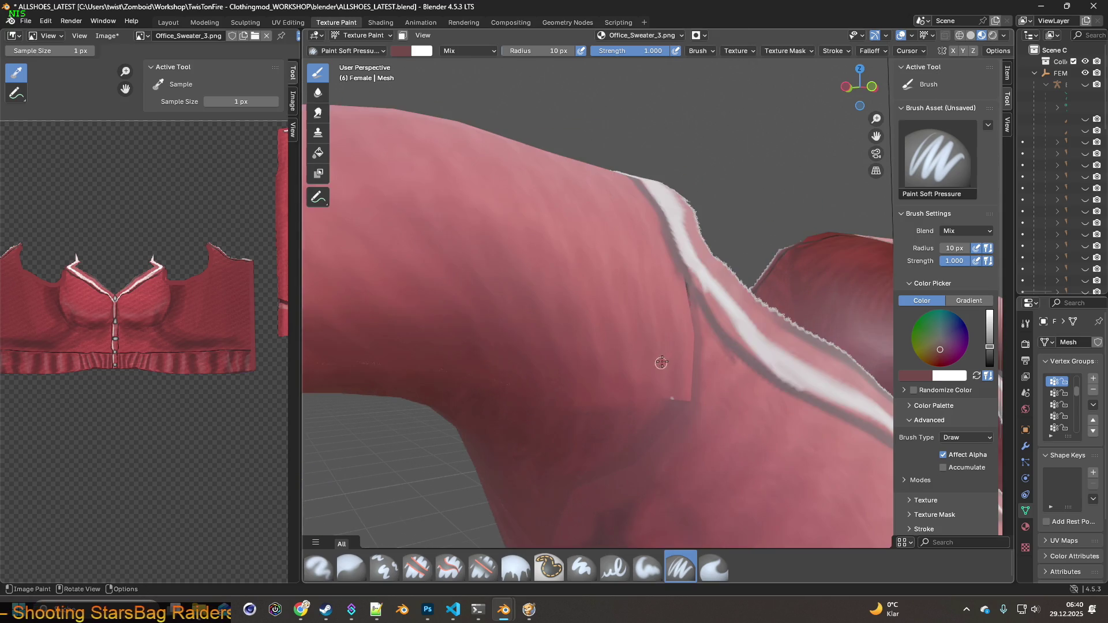
Resample the sweater's deeper red as brush colour and bring up the Image menu.
key(s)
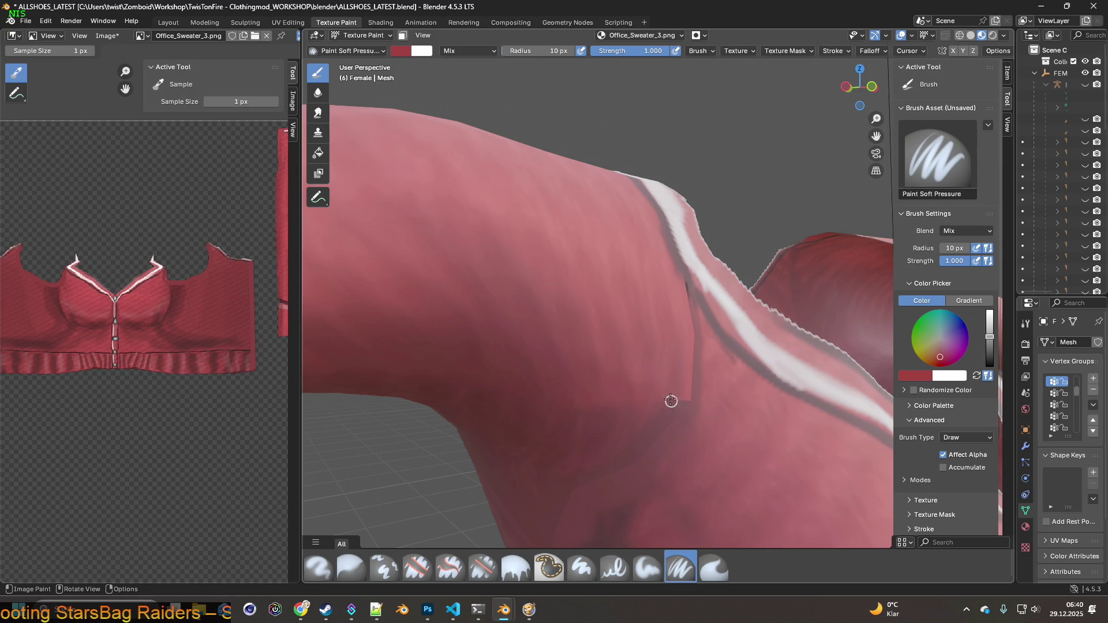
key(s)
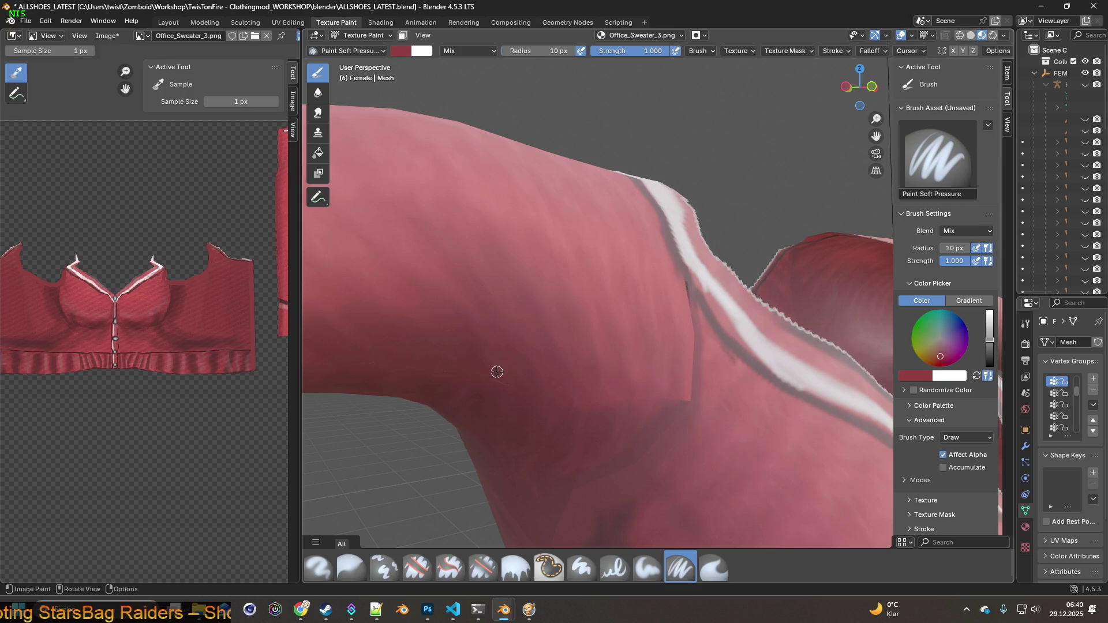
scroll(500, 382, down, 6)
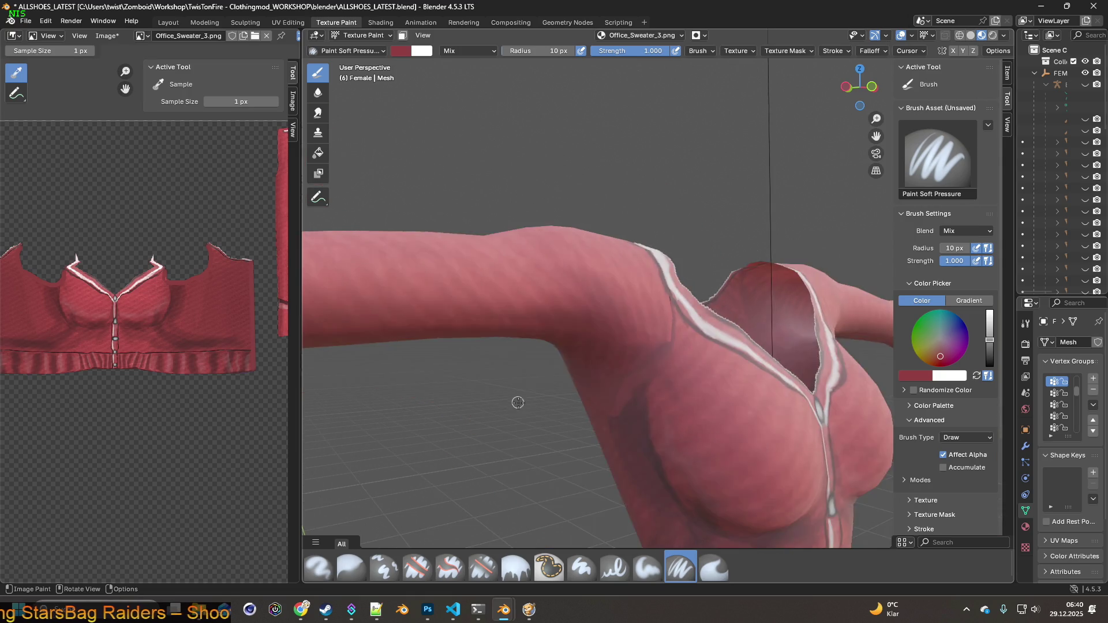
mouse_move(512, 396)
middle_down()
mouse_move(577, 365)
mouse_move(507, 375)
middle_up()
click(96, 38)
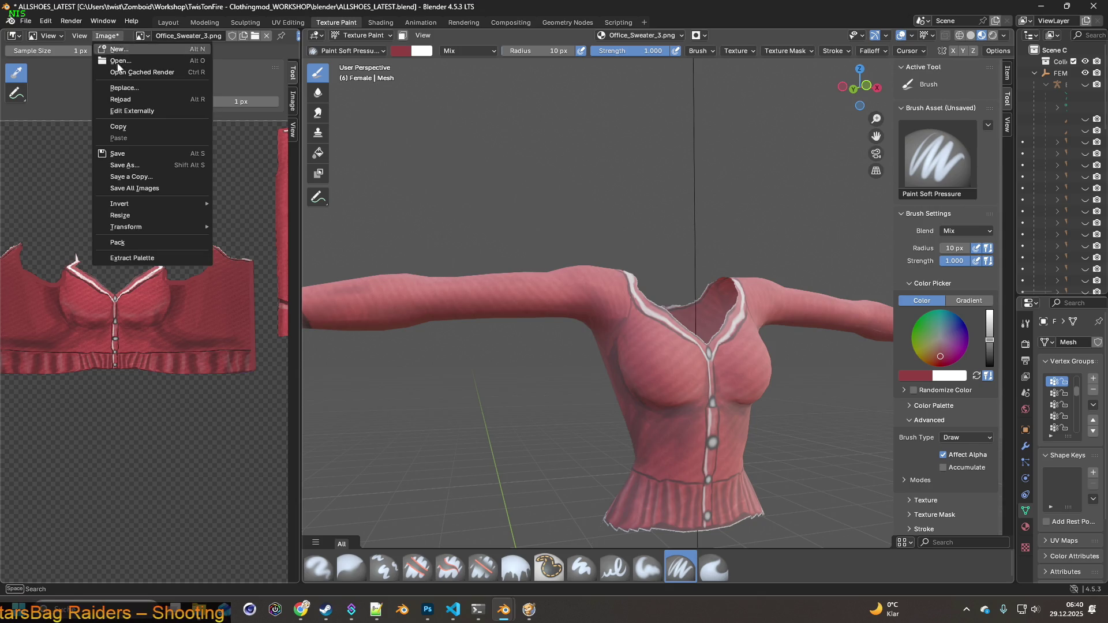
Save the red texture as Office_Sweater_3.png and load Office_Sweater_4.png into the Shading image node.
click(116, 145)
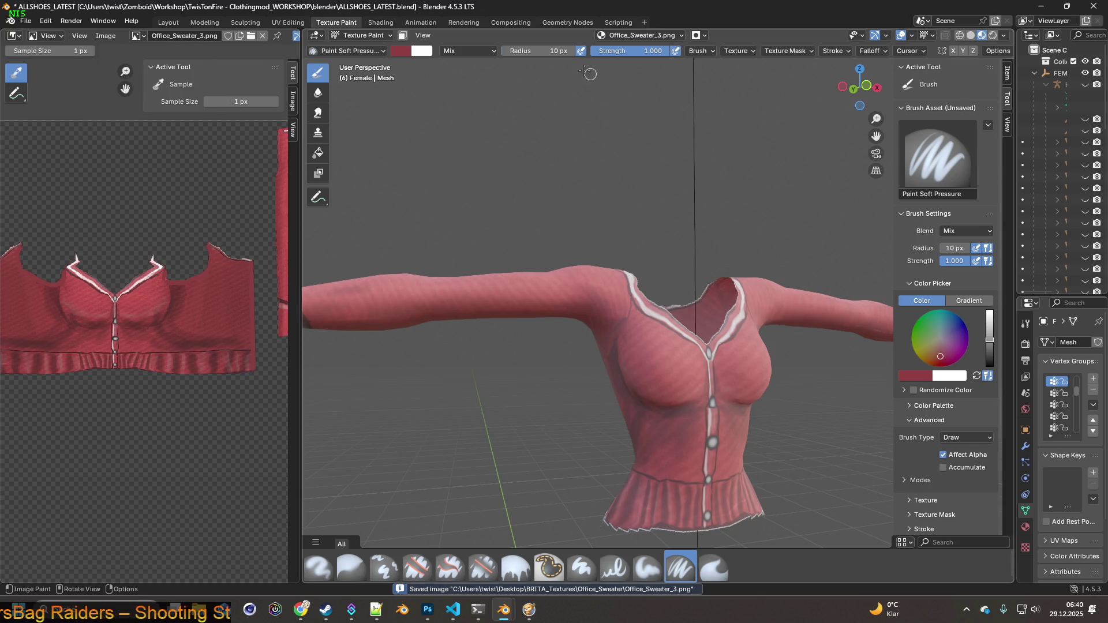
click(396, 23)
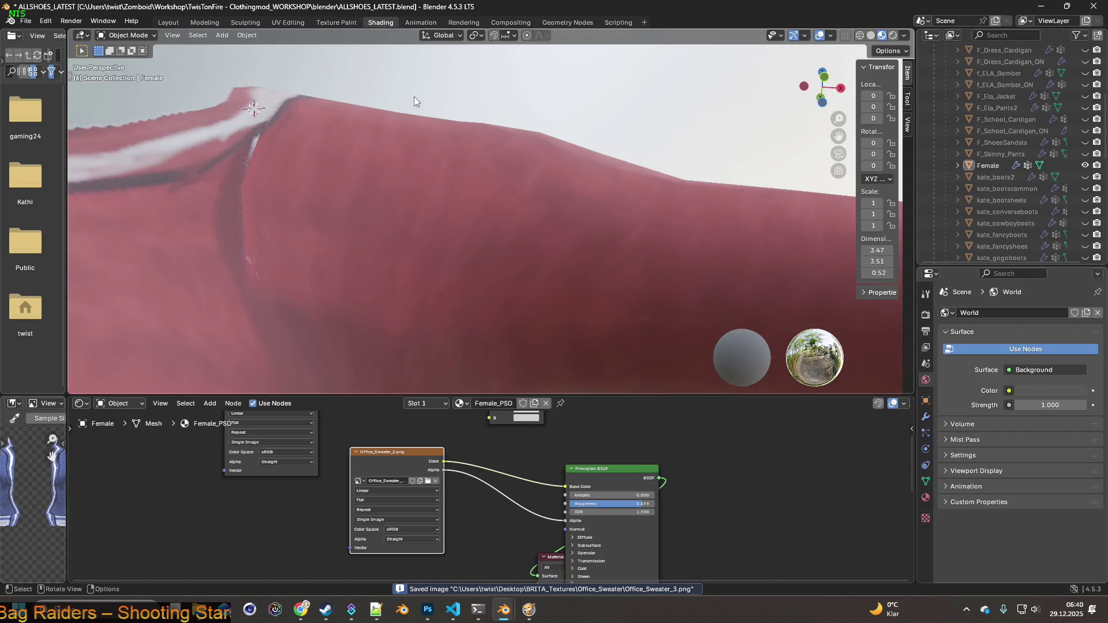
click(428, 481)
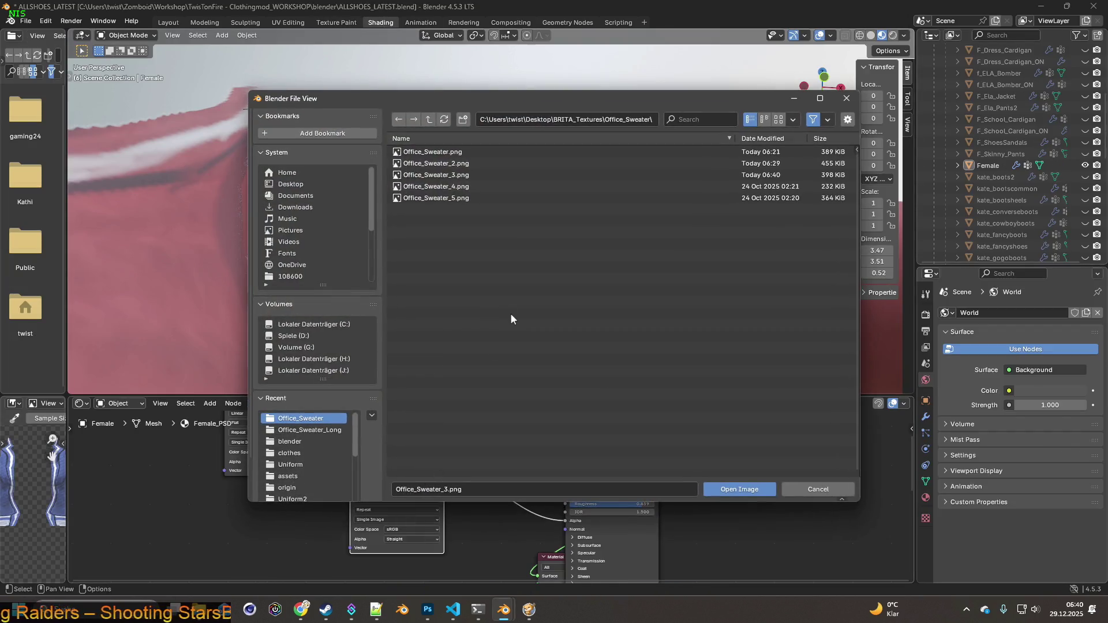
click(461, 186)
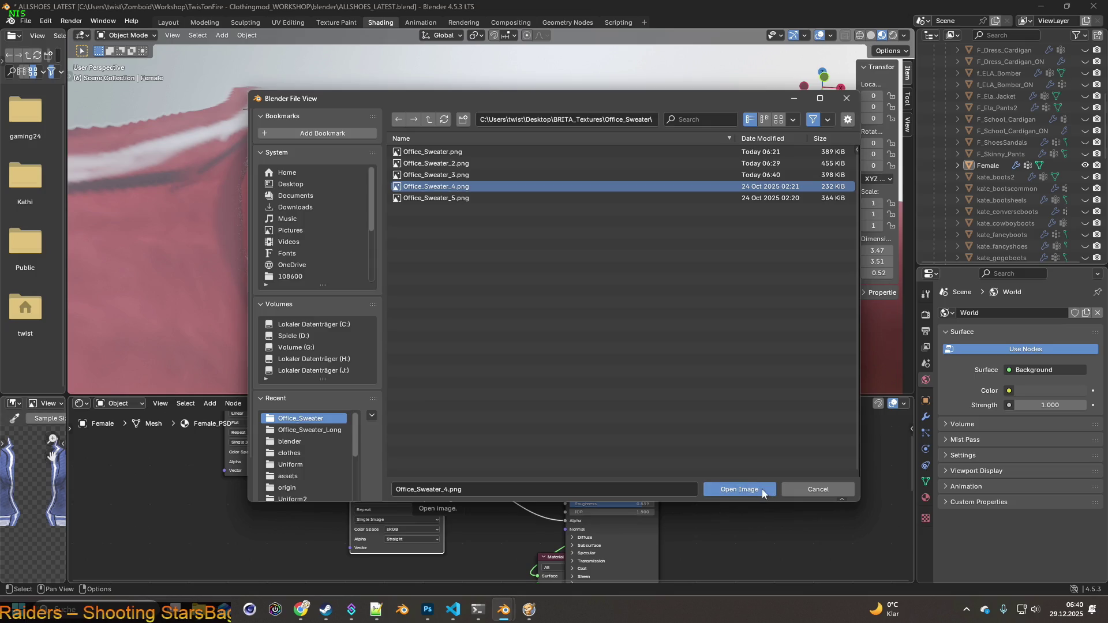
click(750, 490)
Inspect the new white cardigan texture from the front, back in the Texture Paint workspace.
scroll(618, 322, down, 8)
mouse_move(487, 286)
middle_down()
mouse_move(481, 321)
mouse_move(464, 326)
mouse_move(531, 315)
mouse_move(515, 253)
middle_up()
scroll(511, 308, up, 5)
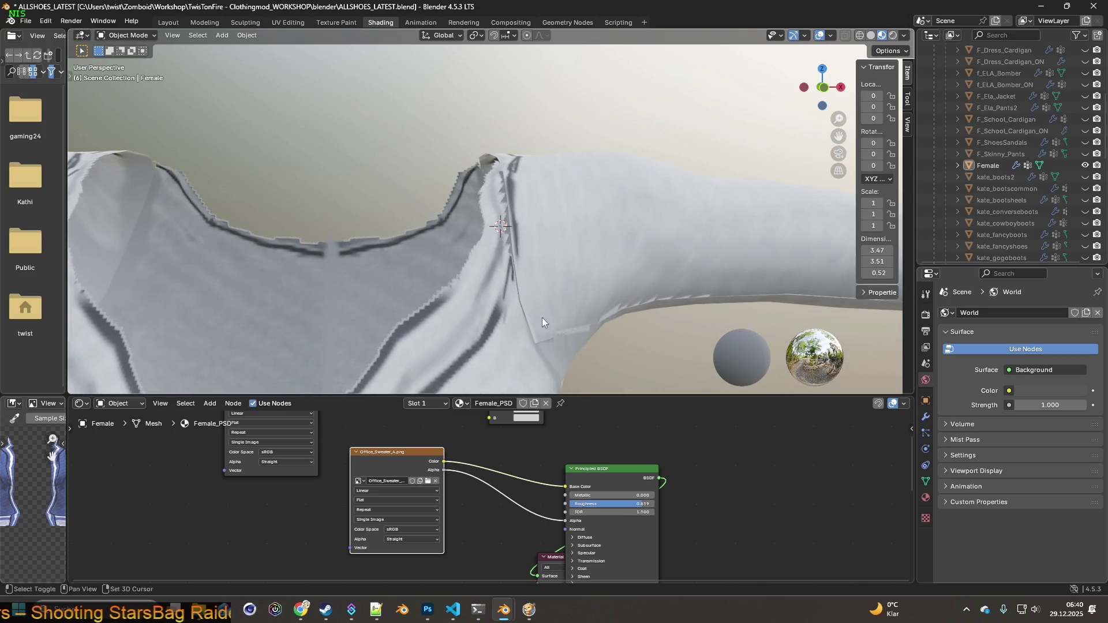
shift+middle_drag(540, 321, 393, 244)
click(334, 27)
scroll(527, 324, up, 5)
mouse_move(417, 354)
middle_down()
mouse_move(466, 357)
mouse_move(445, 329)
mouse_move(487, 339)
mouse_move(526, 370)
middle_up()
scroll(460, 366, up, 2)
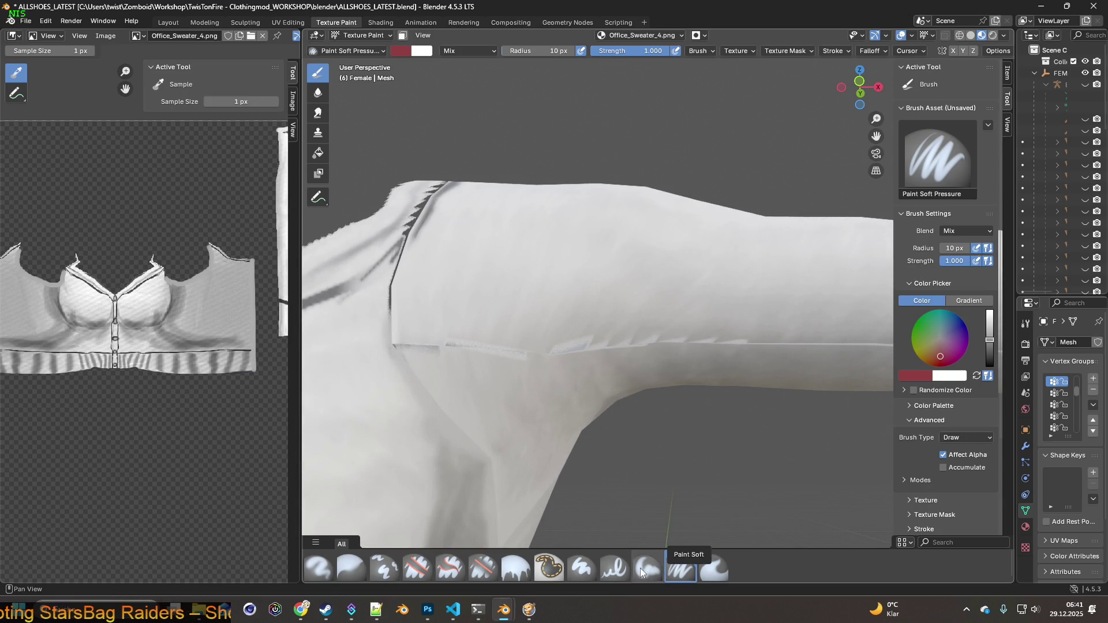
Select the Clone brush at 34 px radius and clone fabric over the start of the underarm seam.
click(384, 569)
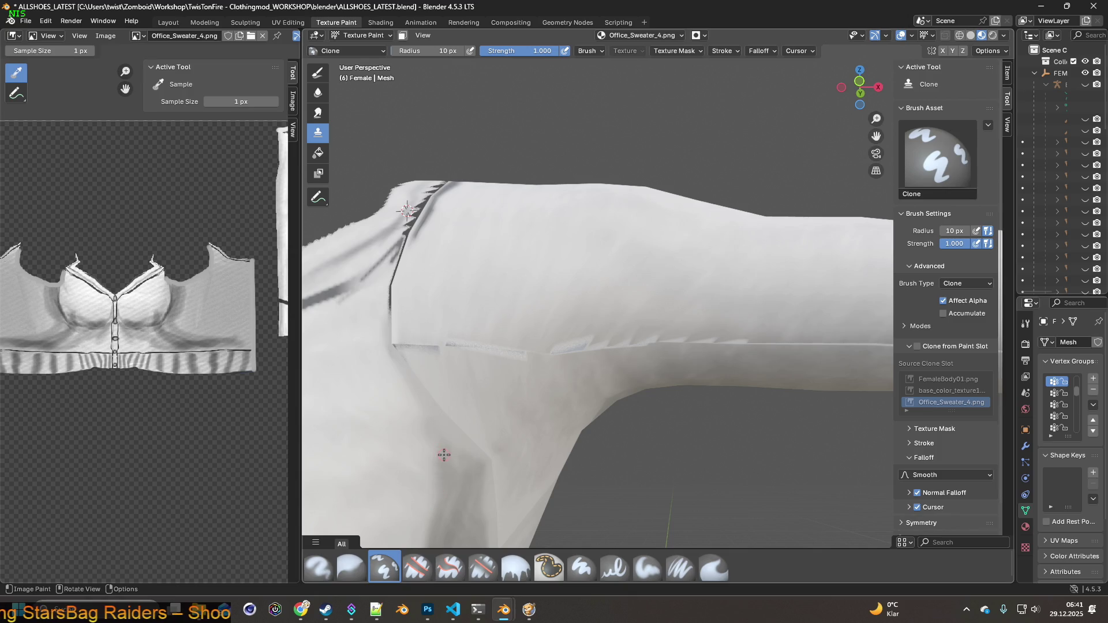
mouse_move(424, 55)
mouse_down()
mouse_move(432, 55)
mouse_move(421, 52)
mouse_up()
mouse_move(466, 295)
middle_down()
mouse_move(457, 280)
mouse_move(426, 346)
middle_up()
click(423, 368)
drag(424, 369, 450, 363)
Clone over more of the seam from new sources, then smear away its left end with Smear.
ctrl+click(485, 333)
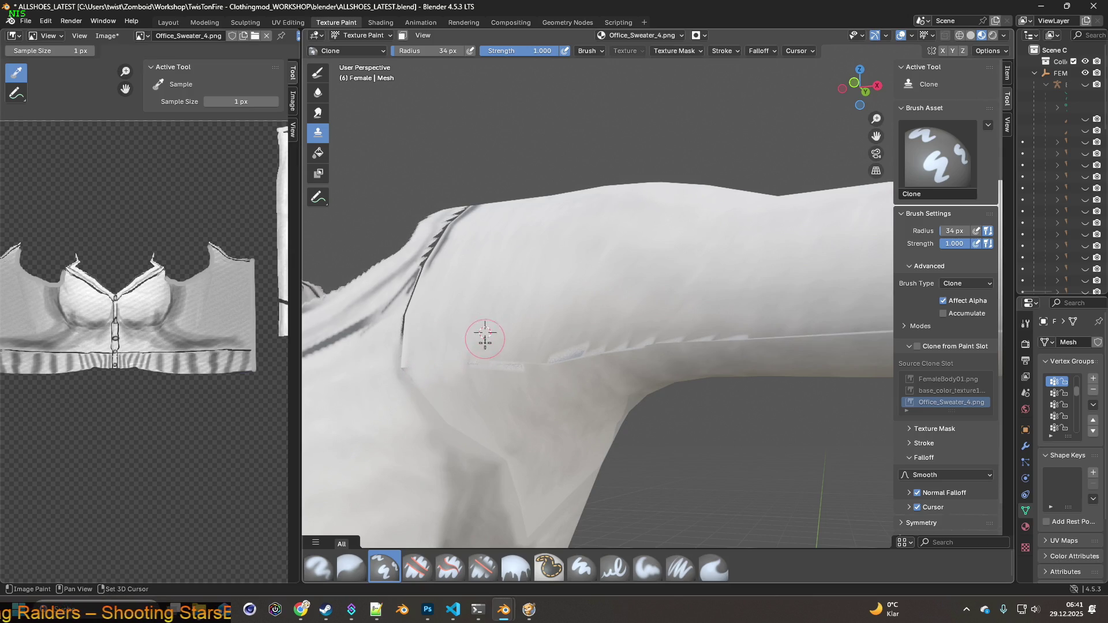
ctrl+click(512, 338)
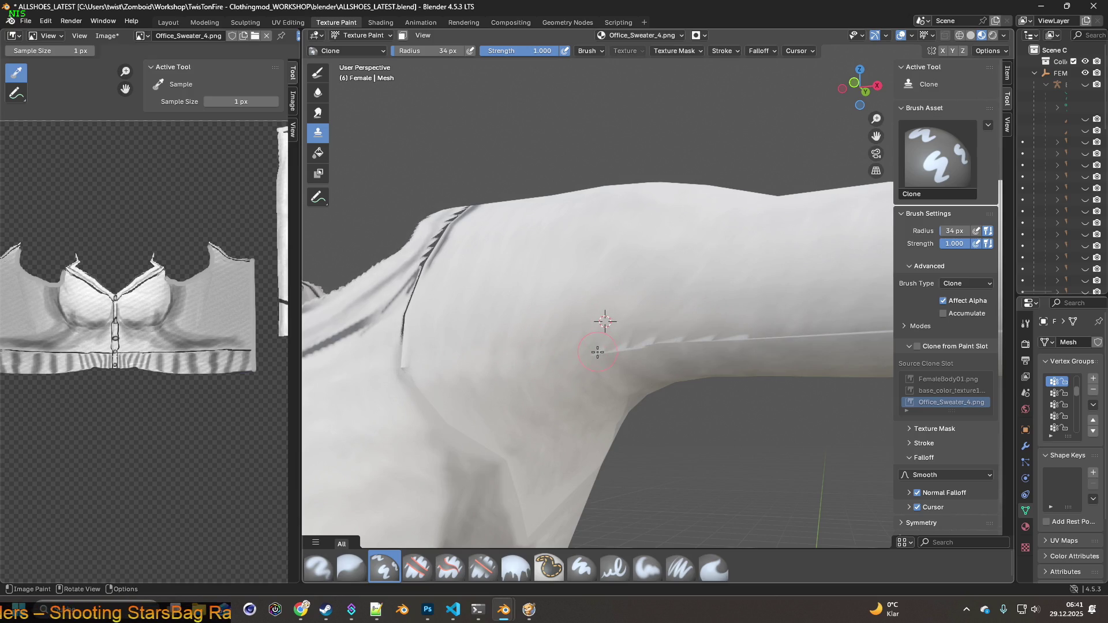
ctrl+drag(624, 346, 649, 341)
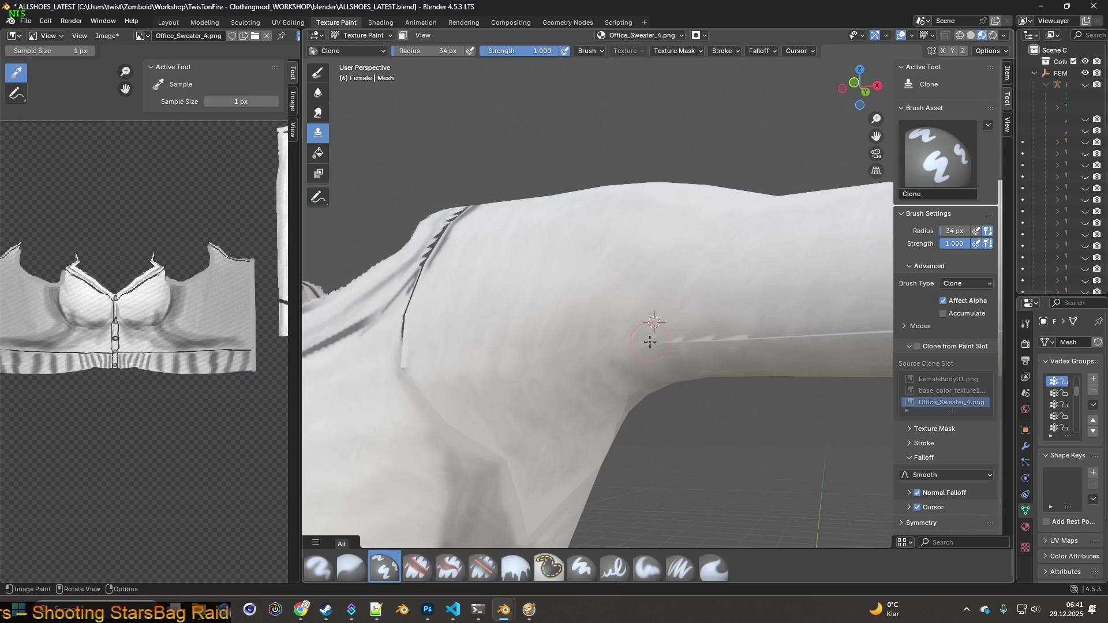
ctrl+click(682, 311)
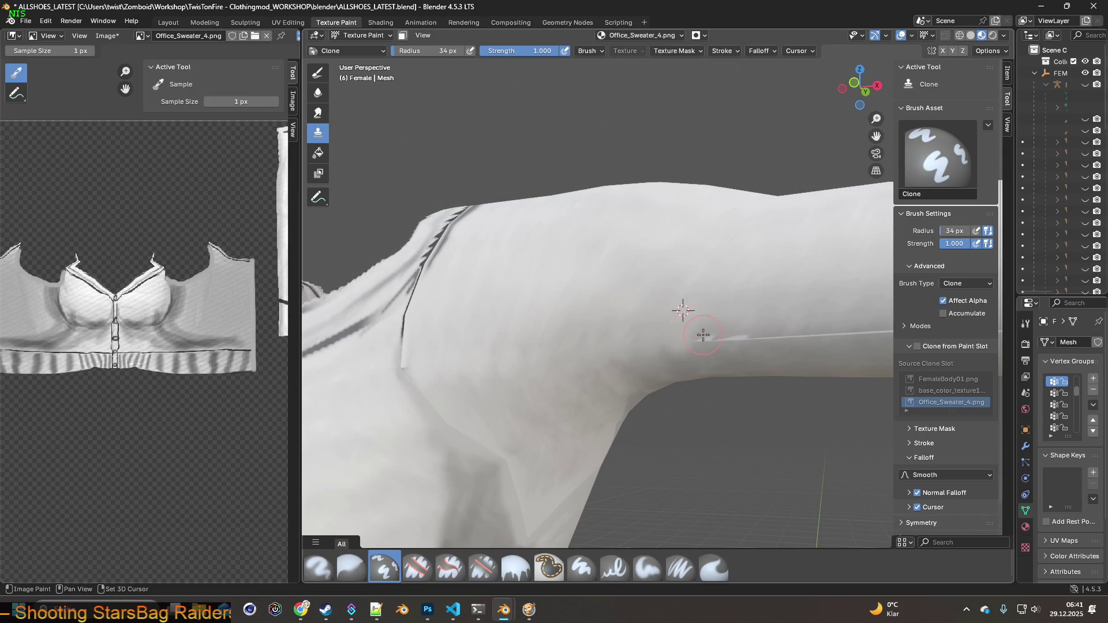
shift+middle_drag(710, 339, 520, 341)
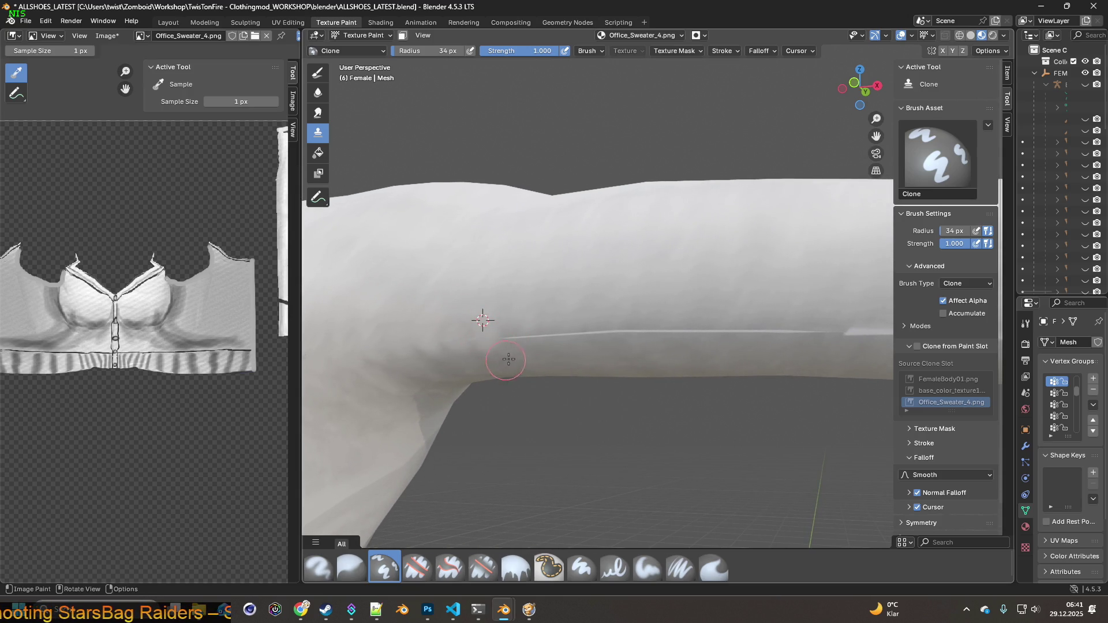
click(715, 568)
mouse_move(512, 362)
mouse_down()
mouse_move(507, 334)
mouse_move(507, 371)
mouse_move(471, 354)
mouse_move(555, 345)
mouse_move(569, 323)
mouse_move(631, 341)
mouse_up()
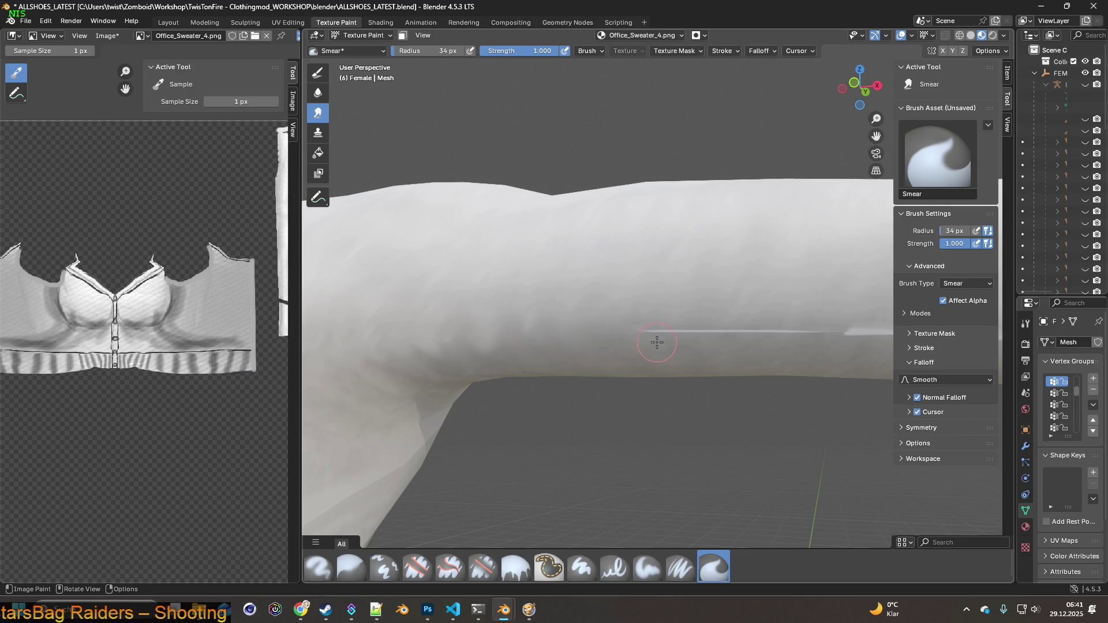
Smear away the seam line along the sleeve, following it as the view pans.
drag(729, 334, 771, 344)
scroll(705, 334, up, 2)
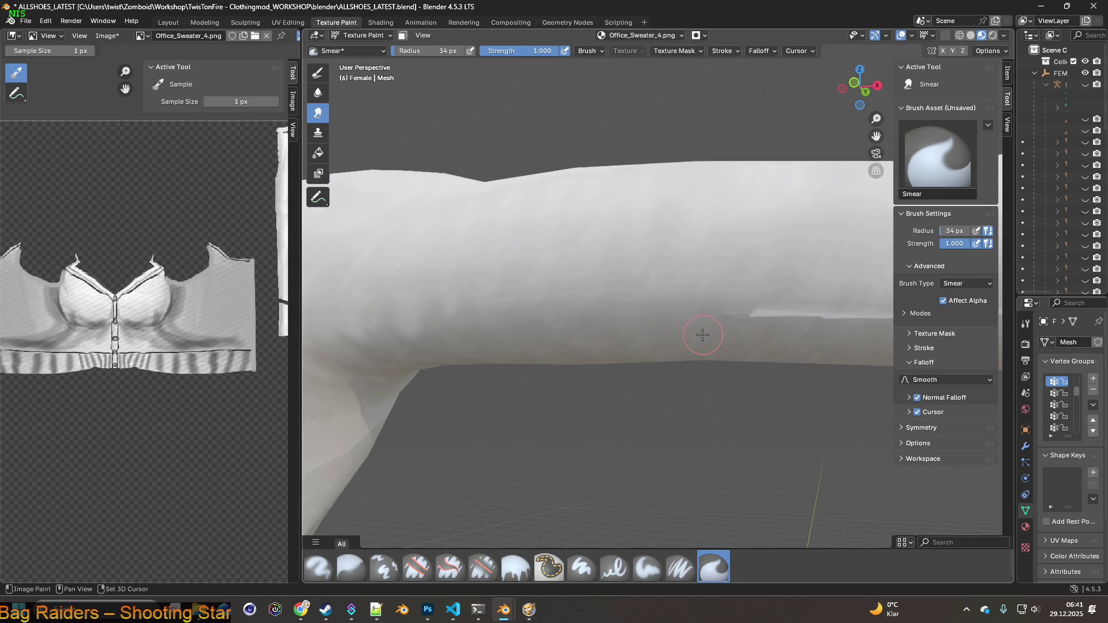
mouse_move(486, 295)
mouse_down()
mouse_move(510, 279)
mouse_move(572, 300)
mouse_move(603, 278)
mouse_move(646, 289)
mouse_move(670, 267)
mouse_move(721, 291)
mouse_up()
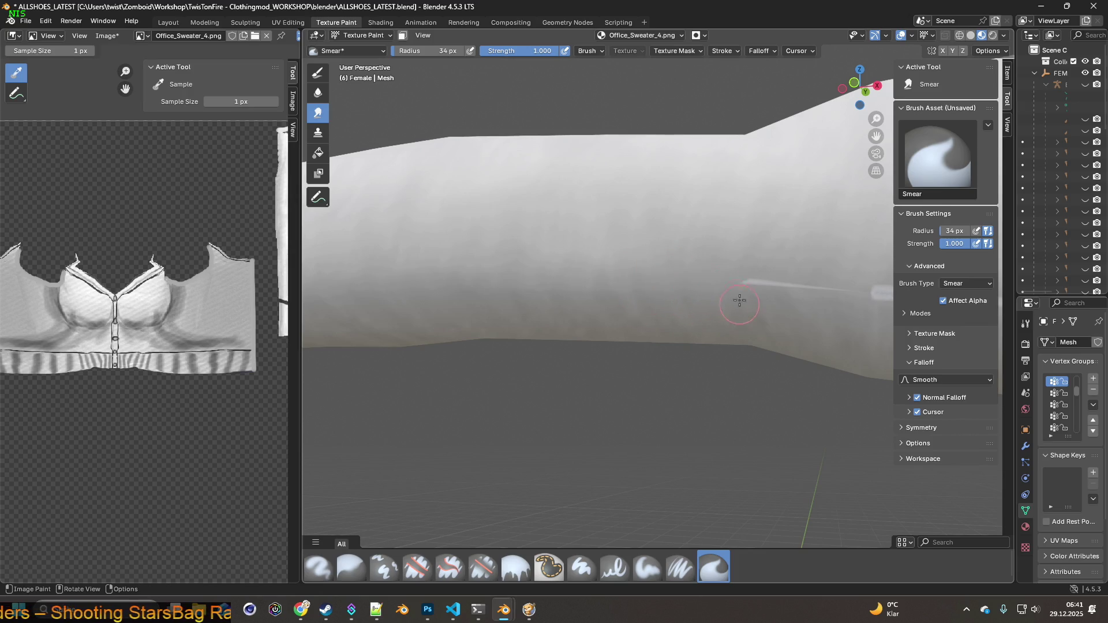
shift+middle_drag(756, 292, 592, 298)
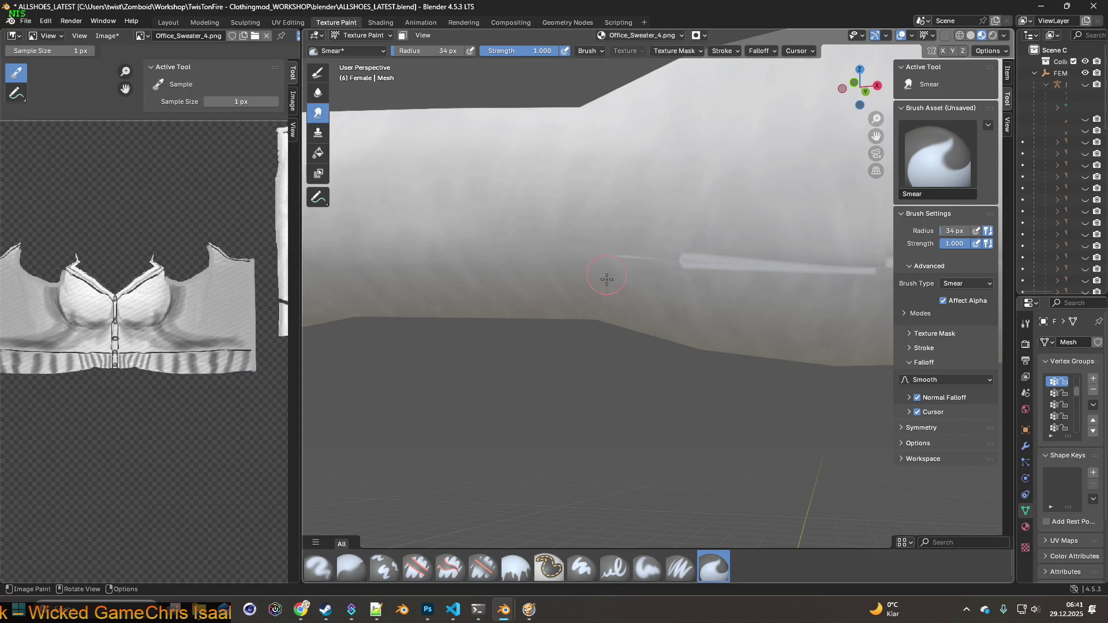
drag(678, 277, 683, 234)
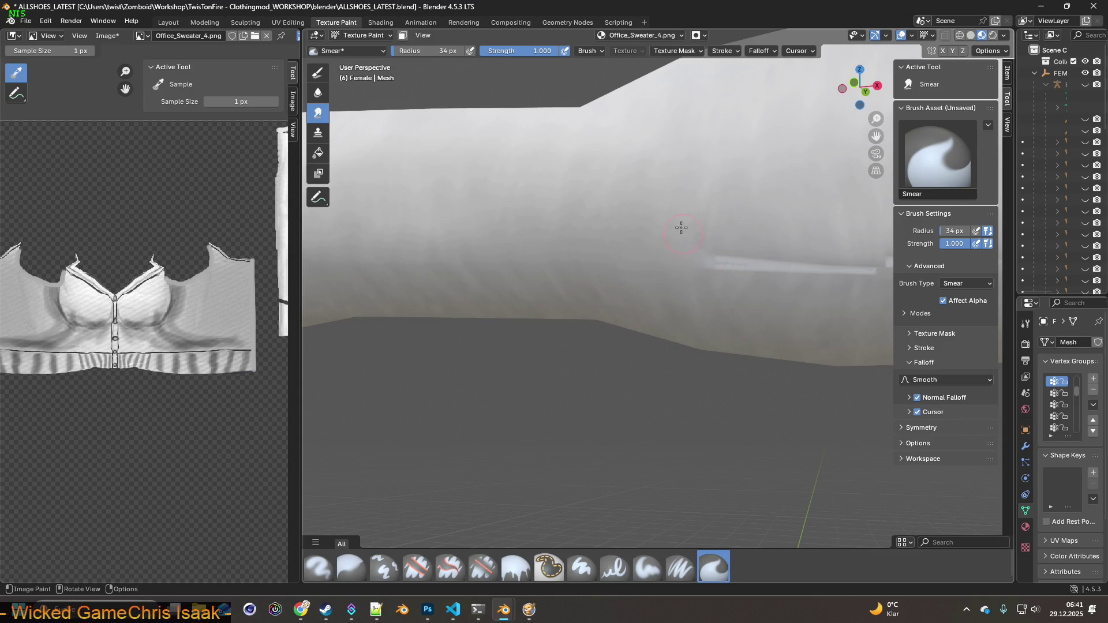
mouse_move(756, 252)
shift+middle_down()
mouse_move(700, 276)
mouse_move(569, 277)
shift+middle_up()
drag(598, 219, 662, 271)
drag(636, 214, 680, 242)
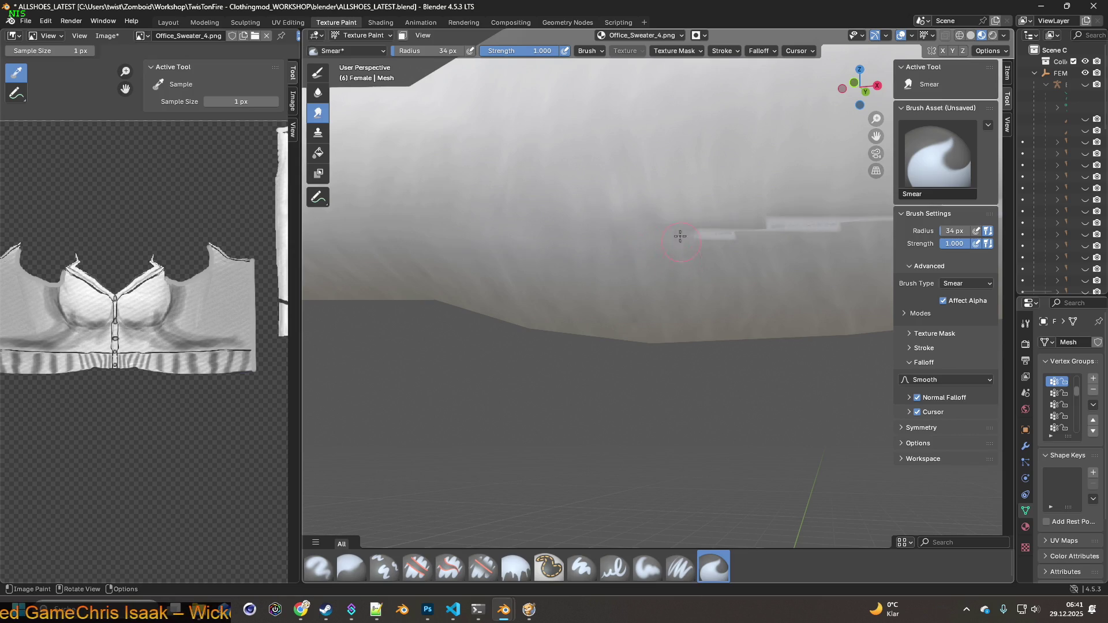
mouse_move(715, 215)
shift+middle_down()
mouse_move(700, 265)
mouse_move(564, 254)
mouse_move(528, 212)
shift+middle_up()
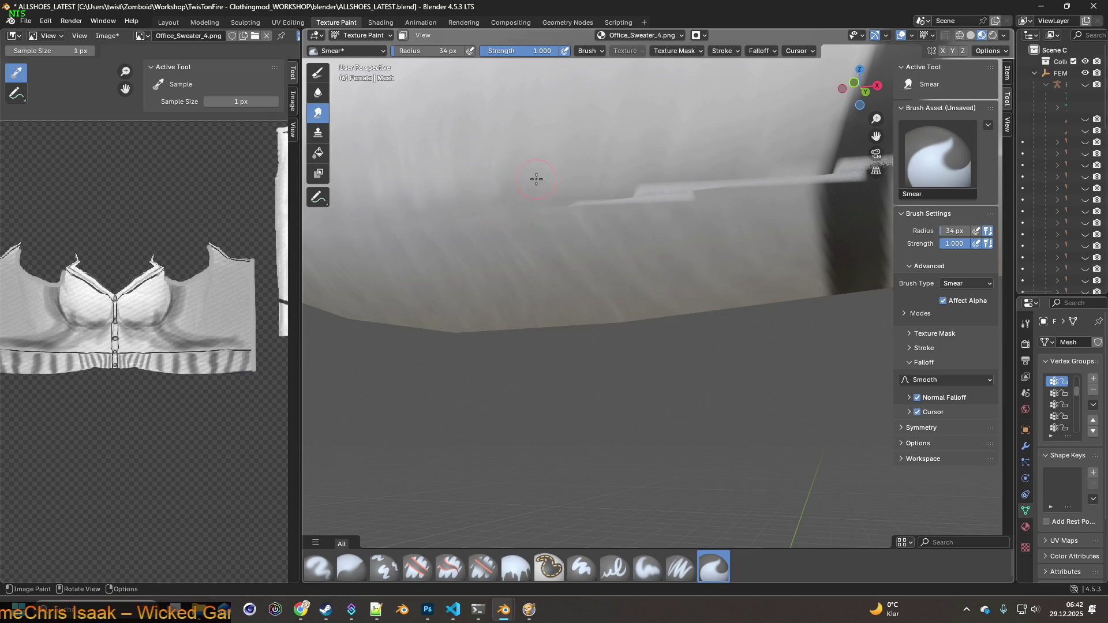
Smear away the seam's thin end and longer stretches up to the light strip's tip.
drag(595, 228, 601, 182)
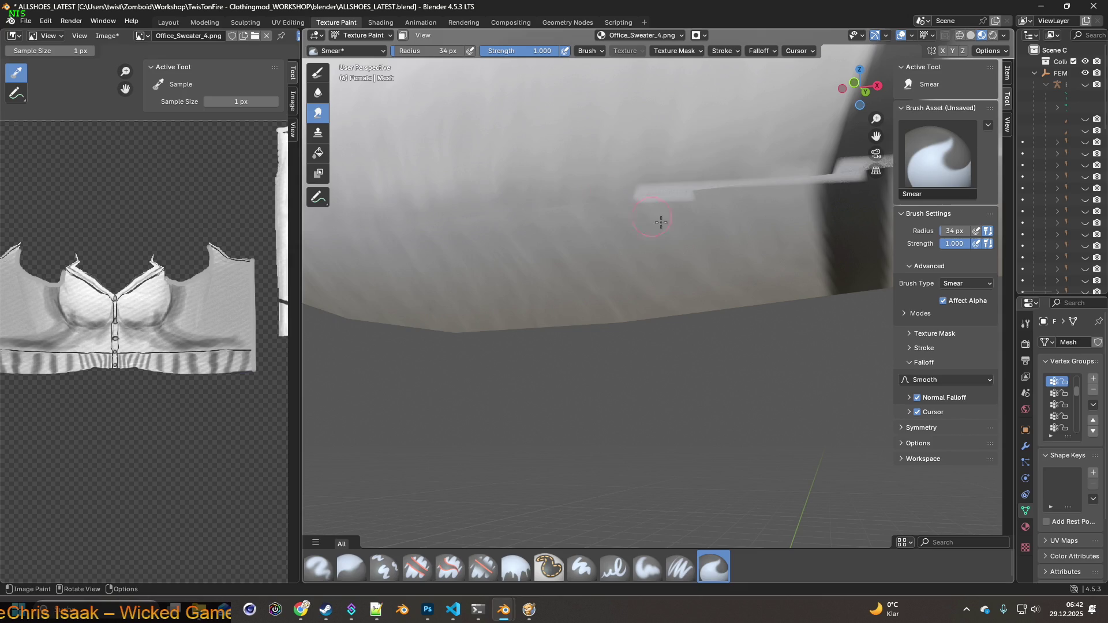
drag(656, 219, 665, 220)
mouse_move(634, 180)
mouse_down()
mouse_move(687, 203)
mouse_move(690, 178)
mouse_move(738, 214)
mouse_up()
drag(783, 186, 793, 203)
shift+middle_drag(781, 193, 640, 205)
mouse_move(495, 209)
mouse_down()
mouse_move(538, 215)
mouse_move(522, 205)
mouse_move(539, 218)
mouse_move(537, 168)
mouse_move(542, 190)
mouse_move(537, 170)
mouse_move(525, 201)
mouse_move(549, 227)
mouse_move(534, 193)
mouse_move(553, 215)
mouse_move(546, 191)
mouse_move(593, 201)
mouse_move(592, 184)
mouse_move(614, 198)
mouse_move(643, 181)
mouse_move(644, 161)
mouse_up()
drag(668, 197, 686, 159)
Smudge the light strip's left tip and smooth the sleeve edge, then return to Paint Soft Pressure.
mouse_move(709, 199)
shift+middle_down()
mouse_move(665, 224)
mouse_move(585, 227)
shift+middle_up()
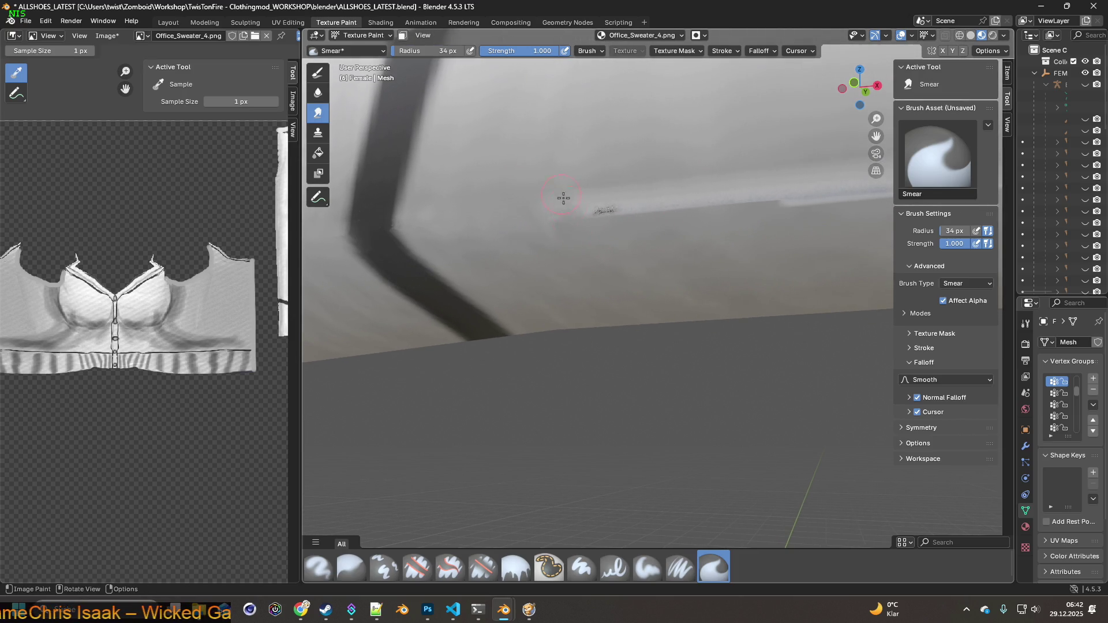
mouse_move(572, 218)
mouse_down()
mouse_move(625, 238)
mouse_move(612, 173)
mouse_move(710, 227)
mouse_move(717, 151)
mouse_move(769, 212)
mouse_up()
scroll(769, 213, down, 6)
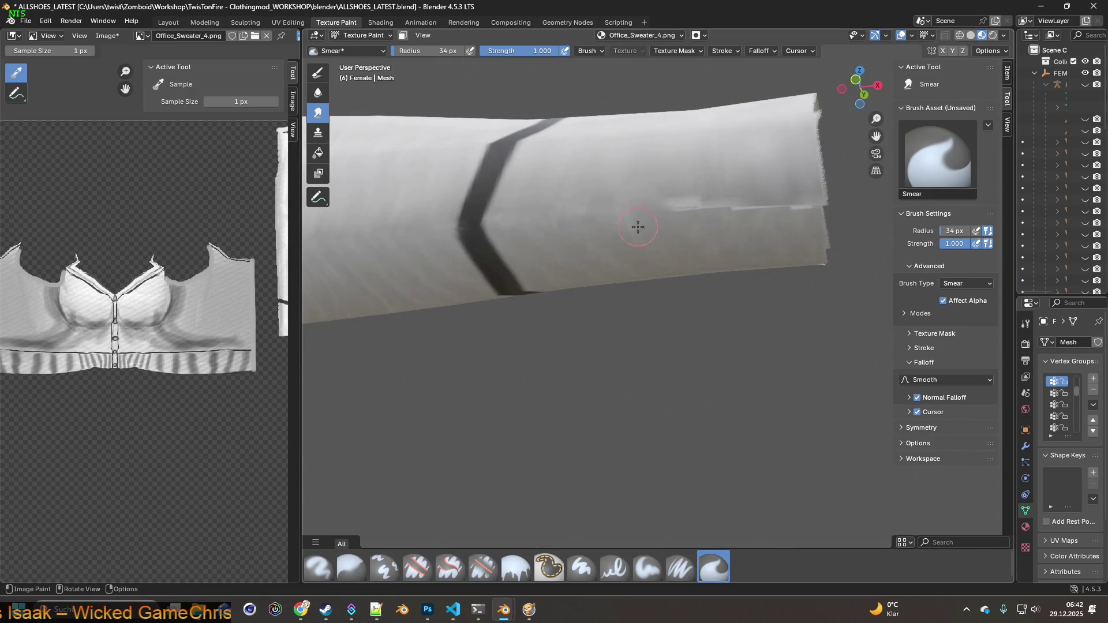
mouse_move(700, 223)
mouse_down()
mouse_move(667, 191)
mouse_move(696, 190)
mouse_up()
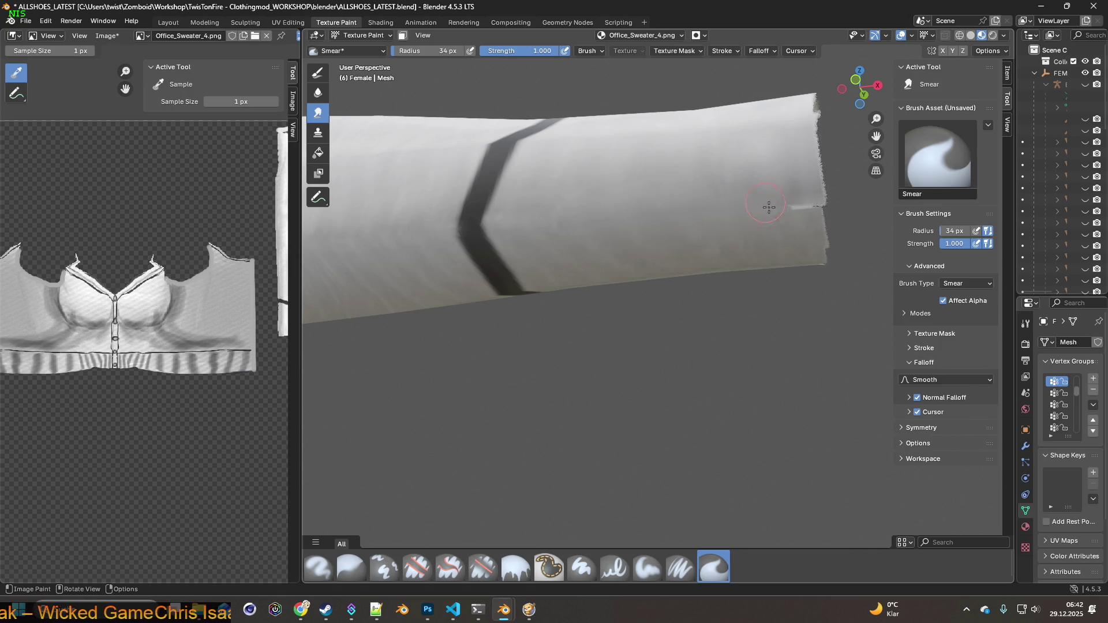
mouse_move(795, 208)
mouse_down()
mouse_move(815, 205)
mouse_move(805, 204)
mouse_up()
mouse_move(600, 223)
middle_down()
mouse_move(614, 217)
mouse_move(625, 247)
middle_up()
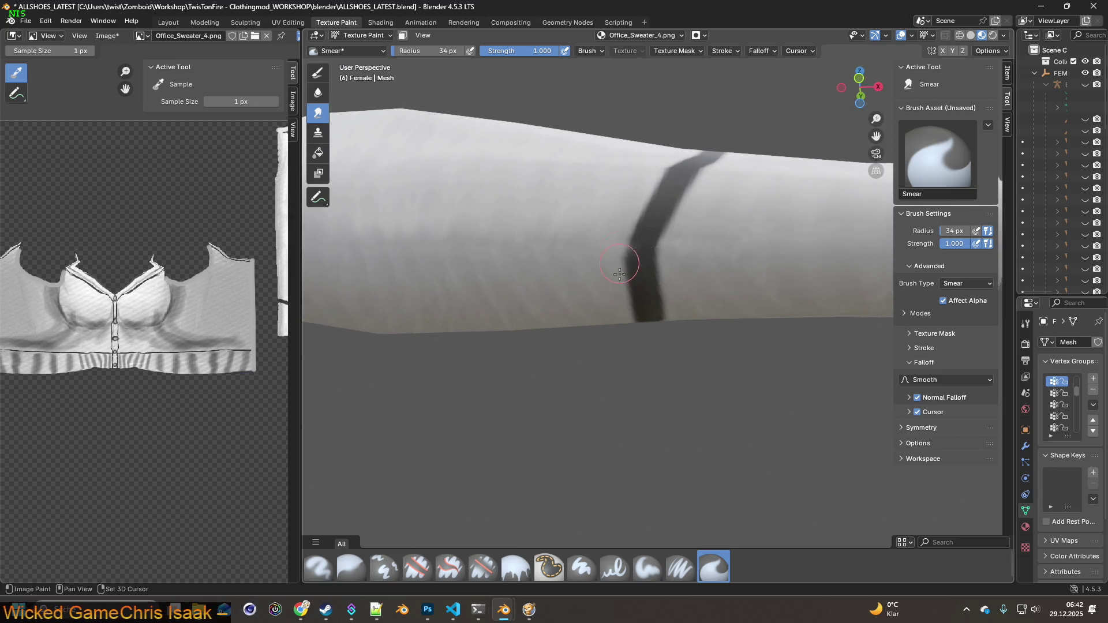
click(680, 567)
Sample grey from the sweater and paint it over the speckled edge of the dark band.
scroll(645, 290, up, 3)
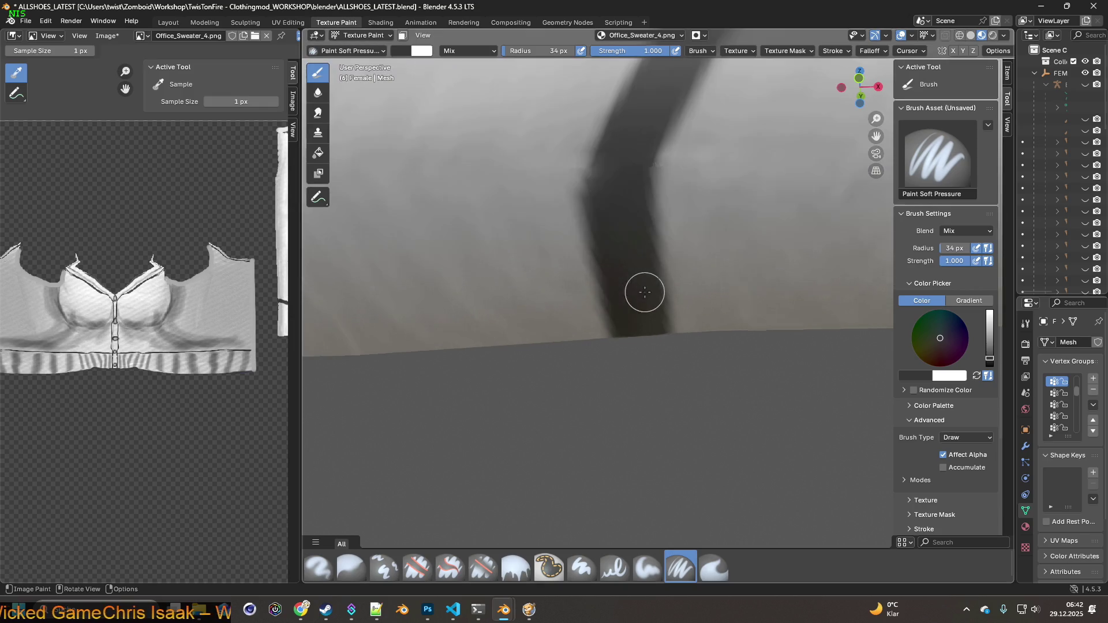
scroll(602, 231, up, 1)
middle_drag(586, 215, 594, 240)
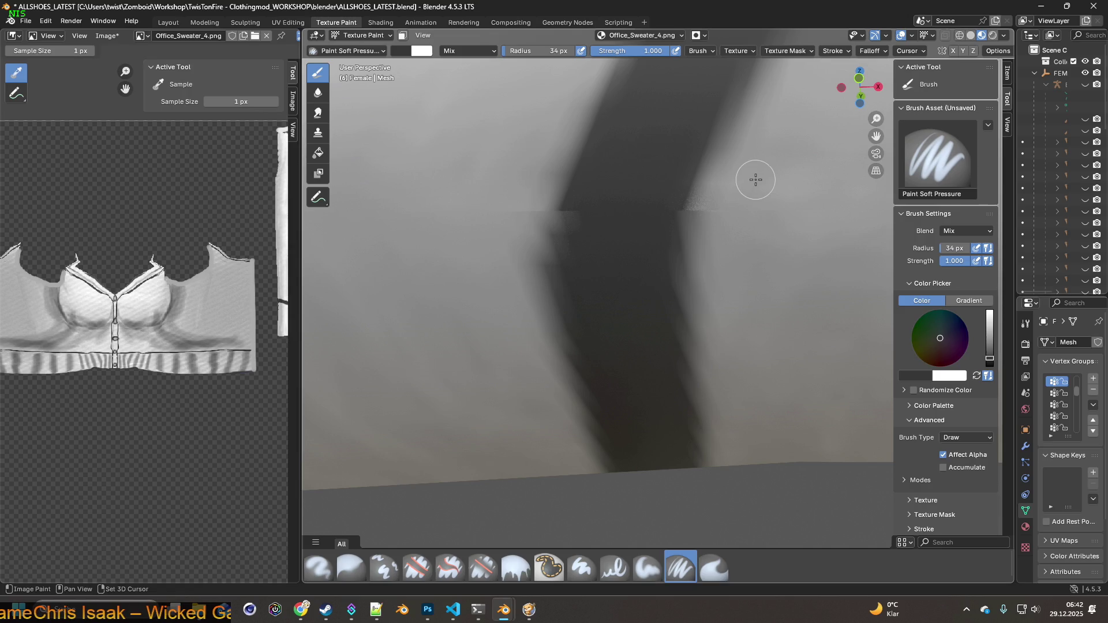
key(s)
mouse_move(717, 203)
mouse_down()
mouse_move(700, 198)
mouse_move(694, 230)
mouse_up()
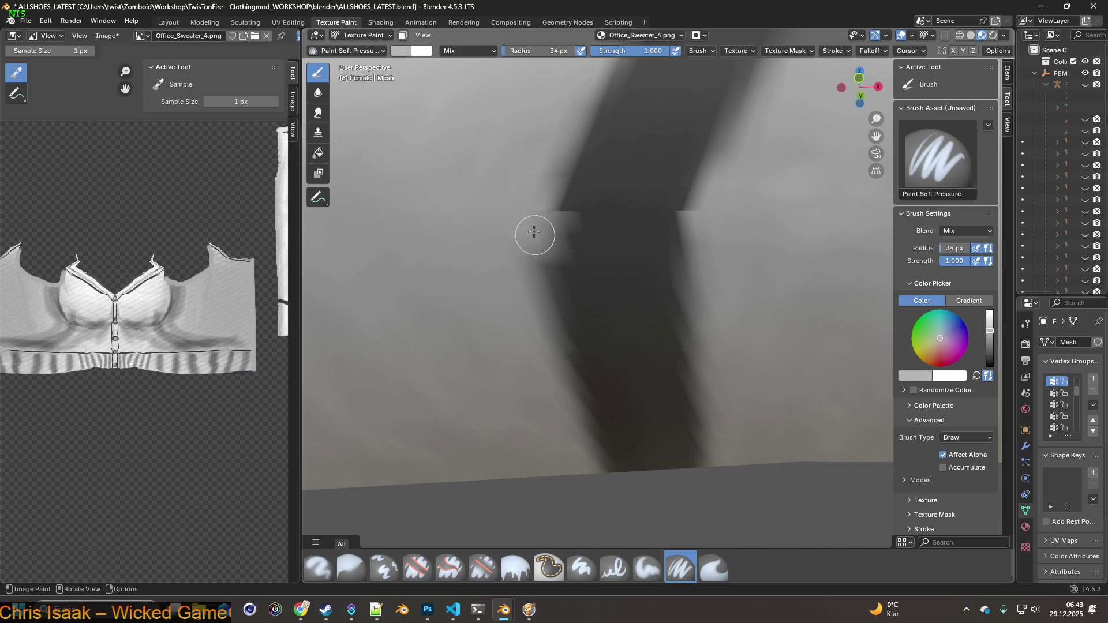
Move the view in on the armpit seam and switch to the Smear brush.
scroll(548, 248, down, 5)
mouse_move(561, 264)
shift+middle_down()
mouse_move(687, 250)
mouse_move(635, 279)
mouse_move(700, 337)
mouse_move(675, 337)
shift+middle_up()
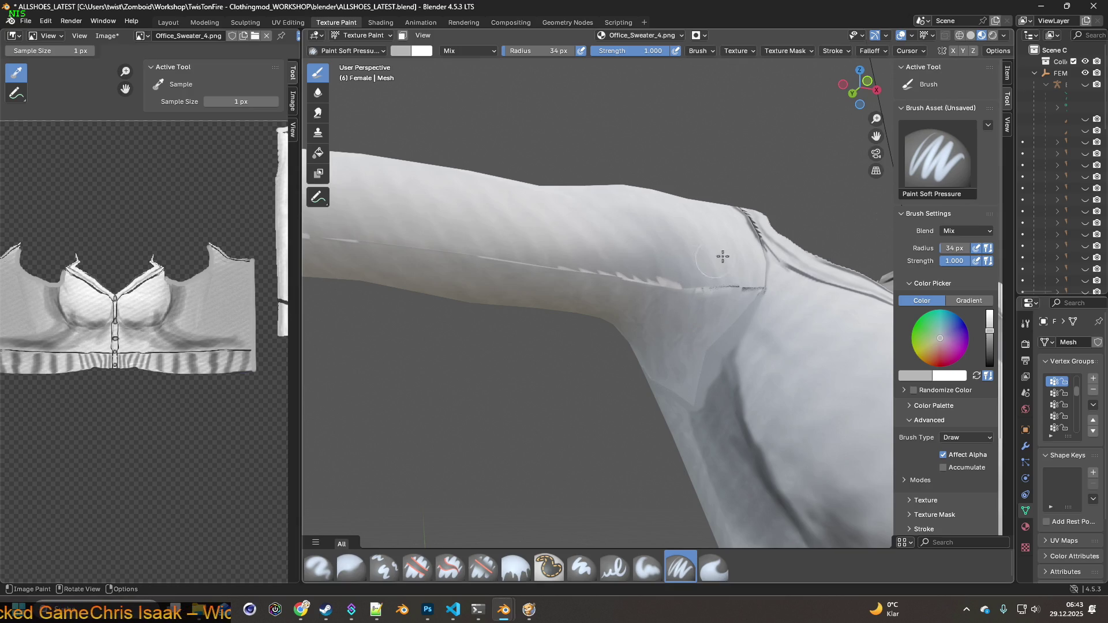
scroll(744, 268, up, 4)
shift+middle_drag(771, 279, 636, 261)
scroll(636, 261, up, 3)
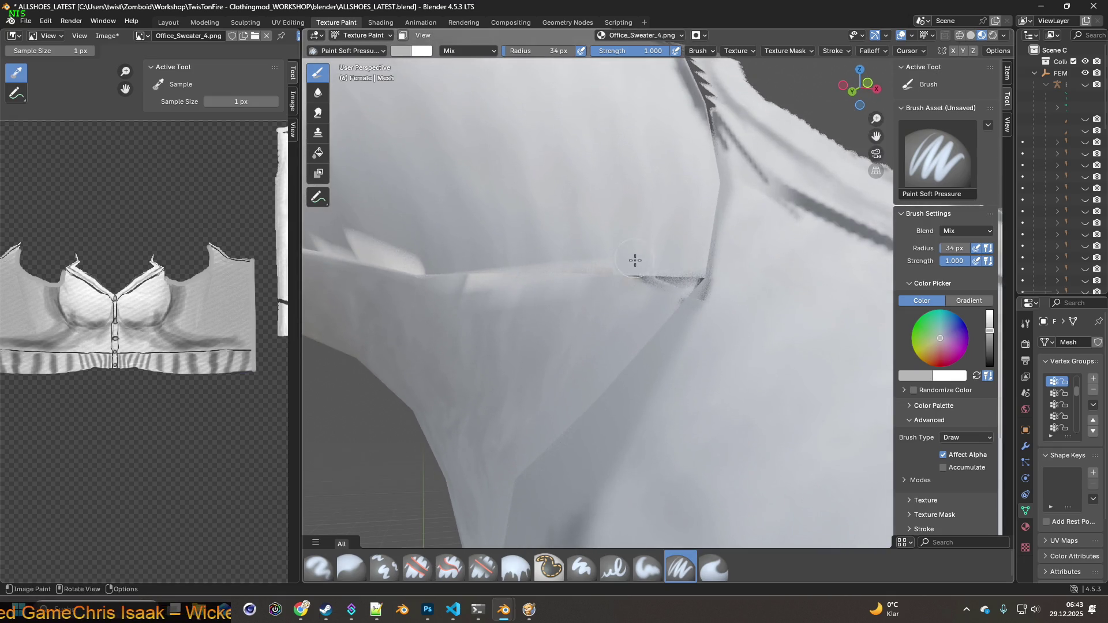
click(714, 567)
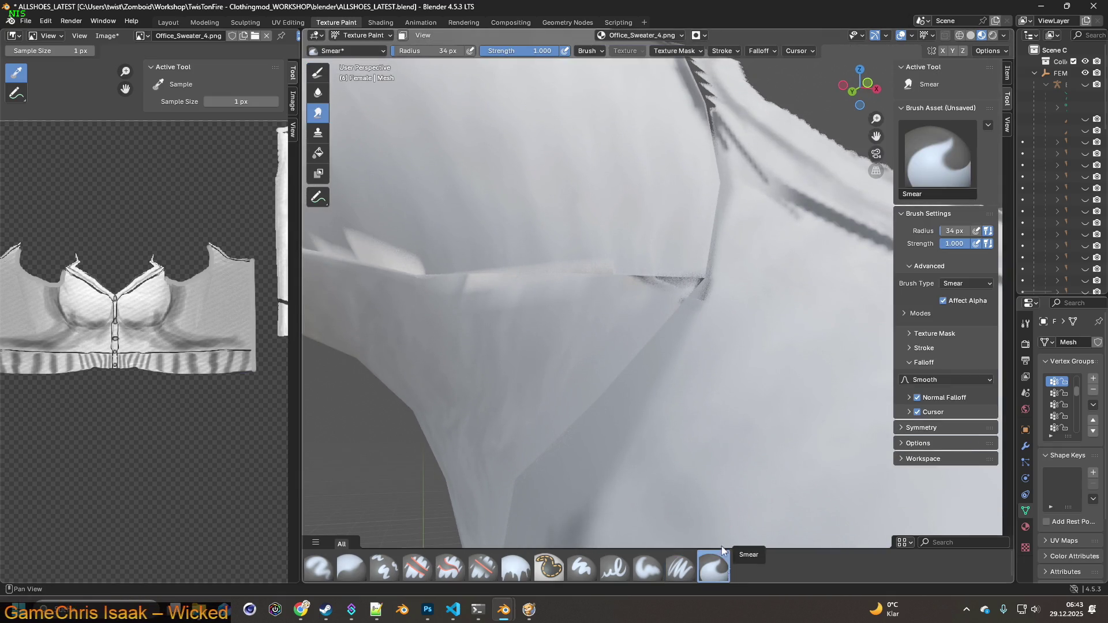
Smear the armpit seam spikes lighter, undoing the last stroke.
mouse_move(662, 234)
mouse_down()
mouse_move(657, 250)
mouse_move(692, 279)
mouse_move(694, 254)
mouse_move(693, 289)
mouse_move(721, 301)
mouse_move(633, 252)
mouse_move(581, 242)
mouse_move(590, 288)
mouse_up()
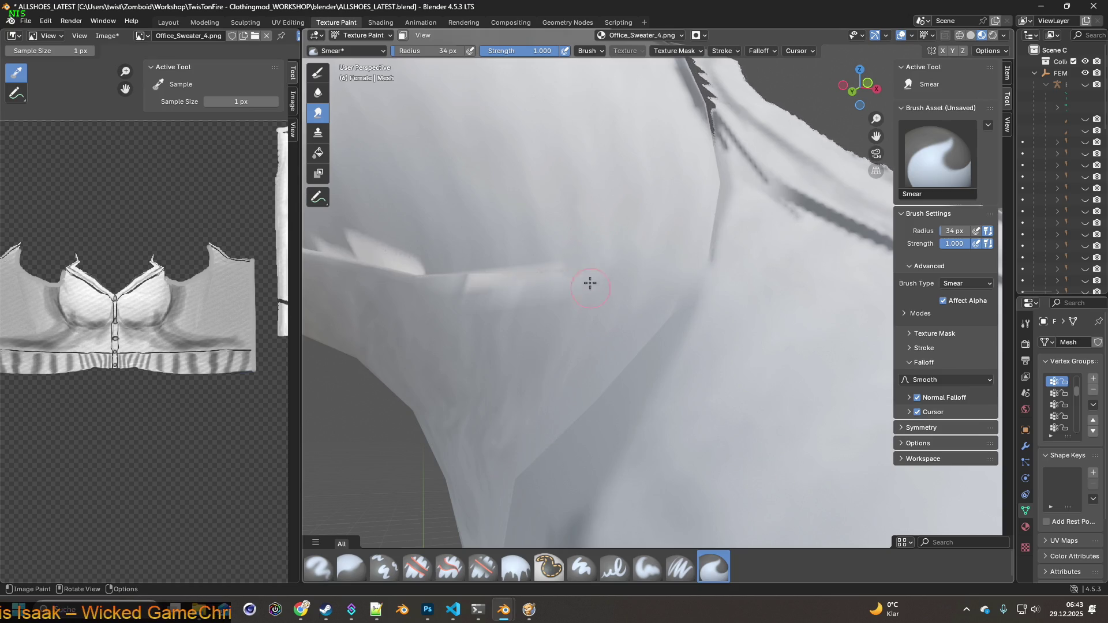
mouse_move(524, 249)
mouse_down()
mouse_move(525, 289)
mouse_move(500, 293)
mouse_move(458, 262)
mouse_move(448, 279)
mouse_move(465, 259)
mouse_up()
shift+middle_drag(466, 258, 593, 282)
mouse_move(594, 282)
mouse_down()
mouse_move(574, 317)
mouse_move(531, 228)
mouse_move(522, 293)
mouse_move(514, 206)
mouse_move(497, 223)
mouse_move(519, 269)
mouse_up()
key(ctrl+z)
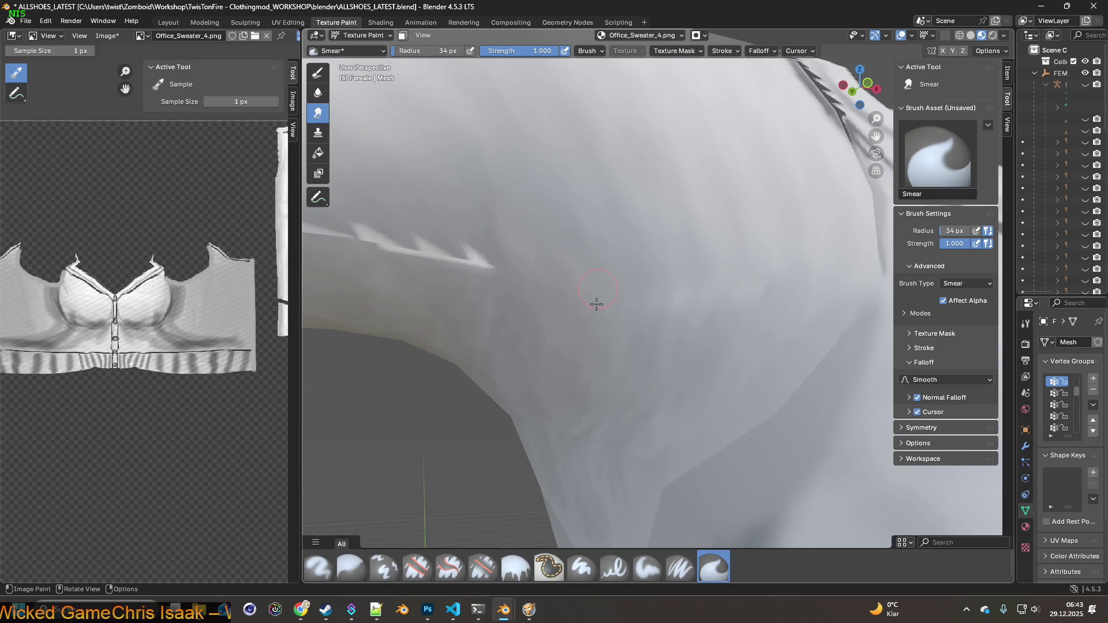
Soften a spike tip, set the brush radius to 69 px, and pick the Clone brush with a sleeve source.
middle_drag(560, 170, 625, 173)
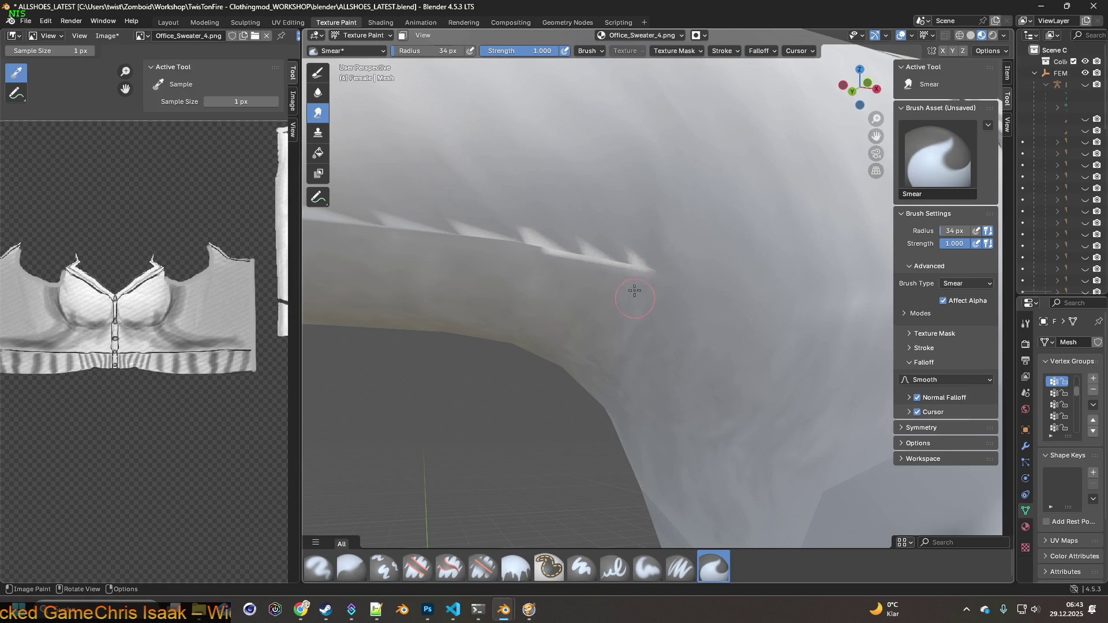
drag(642, 264, 613, 255)
key(f)
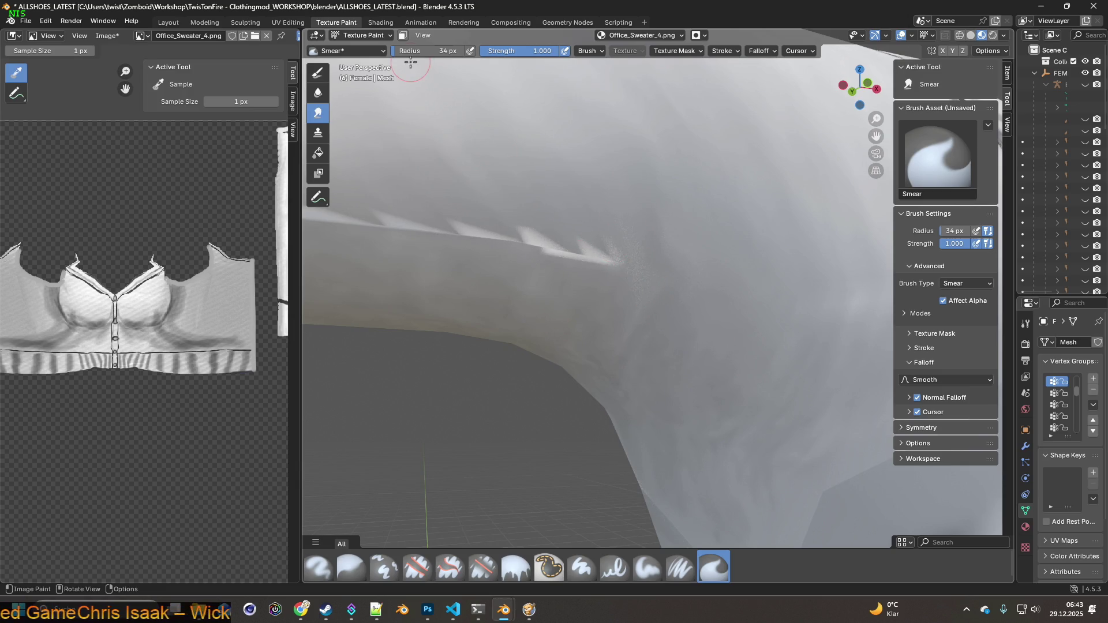
click(584, 230)
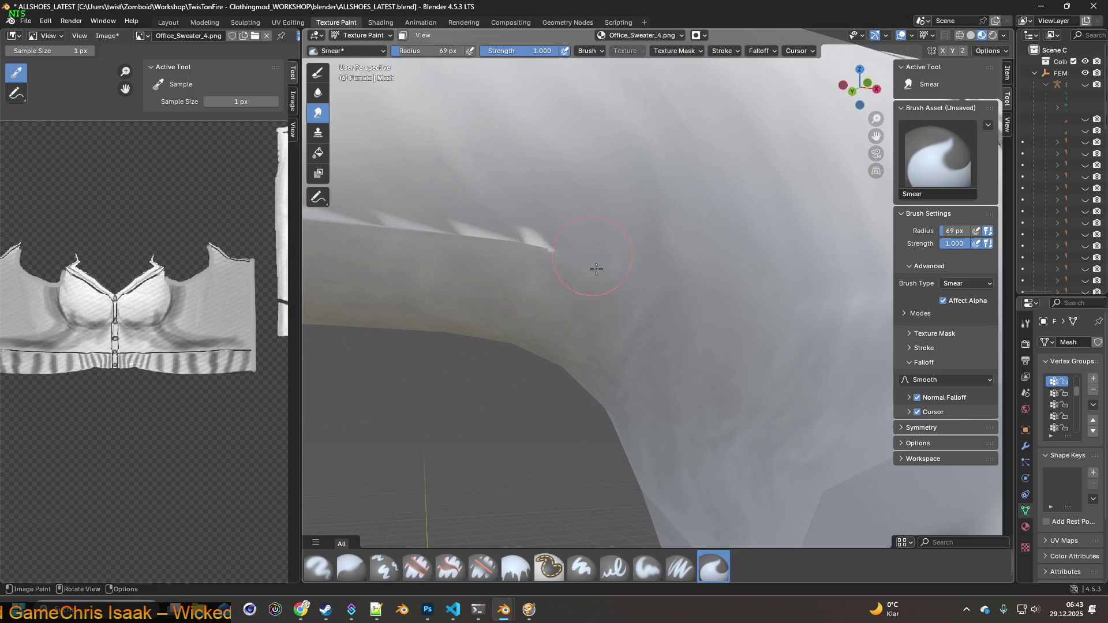
mouse_move(585, 231)
middle_down()
mouse_move(639, 232)
mouse_move(680, 203)
middle_up()
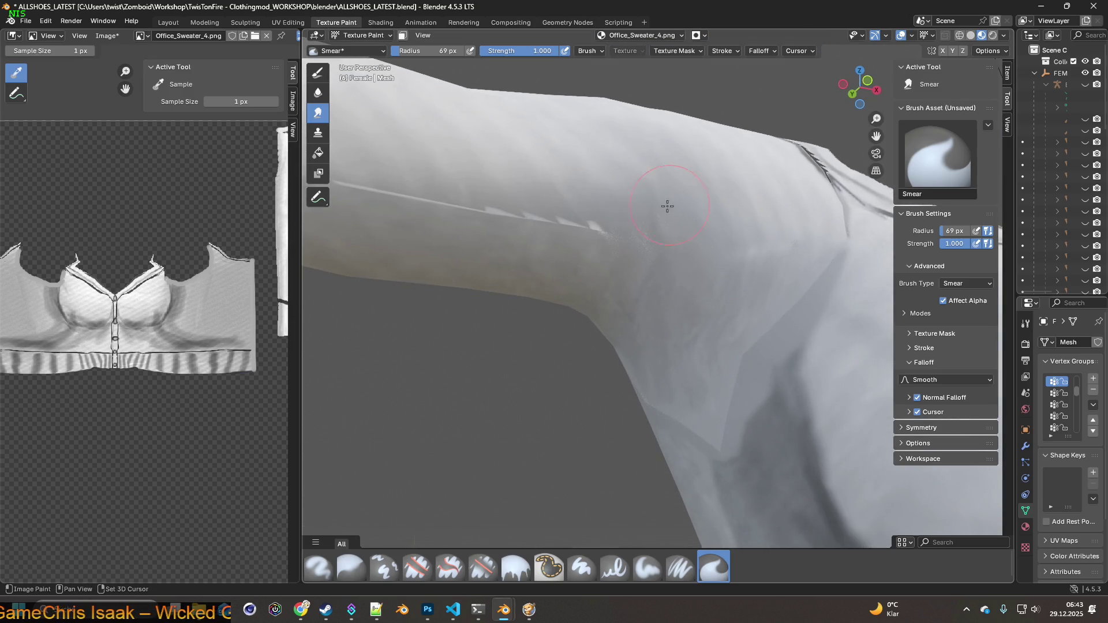
click(383, 568)
ctrl+click(619, 292)
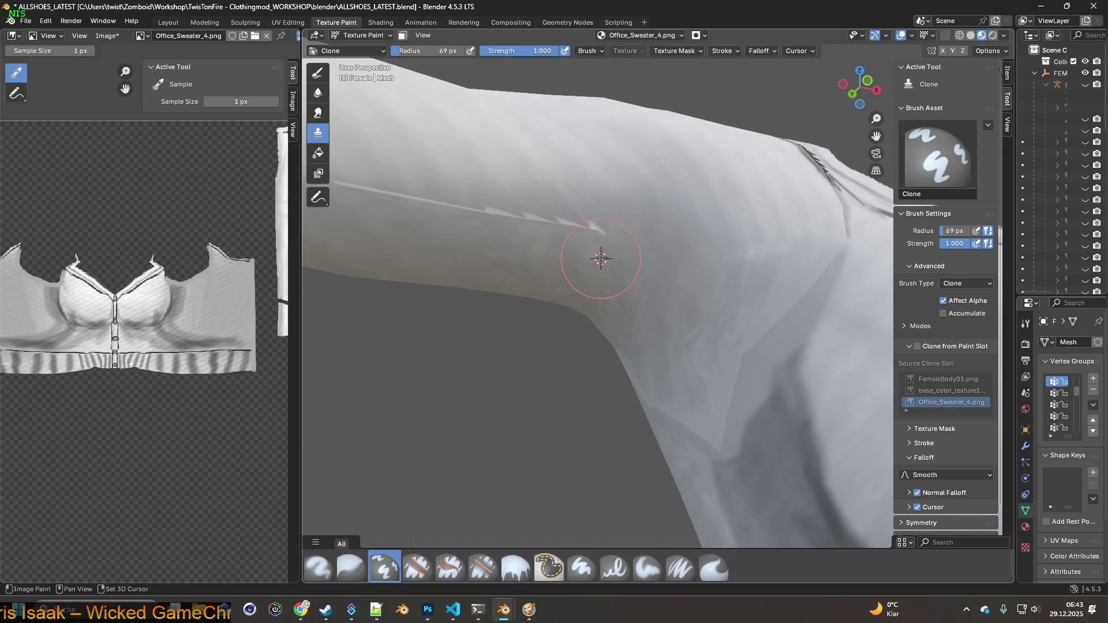
Set a clone source on clean sleeve fabric and clone over the seam streak.
ctrl+click(562, 258)
mouse_move(563, 234)
mouse_down()
mouse_move(510, 230)
mouse_move(498, 215)
mouse_up()
mouse_move(524, 250)
middle_down()
mouse_move(514, 240)
mouse_move(556, 265)
middle_up()
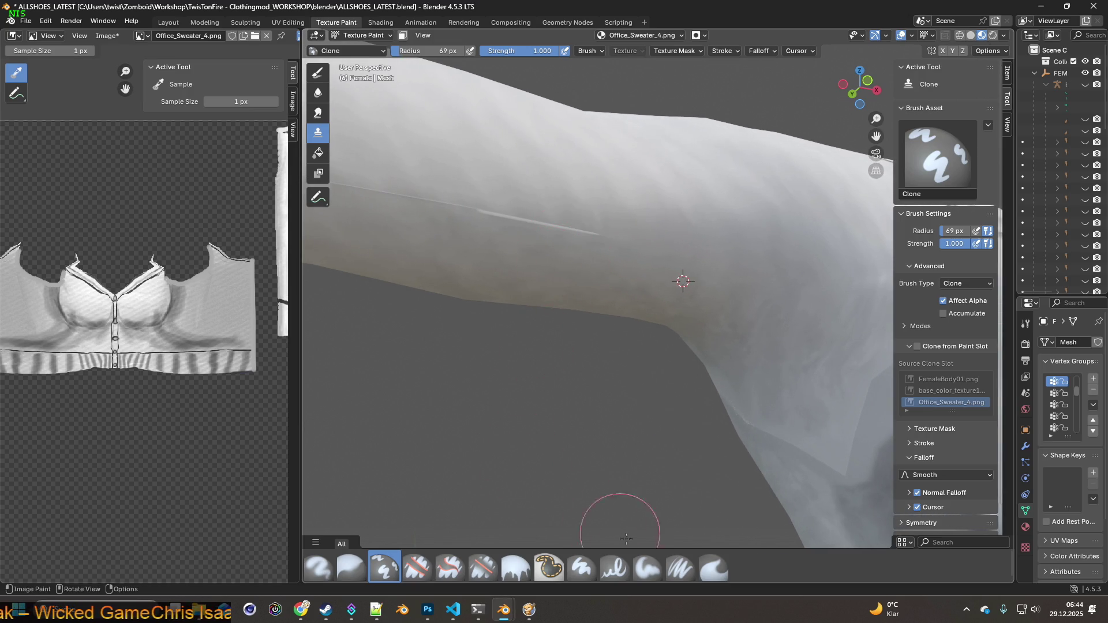
Switch to the Smear brush and smear away the streak's right part and right end.
click(714, 567)
middle_drag(585, 389, 540, 243)
drag(564, 247, 531, 180)
drag(514, 242, 475, 188)
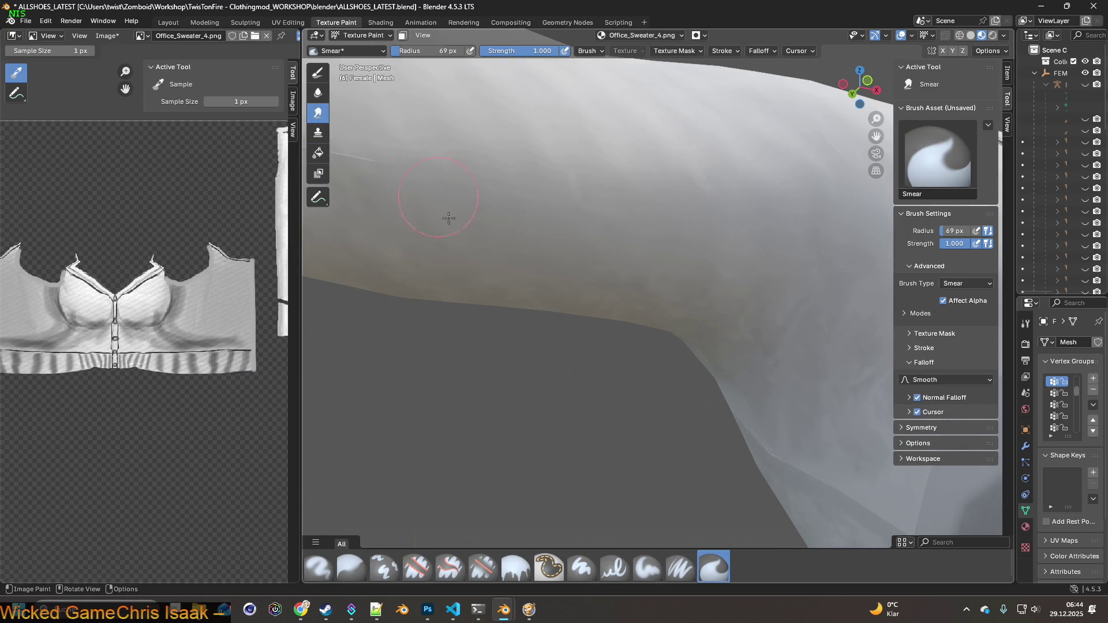
middle_drag(440, 202, 563, 289)
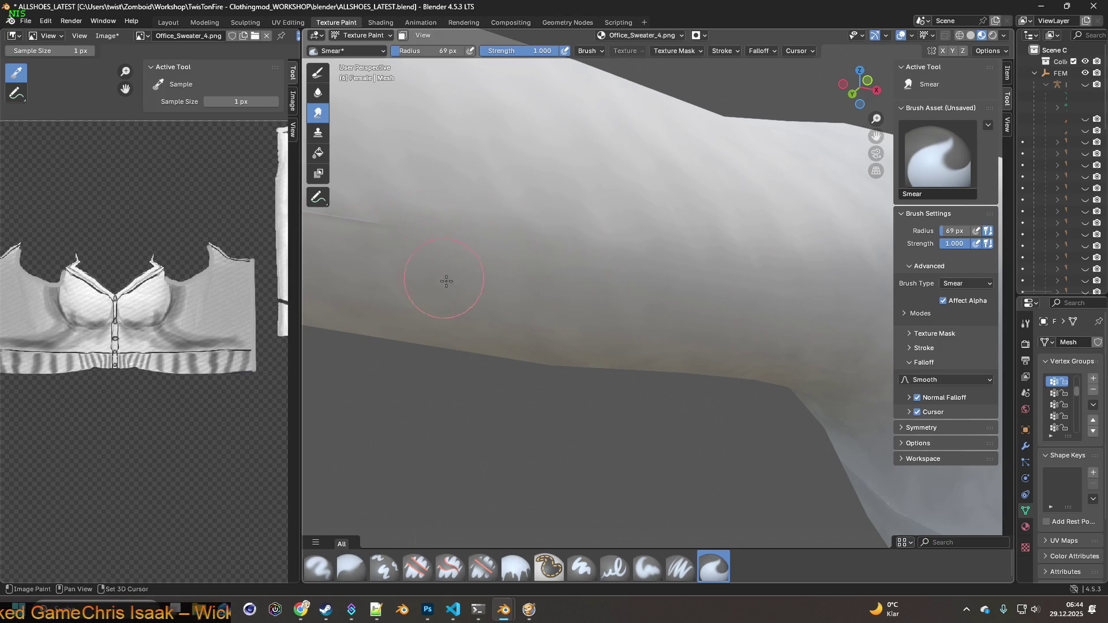
middle_drag(445, 280, 619, 318)
drag(615, 285, 597, 298)
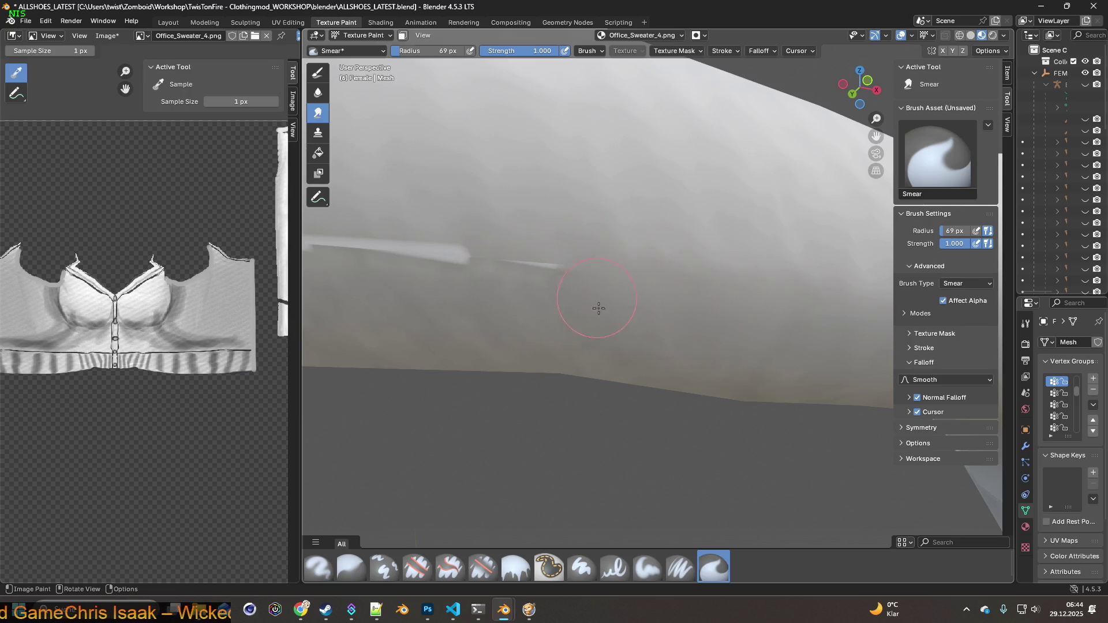
drag(525, 302, 458, 240)
mouse_move(457, 240)
ctrl+middle_down()
mouse_move(594, 158)
mouse_move(583, 216)
mouse_move(657, 240)
ctrl+middle_up()
Smear the streak away leftward and blend grey up from the ledge across the dark band's edge.
mouse_move(623, 324)
mouse_down()
mouse_move(574, 265)
mouse_move(497, 286)
mouse_move(458, 223)
mouse_move(455, 251)
mouse_up()
shift+middle_drag(455, 251, 710, 341)
mouse_move(709, 341)
mouse_down()
mouse_move(680, 277)
mouse_move(615, 256)
mouse_up()
mouse_move(542, 273)
mouse_down()
mouse_move(455, 292)
mouse_move(420, 198)
mouse_up()
mouse_move(652, 277)
middle_down()
mouse_move(606, 302)
mouse_move(623, 392)
middle_up()
mouse_move(623, 395)
mouse_down()
mouse_move(614, 258)
mouse_move(668, 389)
mouse_move(615, 188)
mouse_move(672, 288)
mouse_up()
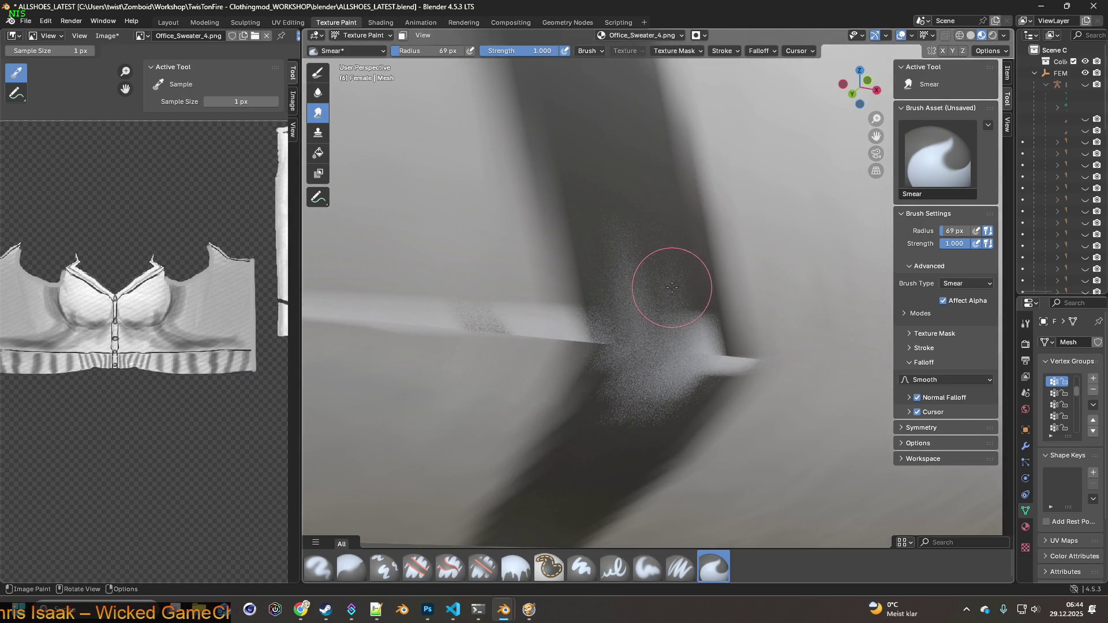
middle_drag(542, 346, 559, 280)
mouse_move(559, 279)
mouse_down()
mouse_move(594, 287)
mouse_move(607, 322)
mouse_move(618, 316)
mouse_move(554, 326)
mouse_up()
Smear away the white ledge line and smooth the sleeve's jagged left edge.
mouse_move(508, 277)
mouse_down()
mouse_move(457, 265)
mouse_move(438, 243)
mouse_up()
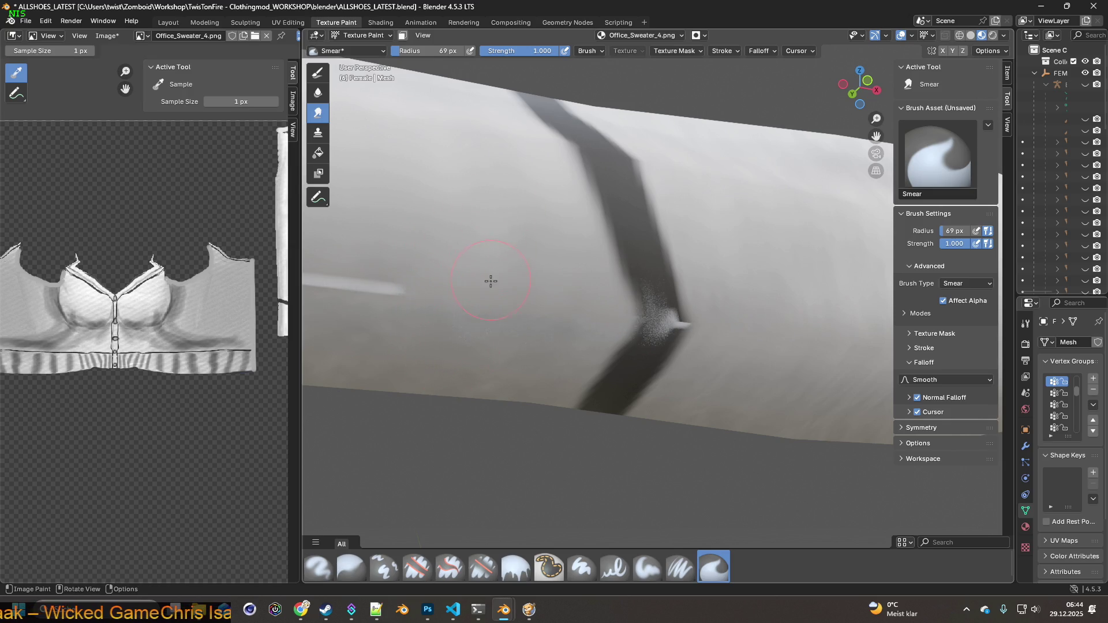
scroll(491, 281, down, 4)
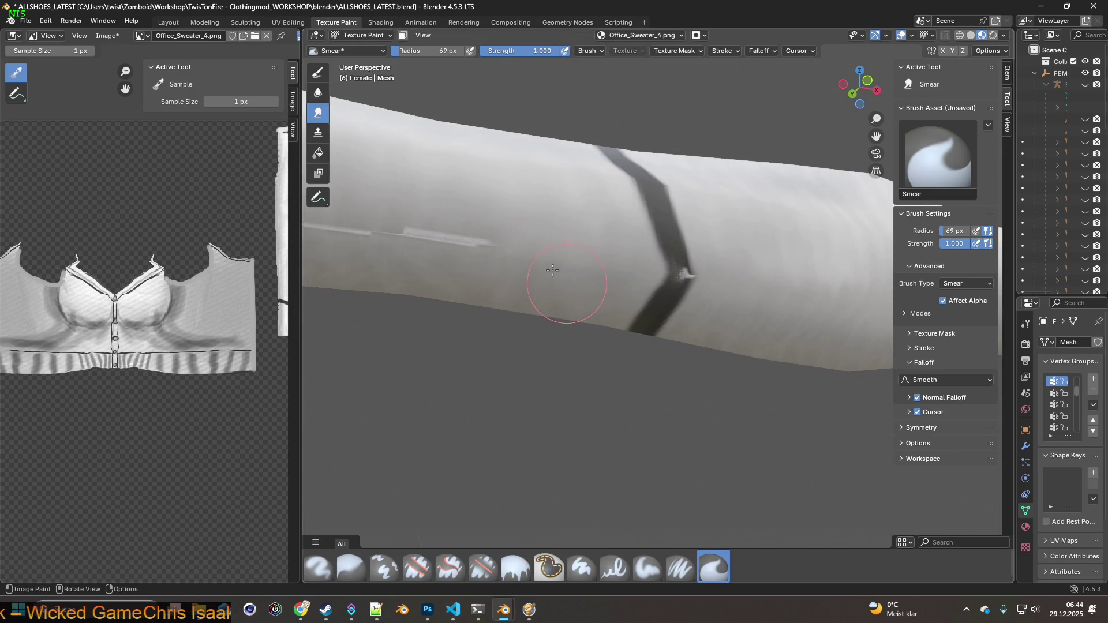
drag(470, 289, 452, 242)
mouse_move(452, 242)
shift+middle_down()
mouse_move(482, 235)
mouse_move(475, 227)
shift+middle_up()
mouse_move(476, 227)
mouse_down()
mouse_move(434, 264)
mouse_move(380, 232)
mouse_move(366, 247)
mouse_move(514, 267)
mouse_up()
shift+middle_drag(733, 319, 549, 267)
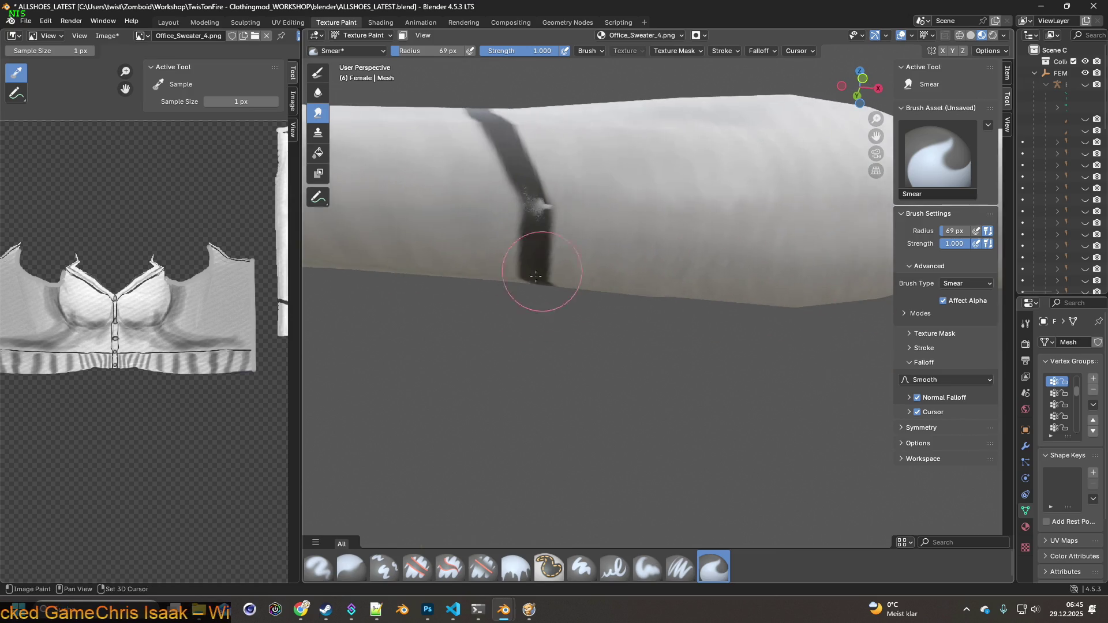
Clone the sleeve's dark band over the white gap so the band runs unbroken.
click(396, 574)
mouse_move(517, 167)
mouse_down()
mouse_move(536, 222)
mouse_move(532, 205)
mouse_move(519, 267)
mouse_move(535, 248)
mouse_up()
ctrl+click(531, 265)
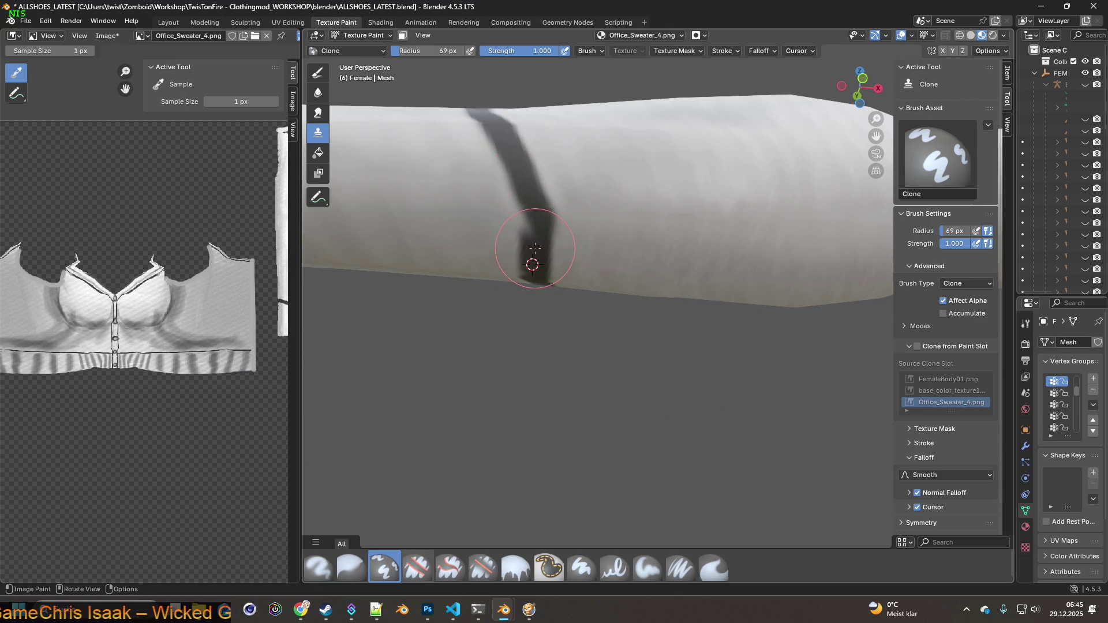
mouse_move(527, 255)
middle_down()
mouse_move(568, 171)
mouse_move(554, 197)
middle_up()
Switch back to Paint Soft Pressure with white at a 19 px radius.
click(681, 567)
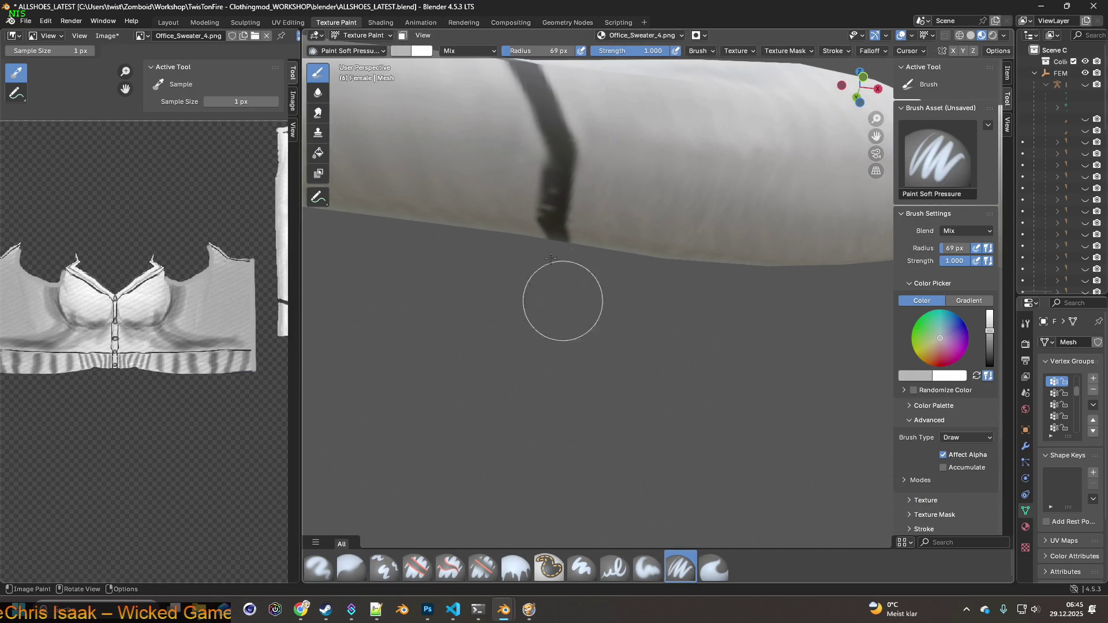
drag(569, 51, 559, 51)
key(s)
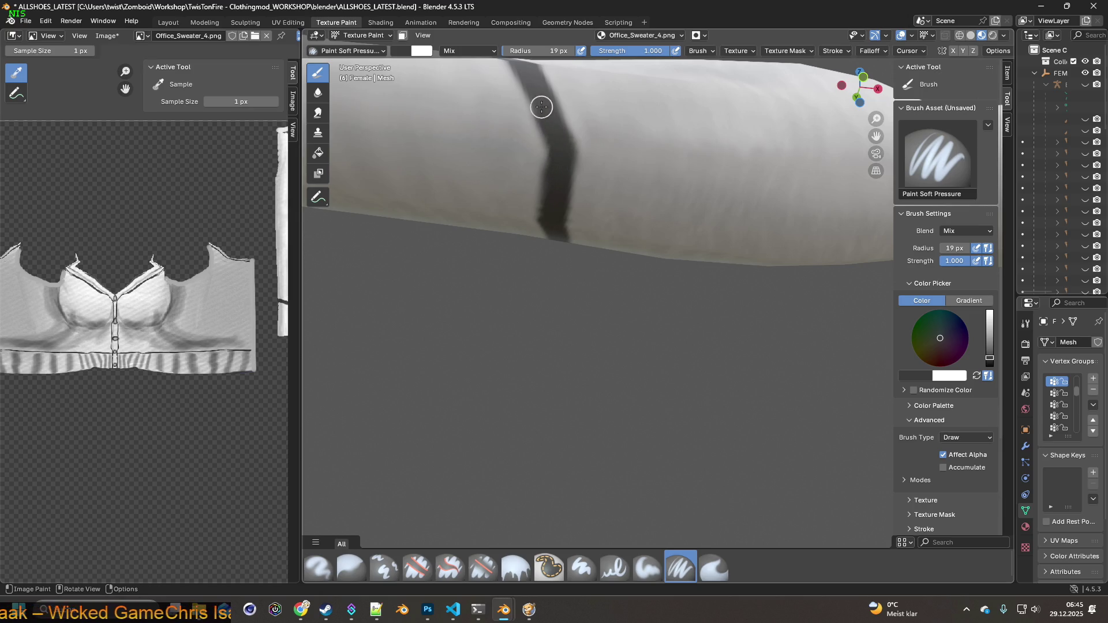
scroll(548, 208, down, 5)
scroll(504, 199, up, 3)
mouse_move(505, 200)
middle_down()
mouse_move(613, 254)
mouse_move(555, 255)
mouse_move(485, 329)
mouse_move(409, 367)
middle_up()
scroll(536, 292, down, 4)
scroll(559, 292, up, 3)
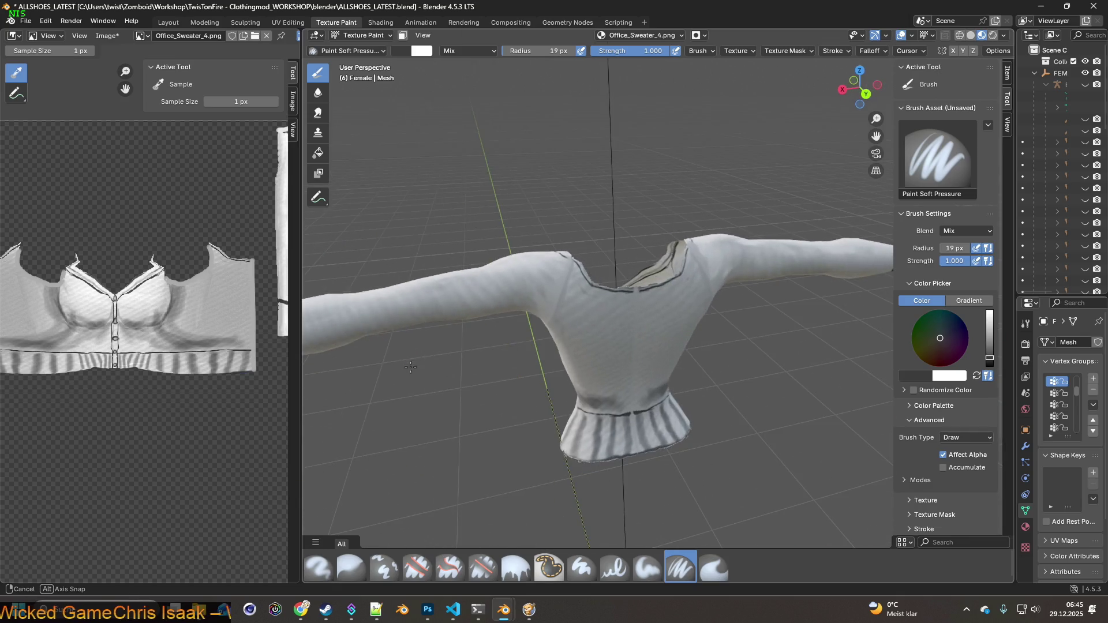
Shrink the soft brush to 7 px and paint white over the dark neckline seam.
scroll(653, 318, up, 2)
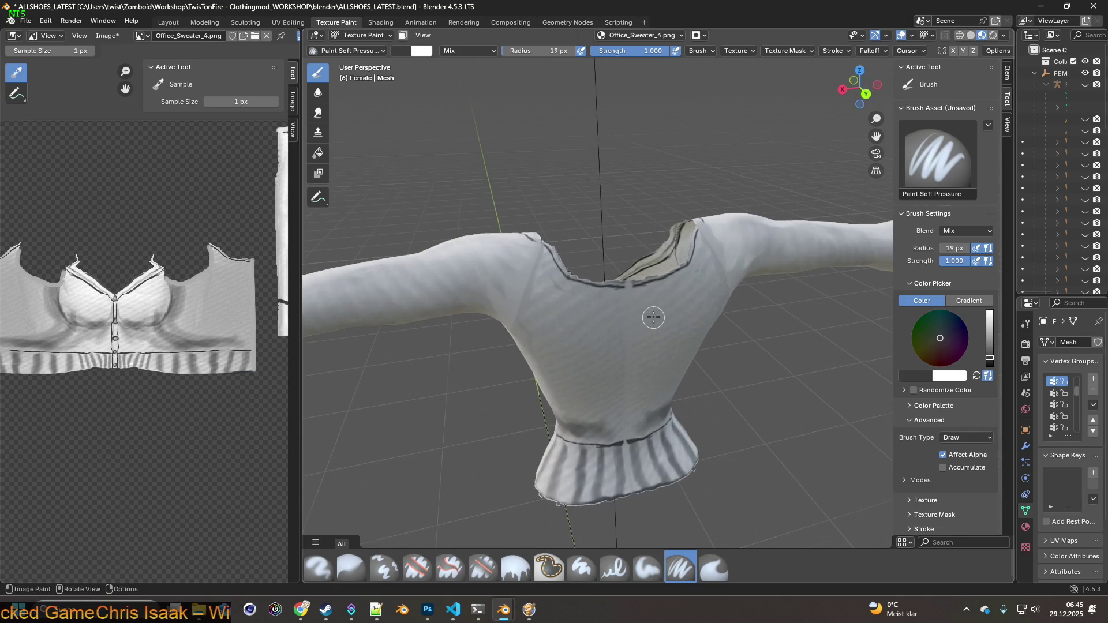
scroll(653, 318, up, 1)
middle_drag(650, 309, 620, 292)
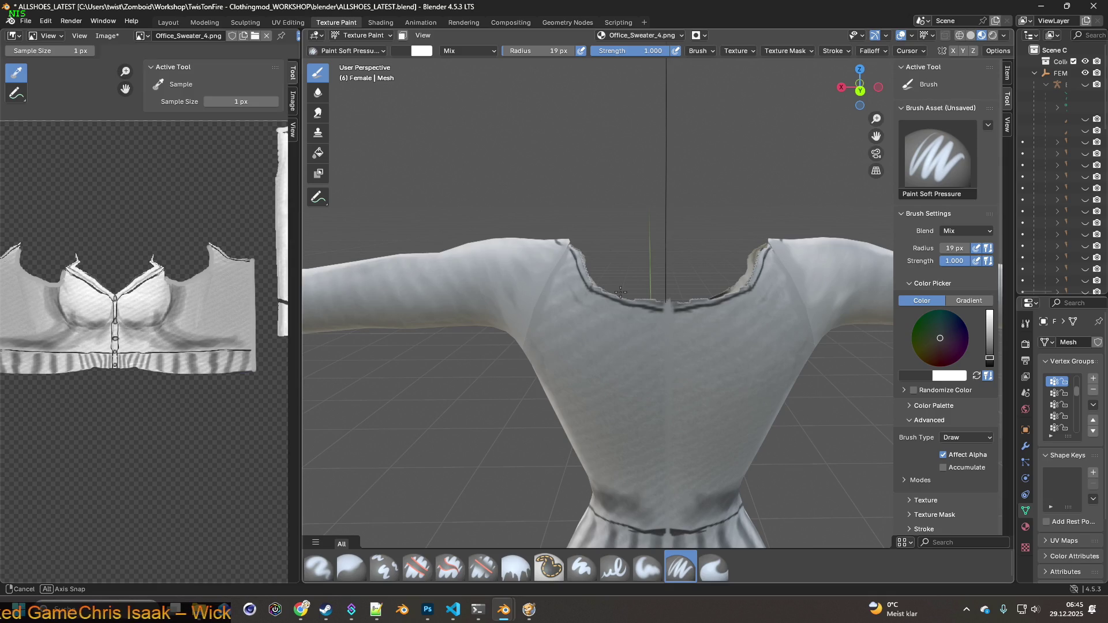
scroll(640, 323, up, 5)
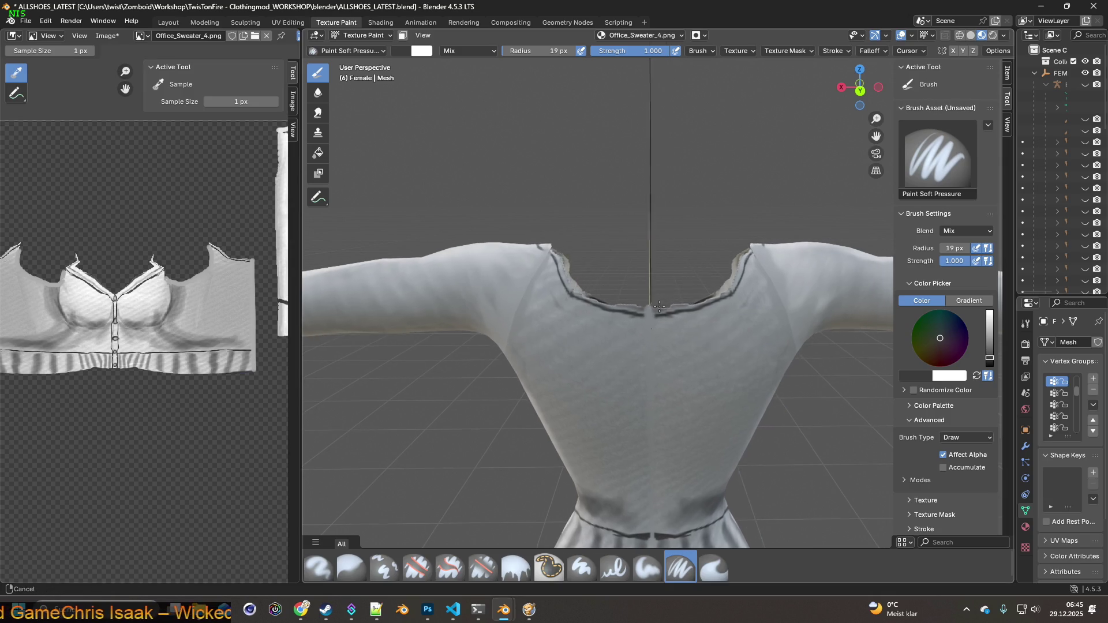
scroll(645, 333, up, 3)
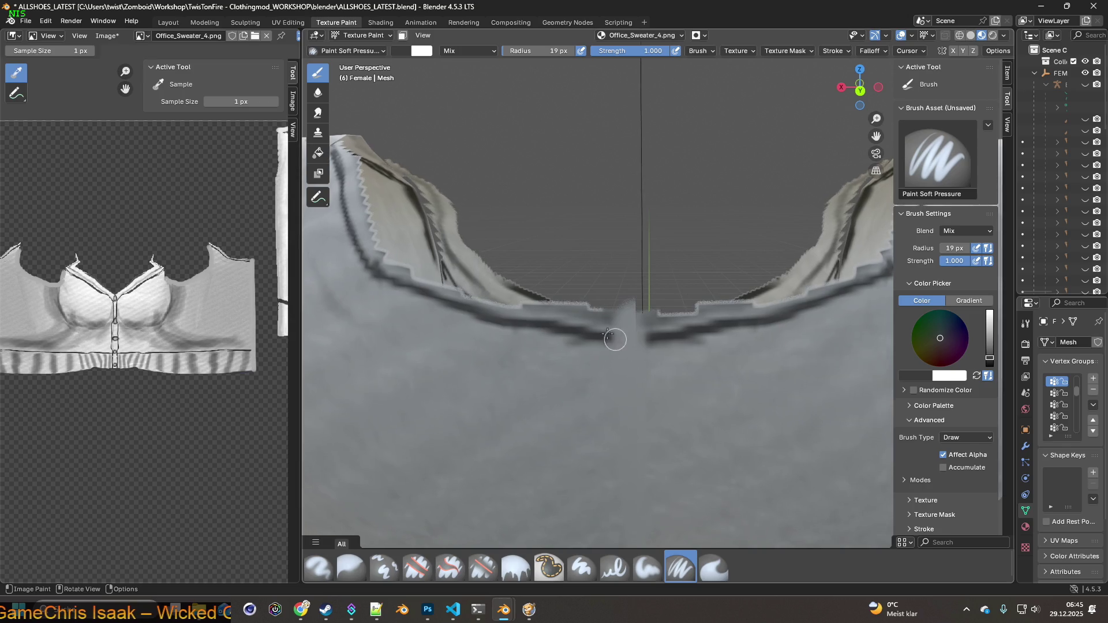
drag(561, 53, 512, 67)
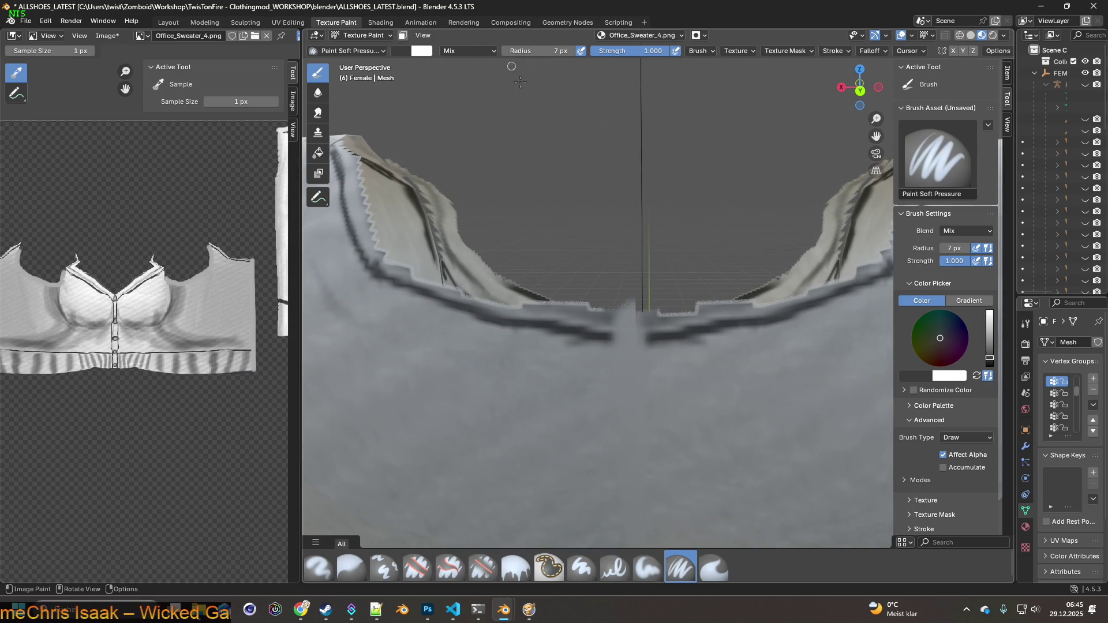
key(s)
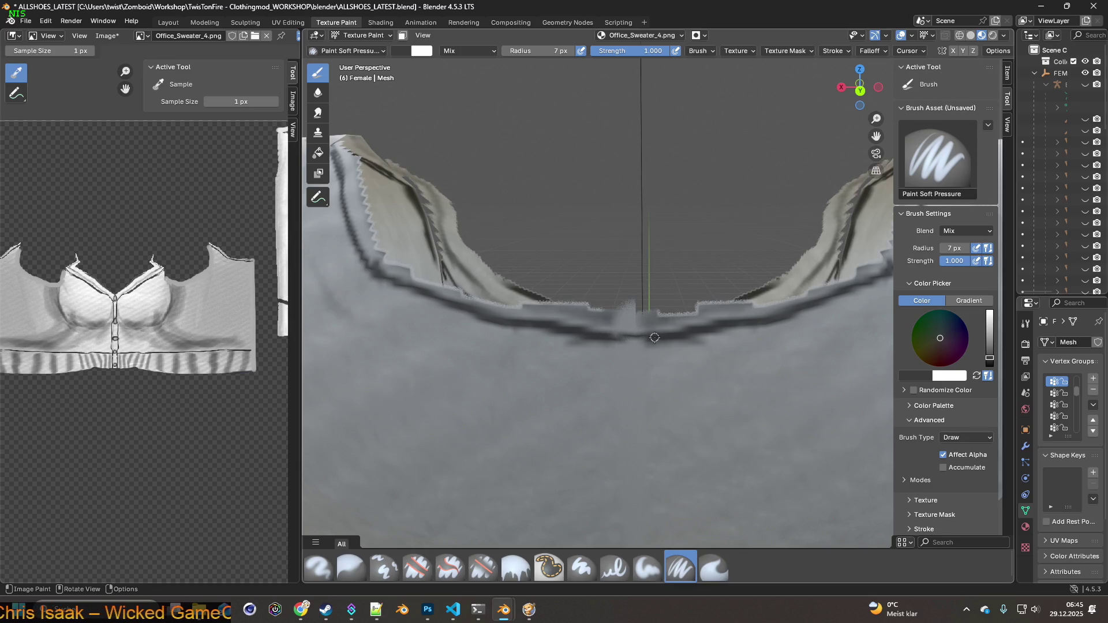
drag(616, 338, 575, 334)
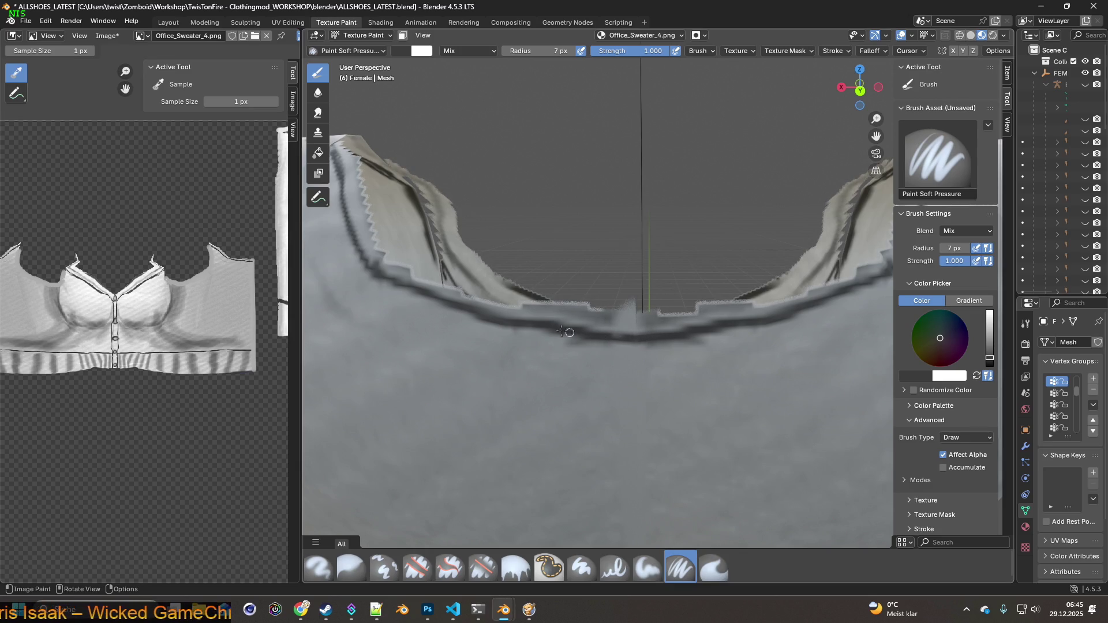
mouse_move(634, 336)
middle_down()
mouse_move(543, 323)
mouse_move(519, 296)
mouse_move(516, 309)
mouse_move(705, 406)
mouse_move(692, 405)
middle_up()
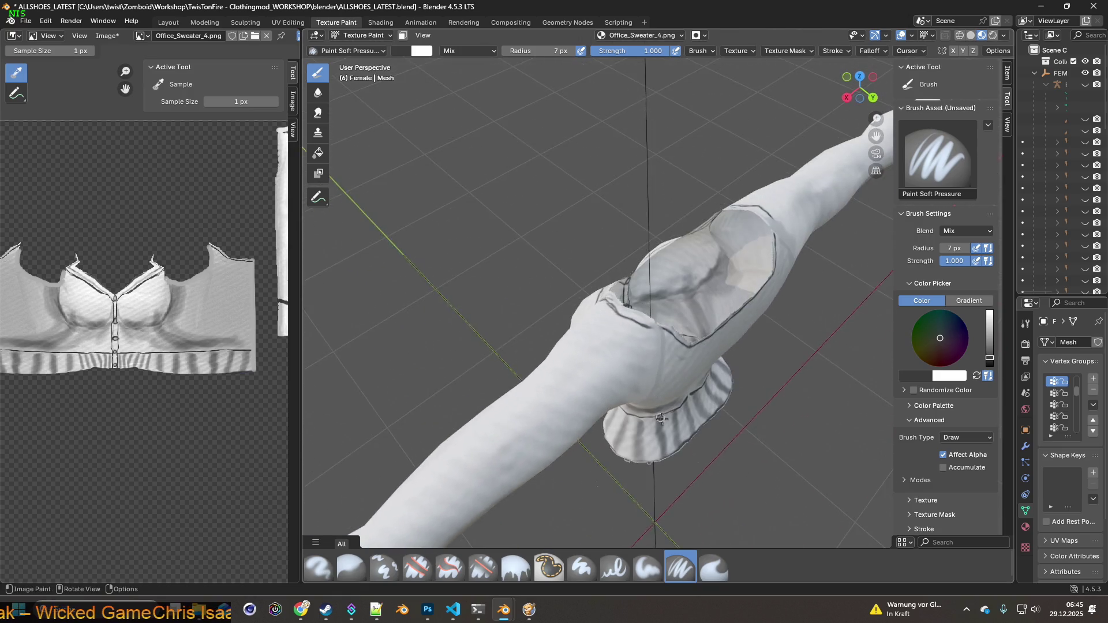
Paint a first light stroke along the sweater's shoulder seam.
scroll(680, 403, up, 5)
drag(670, 414, 619, 413)
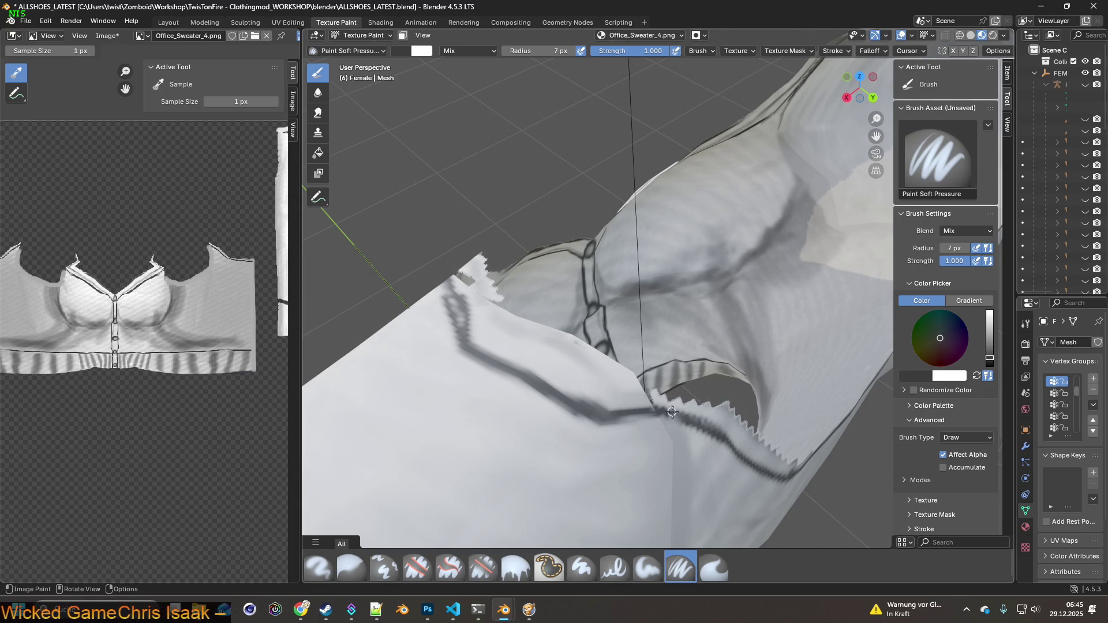
mouse_move(605, 409)
middle_down()
mouse_move(624, 416)
mouse_move(629, 348)
mouse_move(544, 343)
middle_up()
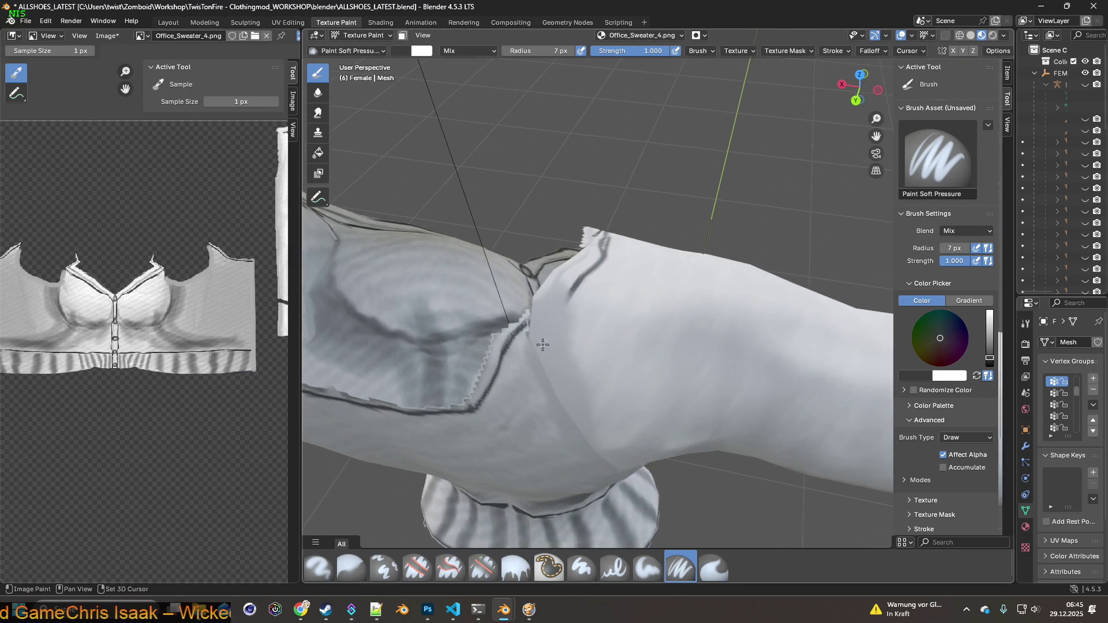
scroll(511, 354, up, 2)
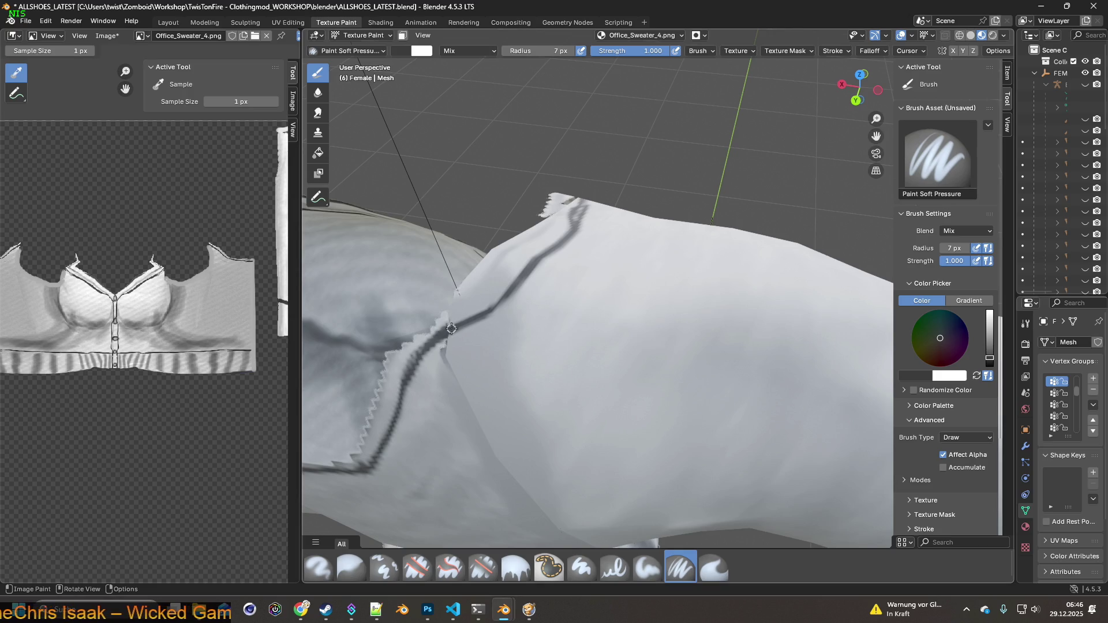
scroll(422, 353, up, 2)
Sample two greys from the sweater as brush colours and swap to the lighter one.
key(s)
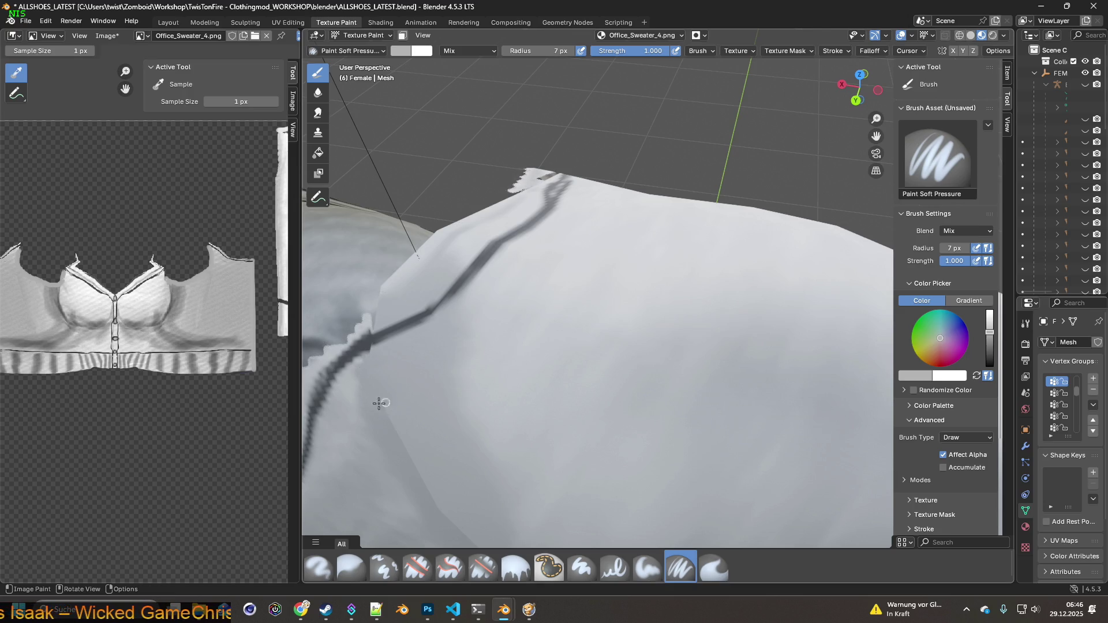
mouse_move(401, 381)
middle_down()
mouse_move(426, 348)
mouse_move(663, 324)
mouse_move(611, 316)
mouse_move(611, 297)
mouse_move(632, 302)
middle_up()
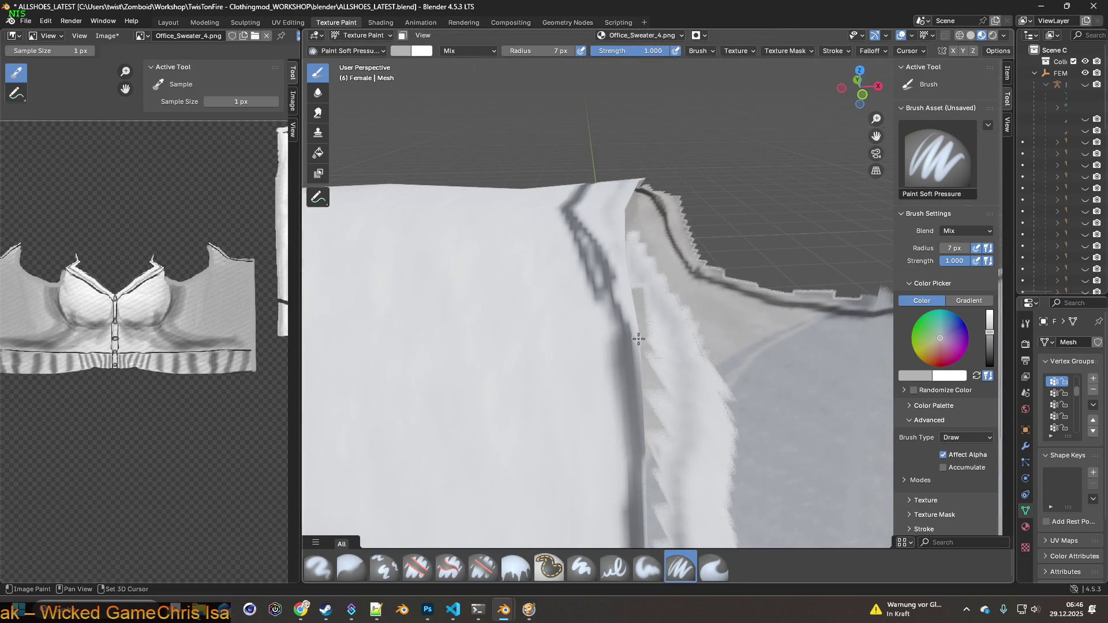
key(s)
click(630, 304)
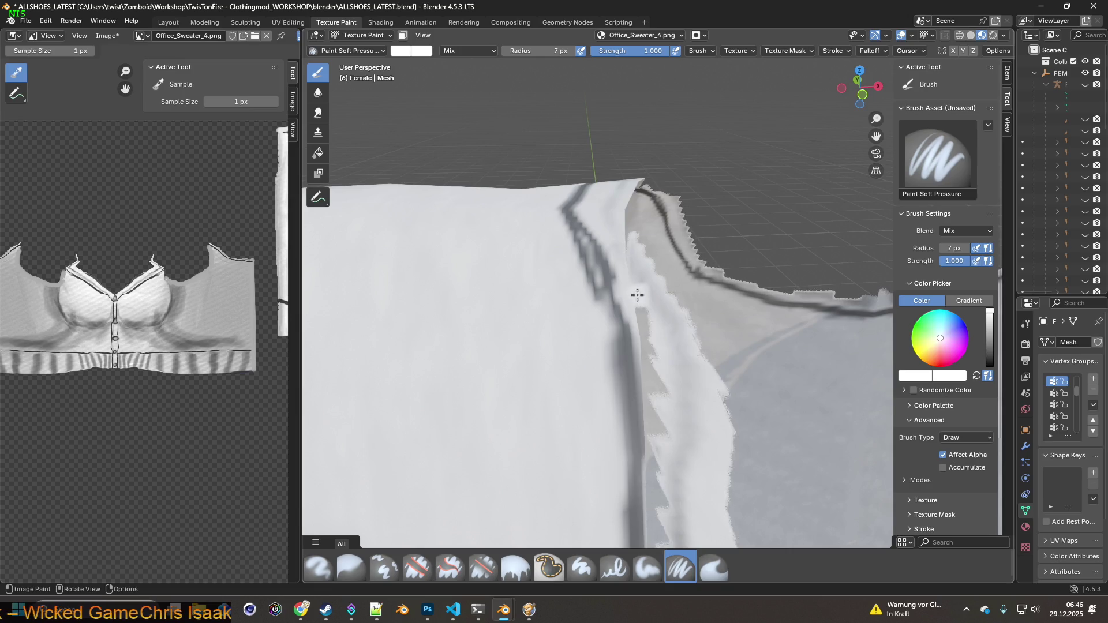
key(s)
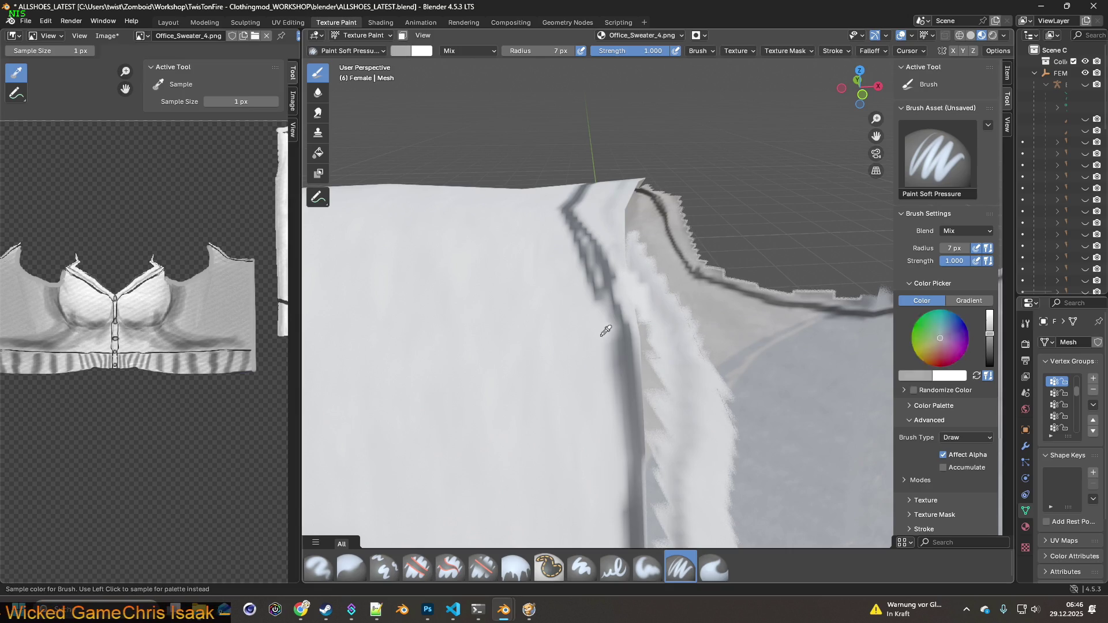
click(578, 375)
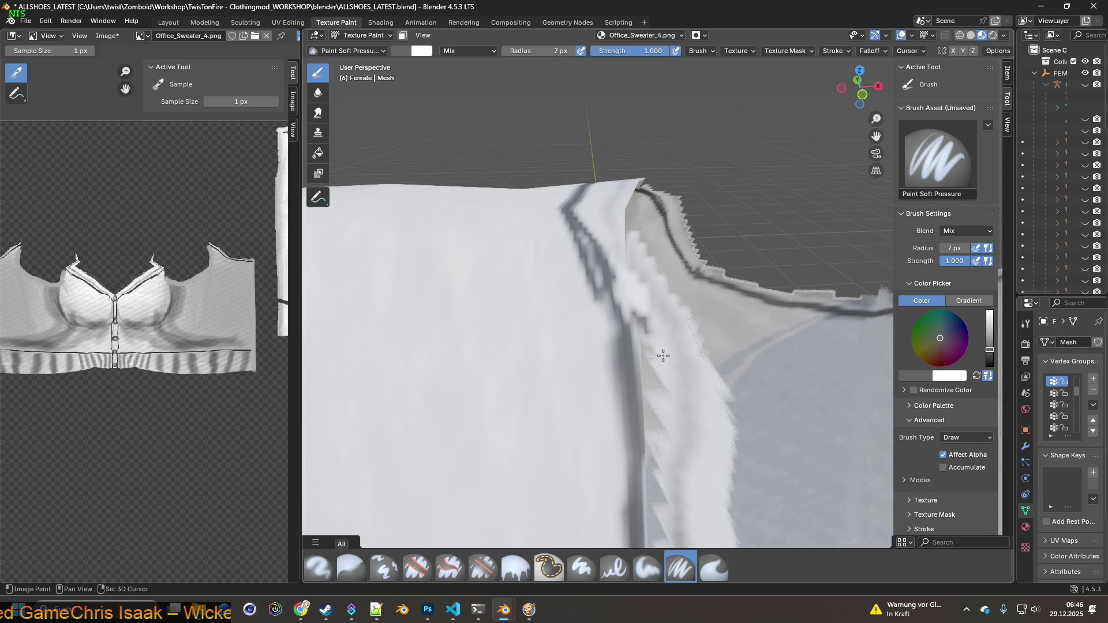
key(s)
Paint the lighter grey over the dark shoulder crease from bottom to top.
mouse_move(642, 333)
mouse_down()
mouse_move(648, 379)
mouse_move(632, 312)
mouse_up()
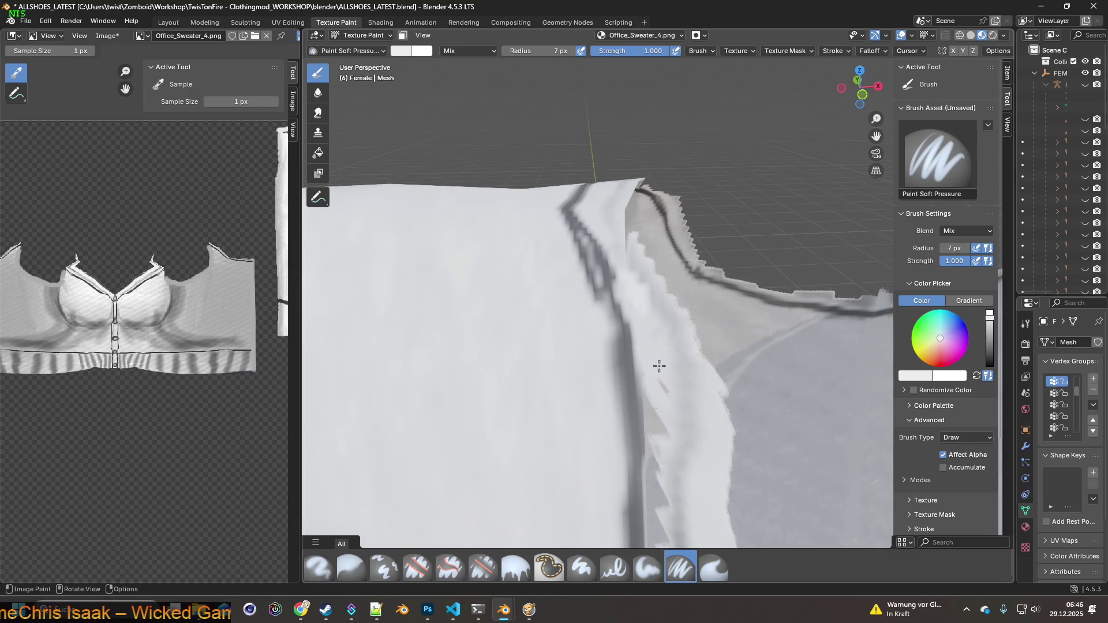
drag(650, 421, 650, 370)
mouse_move(650, 432)
mouse_down()
mouse_move(658, 403)
mouse_move(663, 435)
mouse_up()
mouse_move(663, 435)
middle_down()
mouse_move(640, 271)
mouse_move(606, 234)
middle_up()
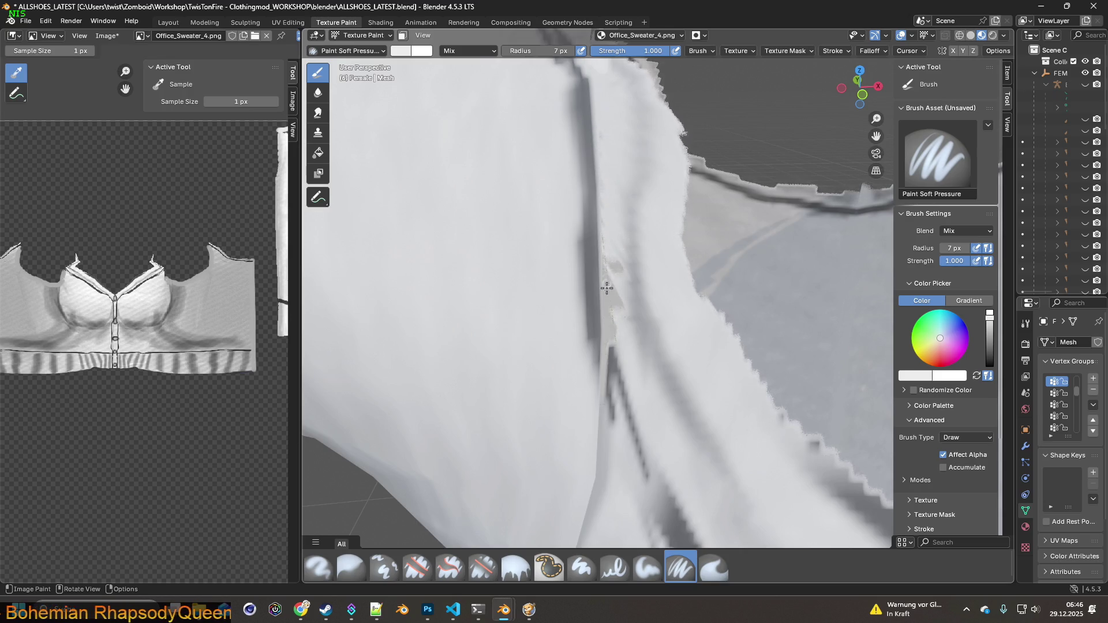
mouse_move(609, 292)
mouse_down()
mouse_move(617, 266)
mouse_move(607, 317)
mouse_up()
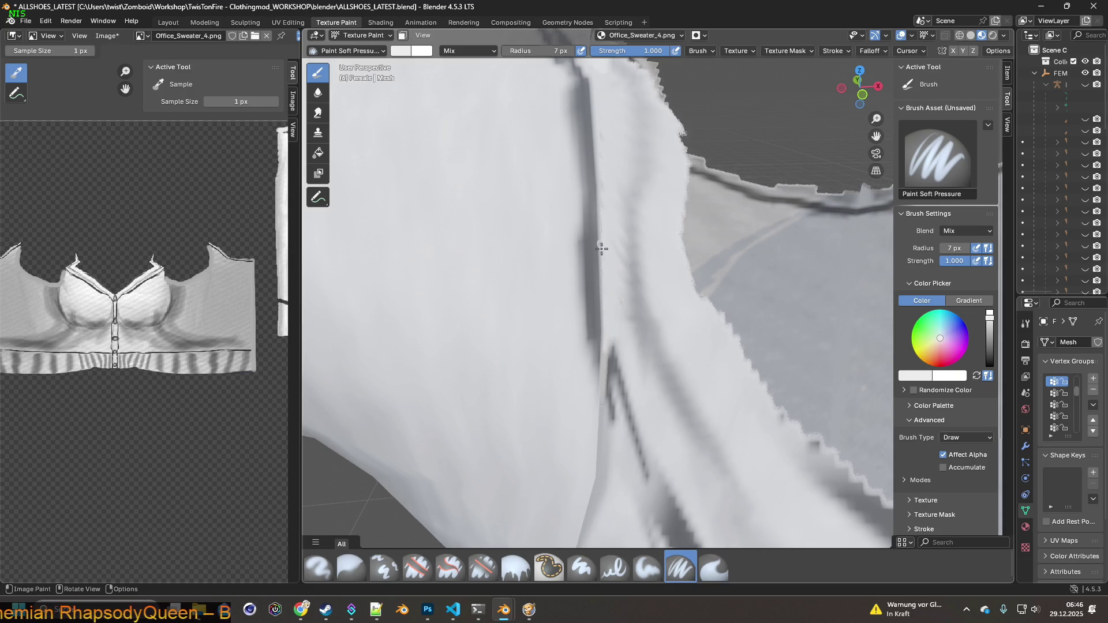
drag(601, 245, 599, 188)
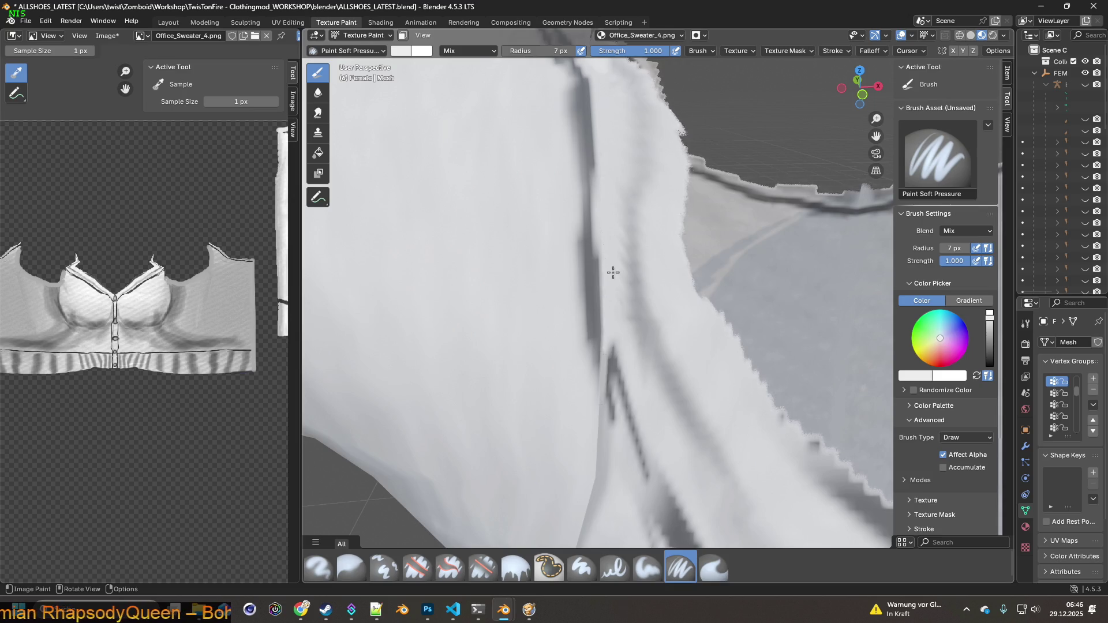
Brighten the grey notch on the shoulder seam and check it from above.
mouse_move(606, 215)
middle_down()
mouse_move(566, 245)
mouse_move(639, 317)
mouse_move(683, 293)
mouse_move(660, 302)
mouse_move(697, 309)
mouse_move(634, 304)
mouse_move(641, 257)
mouse_move(557, 453)
middle_up()
drag(539, 475, 541, 459)
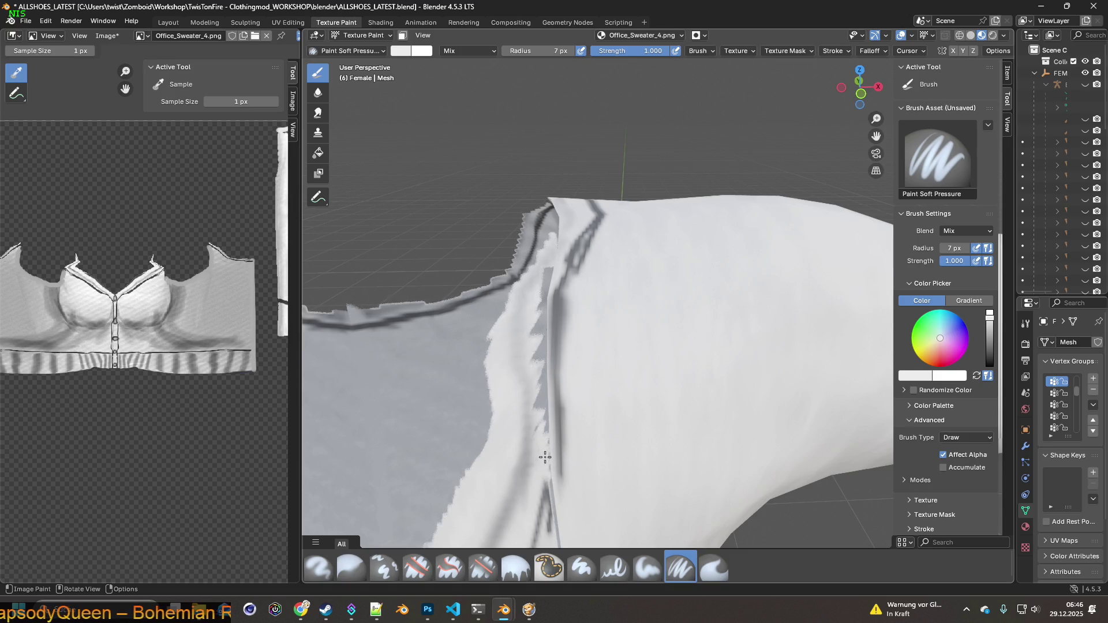
mouse_move(541, 412)
mouse_down()
mouse_move(535, 445)
mouse_move(543, 340)
mouse_up()
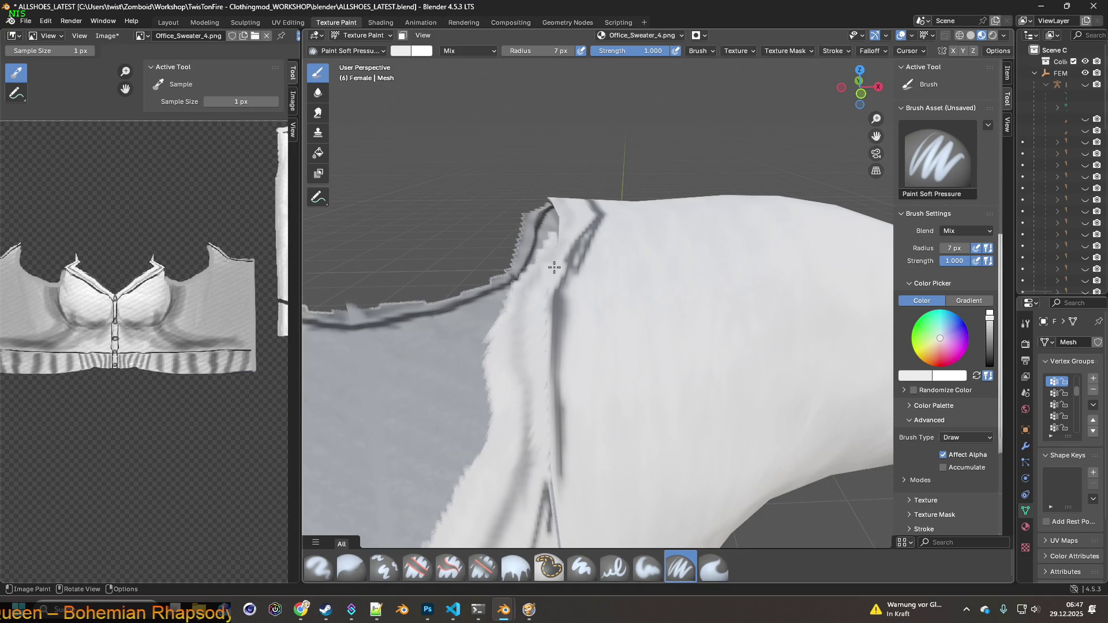
middle_drag(544, 282, 541, 329)
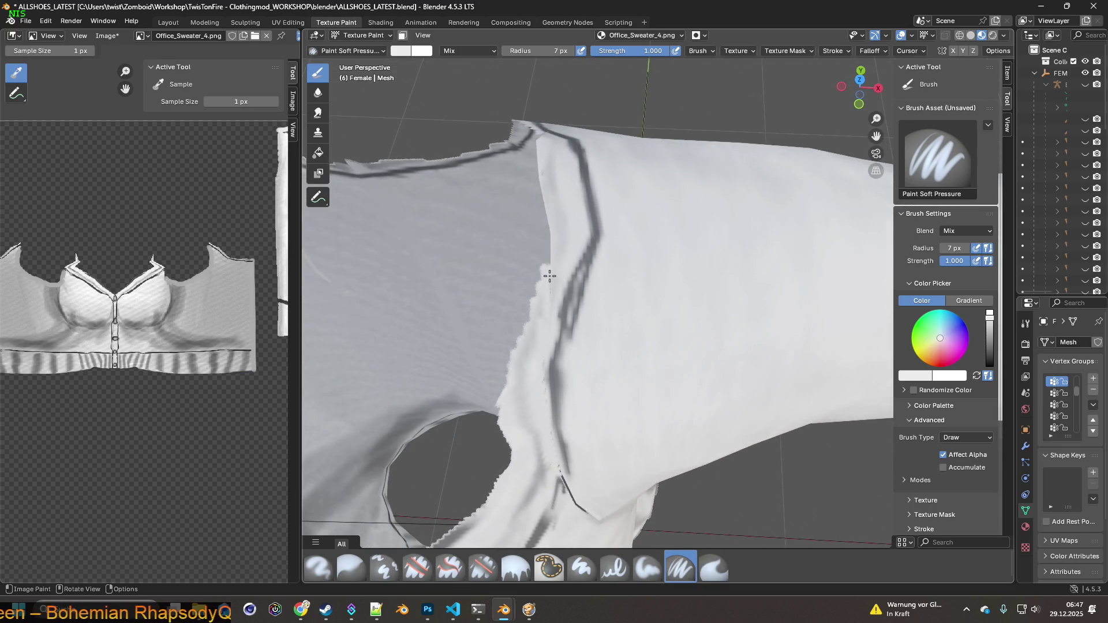
middle_drag(542, 363, 544, 301)
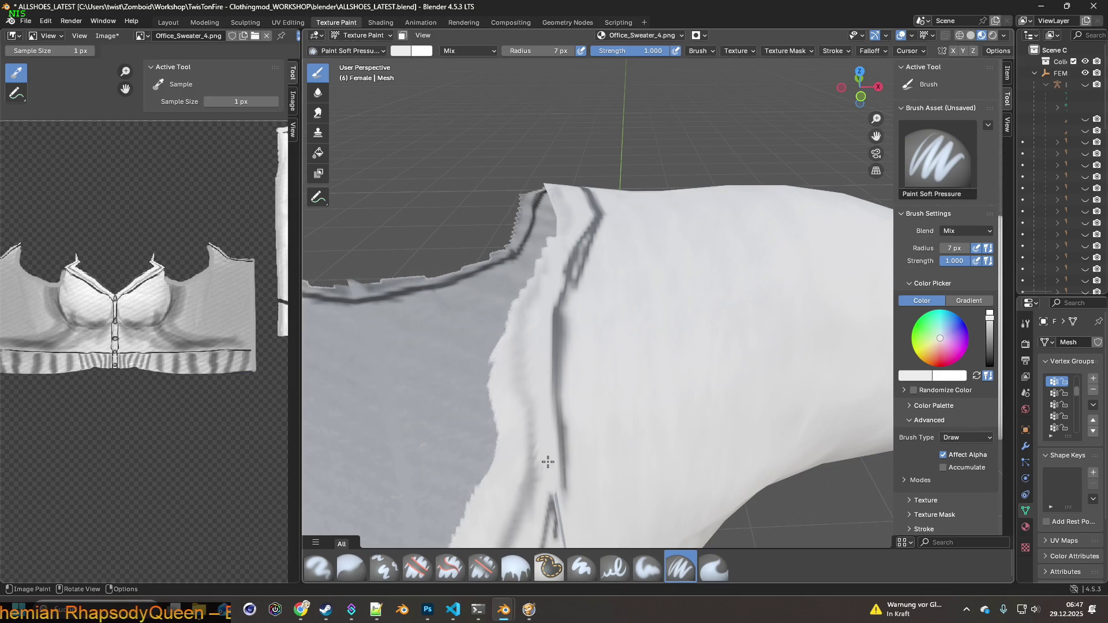
mouse_move(554, 488)
middle_down()
mouse_move(576, 378)
mouse_move(559, 300)
middle_up()
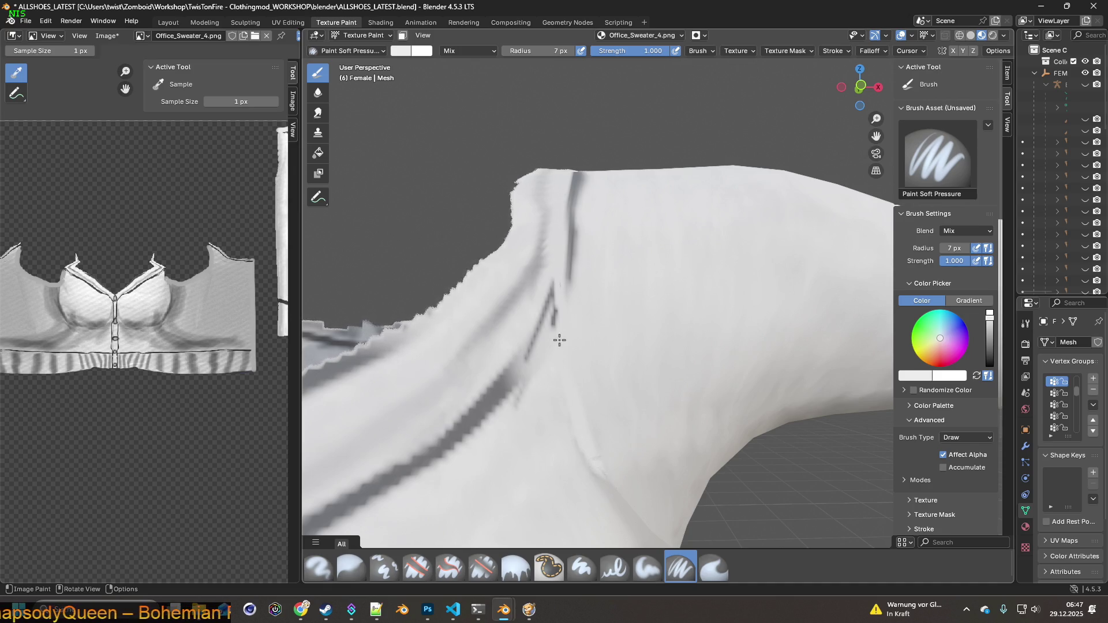
scroll(586, 437, up, 3)
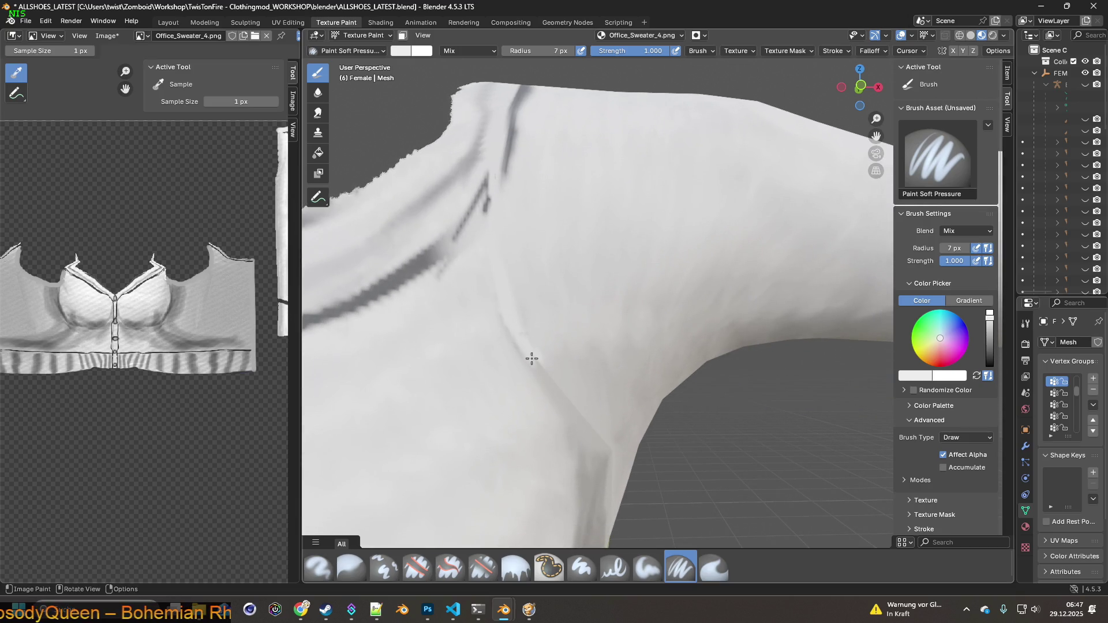
click(714, 567)
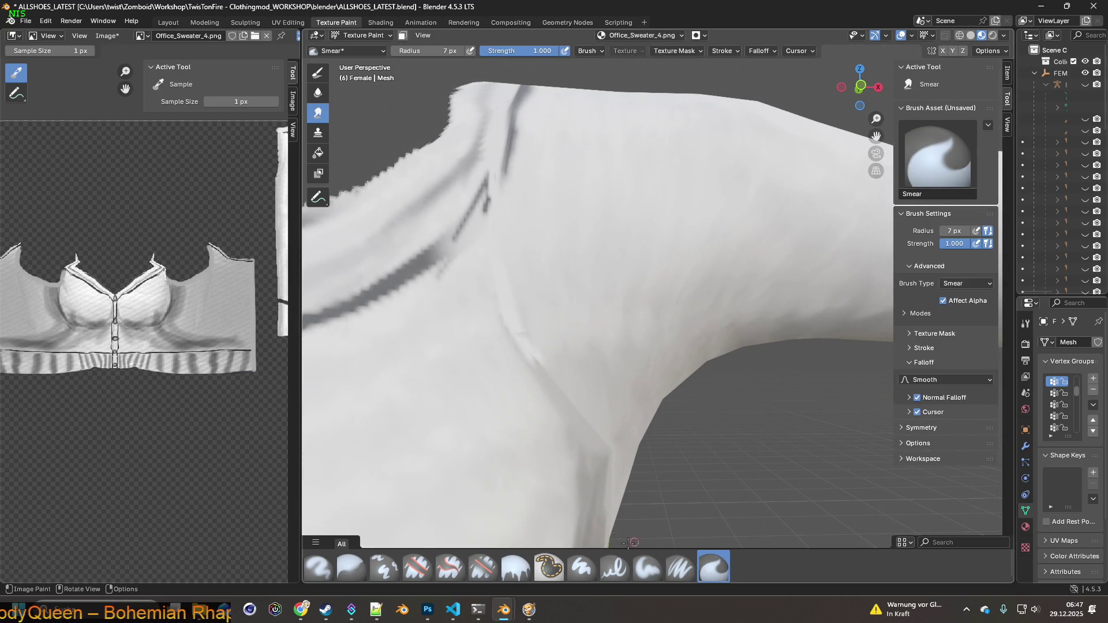
Set the Smear brush radius to 25 px, then reselect Paint Soft Pressure.
drag(429, 51, 456, 51)
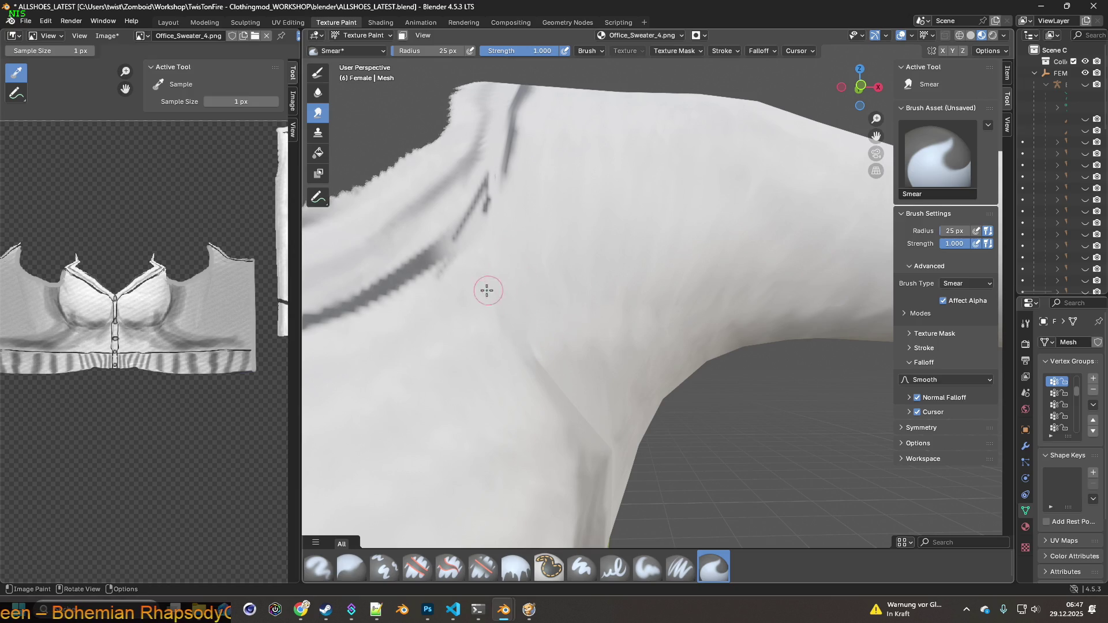
mouse_move(512, 247)
middle_down()
mouse_move(524, 296)
mouse_move(579, 329)
mouse_move(364, 339)
mouse_move(566, 359)
middle_up()
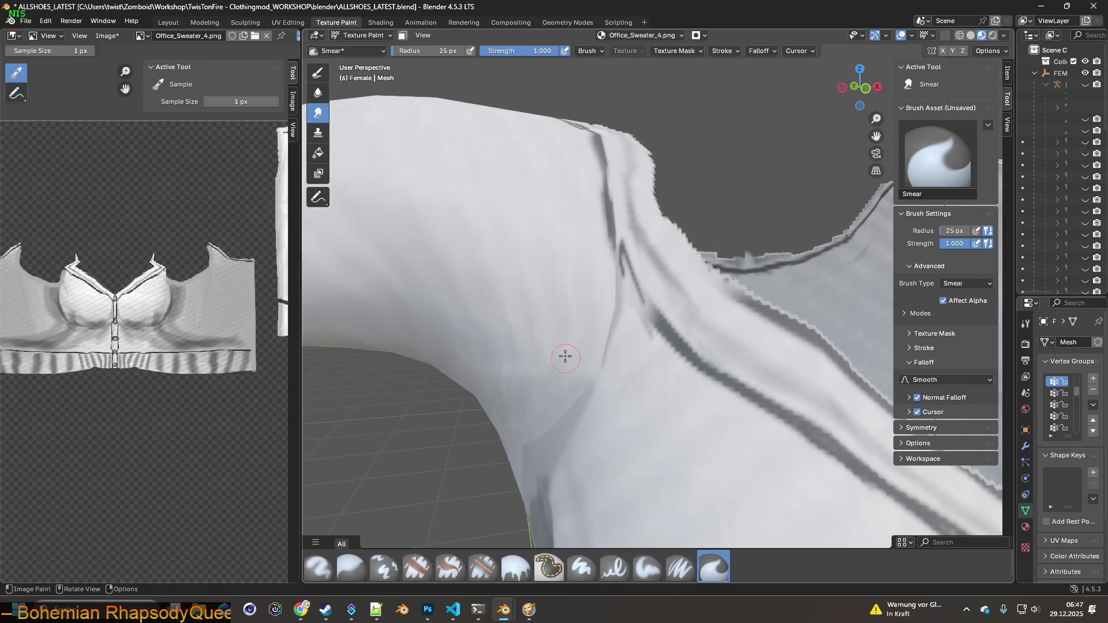
shift+middle_drag(566, 293, 548, 388)
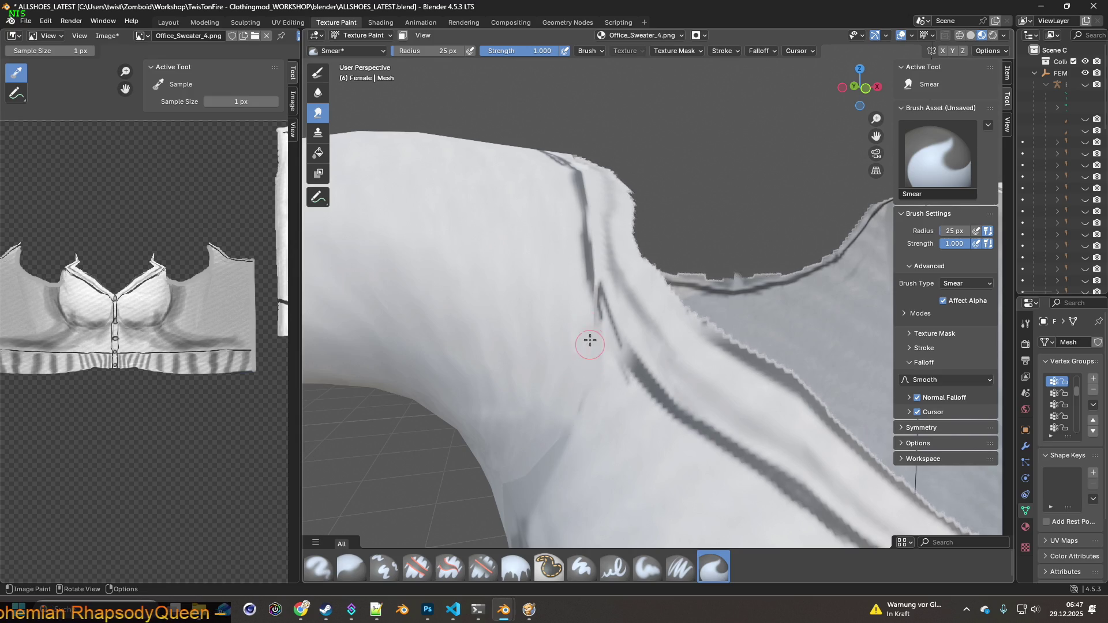
mouse_move(577, 316)
middle_down()
mouse_move(556, 329)
mouse_move(537, 311)
middle_up()
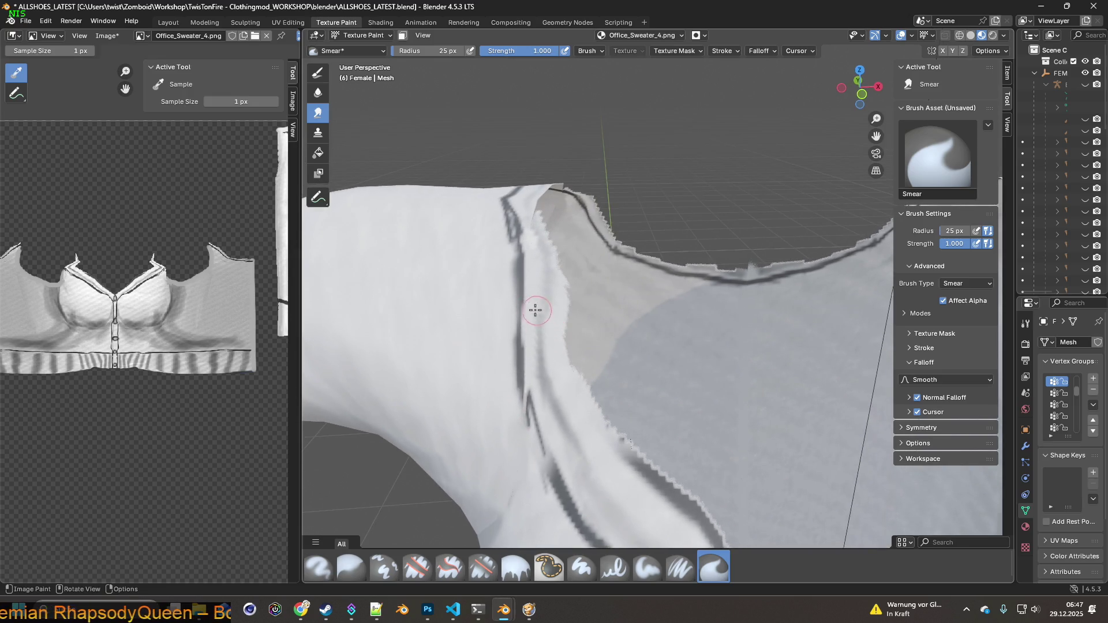
click(681, 567)
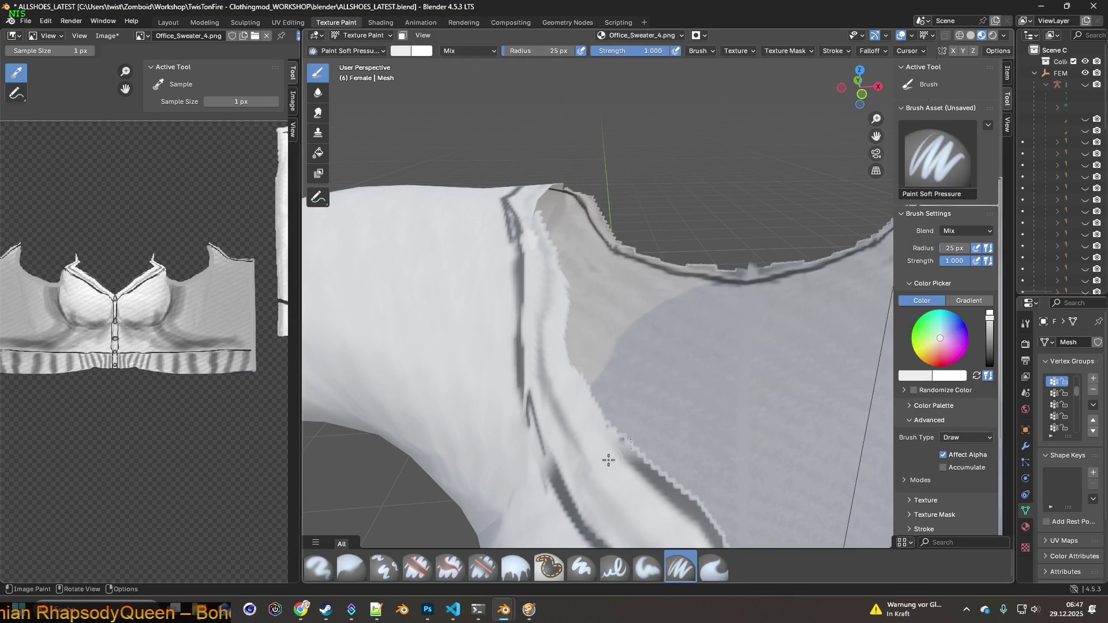
At a 10 px radius, darken the shoulder seam line with a sampled near-black.
middle_drag(569, 467, 557, 476)
scroll(557, 476, up, 3)
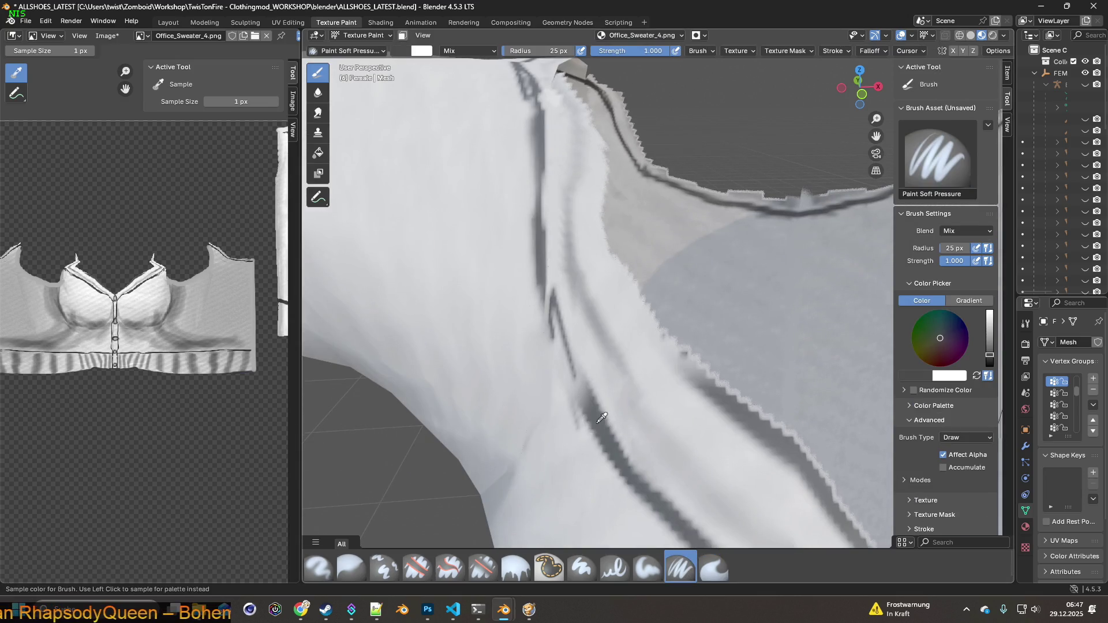
drag(536, 51, 531, 50)
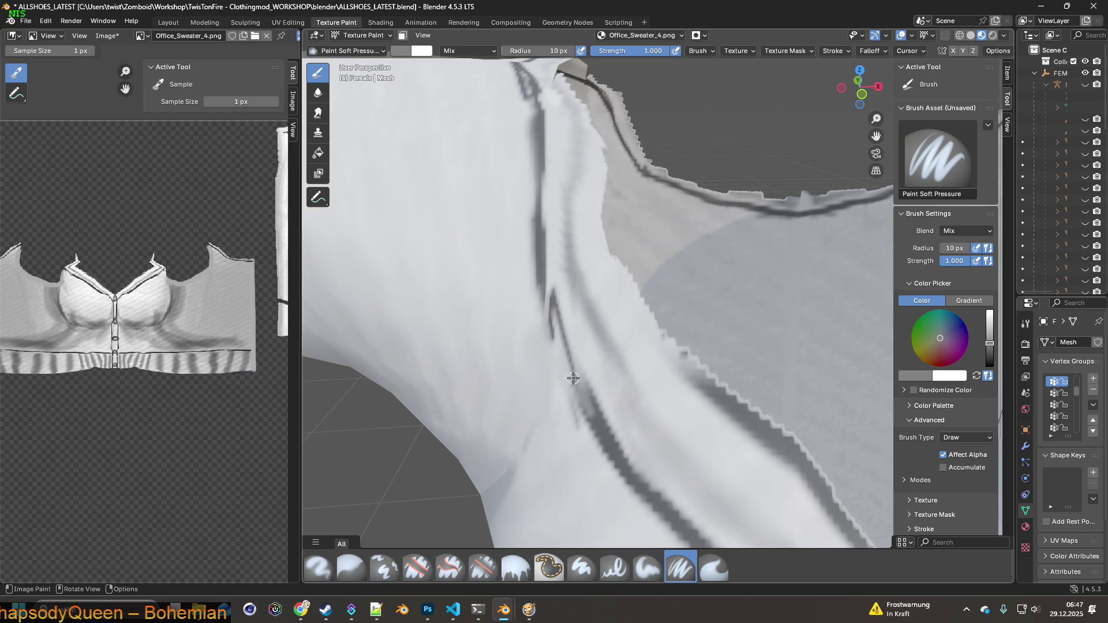
key(s)
mouse_move(589, 411)
mouse_down()
mouse_move(566, 340)
mouse_move(539, 321)
mouse_move(540, 285)
mouse_up()
drag(540, 241, 540, 149)
middle_drag(540, 149, 511, 319)
drag(507, 346, 497, 280)
Sample a light colour and inspect the neckline and shoulder seam from several angles.
key(s)
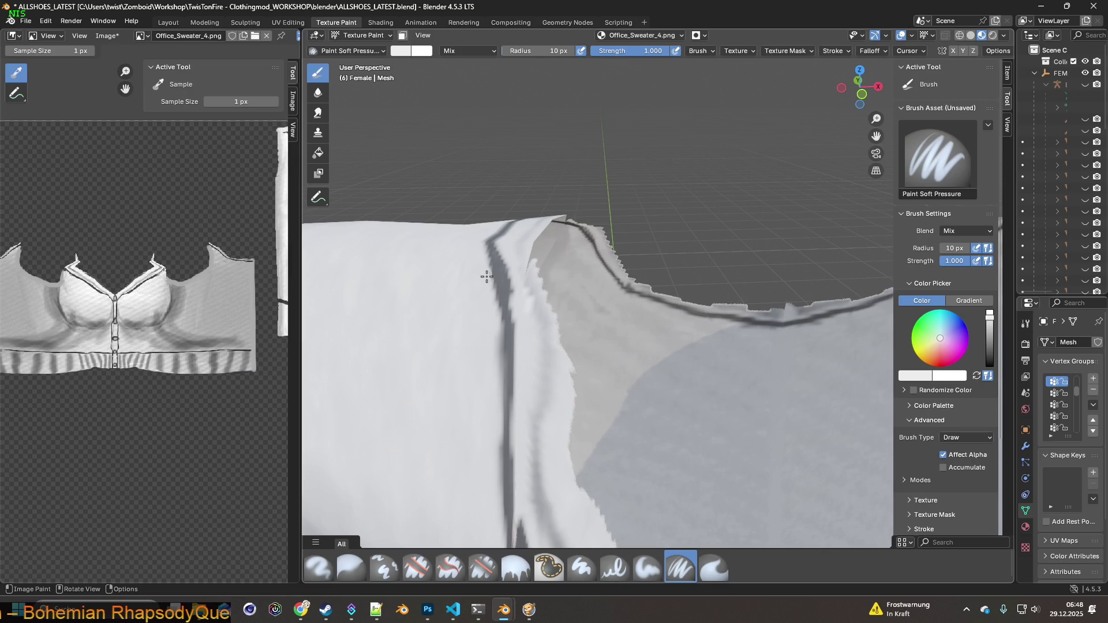
scroll(483, 278, up, 2)
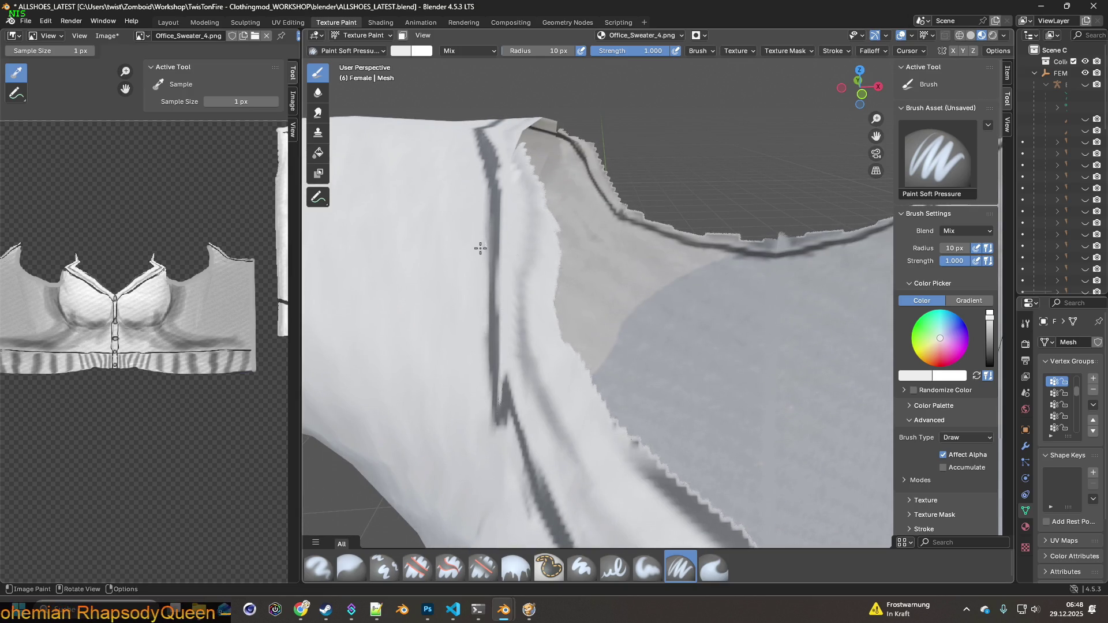
scroll(481, 368, down, 5)
mouse_move(660, 398)
middle_down()
mouse_move(530, 370)
mouse_move(581, 369)
mouse_move(489, 371)
mouse_move(458, 355)
mouse_move(548, 334)
mouse_move(535, 366)
middle_up()
scroll(453, 383, up, 3)
middle_drag(452, 383, 559, 369)
key(s)
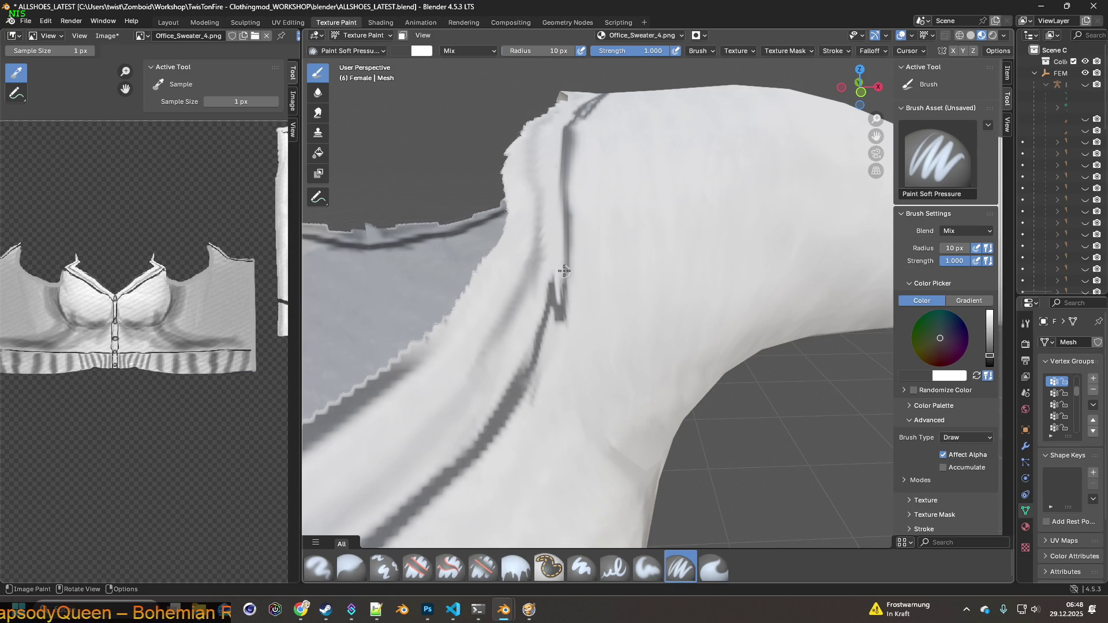
middle_drag(566, 156, 543, 385)
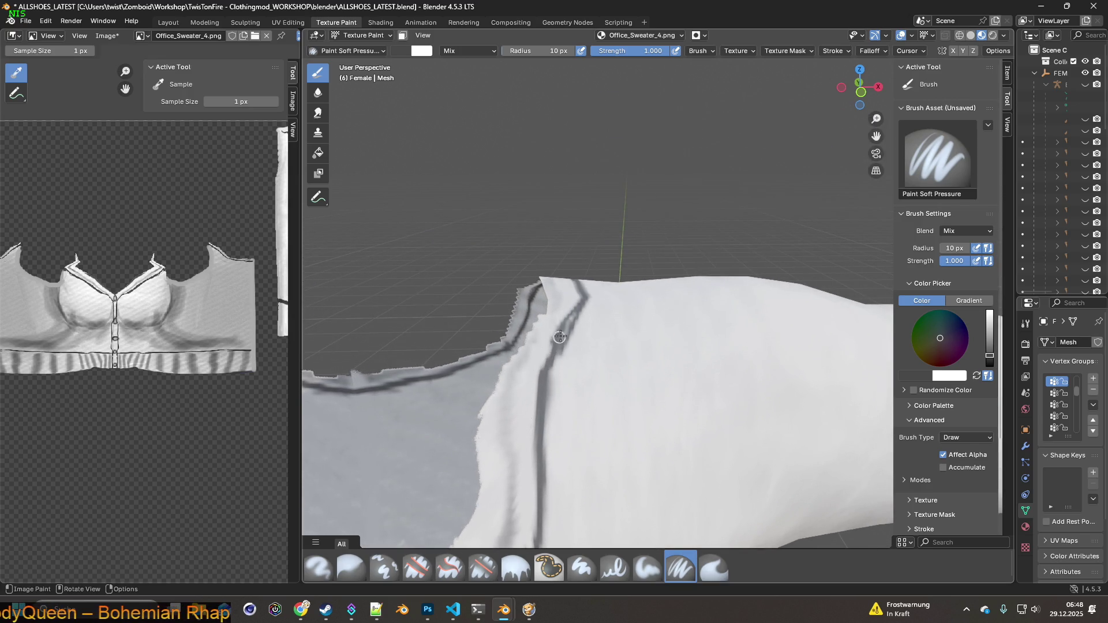
mouse_move(575, 312)
middle_down()
mouse_move(611, 304)
mouse_move(593, 346)
mouse_move(605, 378)
mouse_move(571, 388)
mouse_move(648, 371)
mouse_move(556, 411)
mouse_move(576, 406)
middle_up()
scroll(618, 376, down, 5)
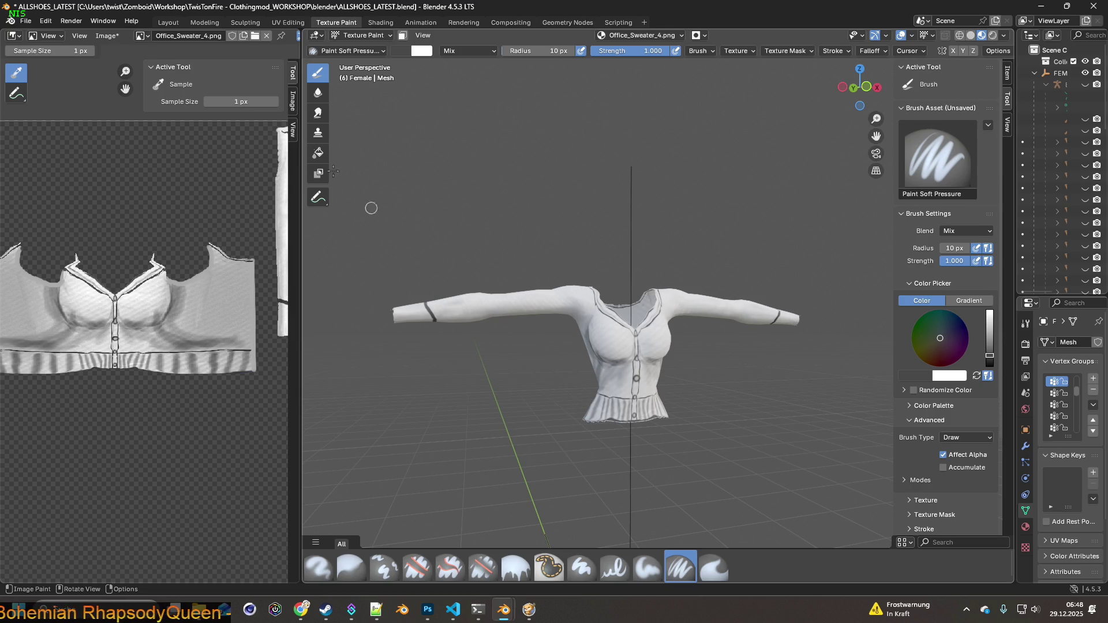
Save Office_Sweater_4.png, then load Office_Sweater_5.png into the sweater's image texture node.
click(105, 35)
click(118, 152)
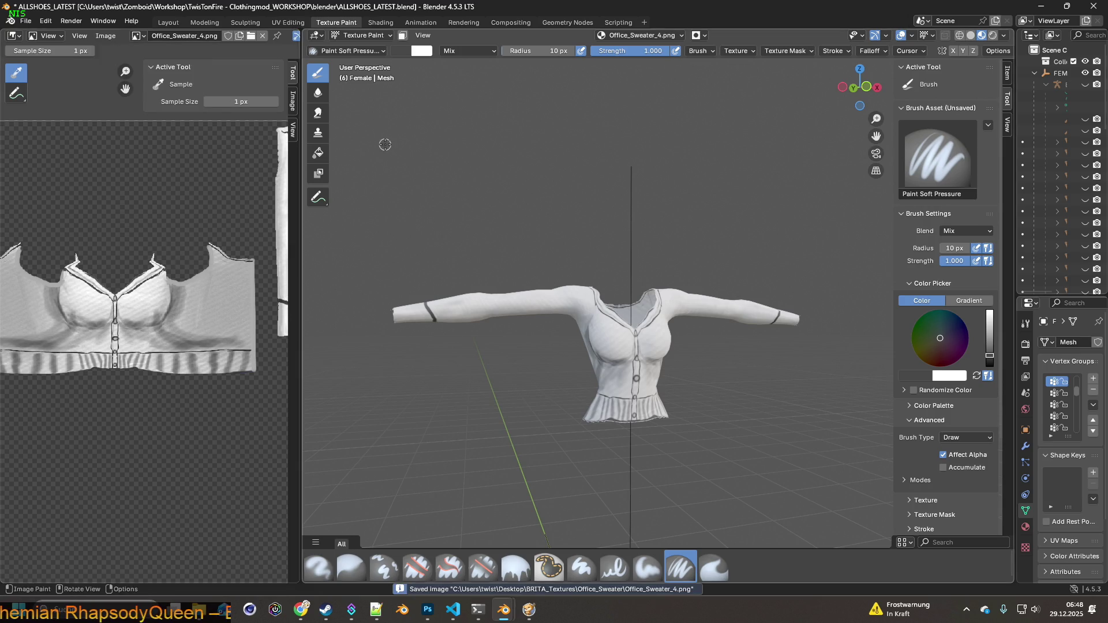
click(390, 25)
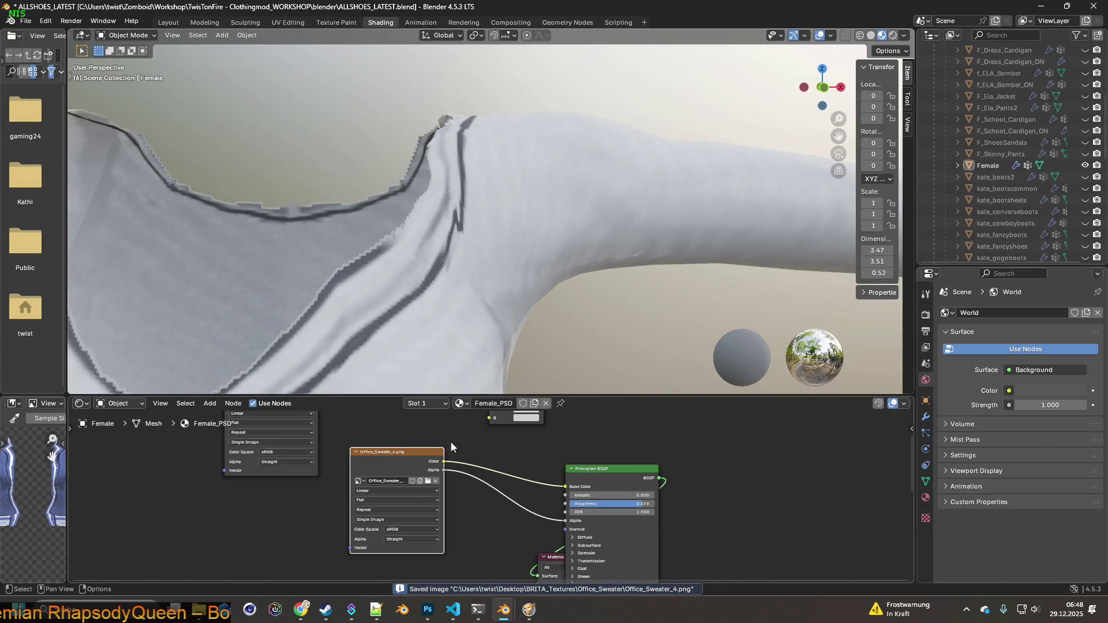
click(428, 482)
click(468, 186)
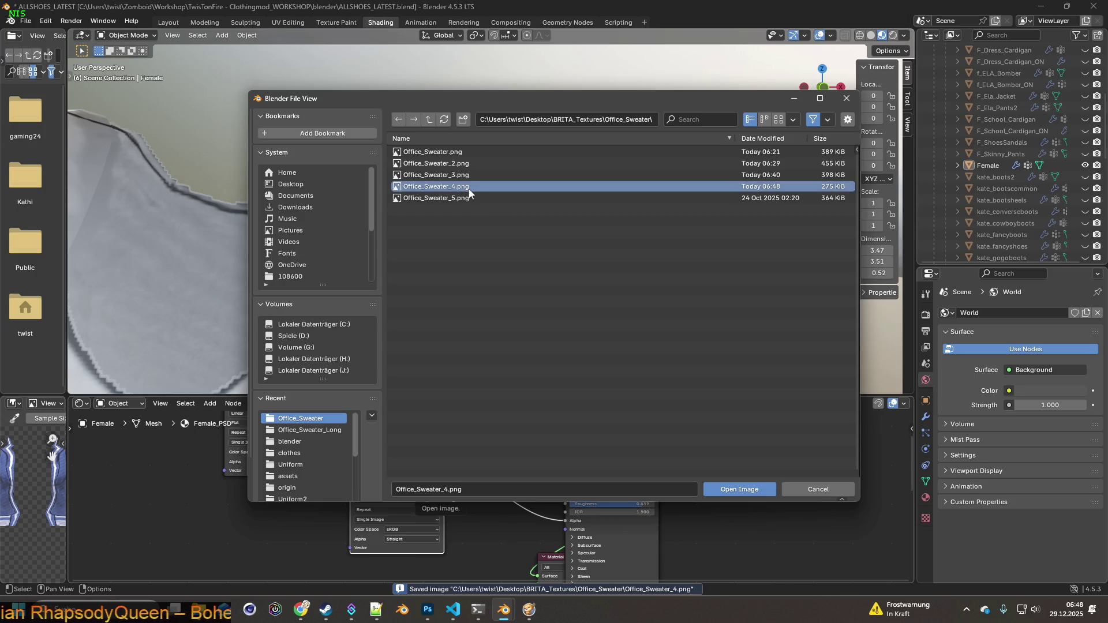
click(458, 199)
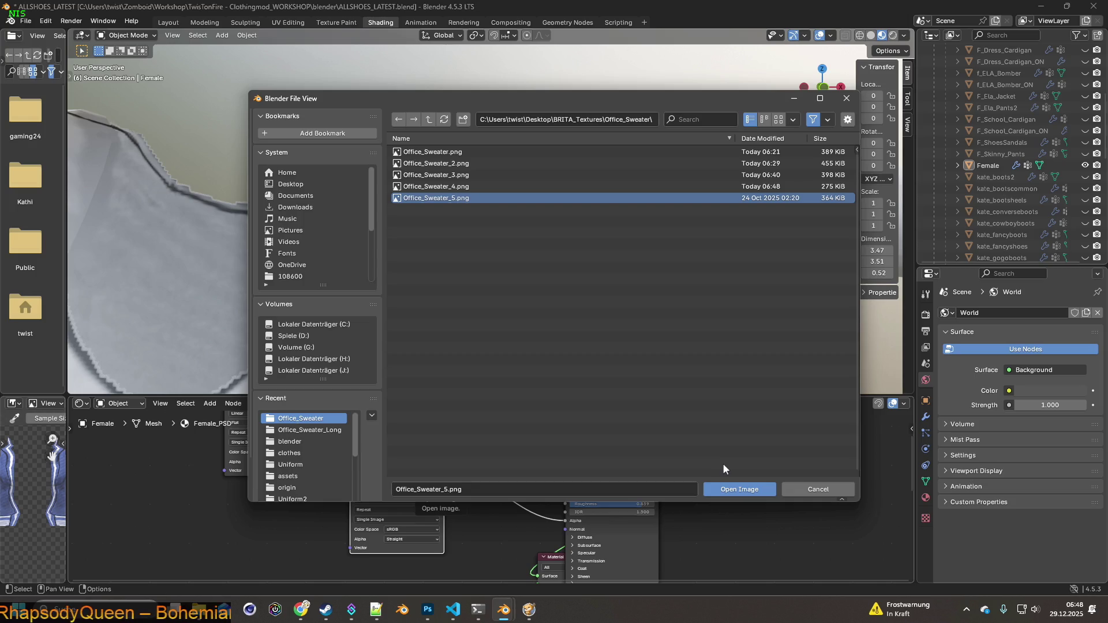
click(744, 489)
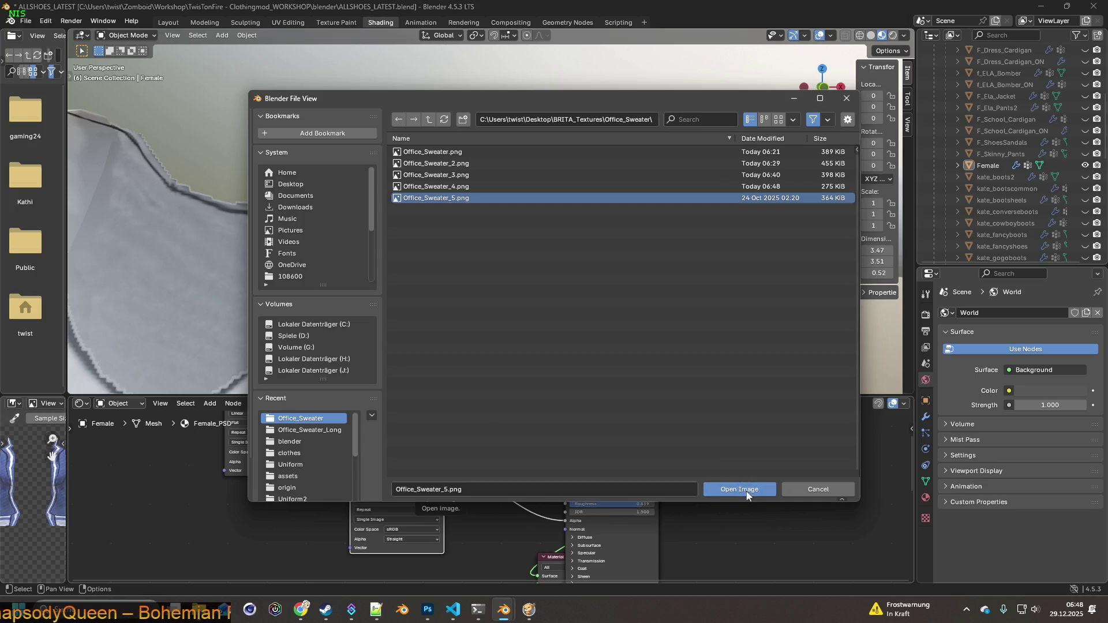
Return to Texture Paint and view the blue sweater's neckline and shoulder.
scroll(486, 311, down, 6)
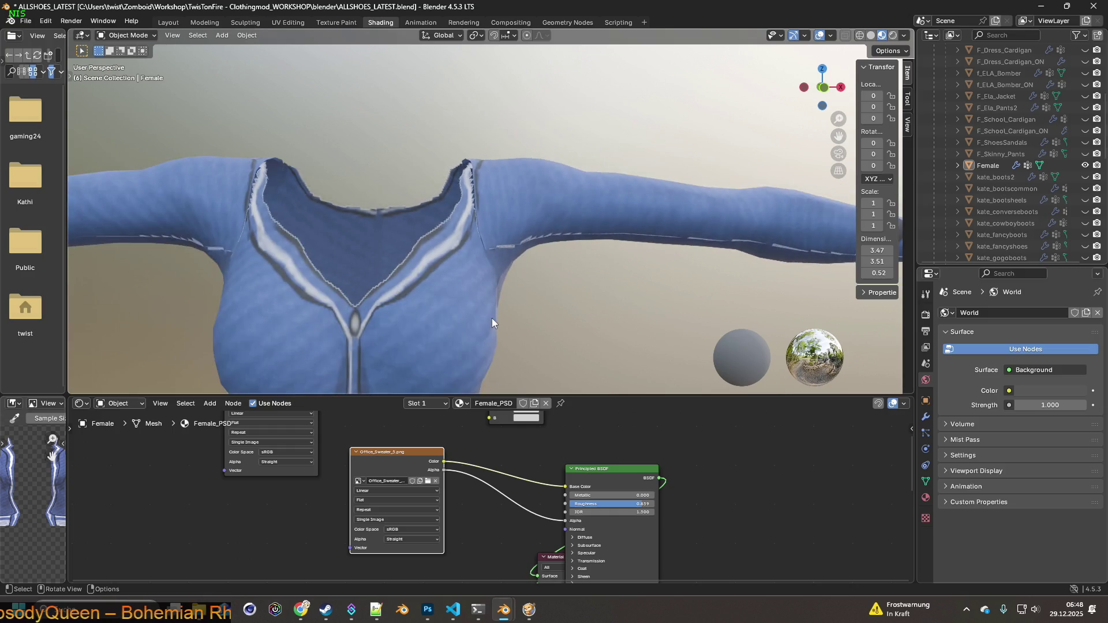
scroll(491, 319, up, 1)
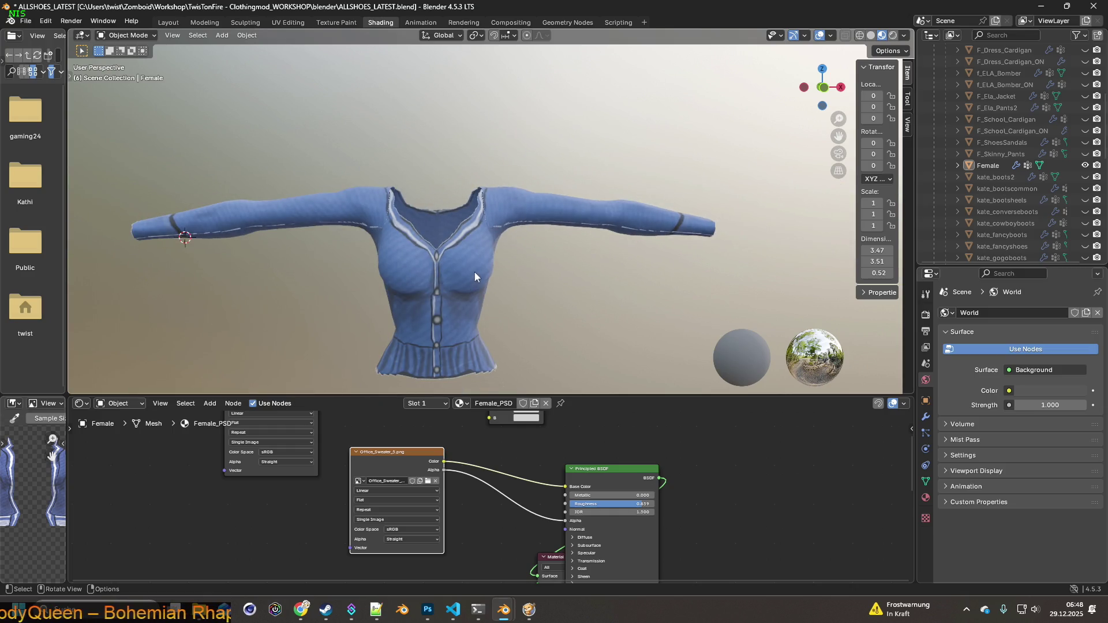
scroll(474, 271, up, 3)
middle_drag(504, 222, 506, 341)
scroll(506, 341, up, 2)
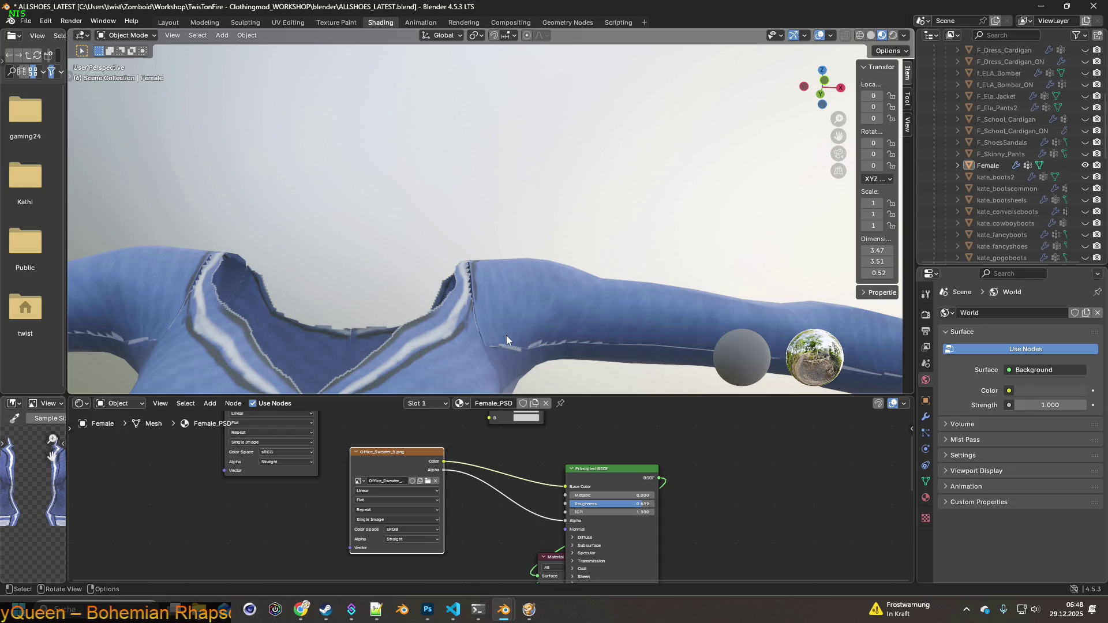
click(337, 23)
middle_drag(643, 325, 675, 337)
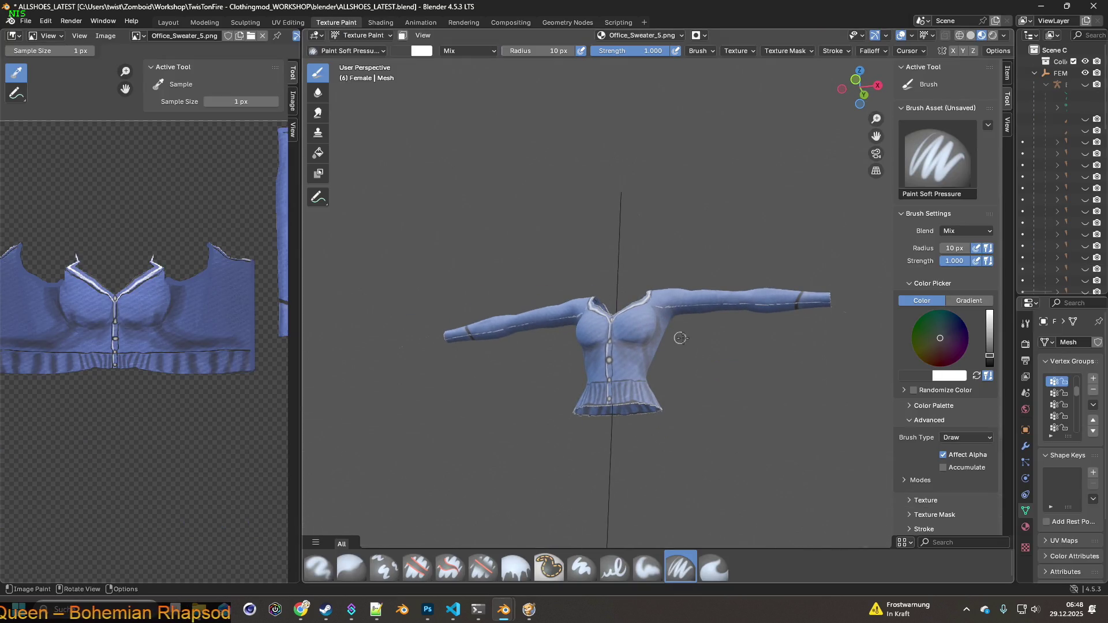
Frame the right shoulder seam and set up the Clone brush at 44 px.
scroll(703, 319, up, 10)
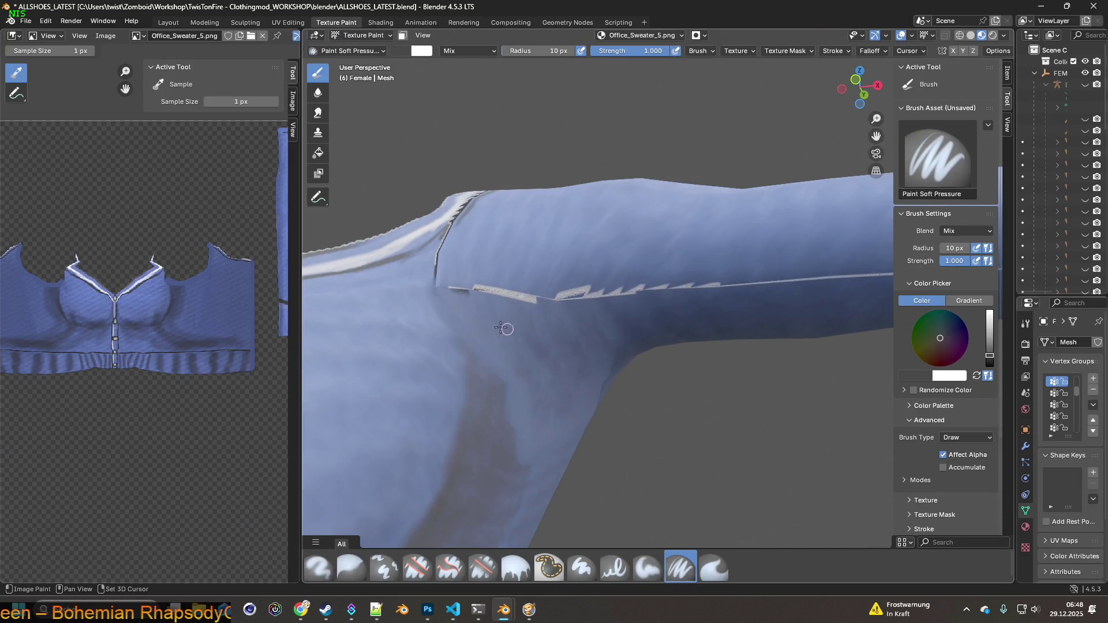
shift+middle_drag(515, 330, 558, 356)
scroll(536, 369, up, 2)
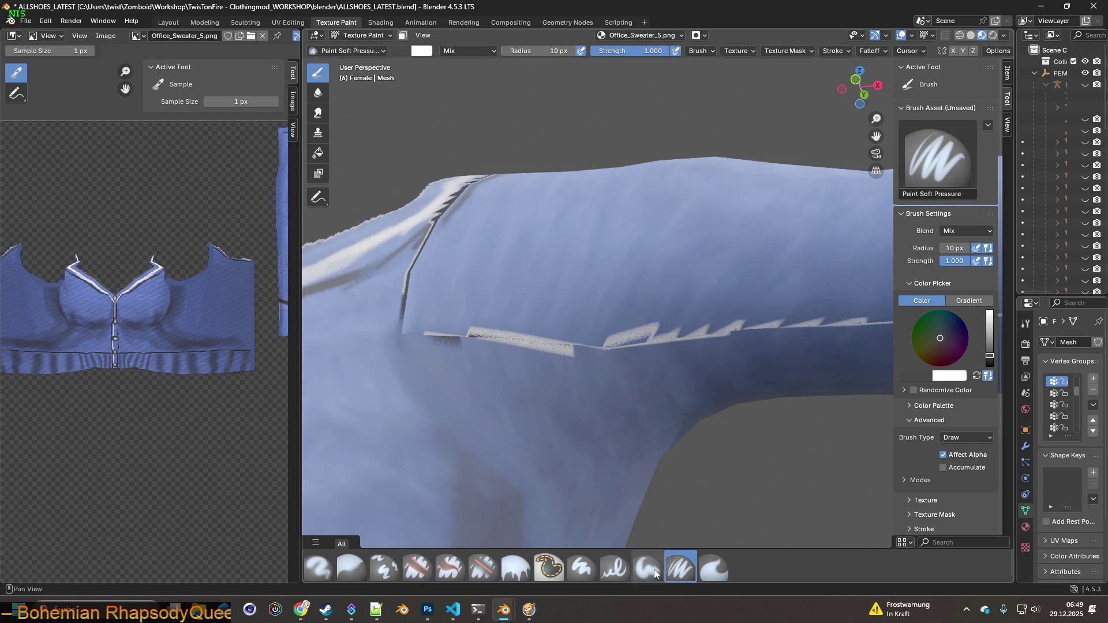
click(384, 568)
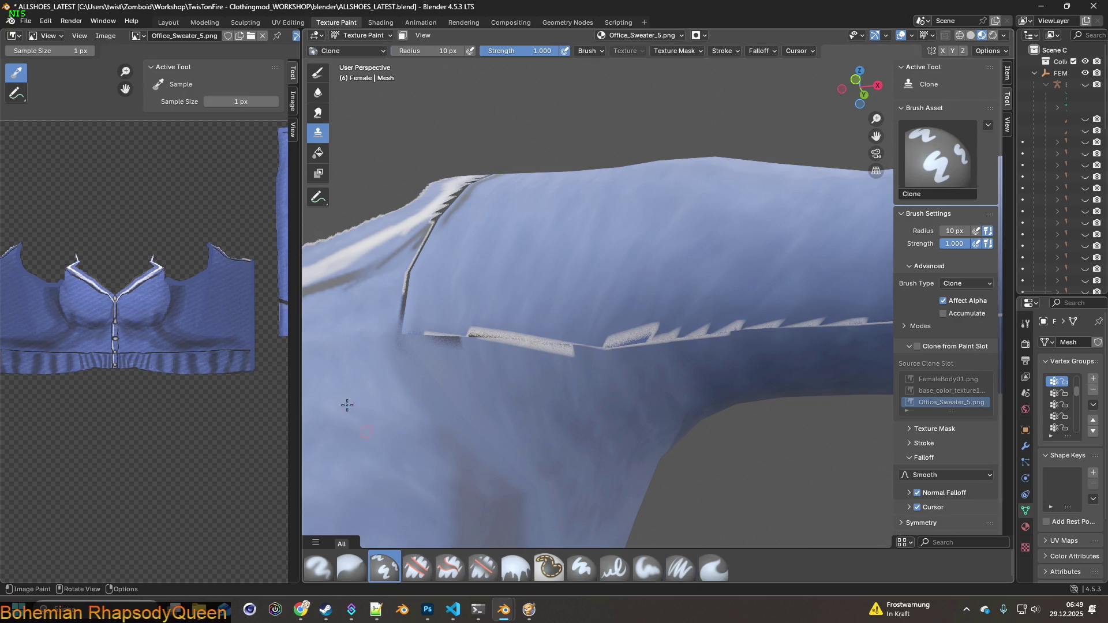
key(f)
click(446, 243)
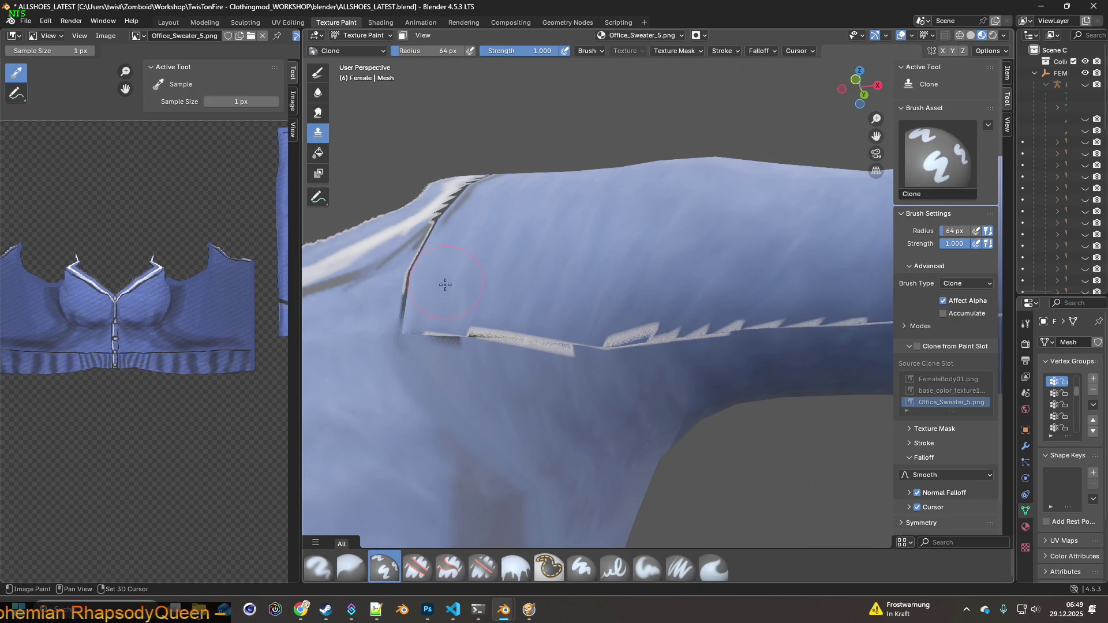
drag(458, 53, 459, 53)
text(25)
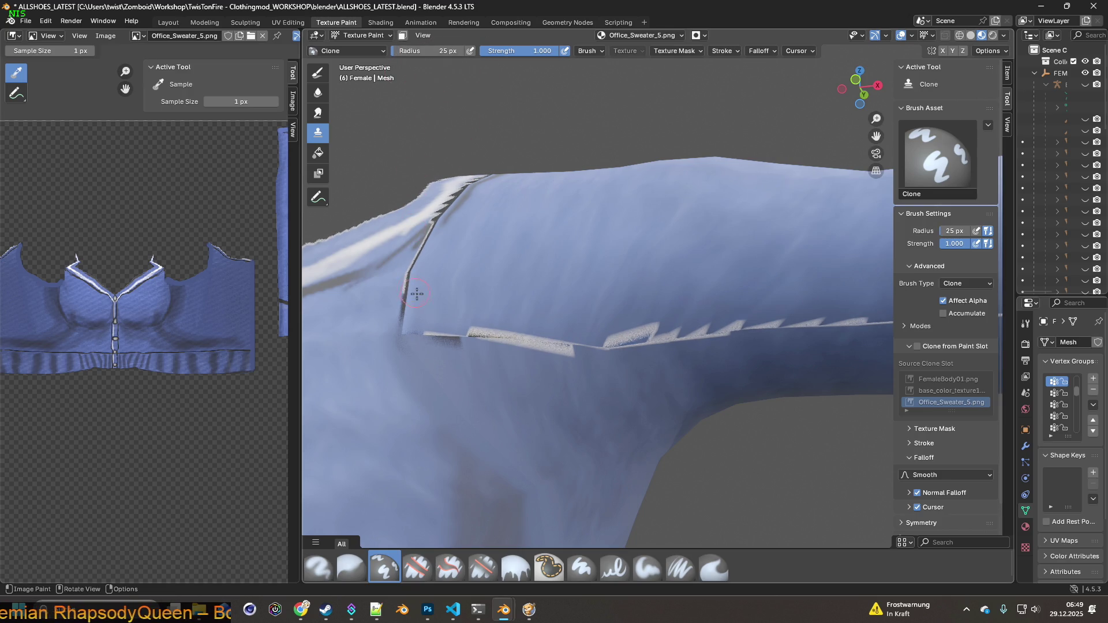
key(f)
click(401, 93)
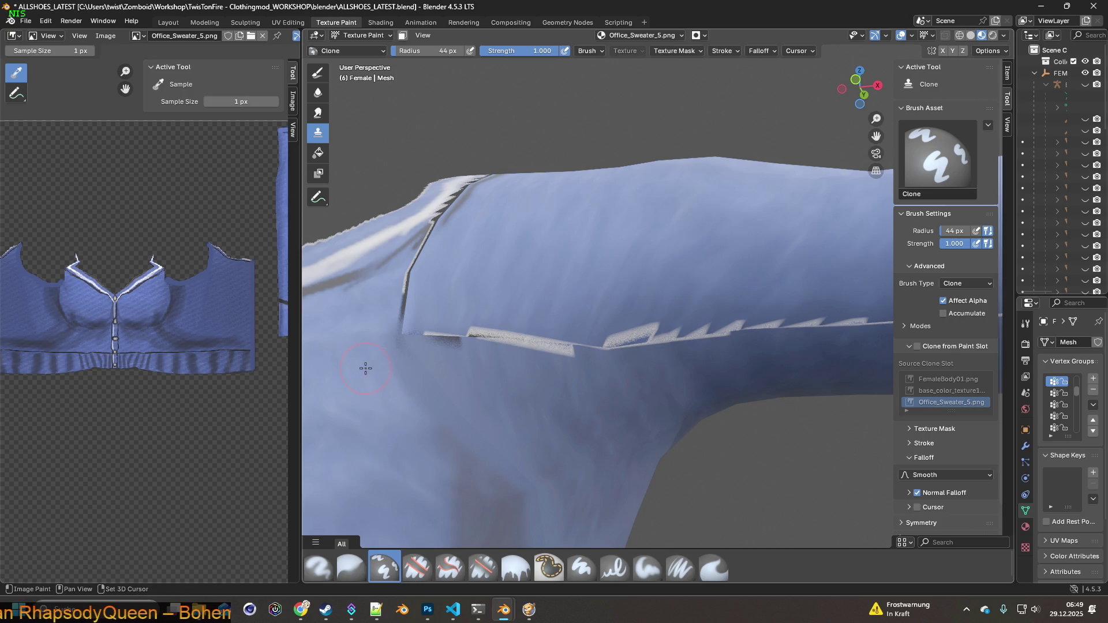
Clone blue fabric over the seam and white stitching below the shoulder.
drag(392, 326, 402, 310)
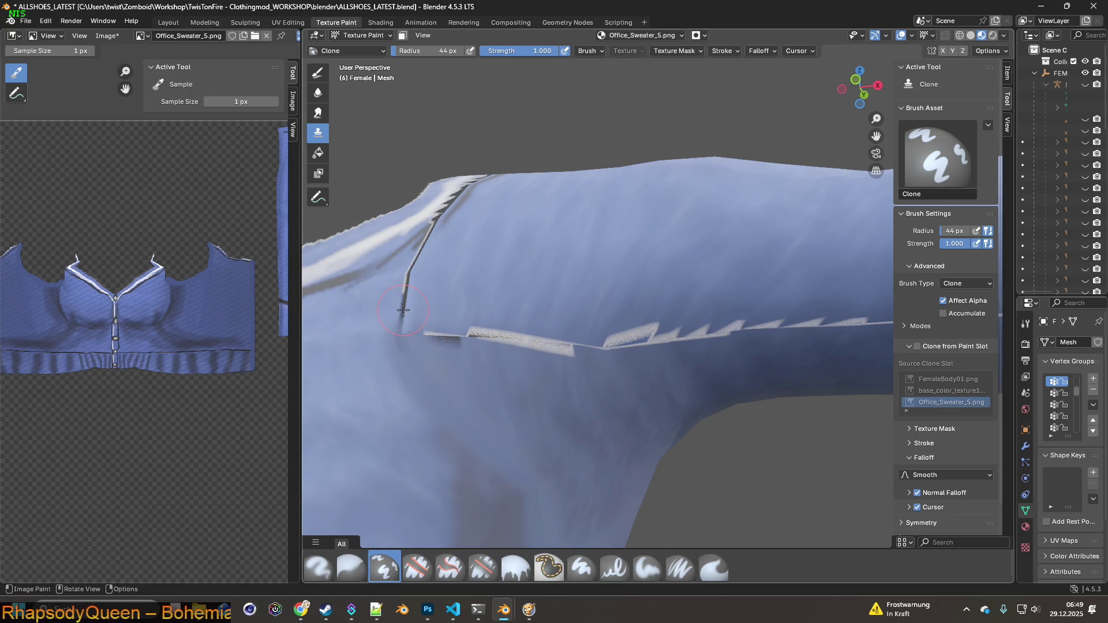
middle_drag(403, 312, 442, 327)
mouse_move(461, 351)
mouse_down()
mouse_move(479, 369)
mouse_move(504, 352)
mouse_up()
mouse_move(573, 325)
middle_down()
mouse_move(534, 316)
mouse_move(507, 337)
mouse_move(531, 345)
middle_up()
mouse_move(456, 390)
mouse_down()
mouse_move(496, 410)
mouse_move(483, 321)
mouse_move(507, 355)
mouse_up()
shift+right_click(520, 388)
mouse_move(544, 396)
mouse_down()
mouse_move(564, 413)
mouse_move(526, 396)
mouse_move(532, 411)
mouse_up()
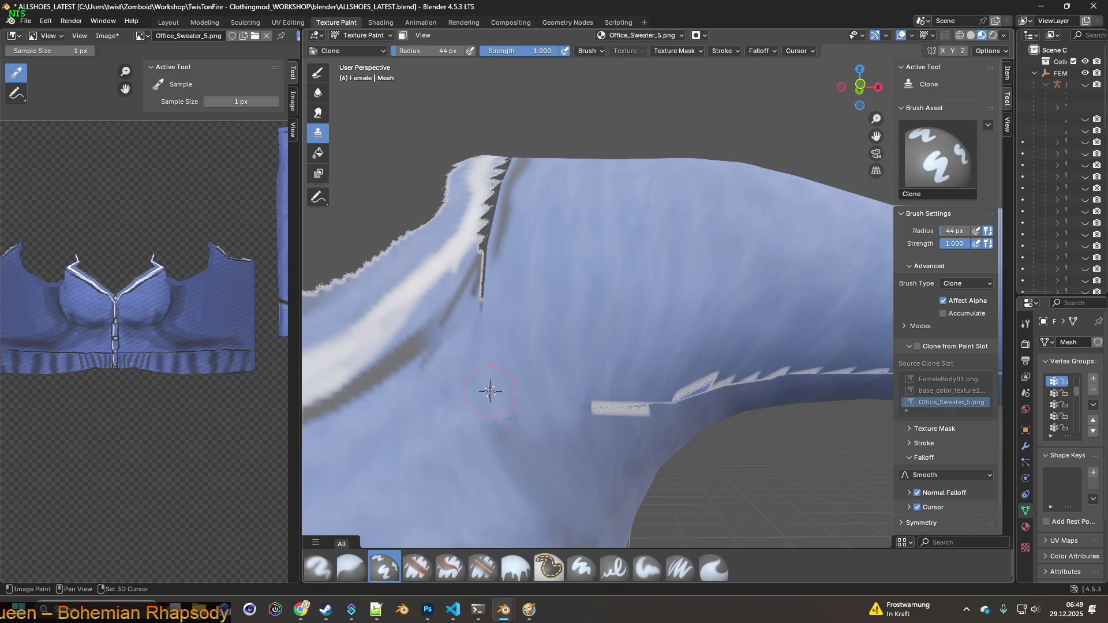
shift+middle_drag(488, 391, 371, 326)
Reset the clone source on clean fabric and cover the white patches and first spikes.
shift+right_click(492, 315)
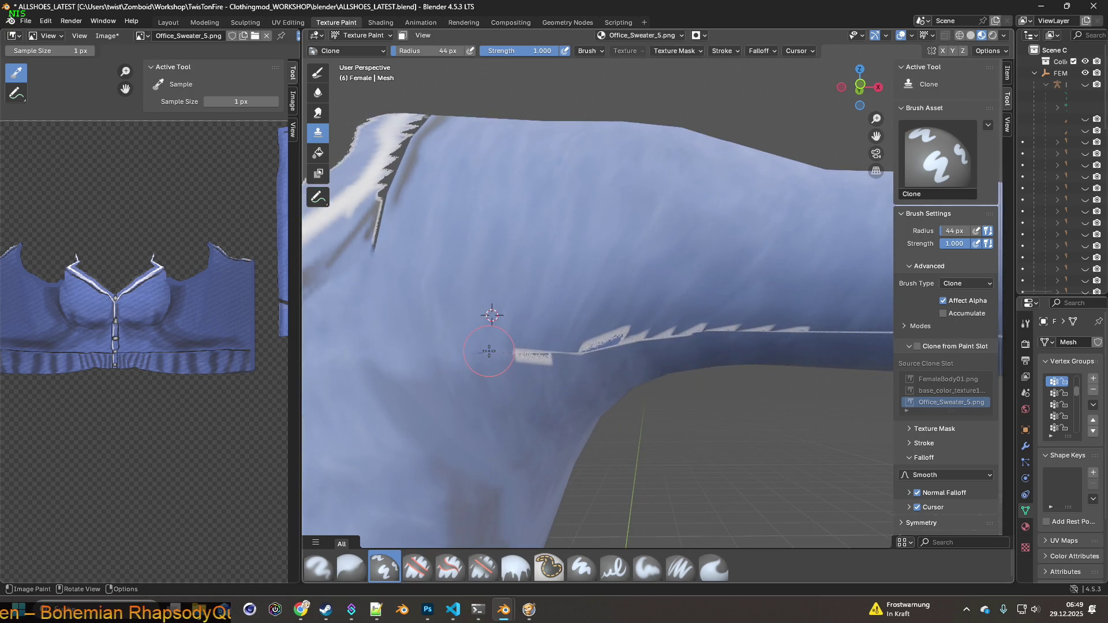
shift+right_click(523, 316)
drag(527, 343, 554, 334)
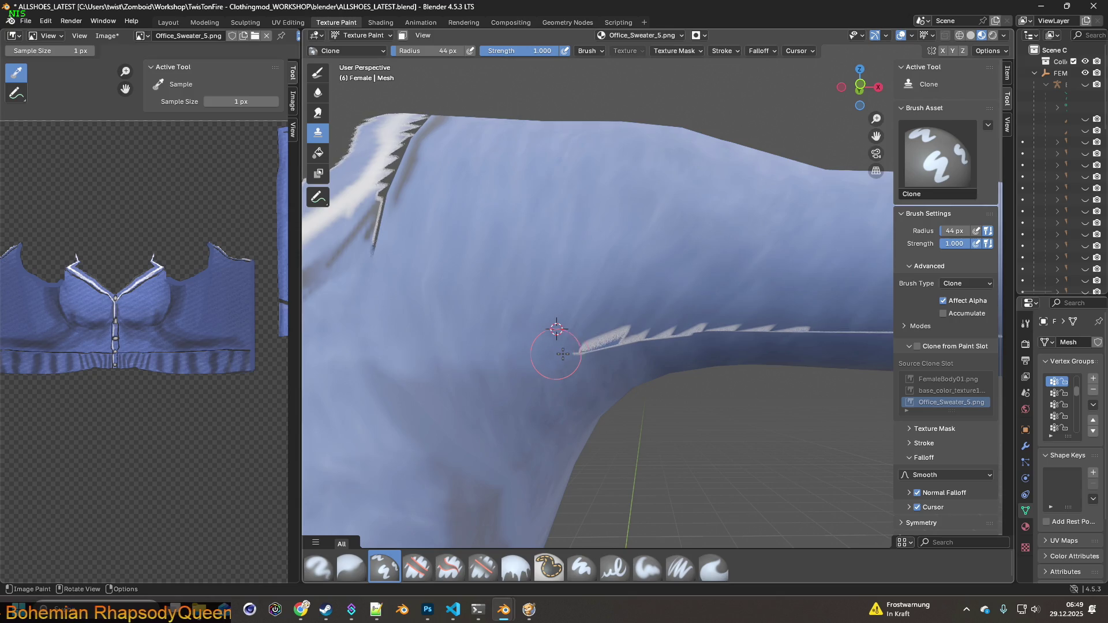
shift+middle_drag(559, 329, 475, 333)
drag(444, 315, 459, 317)
shift+right_click(479, 284)
shift+right_click(513, 283)
mouse_move(528, 314)
mouse_down()
mouse_move(508, 315)
mouse_move(606, 309)
mouse_up()
Move the clone source along the seam and cover the remaining white spikes.
shift+right_click(560, 283)
shift+right_click(588, 283)
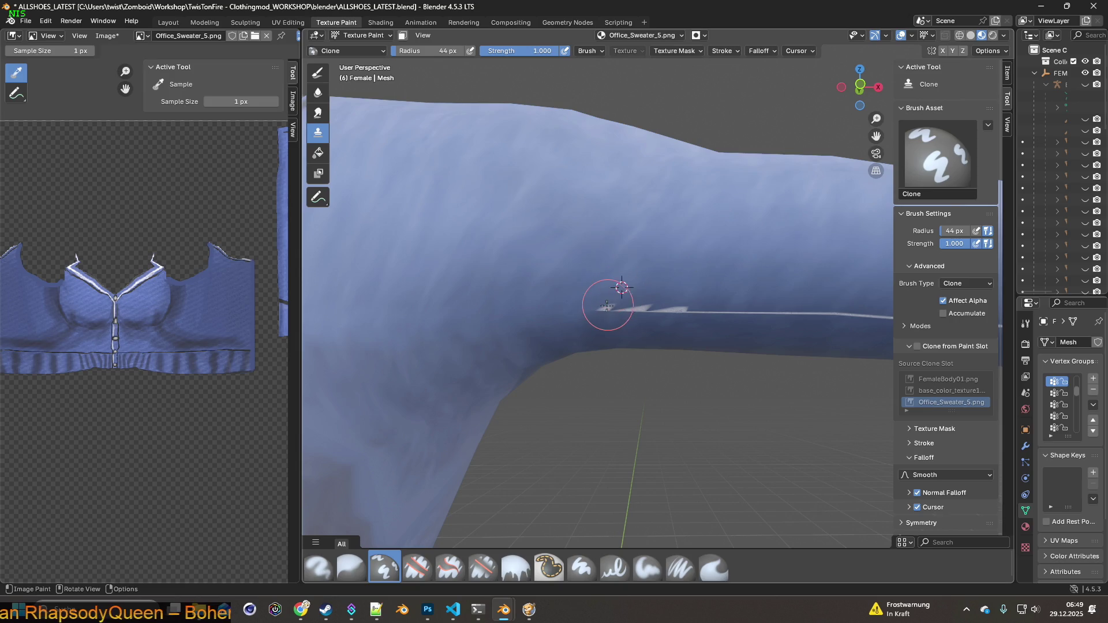
shift+right_click(651, 287)
shift+right_click(689, 286)
click(672, 304)
mouse_move(700, 321)
middle_down()
mouse_move(710, 462)
mouse_move(694, 322)
mouse_move(692, 399)
middle_up()
click(713, 567)
Smear the white streak's left end along the blue sleeve, shrinking the brush to 25 px.
drag(637, 309, 653, 307)
drag(704, 349, 687, 323)
drag(754, 373, 708, 303)
mouse_move(767, 365)
shift+middle_down()
mouse_move(626, 339)
mouse_move(527, 302)
shift+middle_up()
mouse_move(527, 302)
mouse_down()
mouse_move(519, 252)
mouse_move(612, 314)
mouse_move(599, 296)
mouse_move(606, 242)
mouse_move(674, 319)
mouse_up()
shift+middle_drag(674, 319, 664, 307)
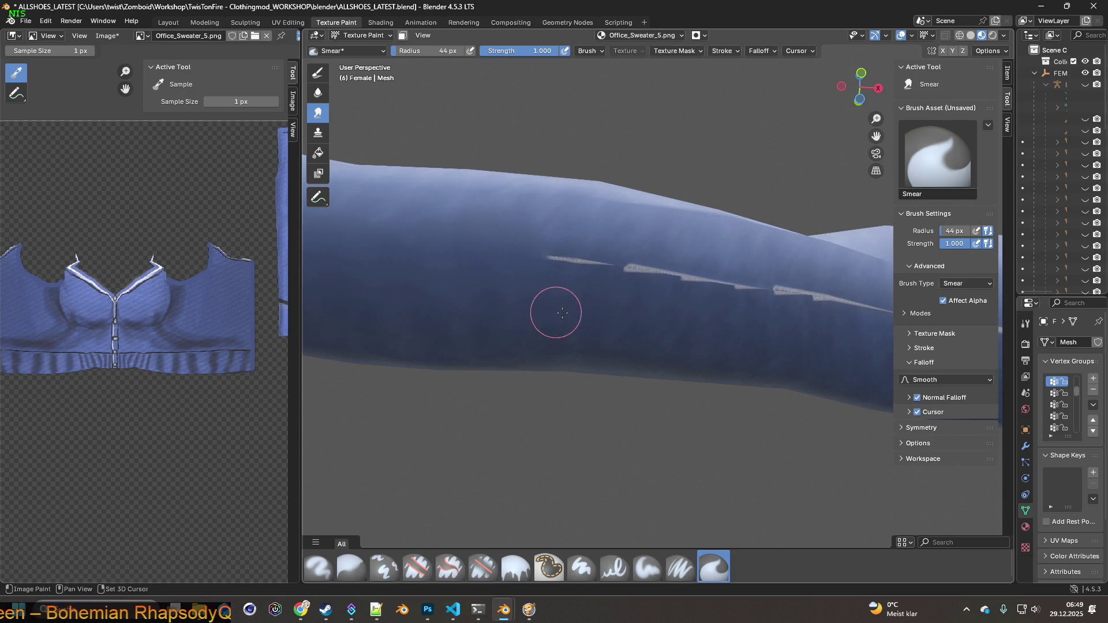
mouse_move(589, 274)
mouse_down()
mouse_move(625, 328)
mouse_move(618, 317)
mouse_move(645, 310)
mouse_move(638, 277)
mouse_up()
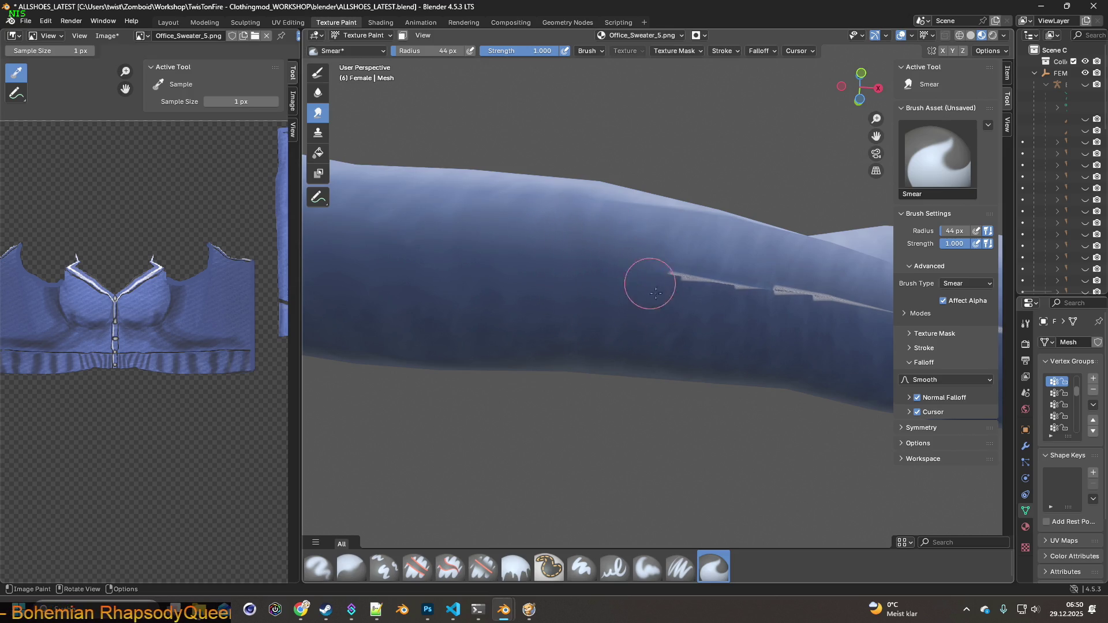
middle_drag(662, 299, 481, 343)
mouse_move(481, 343)
mouse_down()
mouse_move(482, 302)
mouse_move(514, 324)
mouse_move(492, 260)
mouse_move(537, 327)
mouse_move(527, 277)
mouse_move(552, 326)
mouse_up()
middle_drag(552, 326, 586, 349)
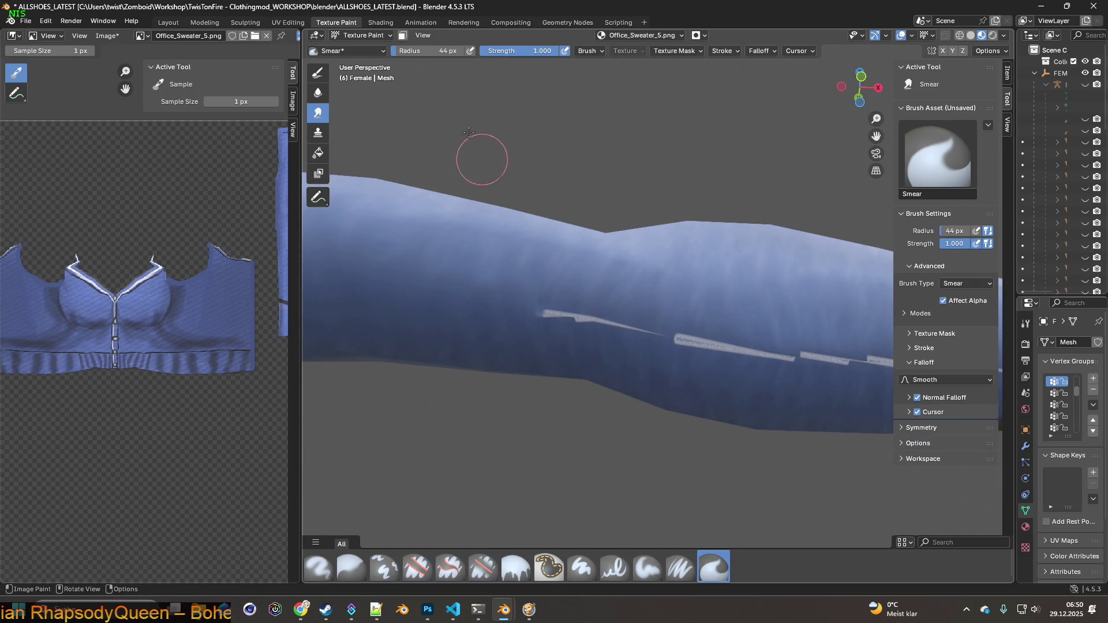
drag(496, 53, 496, 53)
mouse_move(549, 345)
mouse_down()
mouse_move(541, 291)
mouse_move(554, 286)
mouse_up()
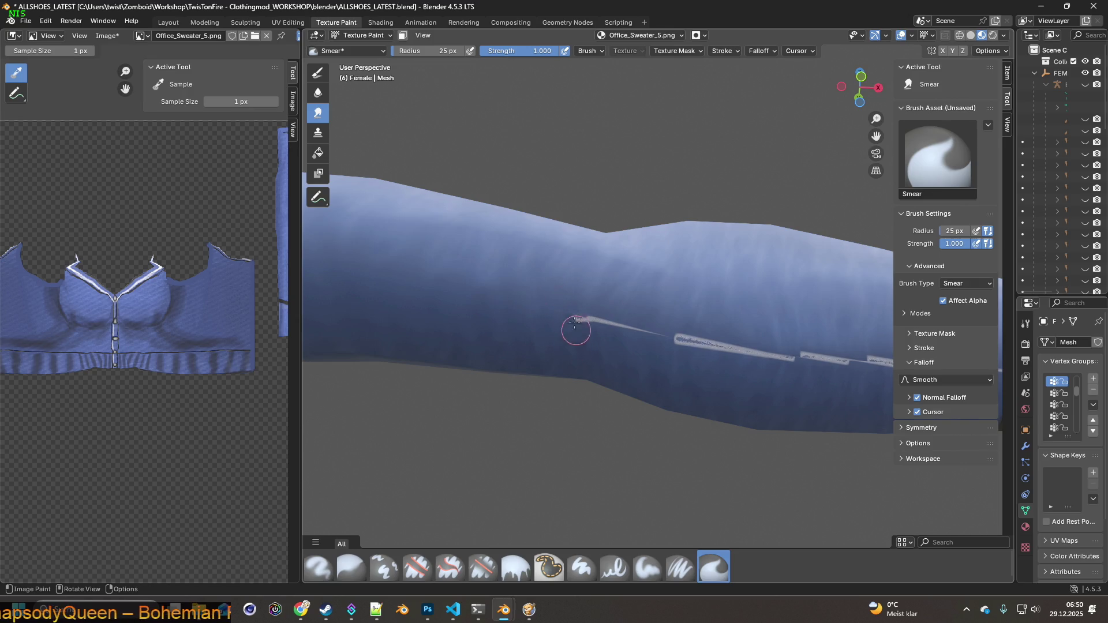
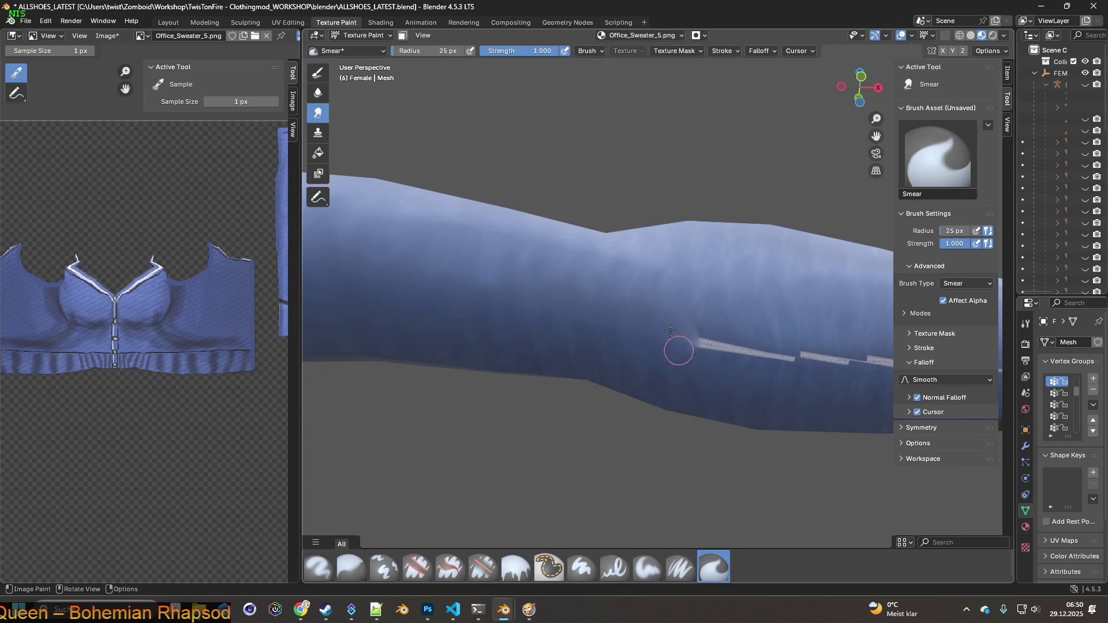
Switch to the Clone brush at 44 px radius, zoomed in on the sleeve's white streak.
click(383, 567)
scroll(646, 394, up, 1)
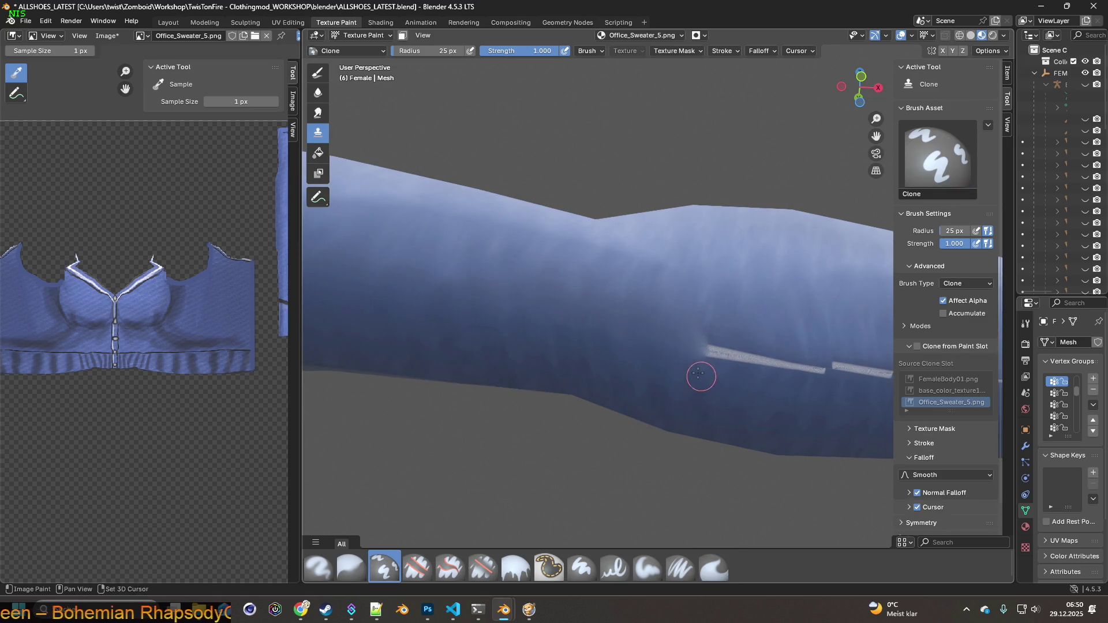
shift+middle_drag(700, 376, 639, 284)
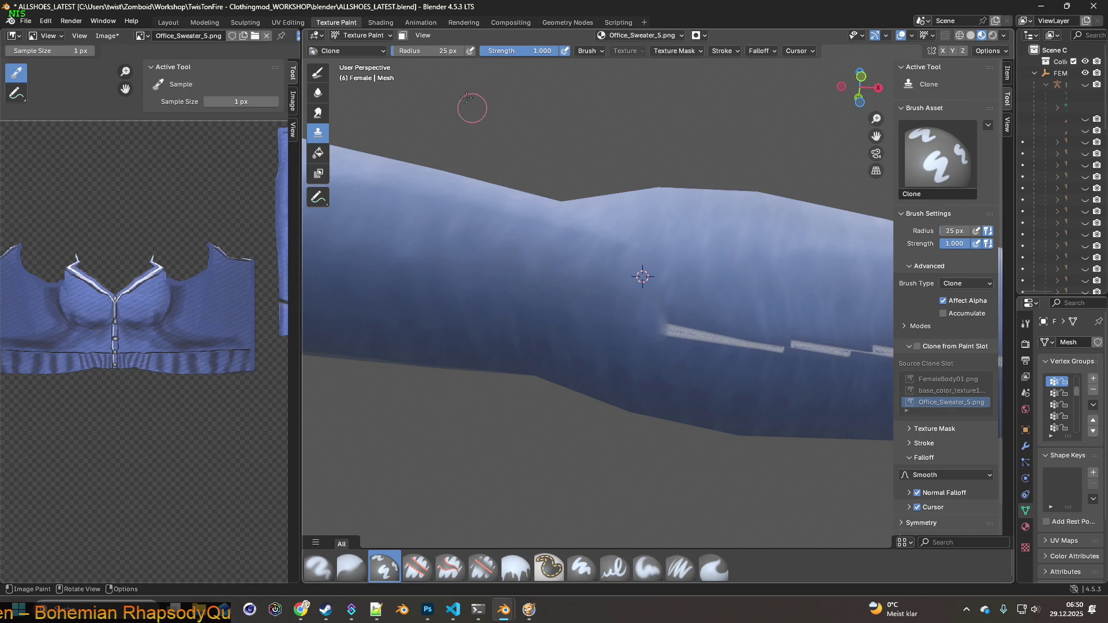
drag(406, 50, 410, 50)
Sample clean fabric beside the streak and clone over its left part.
ctrl+click(645, 287)
ctrl+click(663, 288)
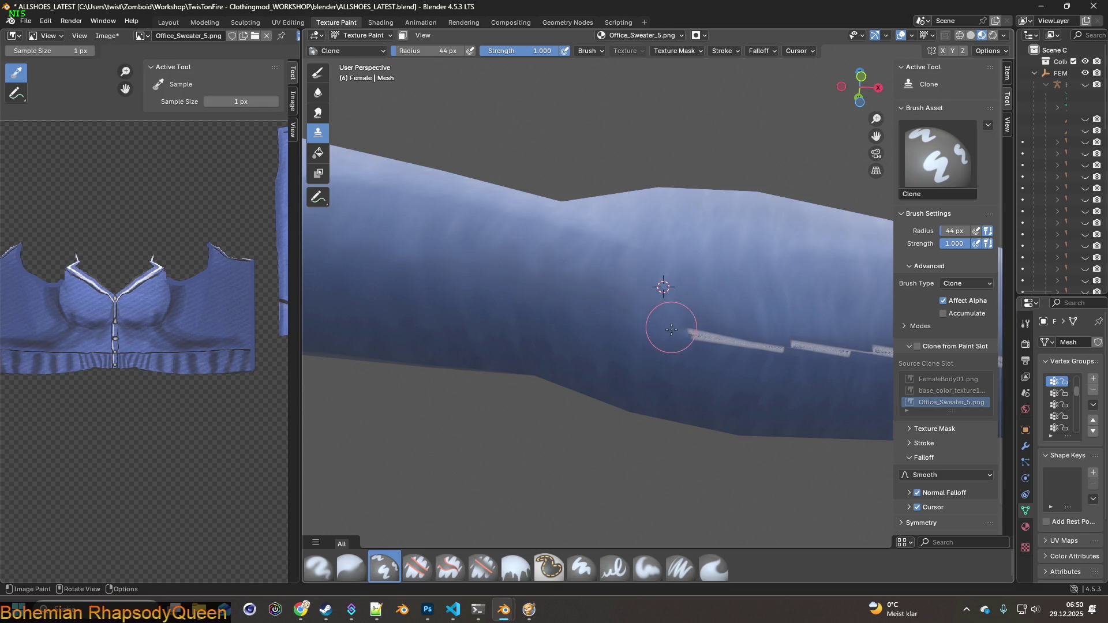
ctrl+click(692, 292)
drag(694, 322, 707, 332)
shift+middle_drag(708, 332, 541, 262)
drag(541, 262, 549, 301)
Clone fabric over the middle and right sections of the white streak, resampling along the way.
ctrl+click(566, 266)
ctrl+click(589, 258)
drag(599, 301, 598, 304)
ctrl+click(625, 267)
click(629, 305)
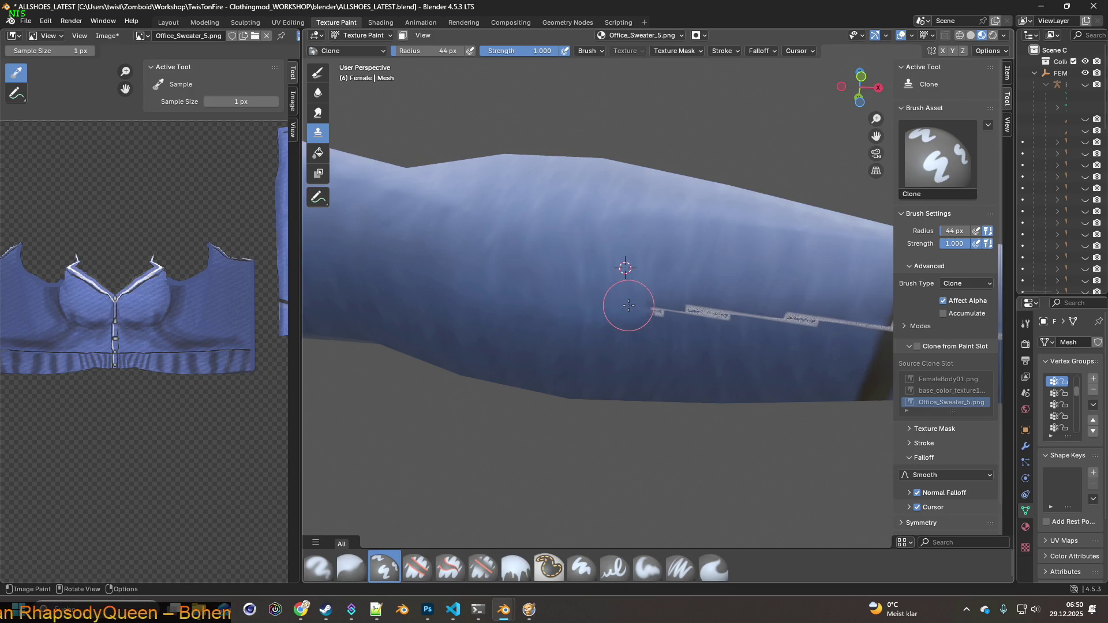
ctrl+click(663, 277)
click(663, 310)
ctrl+click(700, 275)
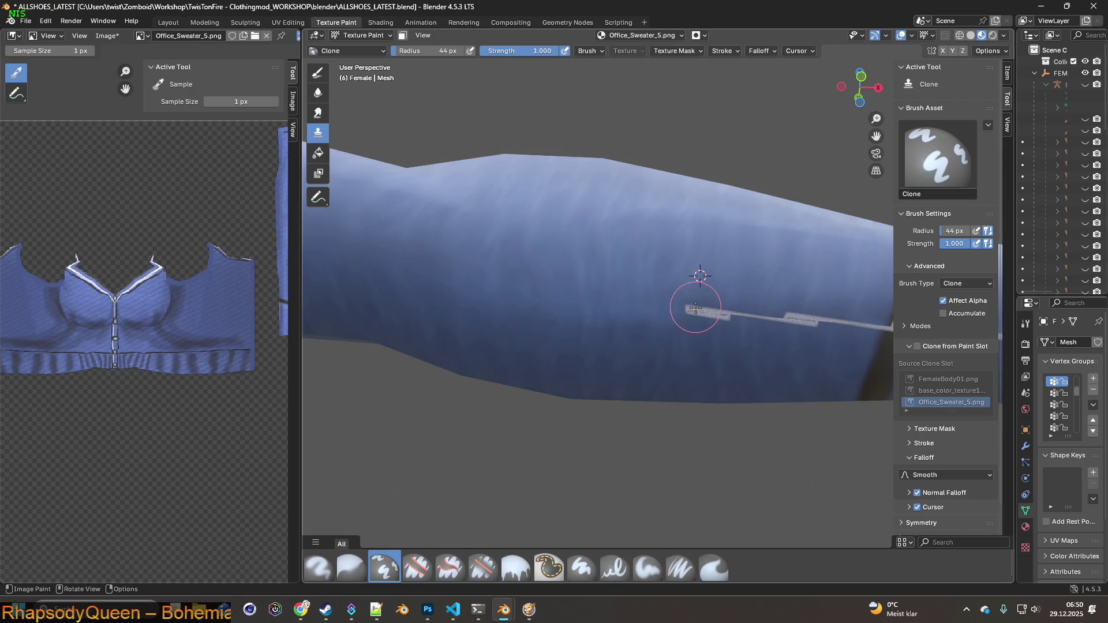
ctrl+click(722, 280)
click(722, 316)
ctrl+click(752, 282)
click(748, 317)
Continue cloning along the next part of the sleeve, sampling the dark band where it crosses.
right_click(720, 289)
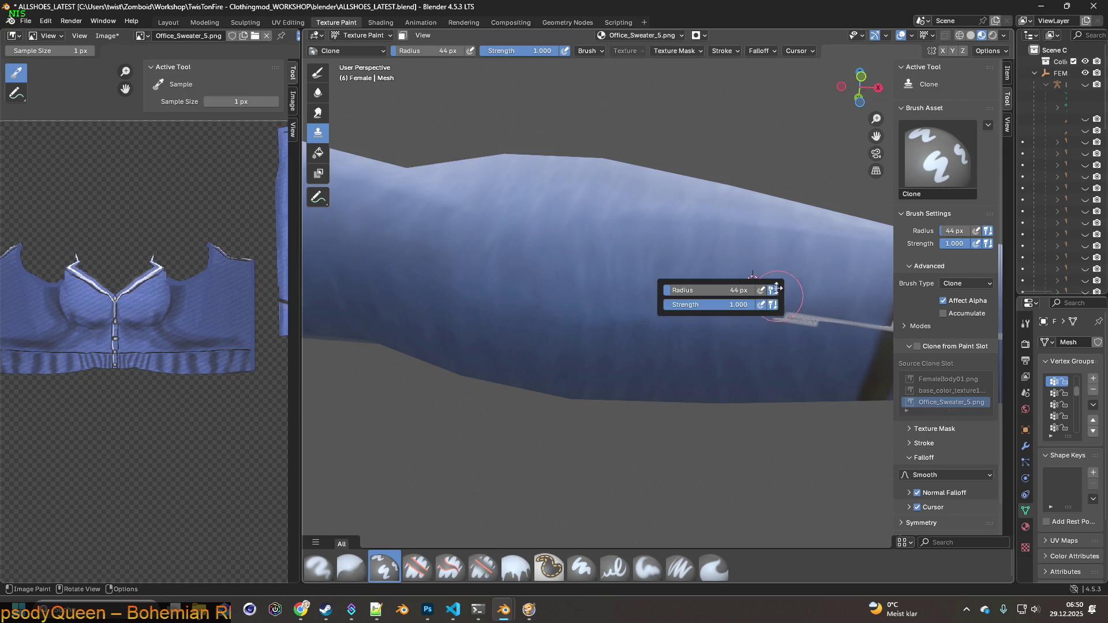
ctrl+click(769, 282)
ctrl+click(795, 284)
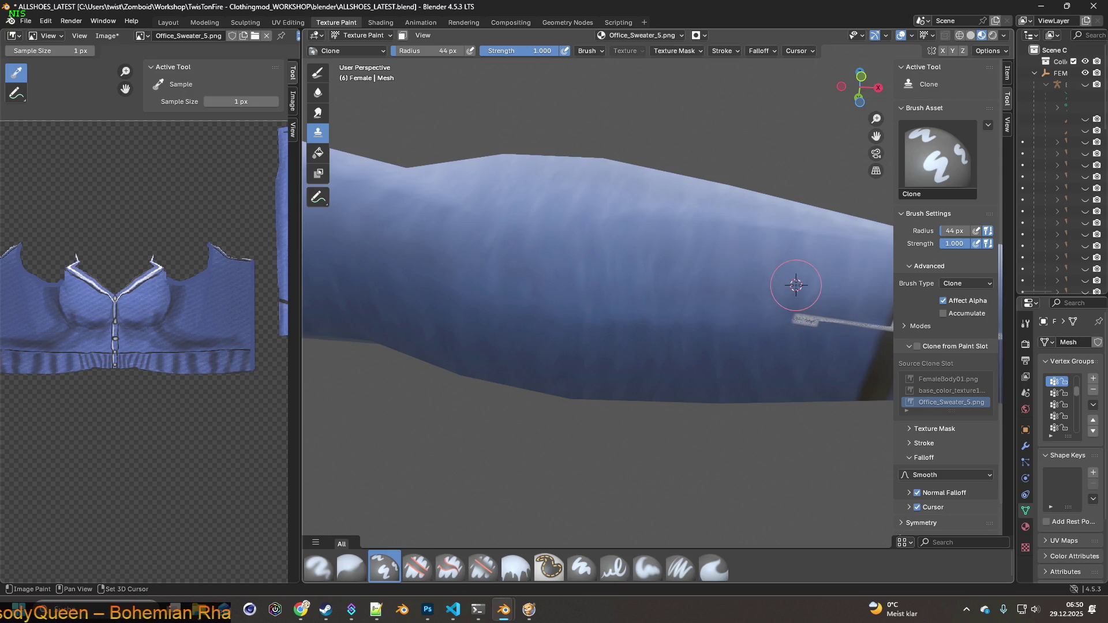
shift+middle_drag(802, 321, 563, 295)
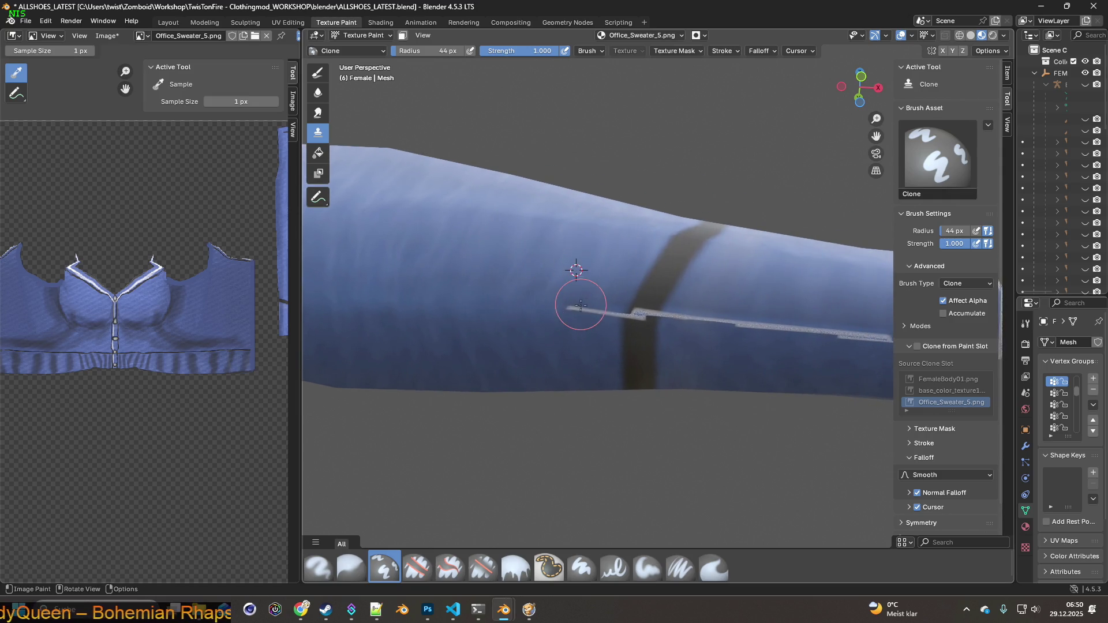
ctrl+click(606, 275)
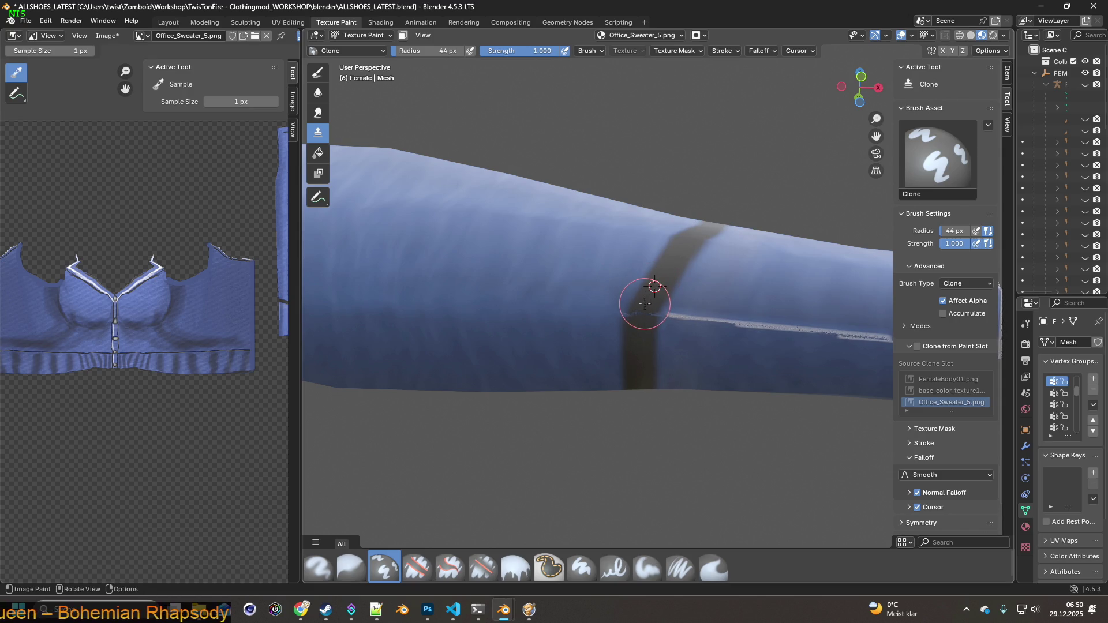
ctrl+click(639, 353)
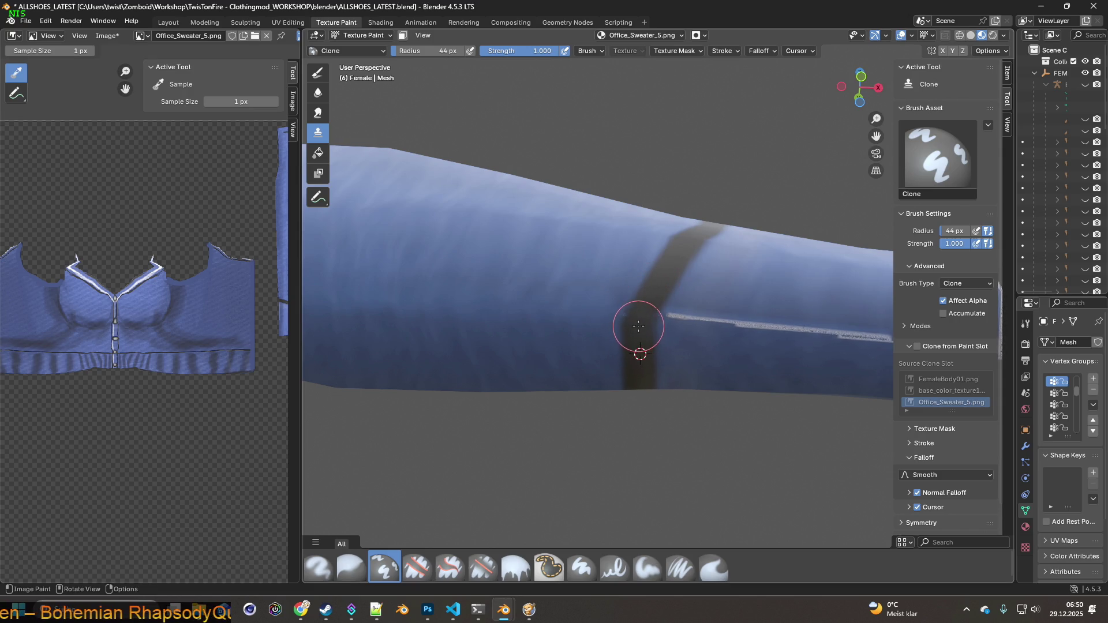
scroll(652, 334, up, 3)
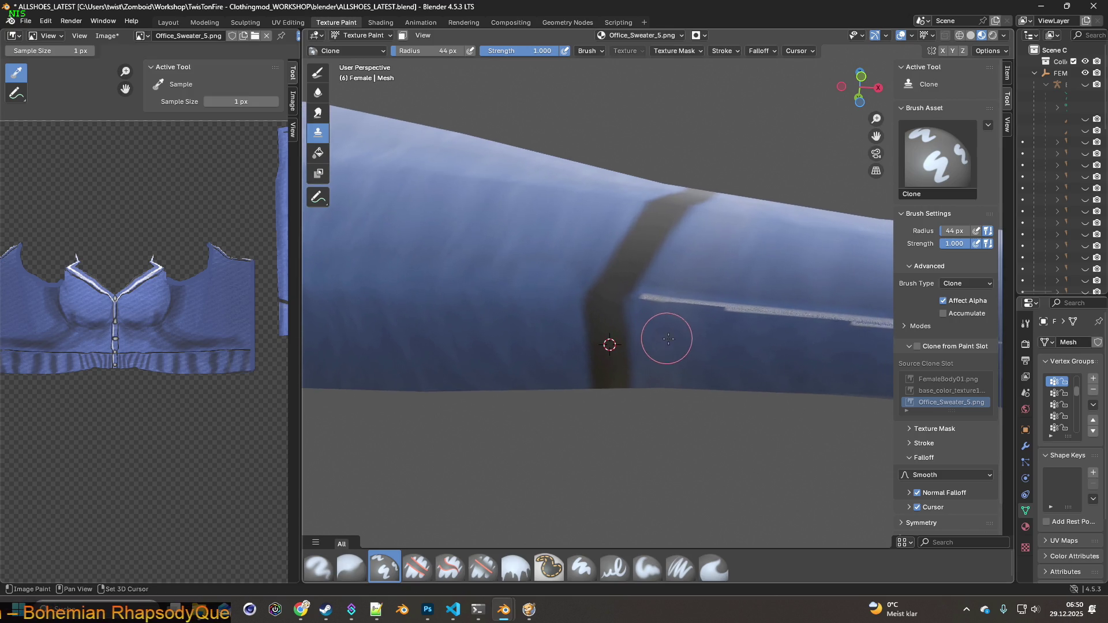
middle_drag(656, 301, 646, 321)
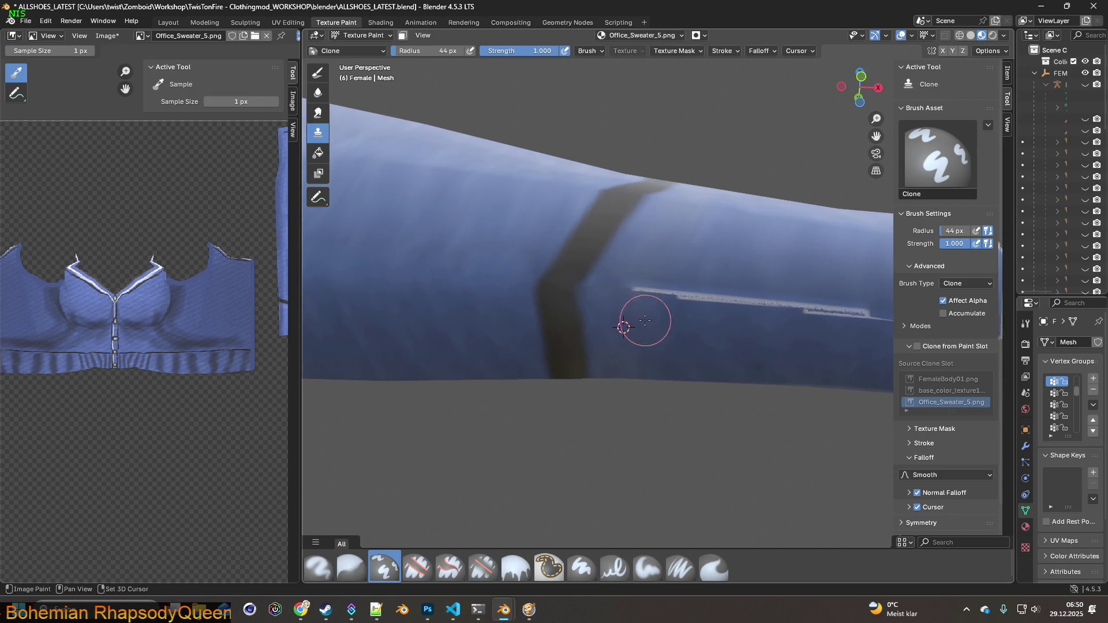
ctrl+click(688, 340)
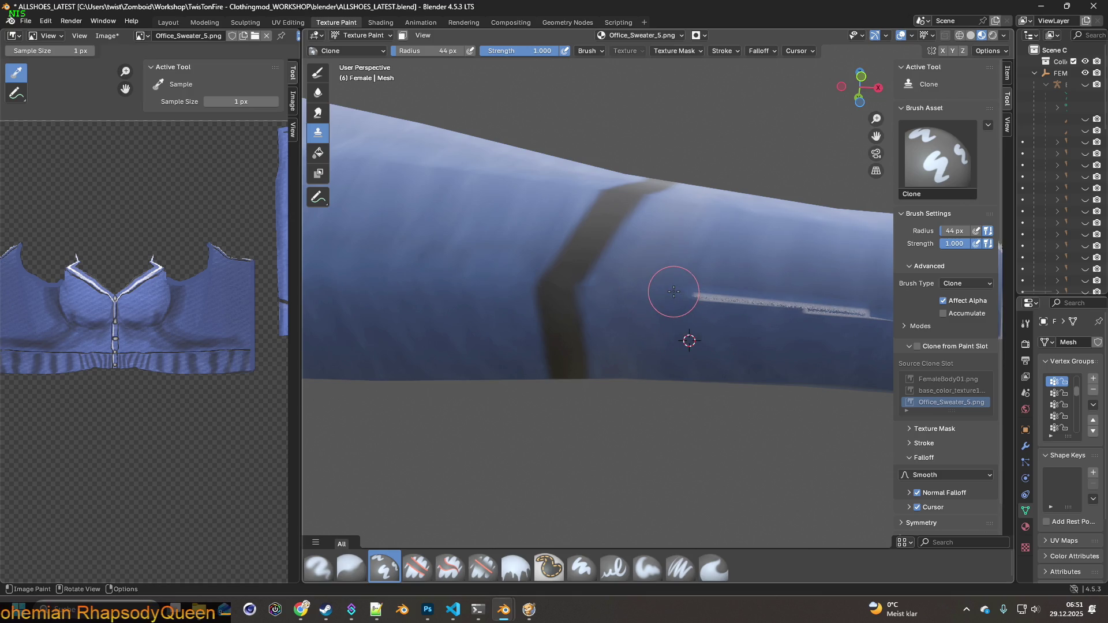
shift+right_click(711, 255)
Clone fabric over the streak near the sleeve cuff.
middle_drag(734, 314, 548, 267)
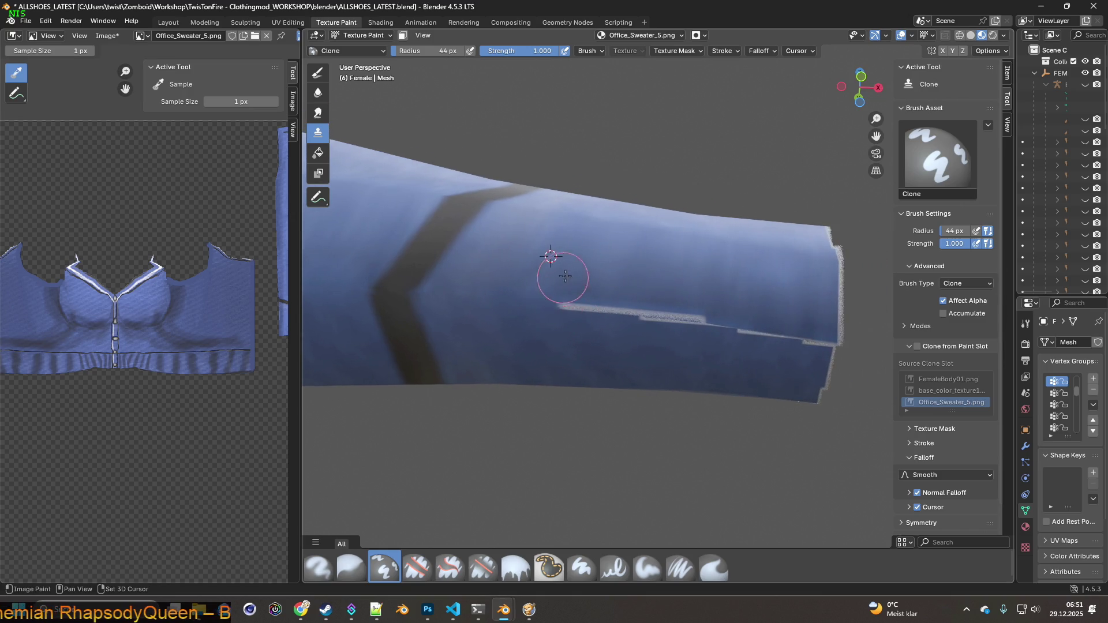
ctrl+click(618, 268)
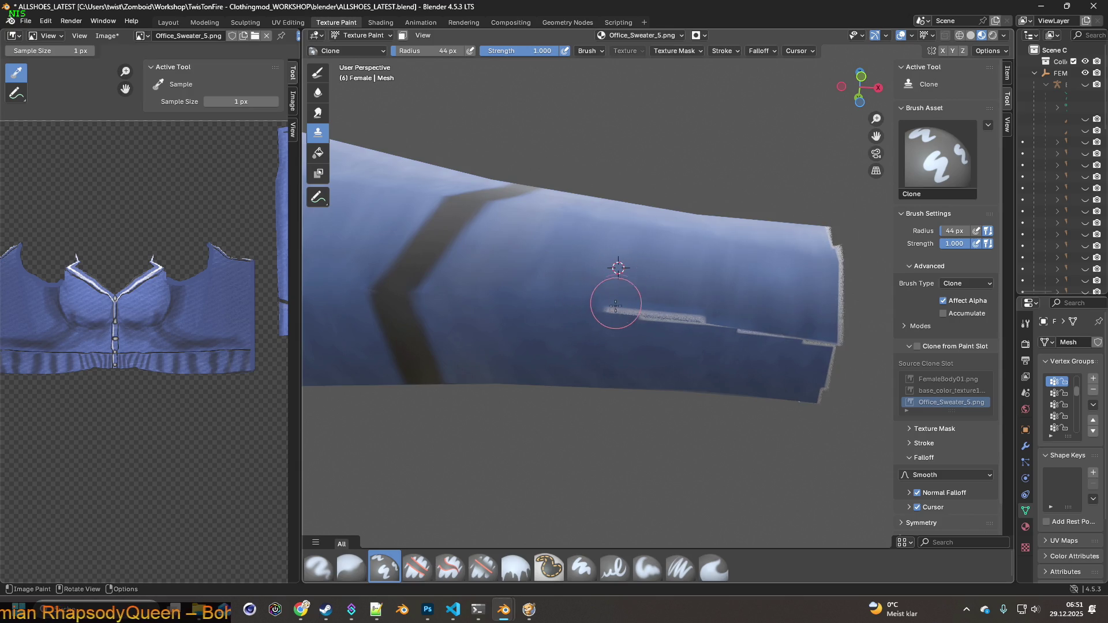
drag(614, 313, 672, 317)
shift+right_click(715, 291)
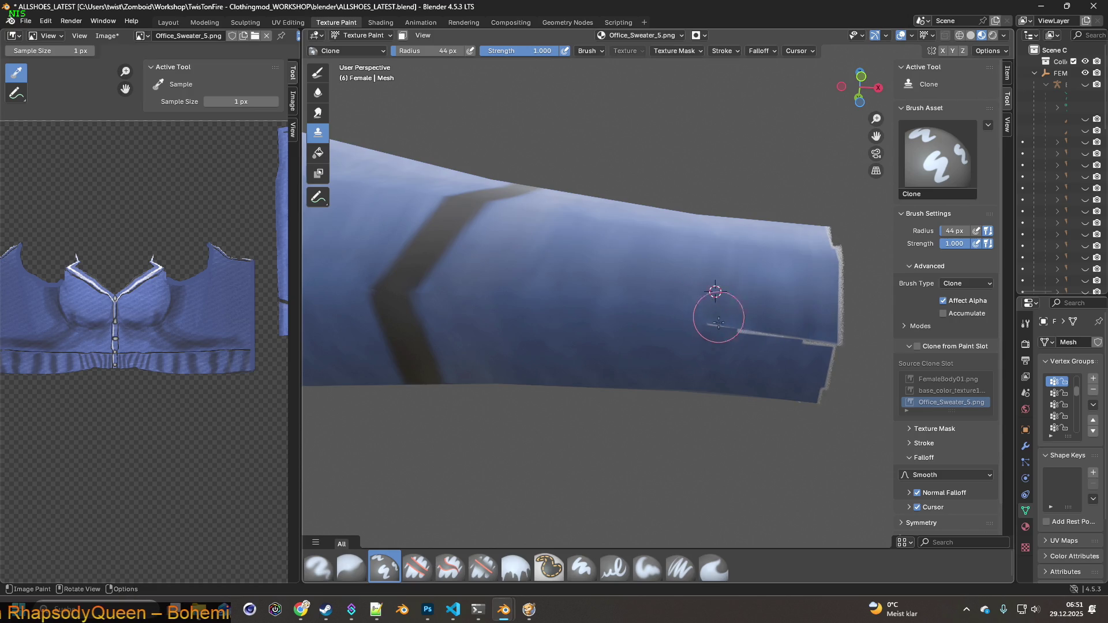
shift+middle_drag(749, 299, 683, 295)
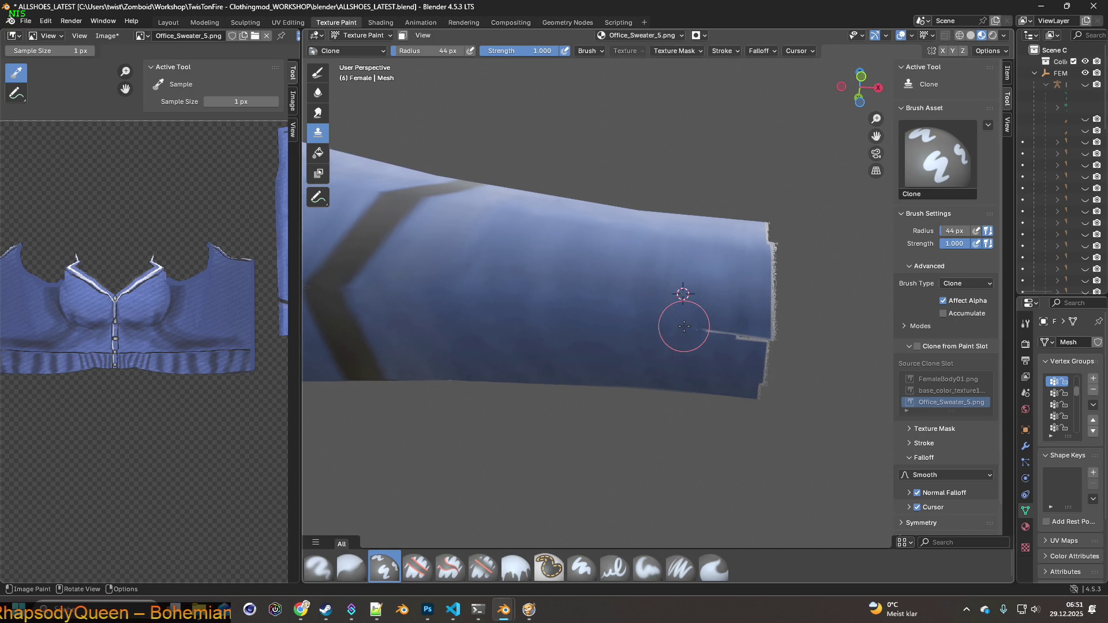
shift+right_click(742, 303)
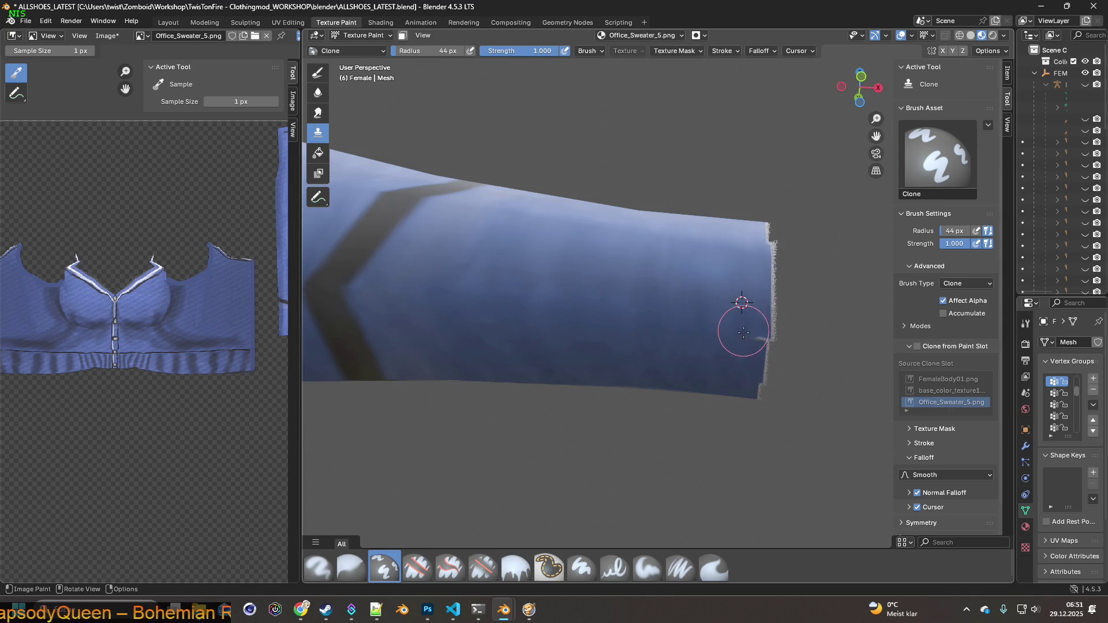
mouse_move(750, 338)
middle_down()
mouse_move(682, 317)
mouse_move(521, 328)
mouse_move(522, 289)
mouse_move(646, 303)
middle_up()
Sample clean knit above the jagged upper-arm streak and clone over it toward the shoulder.
scroll(601, 321, up, 5)
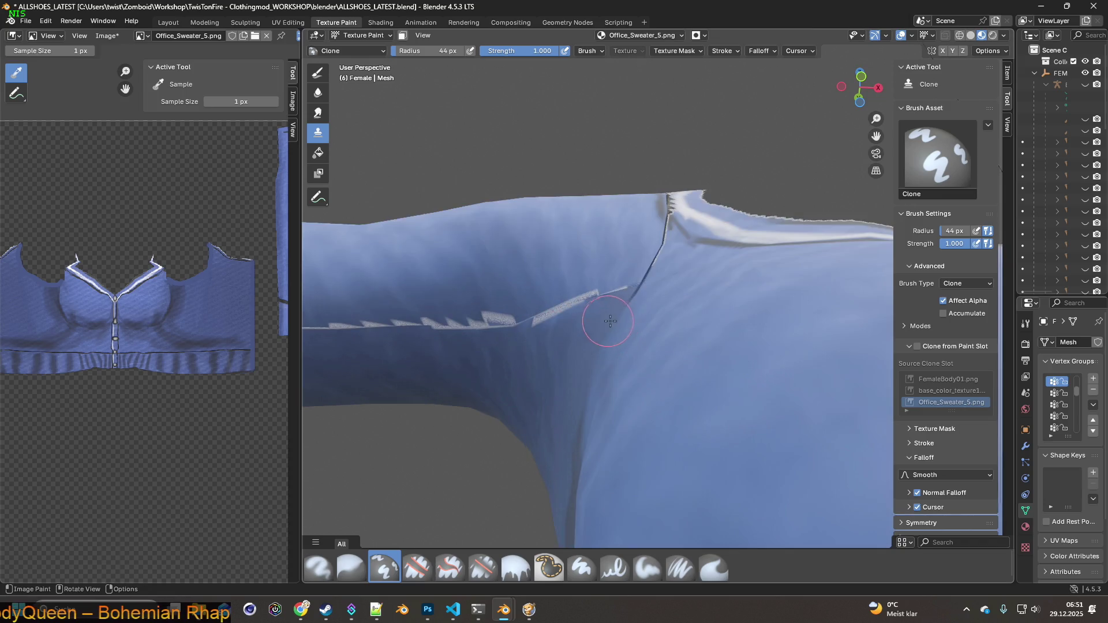
shift+right_click(655, 293)
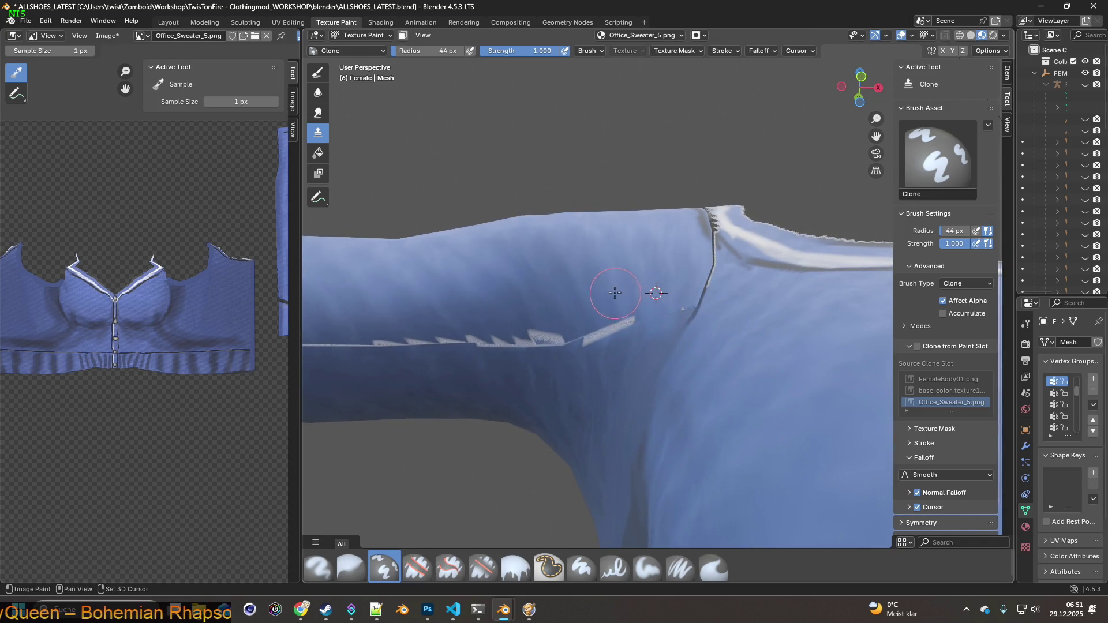
shift+right_click(592, 302)
shift+right_click(571, 314)
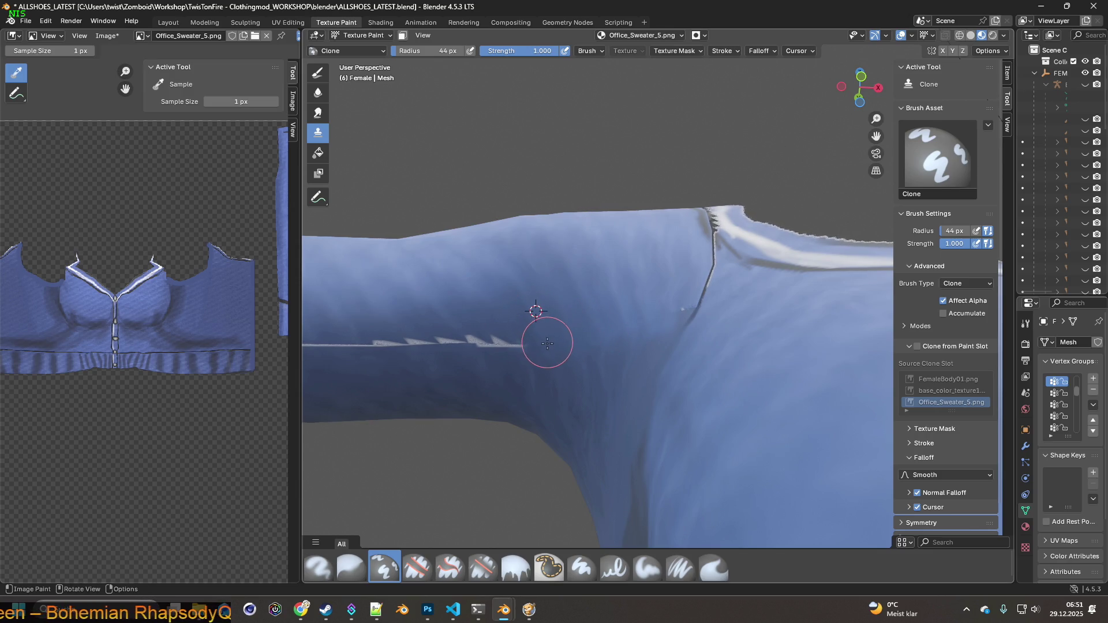
ctrl+click(499, 315)
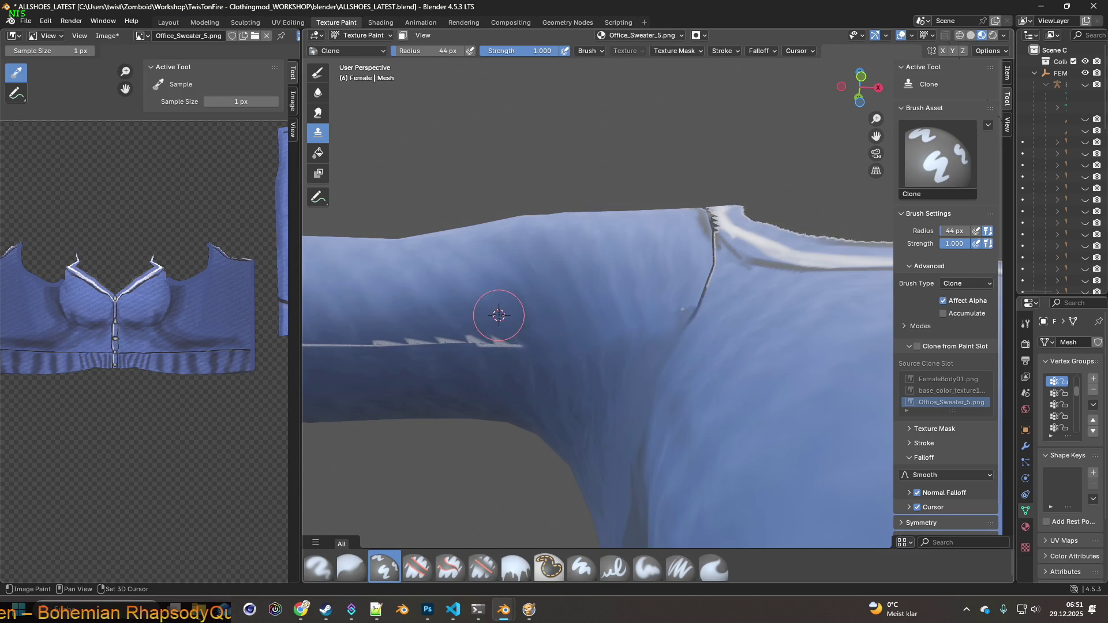
mouse_move(443, 345)
middle_down()
mouse_move(494, 317)
mouse_move(470, 323)
middle_up()
ctrl+click(470, 323)
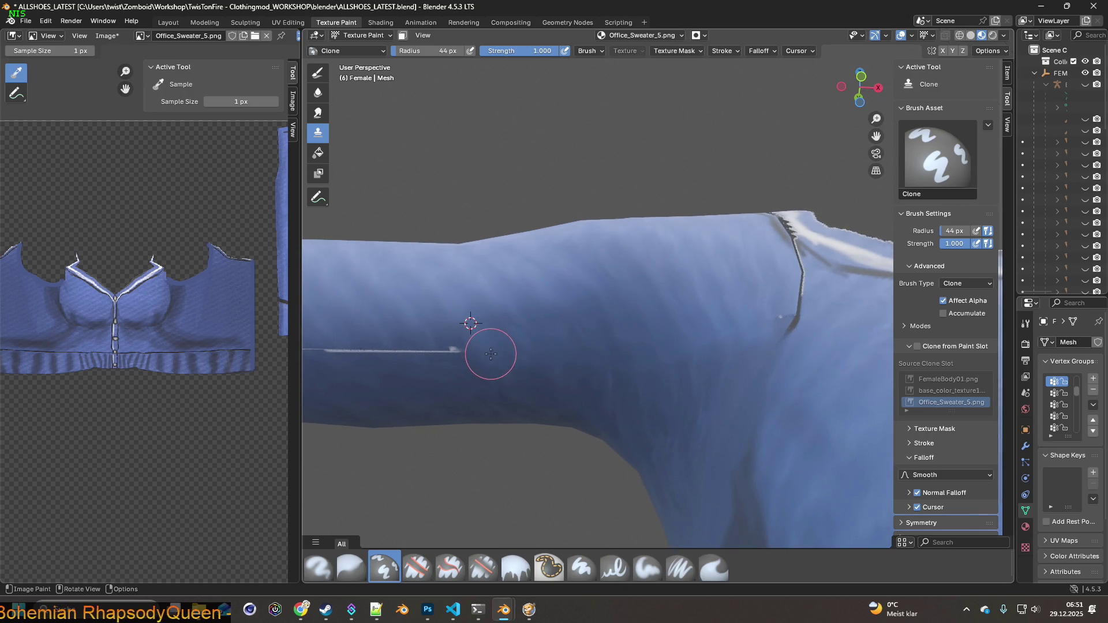
mouse_move(465, 355)
middle_down()
mouse_move(485, 324)
mouse_move(470, 321)
mouse_move(458, 329)
mouse_move(553, 327)
middle_up()
ctrl+click(471, 321)
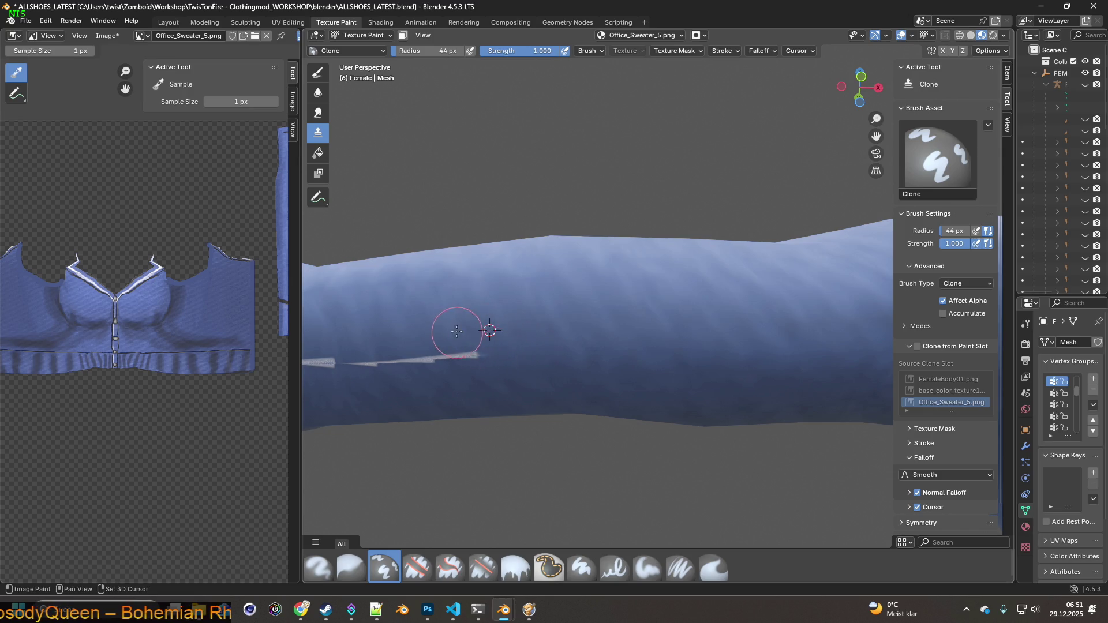
Clone fabric and the dark band over the remaining white strip on the forearm.
middle_drag(483, 350, 508, 322)
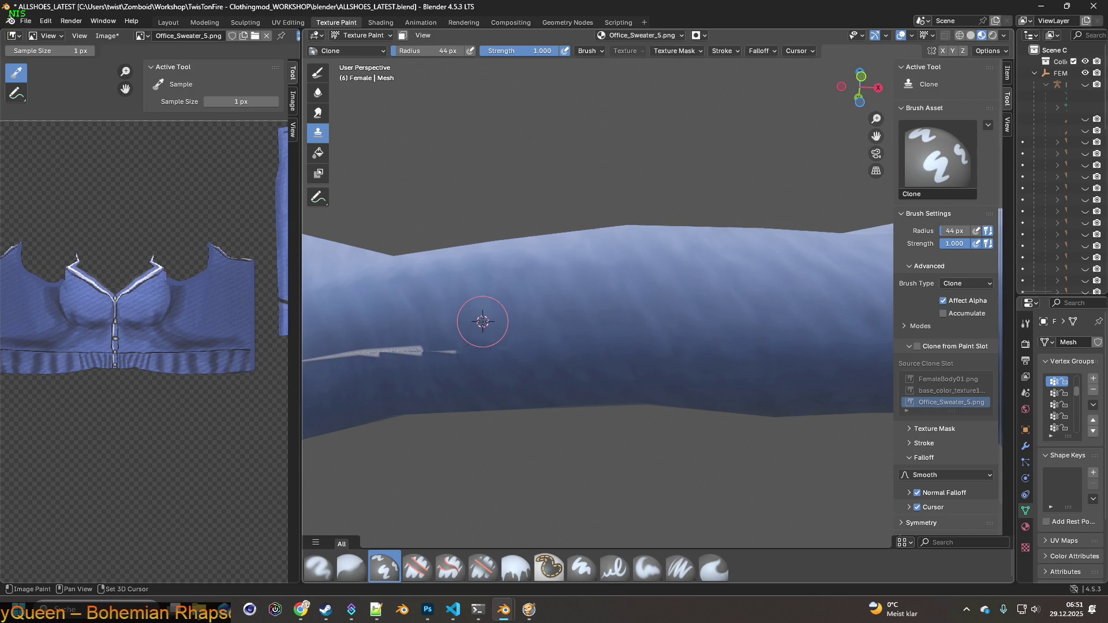
shift+middle_drag(443, 351, 450, 318)
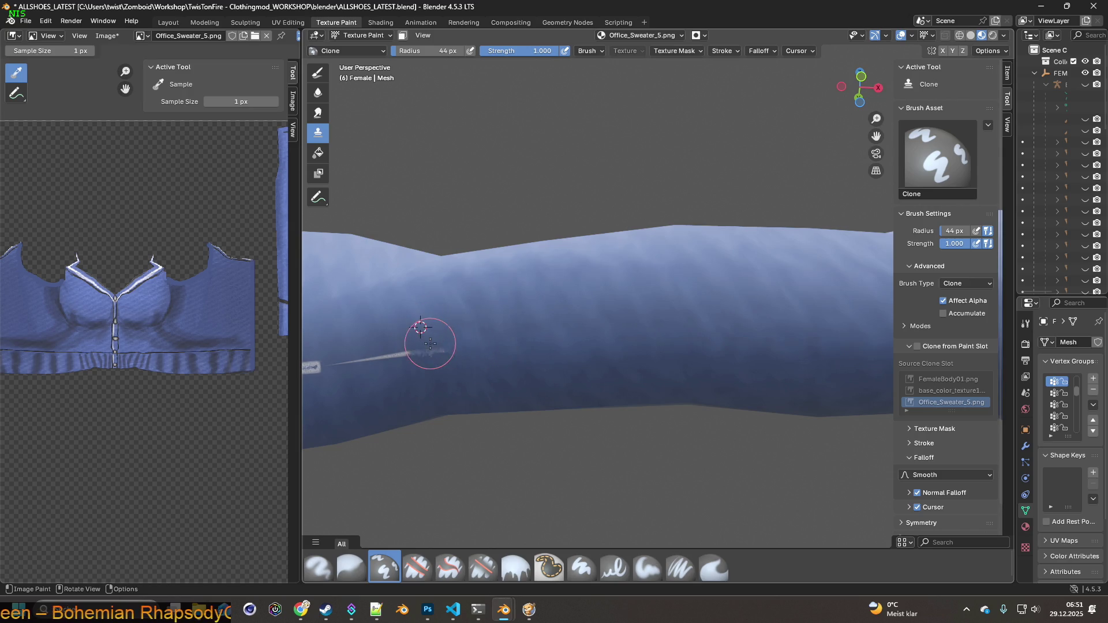
mouse_move(460, 361)
shift+middle_down()
mouse_move(456, 325)
mouse_move(462, 330)
shift+middle_up()
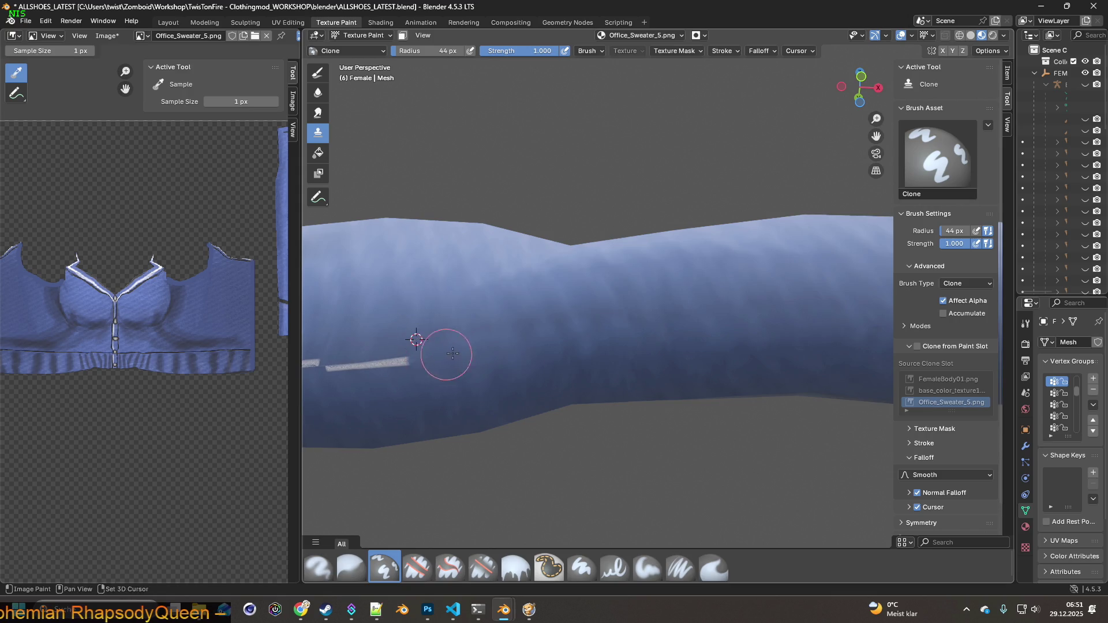
shift+middle_drag(449, 354, 525, 360)
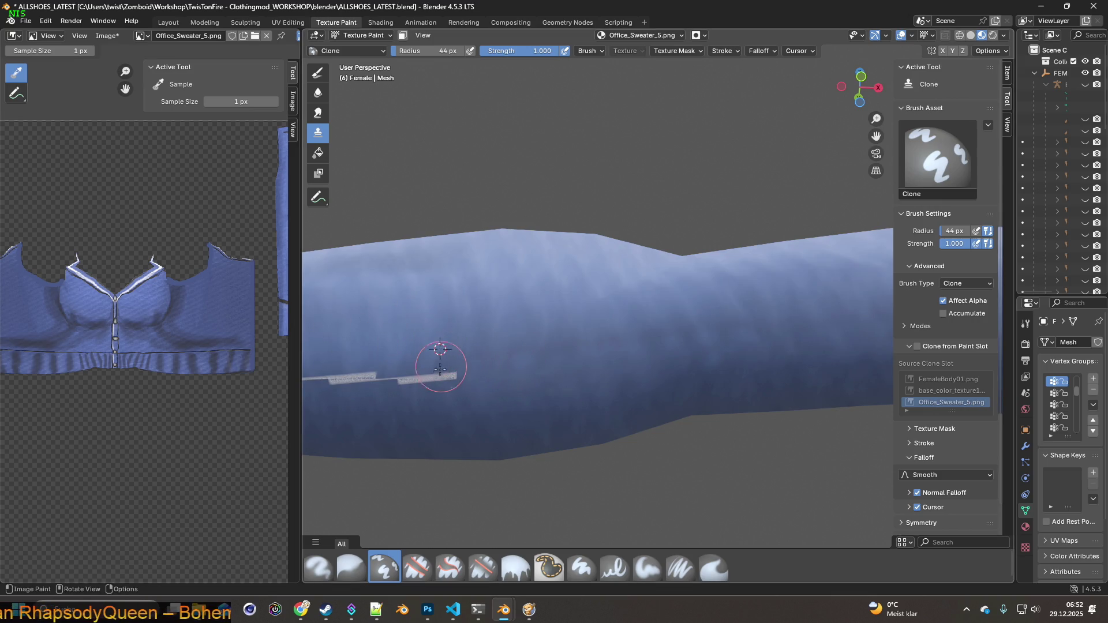
shift+middle_drag(457, 362, 494, 330)
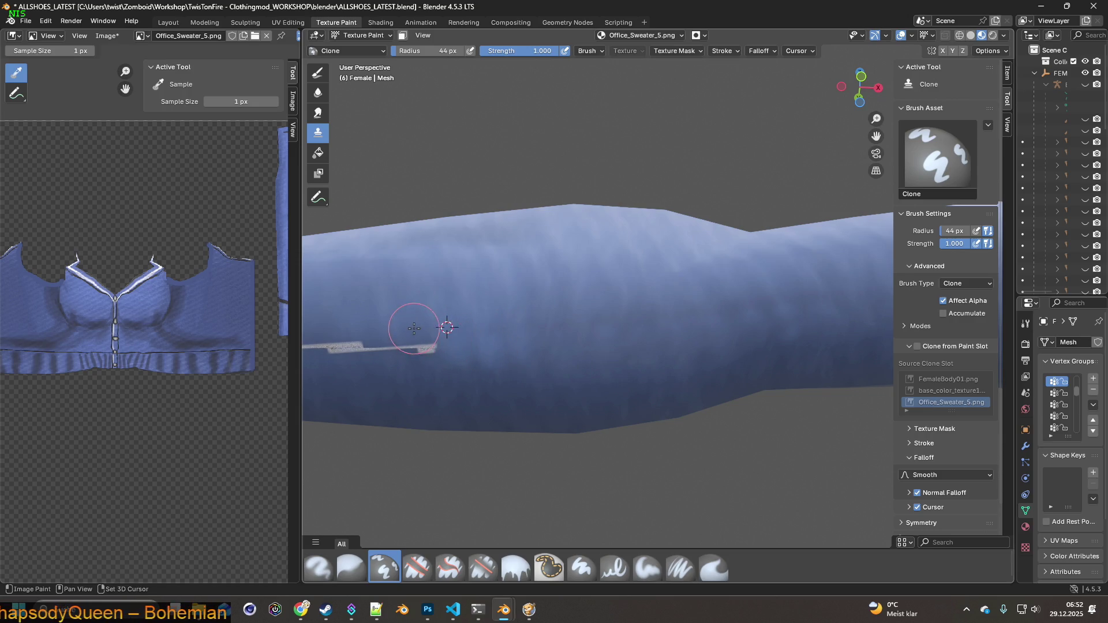
shift+middle_drag(427, 350, 501, 349)
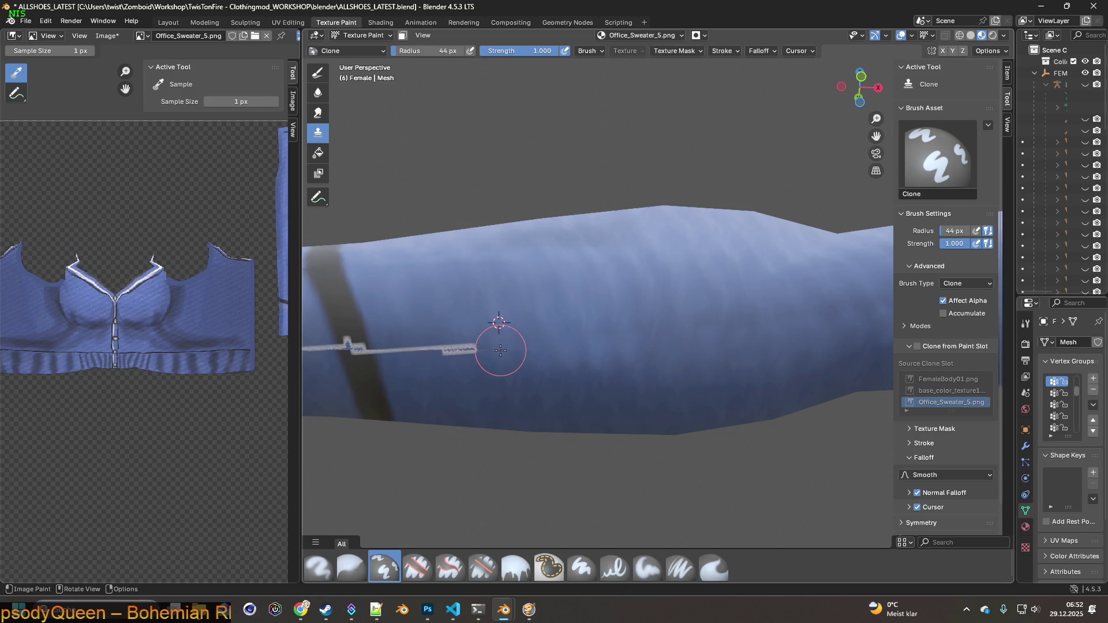
drag(425, 335, 388, 347)
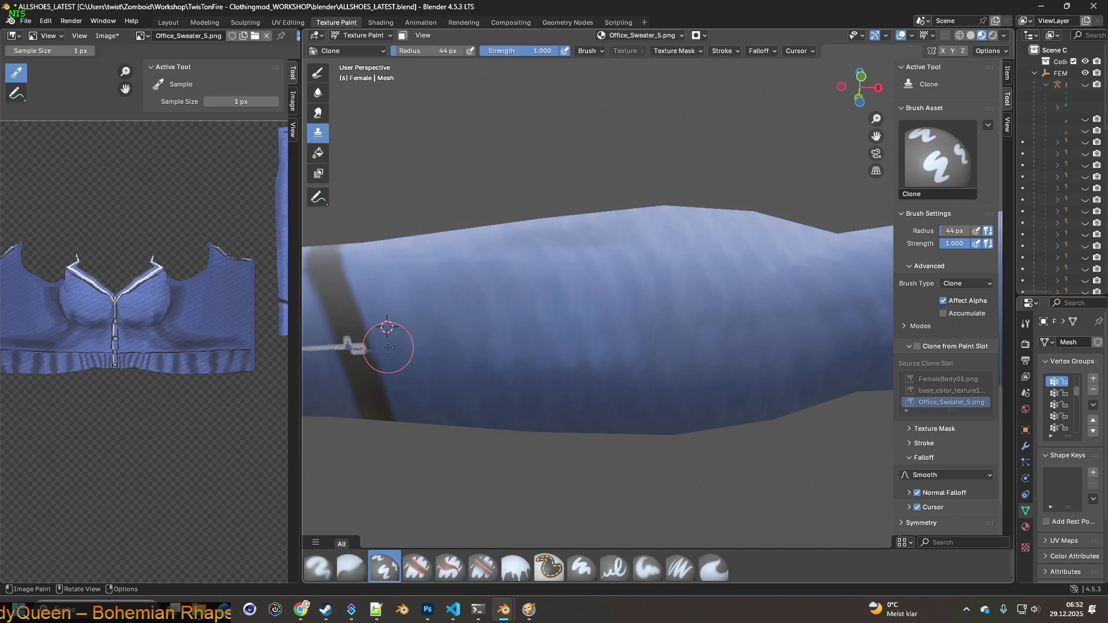
shift+middle_drag(389, 336, 502, 321)
drag(465, 330, 472, 344)
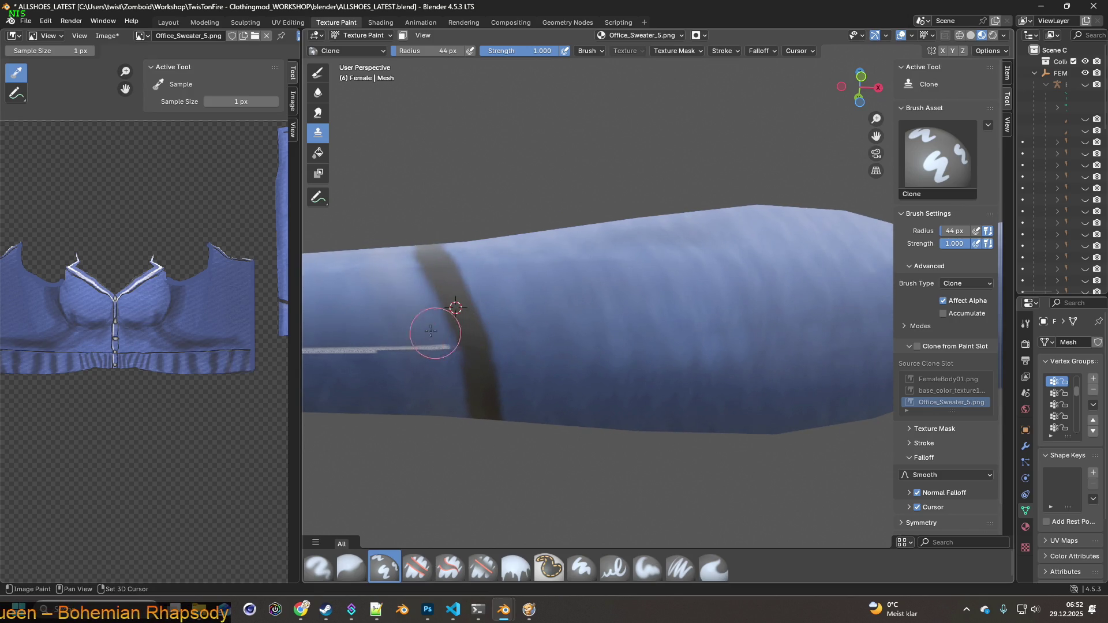
Sample clean knit and clone it over the white seam line at the sleeve's end.
shift+middle_drag(435, 342, 495, 317)
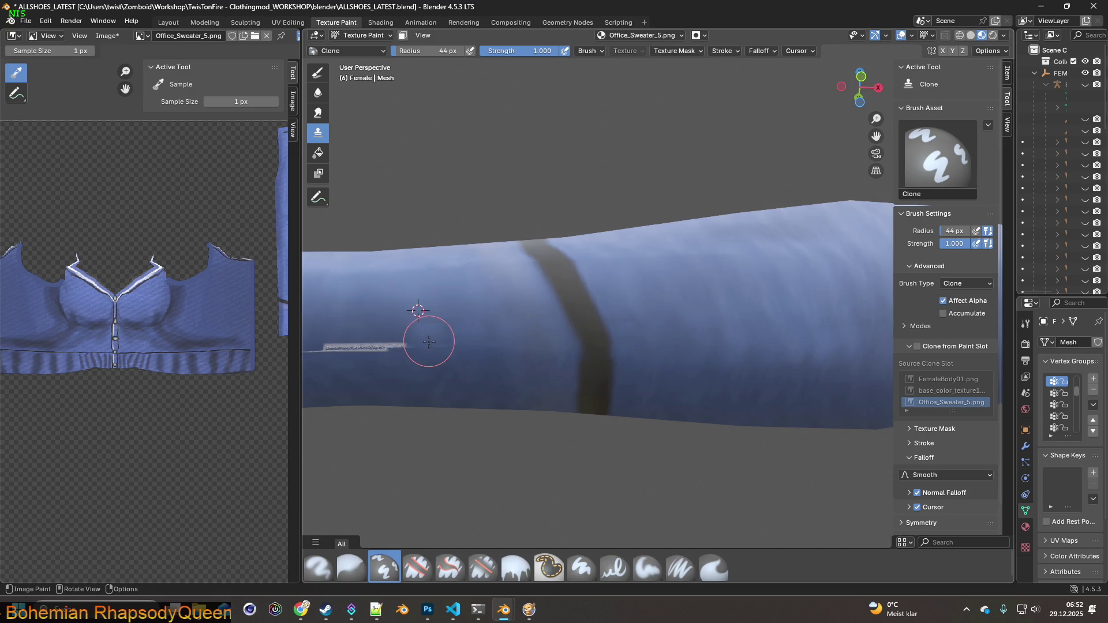
shift+middle_drag(431, 334, 470, 317)
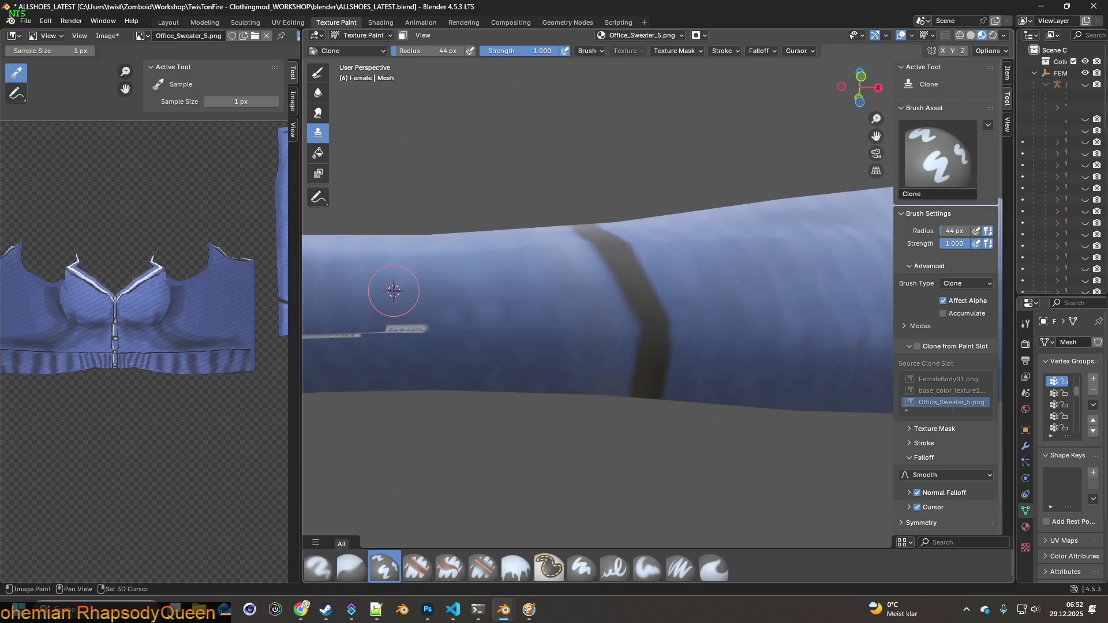
shift+middle_drag(431, 330, 502, 320)
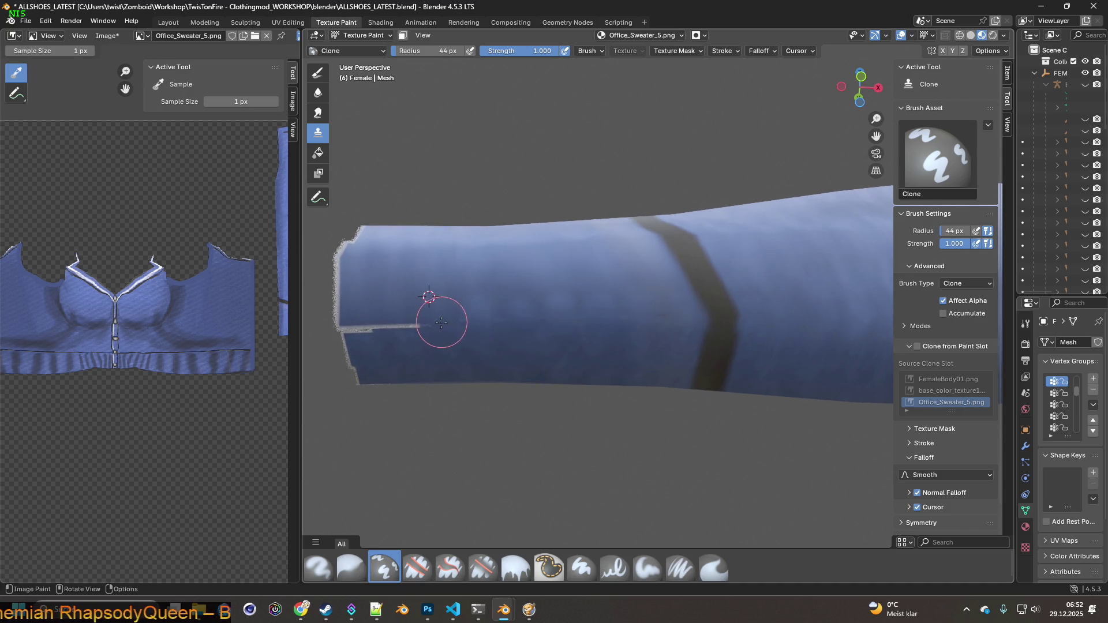
ctrl+click(373, 300)
drag(400, 321, 372, 327)
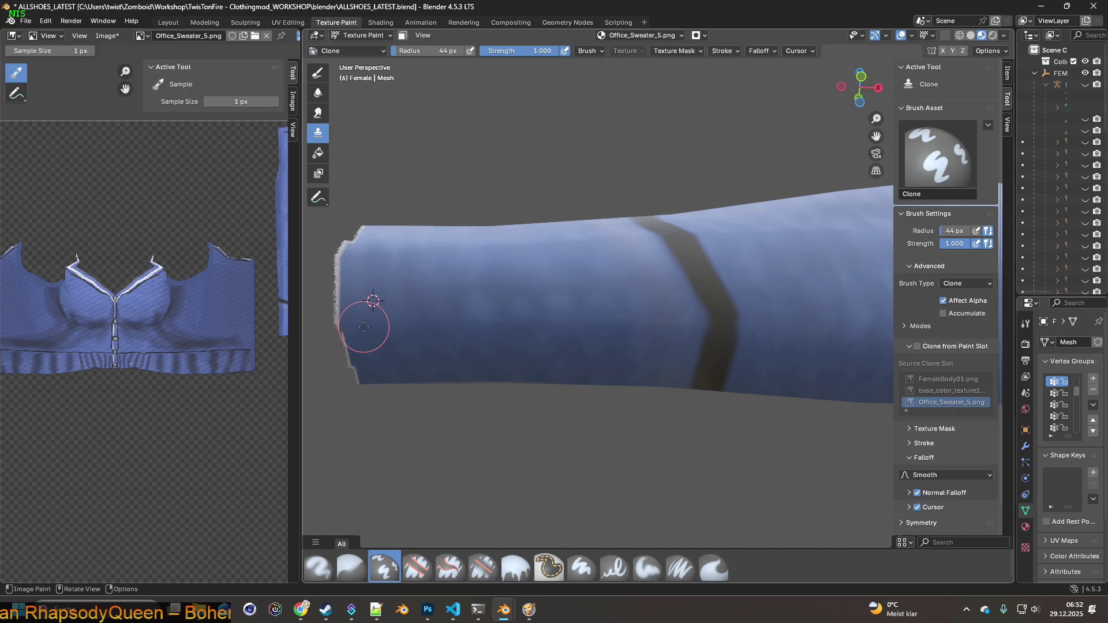
shift+right_click(506, 279)
scroll(517, 316, down, 5)
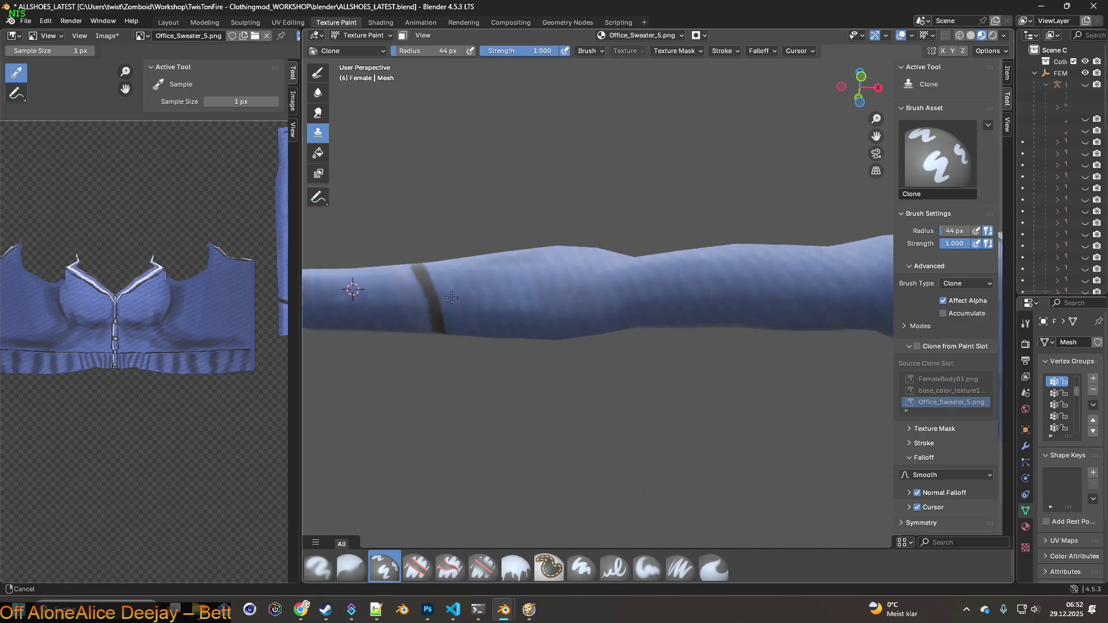
Smear the jagged white collar trim into a soft, feathered band with the Smear brush.
mouse_move(738, 314)
middle_down()
mouse_move(721, 311)
mouse_move(692, 271)
mouse_move(660, 325)
mouse_move(463, 327)
mouse_move(709, 322)
middle_up()
scroll(709, 322, up, 5)
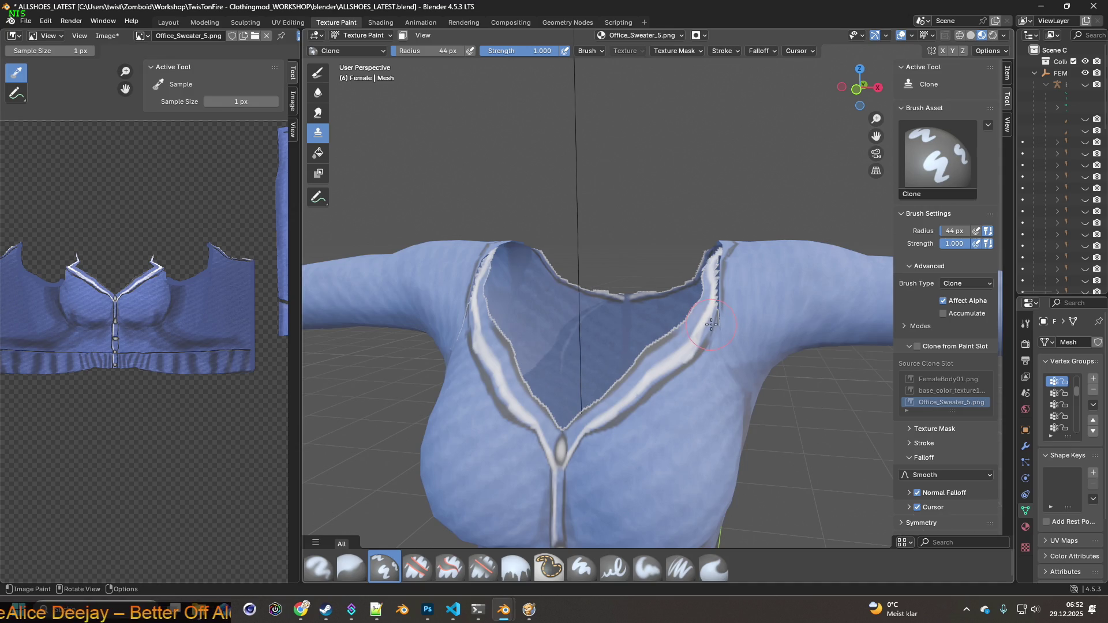
scroll(756, 304, up, 4)
mouse_move(594, 346)
middle_down()
mouse_move(563, 344)
mouse_move(560, 331)
middle_up()
click(711, 564)
scroll(578, 411, up, 2)
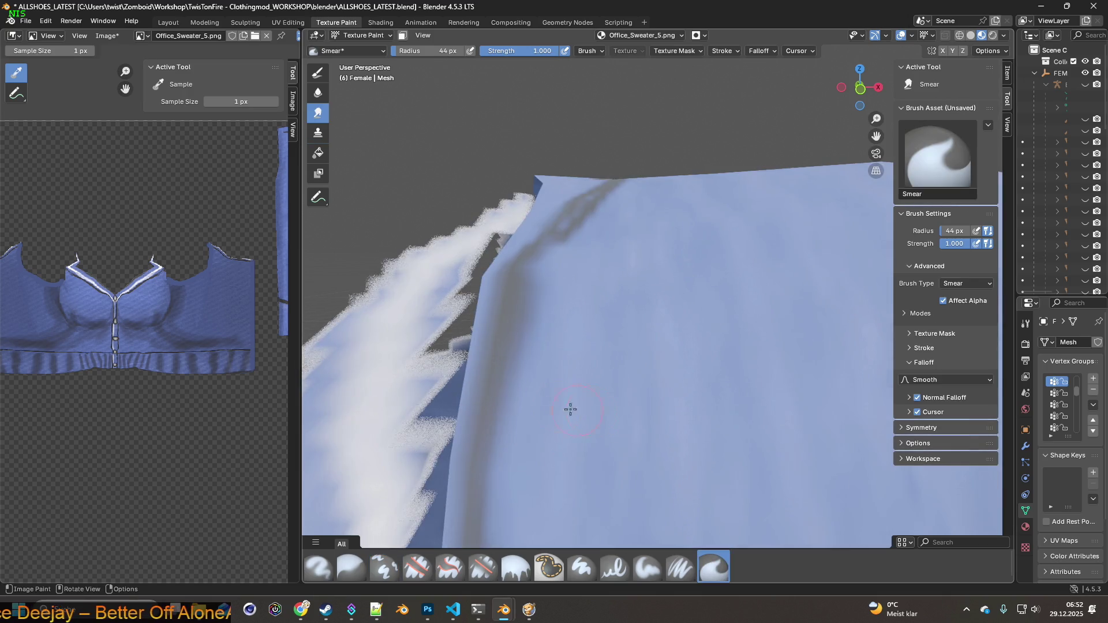
scroll(557, 405, down, 1)
mouse_move(504, 421)
mouse_down()
mouse_move(526, 323)
mouse_move(519, 396)
mouse_up()
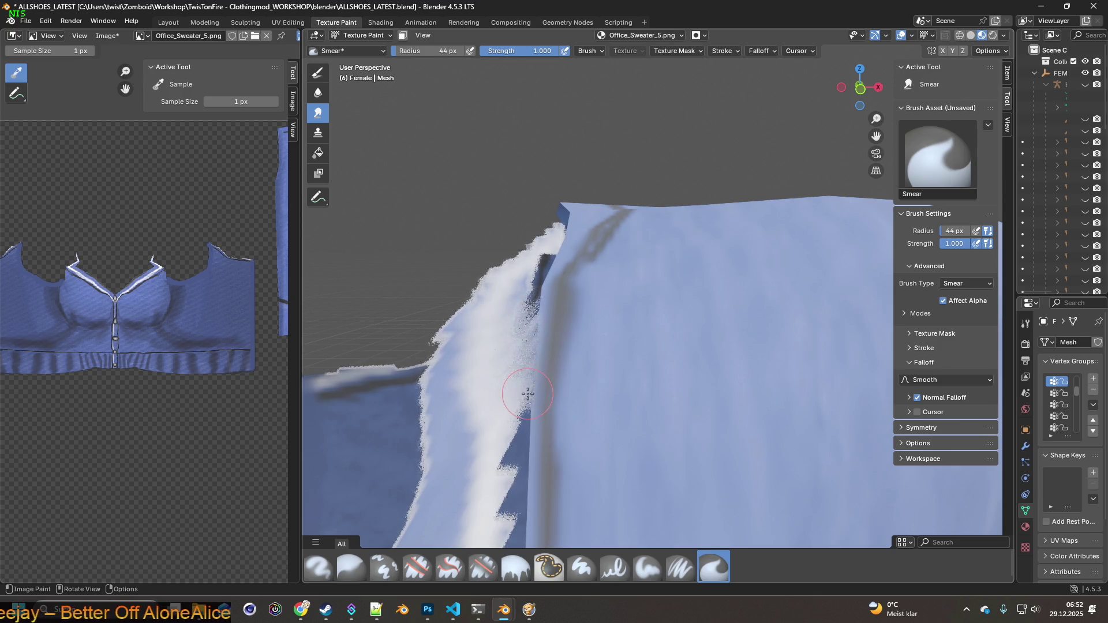
shift+middle_drag(519, 396, 545, 352)
mouse_move(546, 352)
mouse_down()
mouse_move(552, 439)
mouse_move(564, 324)
mouse_move(557, 483)
mouse_move(556, 366)
mouse_move(539, 457)
mouse_move(554, 416)
mouse_up()
click(680, 568)
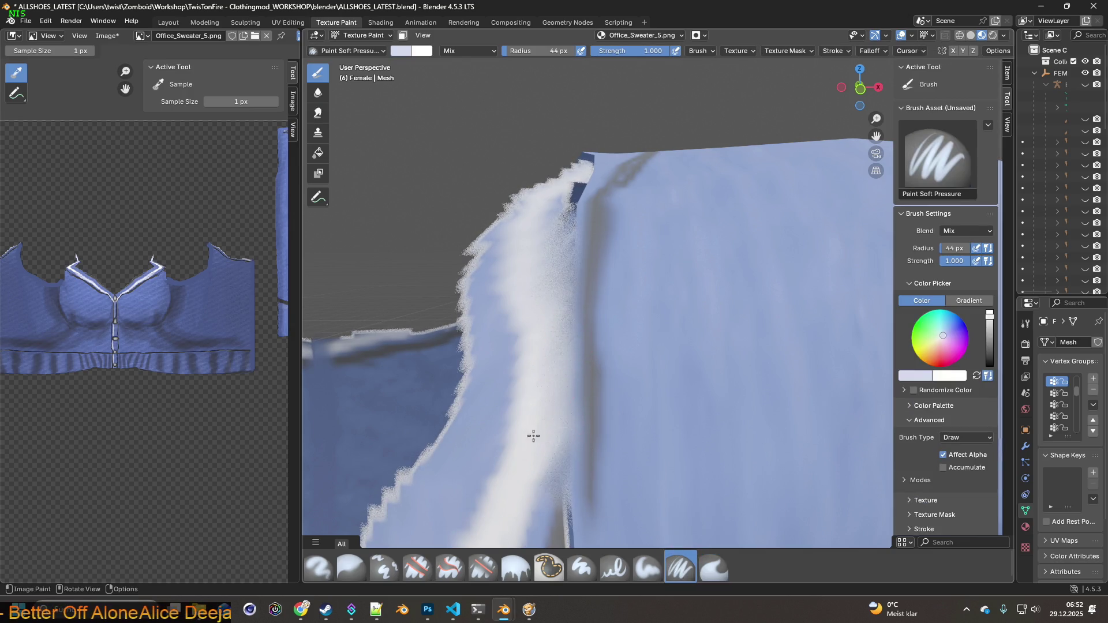
Paint white along the collar edge with the Paint Soft Pressure brush, undoing one stray stroke.
drag(556, 373, 572, 249)
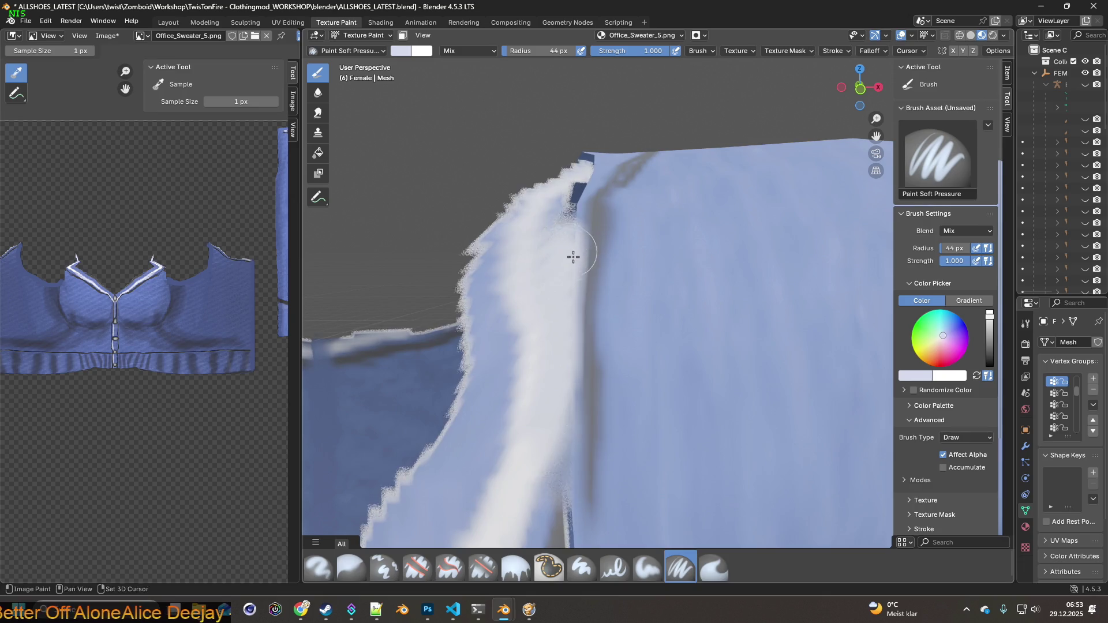
shift+middle_drag(572, 250, 571, 345)
key(ctrl+z)
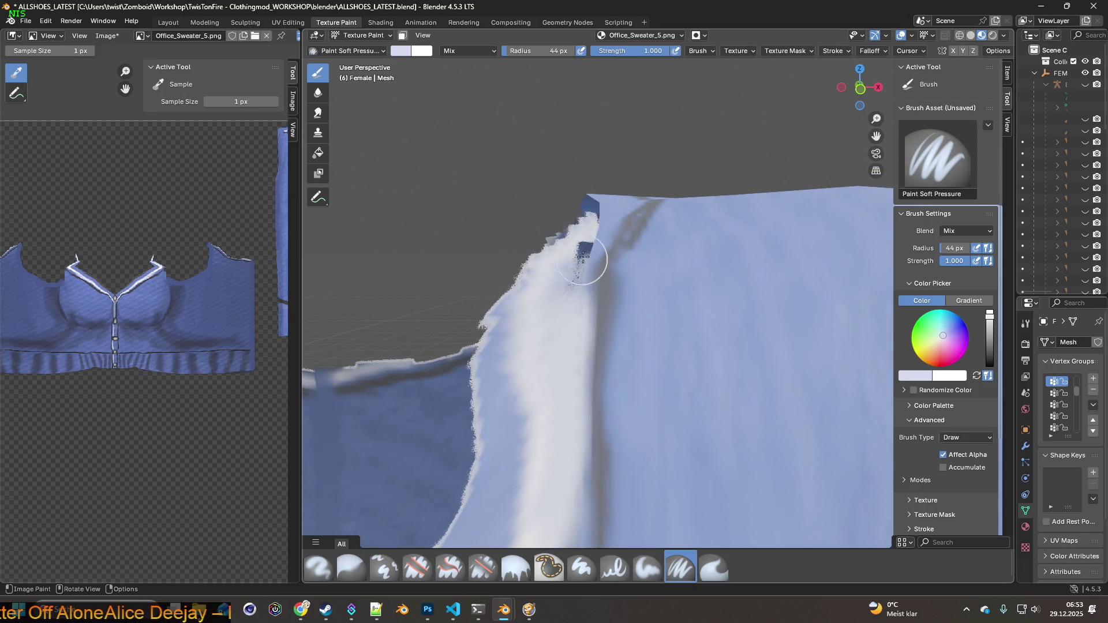
mouse_move(587, 241)
mouse_down()
mouse_move(576, 249)
mouse_move(592, 232)
mouse_up()
mouse_move(593, 232)
middle_down()
mouse_move(569, 341)
mouse_move(594, 284)
mouse_move(611, 375)
mouse_move(562, 241)
mouse_move(413, 313)
mouse_move(727, 391)
mouse_move(648, 362)
mouse_move(606, 378)
middle_up()
mouse_move(606, 378)
mouse_down()
mouse_move(580, 371)
mouse_move(566, 408)
mouse_up()
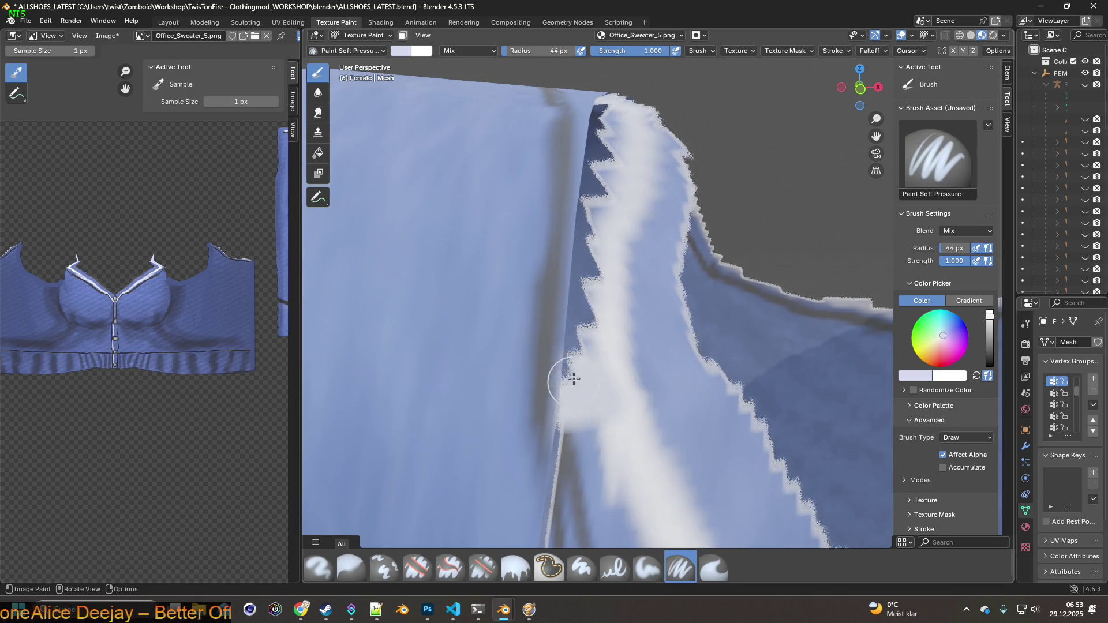
click(972, 36)
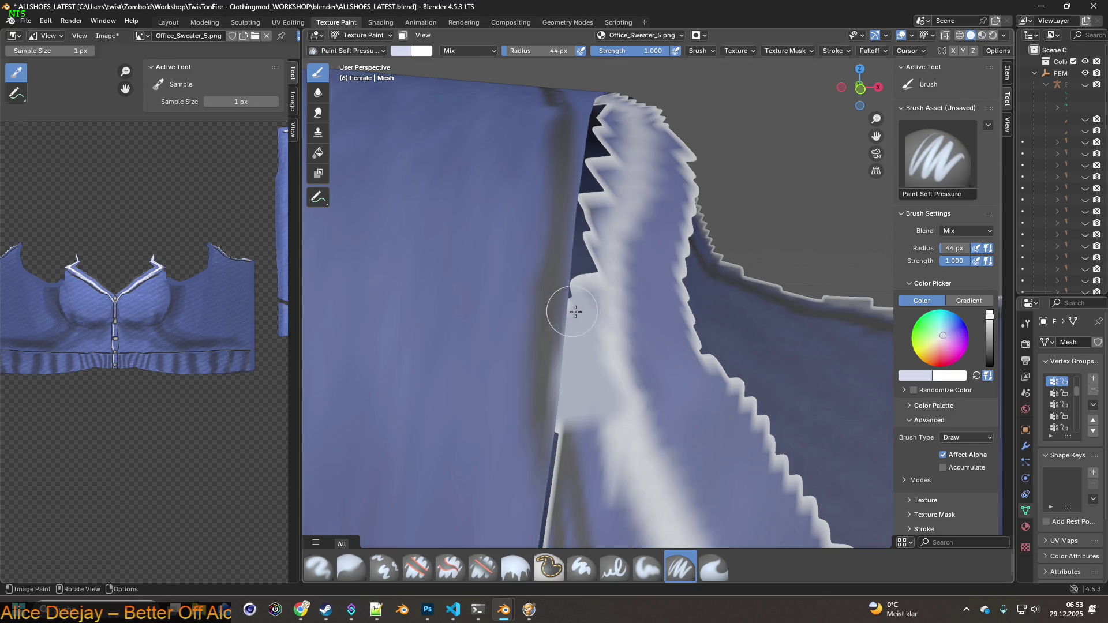
scroll(623, 193, down, 3)
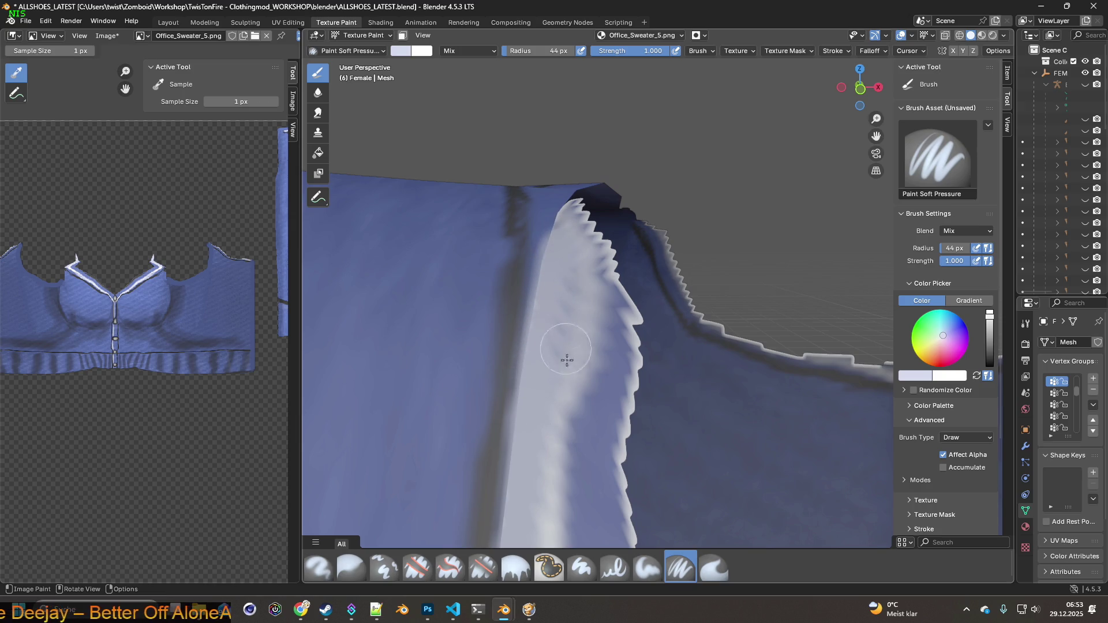
scroll(562, 300, up, 3)
mouse_move(594, 300)
middle_down()
mouse_move(605, 297)
mouse_move(527, 319)
mouse_move(689, 386)
mouse_move(687, 354)
mouse_move(509, 257)
mouse_move(674, 324)
middle_up()
scroll(674, 324, up, 3)
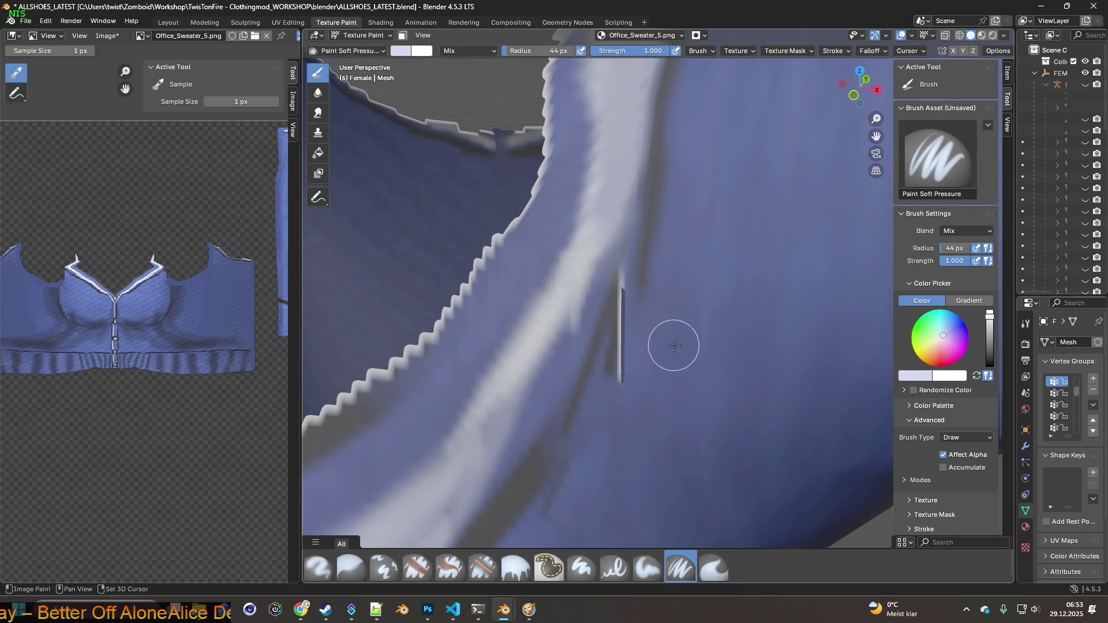
Sample the sweater's blues and paint over the lower part of the dark side seam.
key(s)
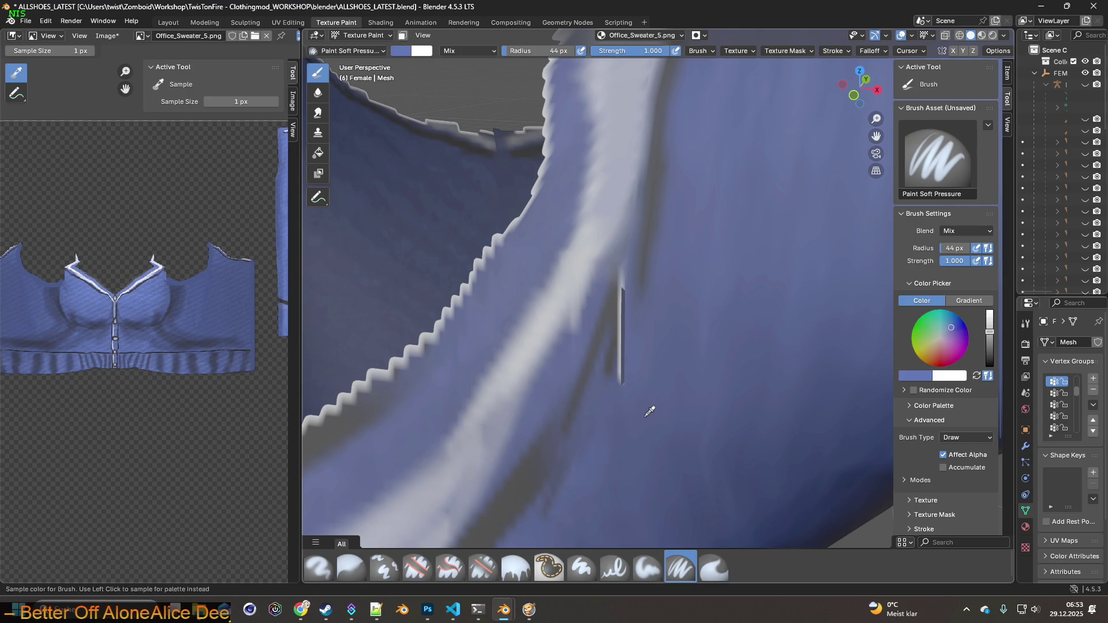
drag(632, 384, 639, 309)
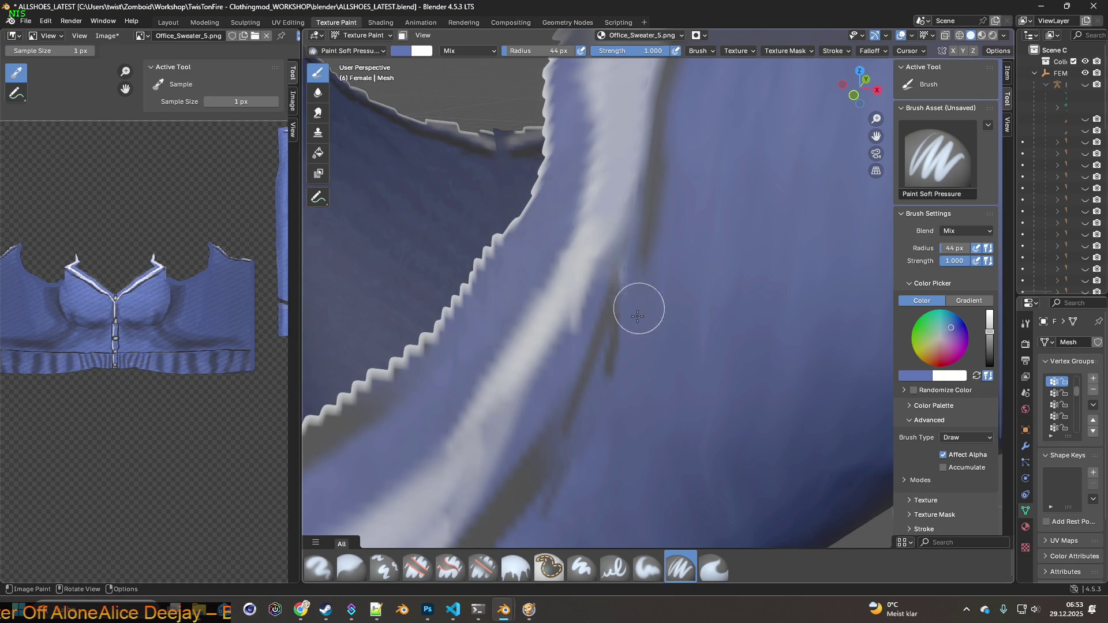
scroll(638, 299, down, 4)
scroll(707, 357, up, 4)
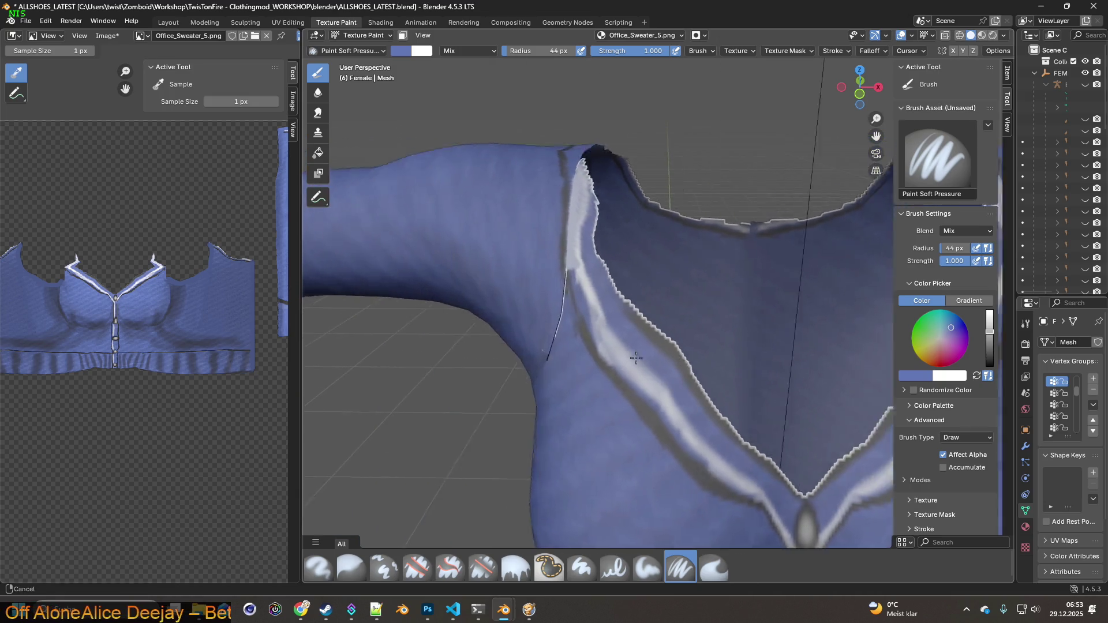
scroll(615, 358, up, 1)
key(s)
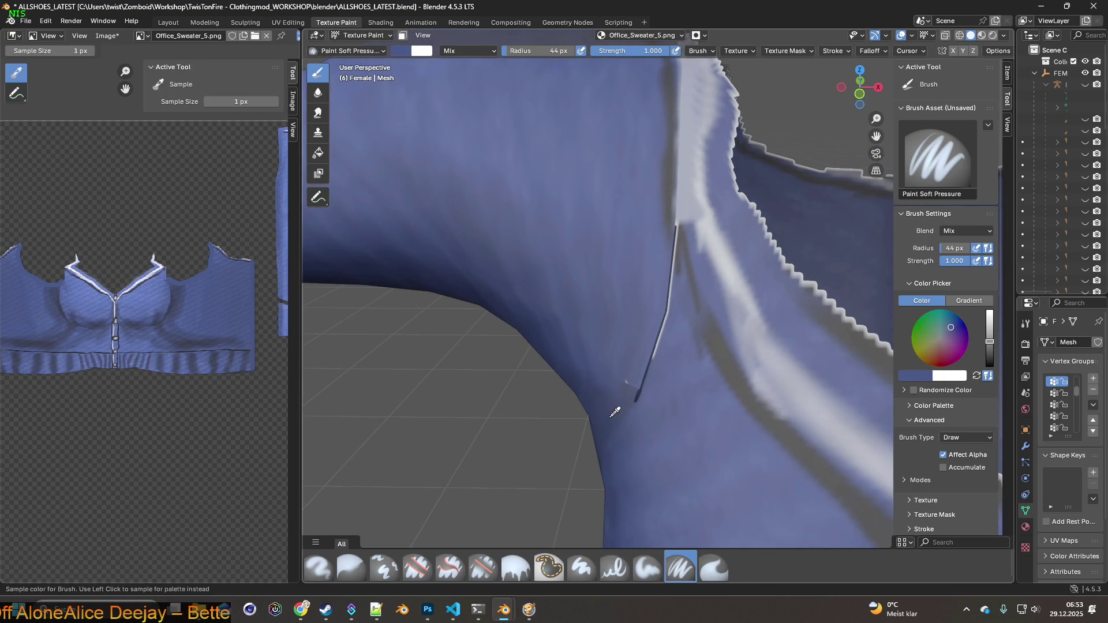
click(623, 413)
drag(628, 402, 650, 317)
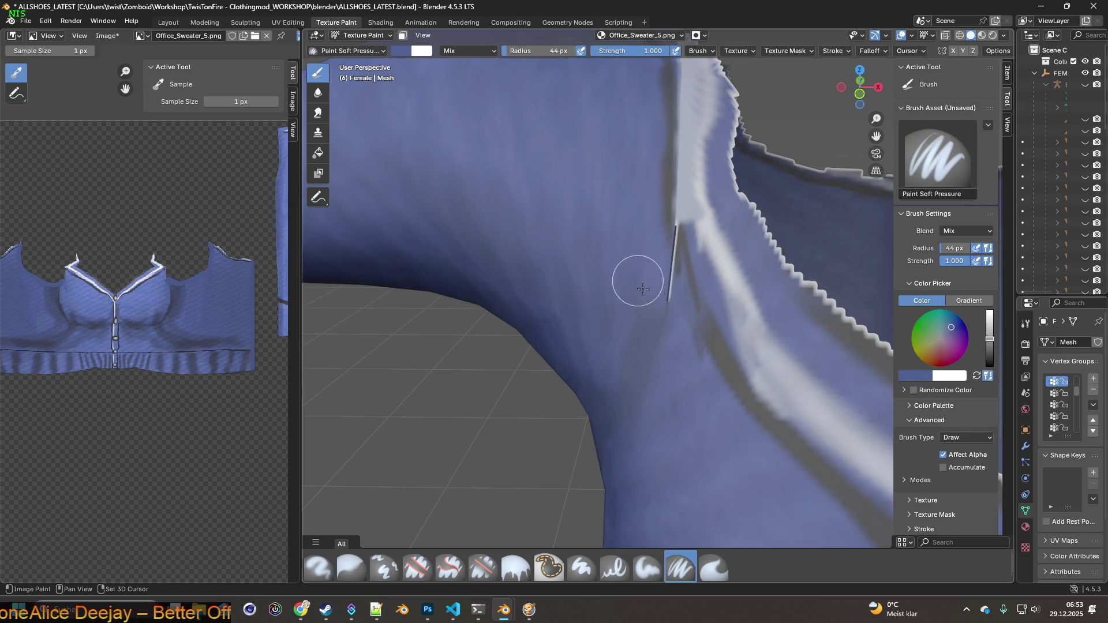
key(s)
click(633, 273)
click(662, 304)
drag(662, 304, 655, 269)
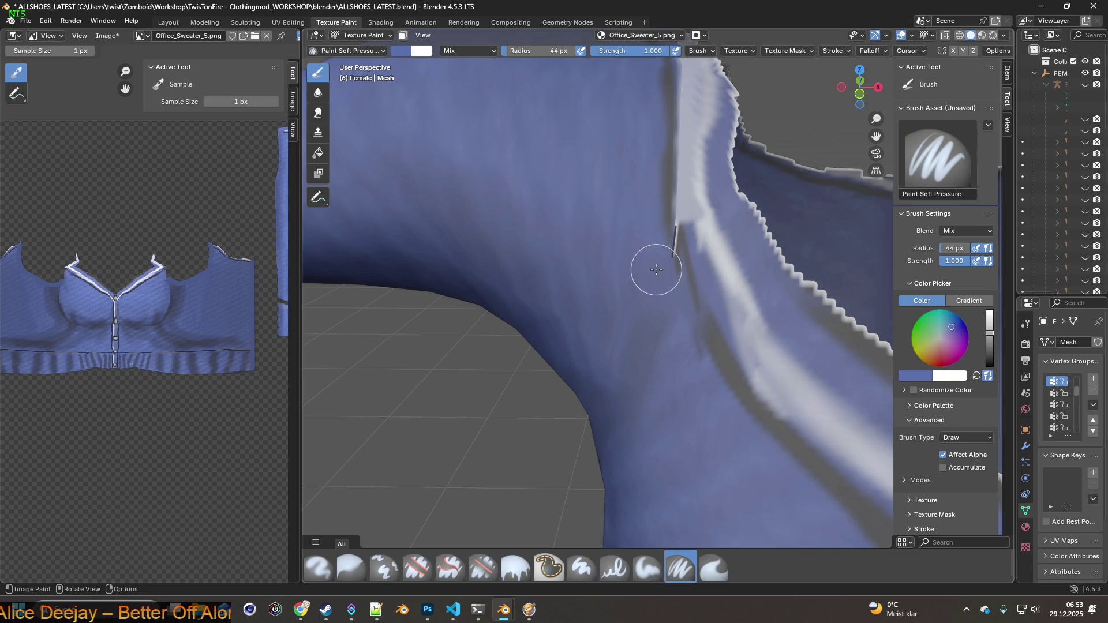
click(385, 568)
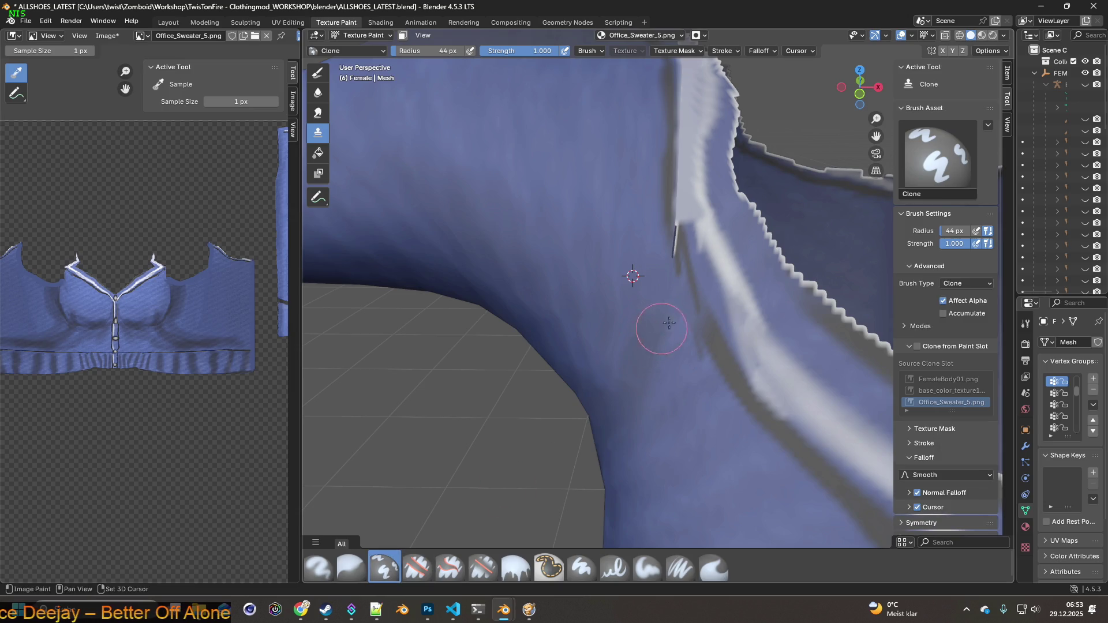
Clone away the upper seam mark on the sweater's side.
key(s)
drag(674, 221, 674, 202)
click(680, 568)
middle_drag(672, 373, 600, 300)
Set the soft pressure brush radius to 13 px and sample the sweater's blue-grey as its colour.
click(537, 50)
text(9)
key(Return)
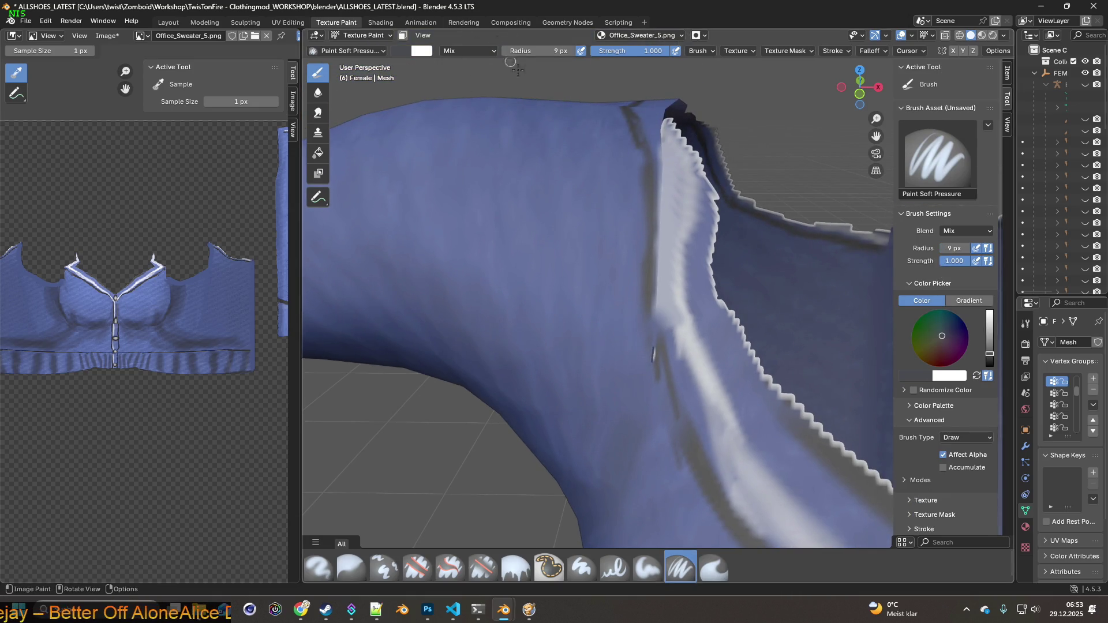
click(537, 51)
text(13)
key(Return)
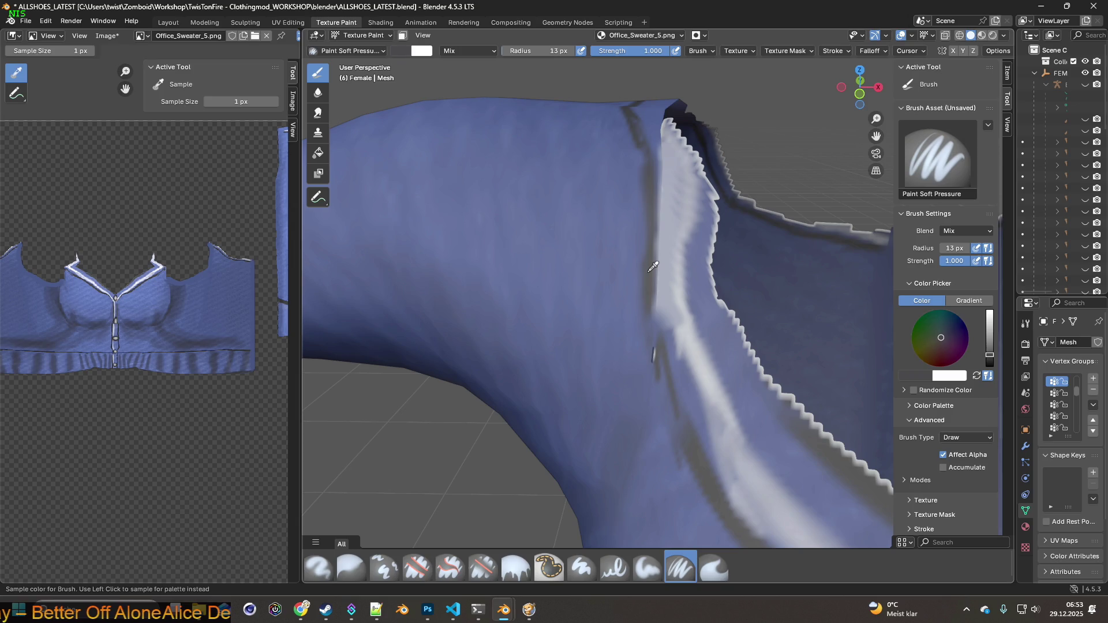
key(s)
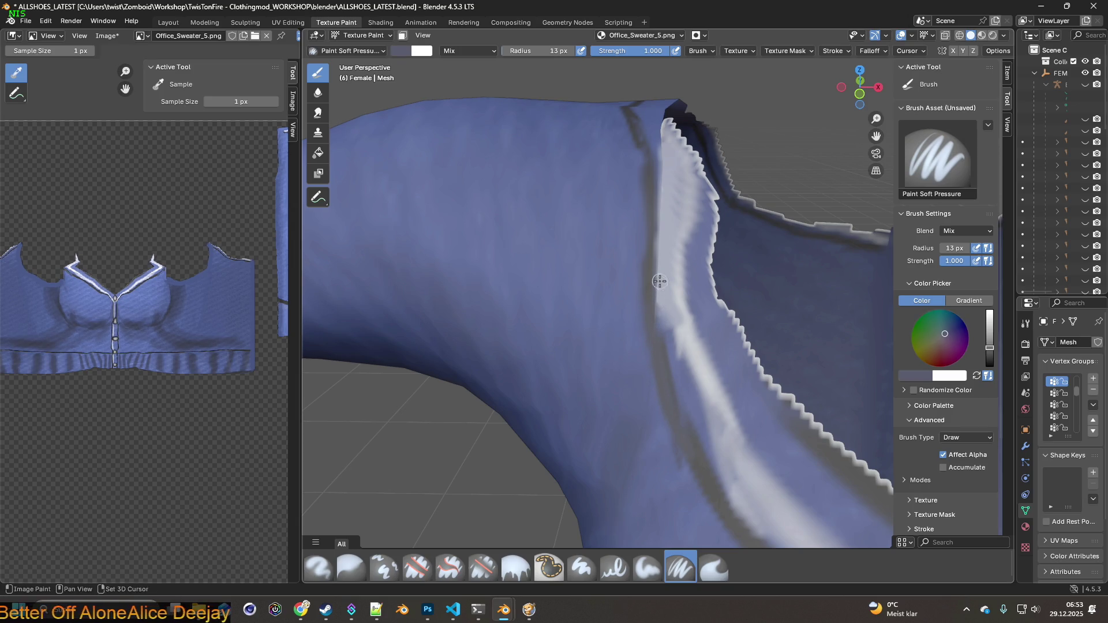
middle_drag(659, 282, 634, 407)
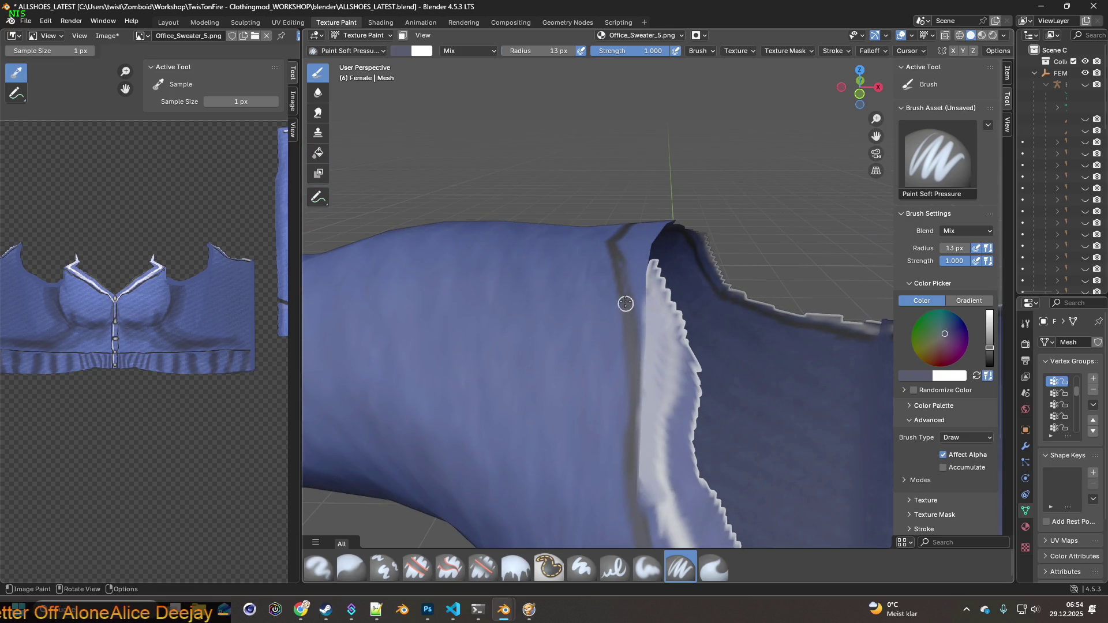
mouse_move(613, 247)
middle_down()
mouse_move(663, 366)
mouse_move(707, 254)
mouse_move(707, 191)
mouse_move(693, 225)
mouse_move(685, 170)
middle_up()
middle_drag(693, 128, 629, 256)
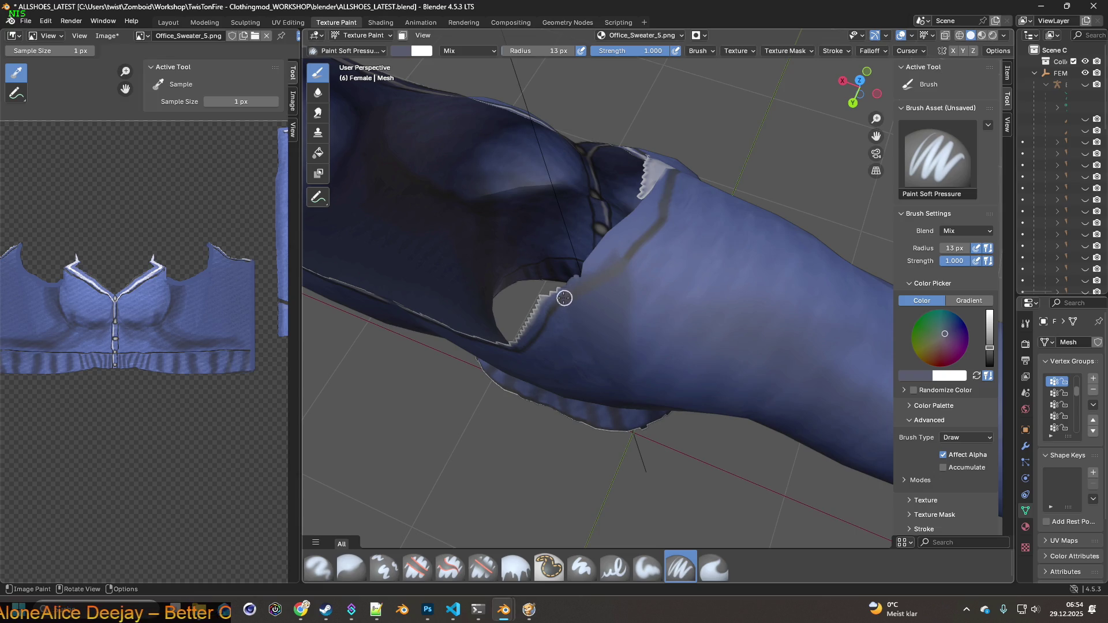
Shrink the soft pressure brush radius to 9 px and bring the collar into view.
click(47, 21)
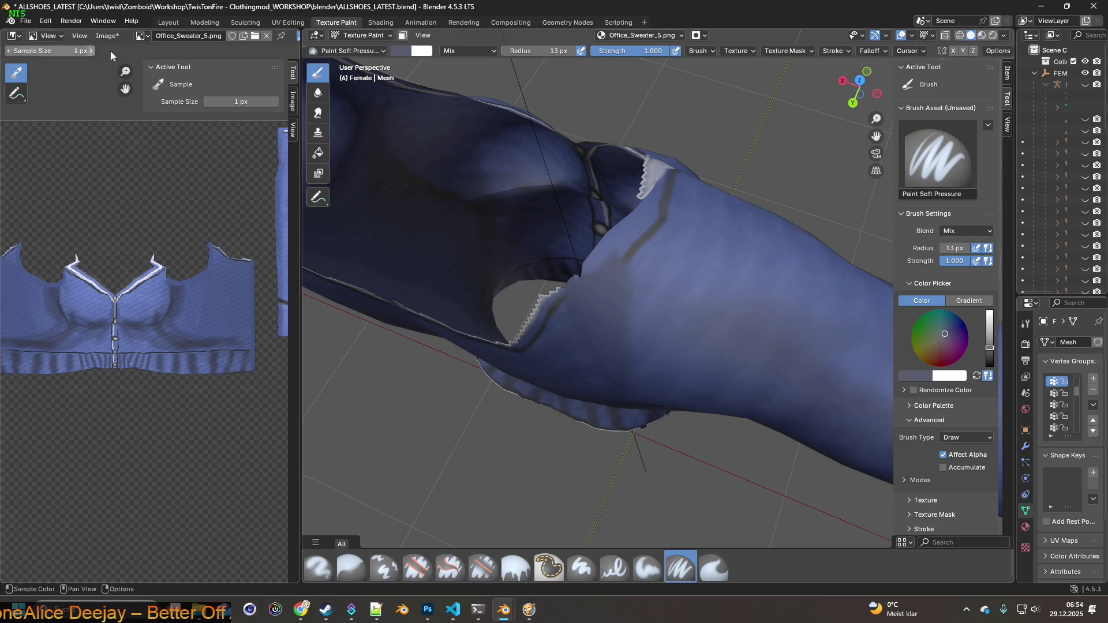
drag(517, 53, 518, 53)
scroll(538, 310, up, 3)
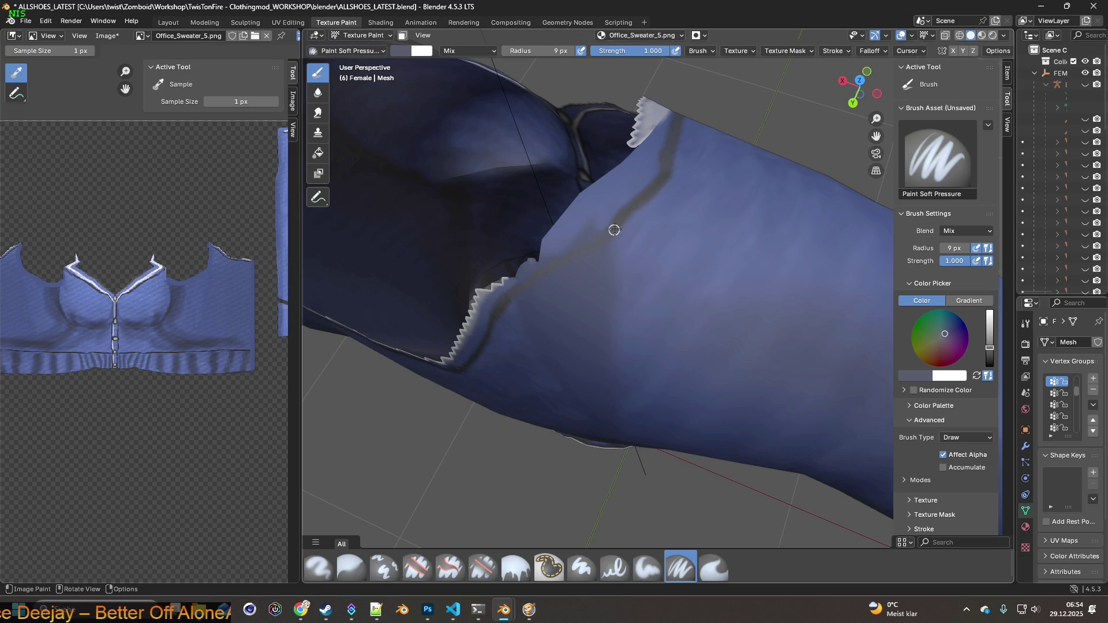
middle_drag(459, 254, 616, 268)
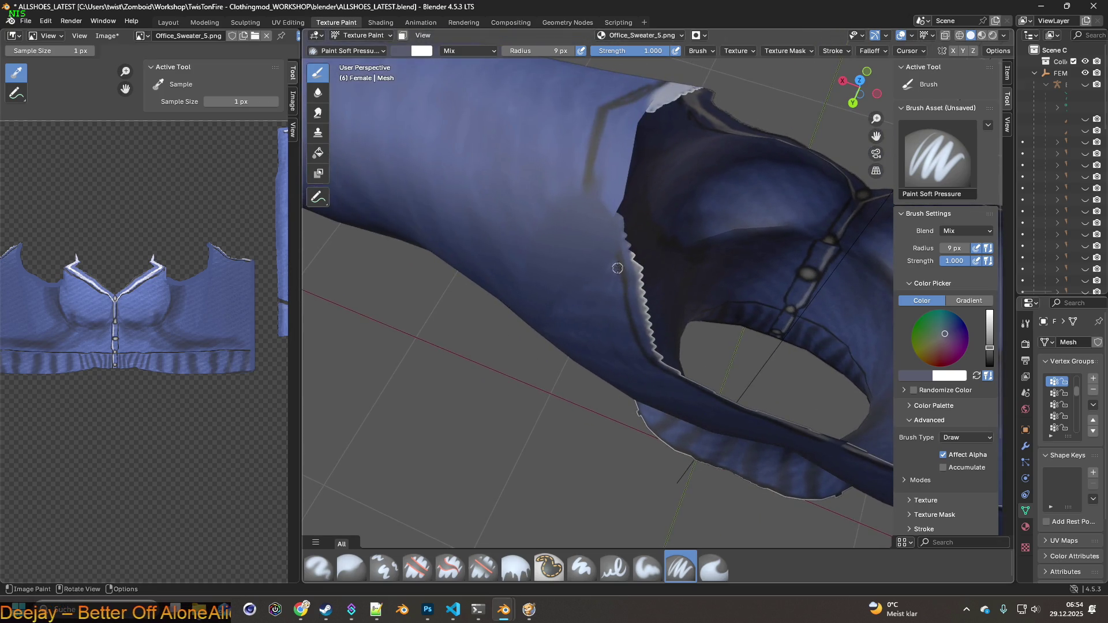
mouse_move(589, 168)
middle_down()
mouse_move(571, 219)
mouse_move(502, 248)
mouse_move(613, 230)
mouse_move(531, 232)
mouse_move(583, 247)
mouse_move(673, 230)
mouse_move(696, 261)
mouse_move(682, 264)
middle_up()
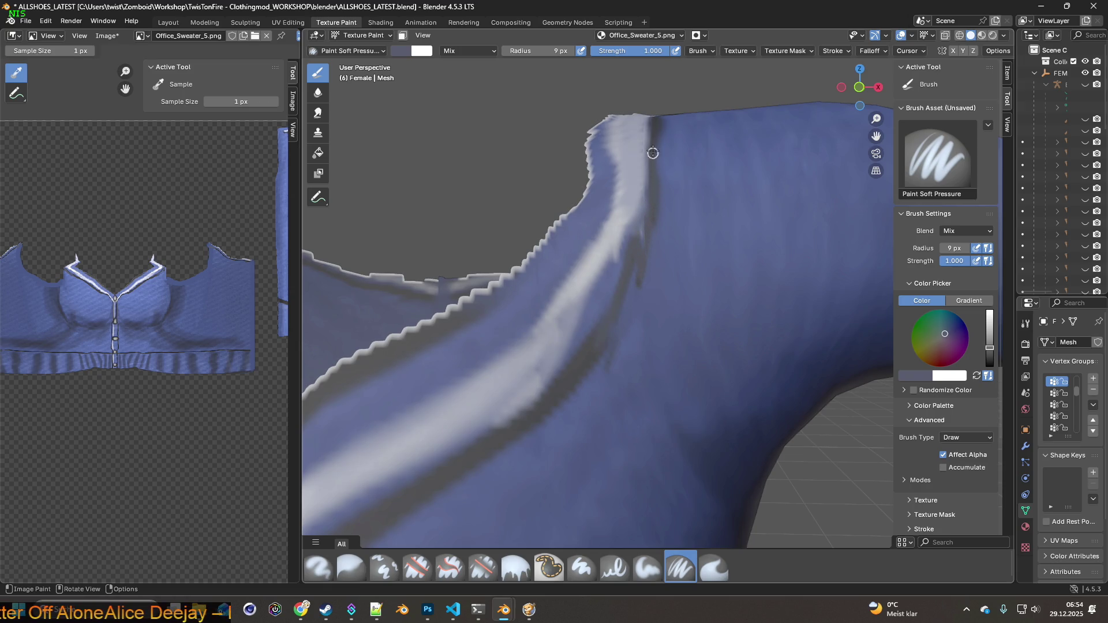
Orbit in close on the sweater collar and sample a dark colour from it.
middle_drag(541, 248, 507, 317)
key(s)
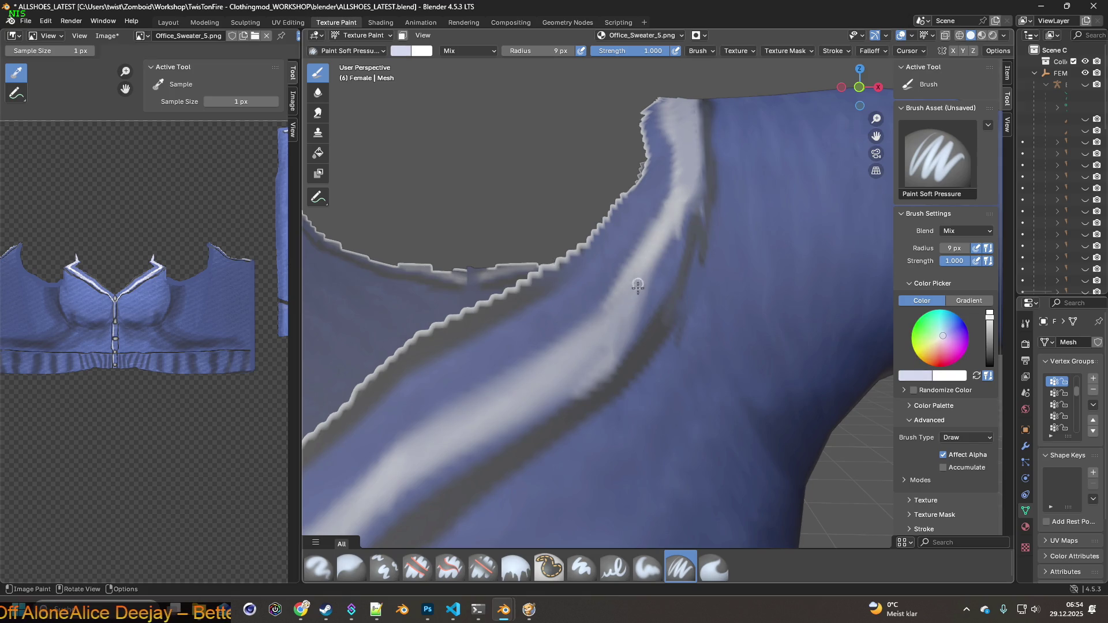
middle_drag(668, 223, 655, 271)
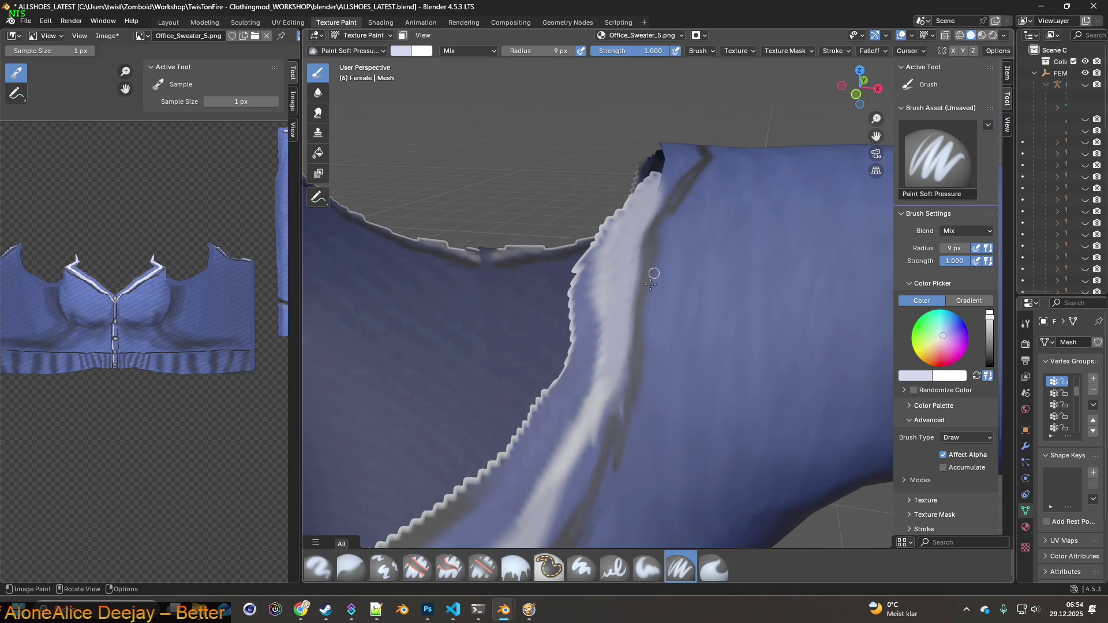
mouse_move(589, 373)
middle_down()
mouse_move(502, 329)
mouse_move(551, 283)
mouse_move(539, 237)
mouse_move(510, 257)
middle_up()
mouse_move(549, 330)
ctrl+middle_down()
mouse_move(586, 279)
mouse_move(529, 272)
mouse_move(586, 360)
ctrl+middle_up()
key(s)
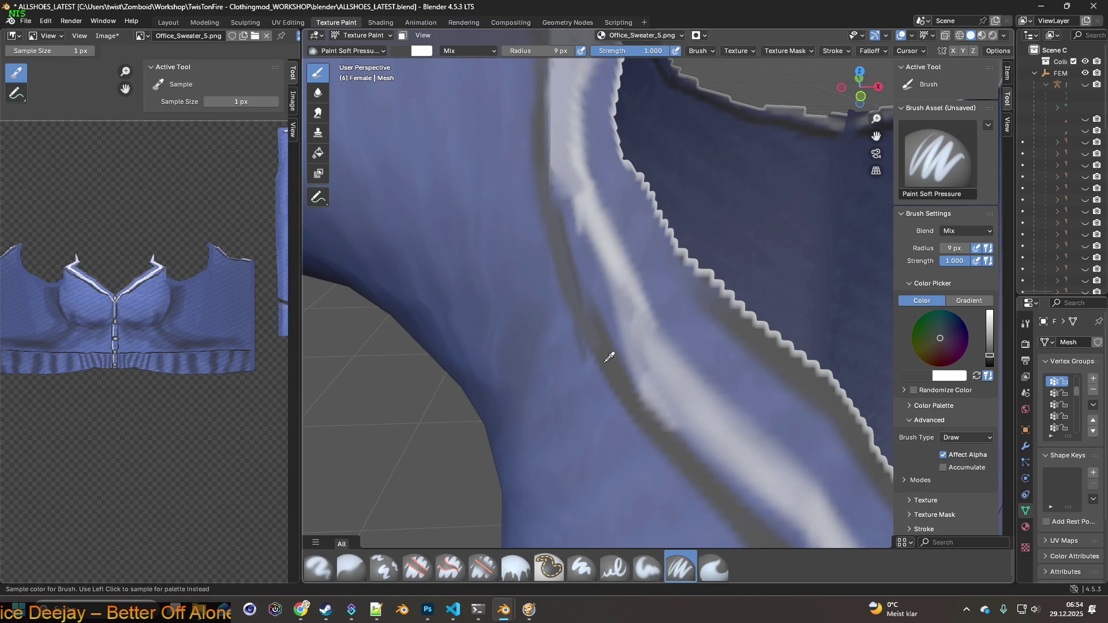
scroll(596, 343, down, 3)
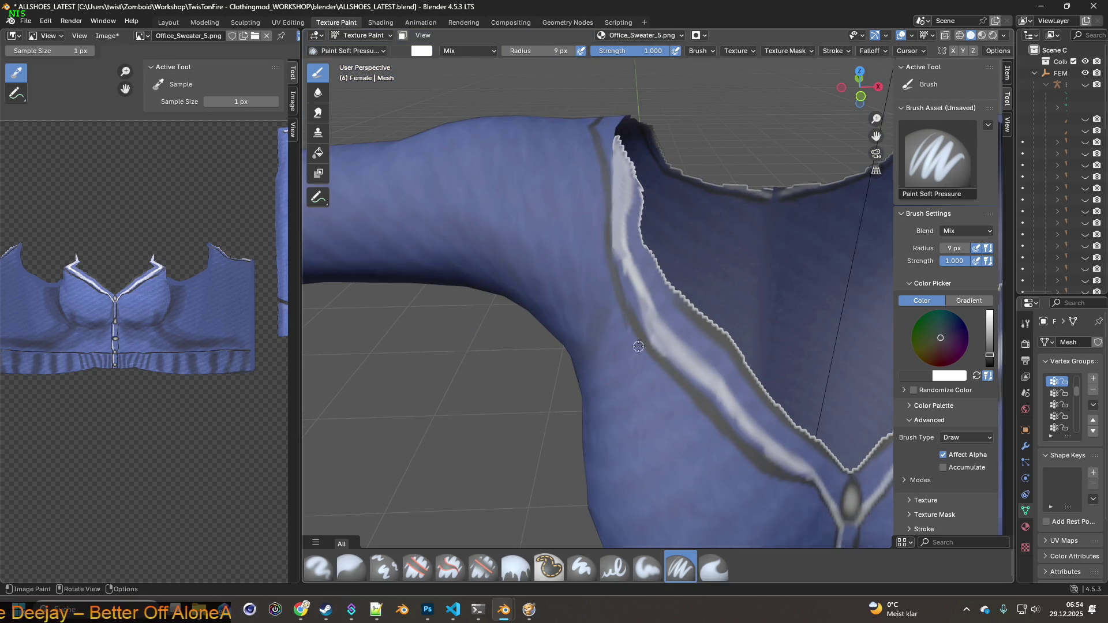
scroll(628, 334, up, 1)
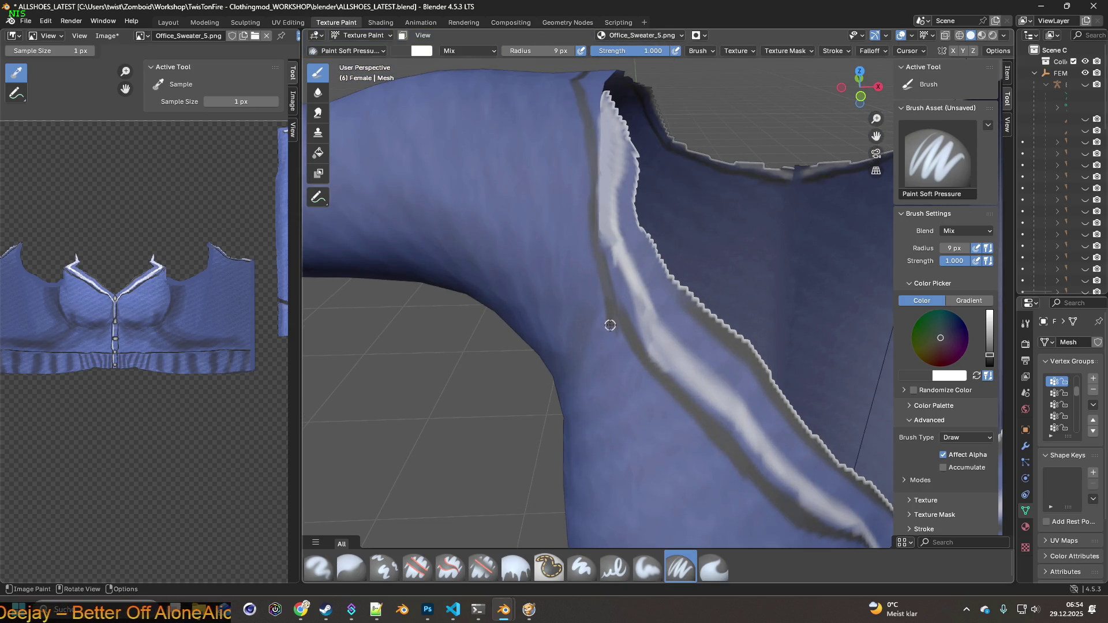
middle_drag(613, 284, 713, 293)
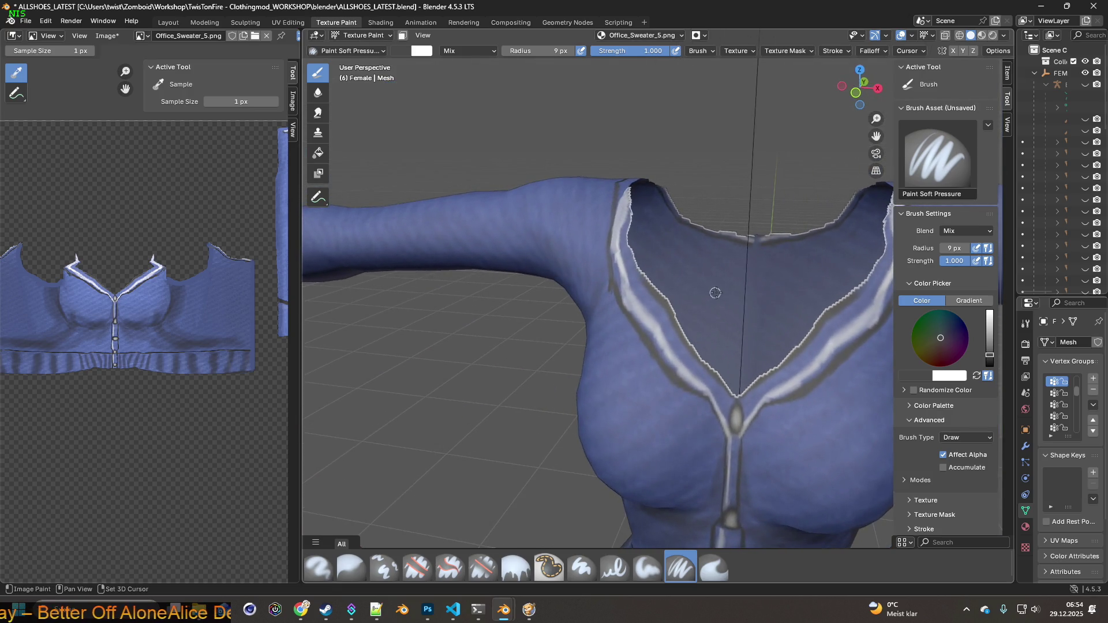
Paint a dark stroke along and up the collar's shadow edge.
click(51, 21)
mouse_move(606, 243)
middle_down()
mouse_move(645, 258)
mouse_move(552, 276)
middle_up()
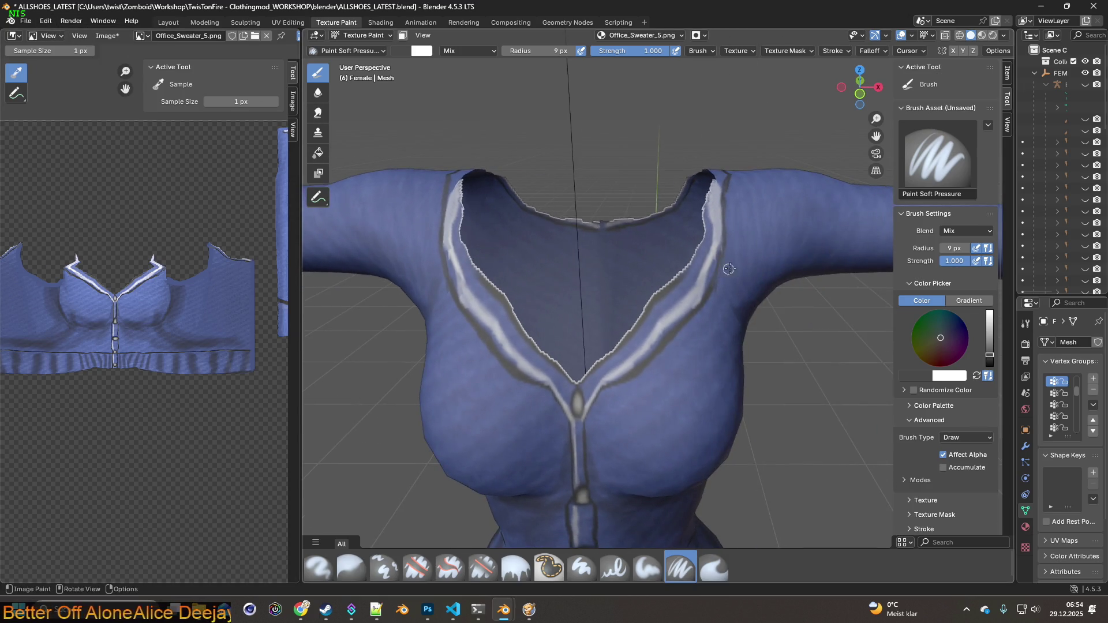
mouse_move(447, 254)
middle_down()
mouse_move(404, 265)
mouse_move(454, 289)
middle_up()
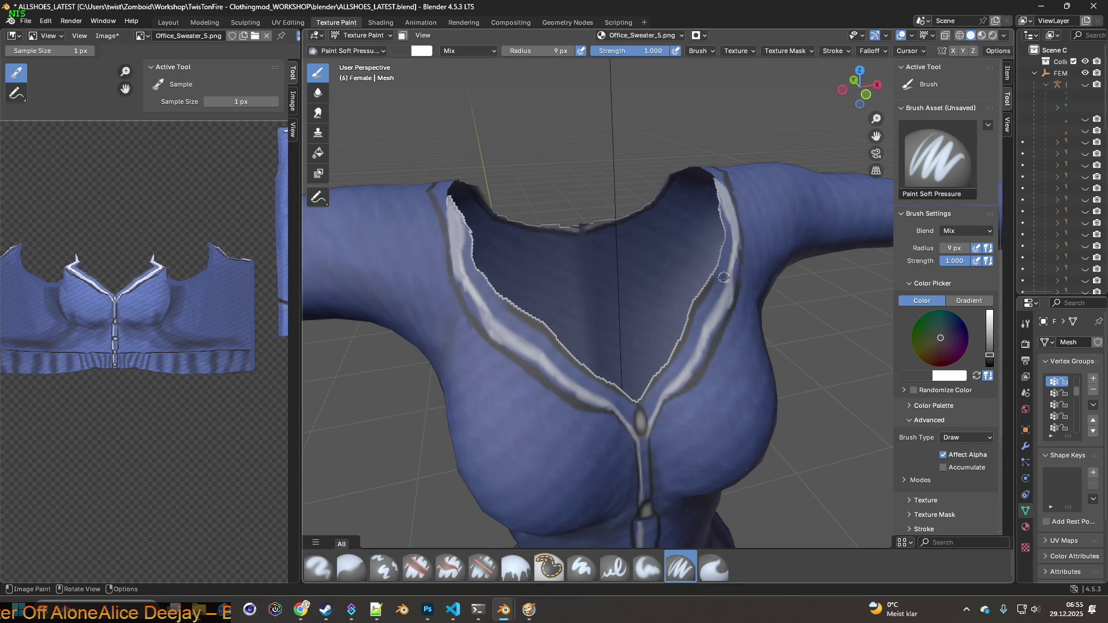
scroll(724, 277, up, 6)
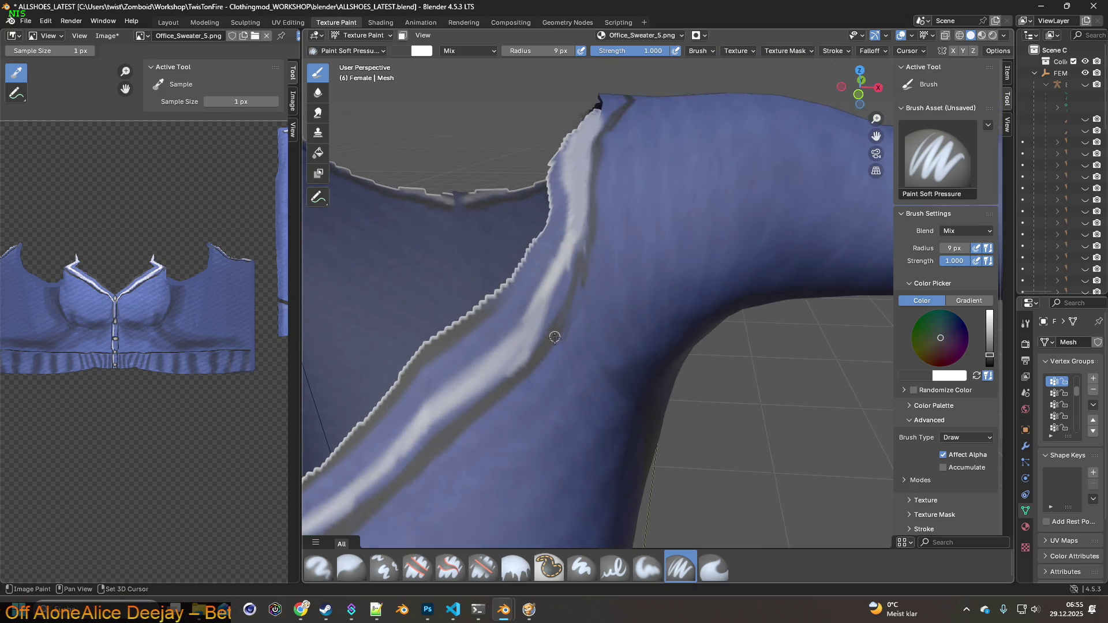
scroll(555, 335, up, 3)
drag(483, 336, 521, 240)
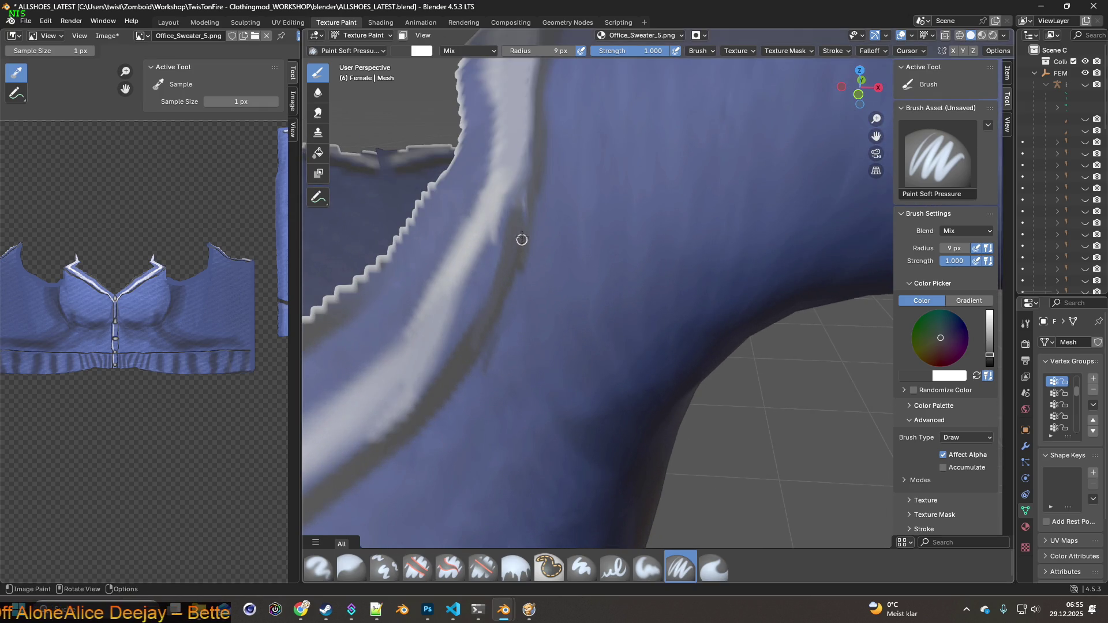
mouse_move(478, 319)
mouse_down()
mouse_move(514, 227)
mouse_move(534, 122)
mouse_up()
Tilt the view down into the V-neck and set the brush radius to 13 px.
scroll(535, 165, down, 6)
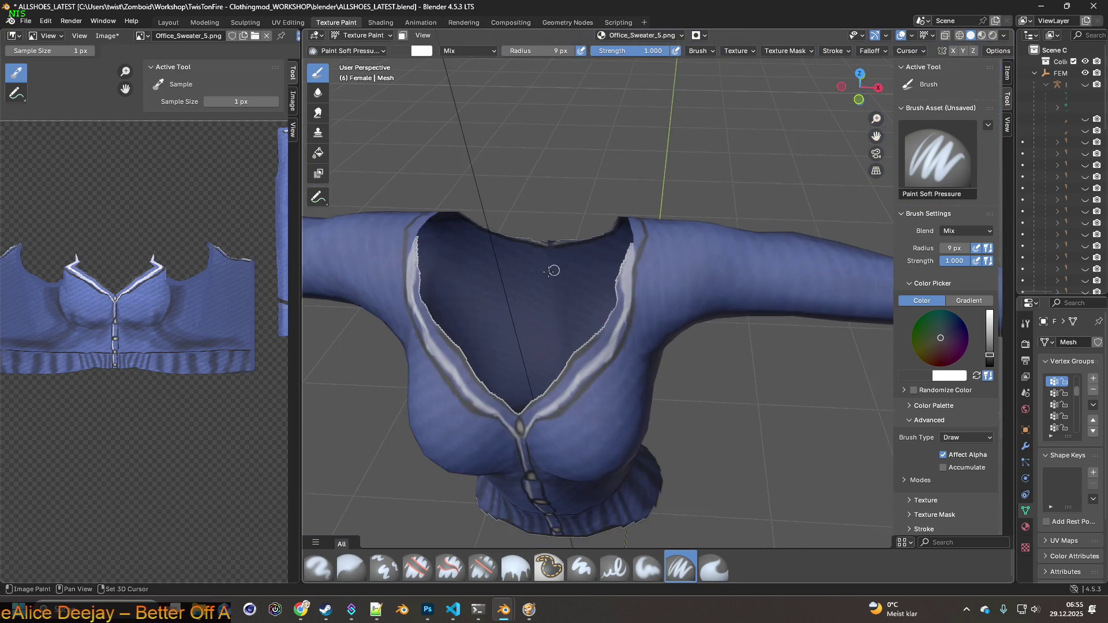
scroll(597, 252, up, 2)
scroll(596, 253, up, 4)
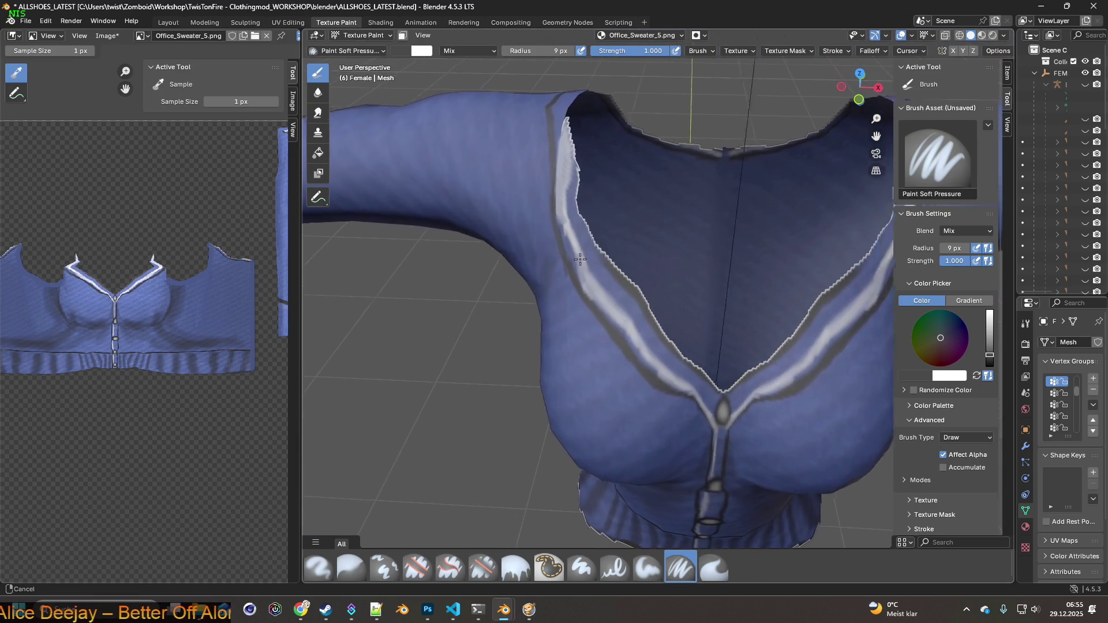
middle_drag(569, 240, 619, 186)
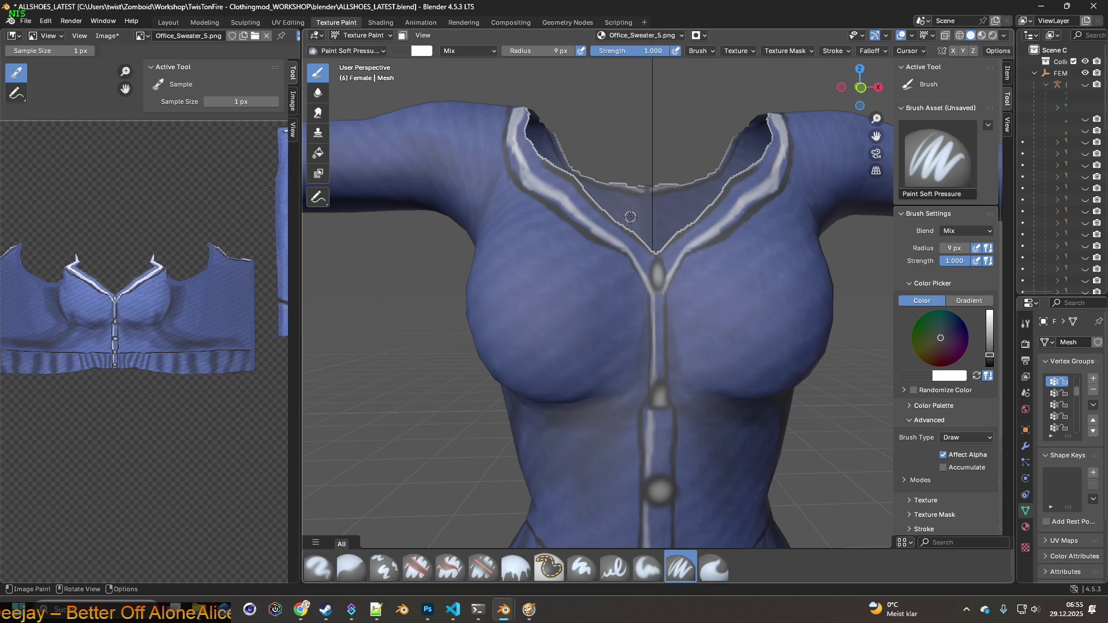
middle_drag(594, 220, 594, 238)
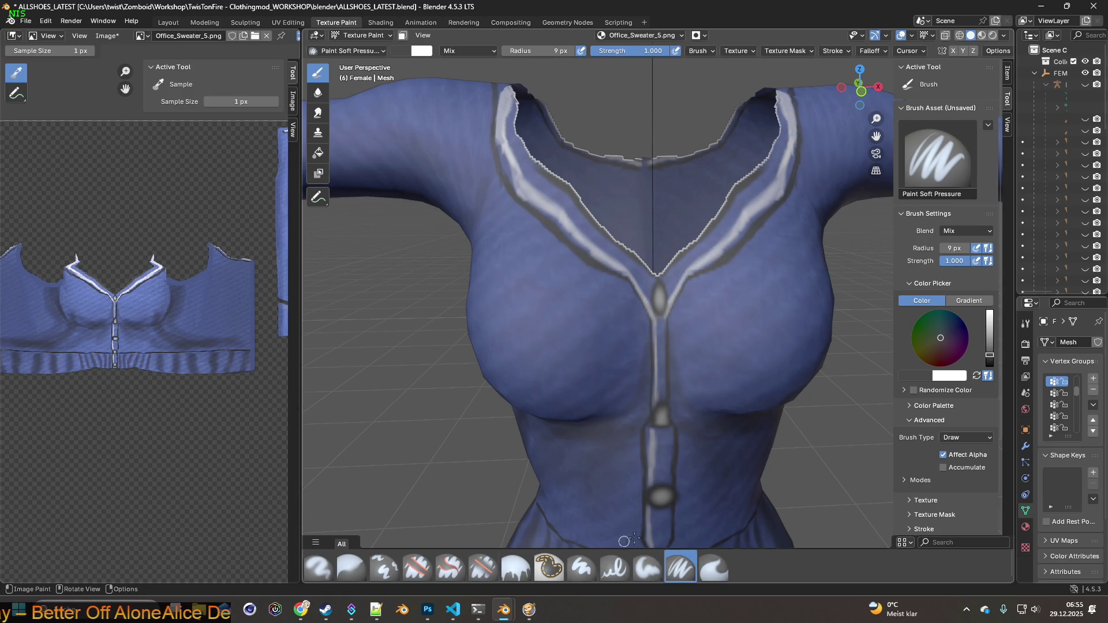
mouse_move(536, 51)
mouse_down()
mouse_move(551, 50)
mouse_move(539, 51)
mouse_up()
scroll(571, 231, up, 2)
Sample the collar's light lavender and paint it along the collar stripe.
key(s)
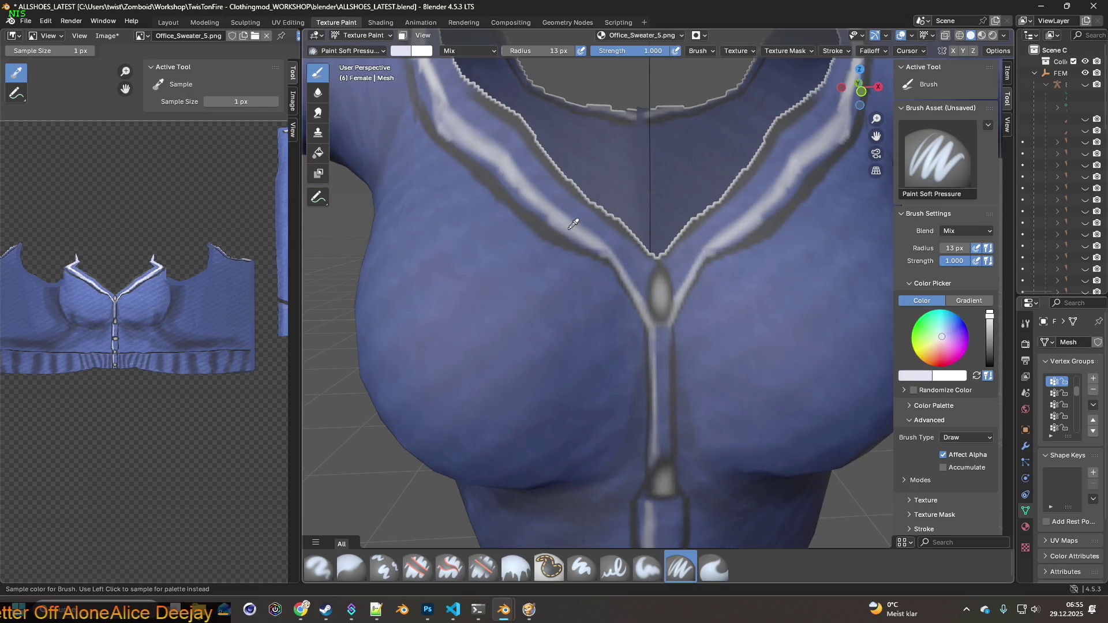
scroll(576, 229, up, 1)
scroll(563, 225, up, 2)
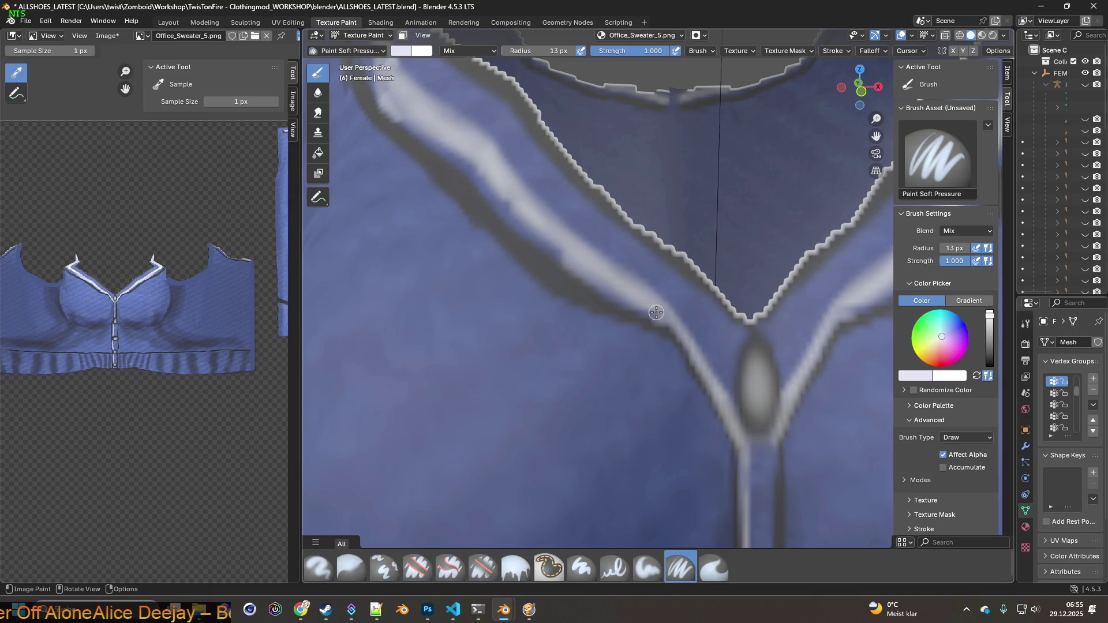
mouse_move(632, 302)
mouse_down()
mouse_move(486, 182)
mouse_move(542, 237)
mouse_move(511, 205)
mouse_up()
shift+middle_drag(510, 205, 606, 299)
mouse_move(622, 314)
mouse_down()
mouse_move(503, 211)
mouse_move(546, 242)
mouse_move(541, 228)
mouse_move(728, 393)
mouse_up()
middle_drag(727, 393, 588, 302)
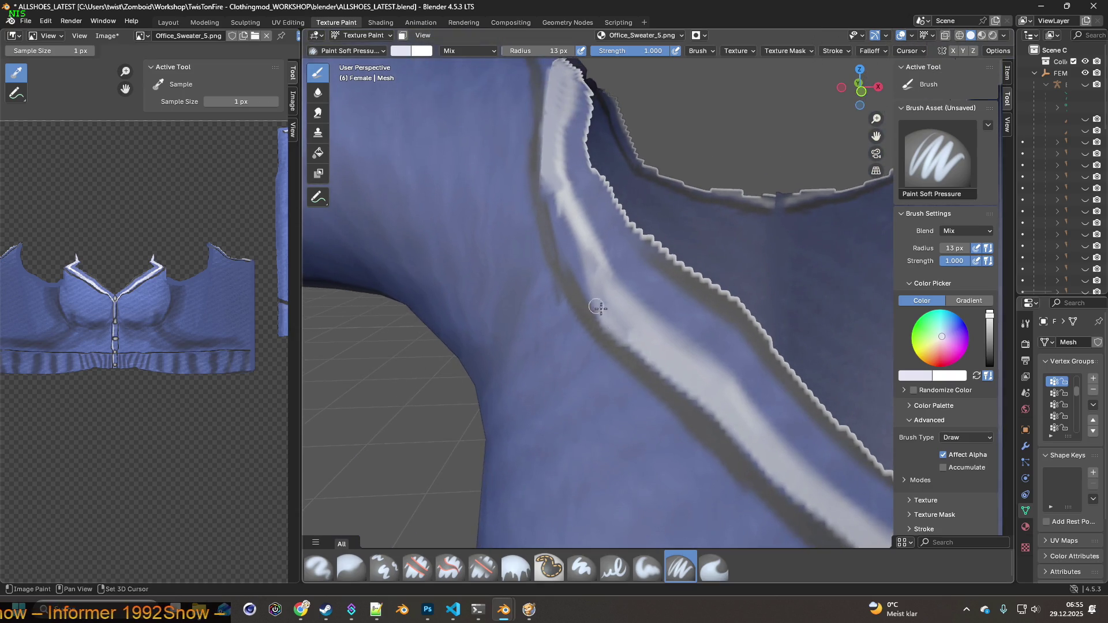
mouse_move(620, 327)
mouse_down()
mouse_move(584, 284)
mouse_move(548, 199)
mouse_move(549, 180)
mouse_move(576, 257)
mouse_move(576, 245)
mouse_move(627, 309)
mouse_move(556, 198)
mouse_move(562, 104)
mouse_up()
Pick a lighter shade and brighten the collar stripe from its top downward.
click(574, 185)
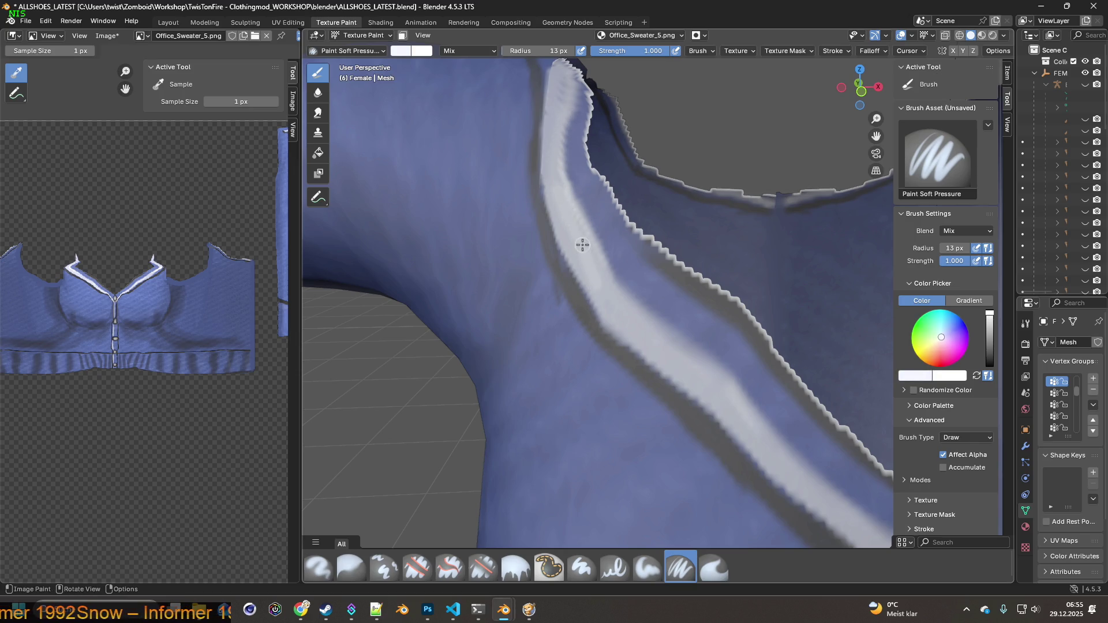
mouse_move(549, 182)
mouse_down()
mouse_move(556, 74)
mouse_move(548, 158)
mouse_up()
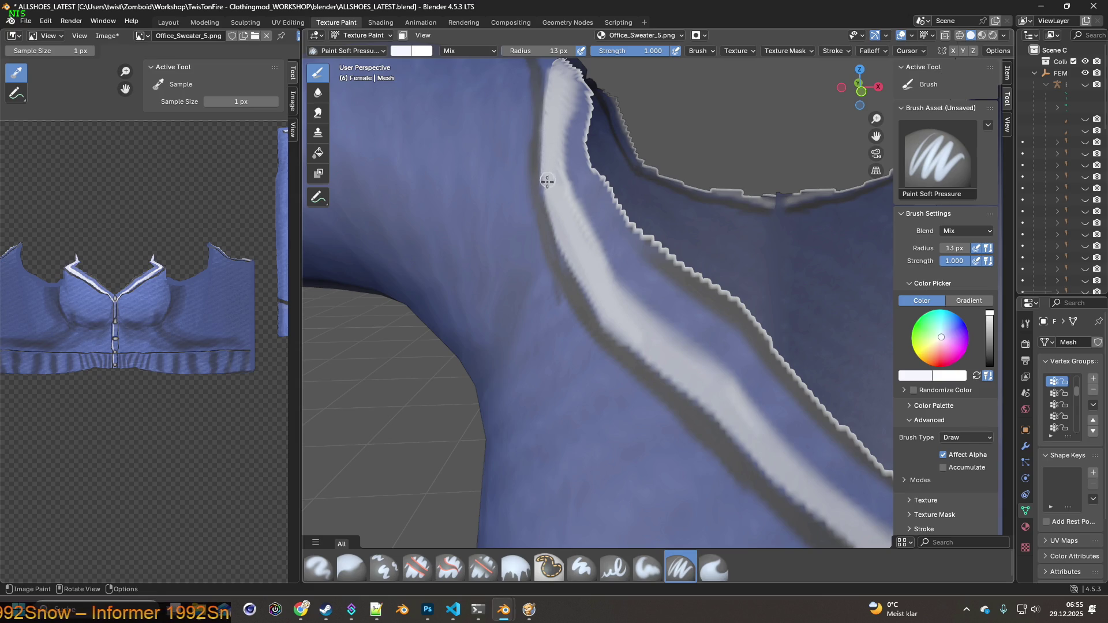
mouse_move(565, 246)
mouse_down()
mouse_move(618, 323)
mouse_move(667, 369)
mouse_up()
shift+middle_drag(667, 369, 538, 268)
drag(479, 220, 576, 319)
mouse_move(500, 247)
mouse_down()
mouse_move(608, 366)
mouse_move(642, 385)
mouse_up()
mouse_move(642, 385)
shift+middle_down()
mouse_move(347, 218)
mouse_move(406, 227)
shift+middle_up()
shift+middle_drag(556, 230, 599, 288)
Brighten the right collar stripe higher up and along its full length.
mouse_move(599, 288)
mouse_down()
mouse_move(669, 247)
mouse_move(776, 119)
mouse_move(722, 194)
mouse_move(658, 244)
mouse_move(724, 173)
mouse_up()
mouse_move(725, 173)
middle_down()
mouse_move(705, 173)
mouse_move(539, 314)
middle_up()
drag(539, 313, 641, 227)
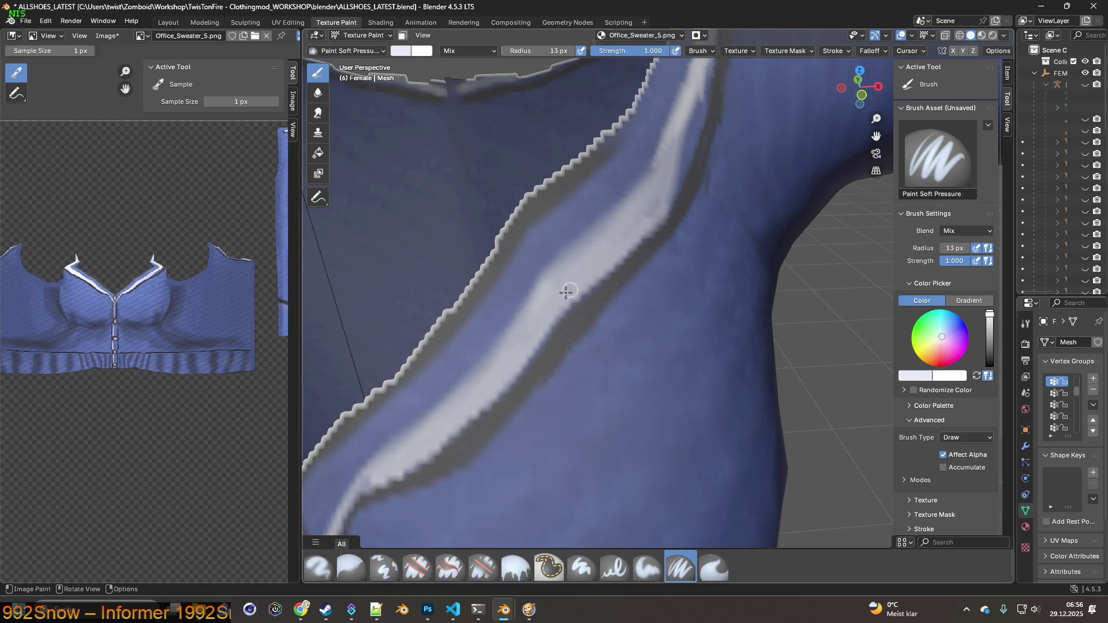
mouse_move(620, 216)
middle_down()
mouse_move(630, 204)
mouse_move(490, 346)
middle_up()
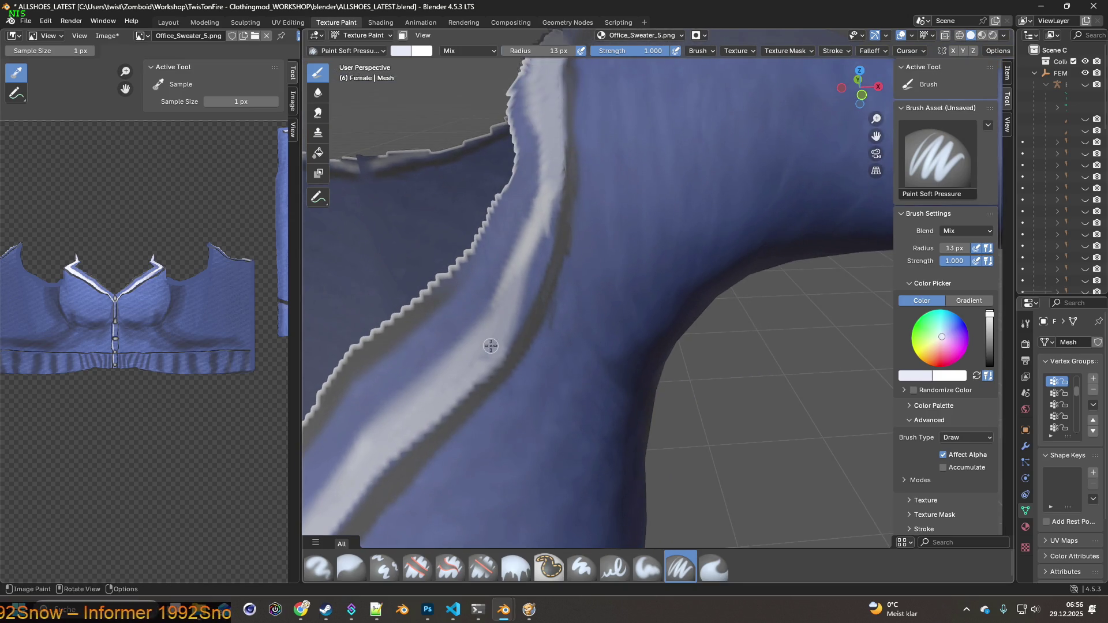
mouse_move(476, 372)
mouse_down()
mouse_move(540, 269)
mouse_move(559, 148)
mouse_move(551, 132)
mouse_move(552, 175)
mouse_move(524, 289)
mouse_move(516, 289)
mouse_up()
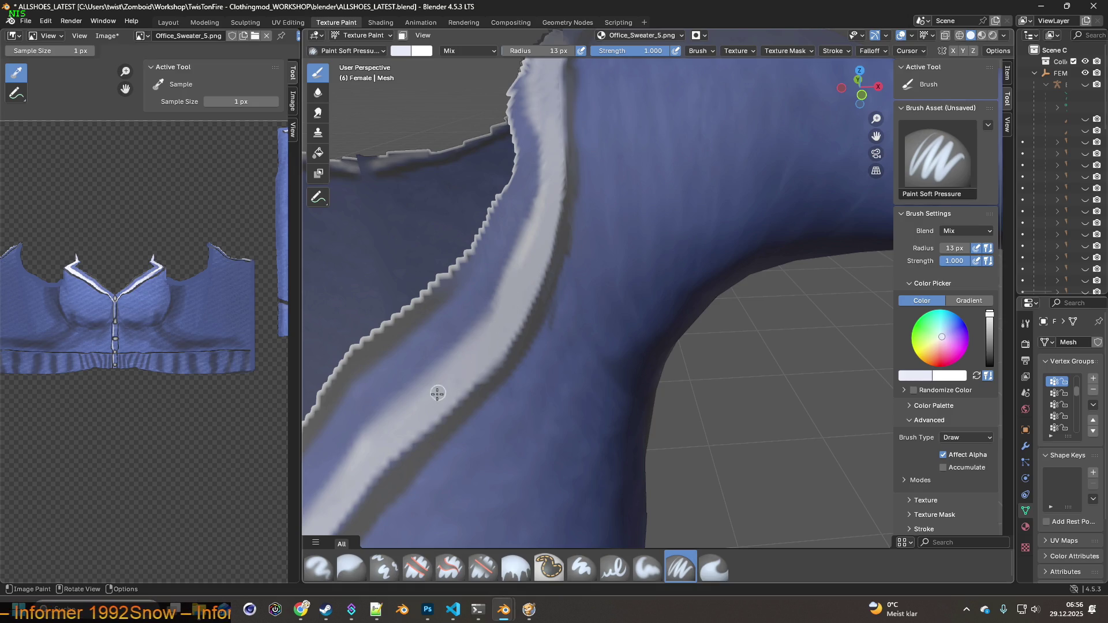
shift+middle_drag(505, 261, 485, 348)
scroll(462, 354, up, 2)
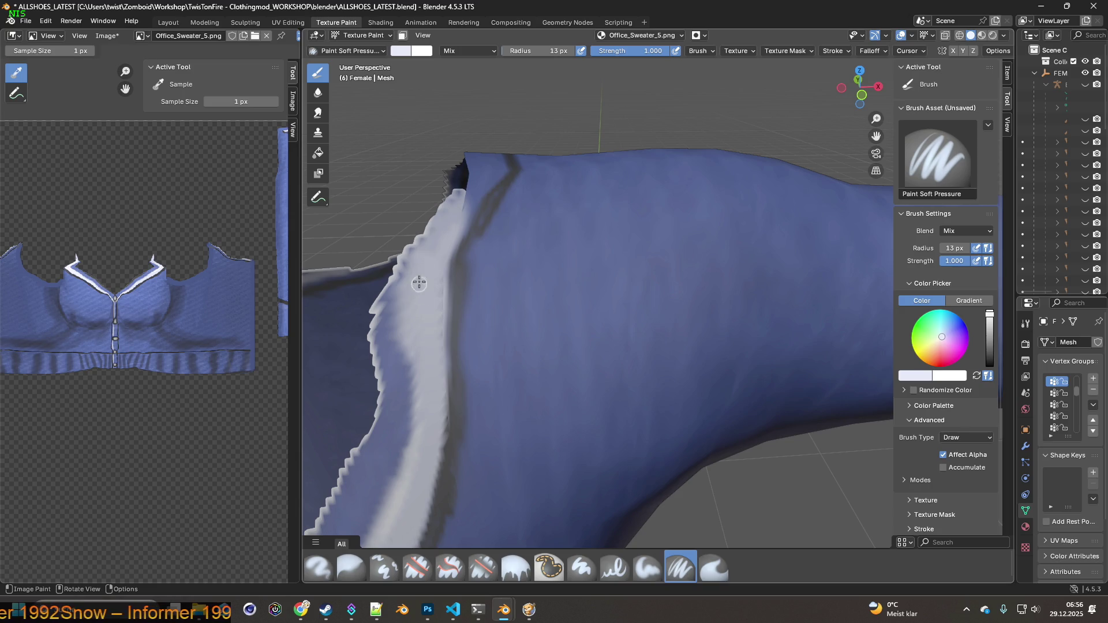
Paint the collar edge white further down, then select the Smear brush.
mouse_move(409, 269)
mouse_down()
mouse_move(404, 254)
mouse_move(455, 199)
mouse_move(442, 247)
mouse_up()
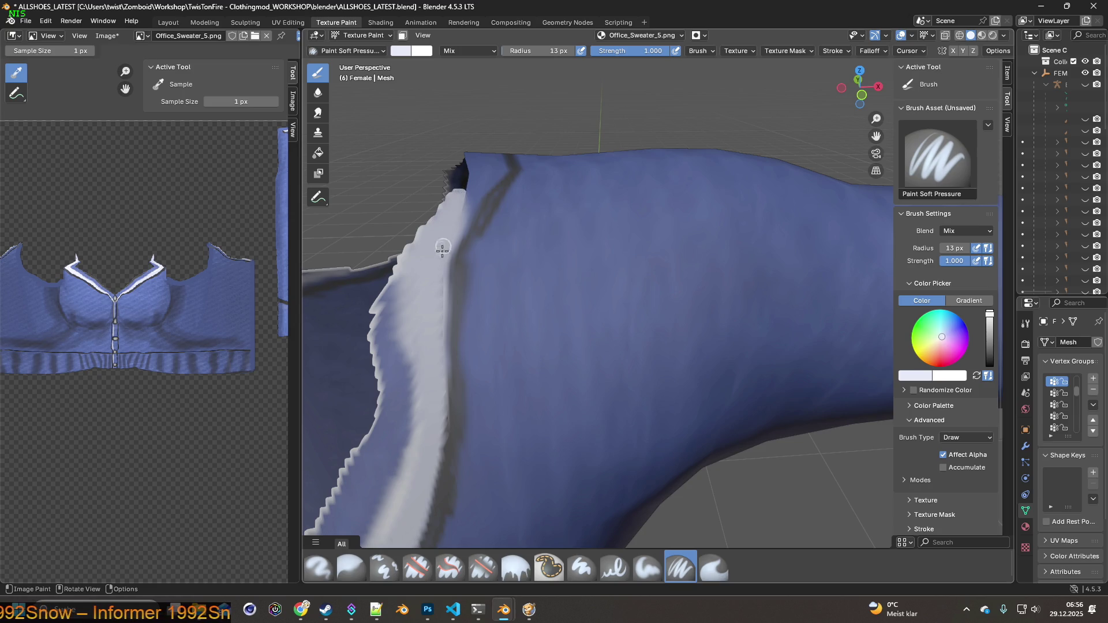
drag(440, 289, 439, 361)
scroll(507, 306, down, 5)
mouse_move(517, 383)
middle_down()
mouse_move(538, 329)
mouse_move(528, 335)
mouse_move(563, 330)
mouse_move(568, 317)
middle_up()
click(704, 566)
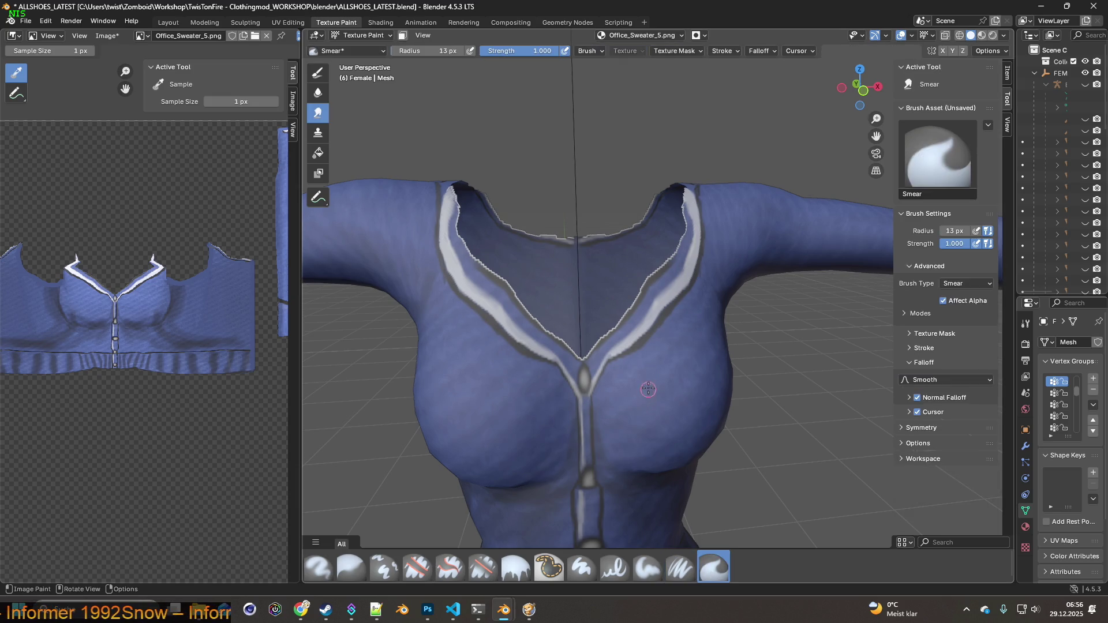
scroll(646, 380, up, 5)
shift+middle_drag(618, 344, 574, 383)
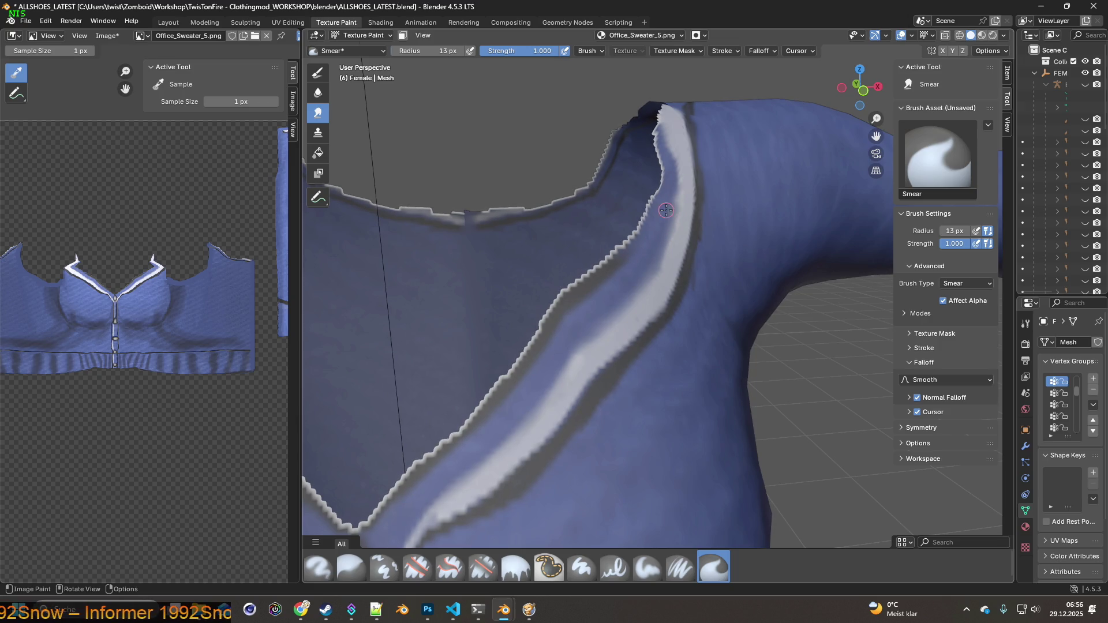
mouse_move(674, 198)
middle_down()
mouse_move(633, 307)
mouse_move(594, 295)
mouse_move(584, 225)
middle_up()
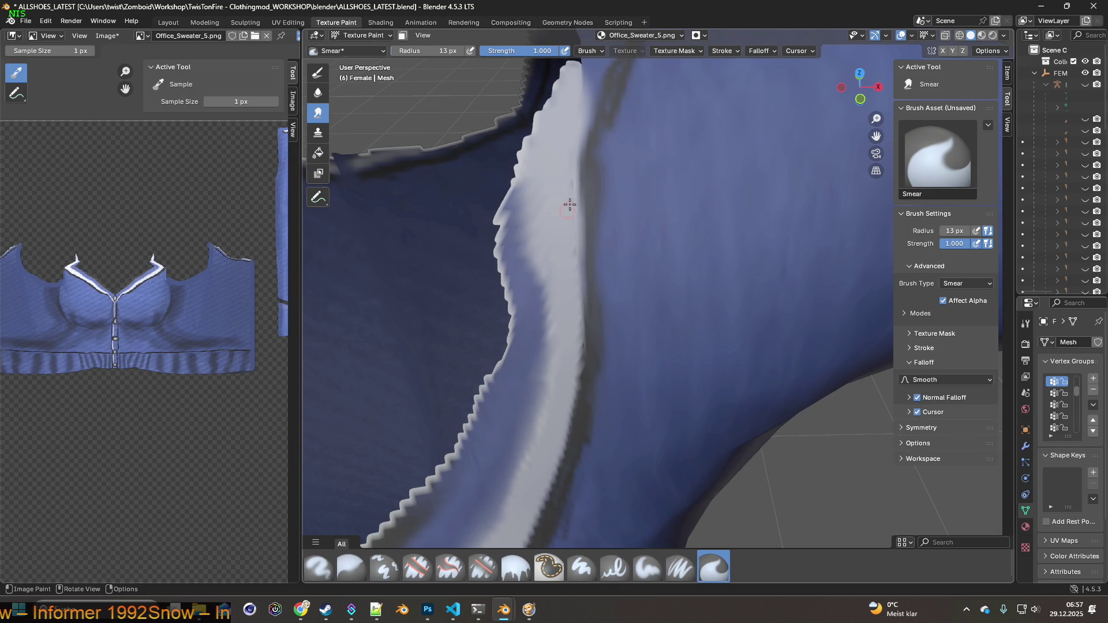
shift+middle_drag(590, 445, 624, 474)
click(680, 567)
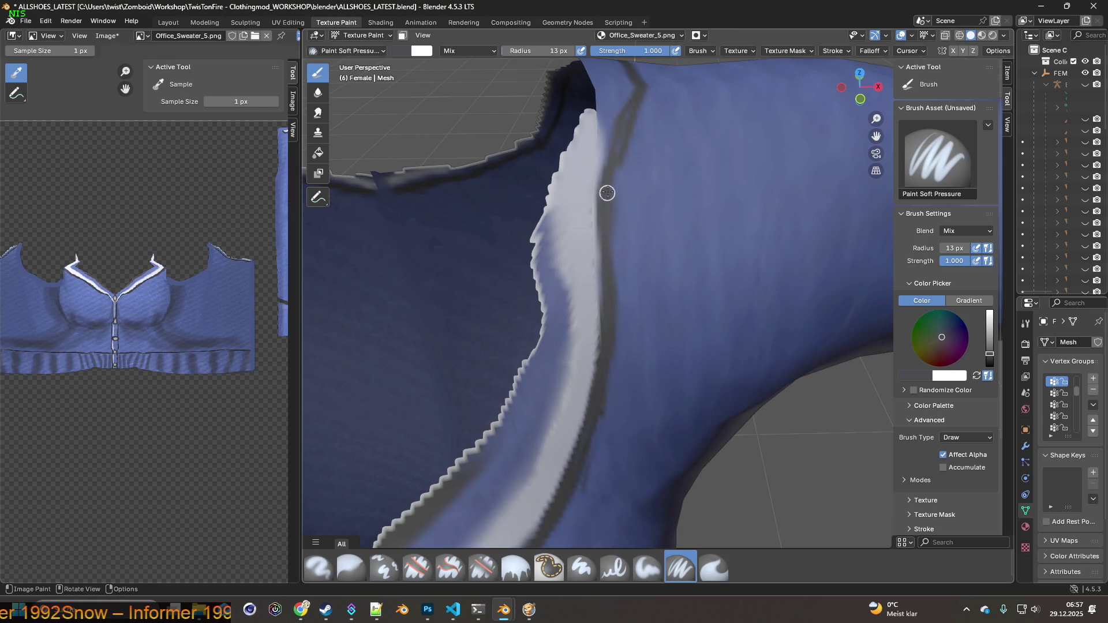
mouse_move(632, 107)
shift+middle_down()
mouse_move(625, 186)
mouse_move(653, 196)
mouse_move(640, 255)
shift+middle_up()
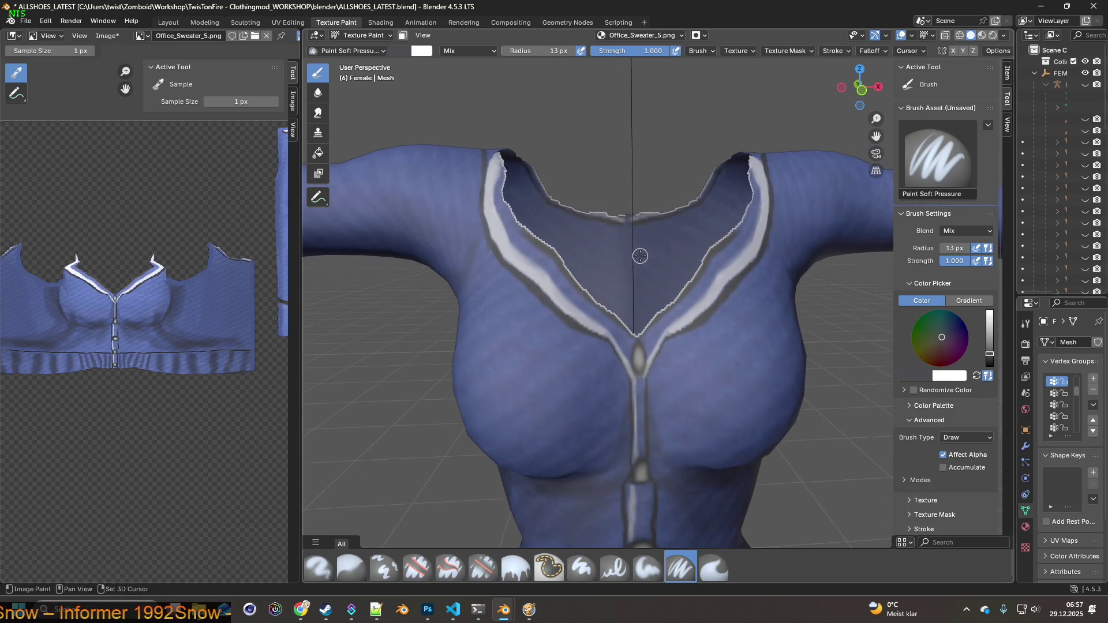
scroll(640, 256, up, 5)
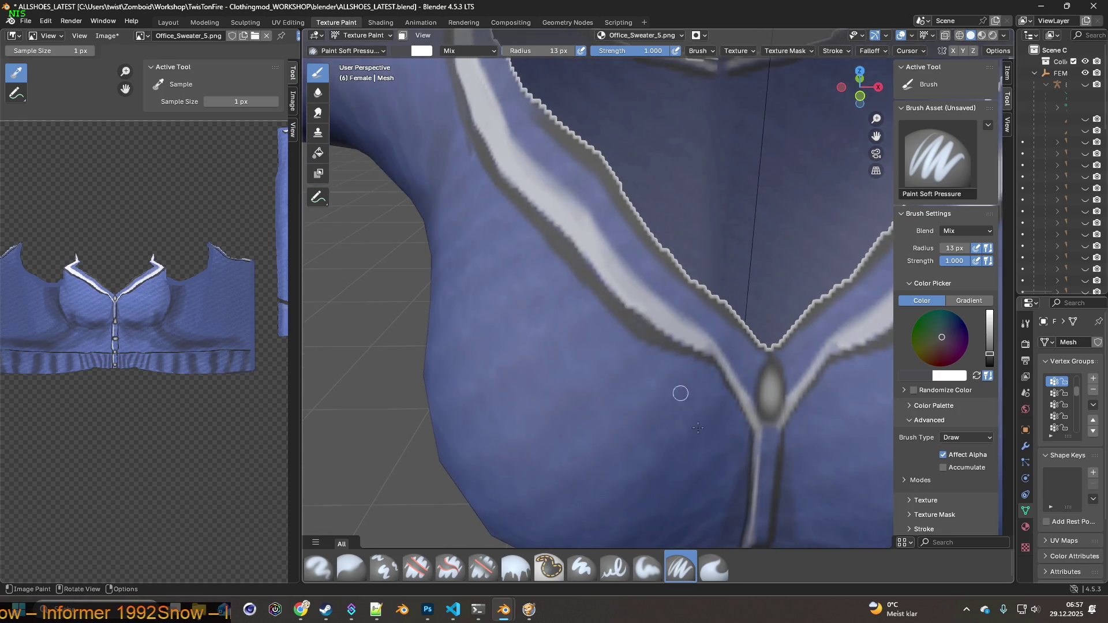
click(713, 566)
scroll(635, 346, up, 3)
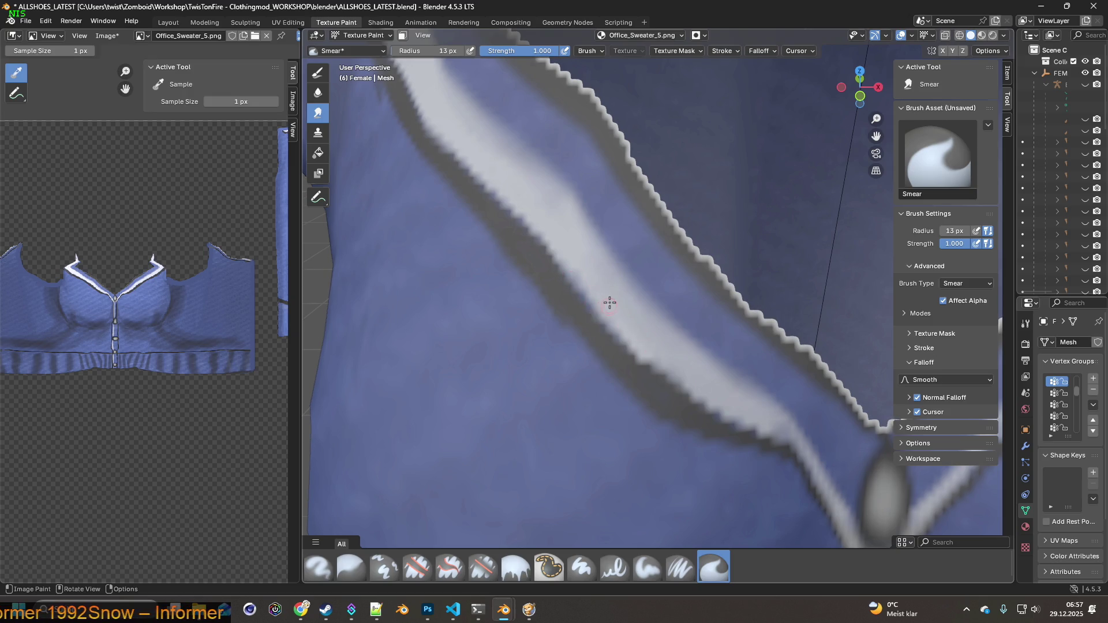
Set the smear brush radius to 17 px.
middle_drag(612, 294, 601, 293)
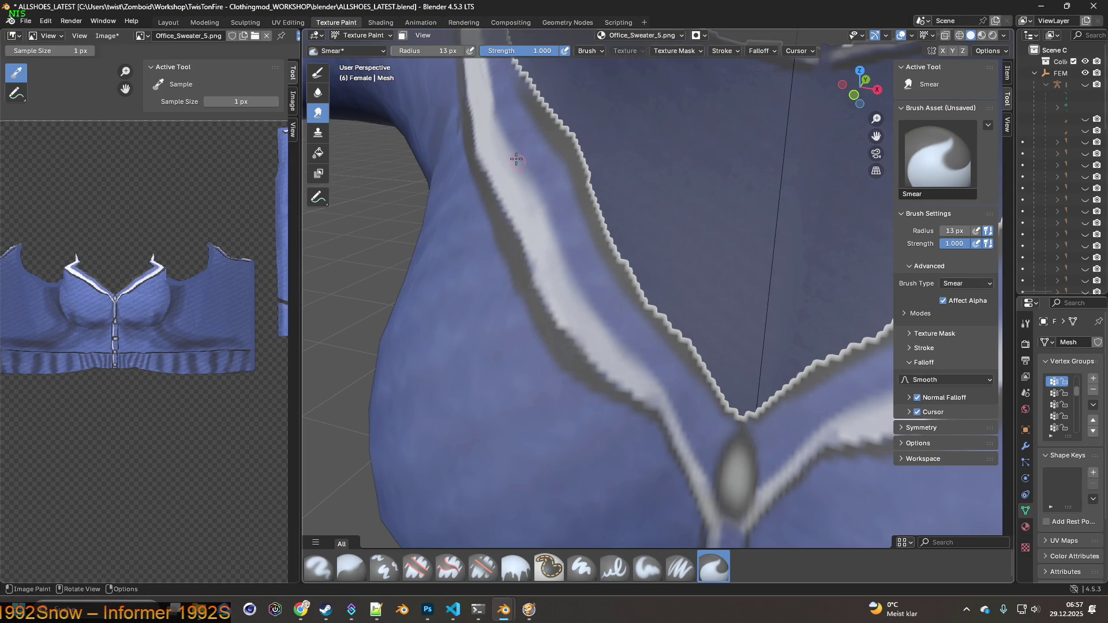
middle_drag(563, 138, 476, 48)
drag(393, 53, 415, 52)
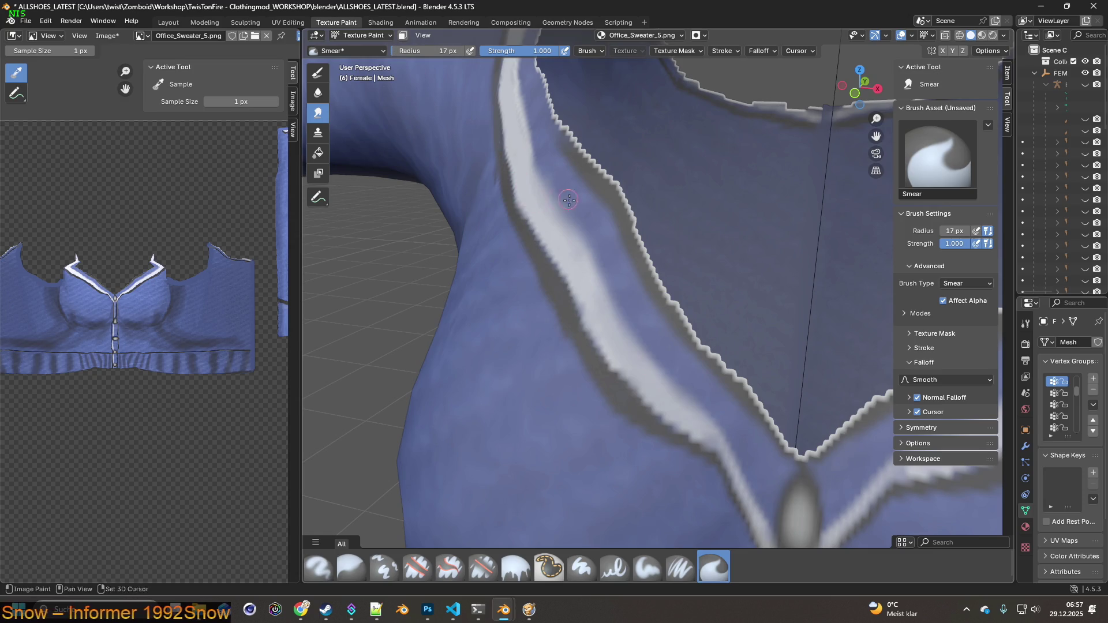
middle_drag(566, 199, 634, 302)
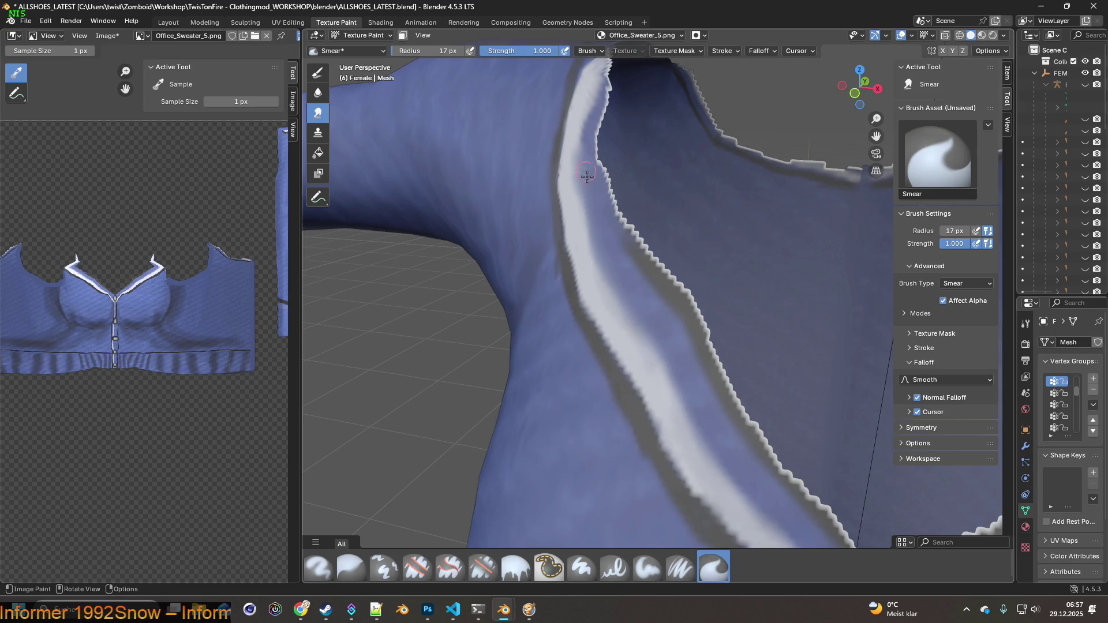
Smear the white stripe along the V-neck collar seam, then select Paint Soft Pressure.
drag(586, 166, 584, 157)
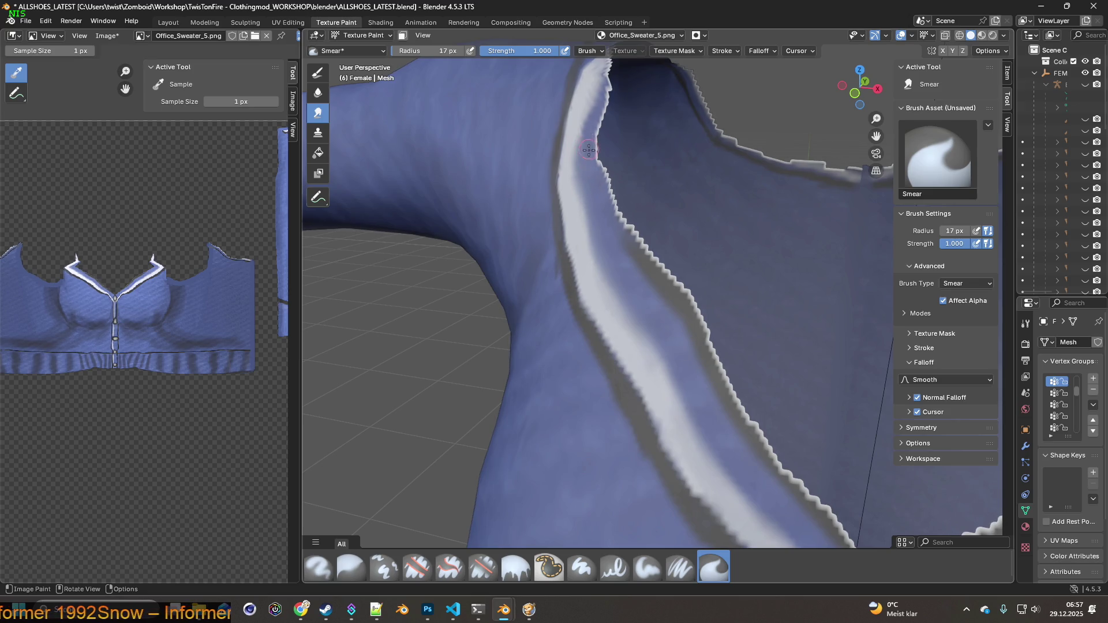
middle_drag(692, 361, 640, 356)
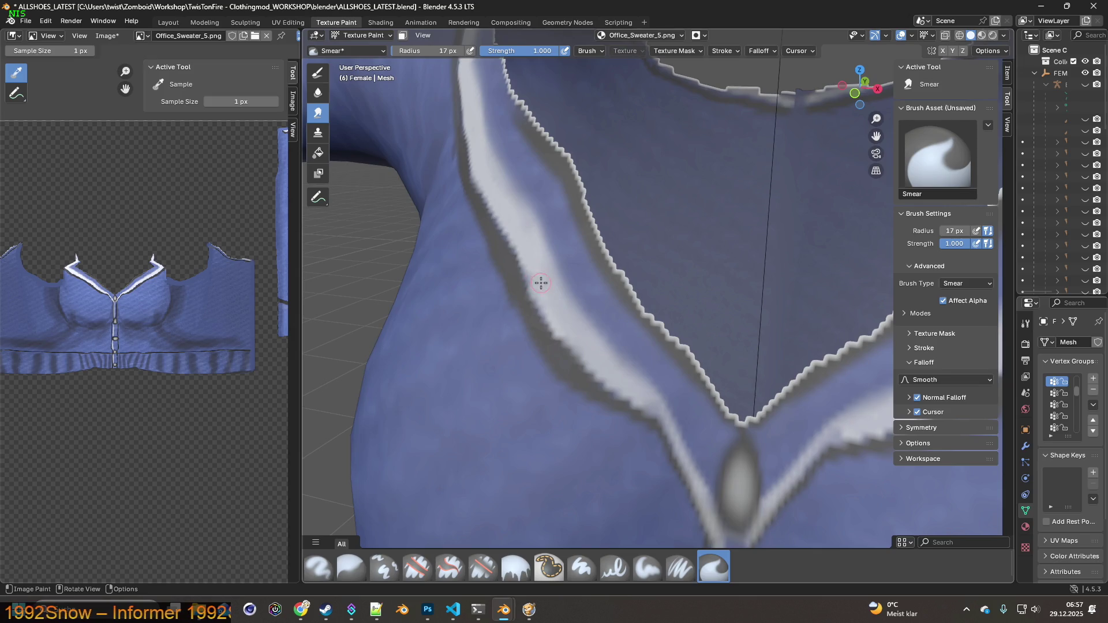
drag(536, 270, 503, 214)
scroll(721, 242, down, 5)
mouse_move(721, 243)
middle_down()
mouse_move(734, 247)
mouse_move(748, 334)
middle_up()
scroll(734, 247, down, 3)
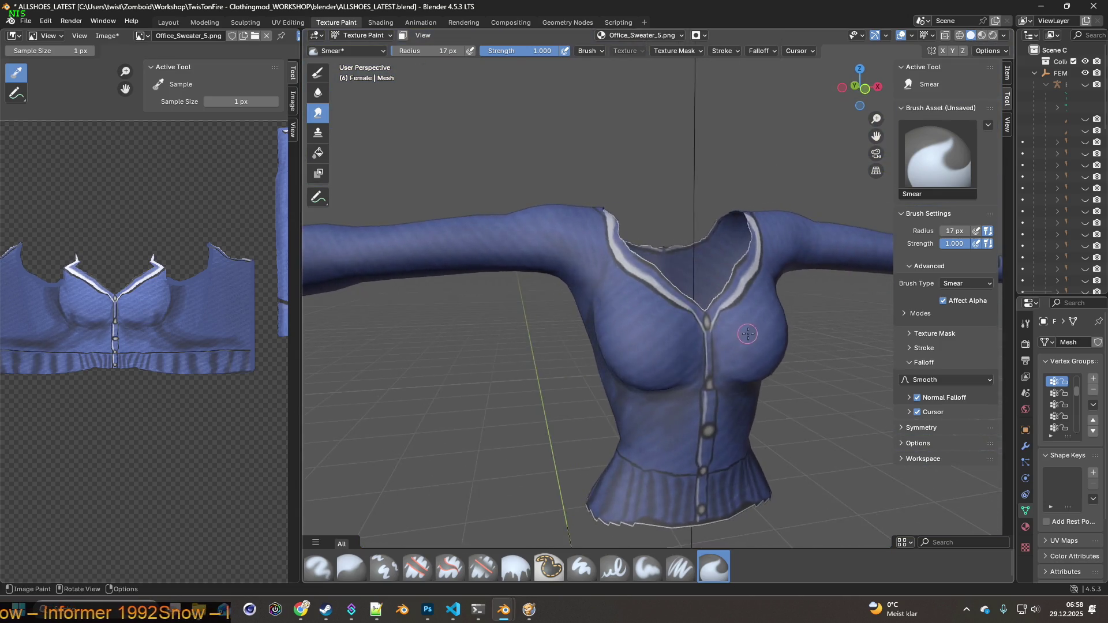
scroll(747, 333, down, 2)
scroll(708, 343, up, 5)
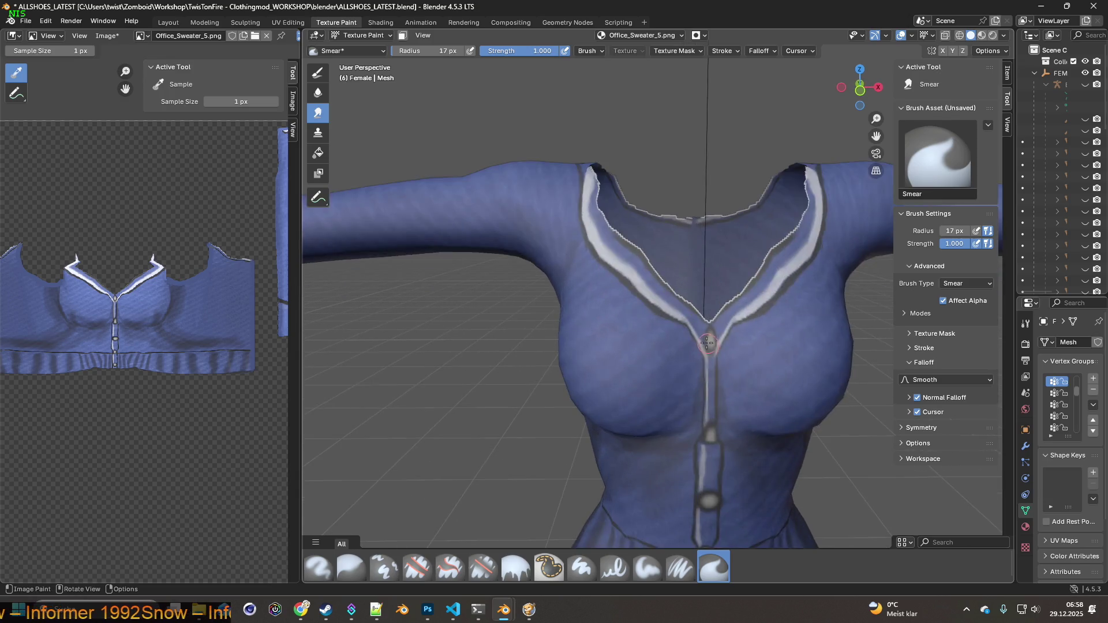
scroll(708, 343, up, 3)
mouse_move(740, 304)
middle_down()
mouse_move(625, 314)
mouse_move(624, 356)
mouse_move(781, 280)
middle_up()
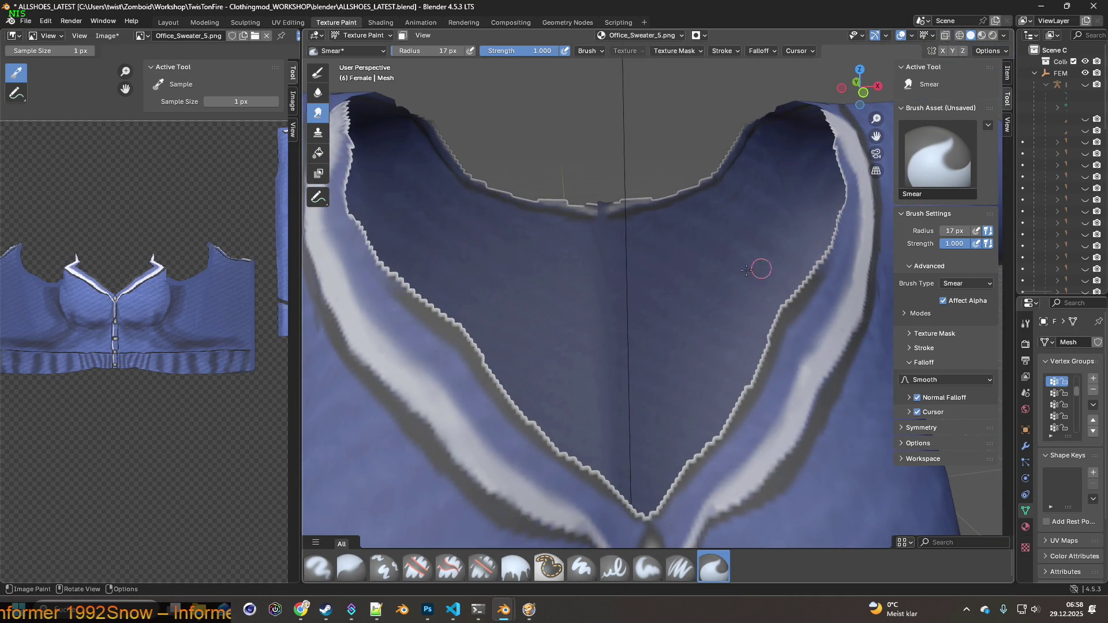
middle_drag(422, 283, 418, 276)
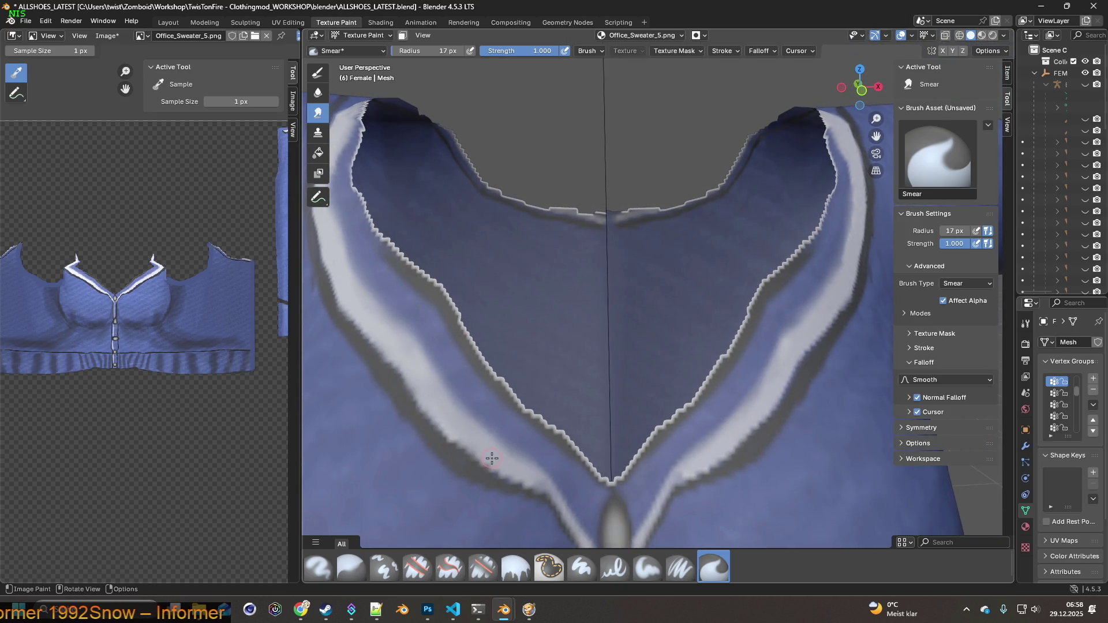
click(680, 567)
Sample a colour and paint over the jagged grey band on the left neckline edge.
key(s)
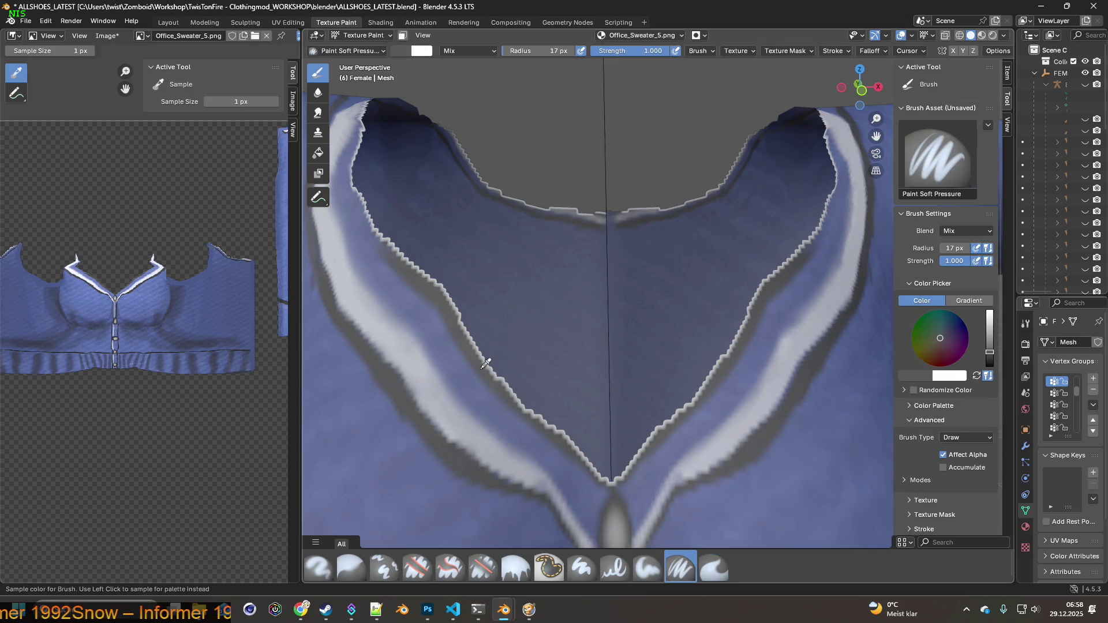
middle_drag(460, 341, 480, 309)
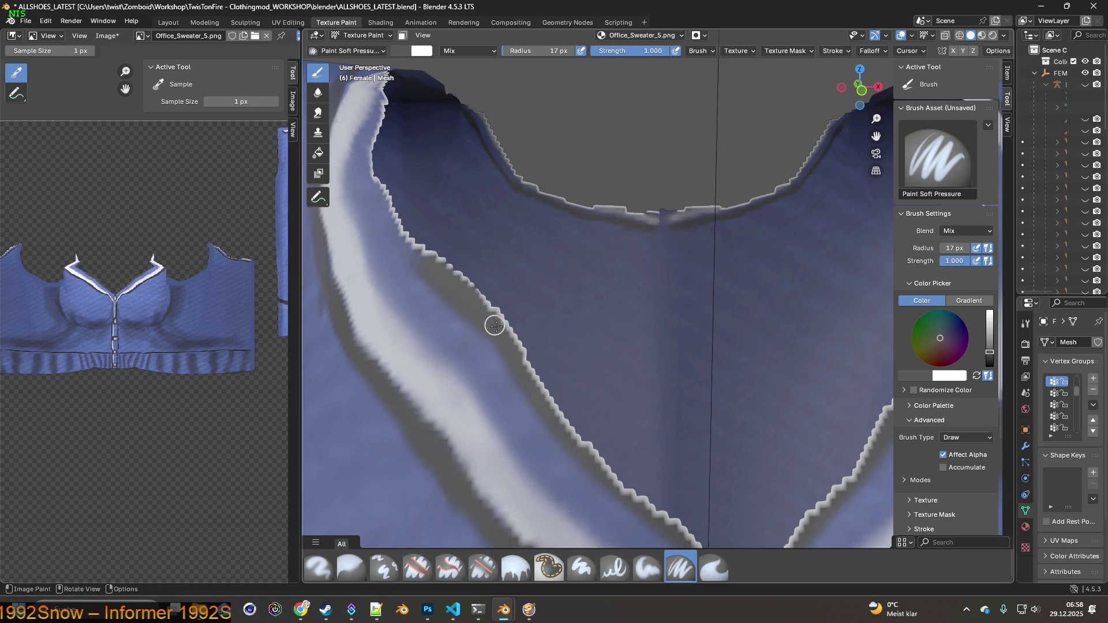
click(46, 21)
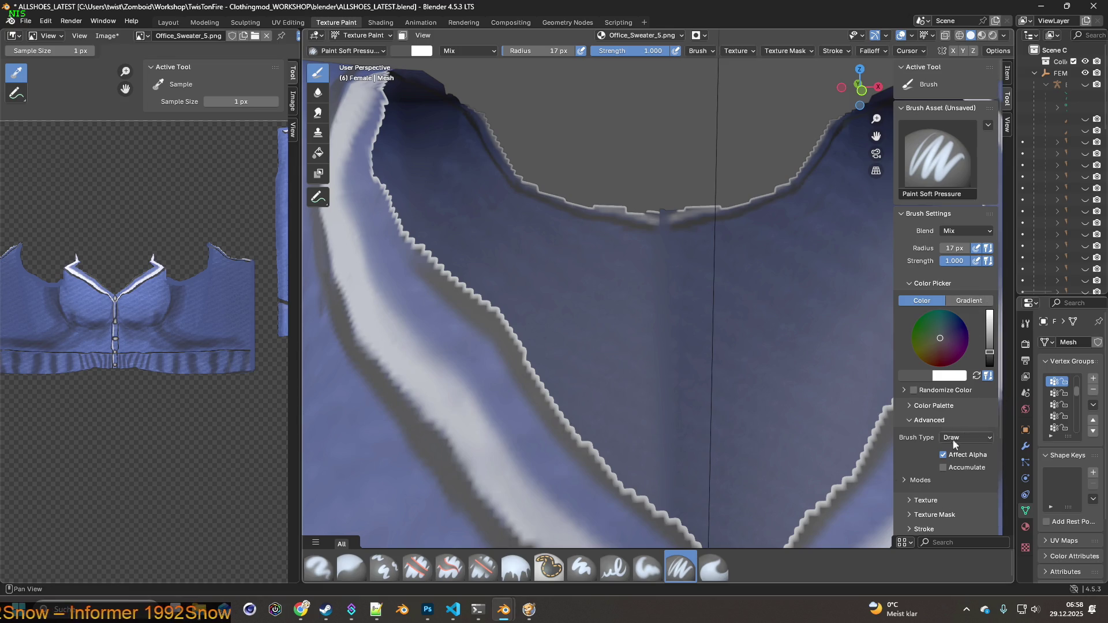
drag(418, 252, 501, 323)
drag(453, 279, 623, 483)
scroll(623, 483, down, 5)
scroll(386, 321, up, 5)
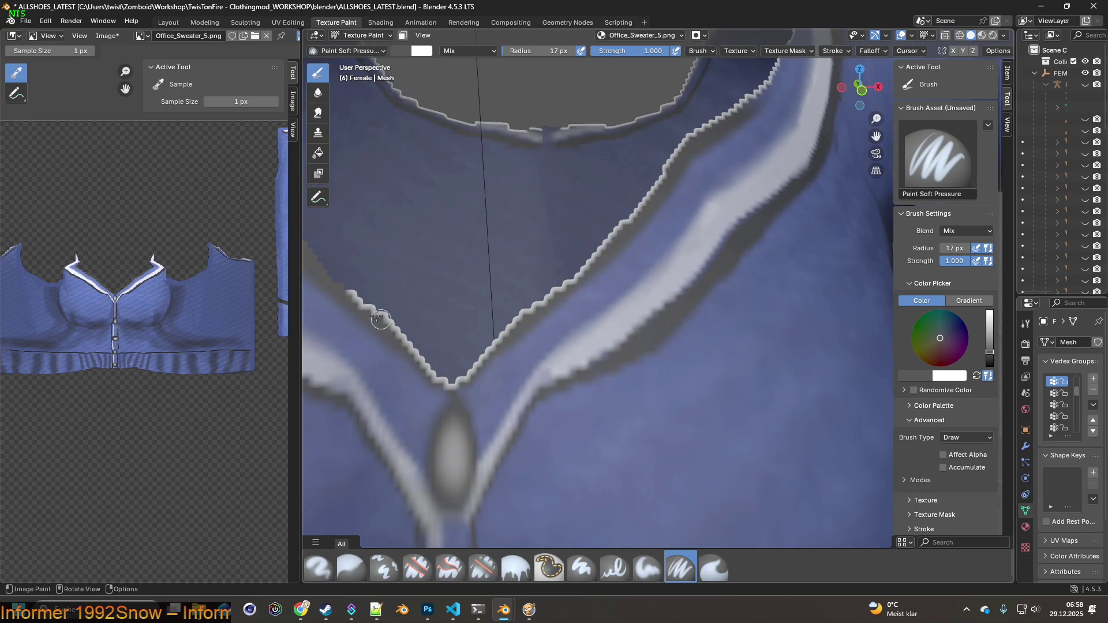
mouse_move(355, 296)
mouse_down()
mouse_move(457, 380)
mouse_move(497, 332)
mouse_move(604, 254)
mouse_up()
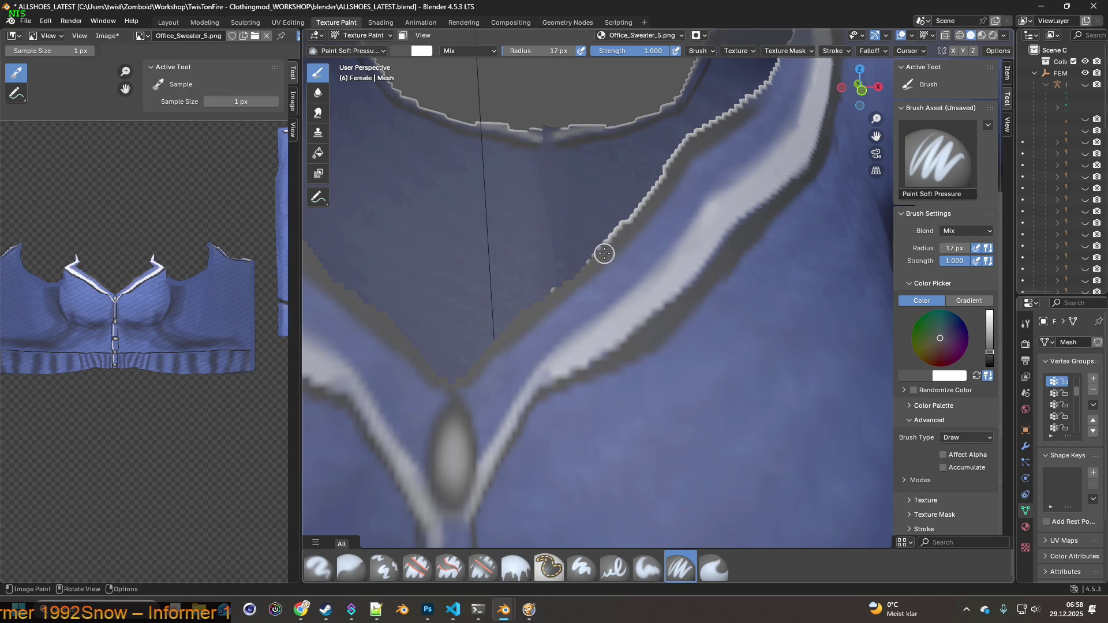
Paint over the grey band up the right neckline edge.
drag(531, 302, 657, 181)
middle_drag(657, 181, 526, 364)
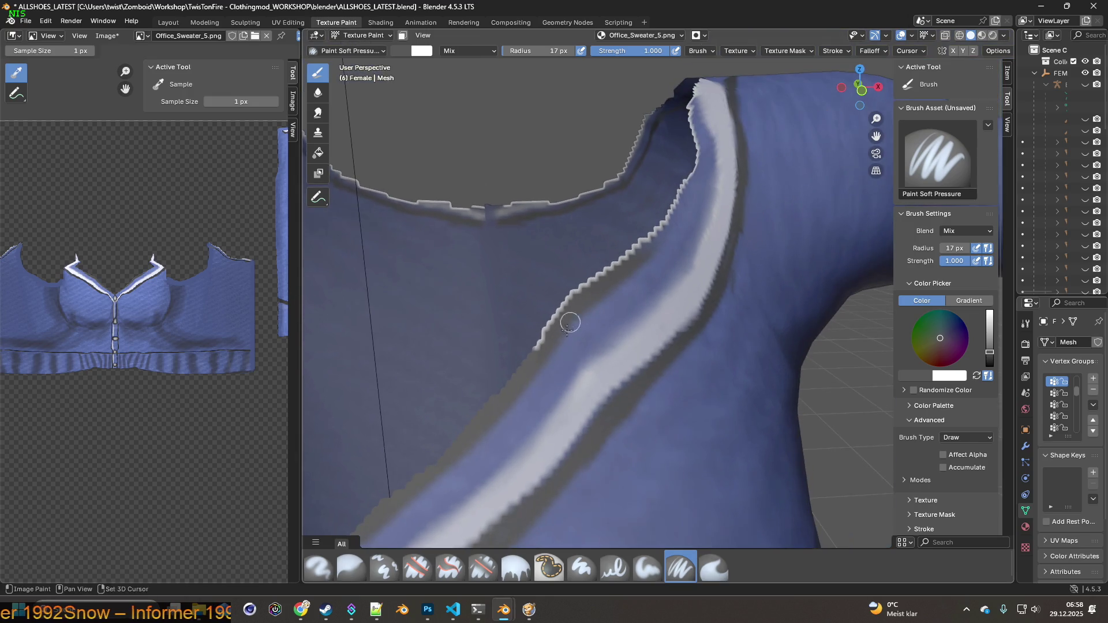
mouse_move(526, 365)
mouse_down()
mouse_move(576, 302)
mouse_move(539, 336)
mouse_move(645, 241)
mouse_up()
mouse_move(658, 245)
middle_down()
mouse_move(485, 296)
mouse_move(587, 379)
middle_up()
mouse_move(587, 379)
mouse_down()
mouse_move(644, 271)
mouse_move(646, 213)
mouse_up()
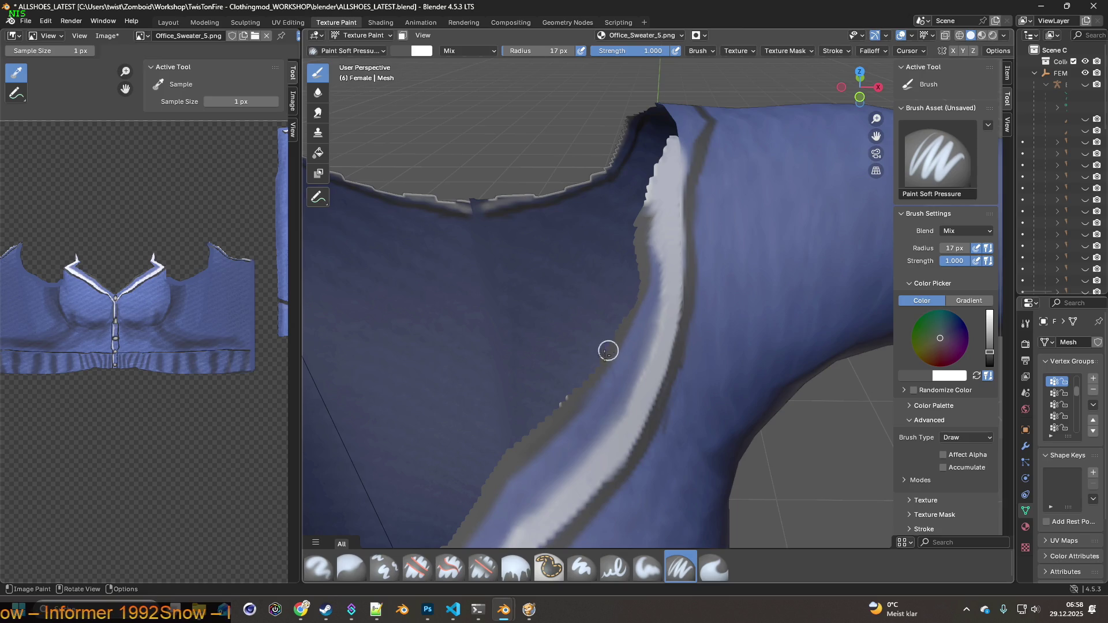
mouse_move(557, 411)
middle_down()
mouse_move(601, 354)
mouse_move(534, 324)
mouse_move(618, 408)
middle_up()
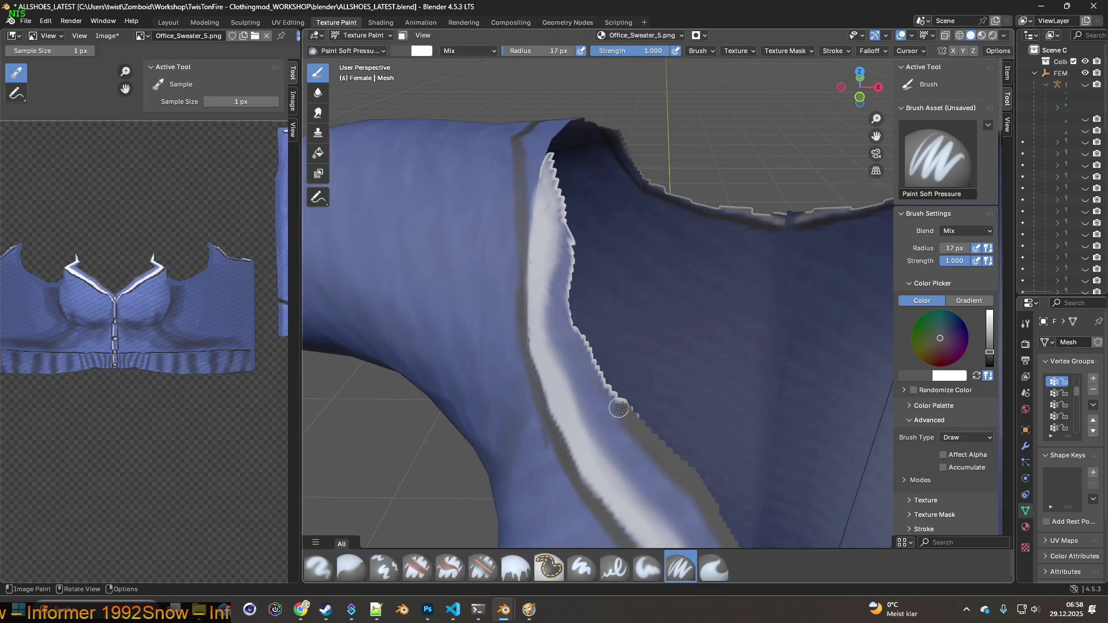
mouse_move(614, 392)
mouse_down()
mouse_move(574, 314)
mouse_move(569, 237)
mouse_up()
Orbit and zoom to a low frontal view of the whole V-neck.
mouse_move(591, 239)
middle_down()
mouse_move(642, 307)
mouse_move(588, 338)
mouse_move(663, 348)
middle_up()
scroll(642, 307, down, 3)
scroll(663, 349, up, 5)
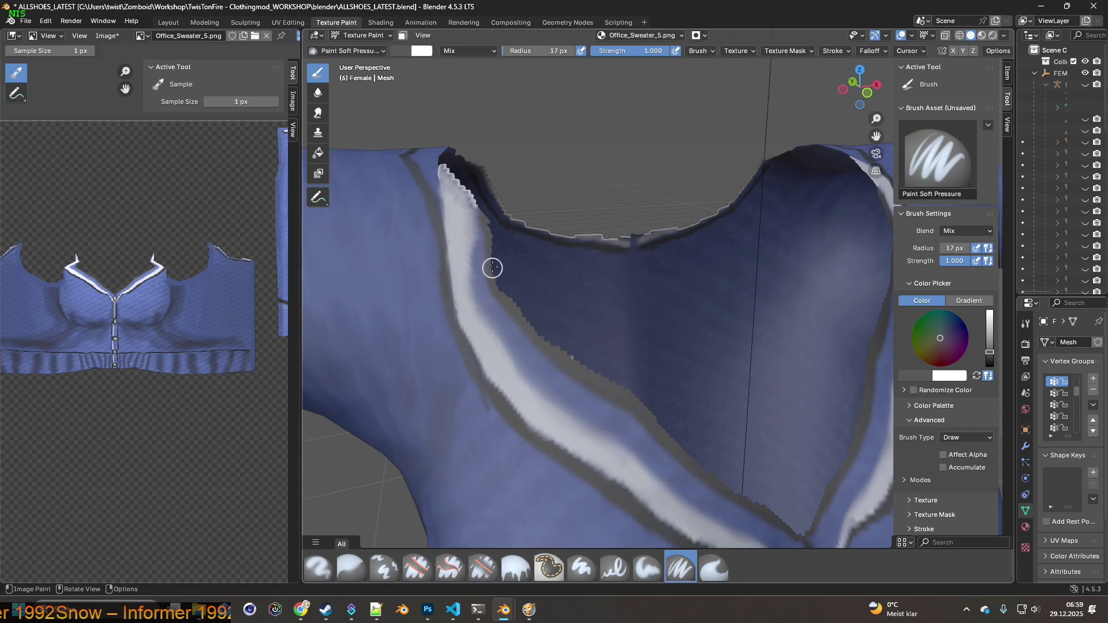
scroll(646, 343, down, 3)
mouse_move(645, 344)
middle_down()
mouse_move(748, 347)
mouse_move(741, 372)
mouse_move(732, 358)
mouse_move(698, 394)
mouse_move(645, 337)
middle_up()
scroll(645, 336, up, 3)
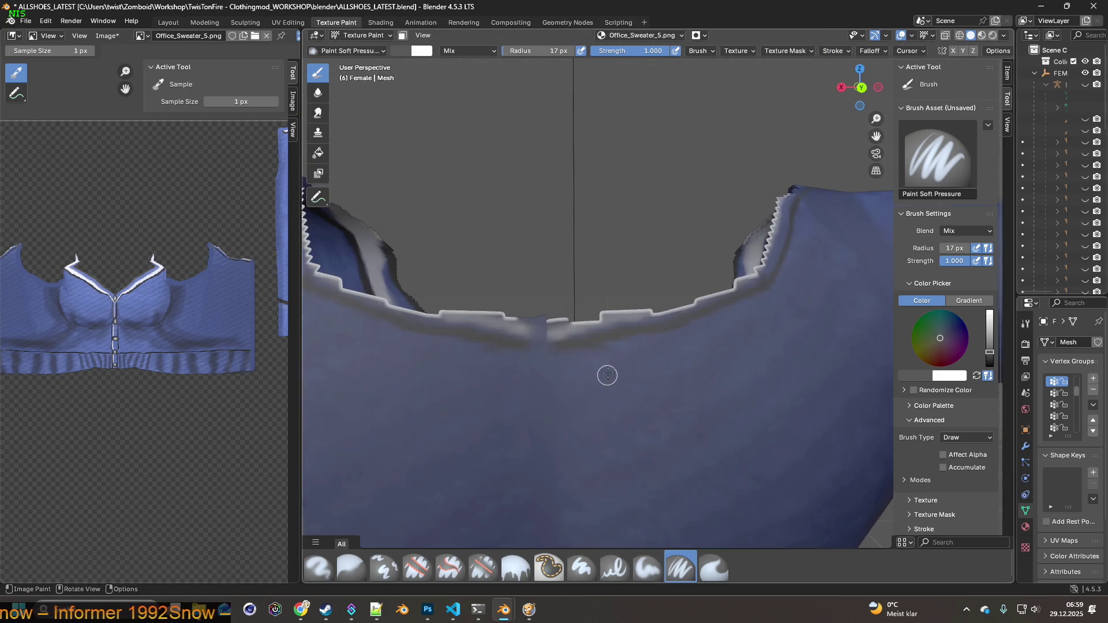
shift+middle_drag(622, 323, 594, 323)
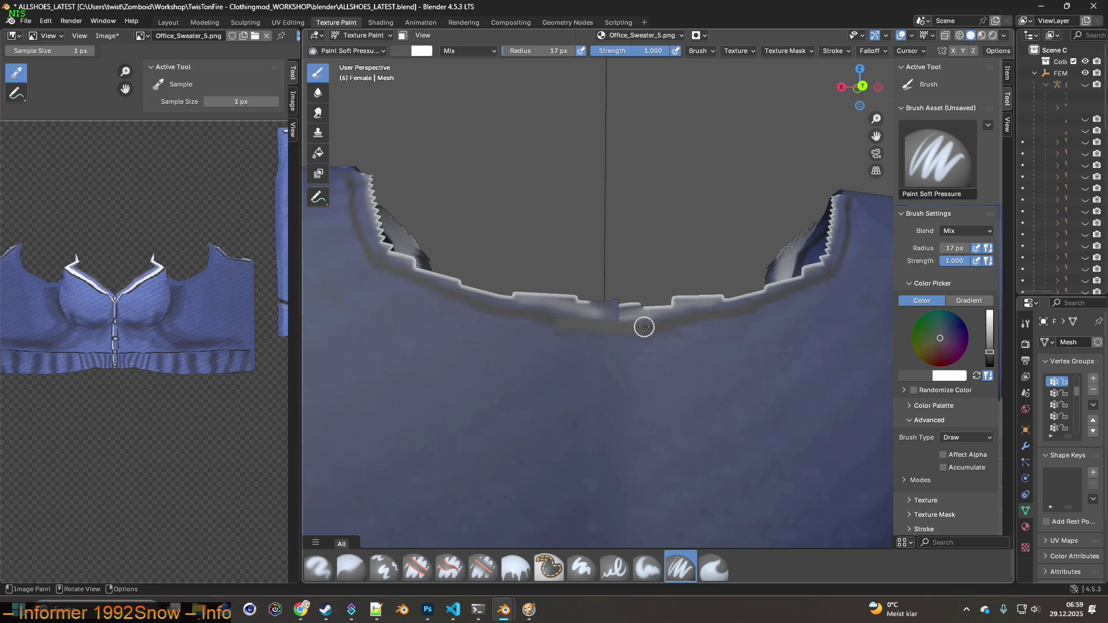
Sample the sweater blue and paint over the white neckline edge highlight.
key(s)
mouse_move(548, 297)
mouse_down()
mouse_move(573, 297)
mouse_move(517, 292)
mouse_move(648, 306)
mouse_move(722, 292)
mouse_up()
mouse_move(722, 292)
middle_down()
mouse_move(691, 309)
mouse_move(693, 323)
middle_up()
Erase the jagged white rim along the neckline with Erase Soft, then return to Paint Soft Pressure.
click(482, 567)
middle_drag(573, 421, 513, 290)
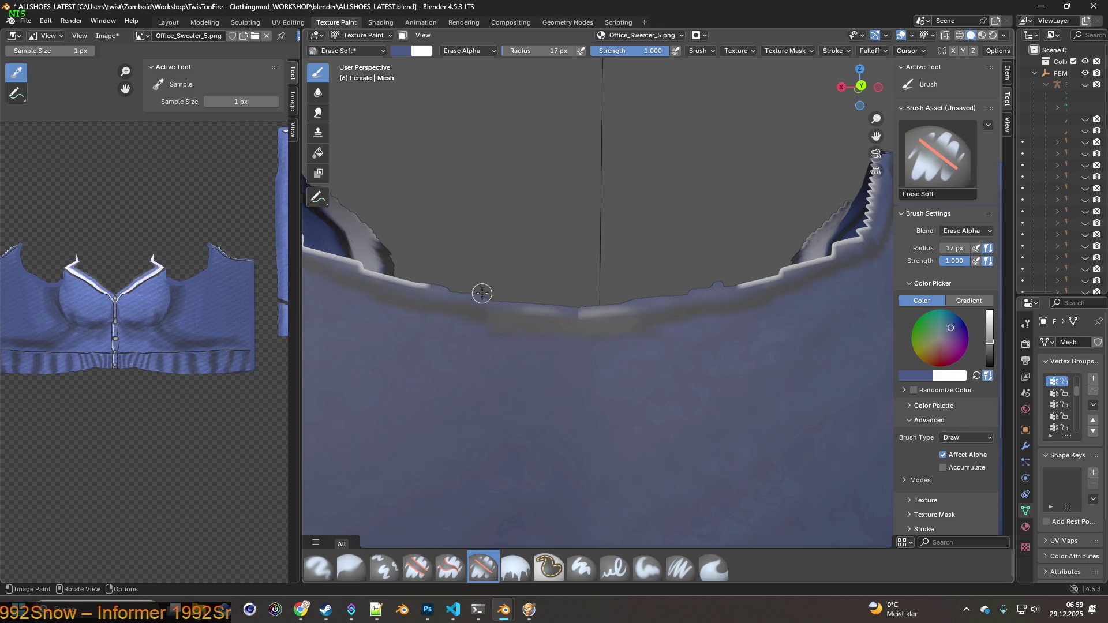
shift+middle_drag(736, 279, 524, 296)
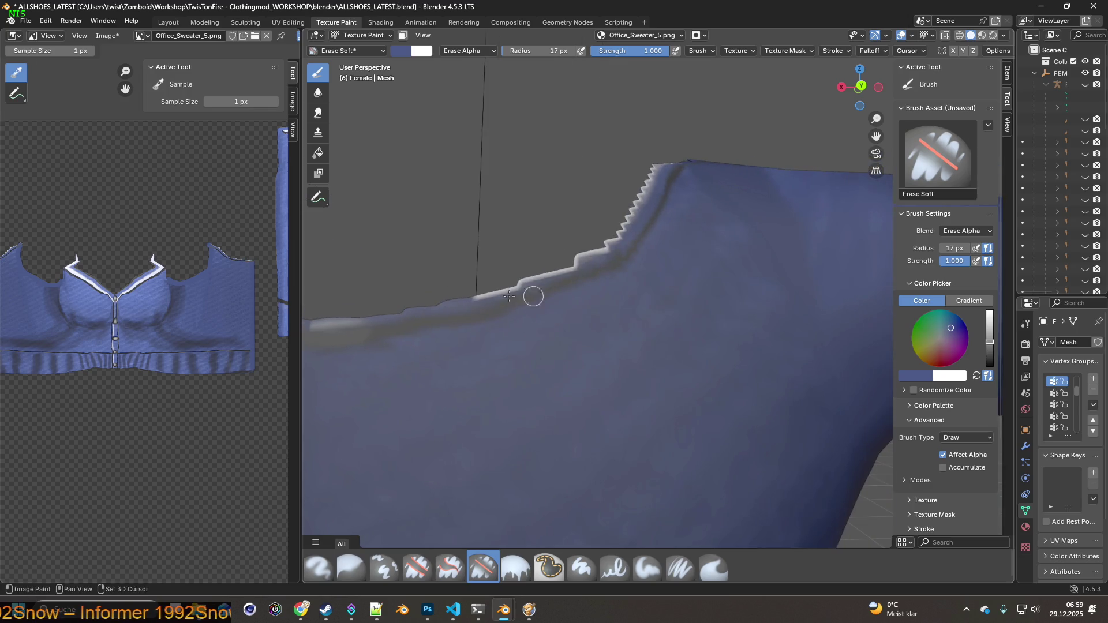
mouse_move(450, 298)
mouse_down()
mouse_move(580, 258)
mouse_move(632, 215)
mouse_move(653, 170)
mouse_up()
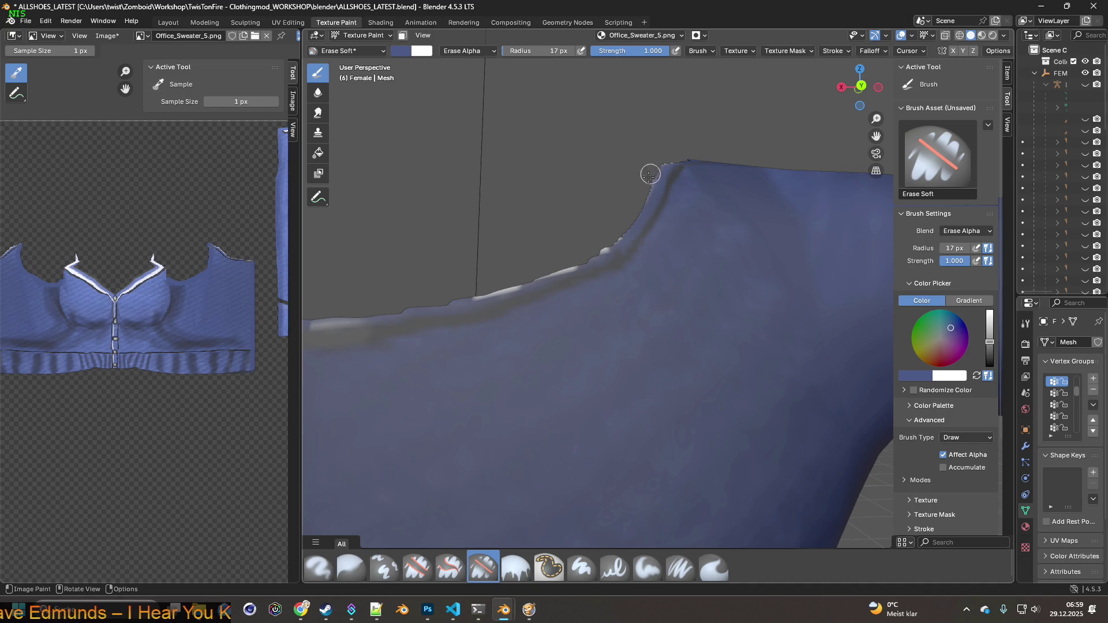
drag(616, 233, 514, 280)
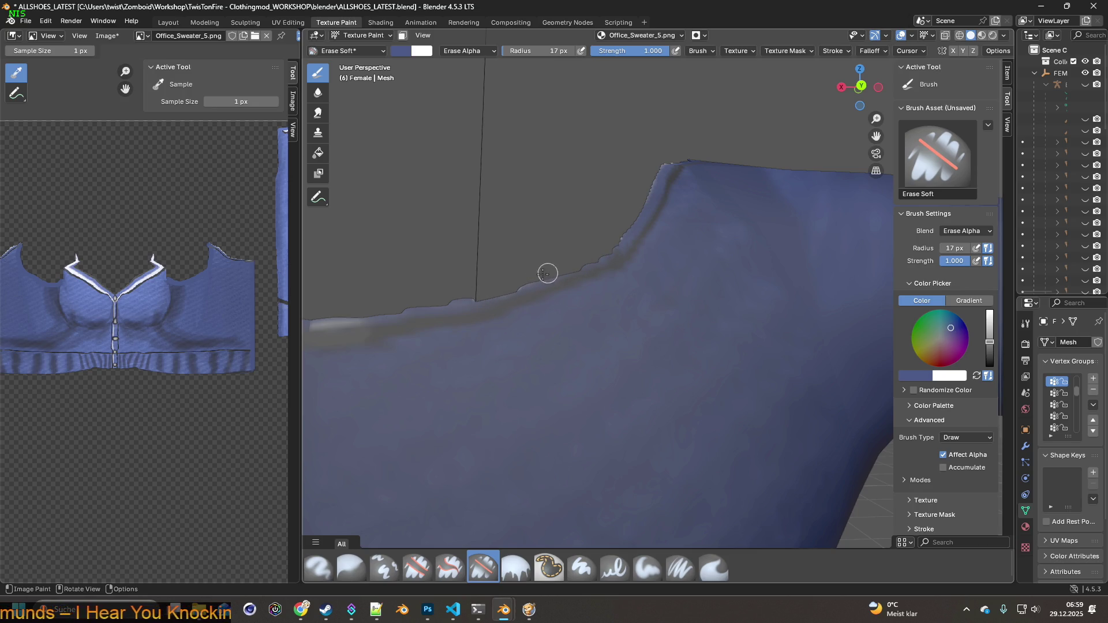
mouse_move(440, 297)
shift+middle_down()
mouse_move(625, 284)
mouse_move(675, 309)
shift+middle_up()
drag(675, 310, 557, 281)
middle_drag(571, 277, 738, 318)
mouse_move(758, 339)
mouse_down()
mouse_move(699, 314)
mouse_move(627, 251)
mouse_up()
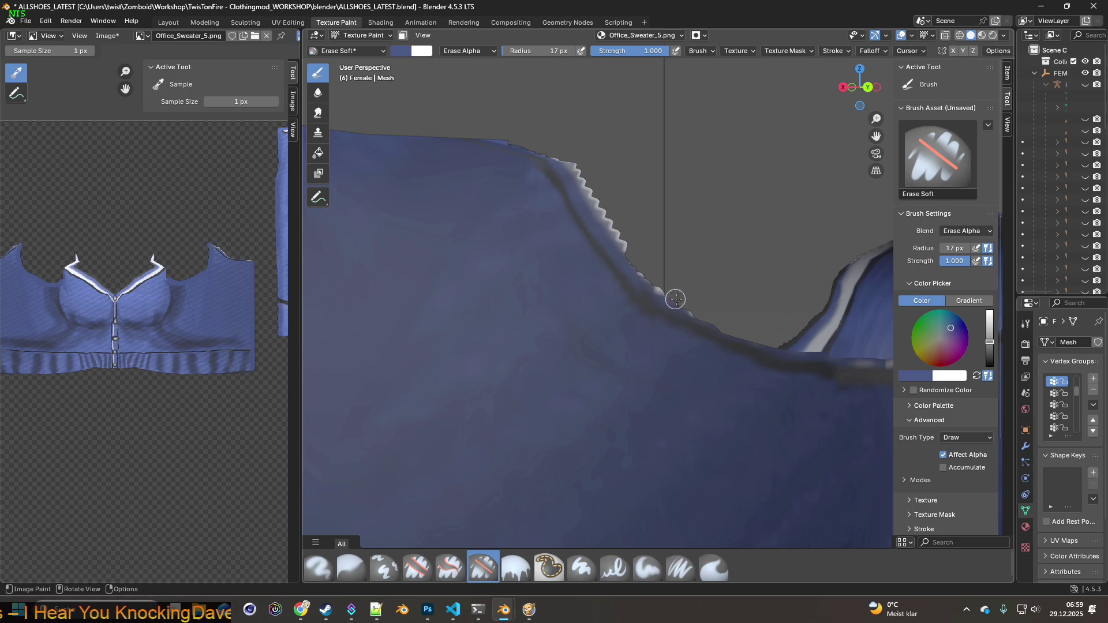
mouse_move(671, 303)
mouse_down()
mouse_move(563, 163)
mouse_move(613, 216)
mouse_move(582, 189)
mouse_up()
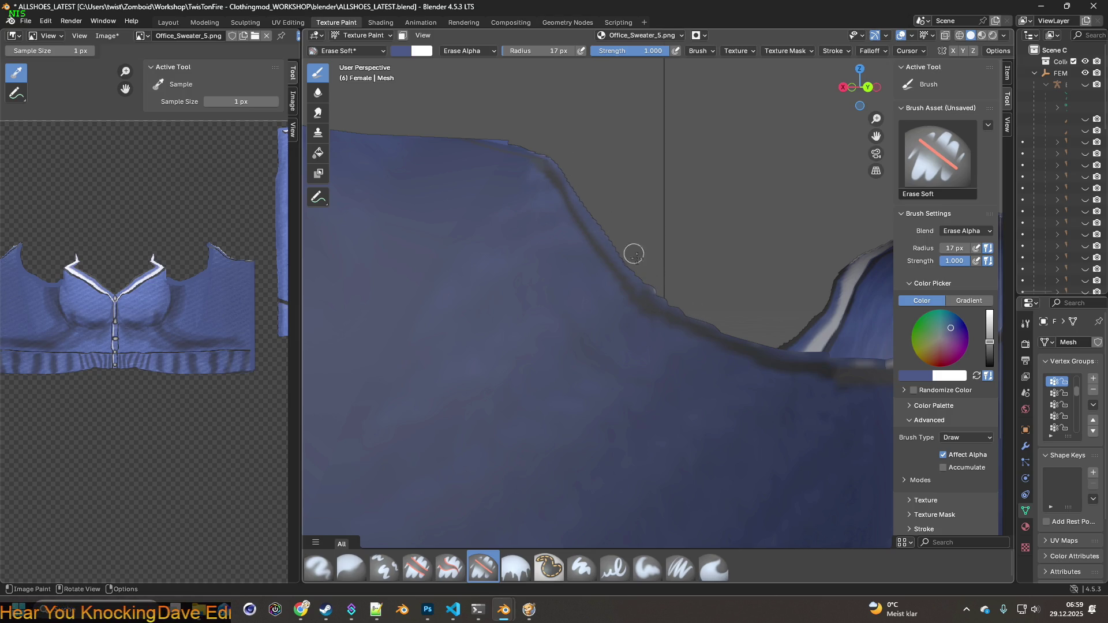
click(681, 567)
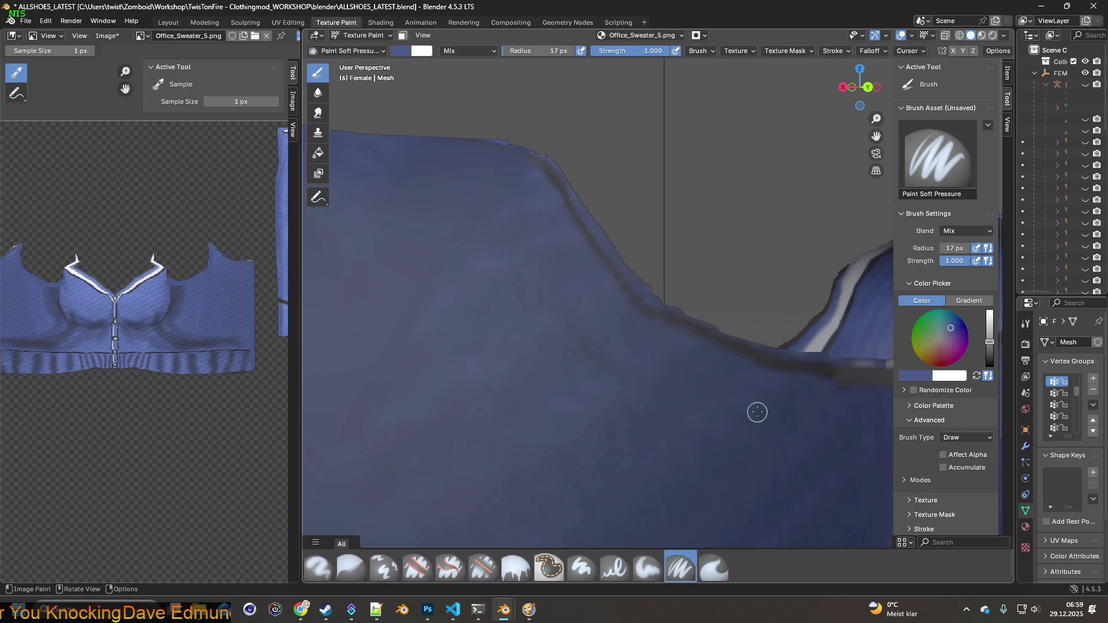
Pick a lighter blue and paint over the dark line along the sweater's top edge.
key(s)
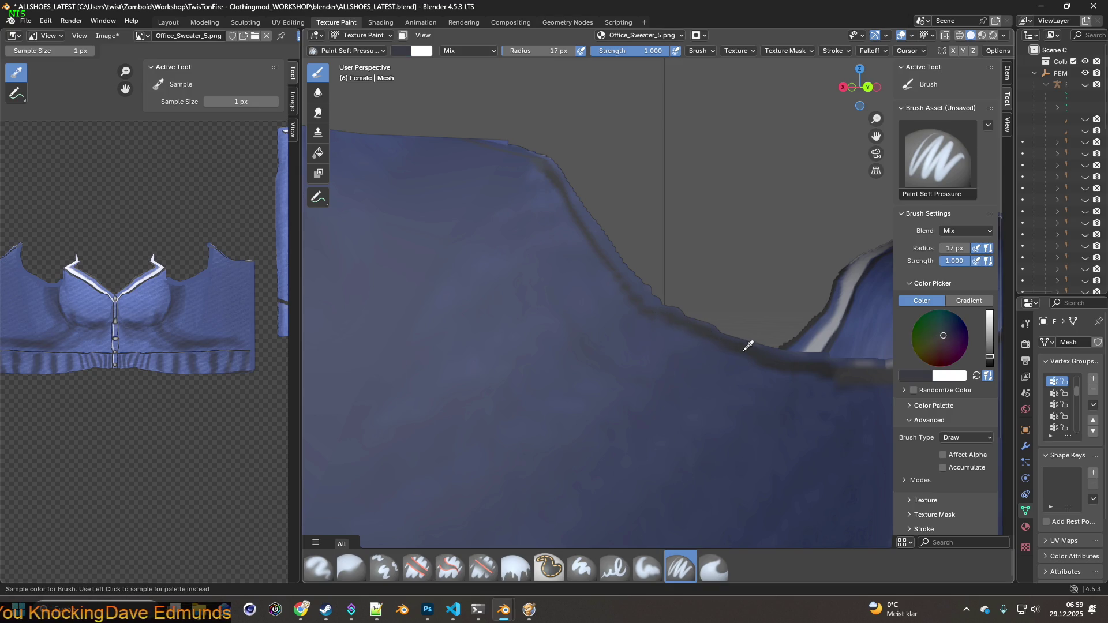
click(748, 345)
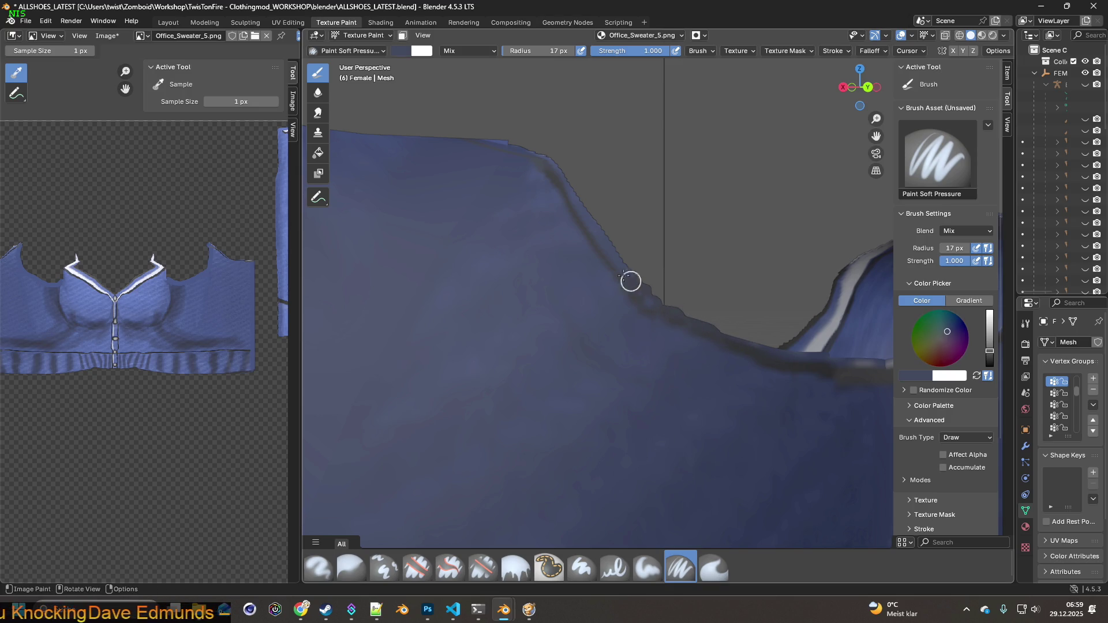
drag(619, 267, 553, 166)
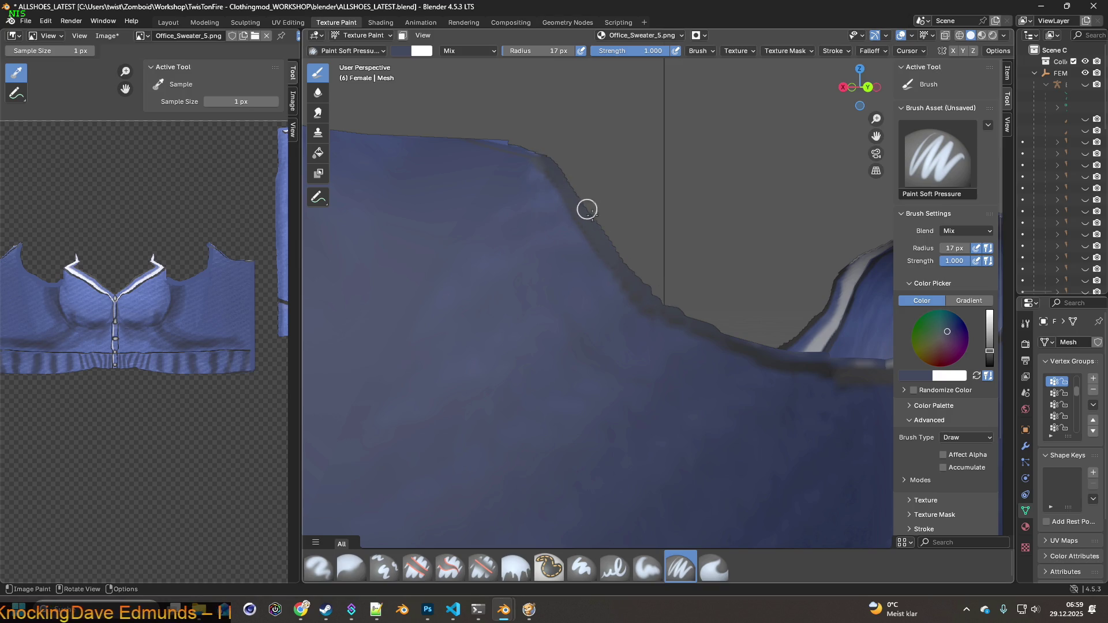
middle_drag(675, 313, 427, 283)
drag(459, 280, 529, 294)
Sample a darker blue to tone down the light strip, then undo the last stroke.
key(s)
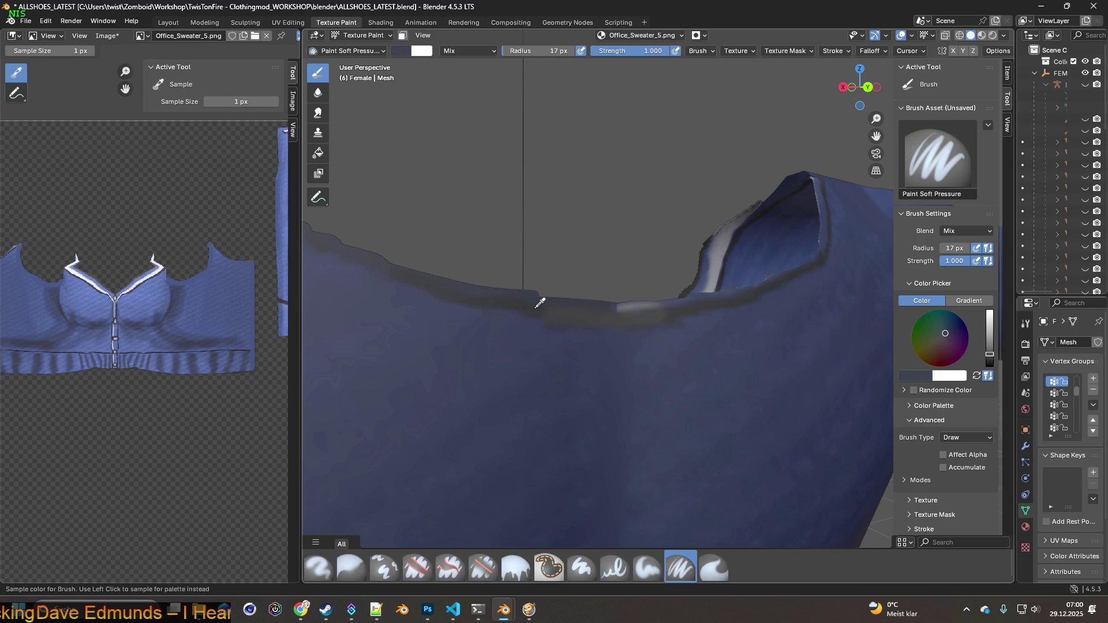
middle_drag(595, 308, 573, 304)
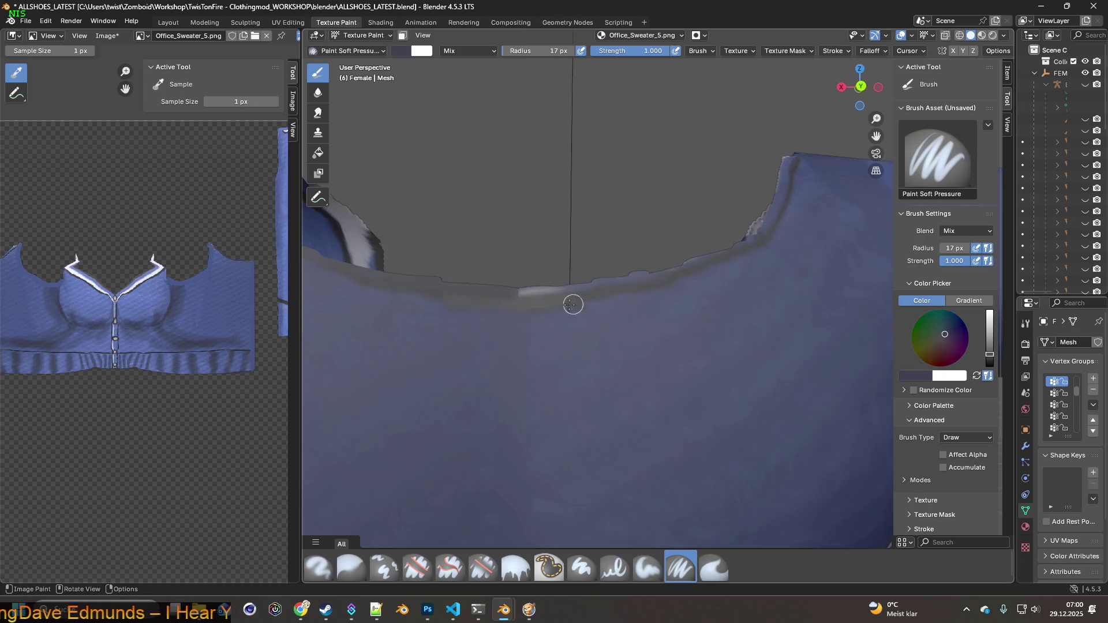
drag(508, 289, 573, 284)
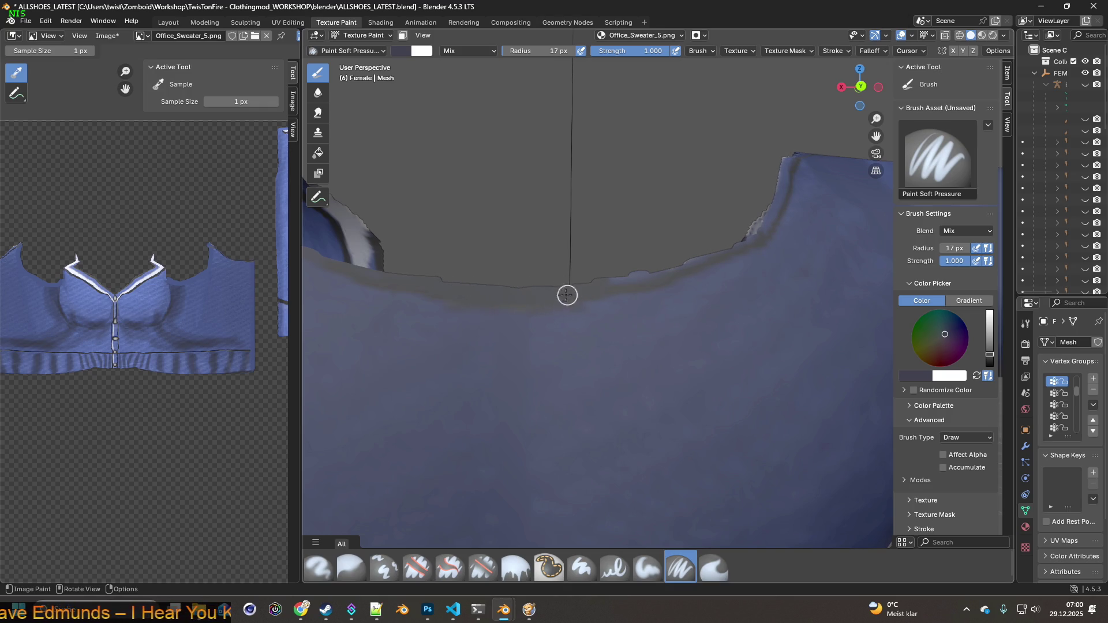
shift+middle_drag(680, 271, 414, 327)
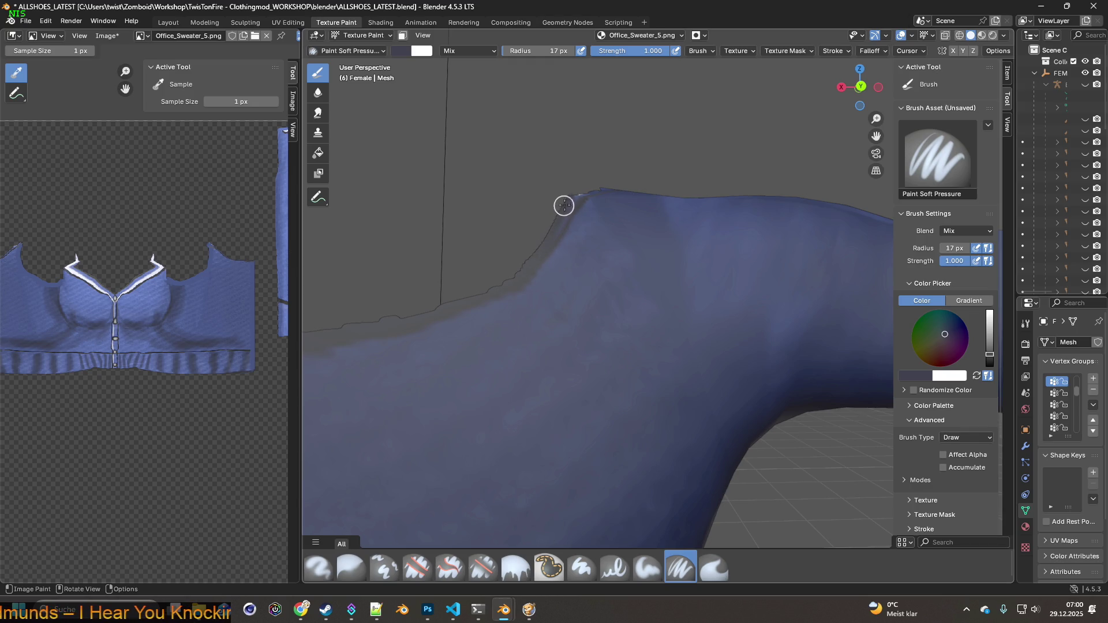
mouse_move(533, 226)
middle_down()
mouse_move(465, 297)
mouse_move(513, 305)
middle_up()
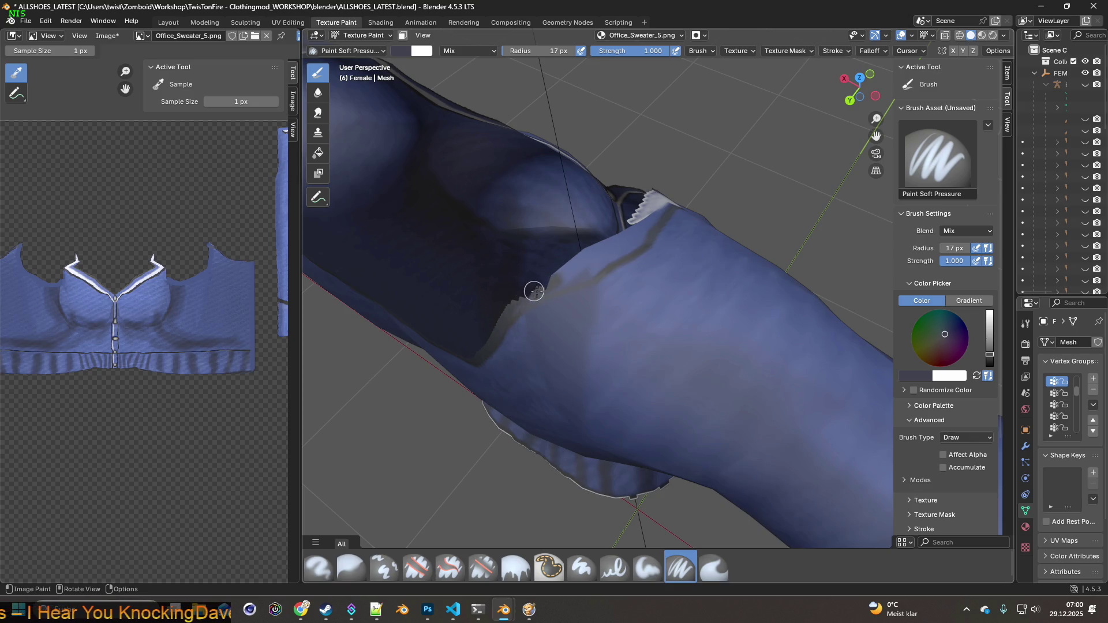
click(45, 21)
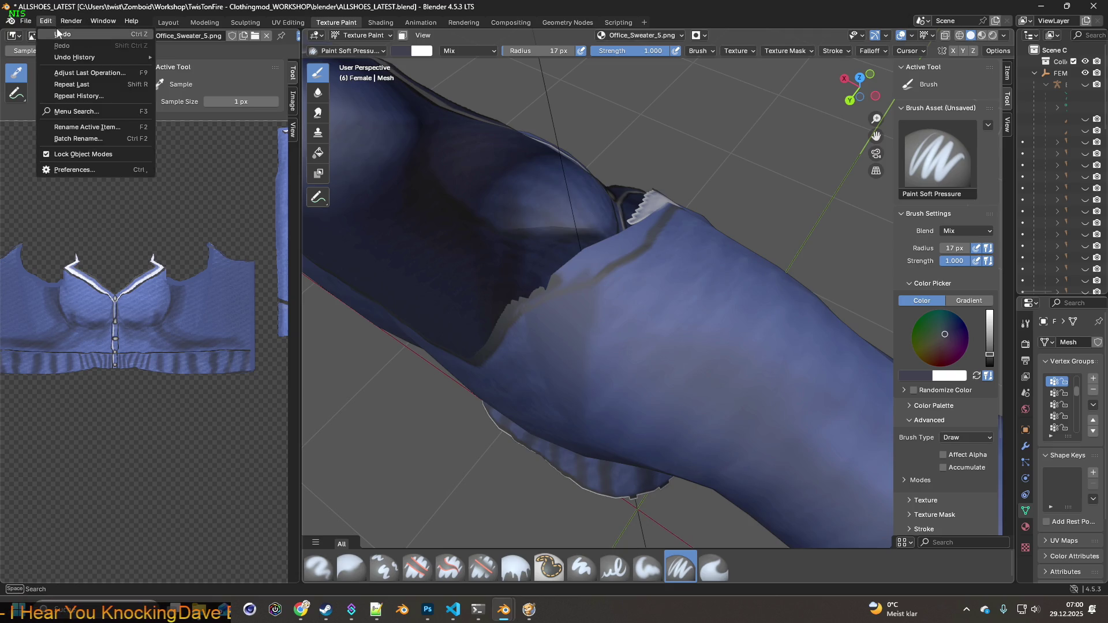
Swing round to the V-neck and paint out the white patch on the fabric edge.
scroll(377, 214, up, 2)
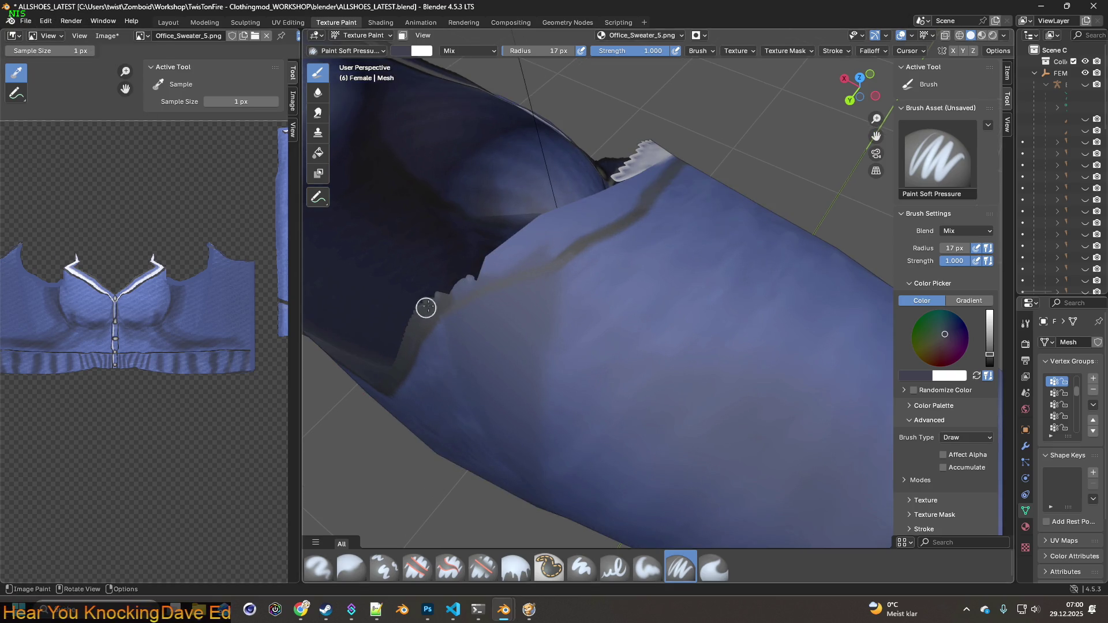
mouse_move(432, 304)
middle_down()
mouse_move(508, 296)
mouse_move(549, 257)
mouse_move(521, 336)
mouse_move(581, 344)
mouse_move(652, 387)
mouse_move(680, 361)
mouse_move(786, 346)
mouse_move(485, 383)
mouse_move(501, 330)
middle_up()
scroll(519, 351, up, 2)
scroll(484, 324, up, 2)
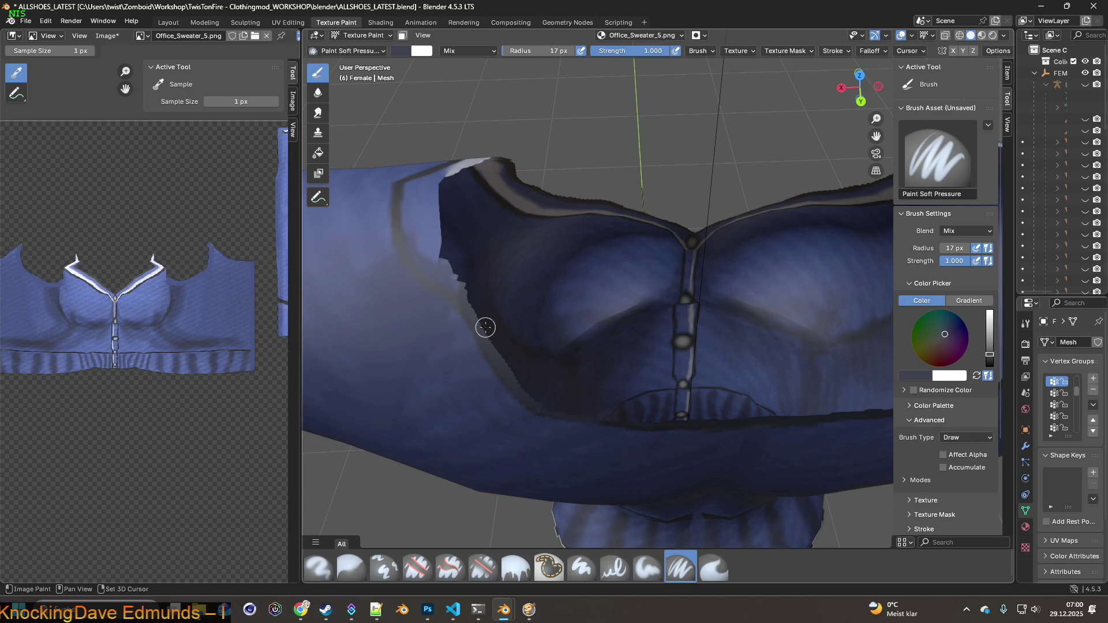
scroll(569, 392, up, 3)
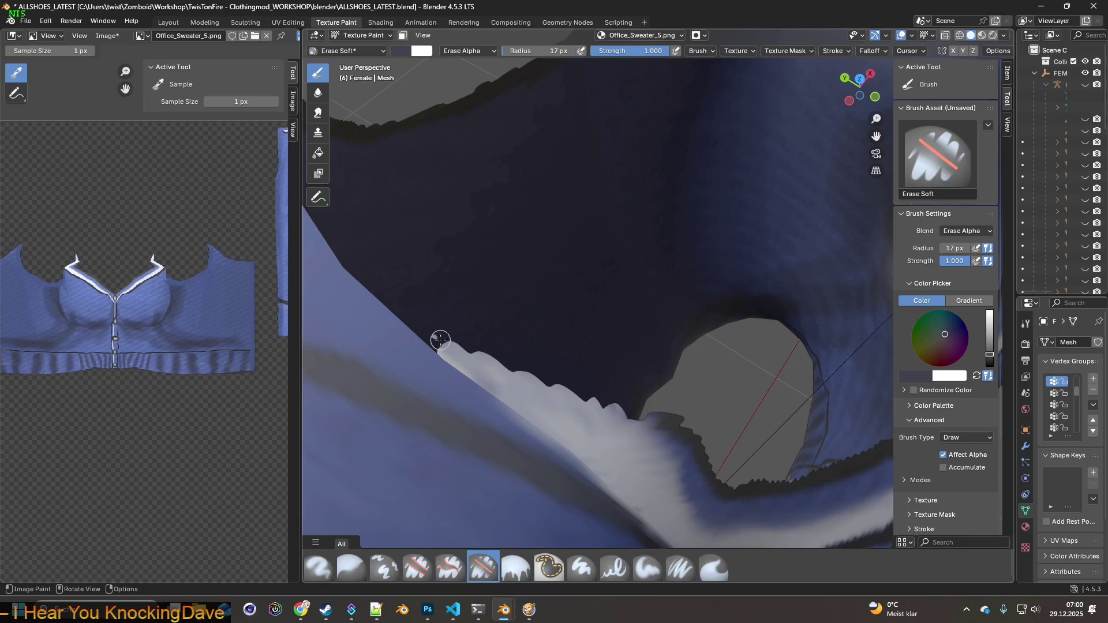
mouse_move(437, 341)
middle_down()
mouse_move(722, 361)
mouse_move(581, 321)
mouse_move(660, 241)
middle_up()
scroll(510, 400, up, 4)
scroll(544, 376, up, 3)
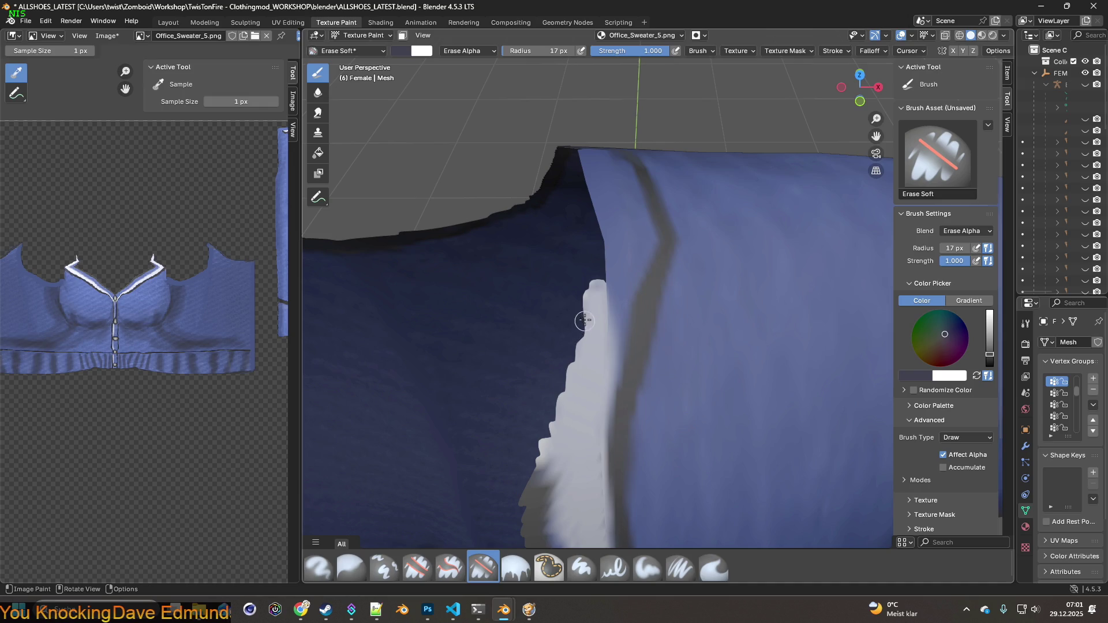
drag(593, 301, 601, 286)
scroll(596, 296, down, 3)
mouse_move(594, 346)
middle_down()
mouse_move(687, 356)
mouse_move(735, 406)
mouse_move(779, 403)
mouse_move(496, 391)
mouse_move(690, 390)
mouse_move(617, 395)
middle_up()
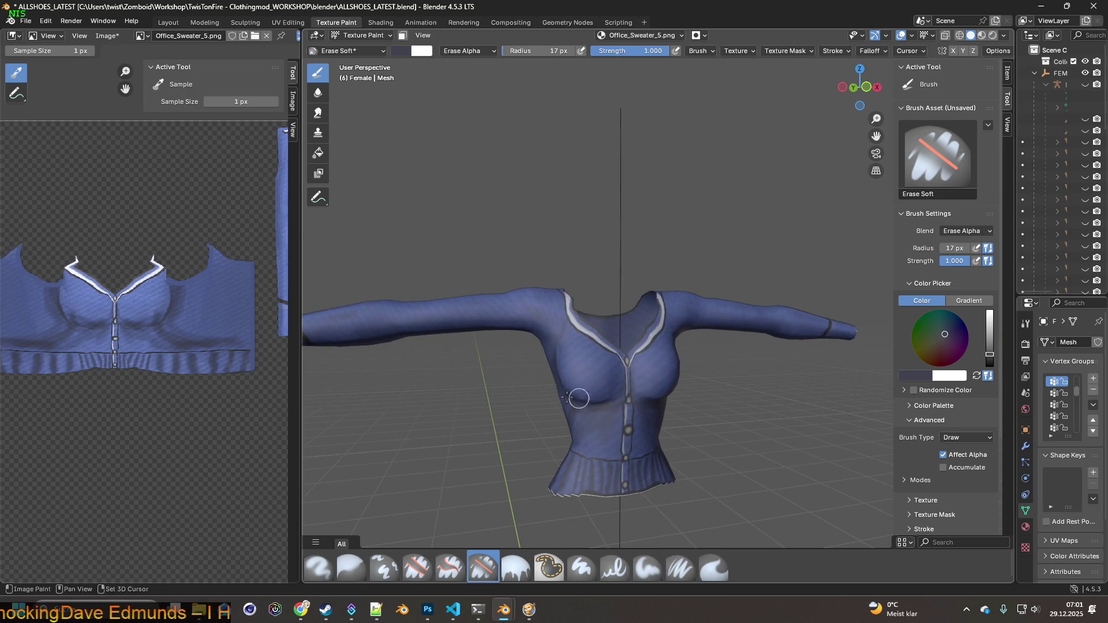
Save the edited Office_Sweater_5.png texture from the Image menu.
scroll(577, 383, down, 3)
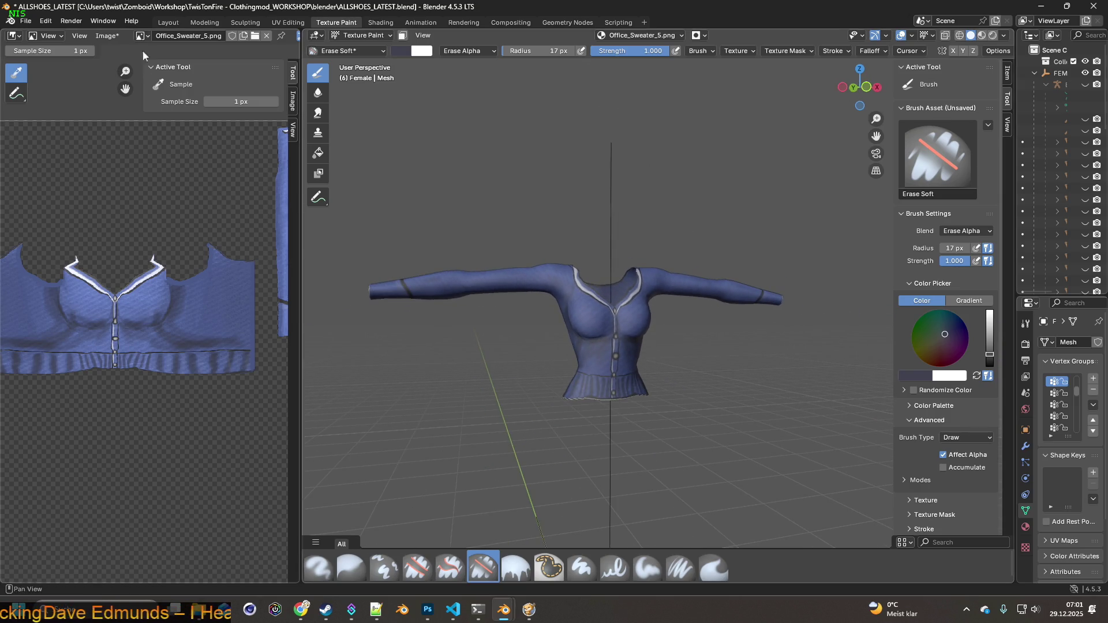
click(106, 36)
click(121, 155)
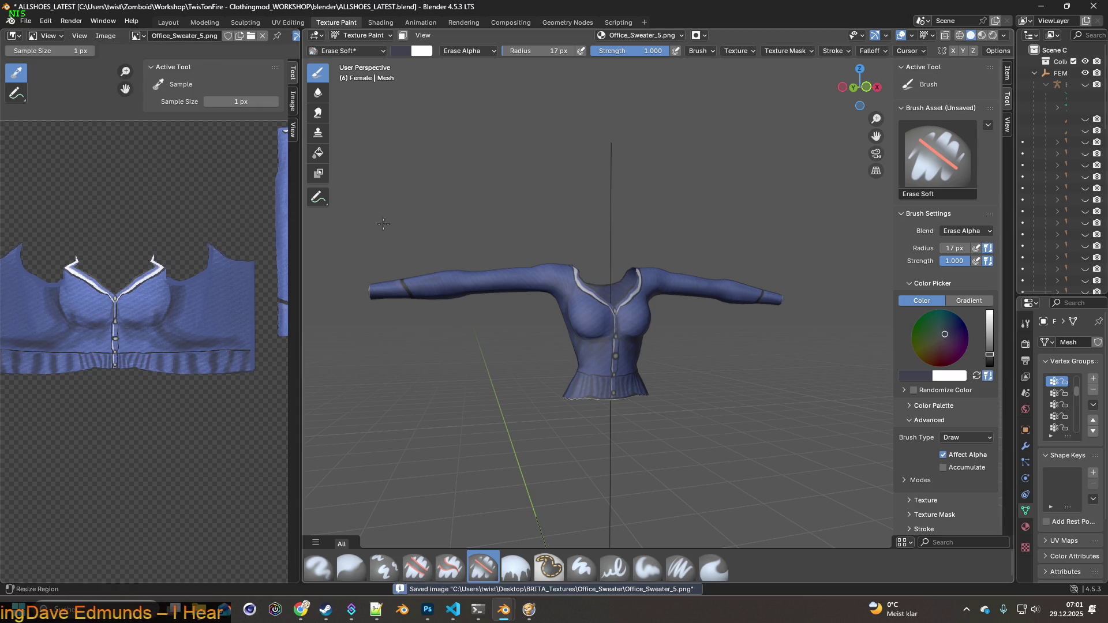
Bring the sweater's hem into close view and select the Paint Soft Pressure brush.
middle_drag(561, 281, 526, 288)
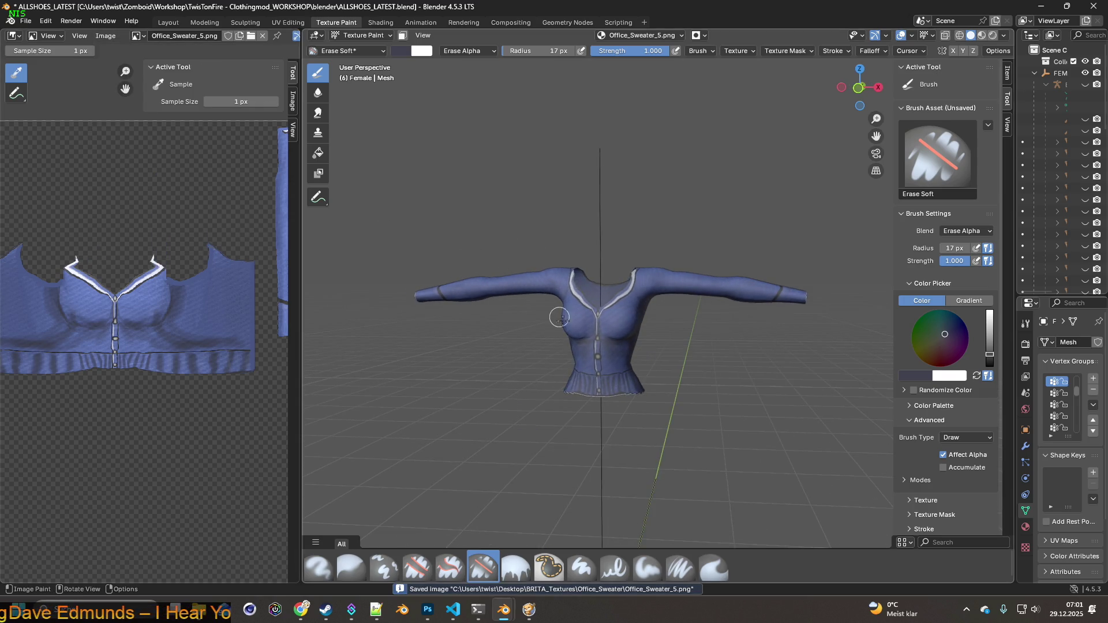
scroll(602, 406, up, 3)
scroll(613, 347, up, 5)
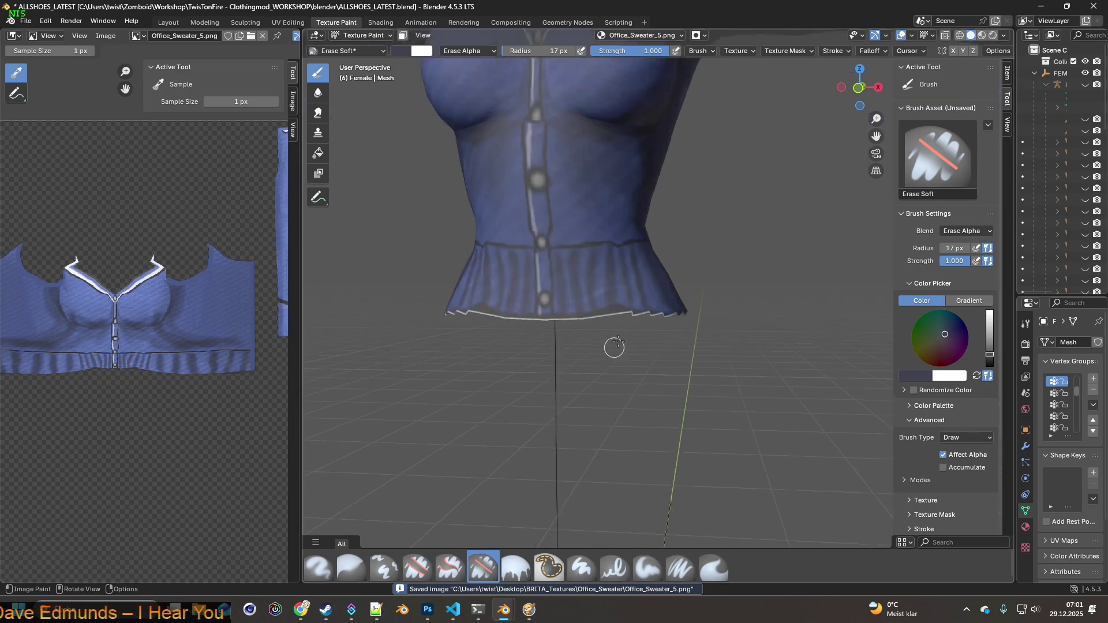
mouse_move(641, 346)
middle_down()
mouse_move(656, 339)
mouse_move(639, 340)
middle_up()
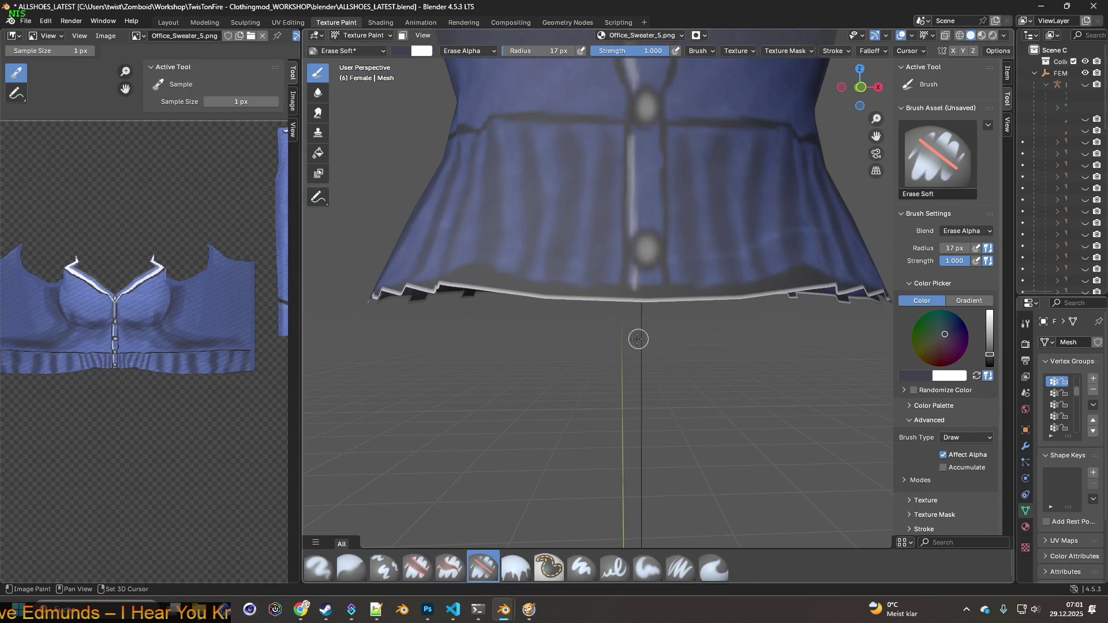
scroll(615, 341, up, 2)
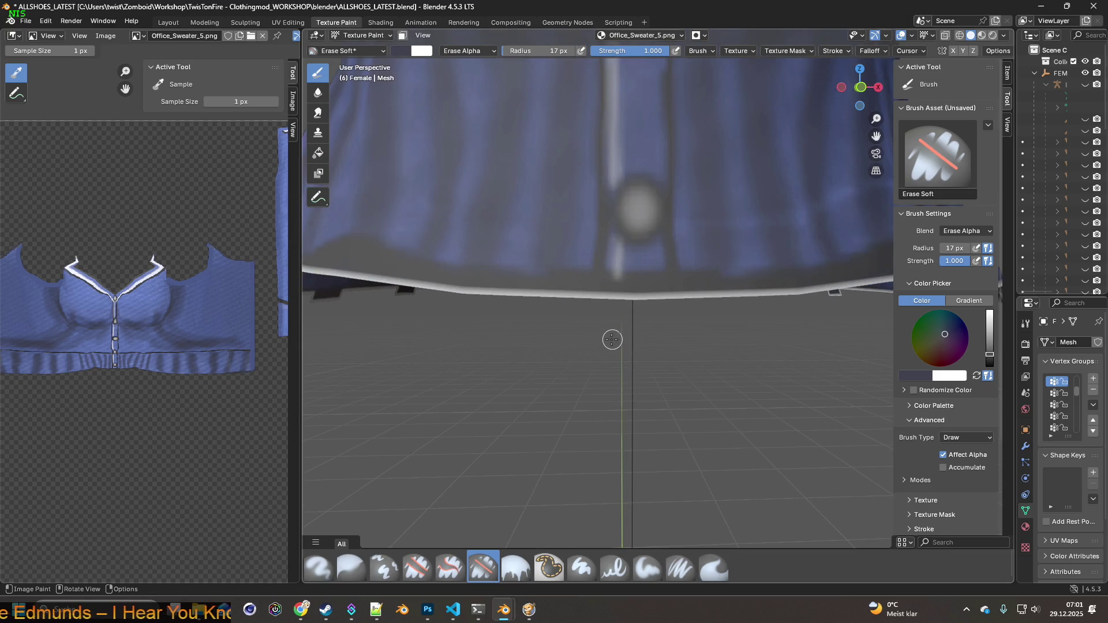
click(681, 567)
Paint over the white edge along the sweater's bottom hem with the soft pressure brush.
key(s)
drag(599, 298, 426, 289)
middle_drag(425, 289, 672, 328)
mouse_move(672, 327)
mouse_down()
mouse_move(494, 304)
mouse_move(443, 312)
mouse_up()
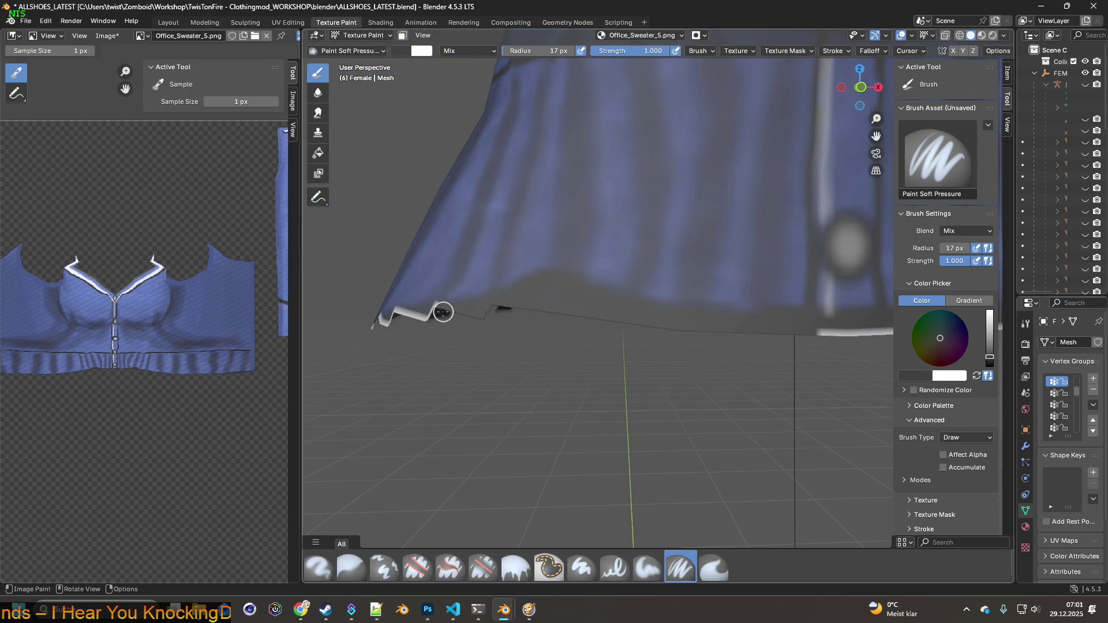
mouse_move(423, 335)
middle_down()
mouse_move(549, 354)
mouse_move(744, 415)
middle_up()
mouse_move(776, 390)
mouse_down()
mouse_move(680, 375)
mouse_move(599, 386)
mouse_move(636, 397)
mouse_move(497, 354)
mouse_move(489, 375)
mouse_up()
mouse_move(489, 375)
middle_down()
mouse_move(663, 413)
mouse_move(815, 408)
middle_up()
mouse_move(806, 383)
mouse_down()
mouse_move(665, 378)
mouse_move(581, 337)
mouse_move(556, 341)
mouse_move(549, 327)
mouse_up()
Orbit and zoom out around the sweater to check the painted hem from all sides.
middle_drag(497, 281, 701, 390)
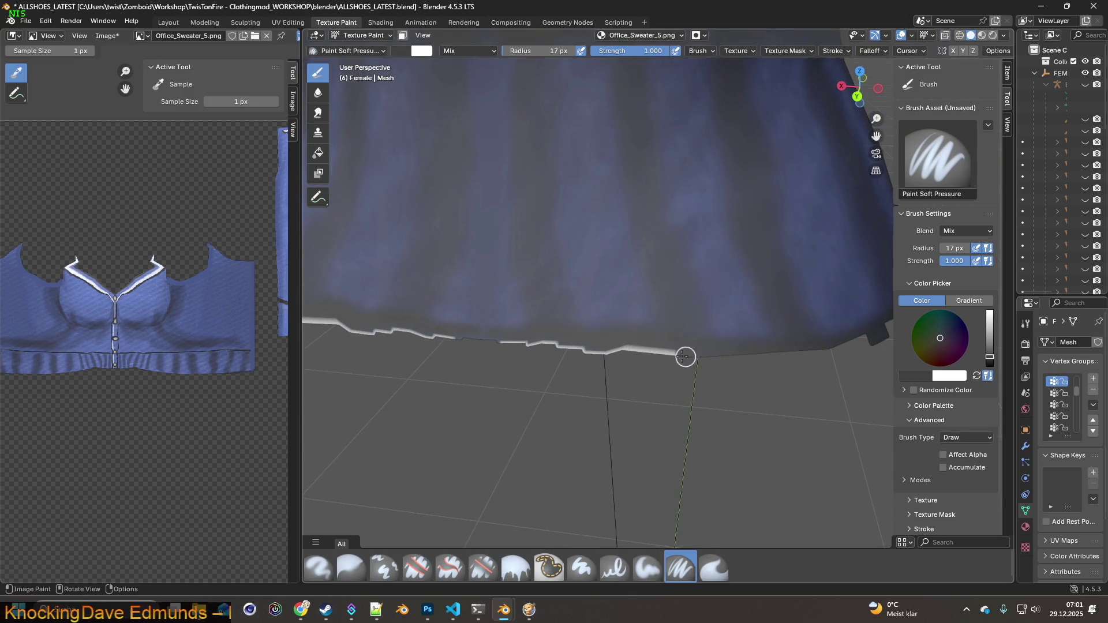
shift+middle_drag(523, 359, 735, 377)
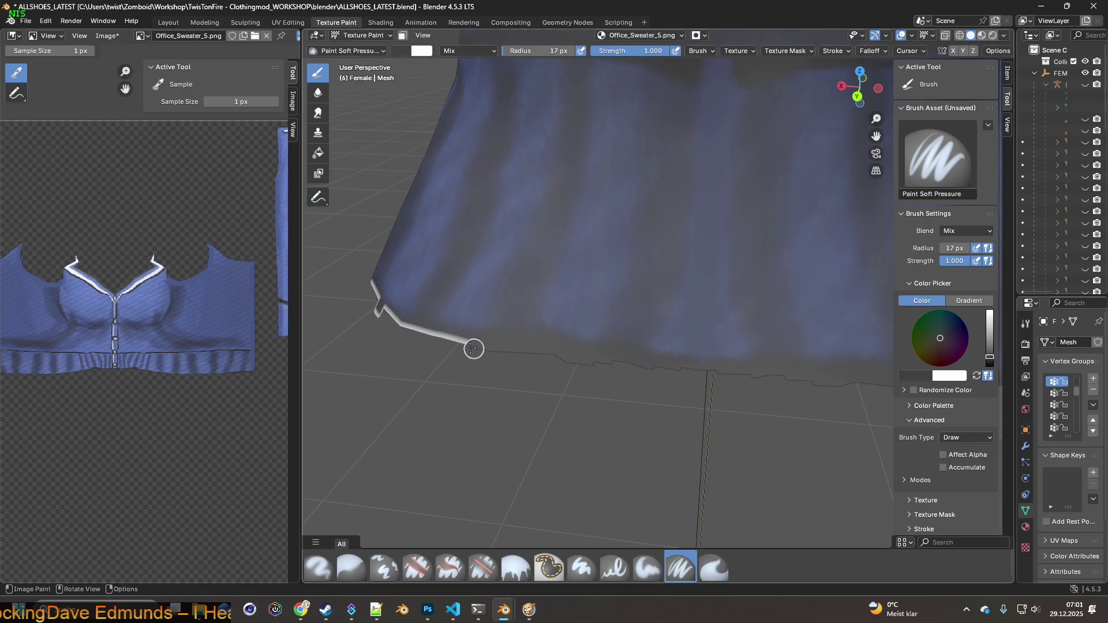
mouse_move(377, 308)
middle_down()
mouse_move(836, 375)
mouse_move(731, 410)
middle_up()
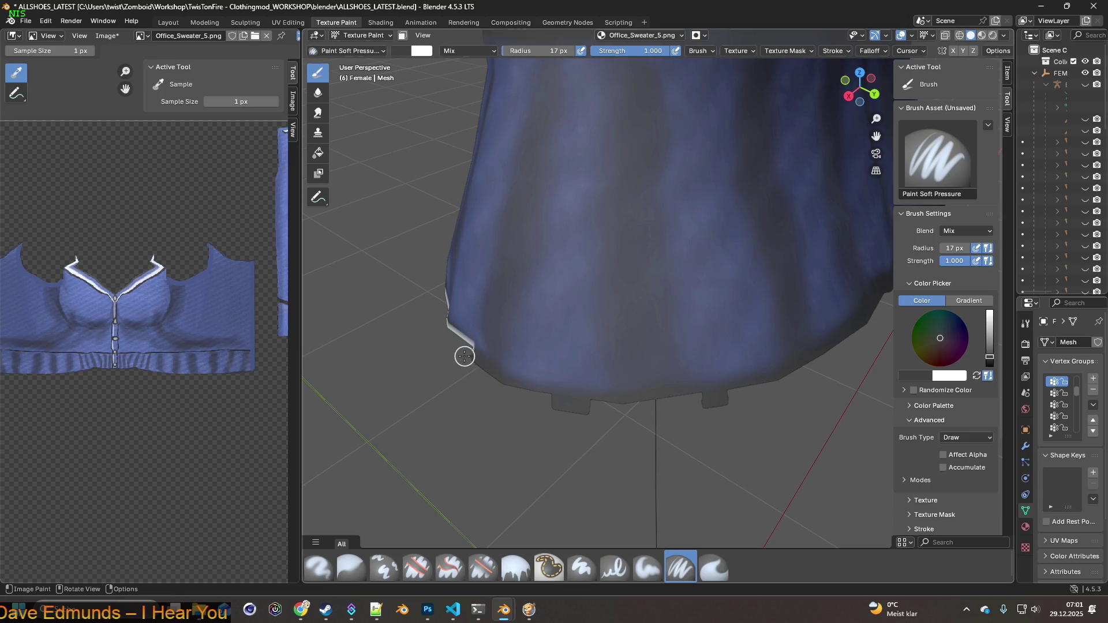
middle_drag(445, 329, 713, 440)
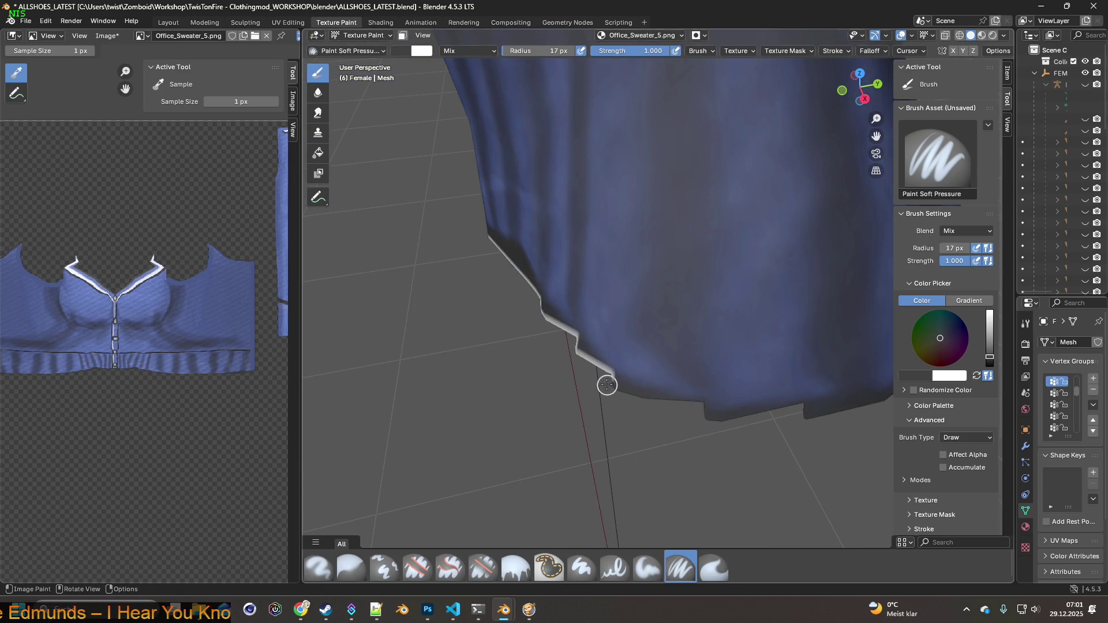
middle_drag(573, 348, 630, 400)
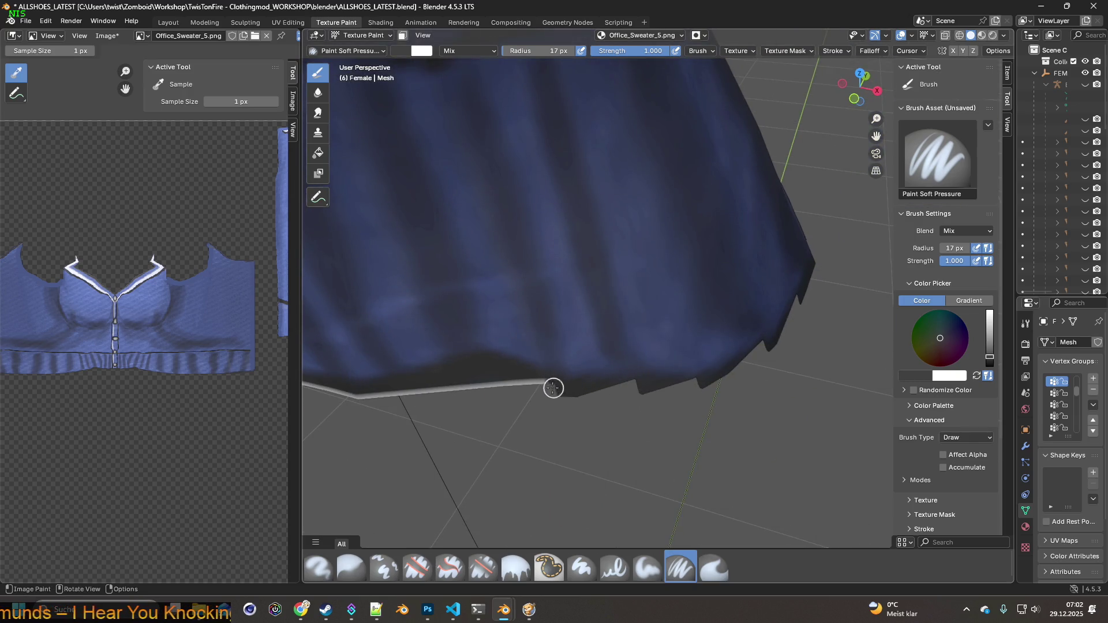
mouse_move(369, 401)
shift+middle_down()
mouse_move(529, 381)
mouse_move(654, 393)
shift+middle_up()
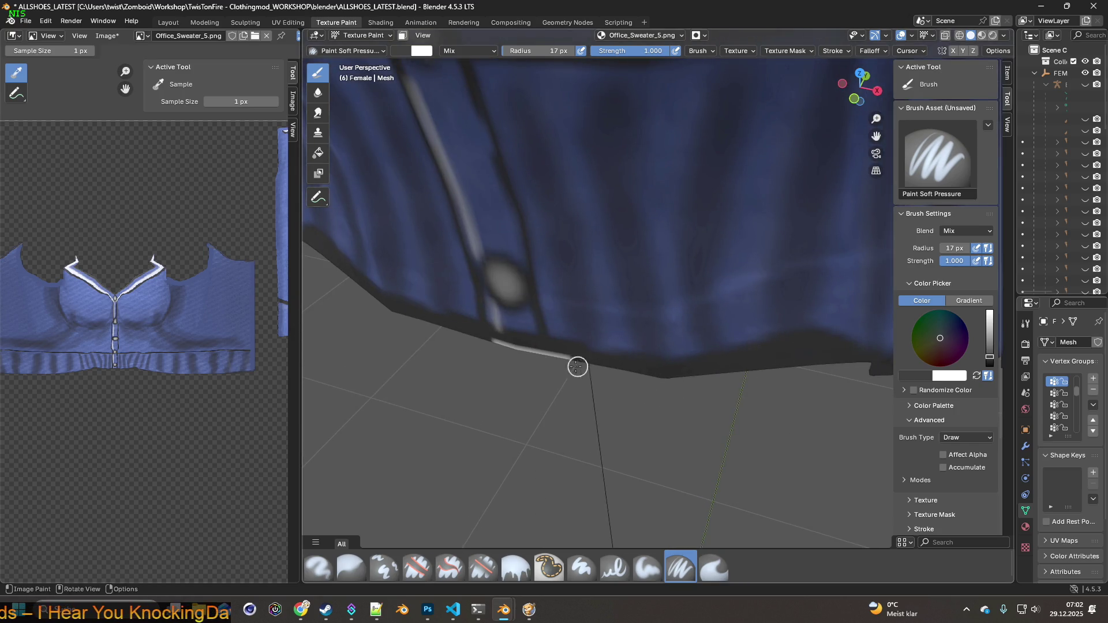
scroll(486, 347, down, 8)
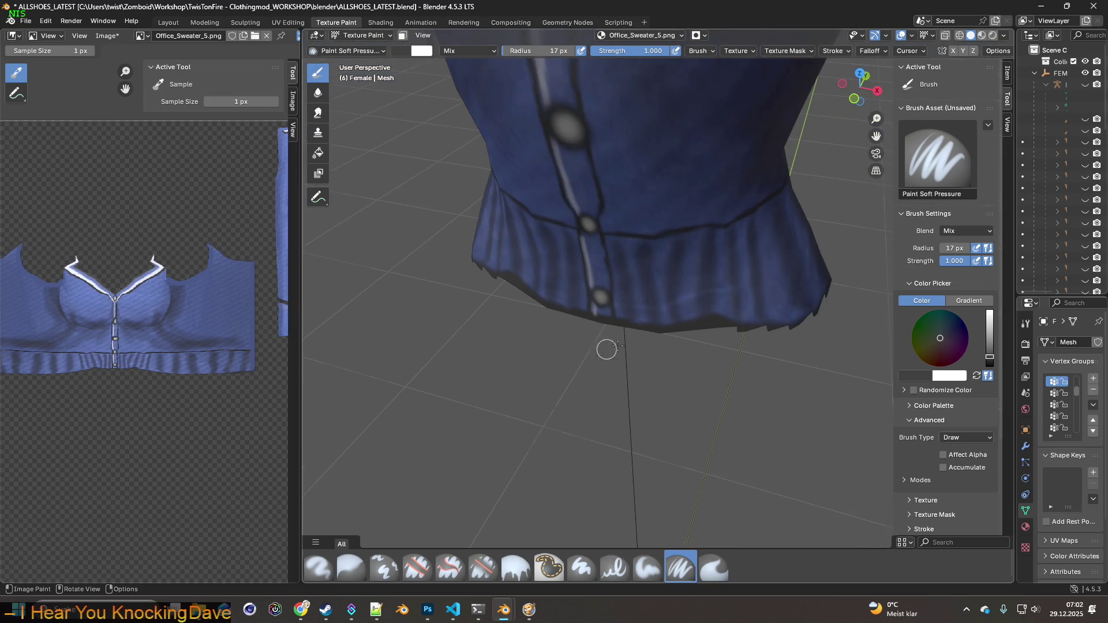
mouse_move(676, 326)
middle_down()
mouse_move(717, 391)
mouse_move(722, 432)
middle_up()
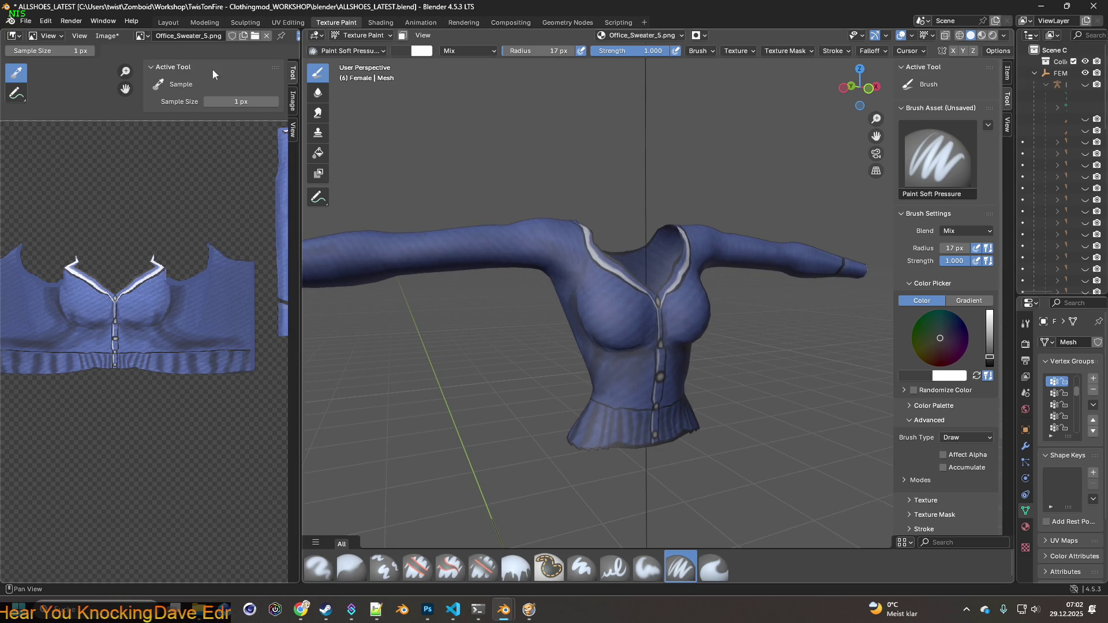
Save the painted sweater texture and a scene copy as ALLSHOESpose.blend, then minimise Blender.
click(102, 38)
click(116, 154)
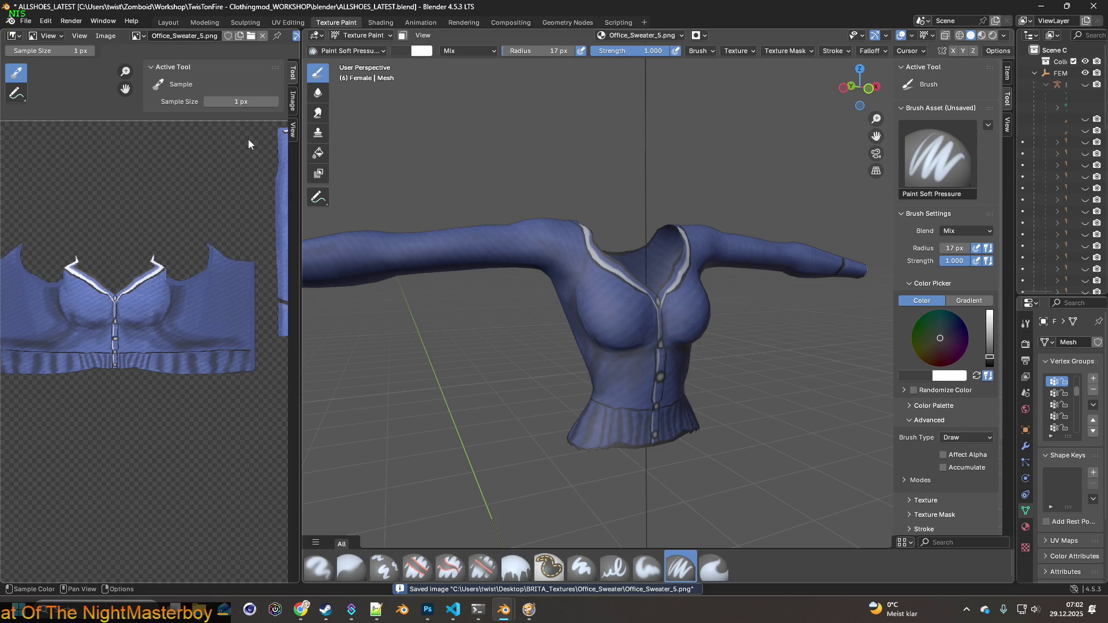
click(27, 22)
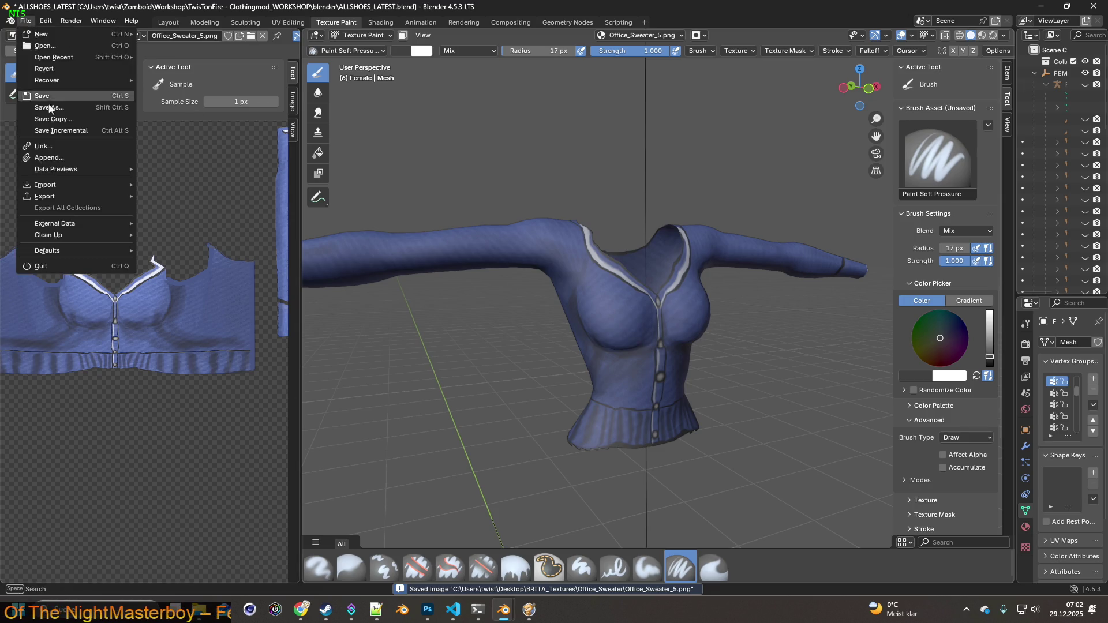
click(54, 119)
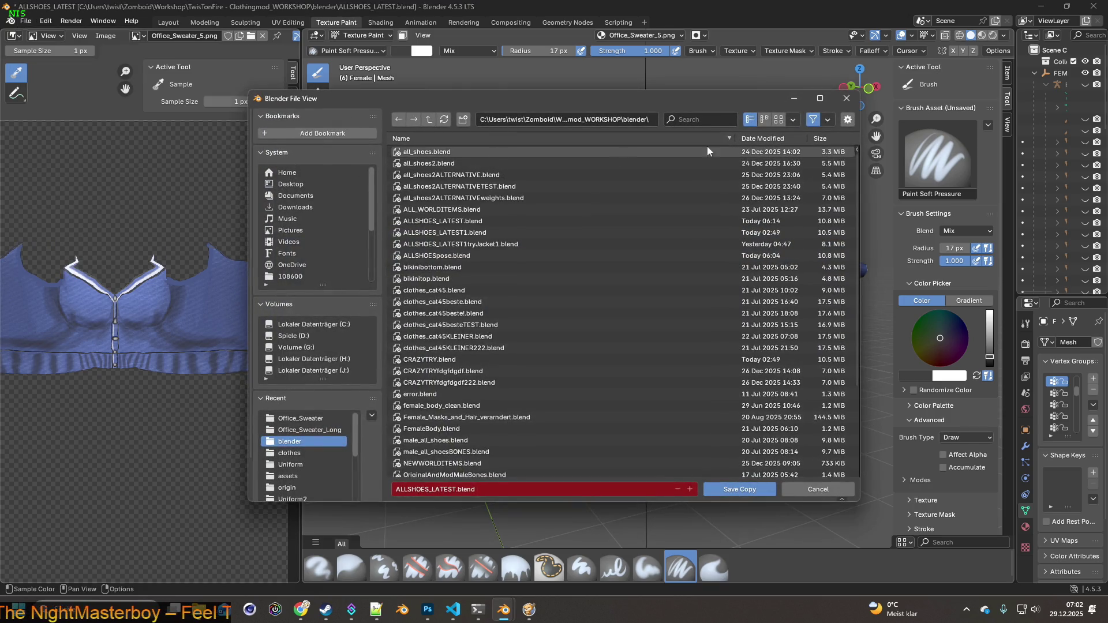
click(761, 139)
click(537, 163)
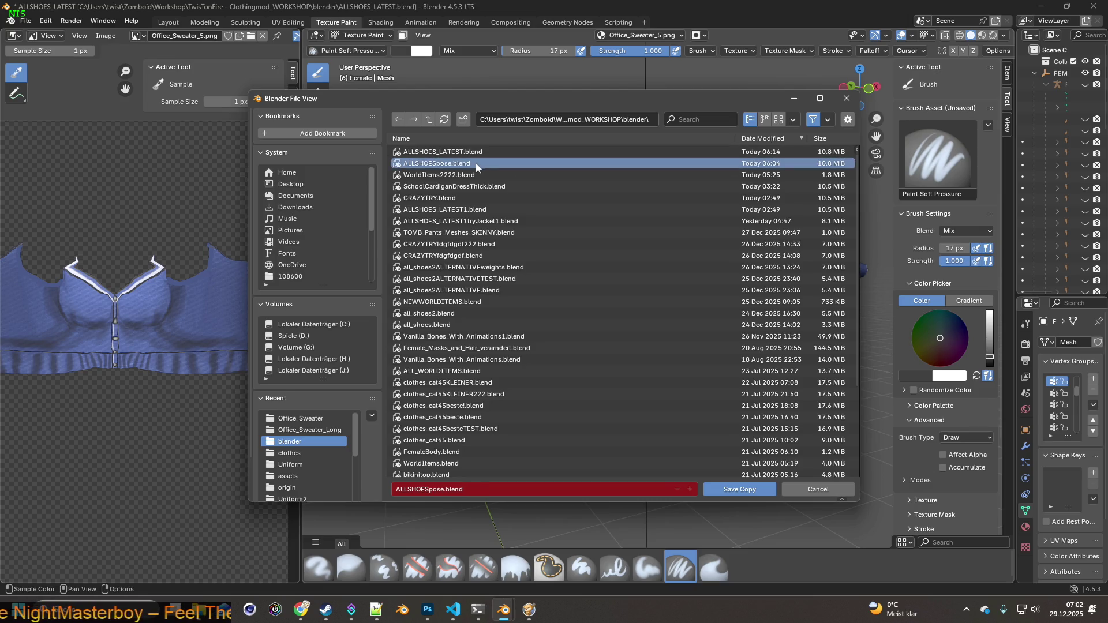
click(753, 490)
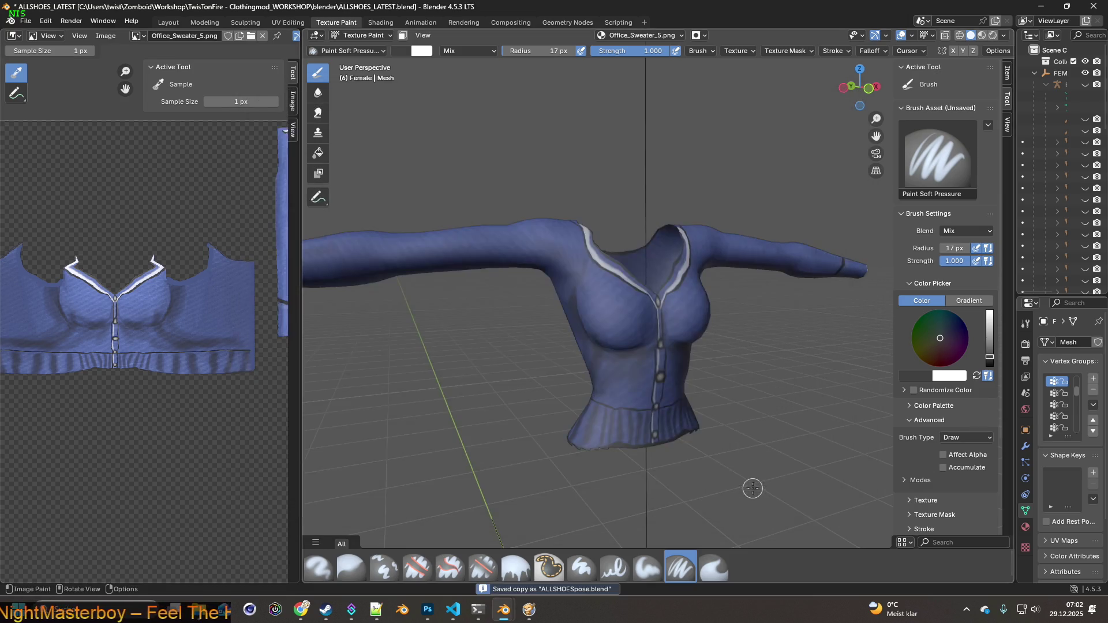
click(1041, 7)
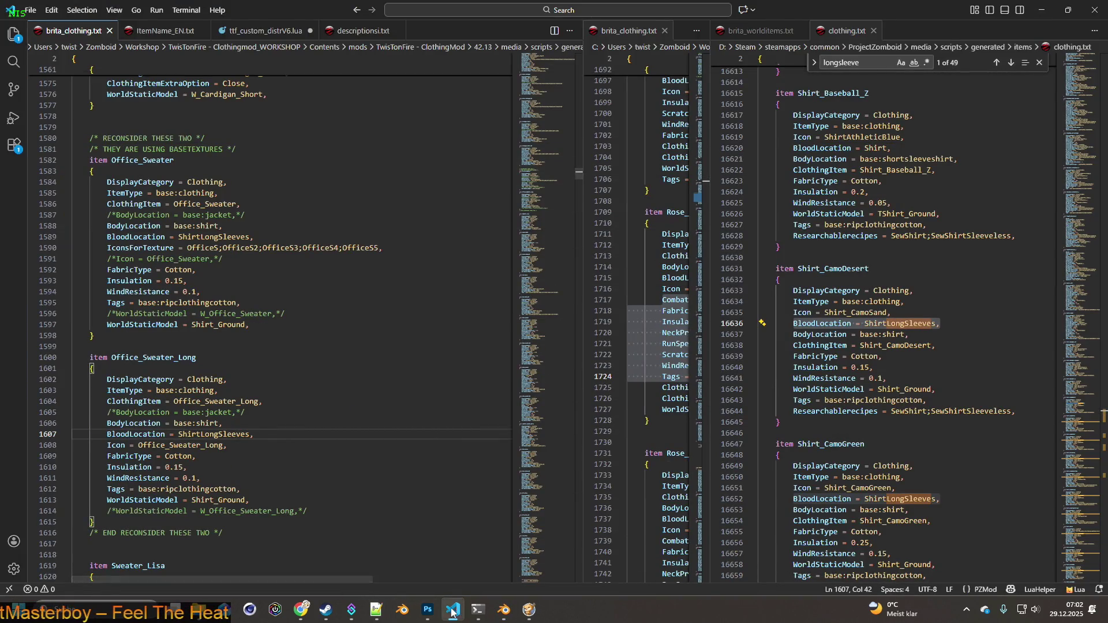
Open ALLSHOEspose.blend from the blender folder in File Explorer.
mouse_move(503, 612)
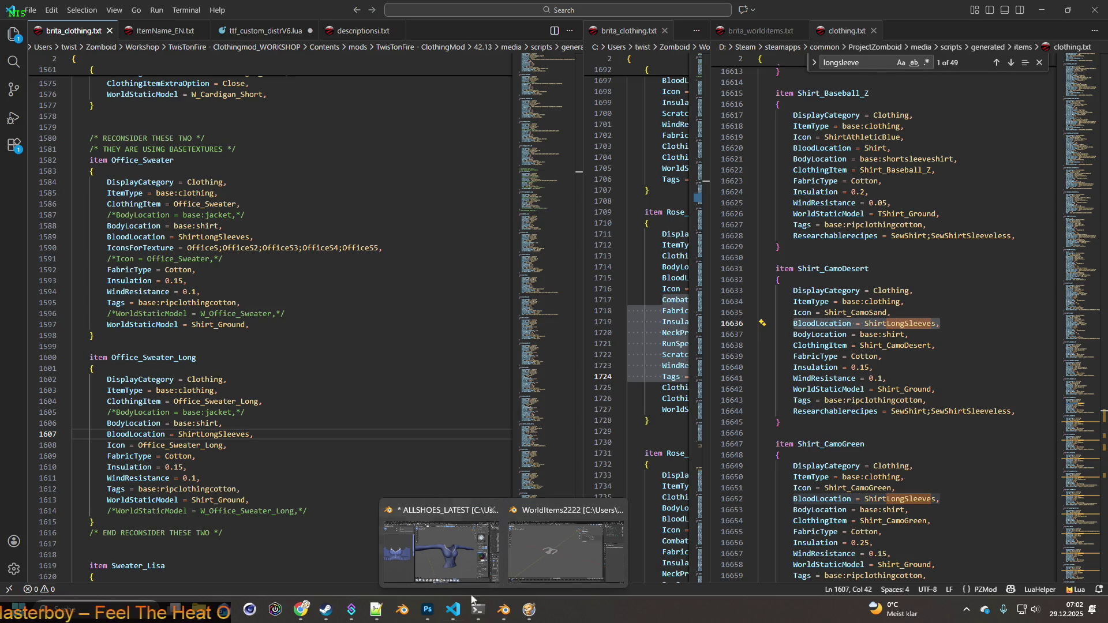
mouse_move(198, 611)
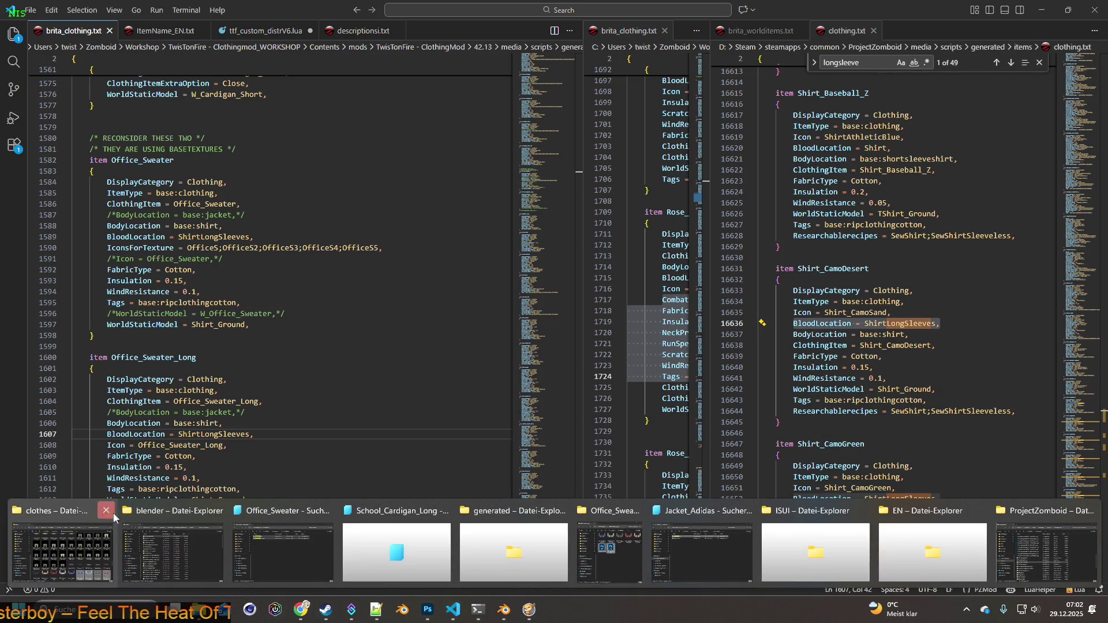
click(202, 542)
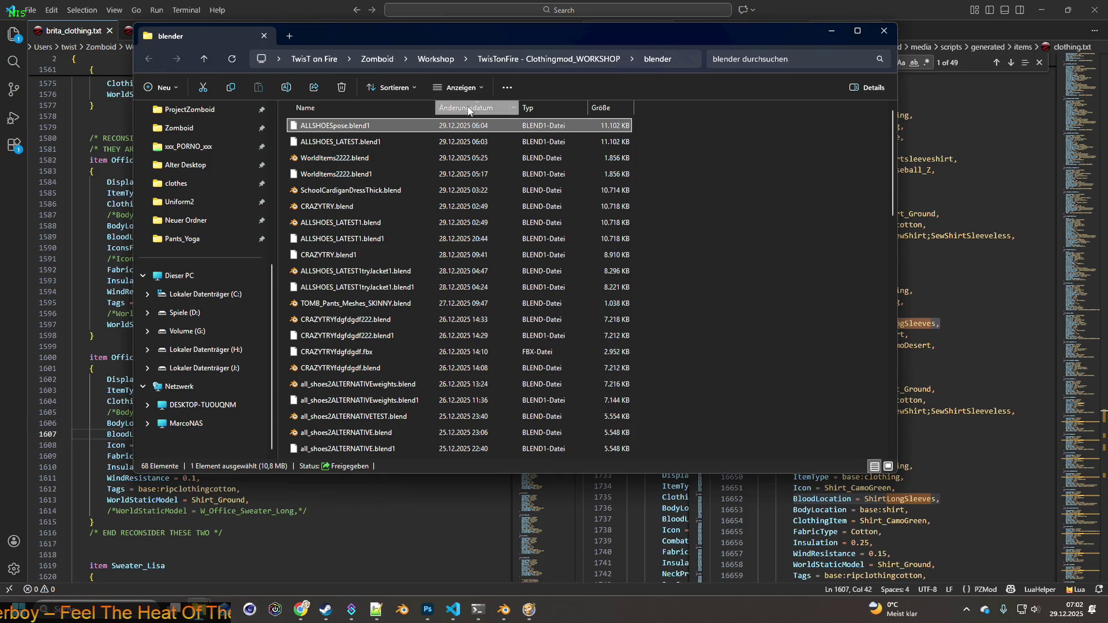
click(342, 128)
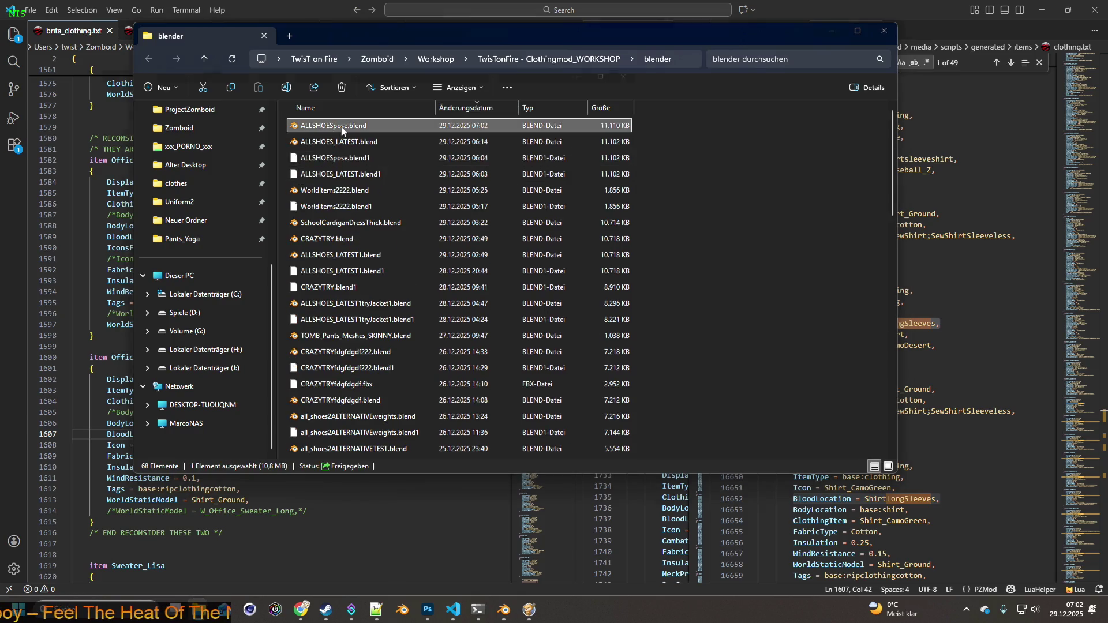
double_click(341, 126)
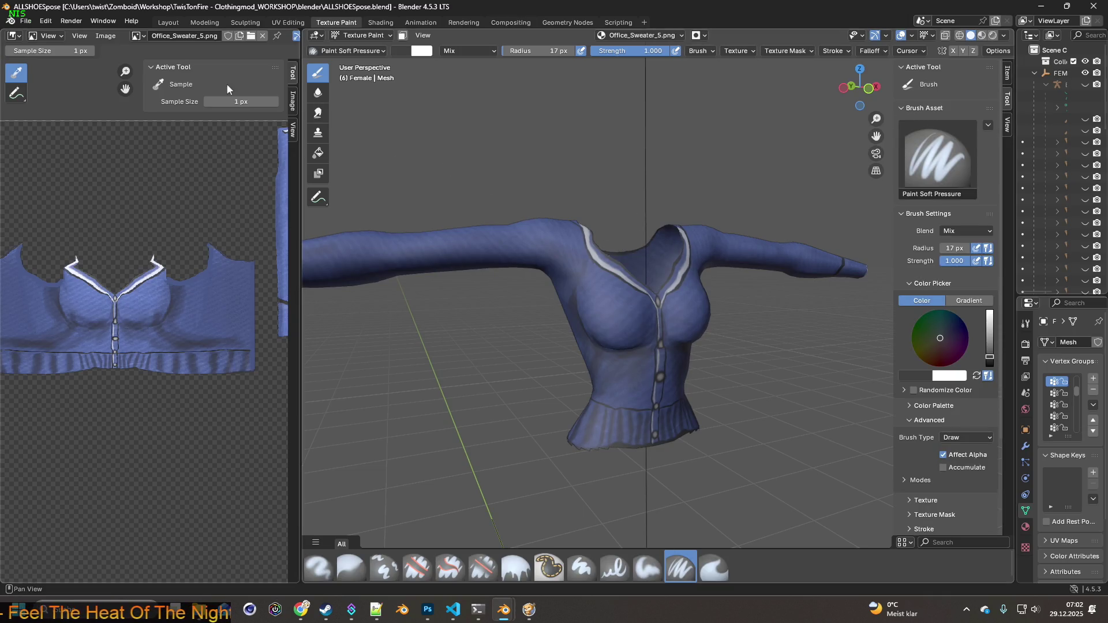
Switch to the Layout workspace and unhide the Bip01 armature.
click(168, 23)
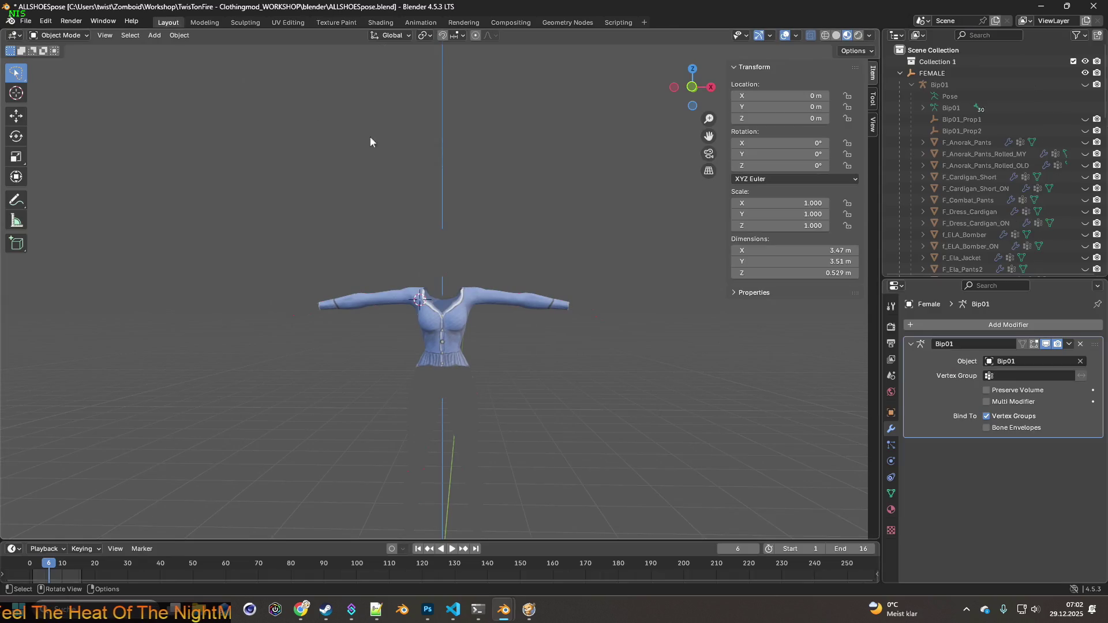
mouse_move(396, 196)
middle_down()
mouse_move(418, 240)
mouse_move(389, 202)
mouse_move(485, 201)
middle_up()
click(1084, 84)
middle_drag(588, 179, 549, 220)
scroll(567, 202, up, 3)
Select Bip01, enter Pose Mode, and select the right upper-arm bone.
click(570, 216)
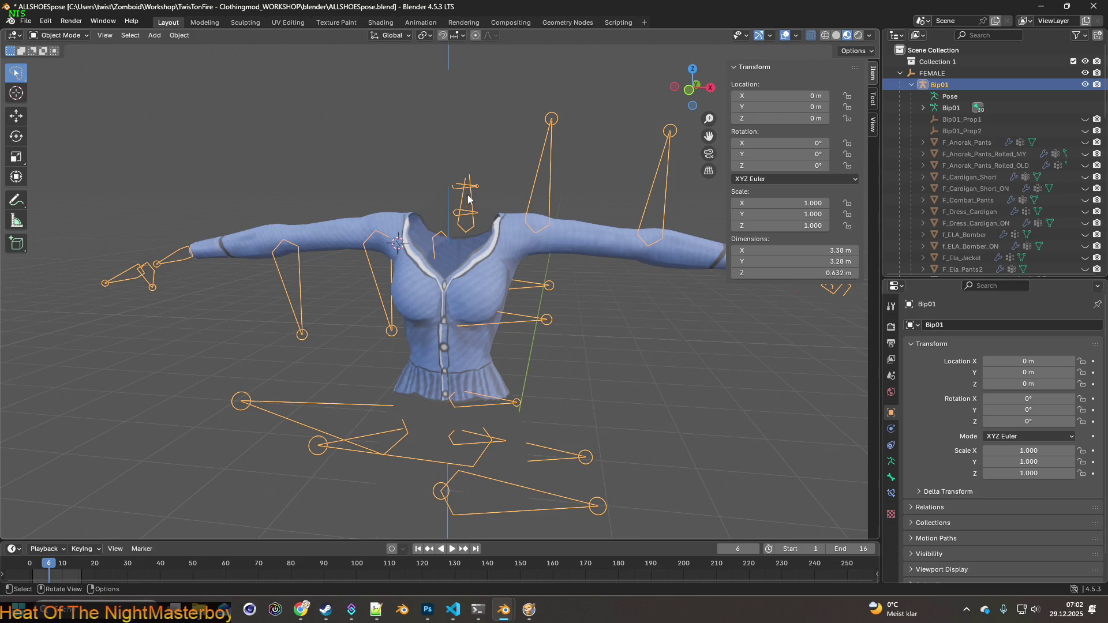
middle_drag(465, 205, 450, 205)
click(72, 79)
mouse_move(425, 166)
middle_down()
mouse_move(552, 186)
mouse_move(556, 168)
middle_up()
click(555, 189)
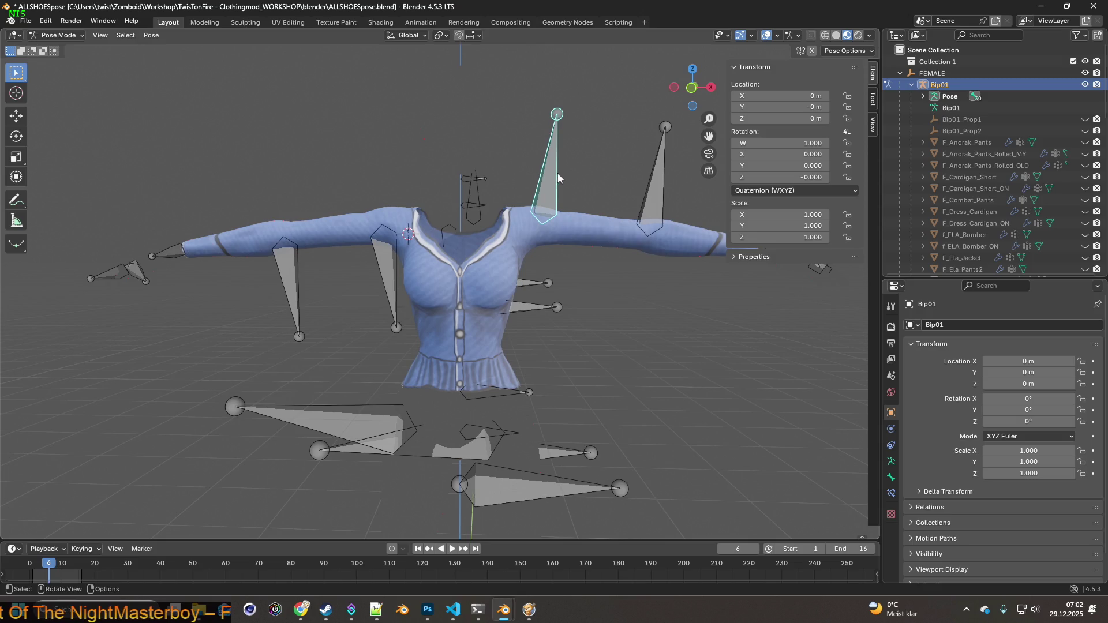
Rotate both upper-arm bones downward.
key(r)
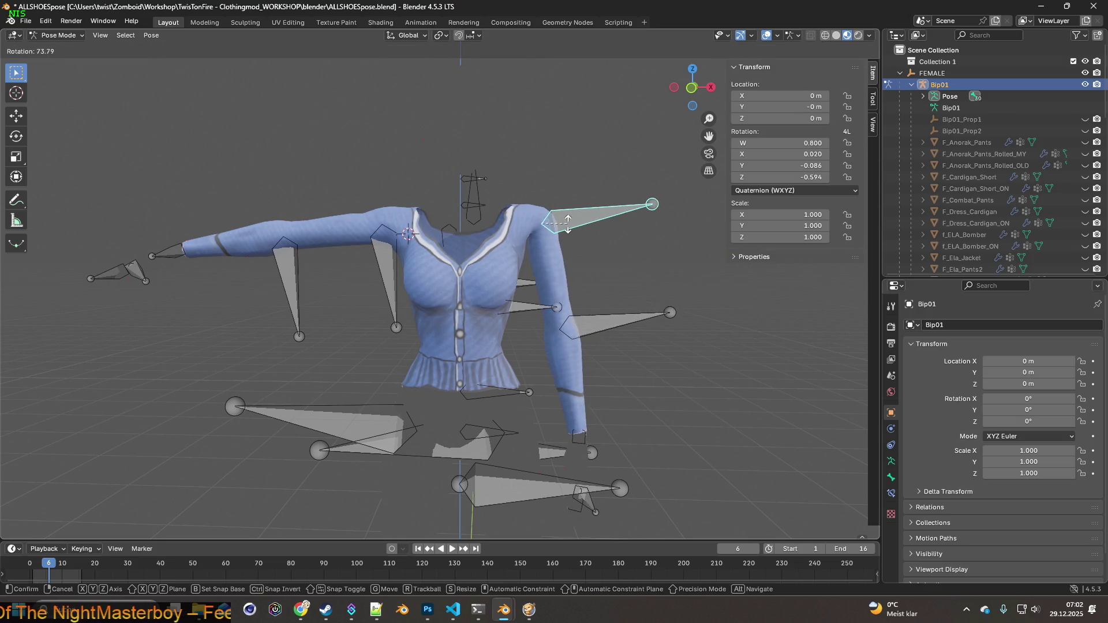
click(569, 227)
click(383, 252)
key(r)
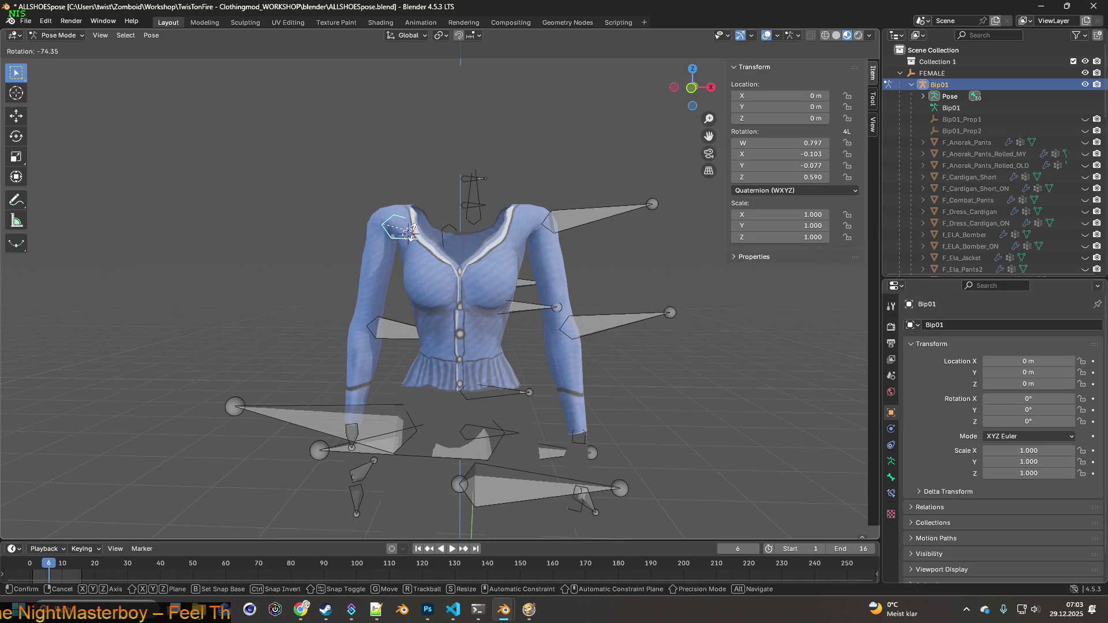
click(415, 236)
Shift an upper-arm bone slightly along Z and rotate it 19.6° around global X.
mouse_move(435, 232)
middle_down()
mouse_move(348, 241)
mouse_move(574, 229)
mouse_move(396, 223)
middle_up()
click(584, 228)
key(g)
key(z)
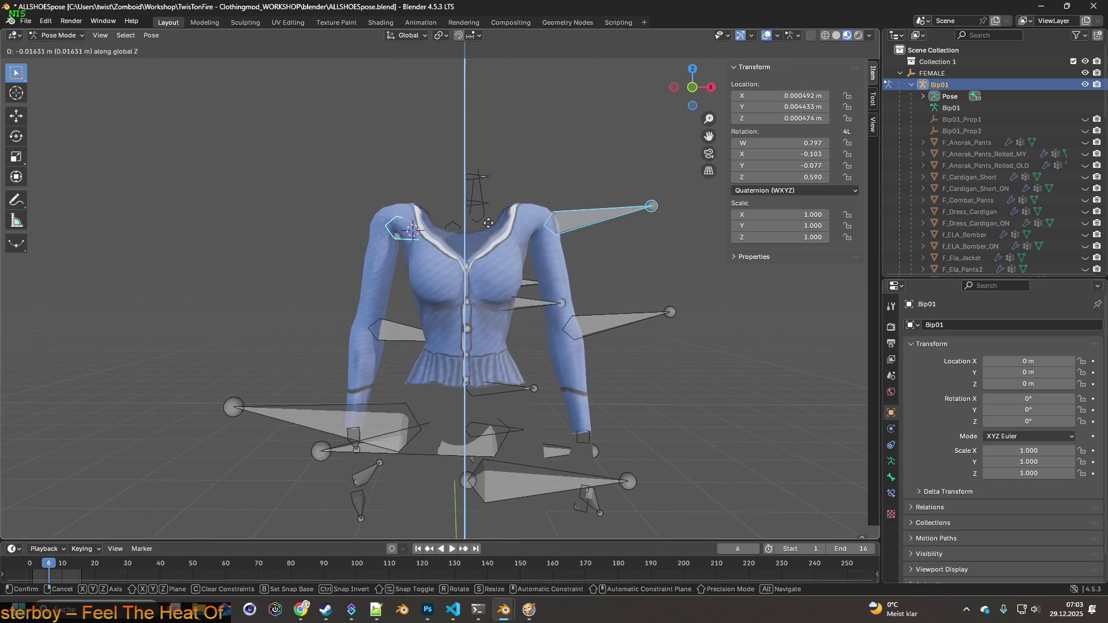
click(488, 224)
mouse_move(483, 234)
middle_down()
mouse_move(527, 225)
mouse_move(491, 222)
middle_up()
key(r)
key(y)
key(x)
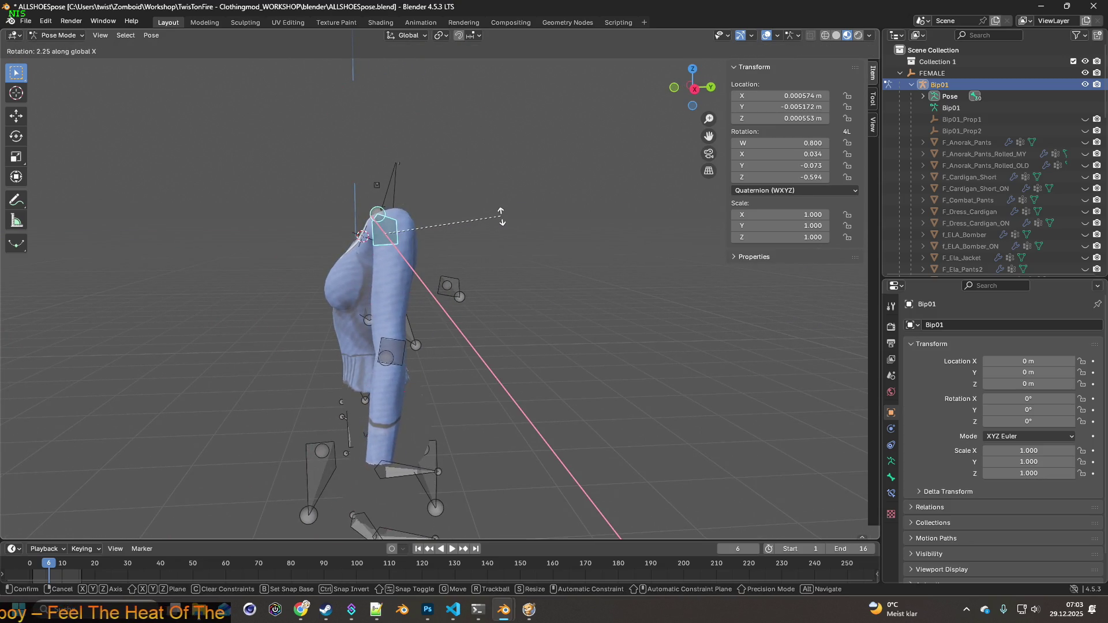
click(464, 194)
Rotate the shoulder bone -13.2° and the upper-arm bone -60.7°.
middle_drag(465, 195, 569, 202)
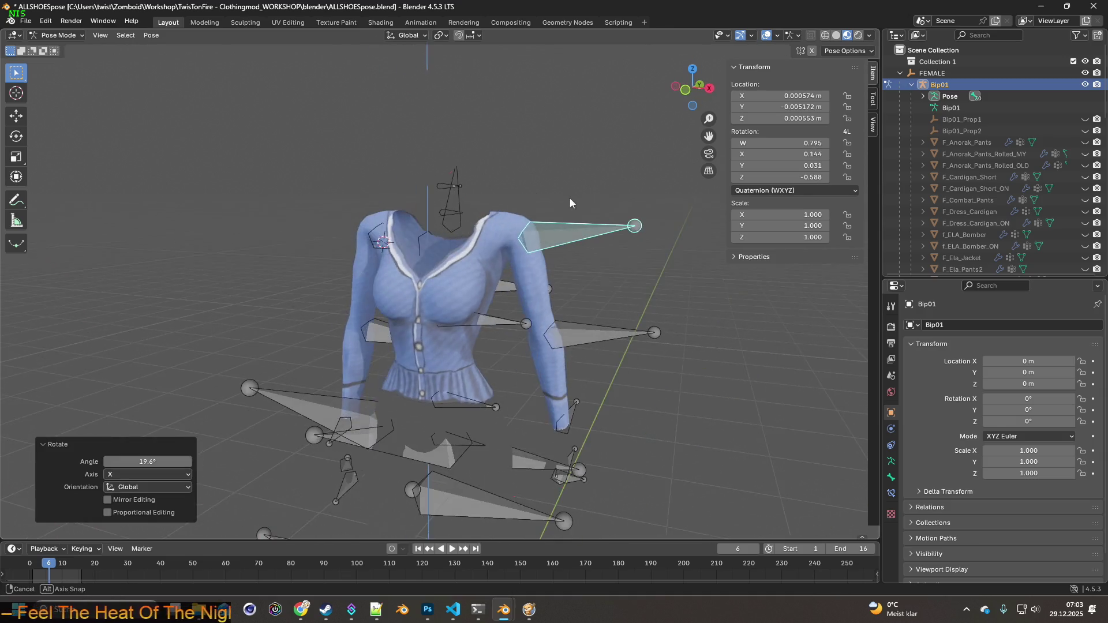
click(384, 242)
mouse_move(400, 229)
middle_down()
mouse_move(340, 225)
mouse_move(452, 224)
mouse_move(444, 254)
middle_up()
key(r)
click(340, 231)
click(408, 321)
key(r)
click(347, 244)
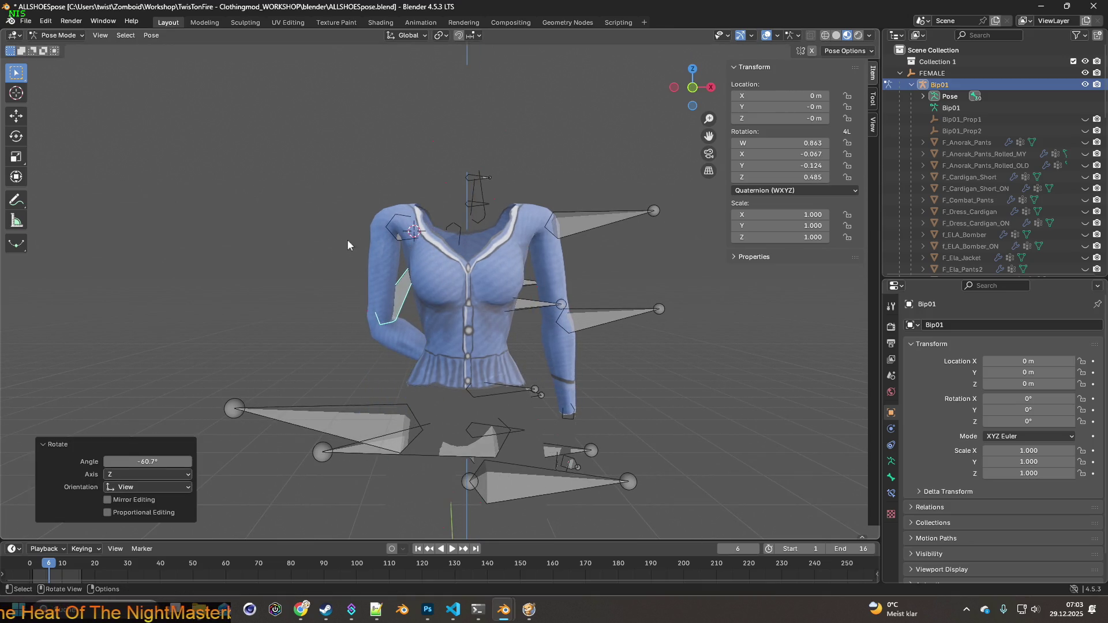
Bend the forearm 71.7° toward the hip, then adjust the bone around global X.
click(561, 333)
key(r)
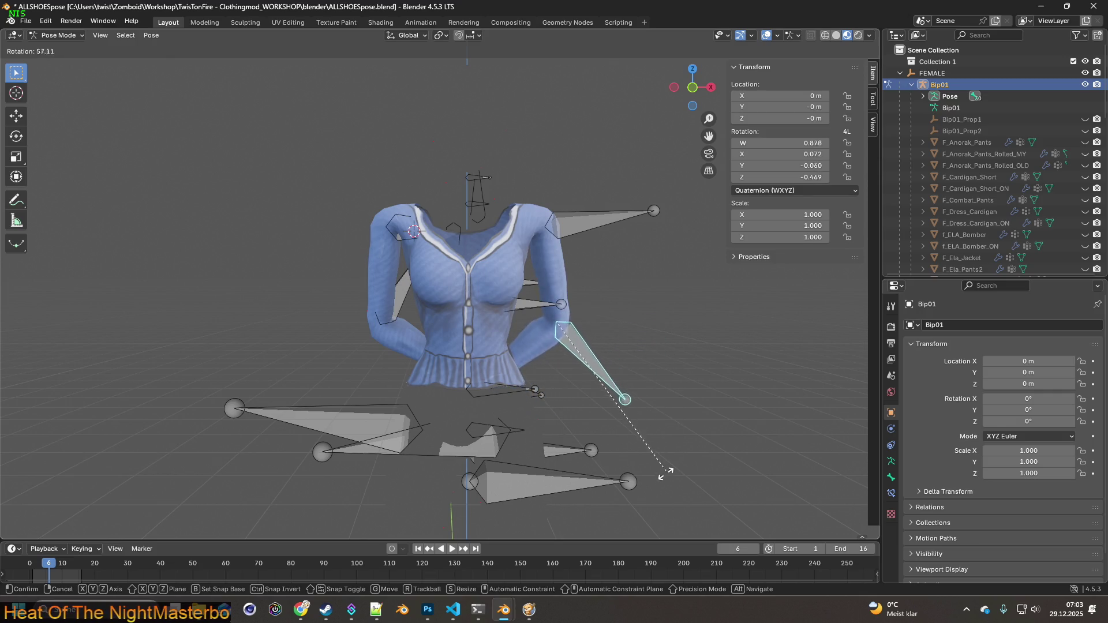
click(638, 527)
mouse_move(562, 393)
middle_down()
mouse_move(533, 384)
mouse_move(556, 410)
mouse_move(383, 401)
mouse_move(358, 326)
mouse_move(739, 329)
mouse_move(455, 303)
mouse_move(404, 317)
mouse_move(415, 342)
mouse_move(431, 337)
mouse_move(273, 341)
mouse_move(406, 330)
mouse_move(349, 369)
mouse_move(450, 321)
mouse_move(441, 258)
mouse_move(386, 283)
mouse_move(290, 254)
middle_up()
middle_drag(327, 201, 462, 198)
key(r)
key(x)
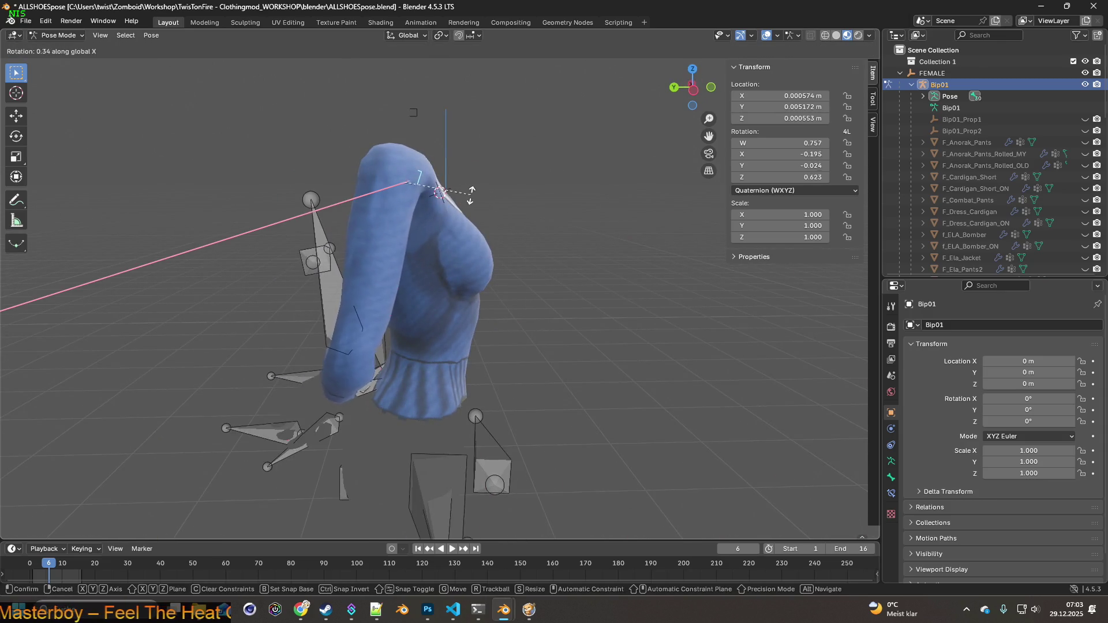
click(495, 185)
mouse_move(495, 185)
middle_down()
mouse_move(597, 218)
mouse_move(454, 200)
middle_up()
Rotate the left upper arm slightly around X and the forearm -7.69° around global Y.
click(331, 183)
key(r)
key(x)
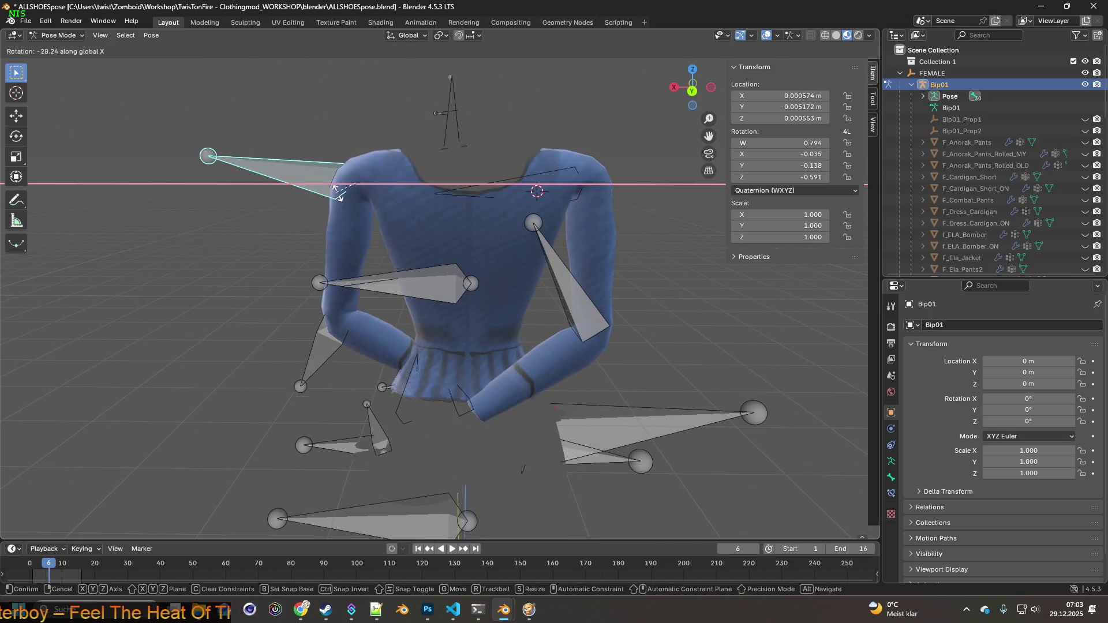
click(346, 183)
mouse_move(347, 182)
middle_down()
mouse_move(495, 208)
mouse_move(500, 236)
mouse_move(574, 219)
mouse_move(549, 237)
mouse_move(468, 244)
mouse_move(547, 236)
mouse_move(498, 251)
middle_up()
click(564, 335)
key(r)
key(x)
key(y)
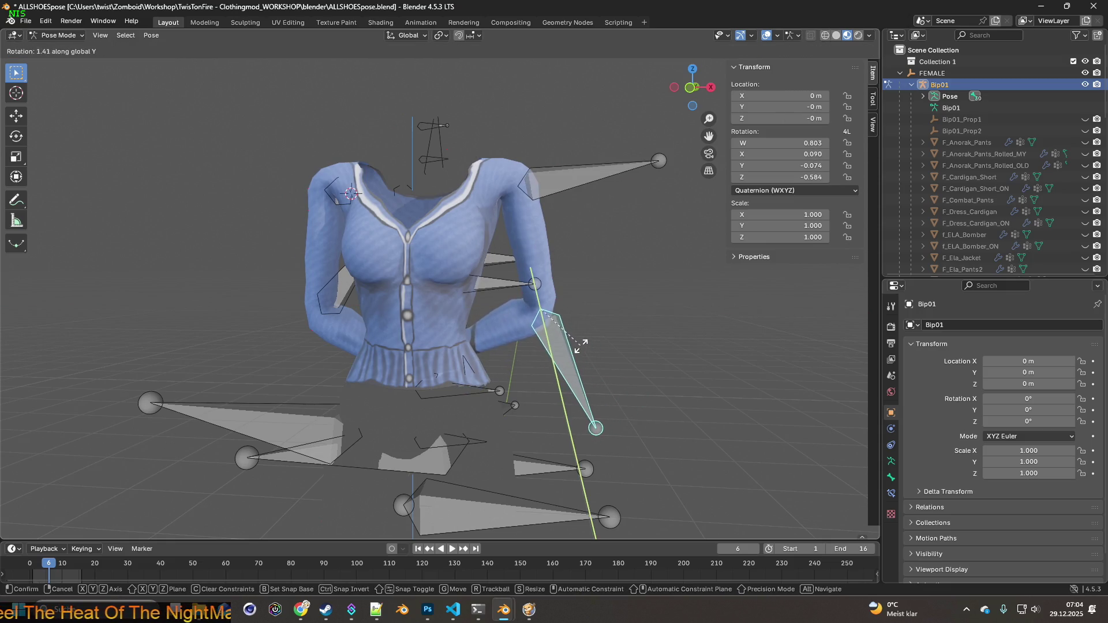
click(584, 340)
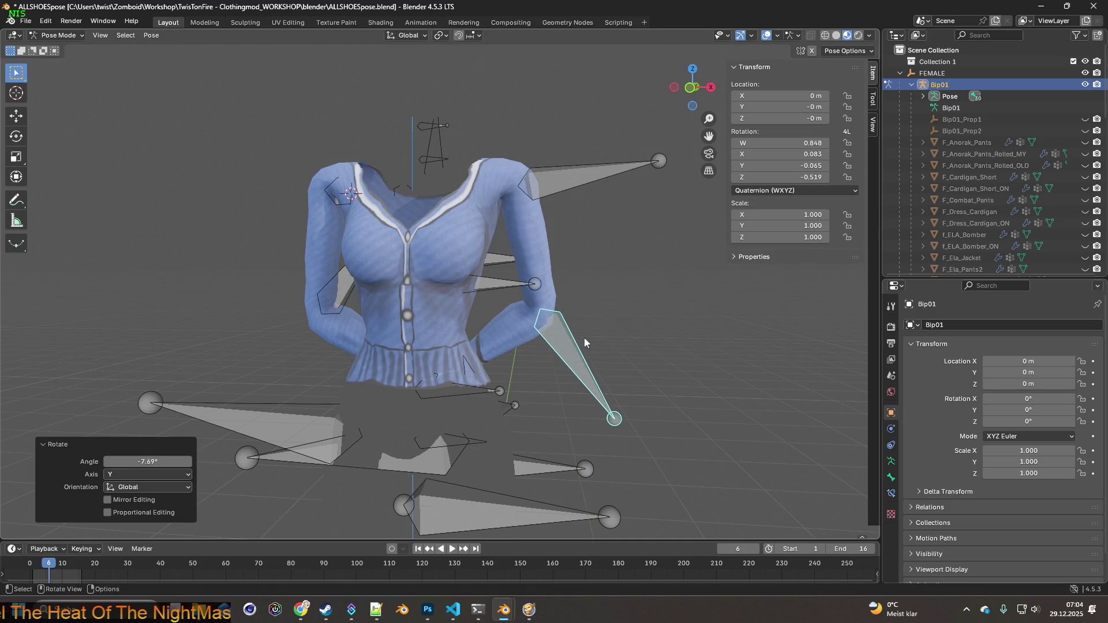
Nudge the left arm bone around global Y, then hide the Bip01 armature.
click(355, 298)
key(r)
key(y)
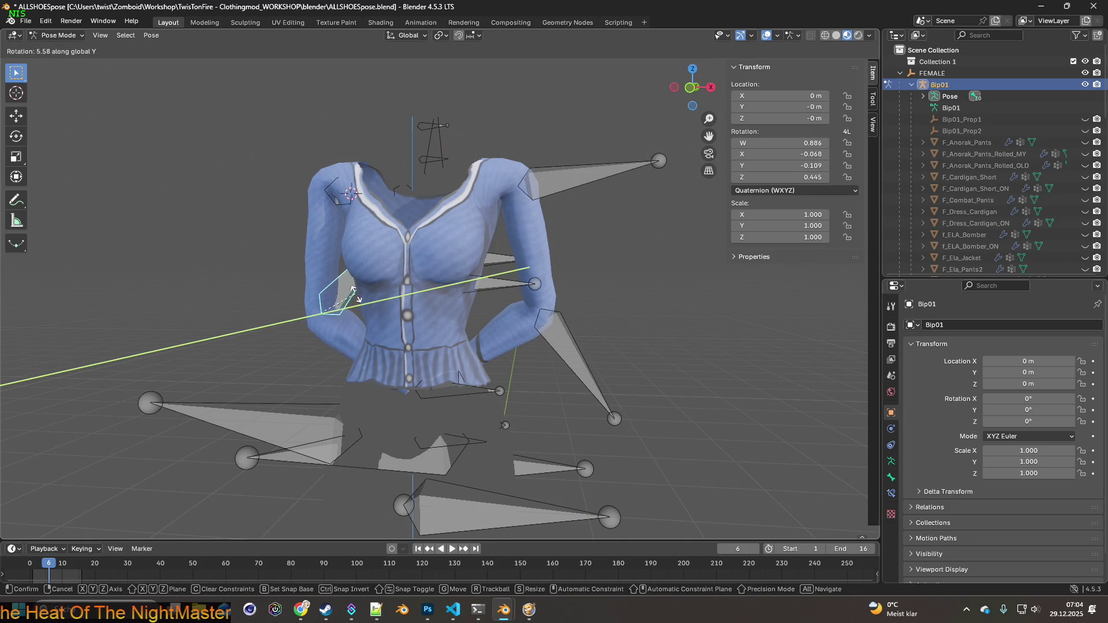
click(354, 290)
middle_drag(380, 291, 566, 232)
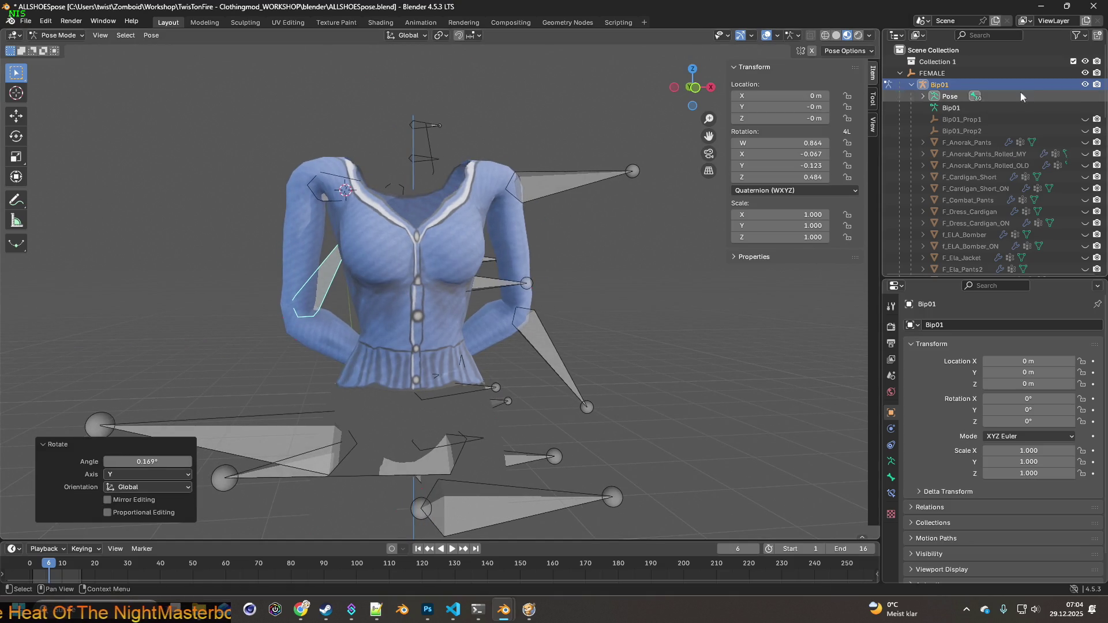
click(1084, 85)
mouse_move(597, 170)
middle_down()
mouse_move(239, 191)
mouse_move(444, 45)
middle_up()
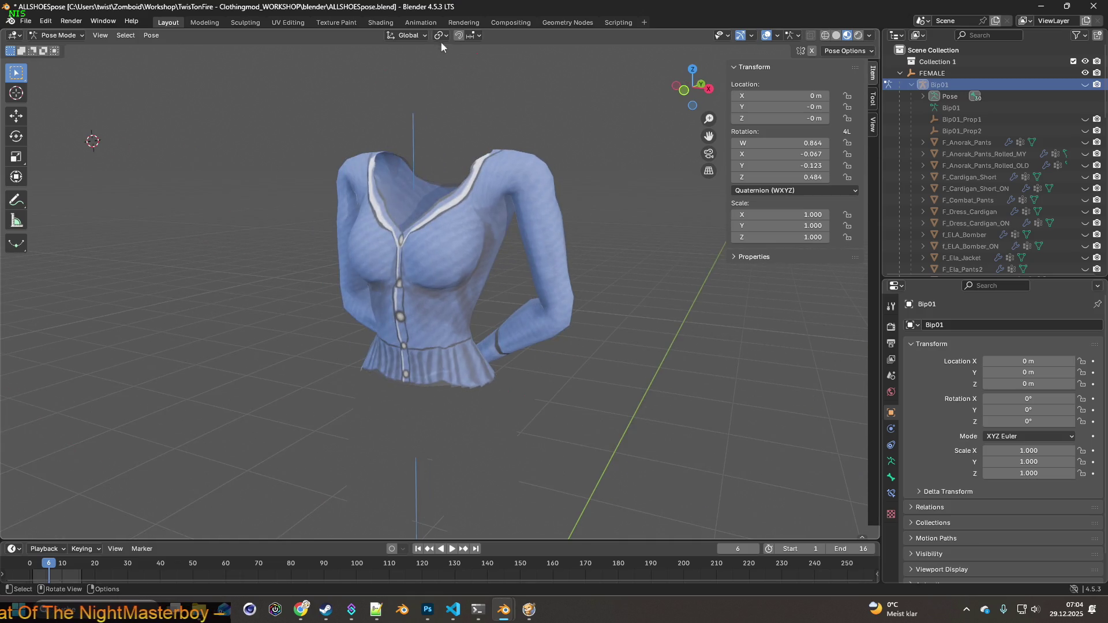
click(385, 24)
Preview the cardigan with material shading and show the Bip01 armature again.
scroll(427, 147, down, 5)
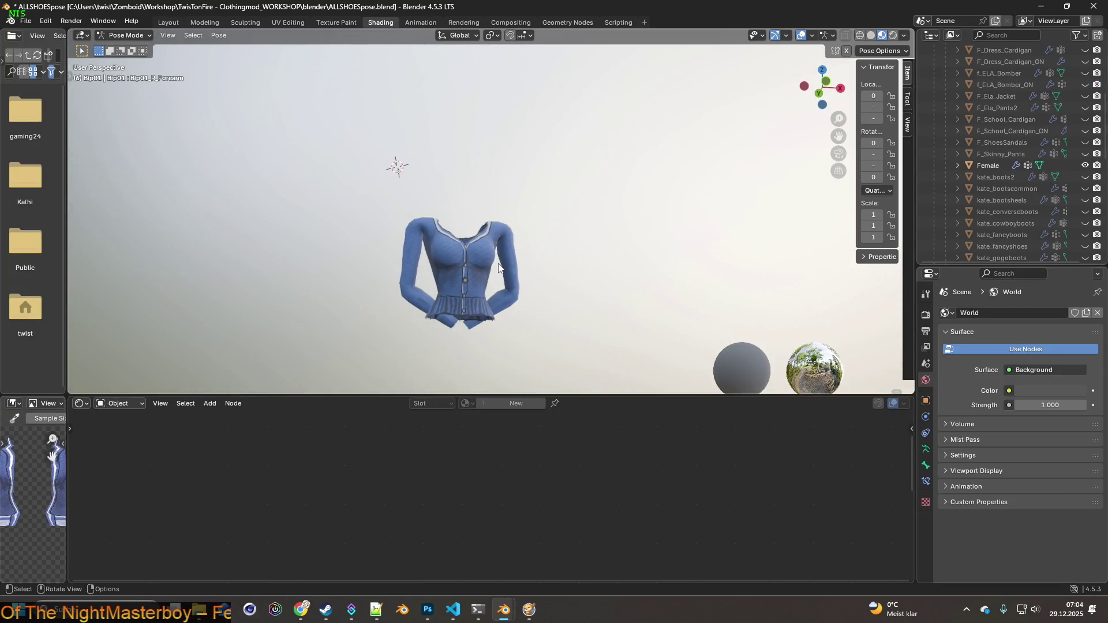
mouse_move(501, 321)
middle_down()
mouse_move(497, 340)
mouse_move(550, 276)
middle_up()
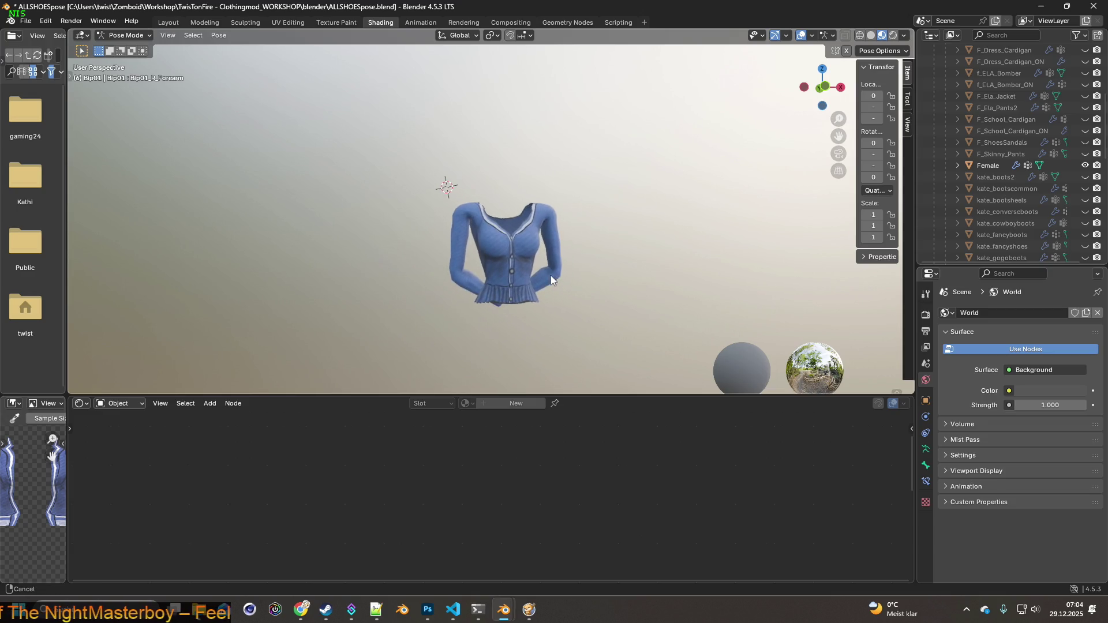
scroll(393, 258, up, 2)
shift+right_click(149, 230)
mouse_move(148, 230)
middle_down()
mouse_move(539, 255)
mouse_move(531, 259)
middle_up()
scroll(1010, 143, up, 7)
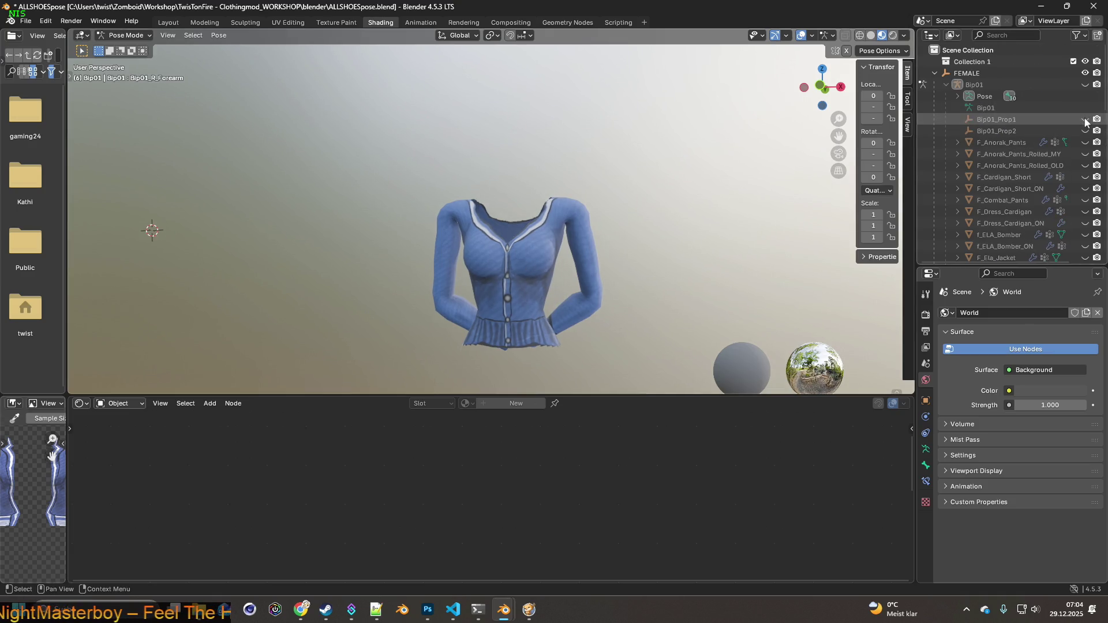
click(1085, 84)
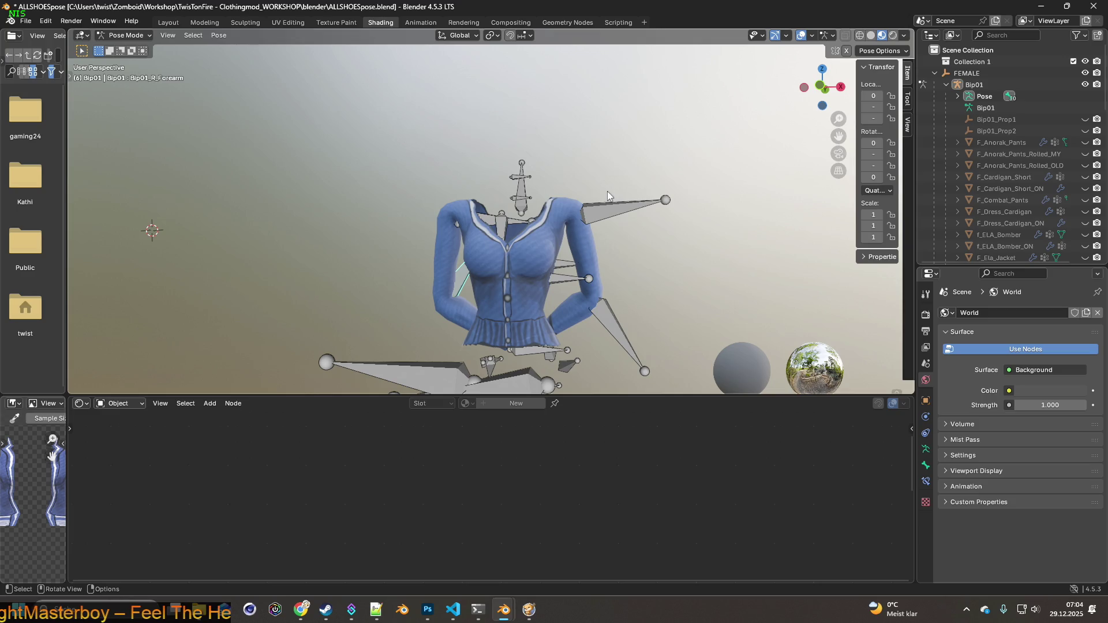
click(460, 282)
Rotate the right and left forearm bones around the global Y axis.
key(r)
key(y)
click(514, 264)
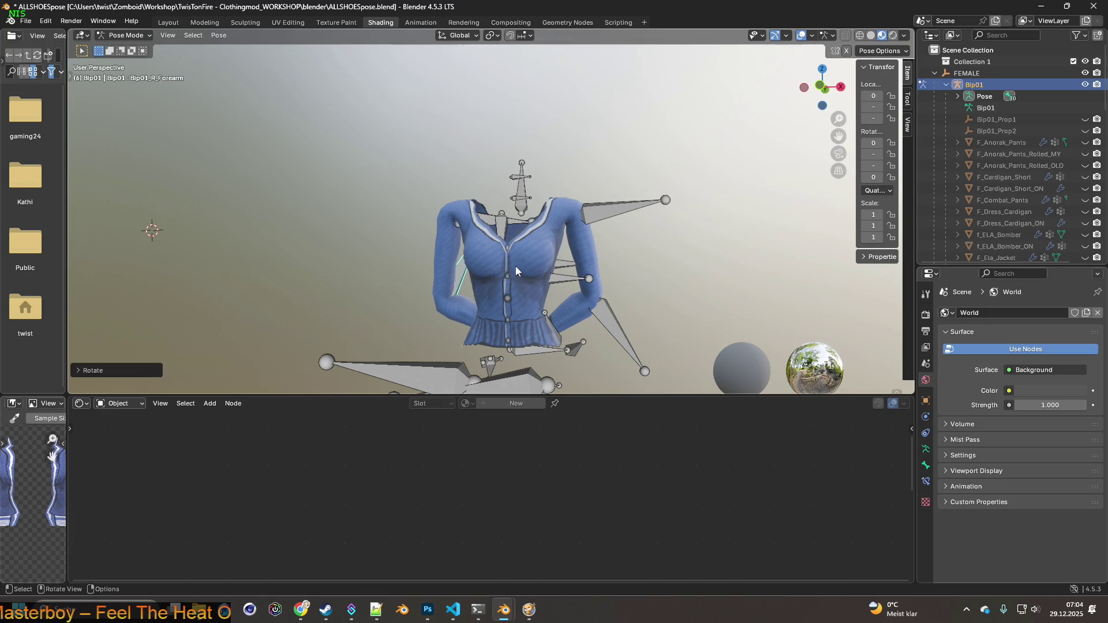
click(605, 306)
key(r)
key(y)
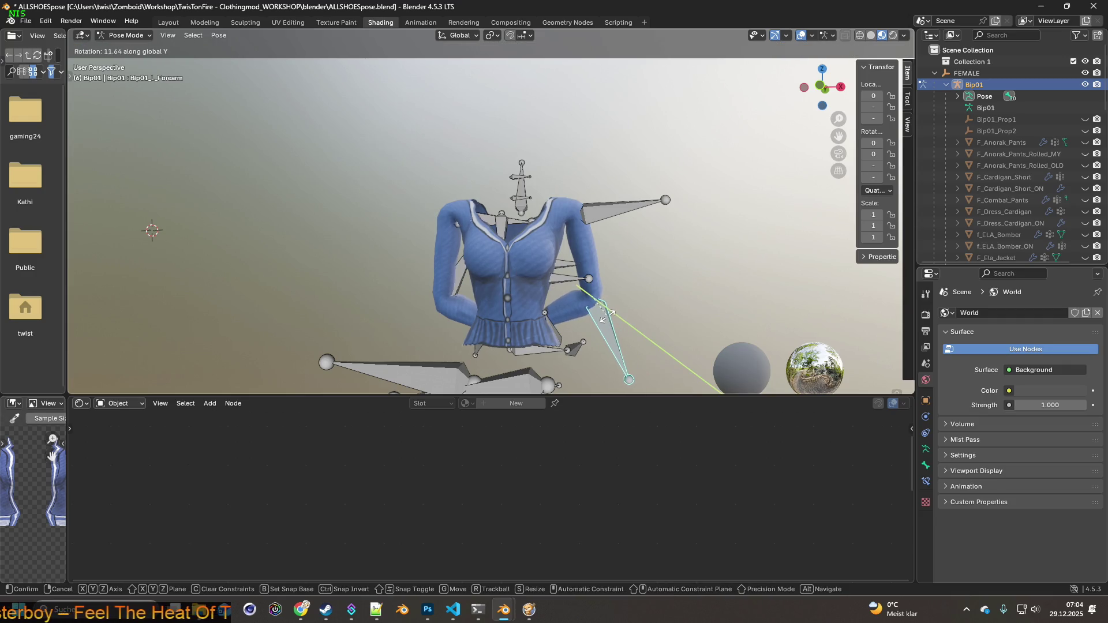
click(606, 311)
middle_drag(606, 311, 476, 237)
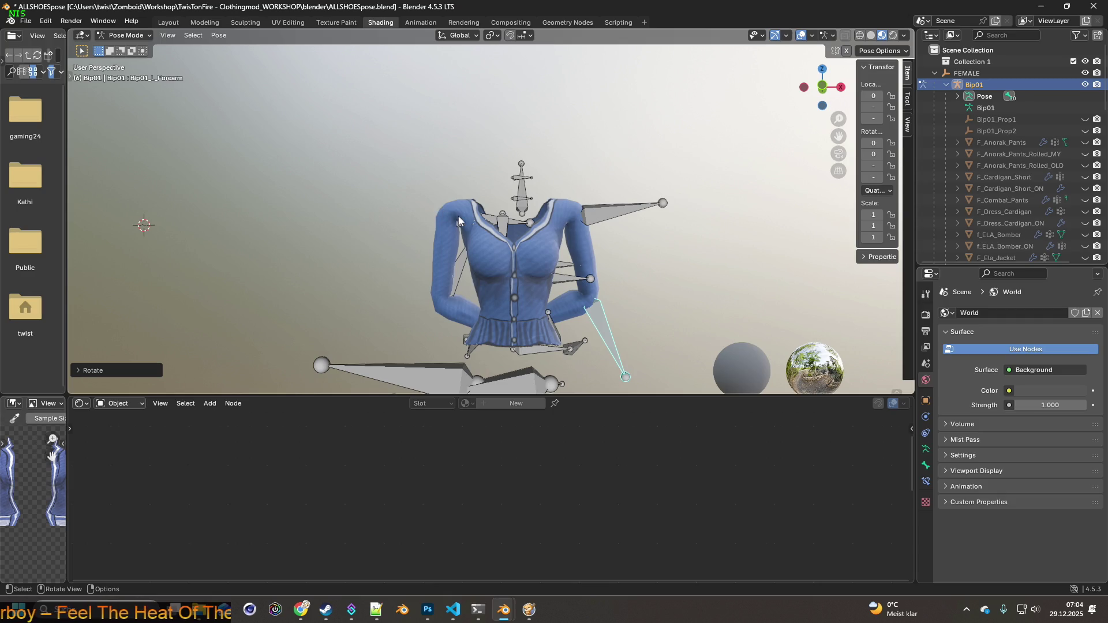
Nudge the positions of the R_UpperArm and L_UpperArm bones.
click(489, 220)
key(g)
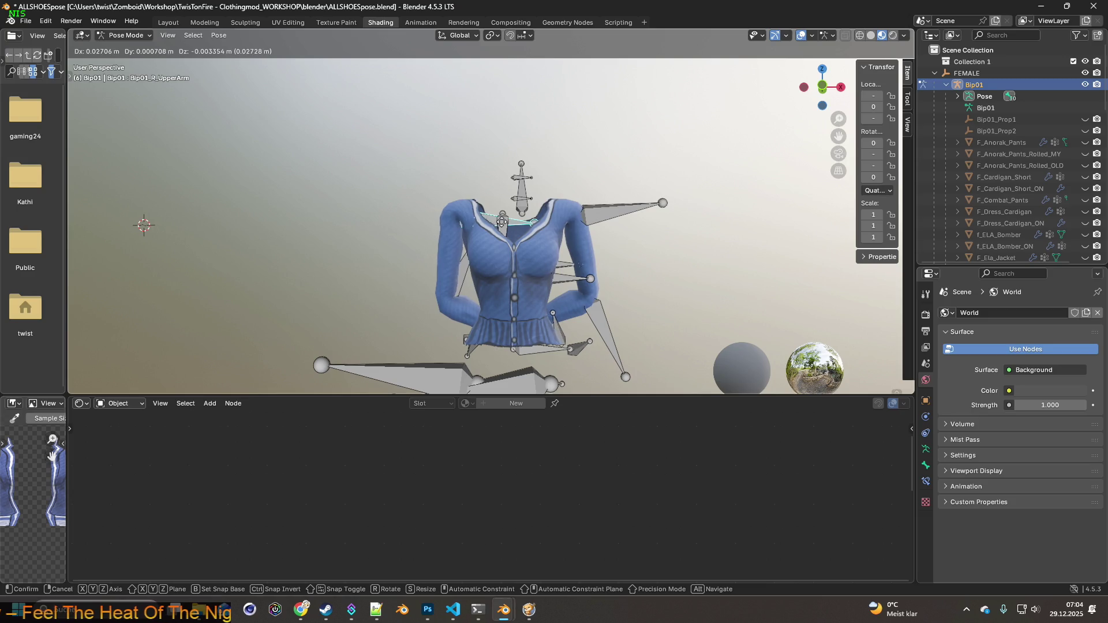
click(501, 221)
click(600, 214)
key(g)
click(597, 220)
mouse_move(597, 221)
middle_down()
mouse_move(624, 220)
mouse_move(397, 247)
mouse_move(462, 218)
middle_up()
Rotate the left upper arm around global X, then around global Y.
key(r)
key(y)
key(x)
click(465, 216)
mouse_move(464, 216)
middle_down()
mouse_move(602, 226)
mouse_move(584, 232)
middle_up()
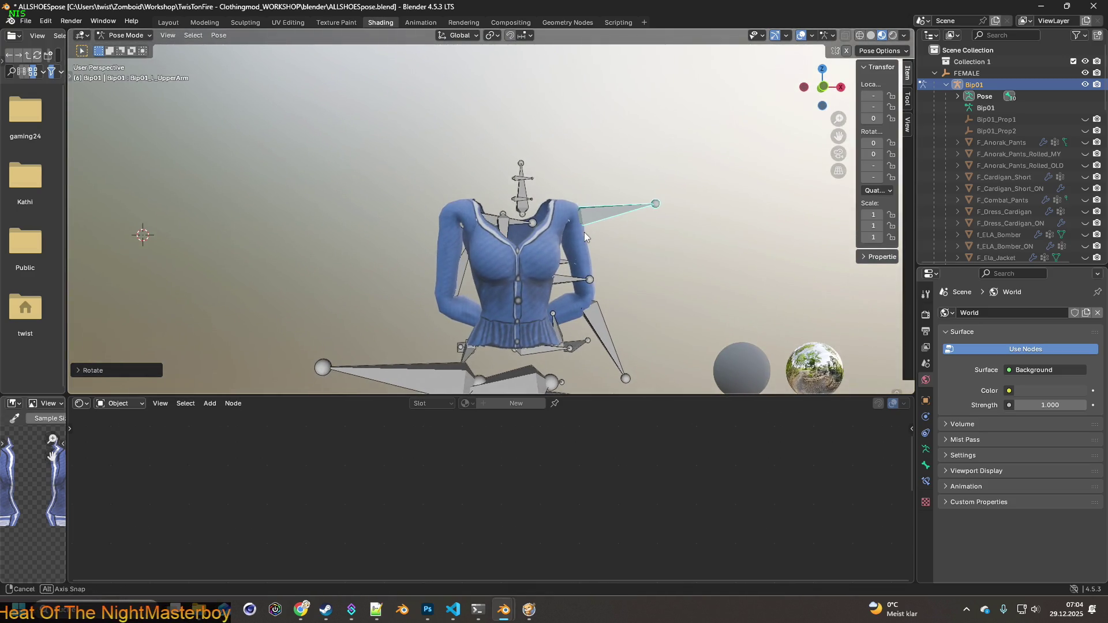
key(r)
key(y)
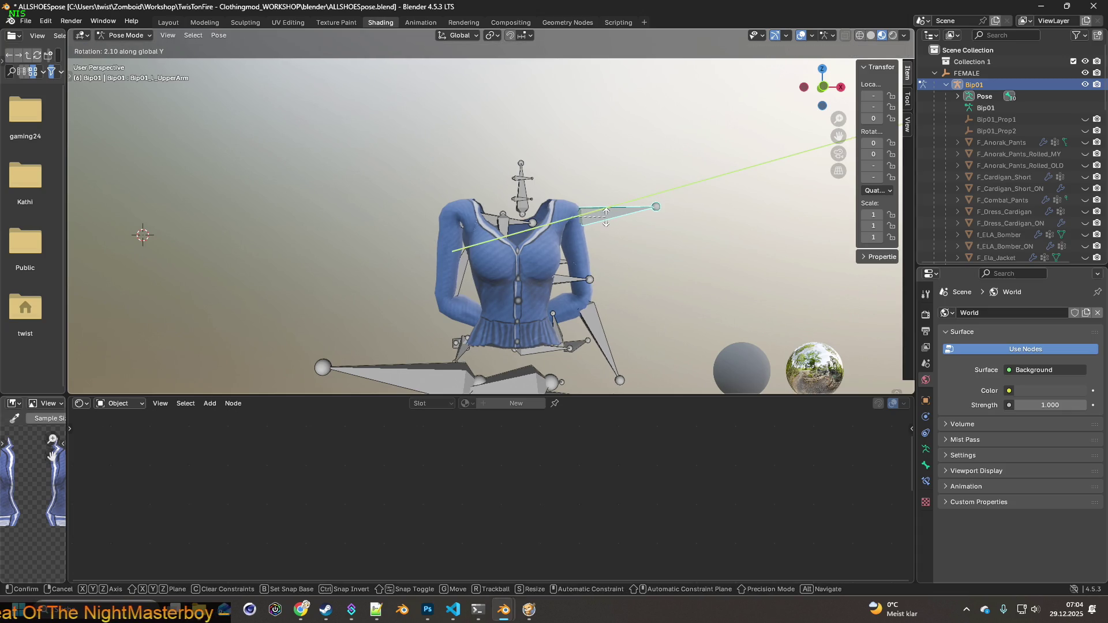
click(605, 216)
middle_drag(607, 224, 625, 221)
Hide the Bip01 armature and orbit around the posed cardigan.
shift+scroll(568, 244, down, 4)
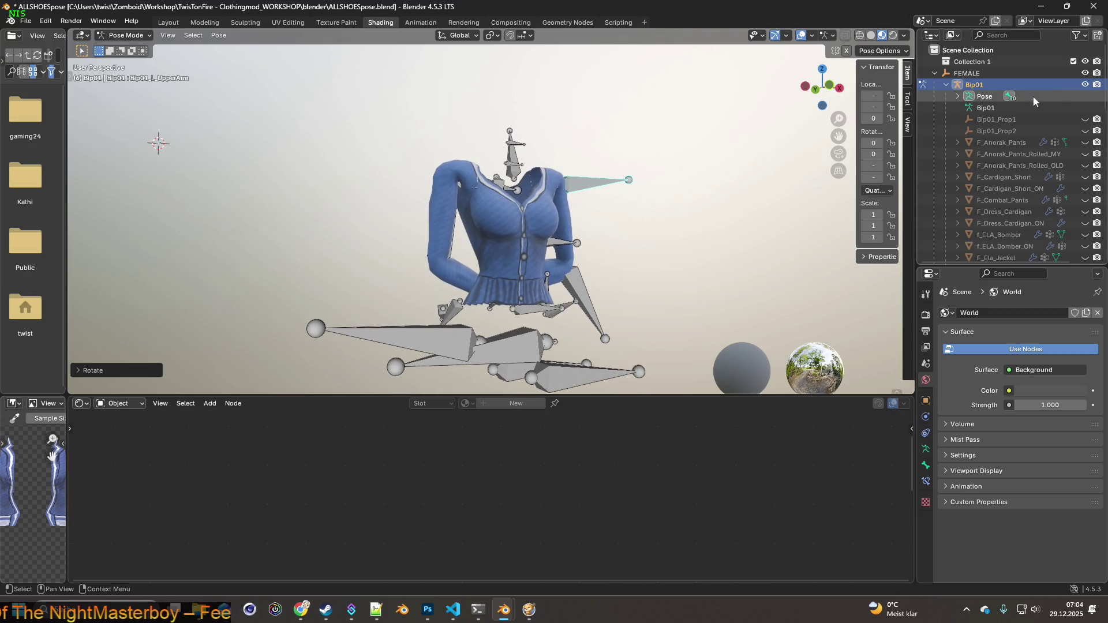
click(1084, 84)
scroll(662, 220, up, 2)
mouse_move(658, 228)
middle_down()
mouse_move(642, 213)
mouse_move(587, 216)
mouse_move(645, 223)
middle_up()
click(631, 206)
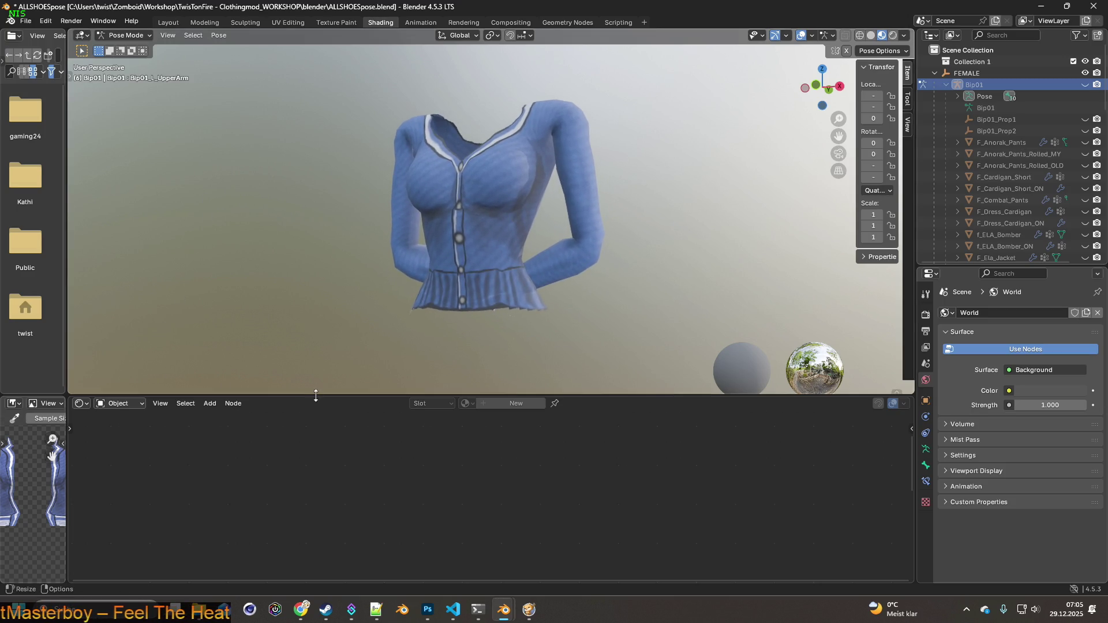
Return to Object Mode and select the Female object in the Outliner.
click(137, 35)
click(137, 48)
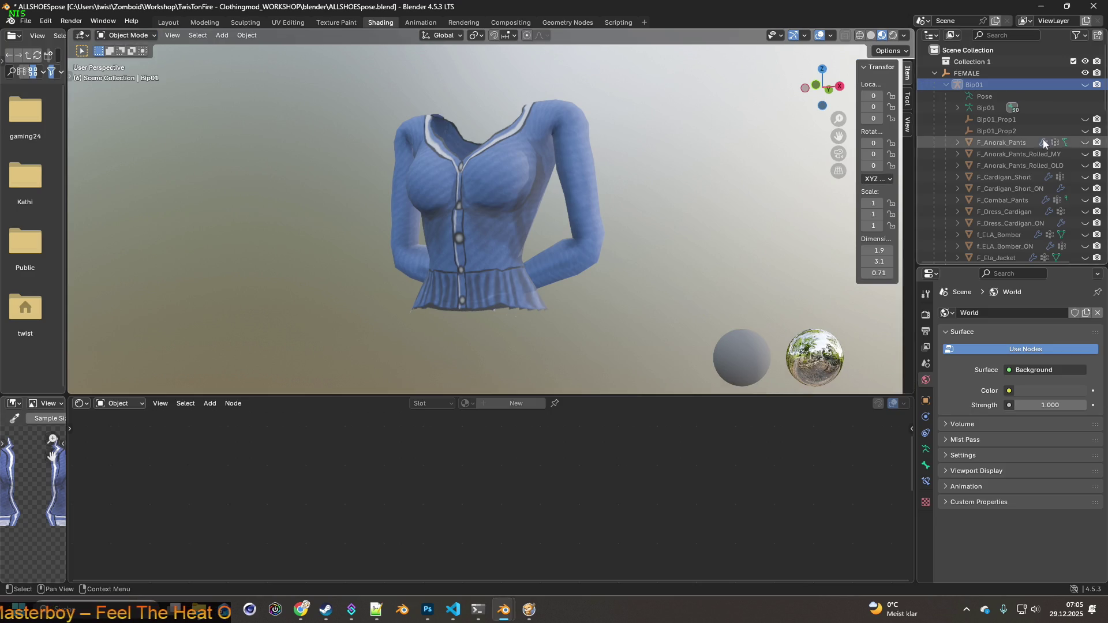
scroll(992, 188, down, 10)
scroll(1006, 199, up, 10)
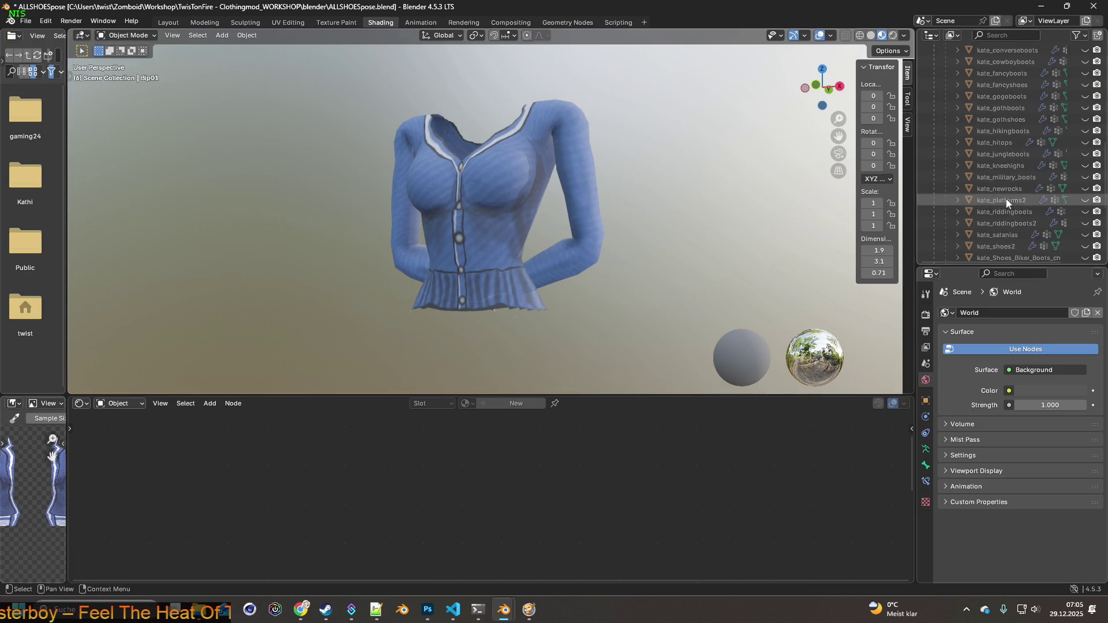
click(995, 198)
scroll(989, 213, up, 1)
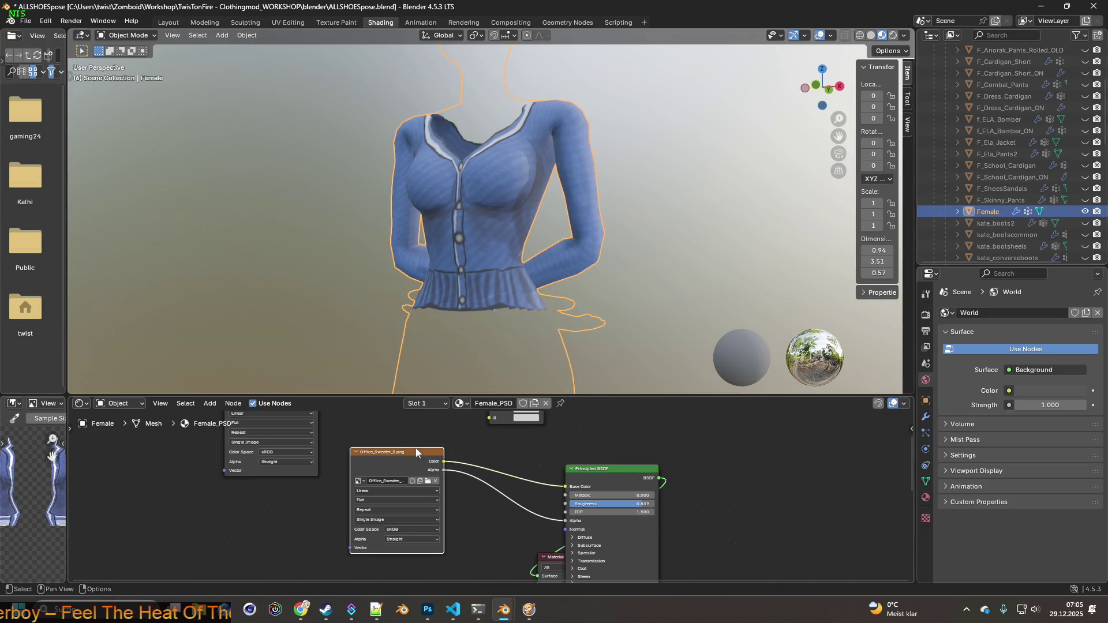
Load Office_Sweater.png into the cardigan's image texture node, then deselect Female.
click(430, 481)
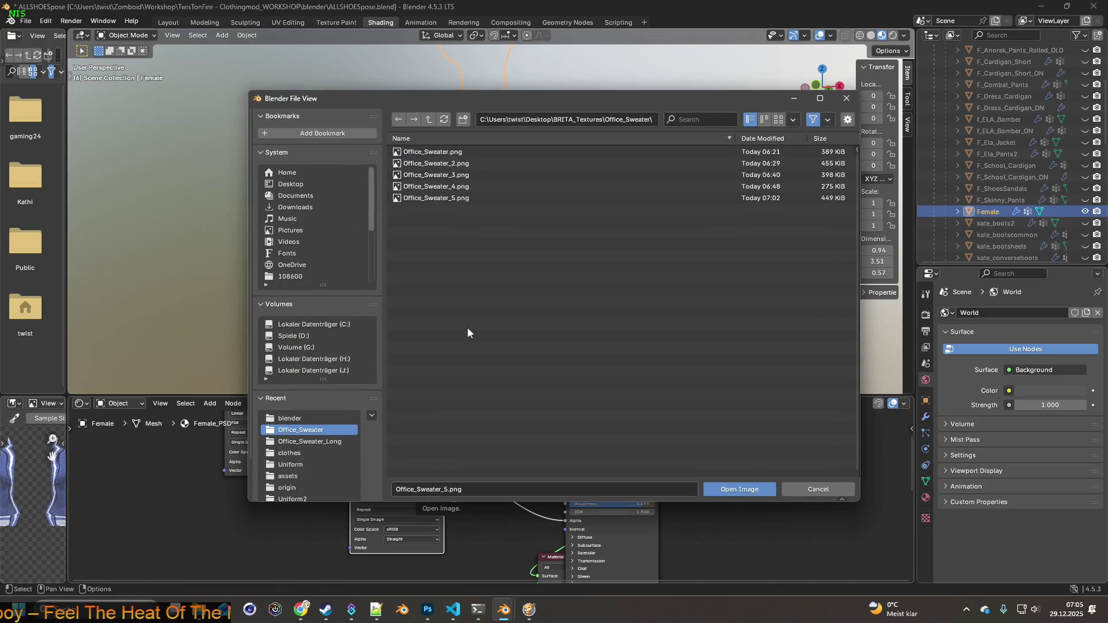
click(473, 152)
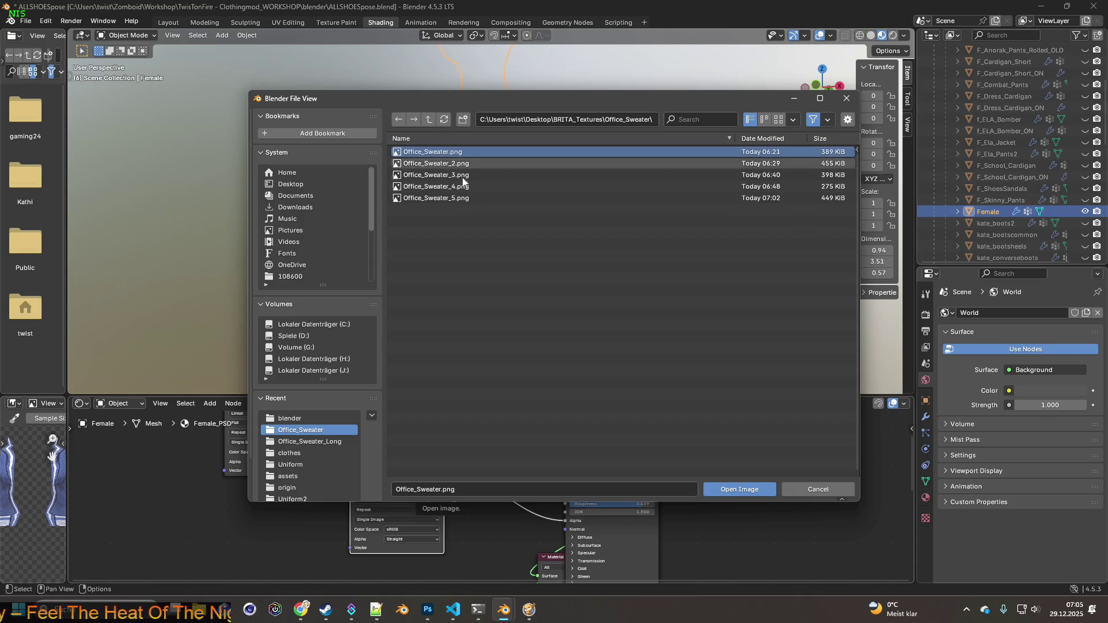
click(738, 491)
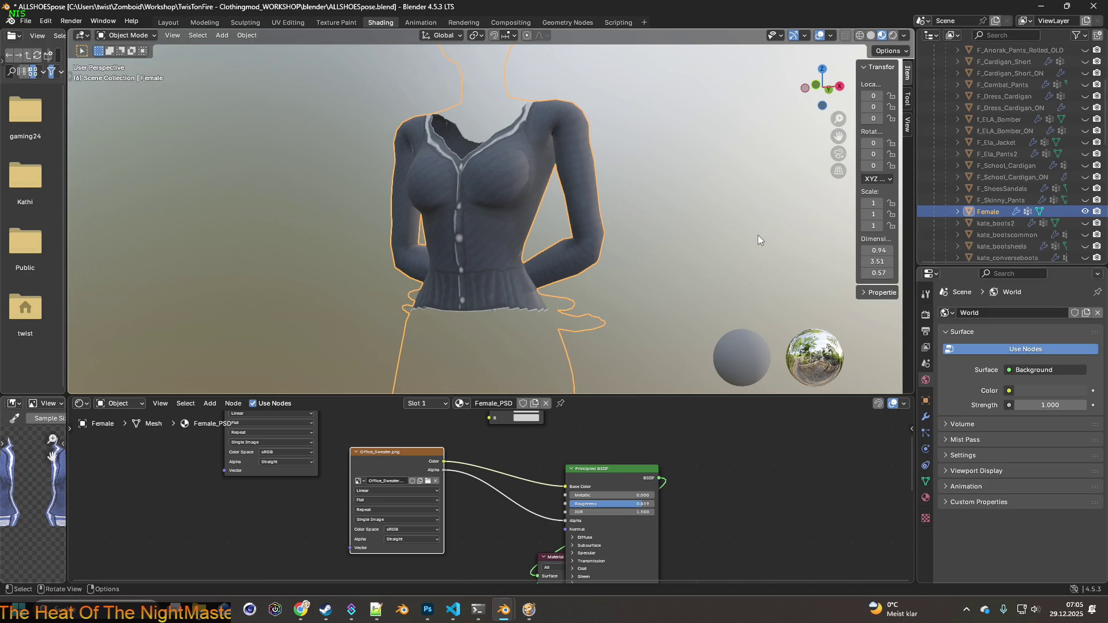
click(763, 260)
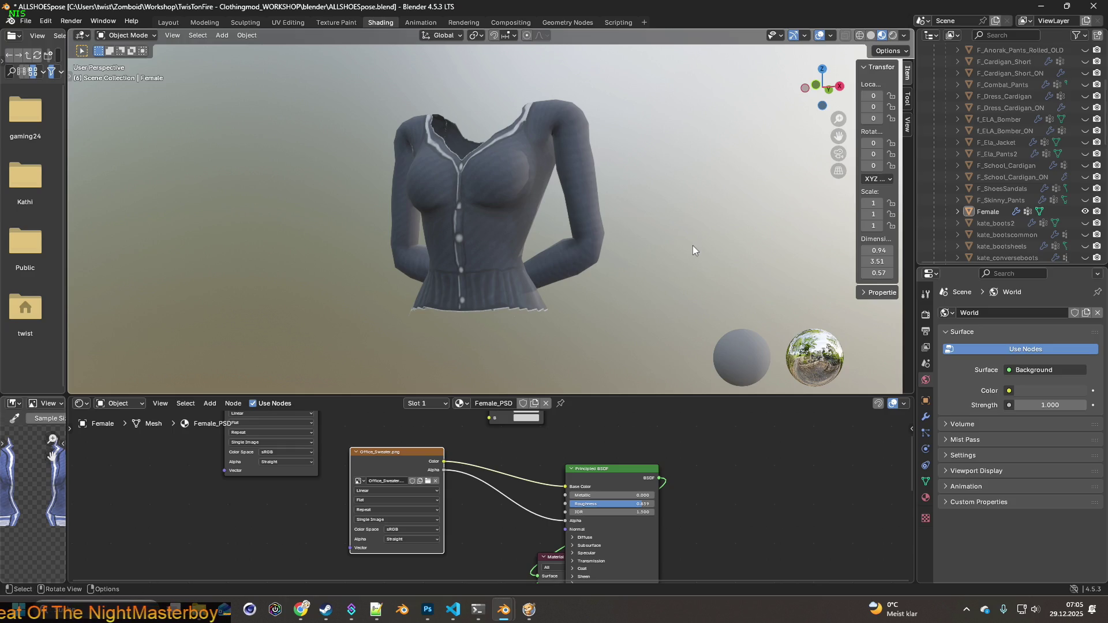
Capture a screen snip around the dark grey cardigan.
key(super+shift+s)
drag(347, 78, 625, 327)
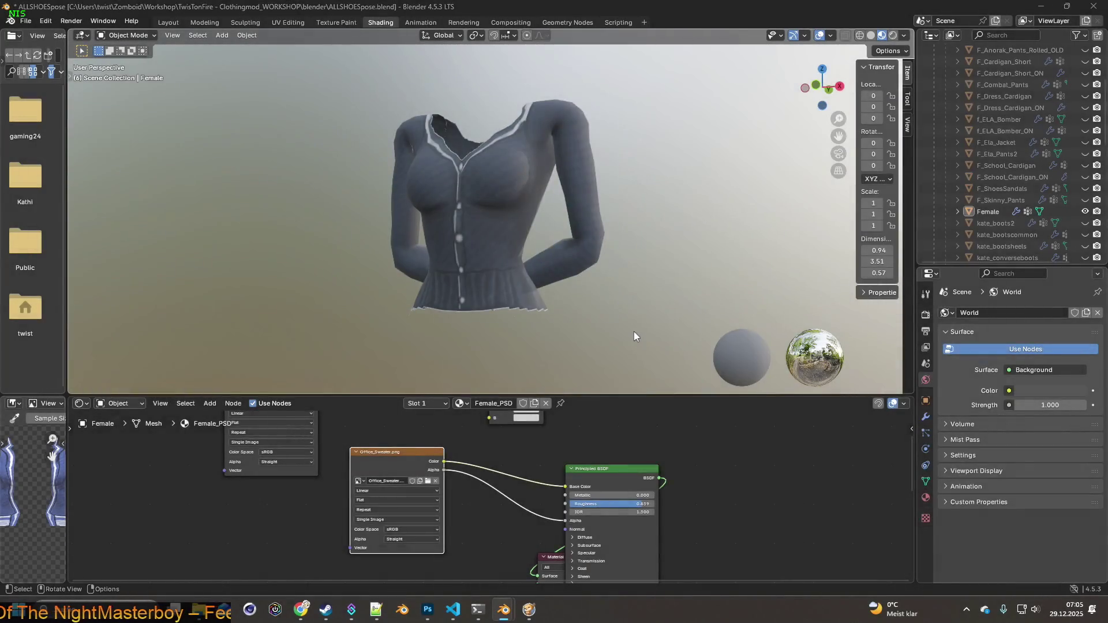
key(alt+Tab)
key(alt+Tab)
Paste the grey cardigan snip into a new transparent 481×434 px Photoshop document, then return to Blender.
key(alt+Tab)
key(alt+Tab)
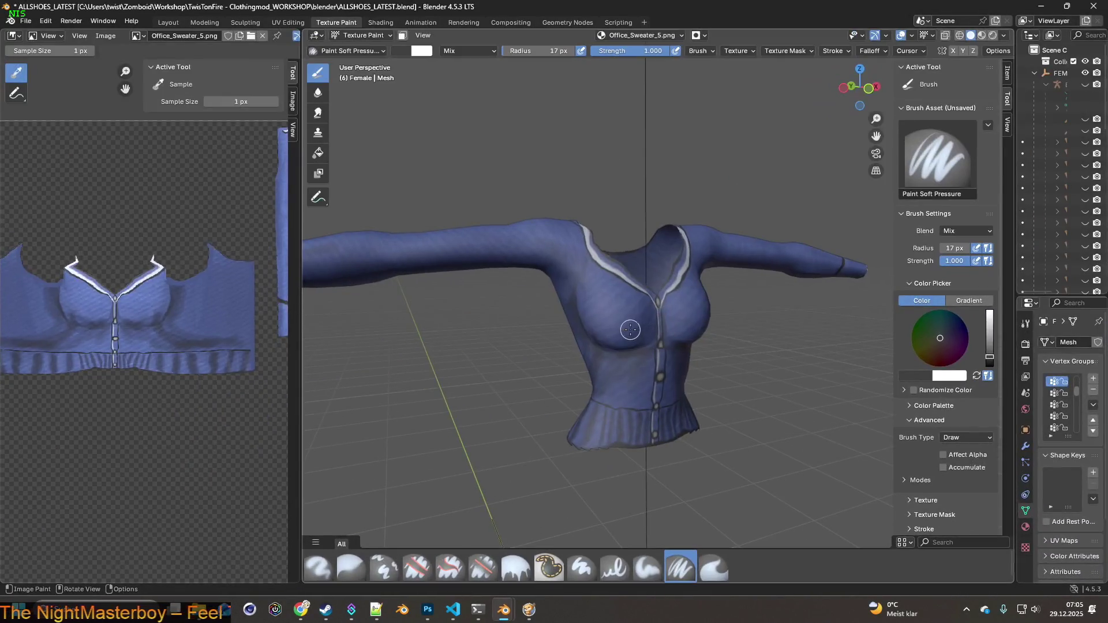
key(alt+Tab)
key(alt+Tab)
key(alt+Tab)
key(alt+Tab)
key(alt+Tab)
key(alt+Tab)
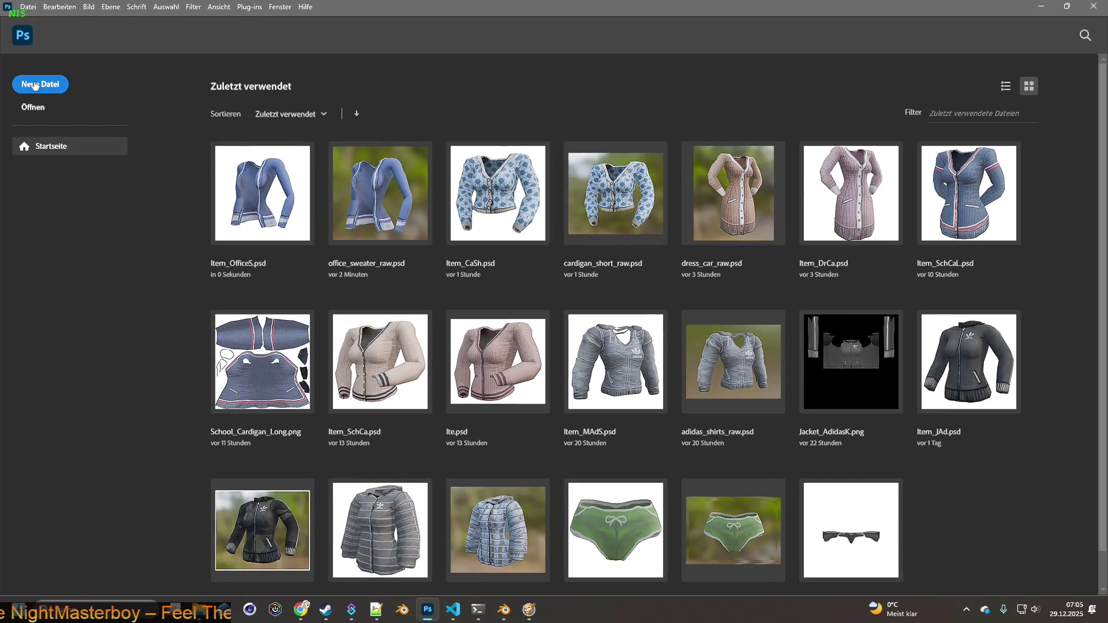
click(34, 84)
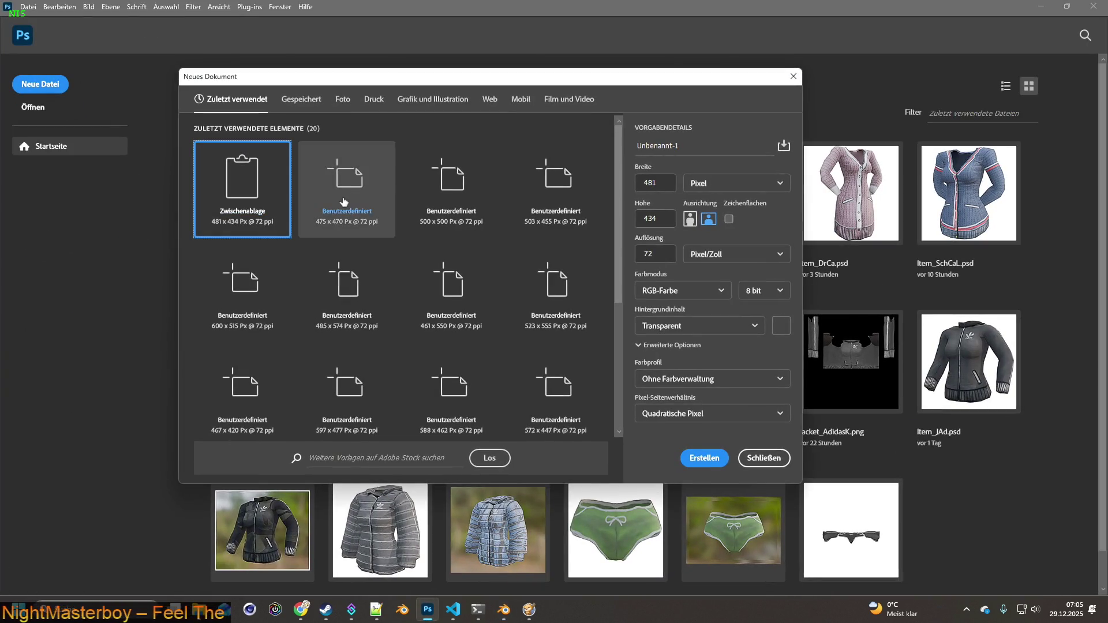
click(705, 458)
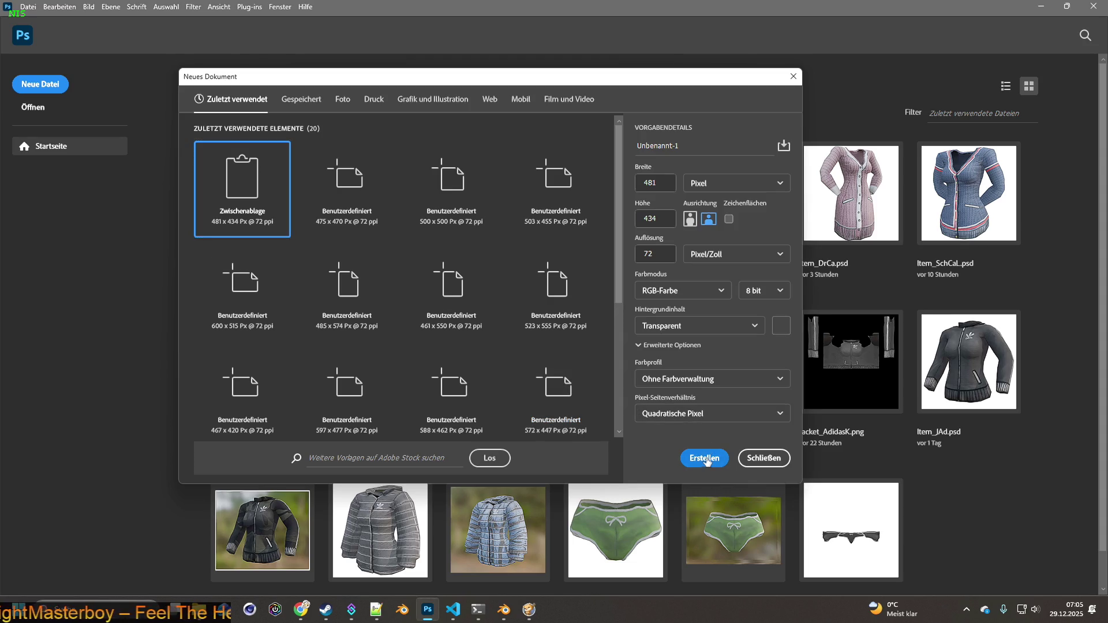
key(ctrl+v)
key(alt+Tab)
key(alt+Tab)
click(426, 479)
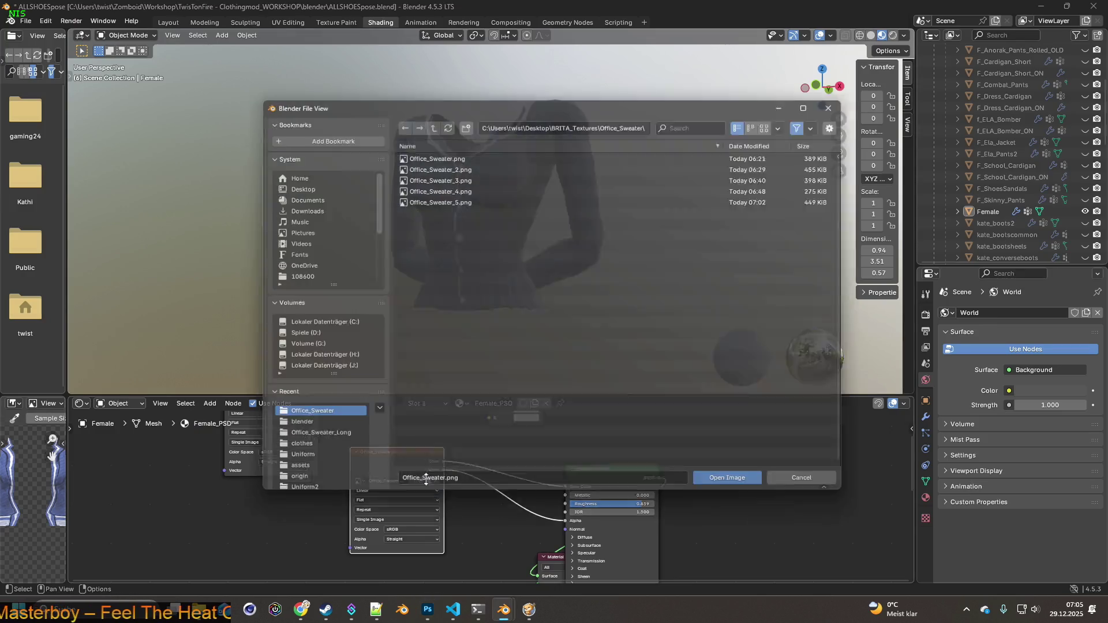
Load Office_Sweater_2.png and paste a snip of the beige cardigan into Photoshop as a new layer.
click(441, 172)
click(728, 474)
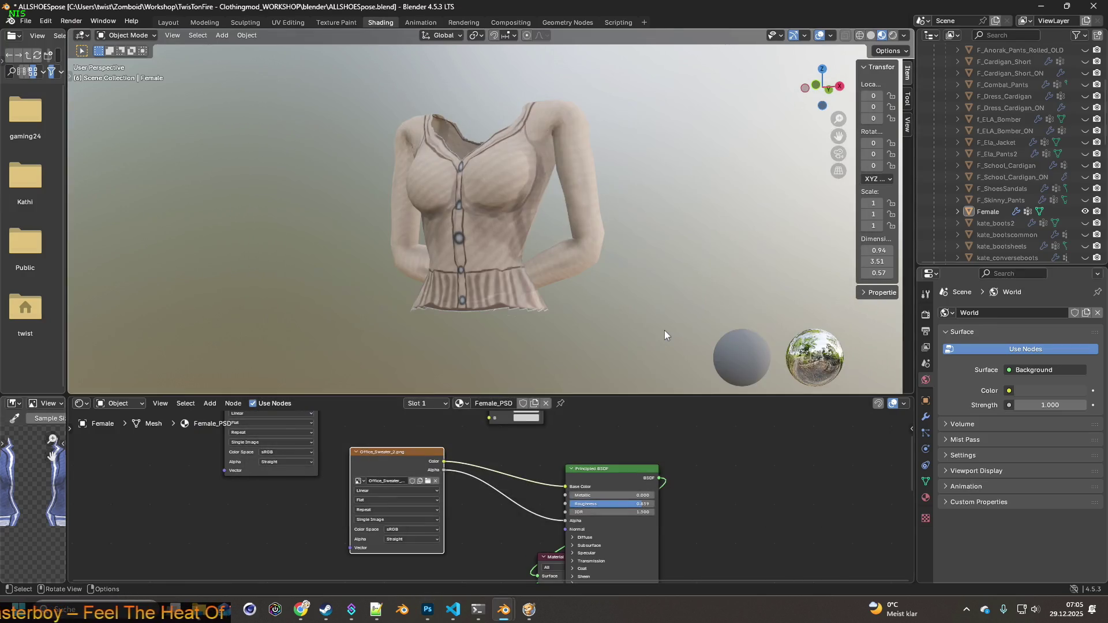
drag(341, 70, 623, 334)
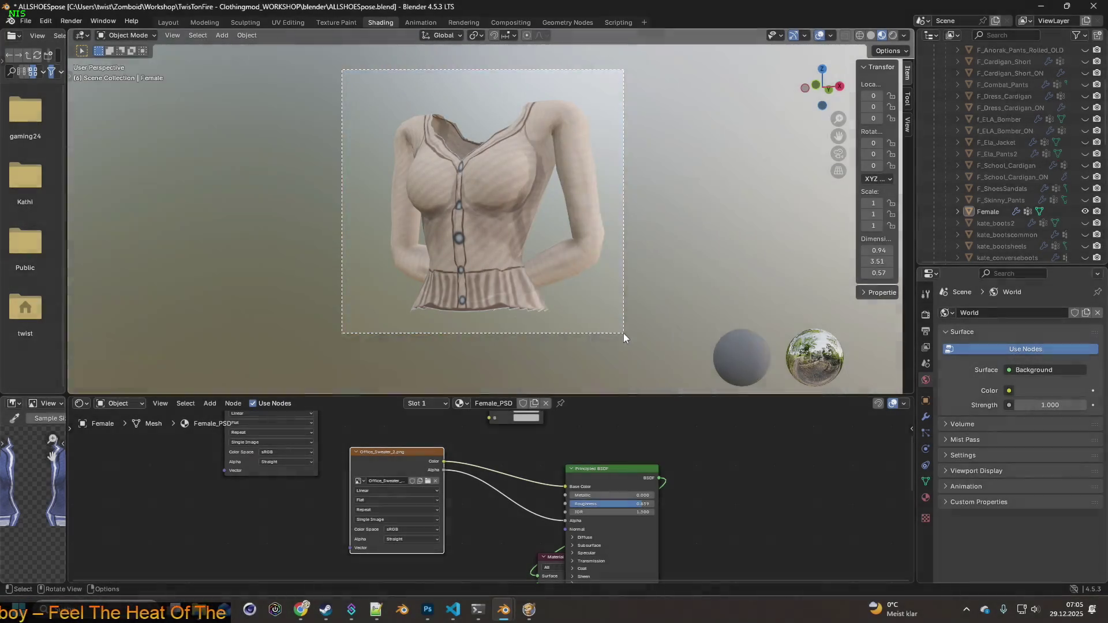
key(alt+Tab)
key(ctrl+v)
key(alt+Tab)
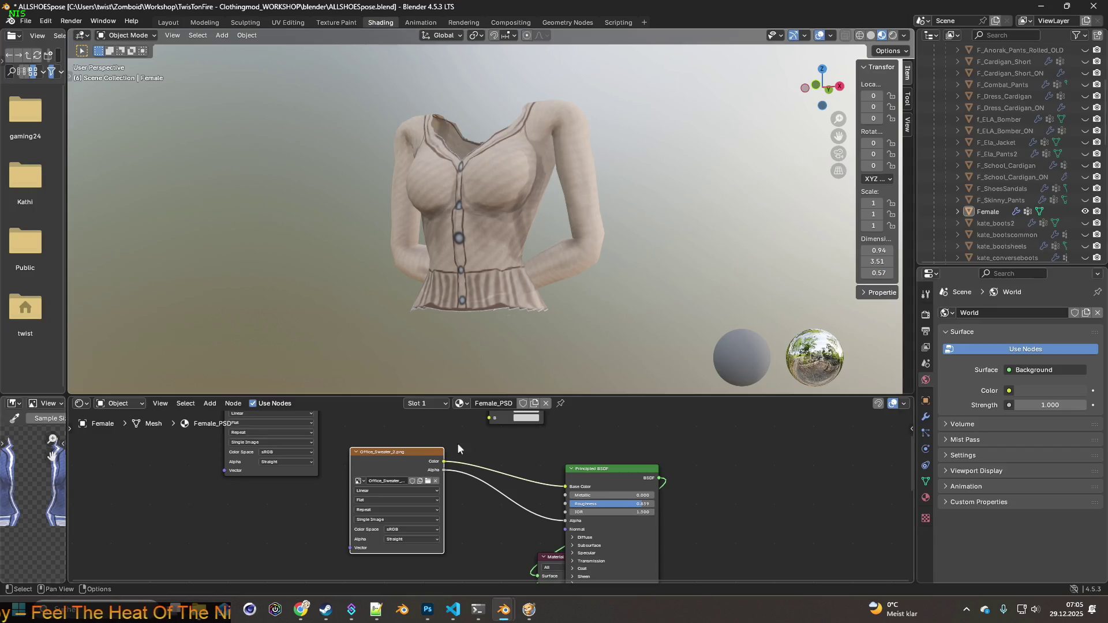
Load the red Office_Sweater_3.png texture and paste a snip of the red cardigan into Photoshop.
click(427, 481)
click(457, 181)
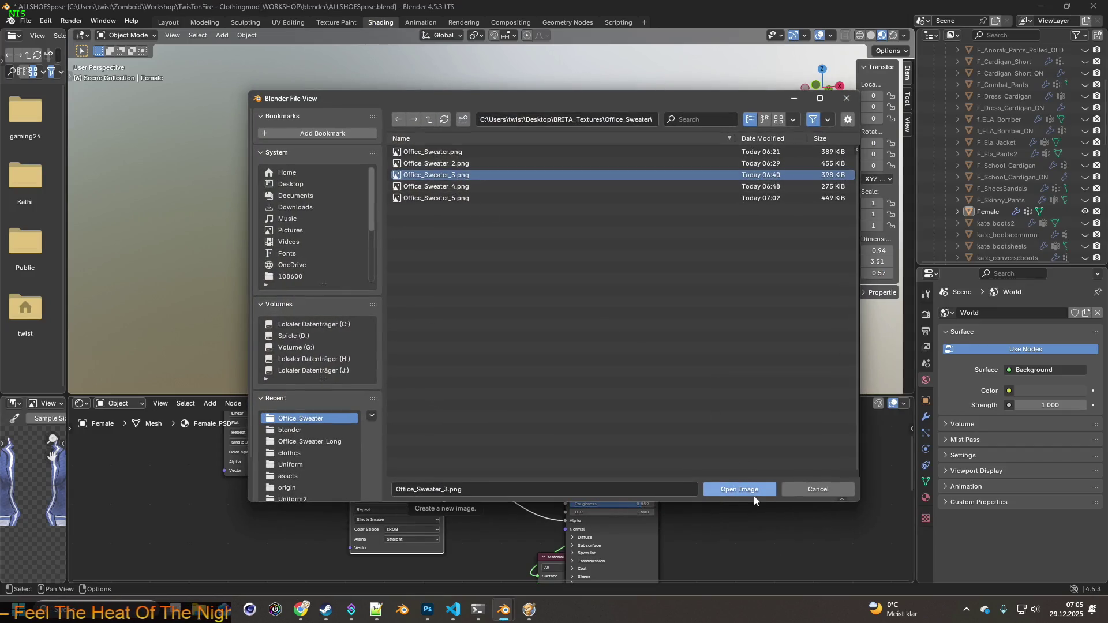
click(754, 492)
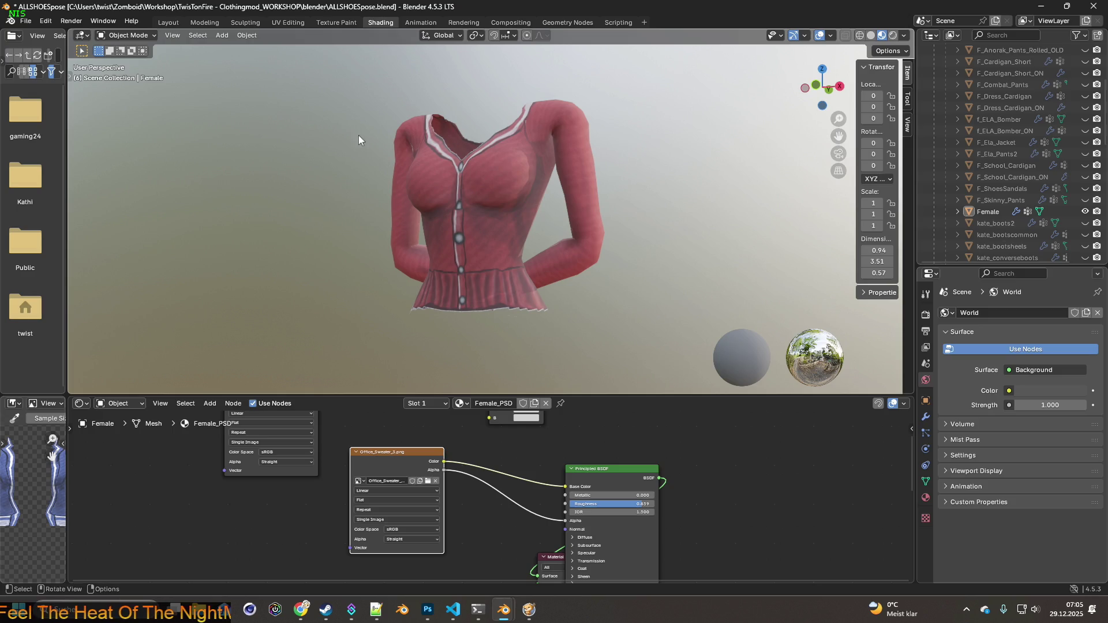
key(super+shift+s)
drag(329, 76, 630, 334)
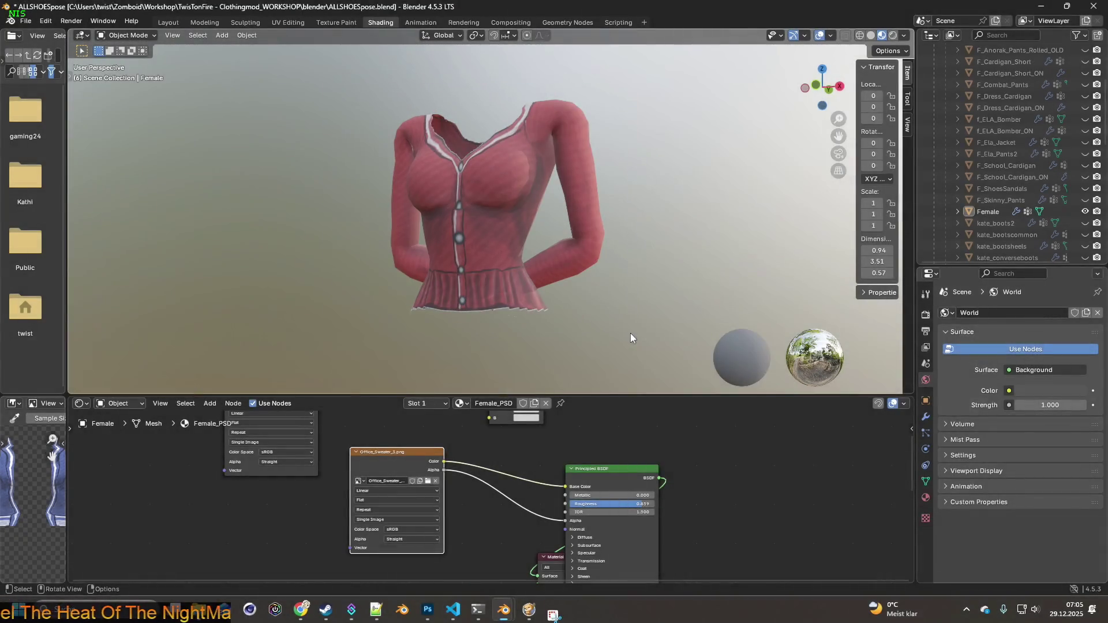
key(alt+Tab)
key(ctrl+v)
key(alt+Tab)
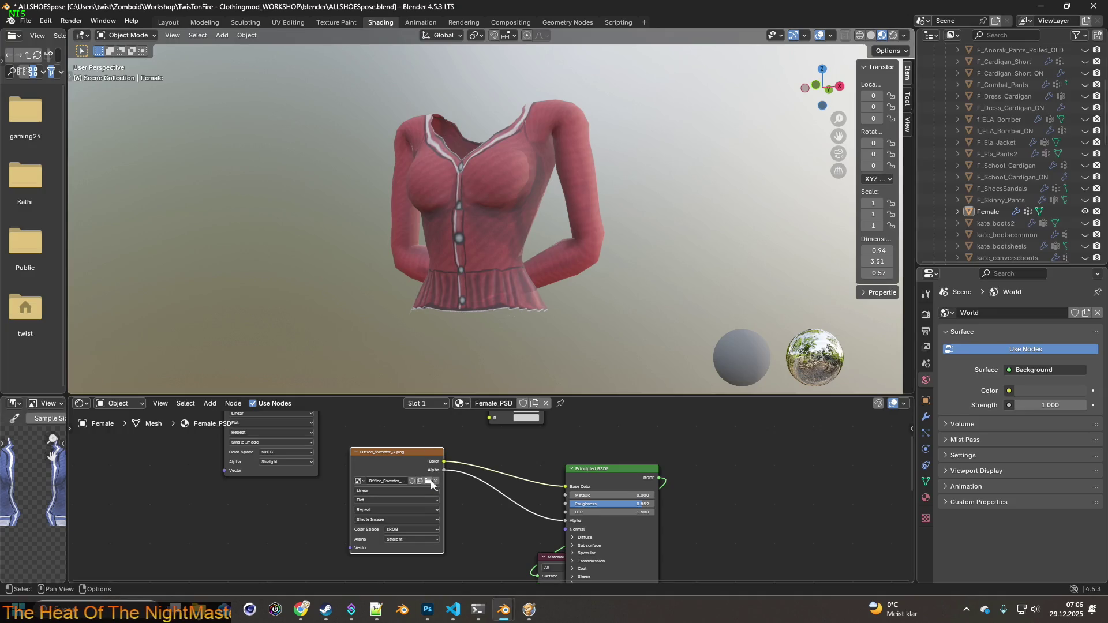
Load Office_Sweater_4.png and make the world background fully visible, less blurred, and slightly rotated.
click(428, 481)
click(444, 186)
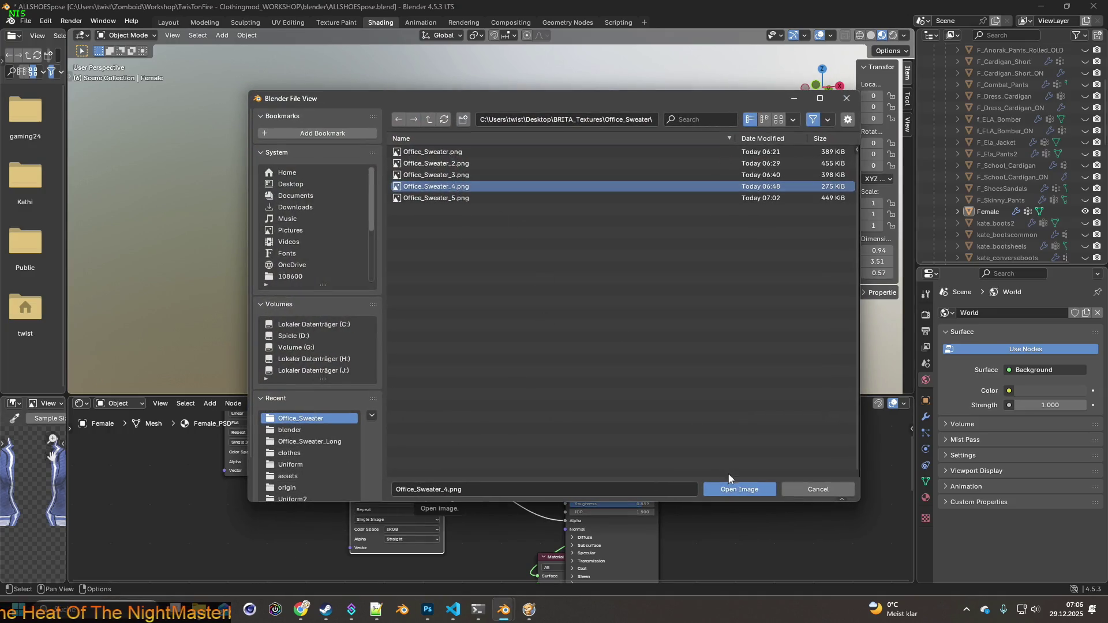
click(730, 489)
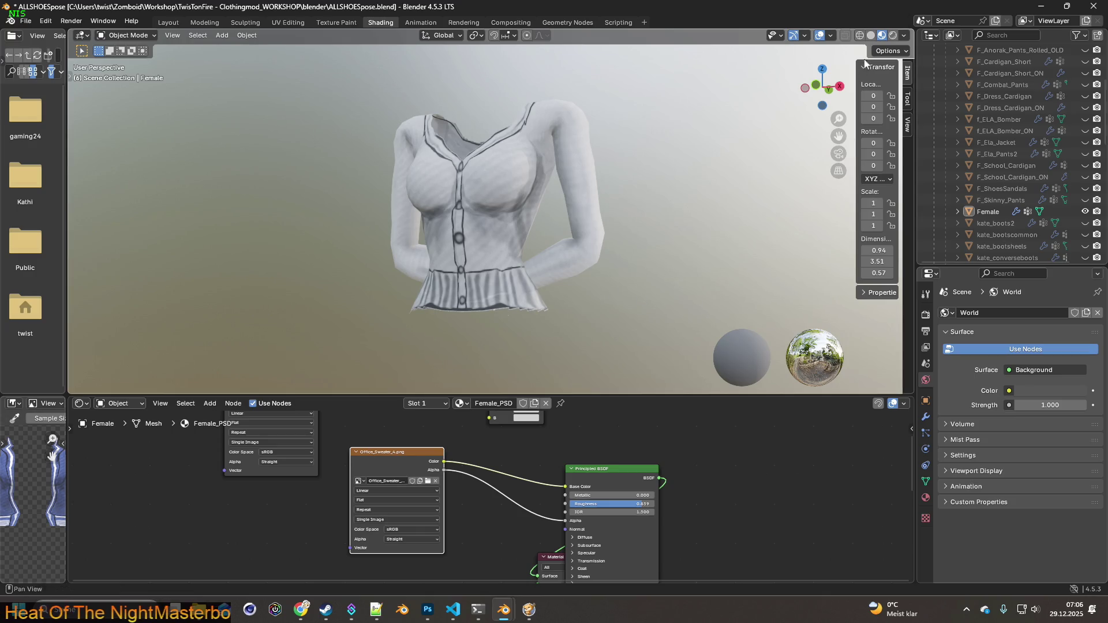
click(903, 35)
drag(897, 185, 946, 186)
mouse_move(862, 199)
mouse_down()
mouse_move(847, 199)
mouse_move(923, 198)
mouse_move(843, 198)
mouse_move(960, 199)
mouse_up()
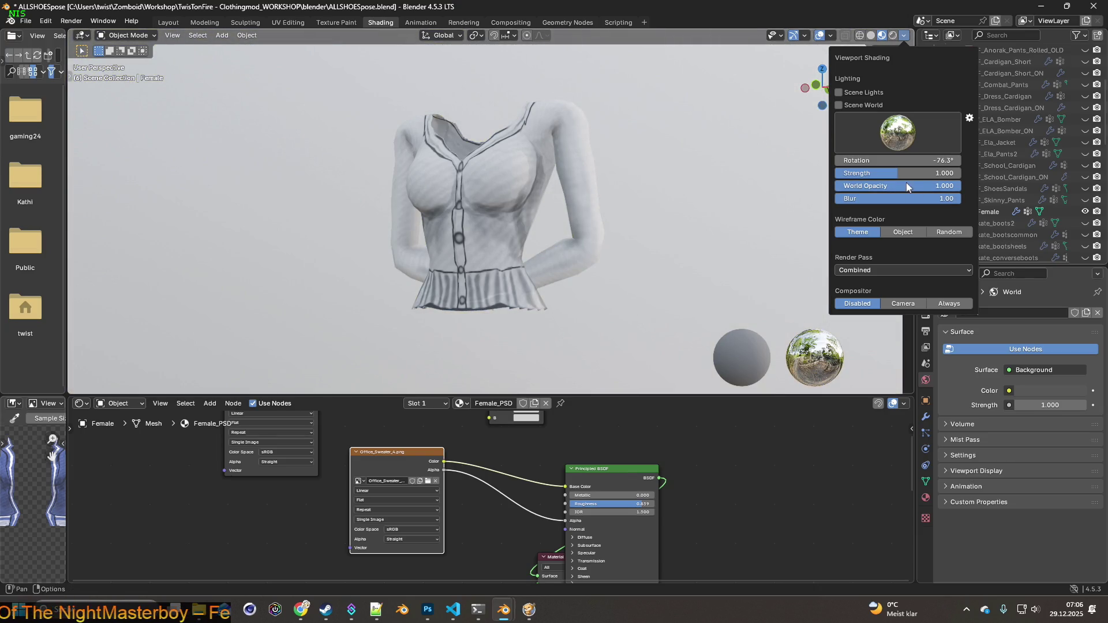
mouse_move(886, 161)
mouse_down()
mouse_move(865, 186)
mouse_move(837, 185)
mouse_up()
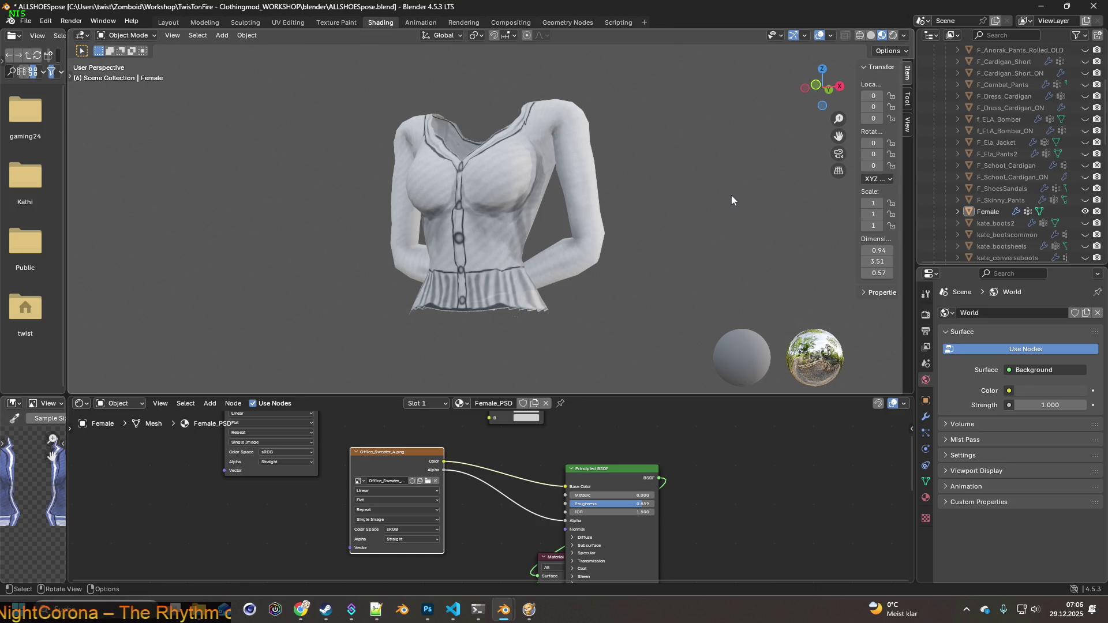
Snip the white cardigan and paste it into Photoshop as a new layer.
key(super+shift+s)
mouse_move(331, 78)
mouse_down()
mouse_move(612, 274)
mouse_move(648, 327)
mouse_up()
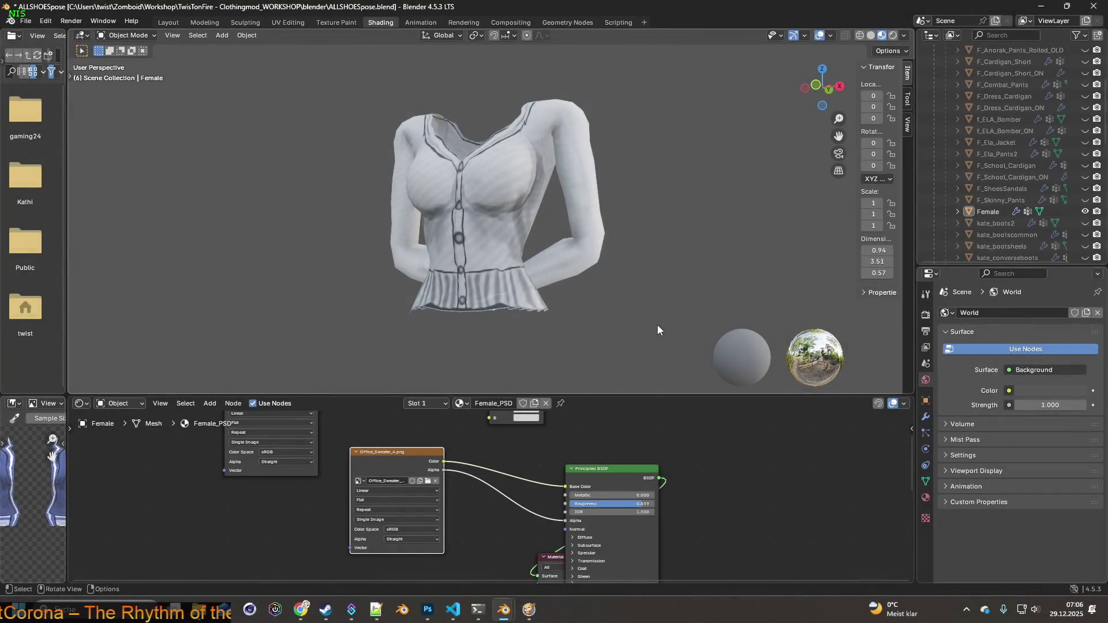
key(alt+Tab)
key(ctrl+v)
key(alt+Tab)
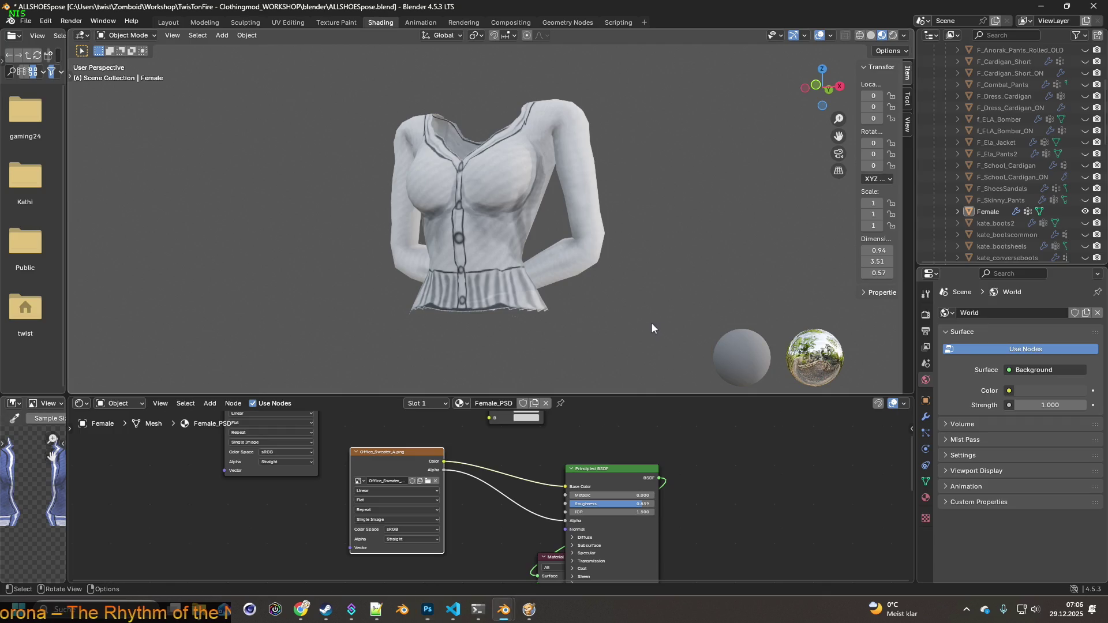
Load the blue Office_Sweater_5.png texture and snip the blue cardigan.
click(428, 481)
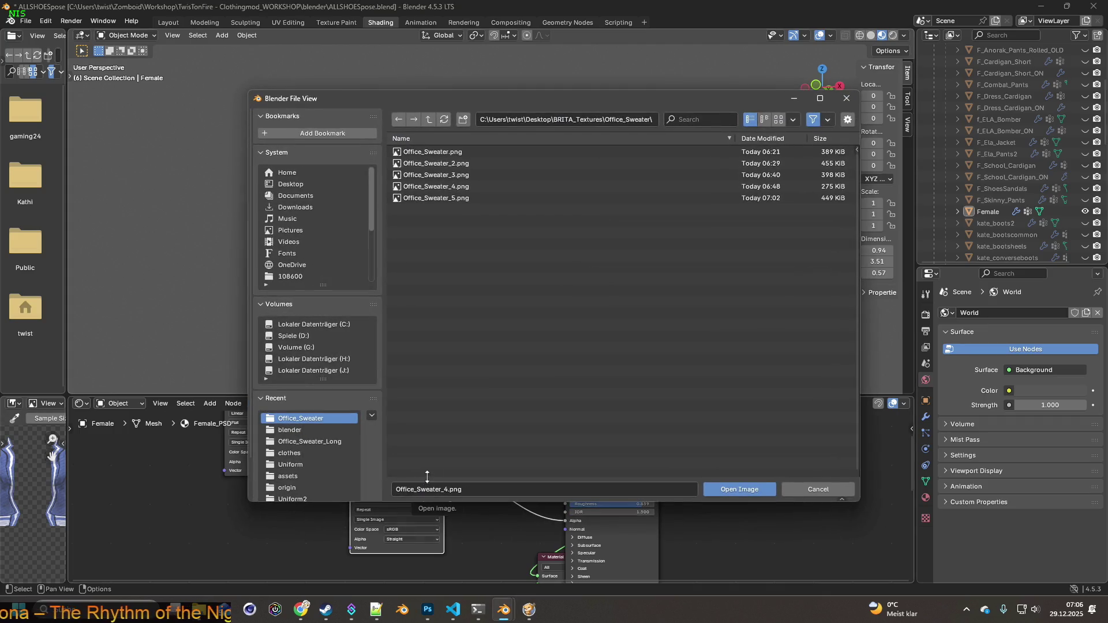
click(456, 198)
click(732, 488)
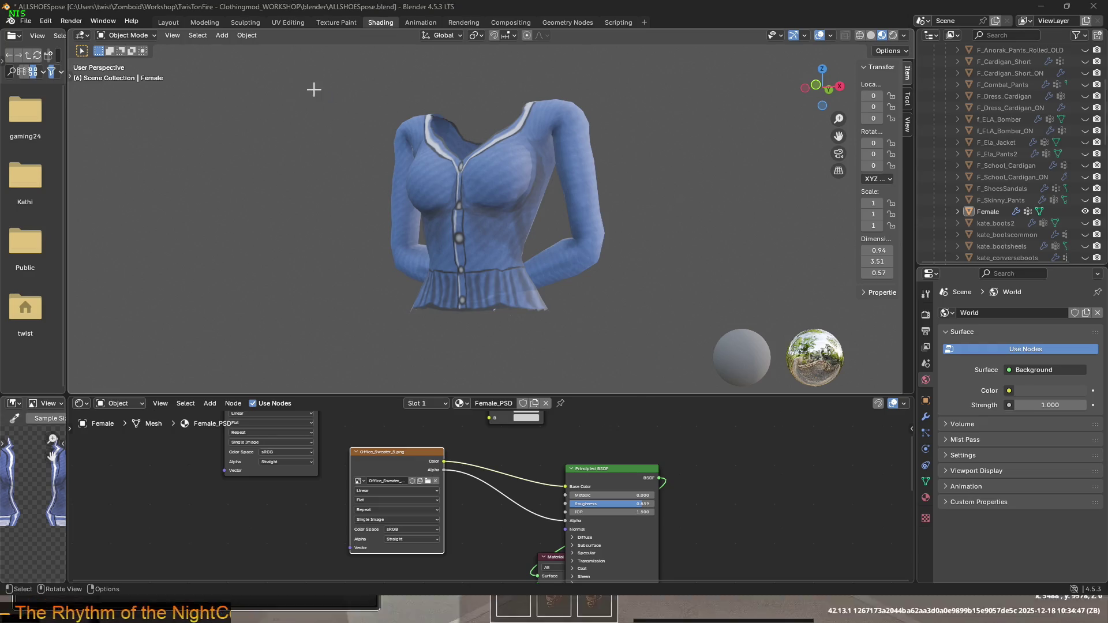
key(shift+super+s)
mouse_move(322, 80)
mouse_down()
mouse_move(629, 352)
mouse_move(632, 337)
mouse_up()
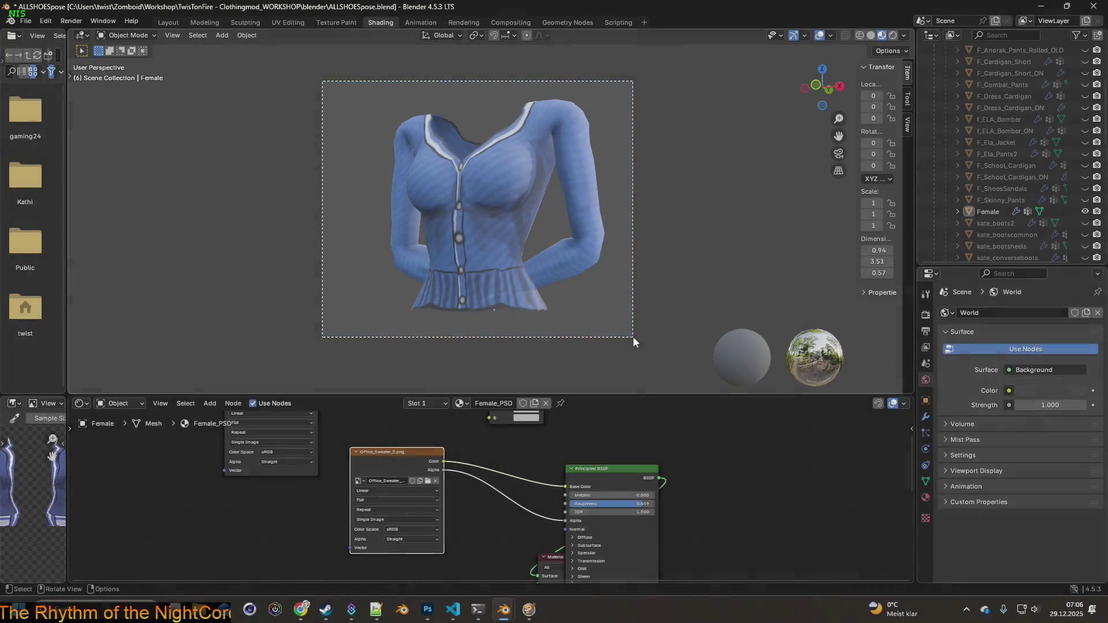
key(alt+Tab)
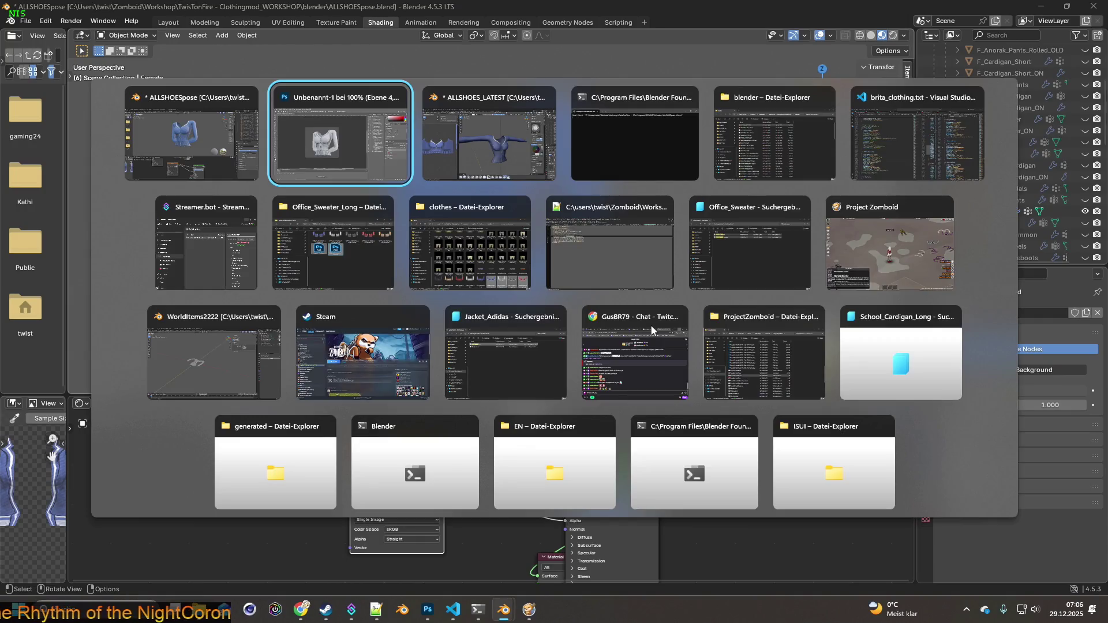
Paste the blue cardigan as Ebene 5 and save the file as office_sweater_raw.psd with maximised compatibility.
key(ctrl+v)
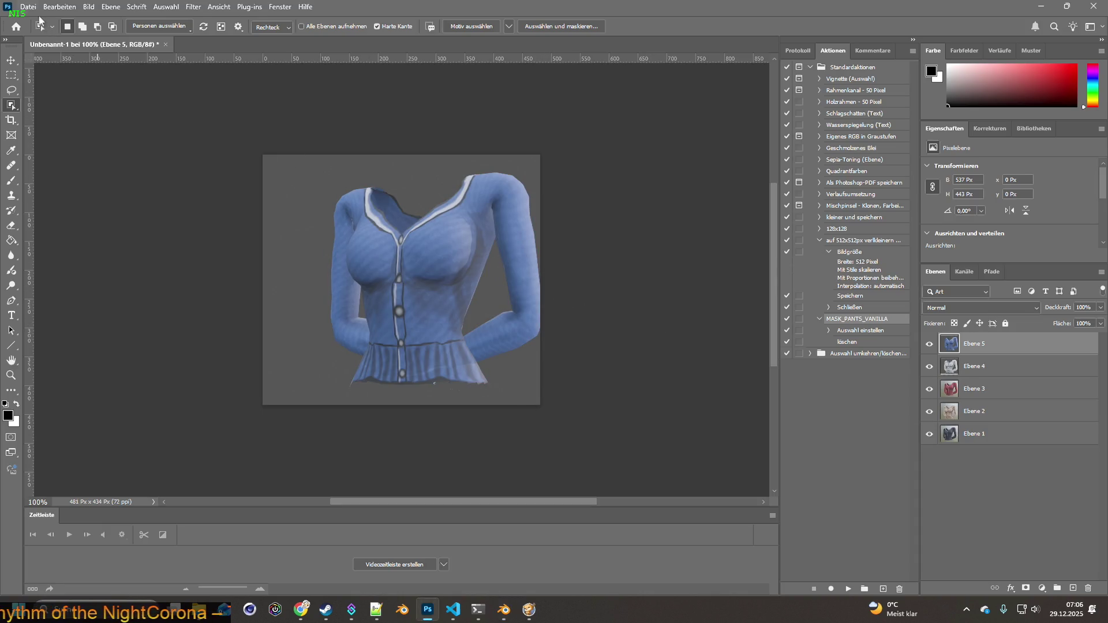
click(28, 6)
click(81, 149)
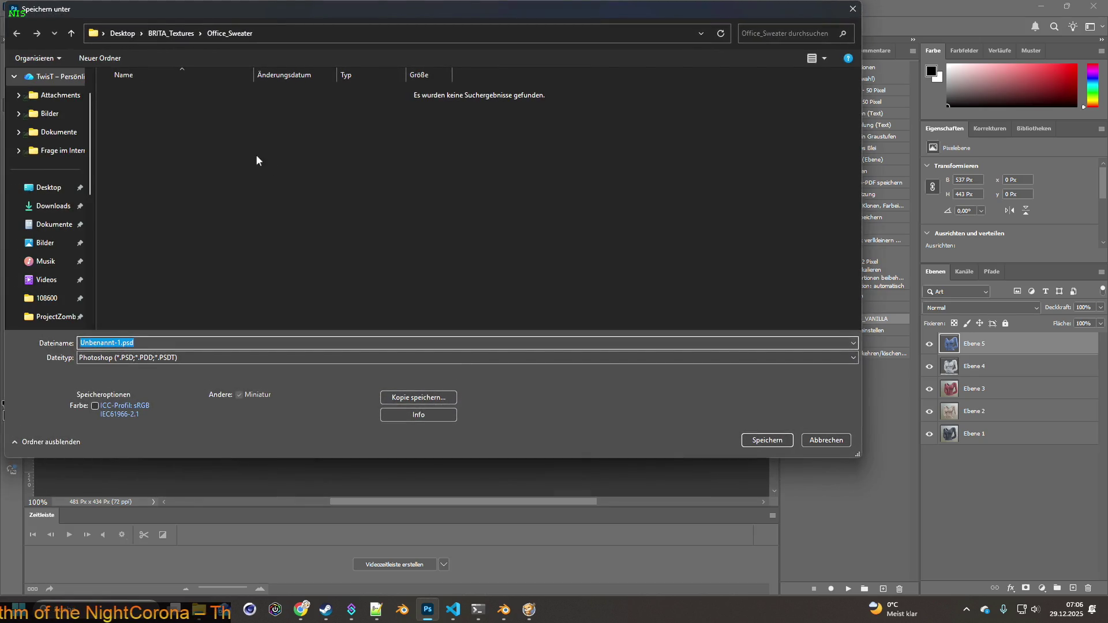
click(117, 342)
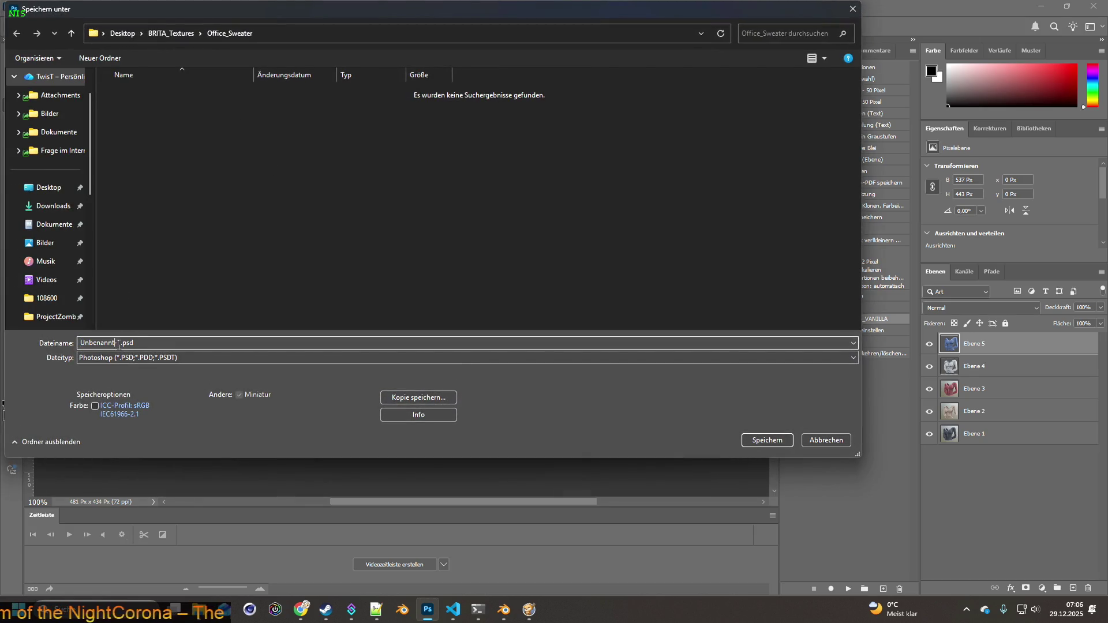
drag(120, 343, 87, 343)
text(office_sweater_ra)
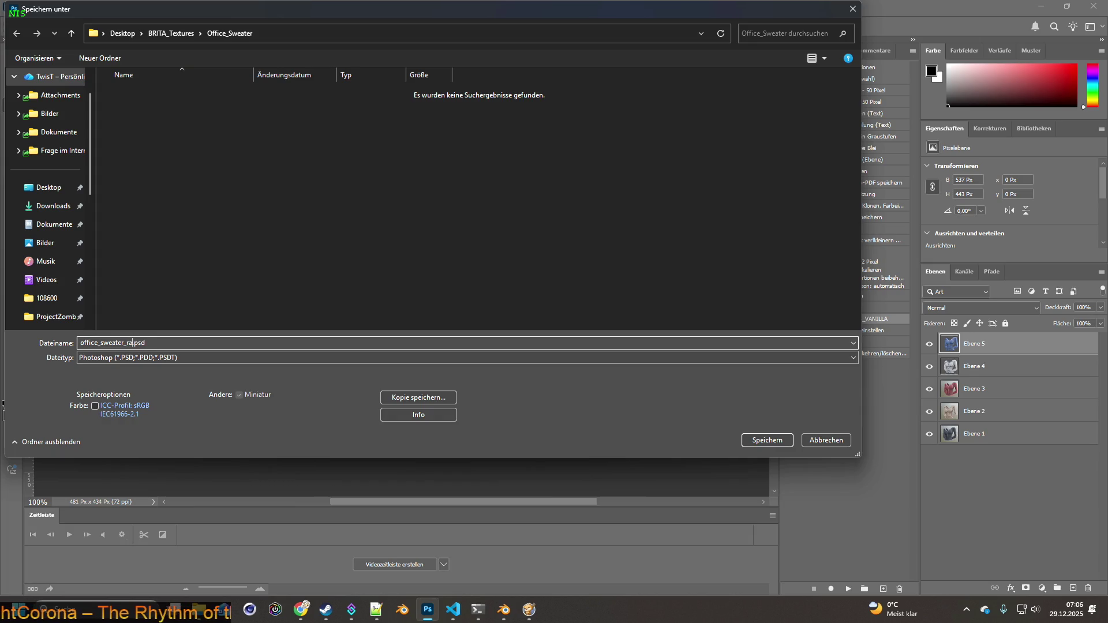
key(Return)
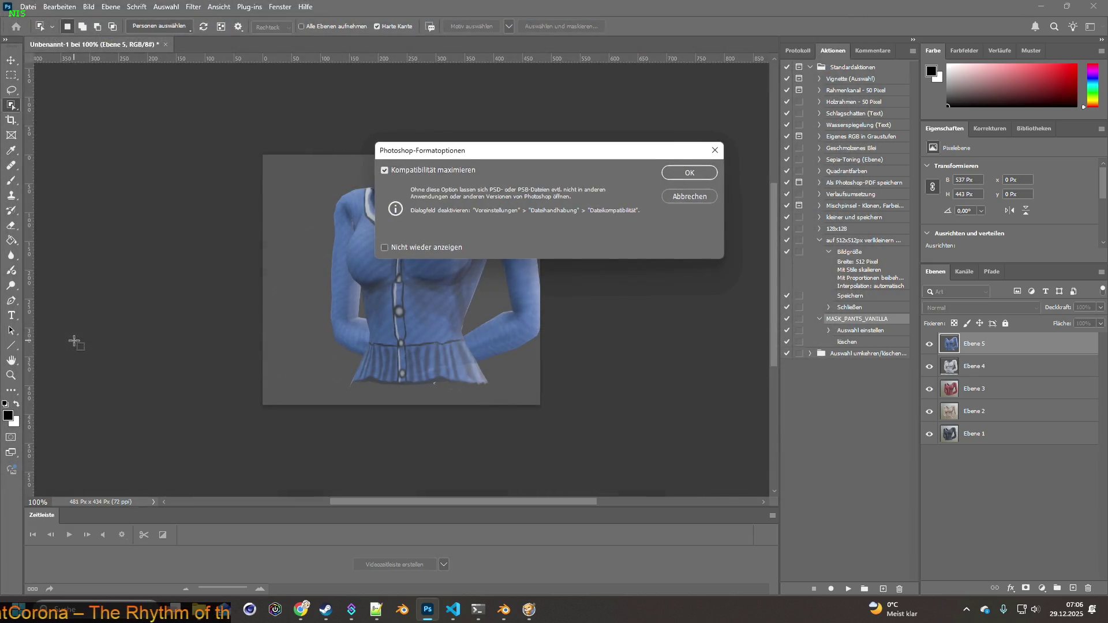
click(698, 180)
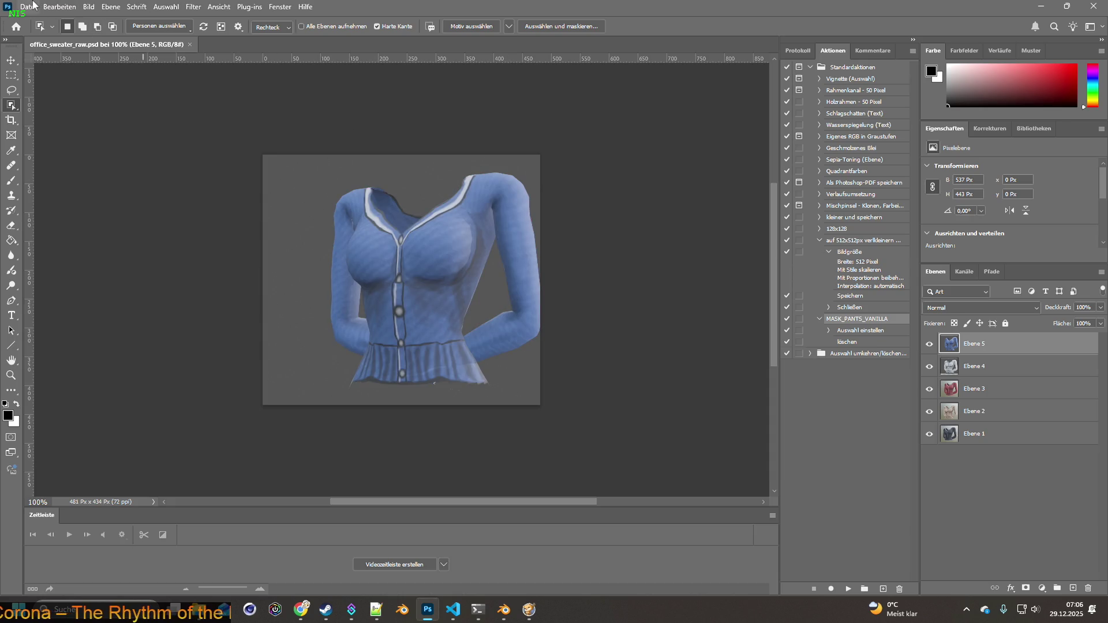
Create a new 500×500 px transparent canvas and place its tab first.
click(27, 6)
click(35, 22)
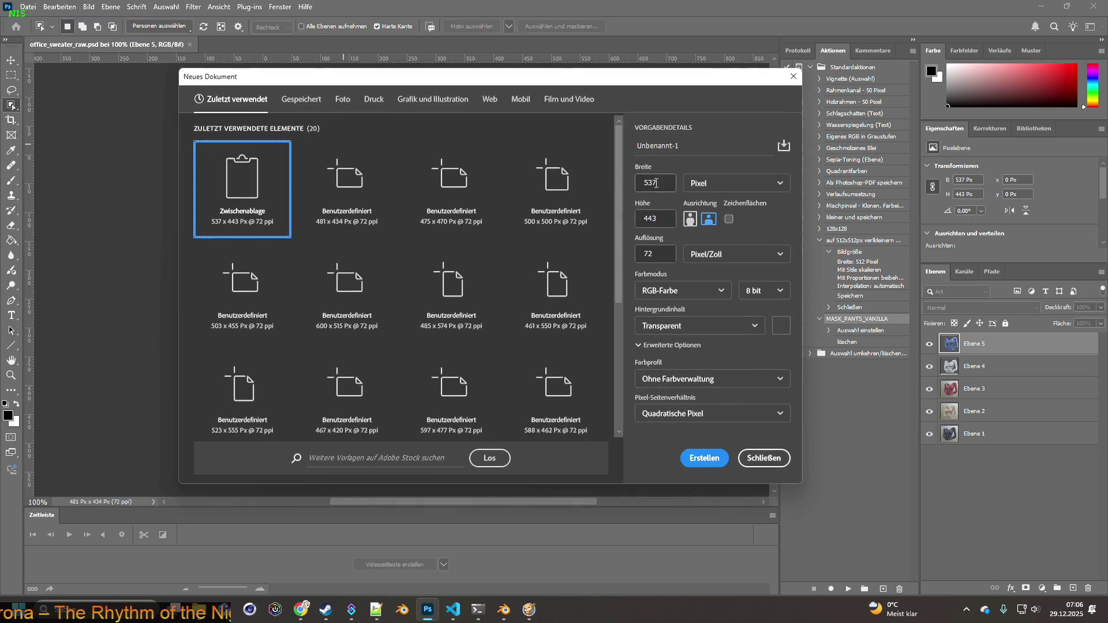
text(500)
key(Tab)
text(500)
click(705, 456)
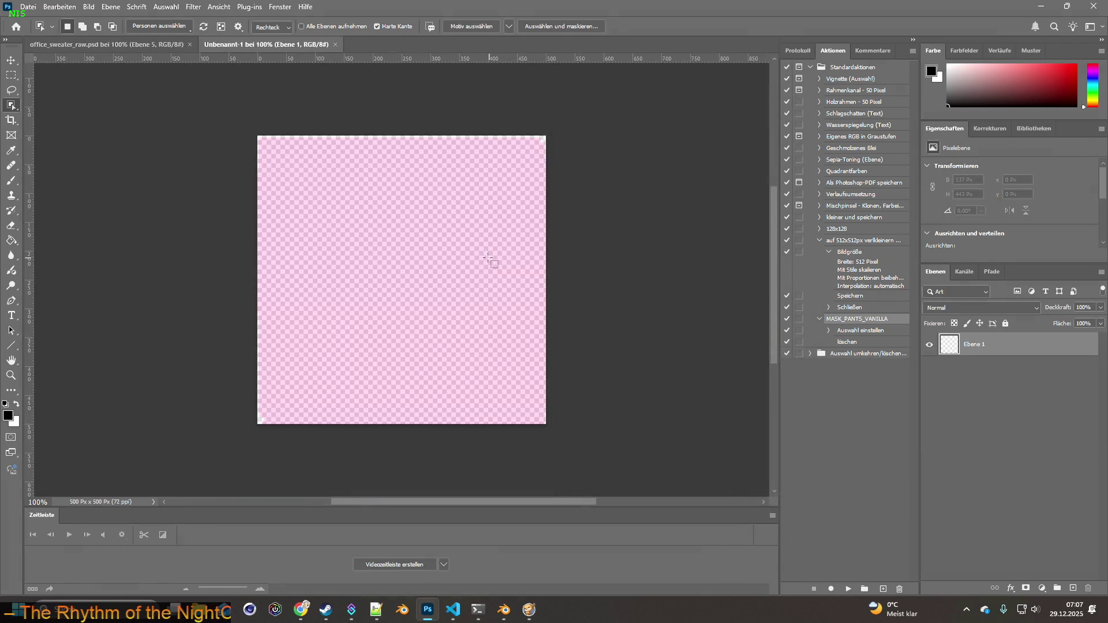
drag(222, 47, 92, 45)
Shift the blue sweater 50 px left, object-select it, and paste it into the 500×500 canvas.
click(243, 43)
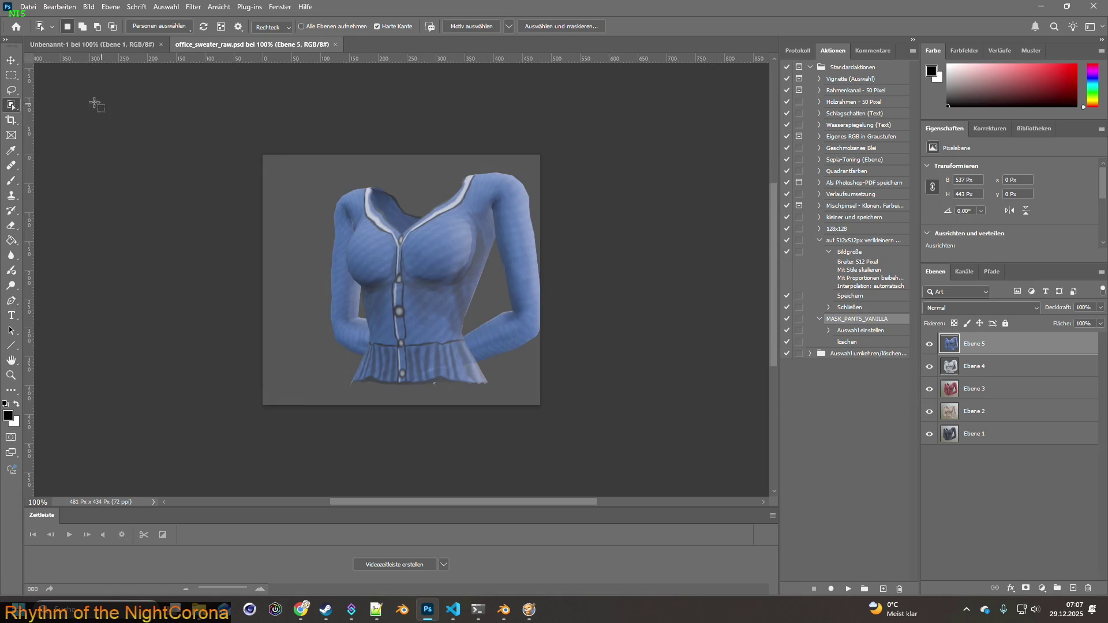
click(11, 61)
drag(452, 249, 426, 251)
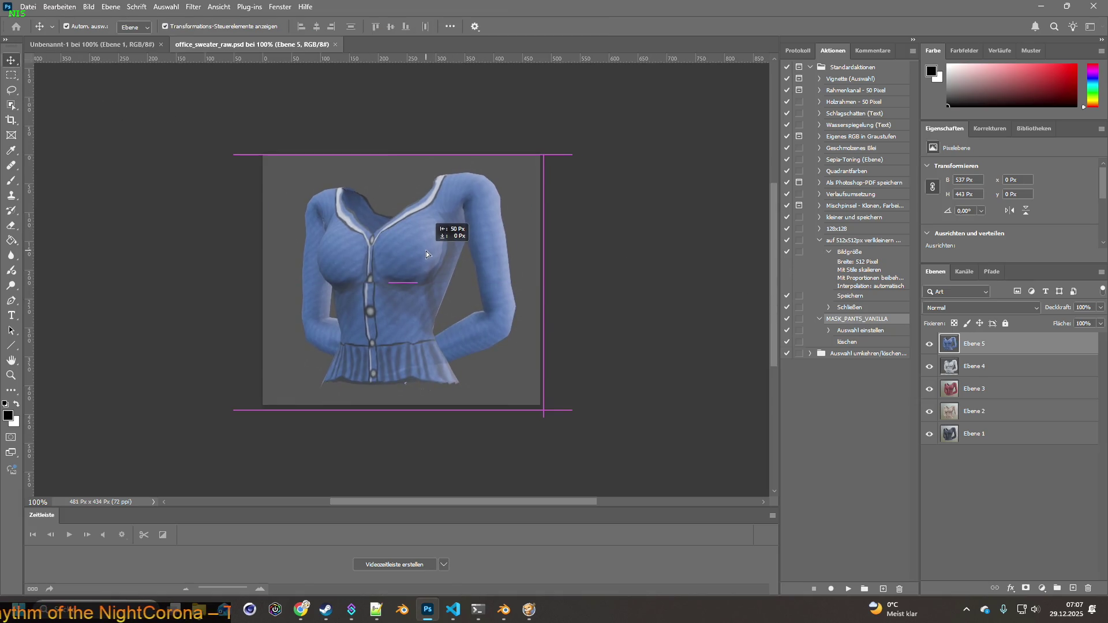
click(11, 105)
mouse_move(287, 169)
mouse_down()
mouse_move(470, 304)
mouse_move(534, 391)
mouse_up()
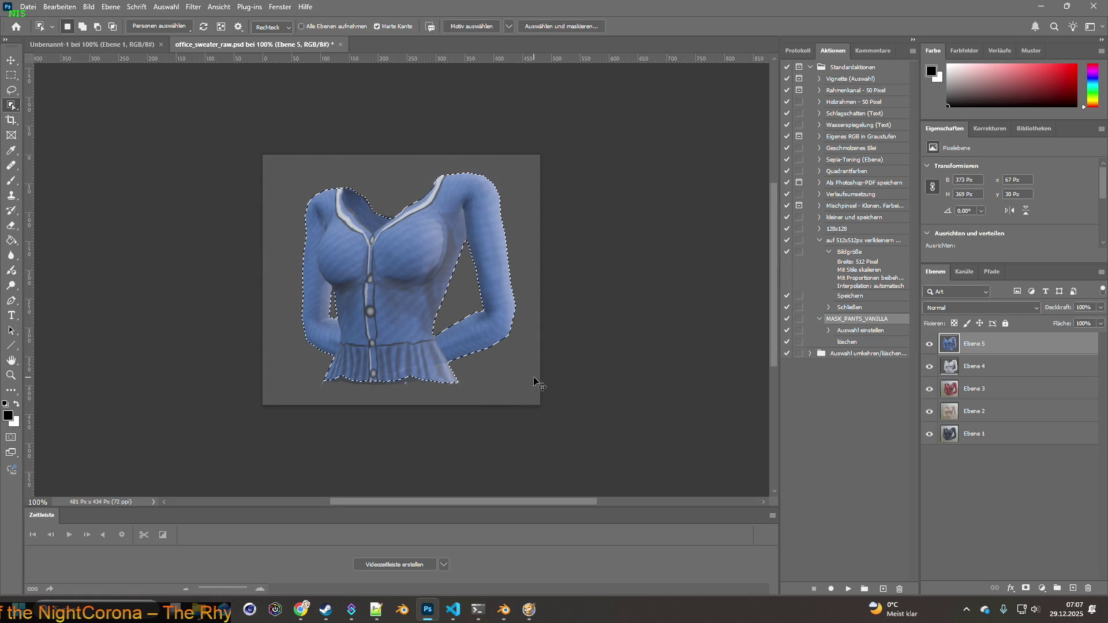
click(92, 45)
key(ctrl+v)
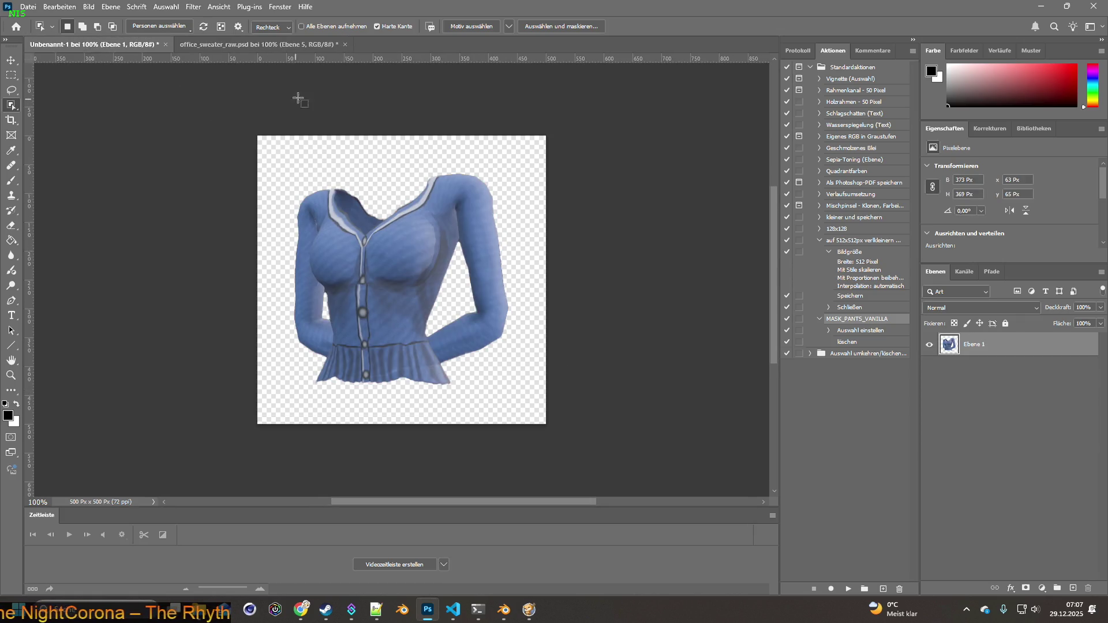
key(ctrl+Tab)
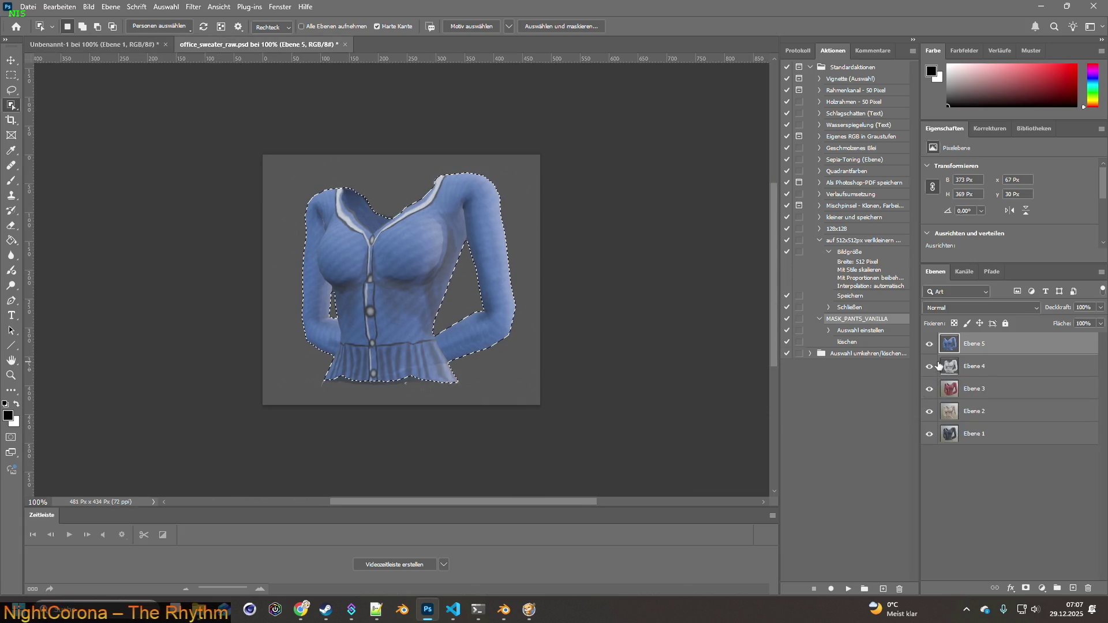
key(ctrl+d)
click(968, 440)
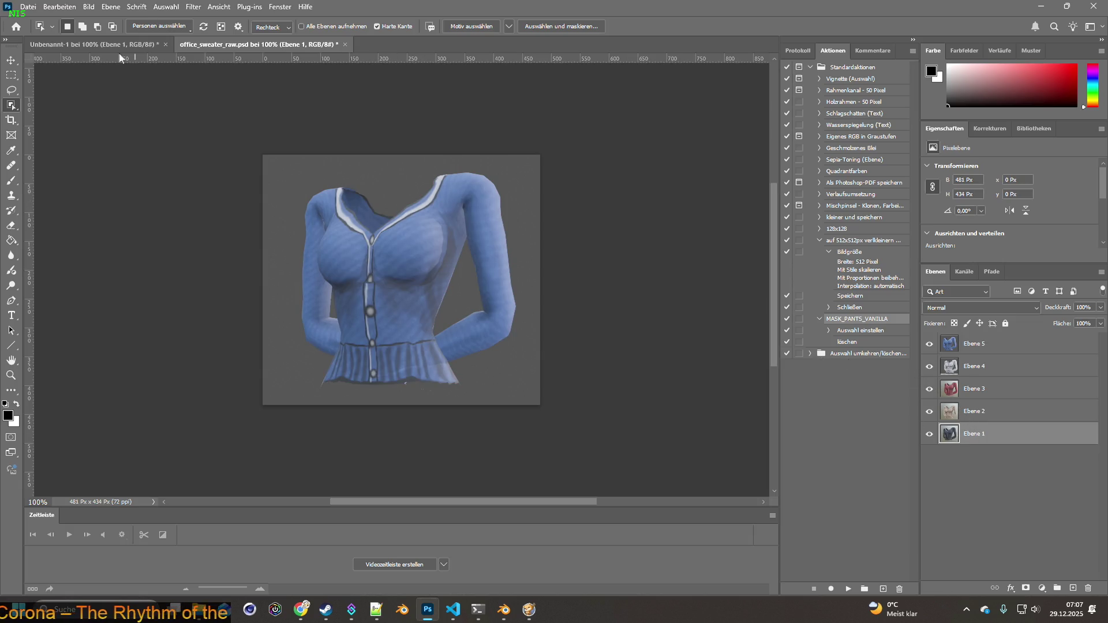
key(ctrl+Tab)
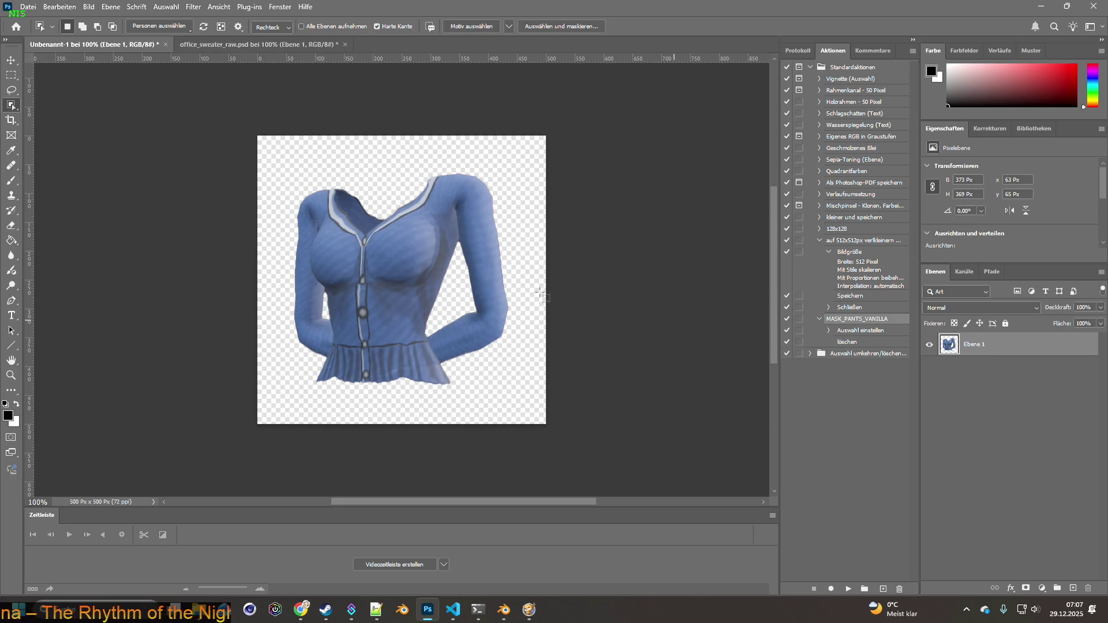
Create a second 500×500 px transparent canvas, Unbenannt-2.
click(27, 7)
click(35, 18)
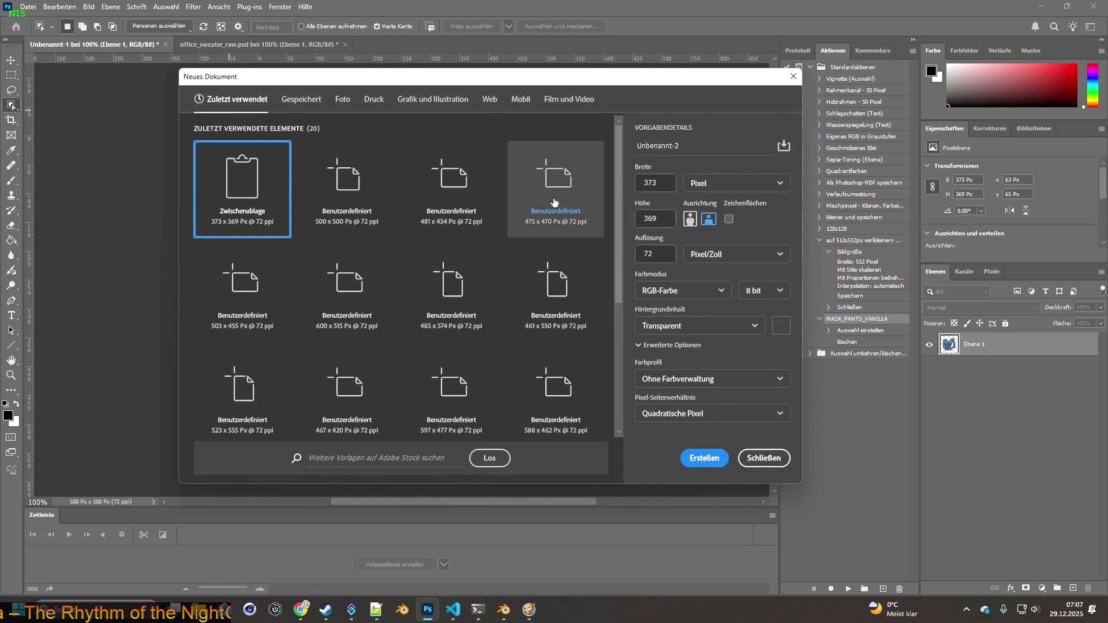
text(0)
key(Tab)
text(500)
key(Tab)
click(704, 458)
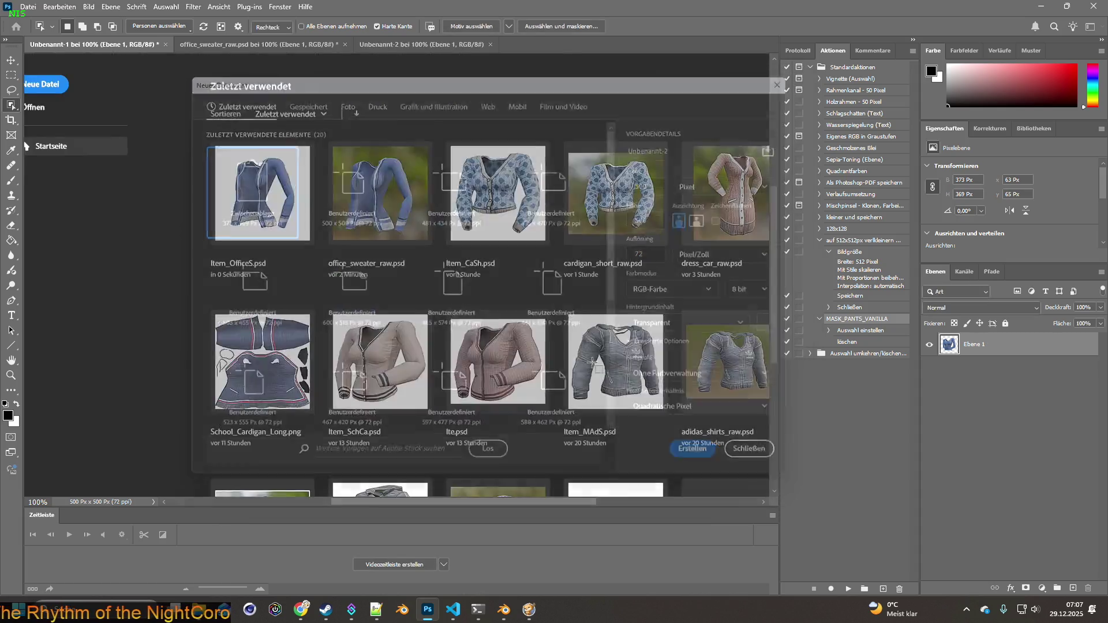
click(139, 46)
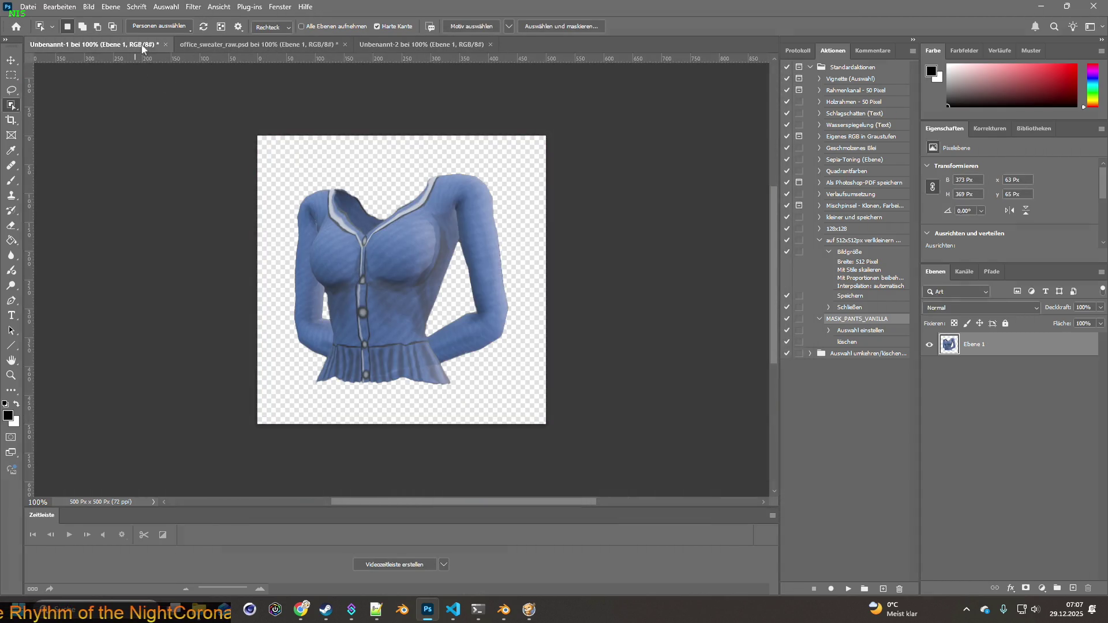
Close the Unbenannt-1 test canvas without saving and move Unbenannt-2 to the first tab.
click(165, 45)
click(557, 236)
drag(285, 45, 125, 48)
click(229, 47)
Show only Ebene 1, then copy the grey sweater into Unbenannt-2.
drag(930, 346, 928, 412)
ctrl+click(950, 437)
mouse_move(279, 167)
mouse_down()
mouse_move(506, 384)
mouse_move(552, 389)
mouse_up()
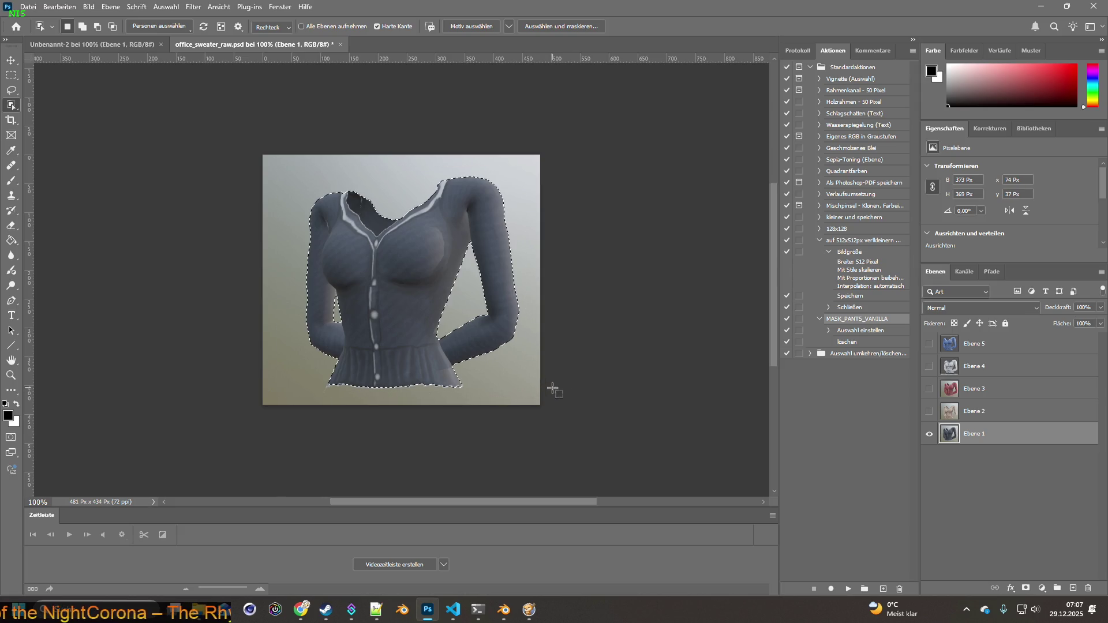
key(ctrl+c)
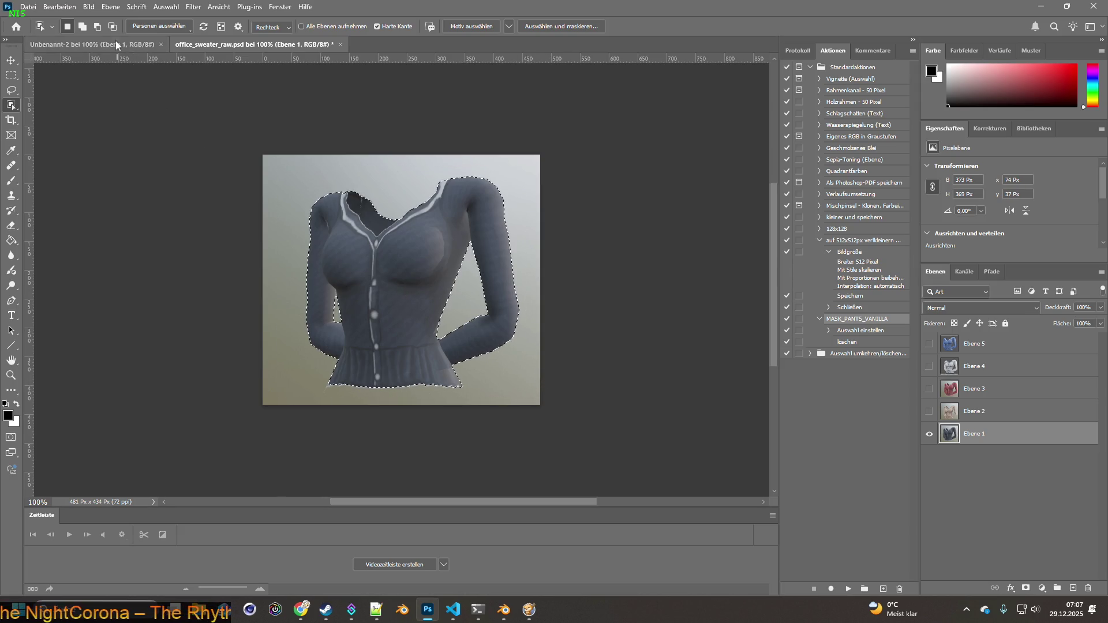
click(115, 44)
key(ctrl+v)
Show only Ebene 2, then copy the beige sweater into Unbenannt-2 as a new layer.
click(253, 45)
click(929, 434)
click(929, 411)
click(975, 411)
key(ctrl+d)
mouse_move(286, 175)
mouse_down()
mouse_move(414, 234)
mouse_move(555, 407)
mouse_up()
key(ctrl+c)
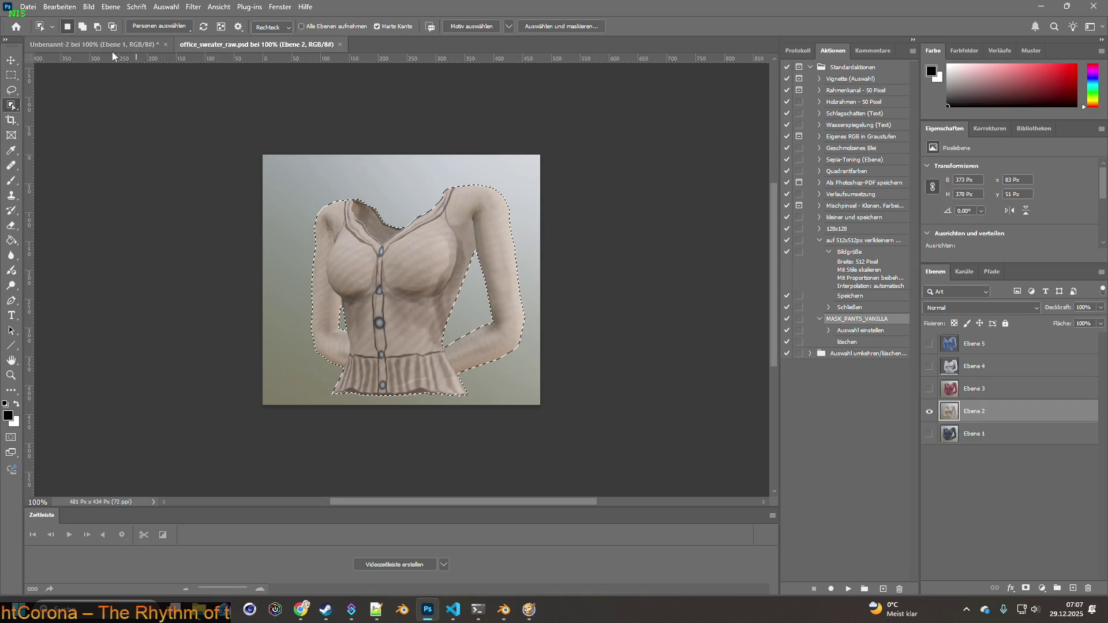
click(106, 44)
key(ctrl+v)
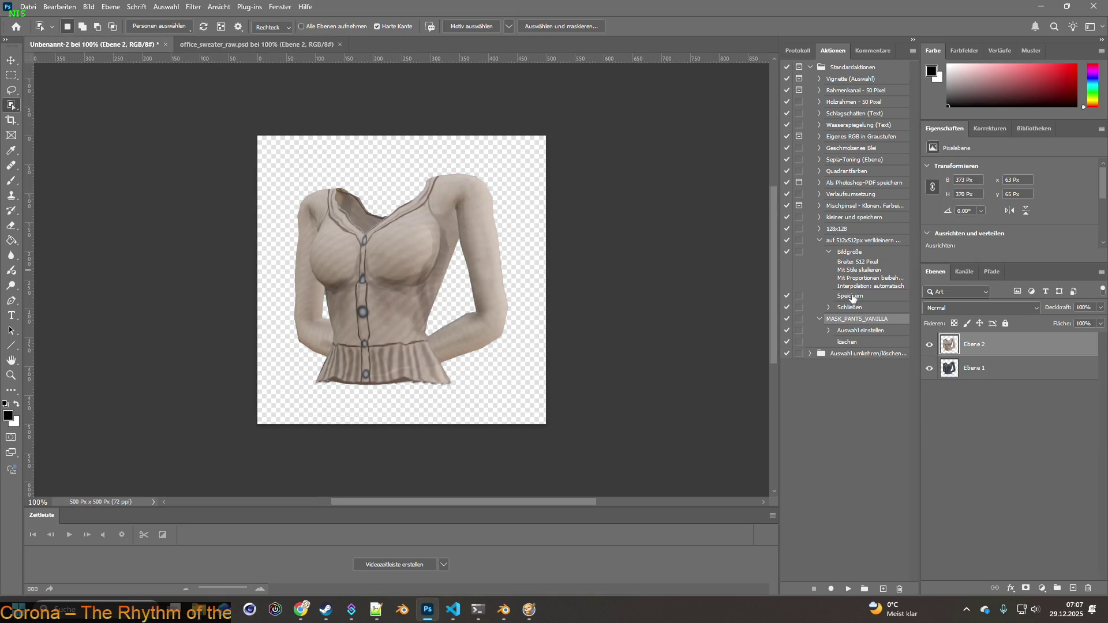
Show only Ebene 3, then copy the red sweater into Unbenannt-2.
click(248, 44)
click(929, 411)
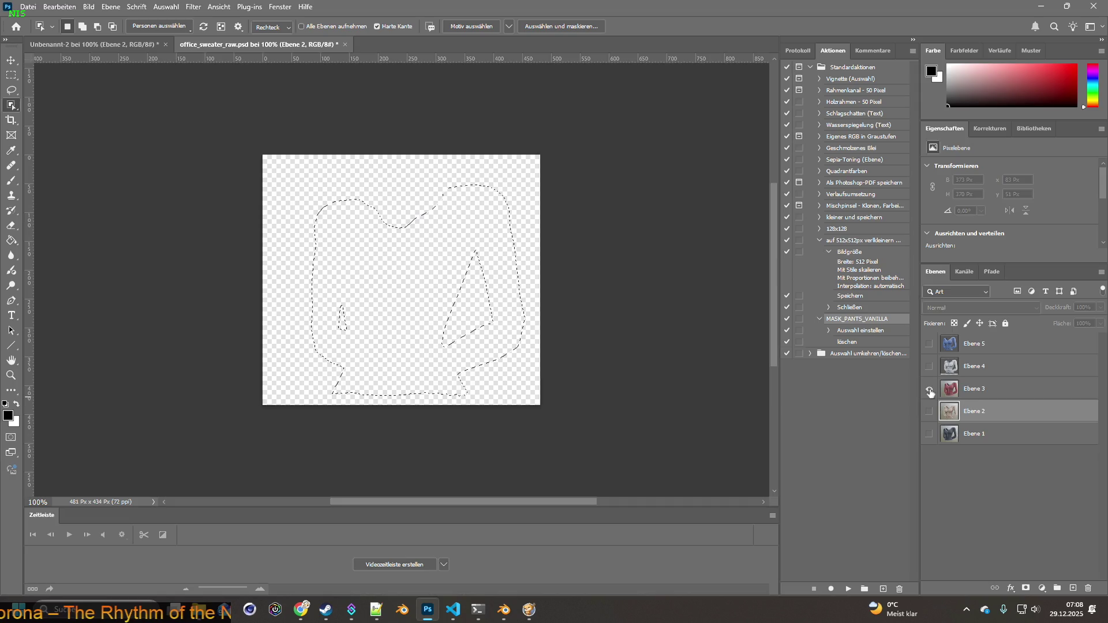
click(929, 388)
drag(295, 172, 568, 410)
key(ctrl+c)
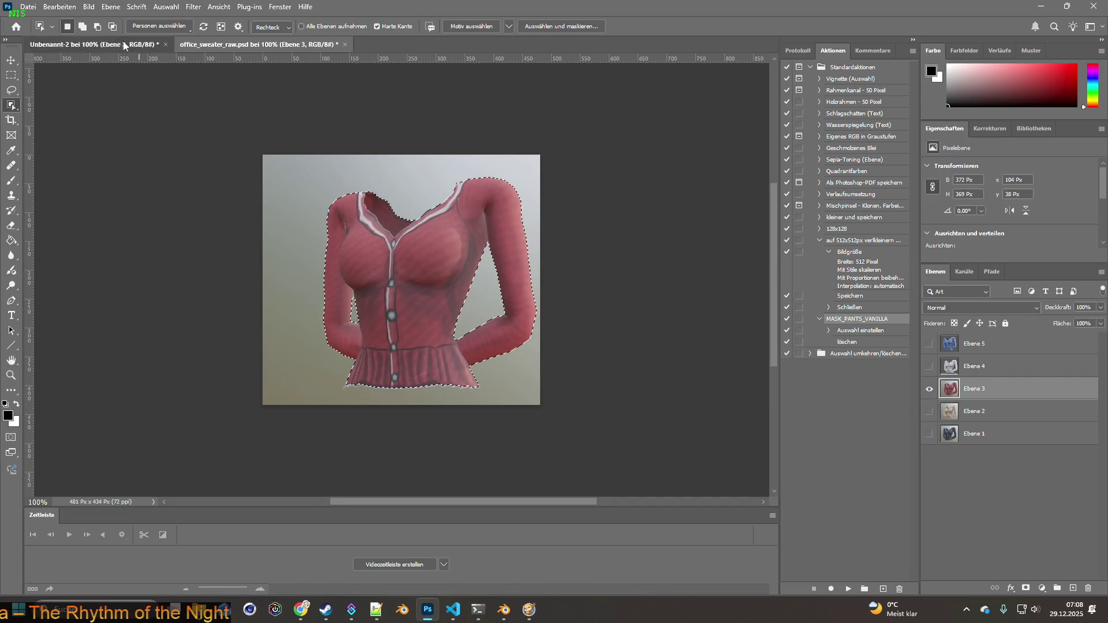
click(123, 44)
key(ctrl+v)
Show only Ebene 4, then copy the white sweater into Unbenannt-2.
click(212, 46)
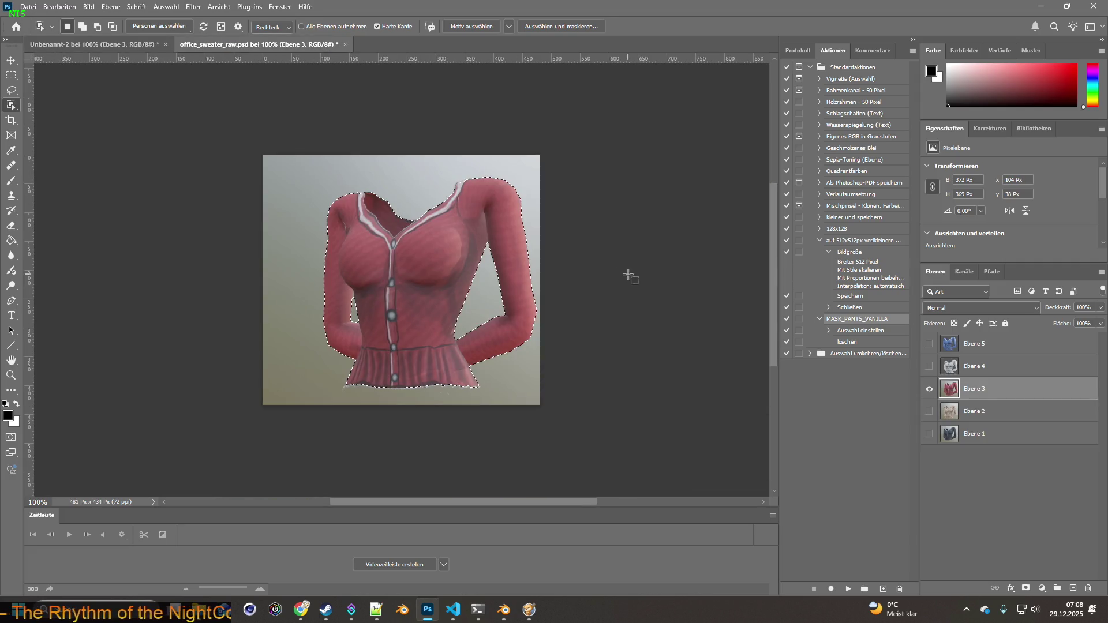
click(928, 389)
click(928, 366)
click(957, 366)
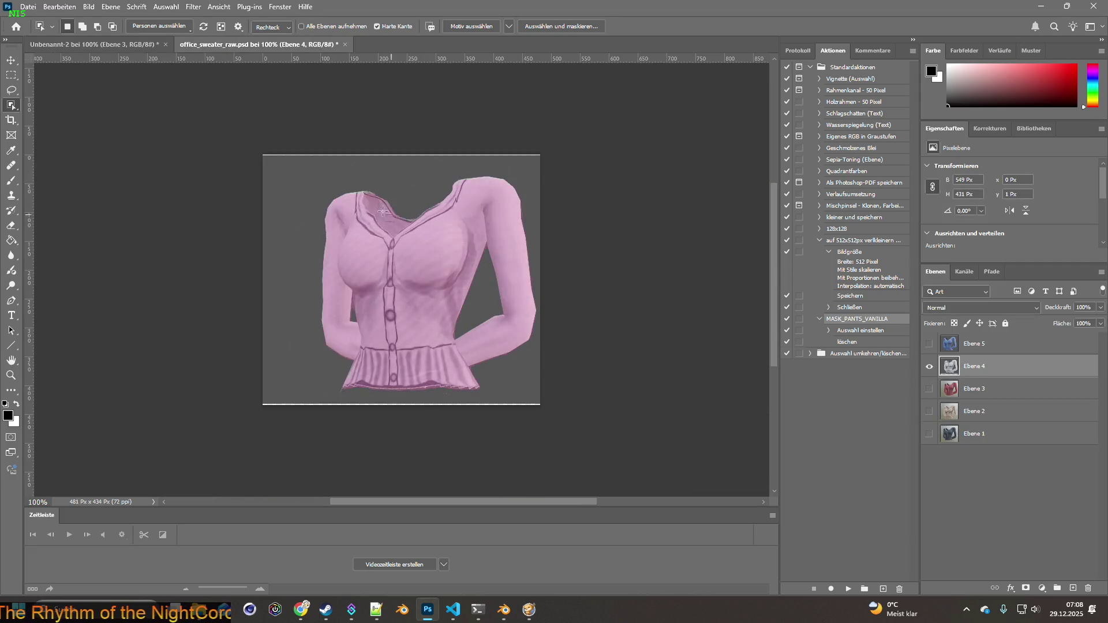
mouse_move(304, 171)
mouse_down()
mouse_move(594, 373)
mouse_move(594, 395)
mouse_move(611, 396)
mouse_up()
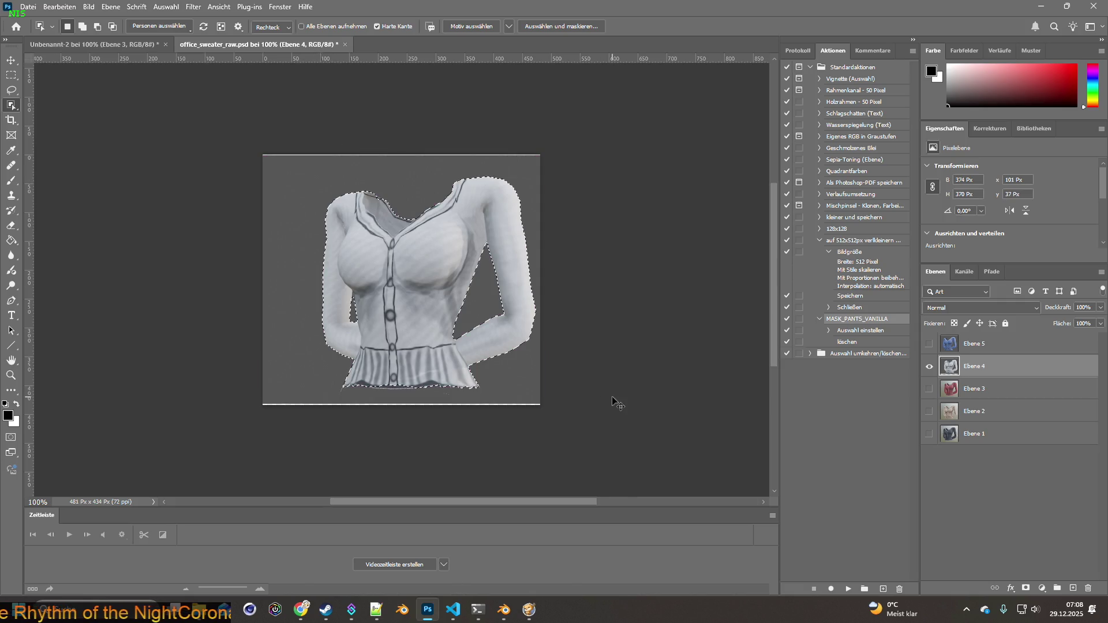
click(131, 44)
key(ctrl+v)
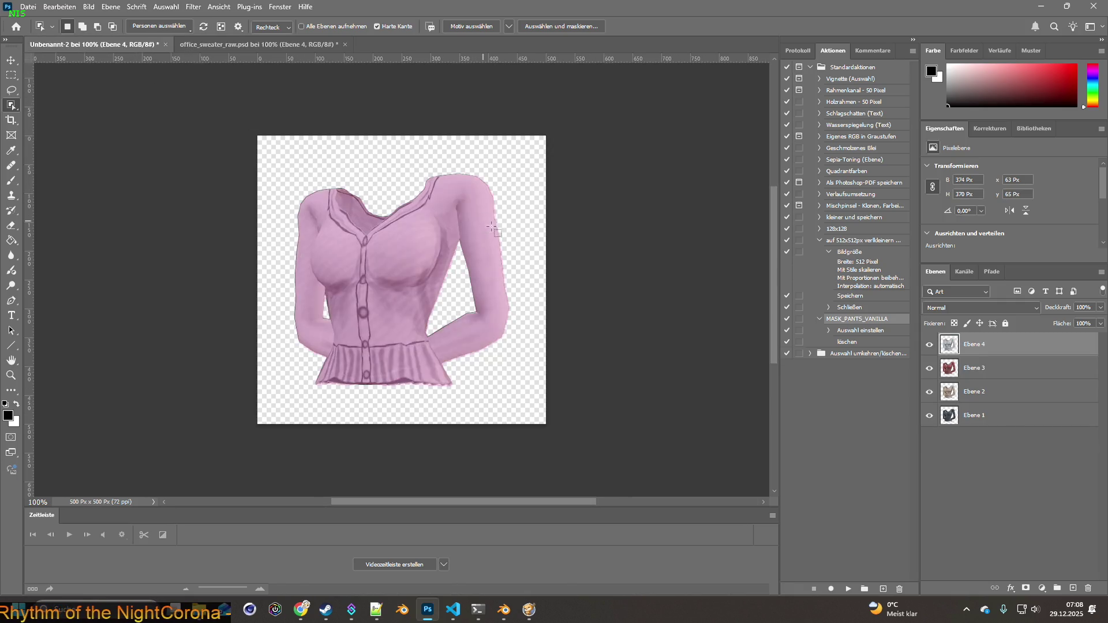
Paste the blue sweater from Ebene 5 into Unbenannt-2 as the fifth layer.
click(254, 45)
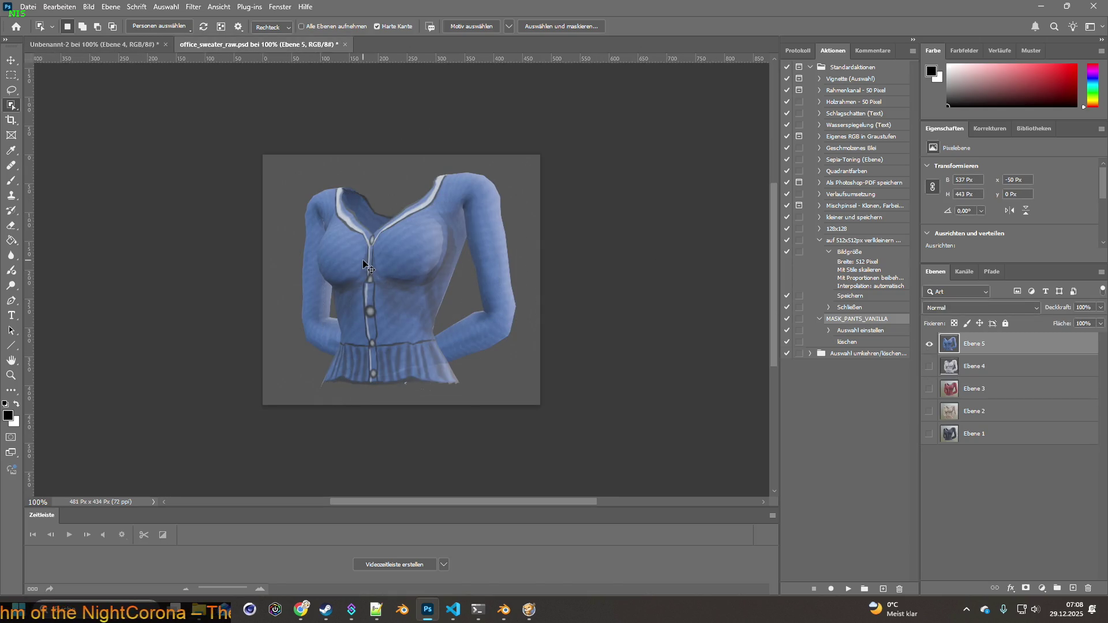
drag(282, 175, 555, 401)
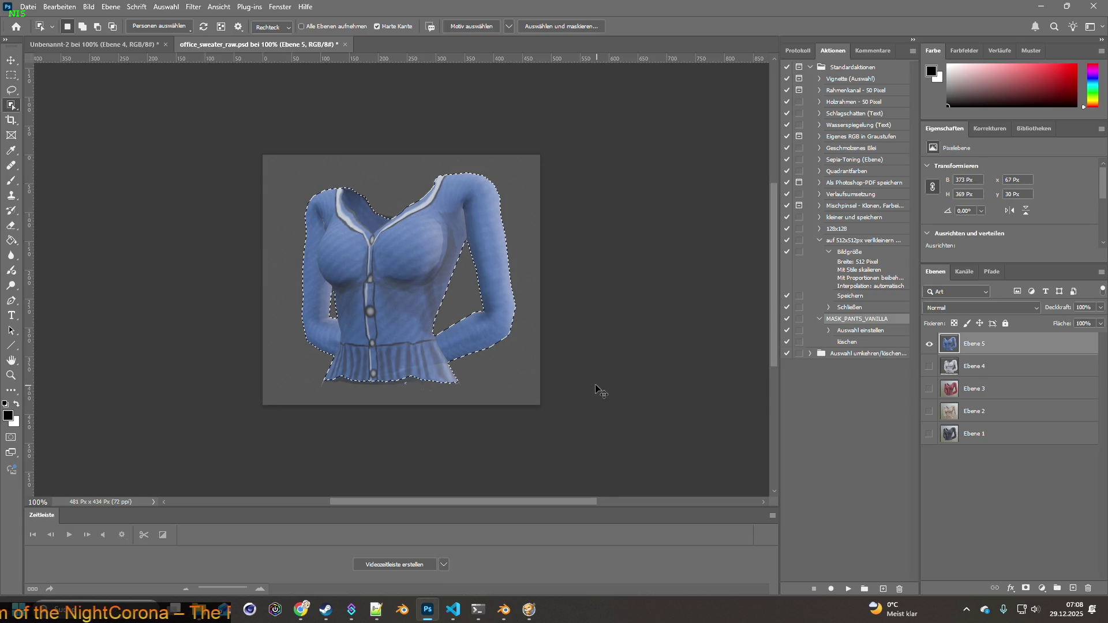
key(ctrl+Tab)
key(ctrl+v)
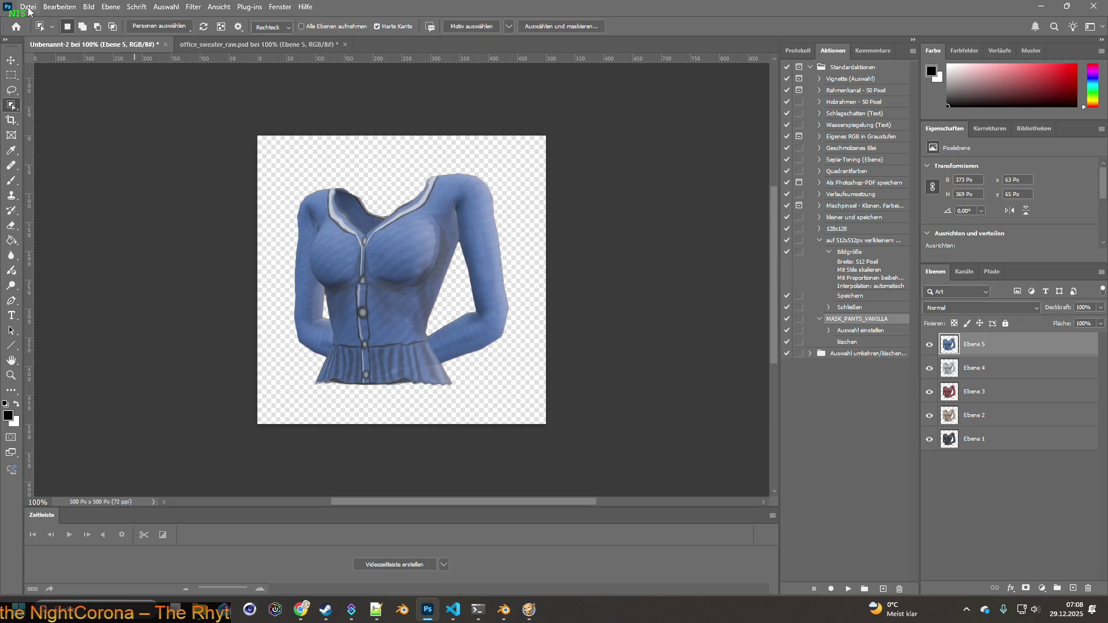
click(453, 609)
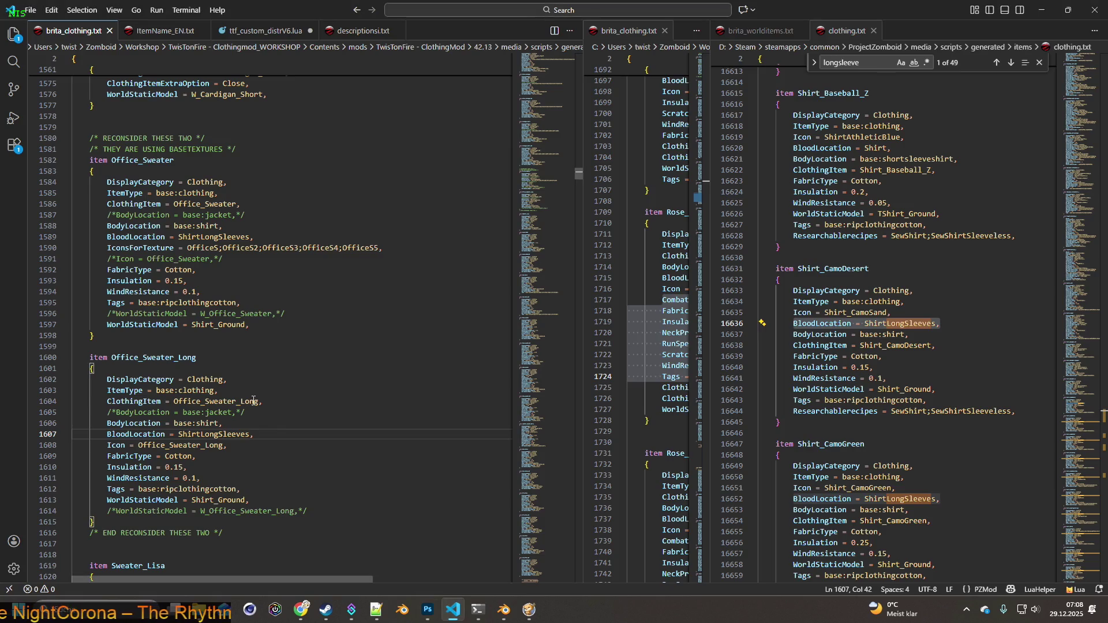
Wrap the Office_Sweater_Long Icon line in /* */ and paste IconsForTexture = OfficeSL;OfficeSL2;OfficeSL3;OfficeSL4 below it.
click(107, 446)
text(/*)
click(262, 447)
text(*/)
key(Return)
key(ctrl+v)
key(Home)
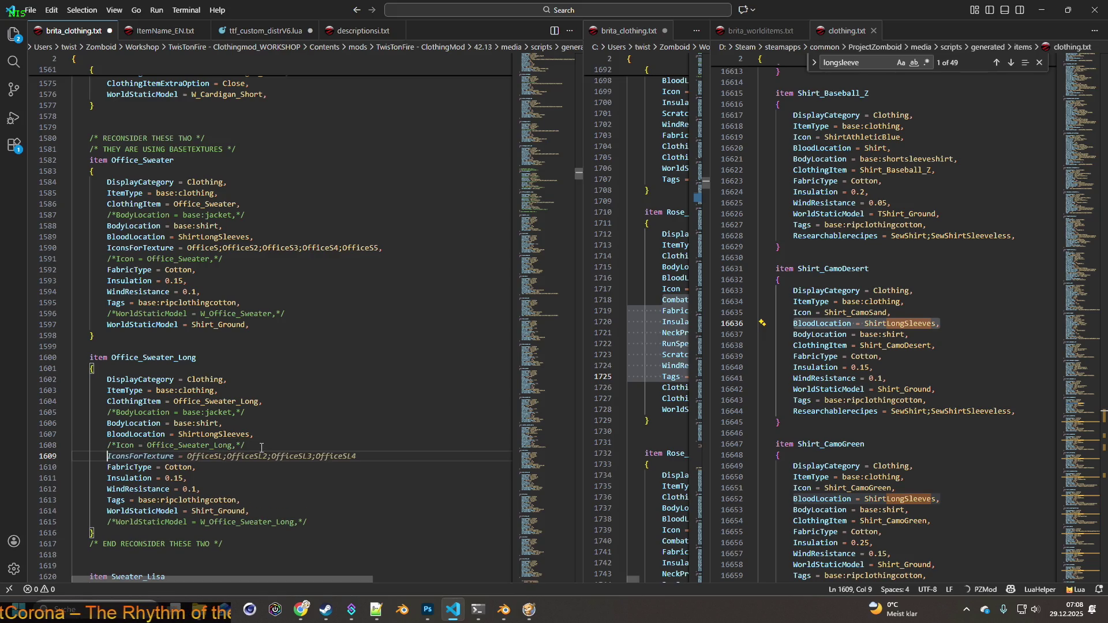
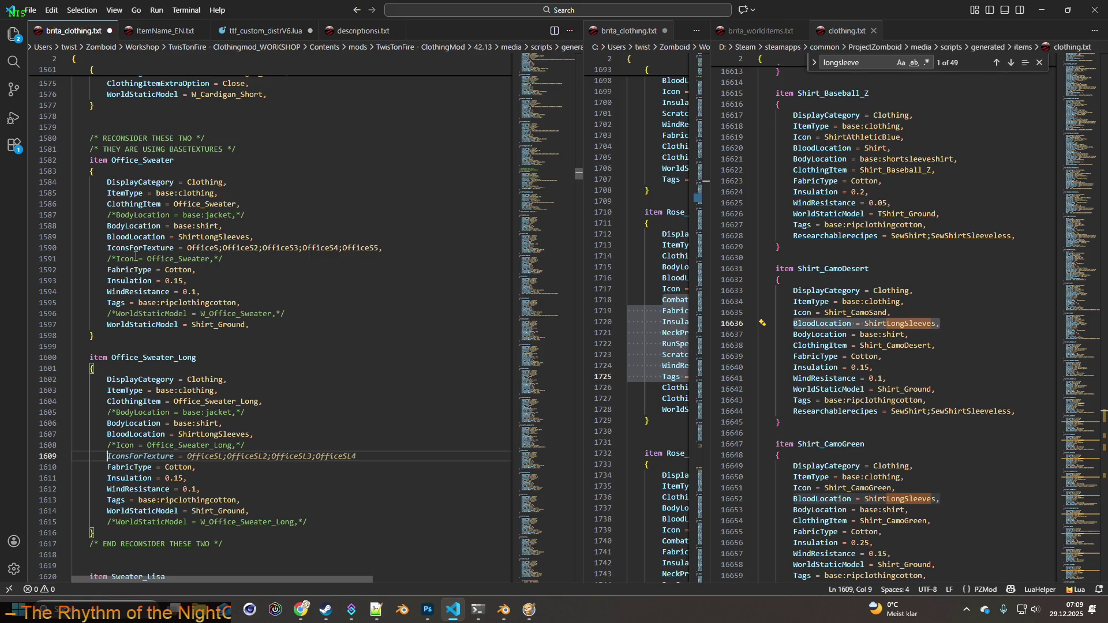
Complete the OfficeSL icon list through OfficeSL5, removing the extra OfficeSL6 entry.
key(End)
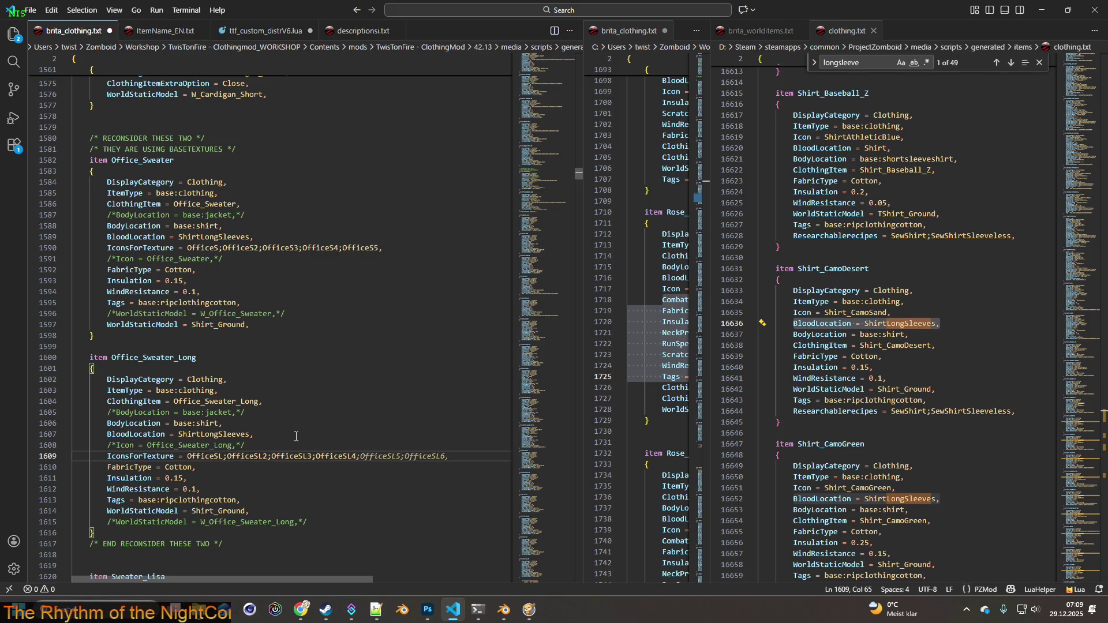
key(Tab)
key(alt+Tab)
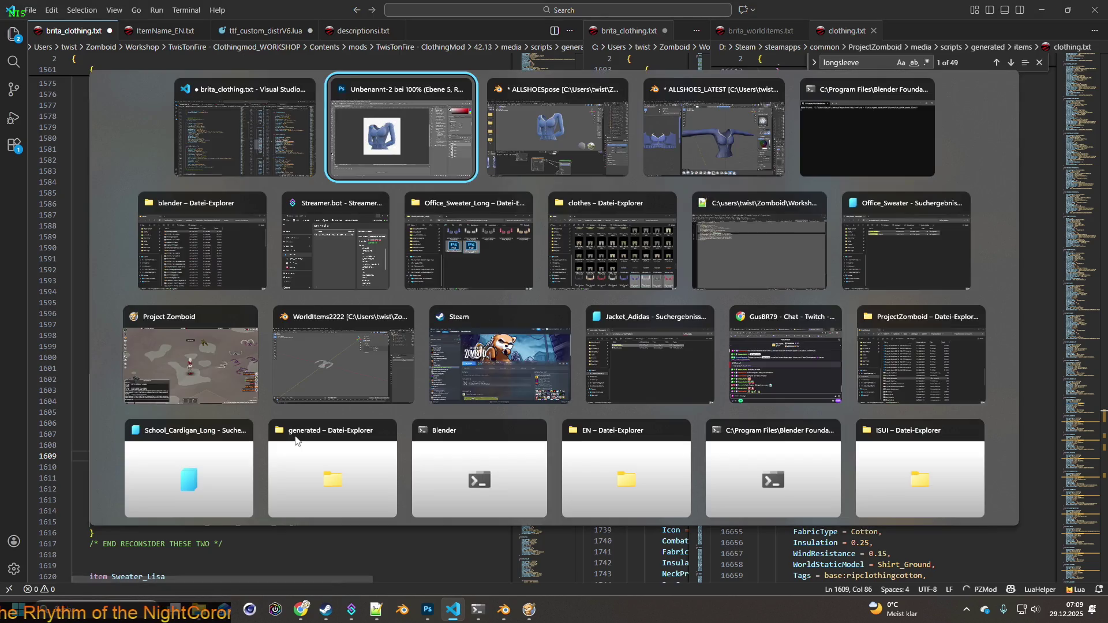
key(alt+Tab)
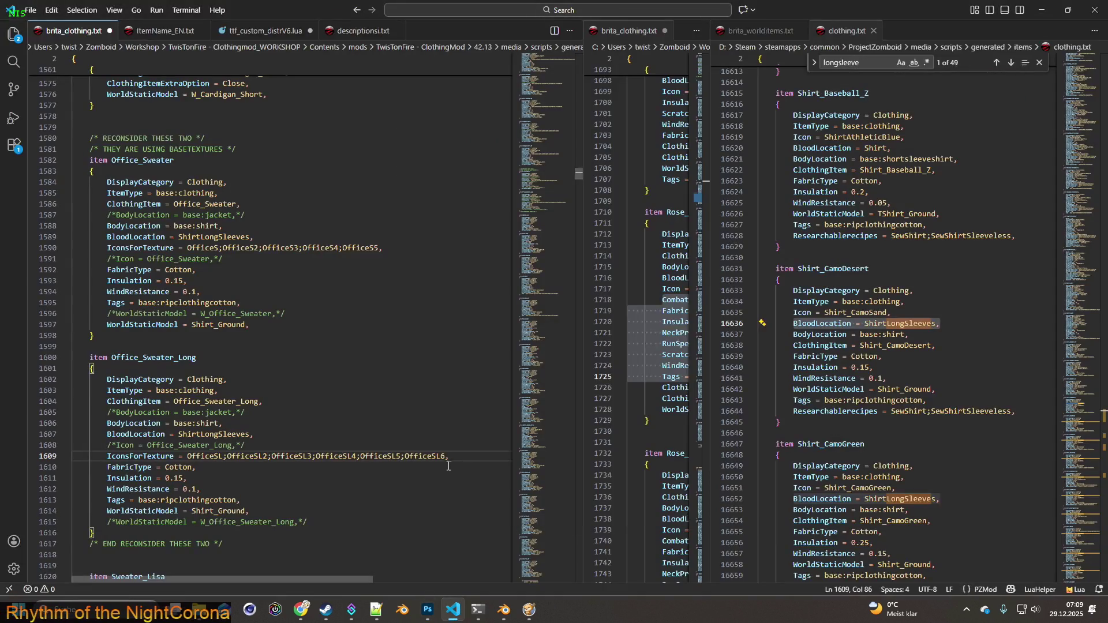
mouse_move(401, 456)
mouse_down()
mouse_move(449, 457)
mouse_move(107, 456)
mouse_up()
text(,)
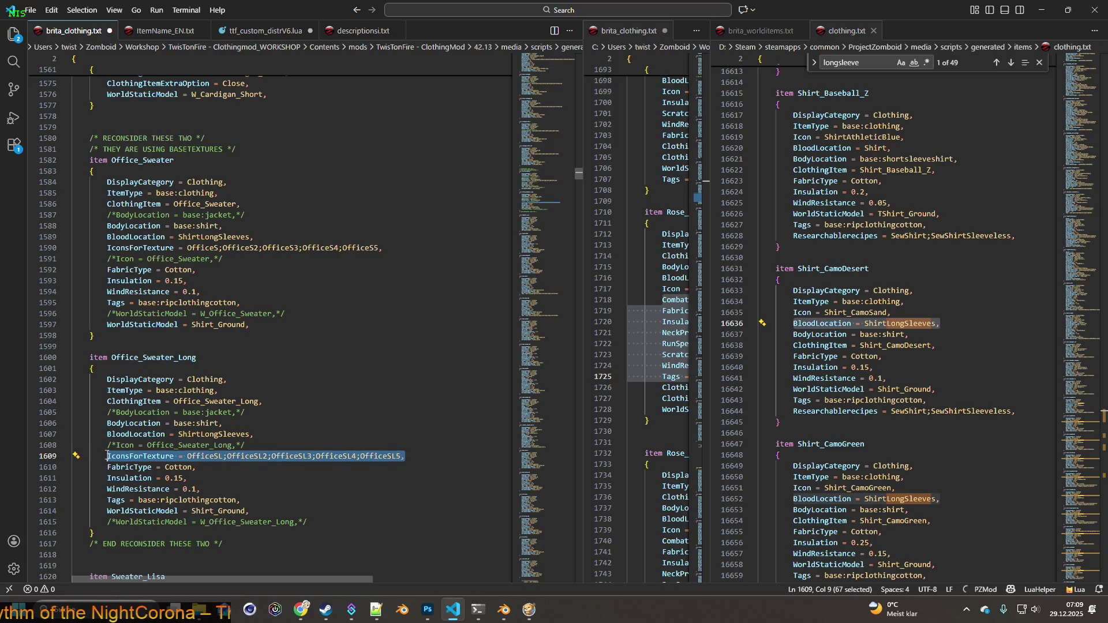
Move the OfficeSL icon list to Office_Sweater and the OfficeS list to Office_Sweater_Long, removing the blank line.
key(ctrl+x)
click(400, 247)
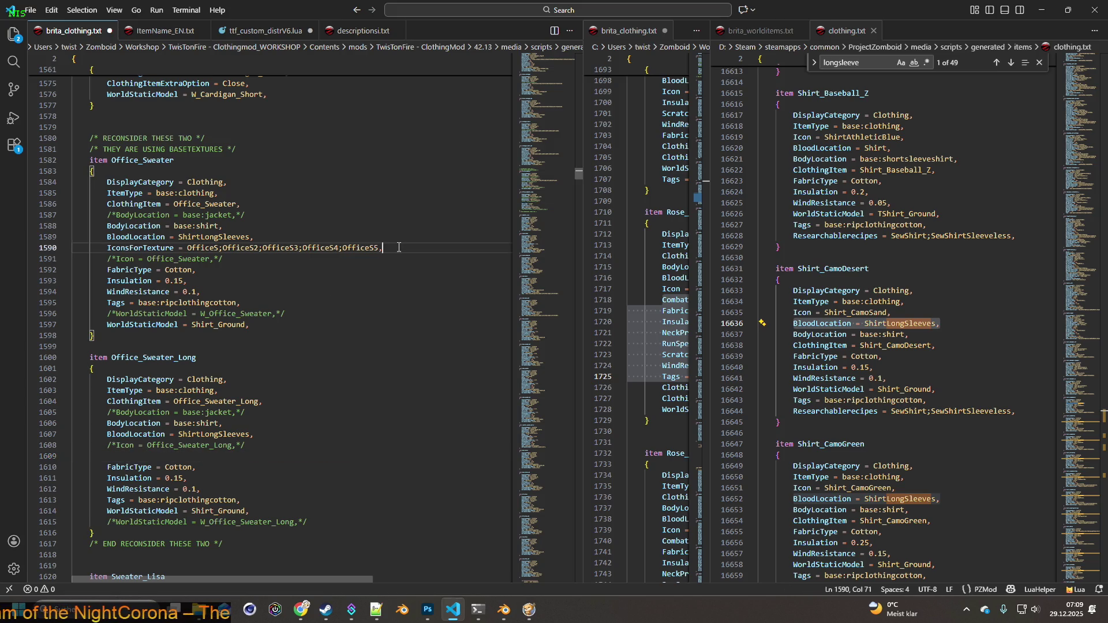
key(Return)
key(ctrl+v)
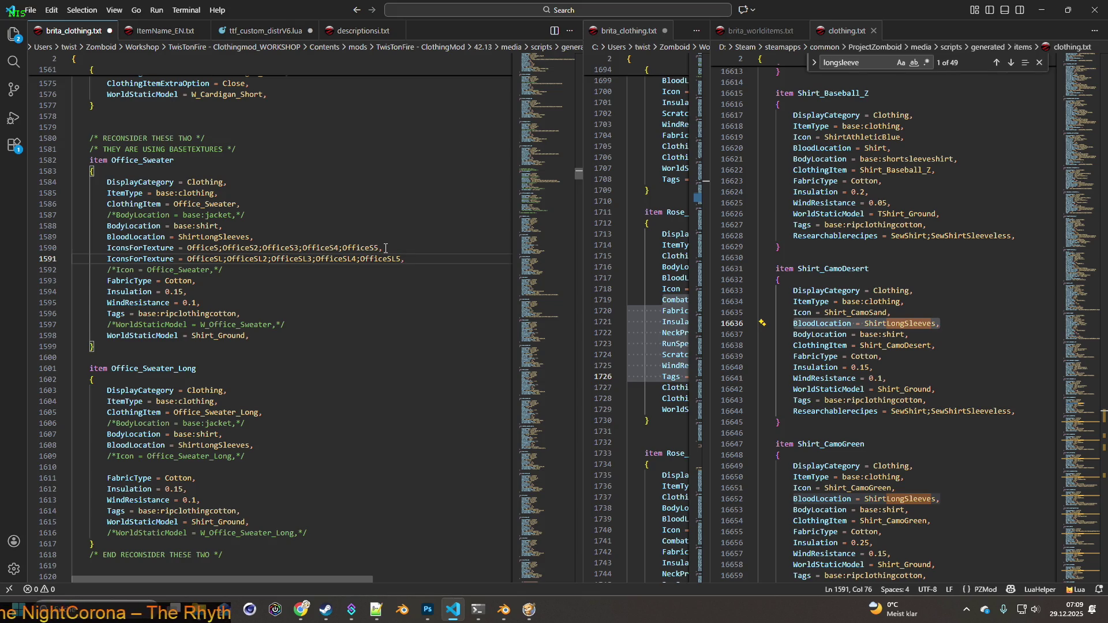
drag(385, 248, 108, 250)
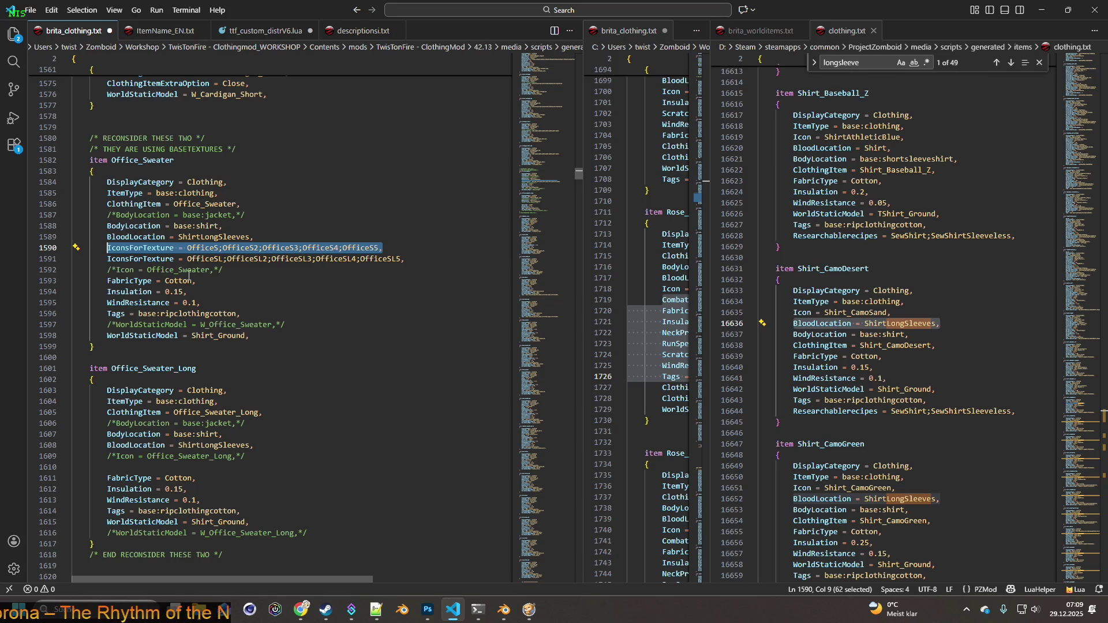
key(ctrl+x)
click(122, 468)
key(ctrl+v)
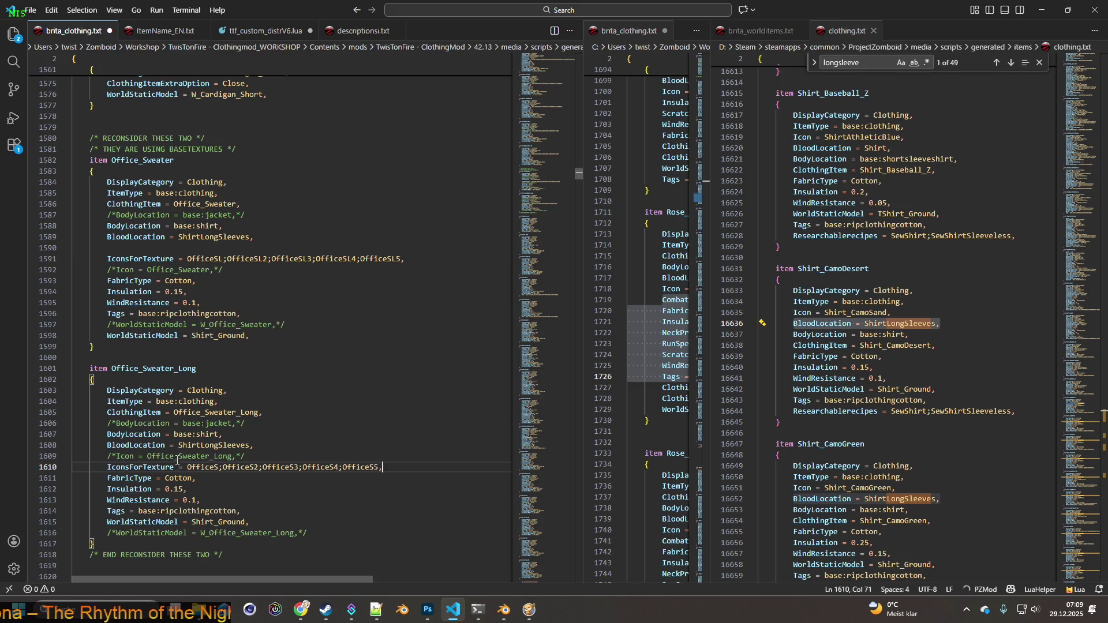
click(143, 247)
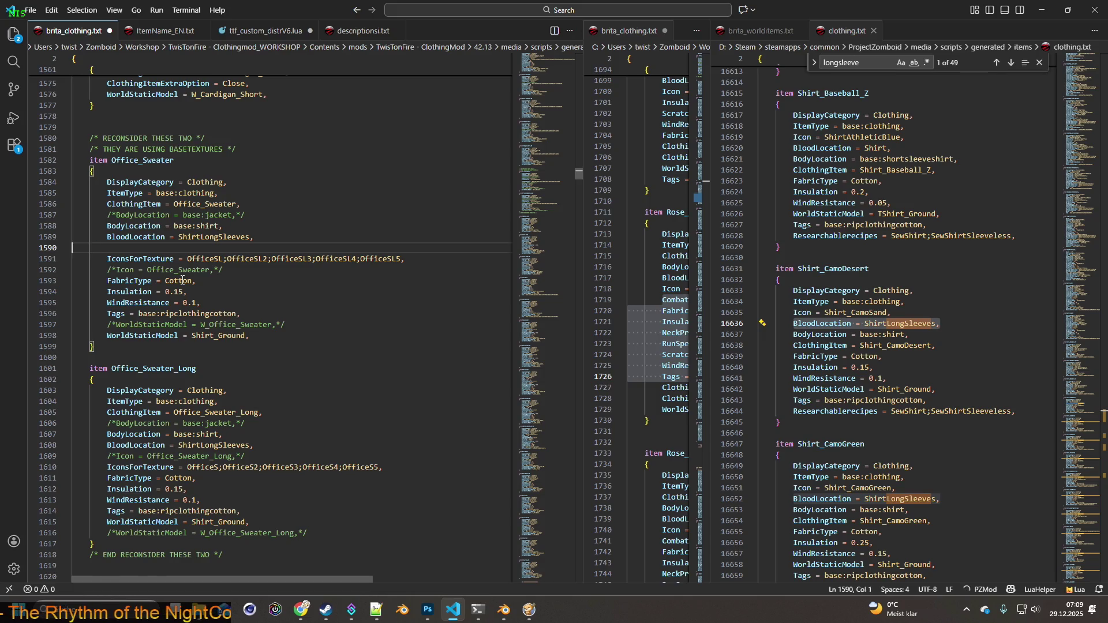
key(BackSpace)
Save brita_clothing.txt and reselect the OfficeSL icon name on line 1590.
double_click(189, 247)
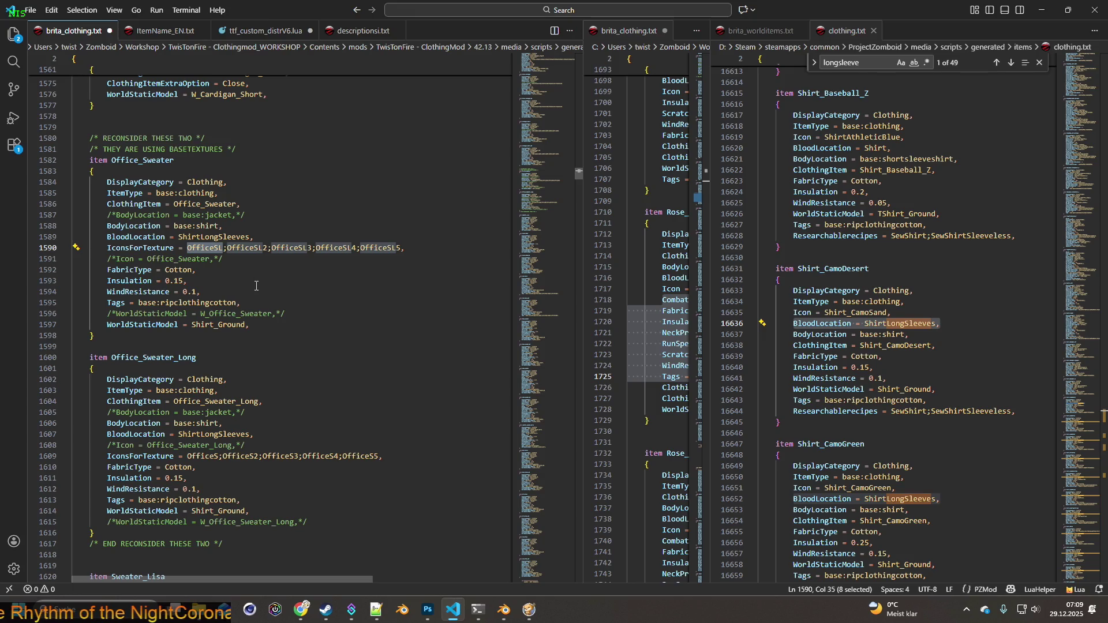
click(34, 12)
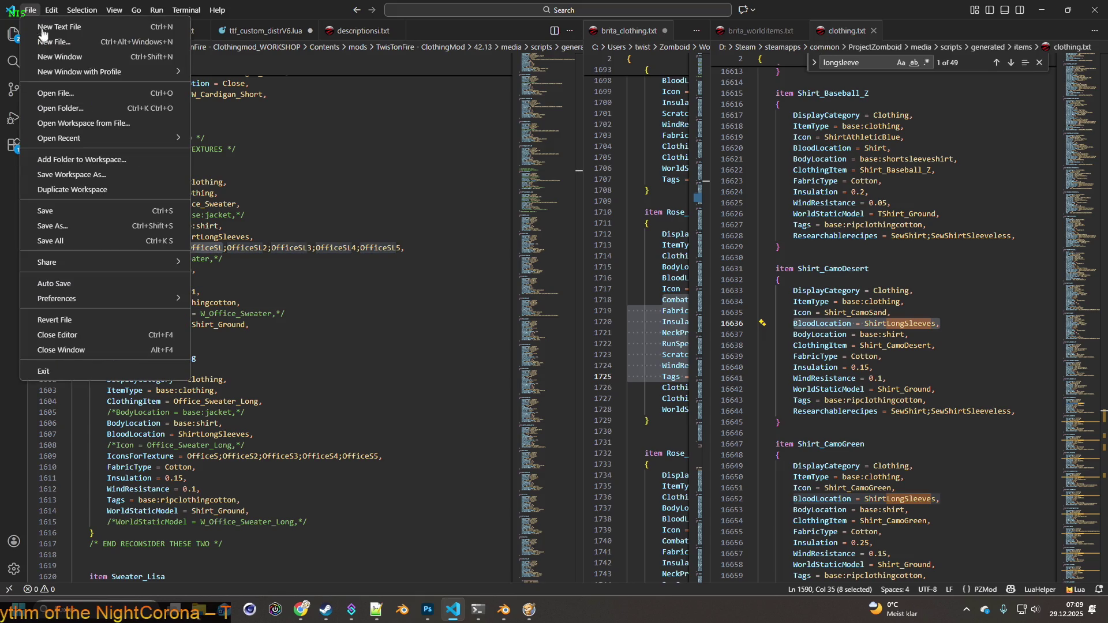
click(49, 196)
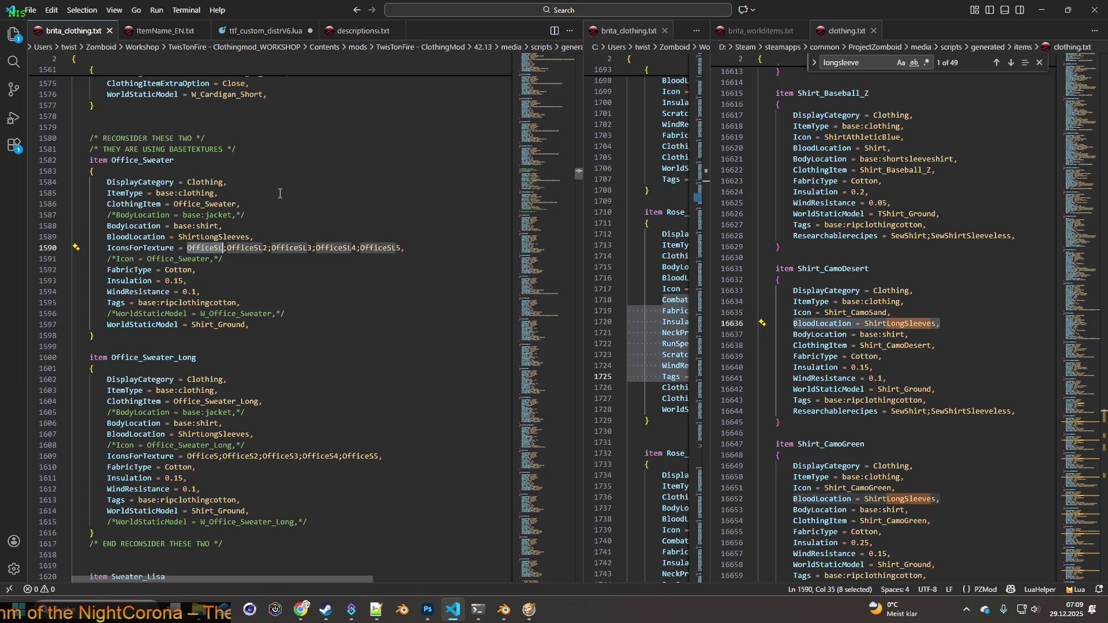
key(alt+Tab)
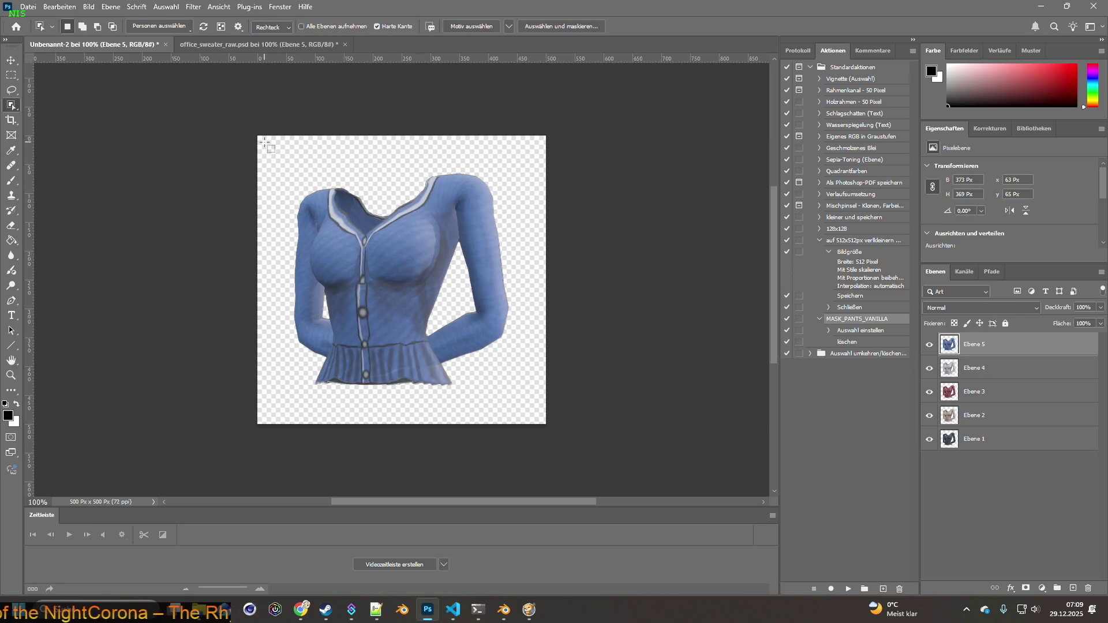
key(alt+Tab)
click(191, 248)
double_click(191, 248)
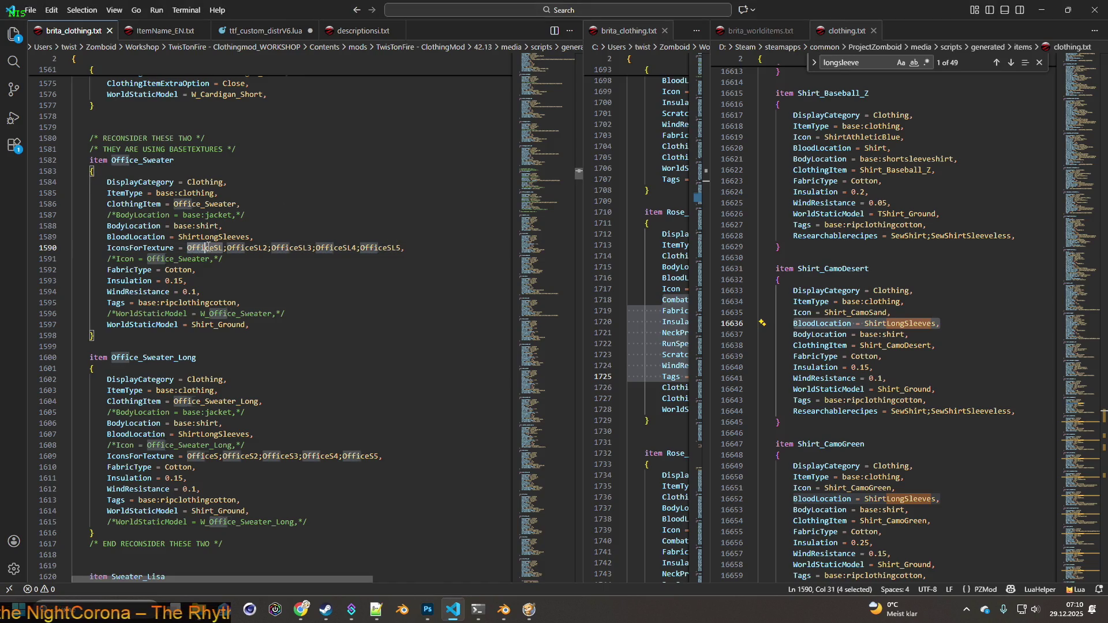
key(alt+Tab)
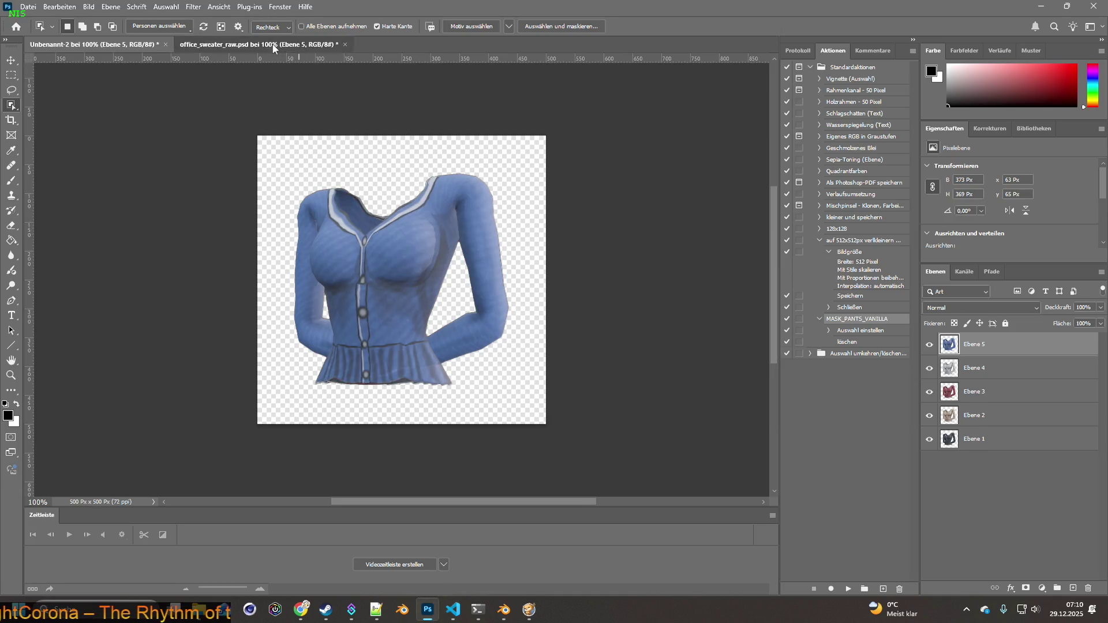
Save and close office_sweater_raw.psd.
click(258, 45)
click(27, 6)
click(67, 139)
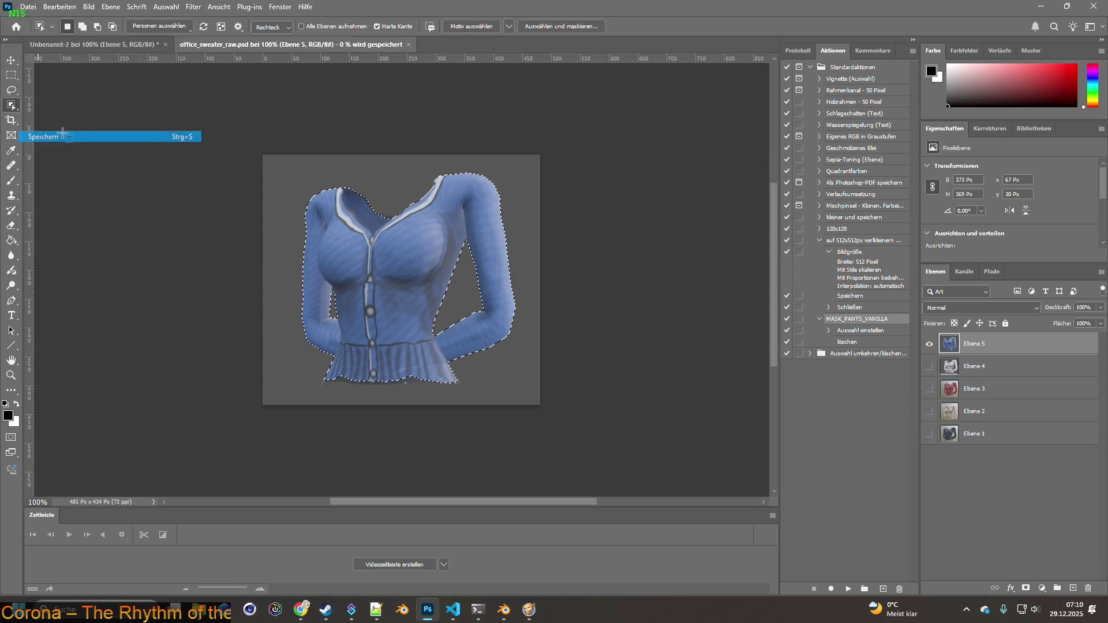
click(341, 45)
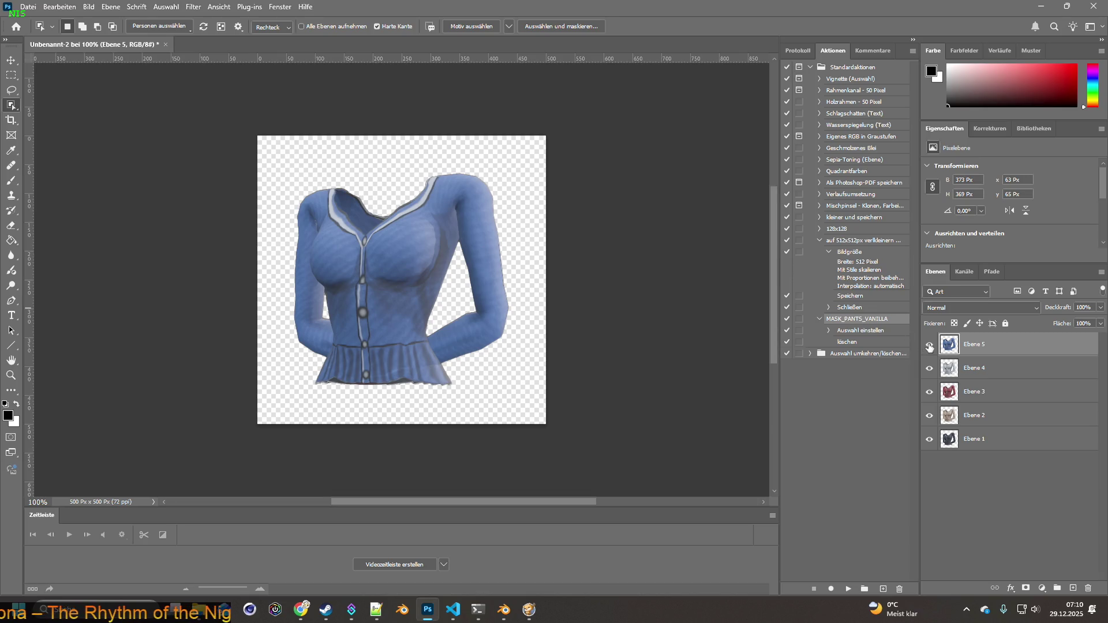
Scale all five sweater layers to about 124% and centre them on the canvas.
click(955, 440)
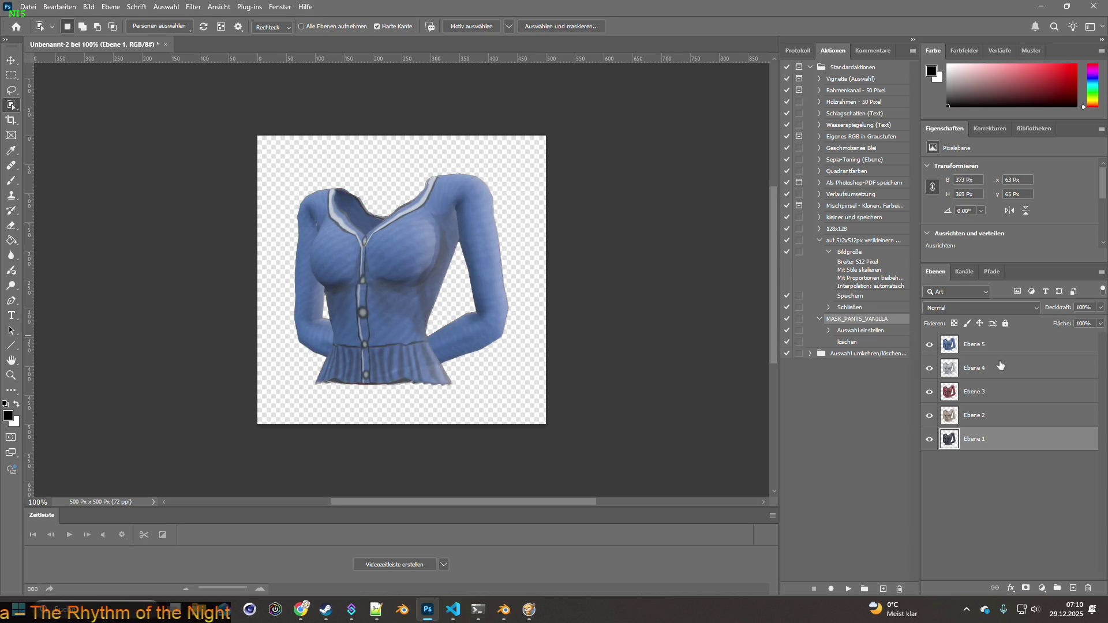
shift+click(981, 347)
click(22, 67)
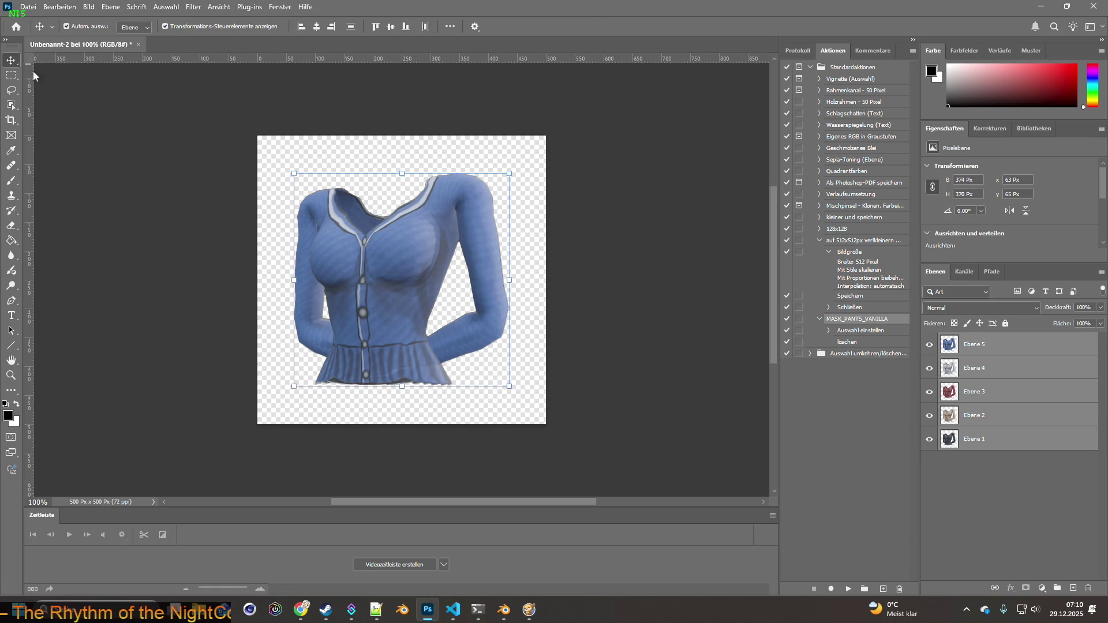
mouse_move(509, 173)
mouse_down()
mouse_move(552, 136)
mouse_move(535, 147)
mouse_up()
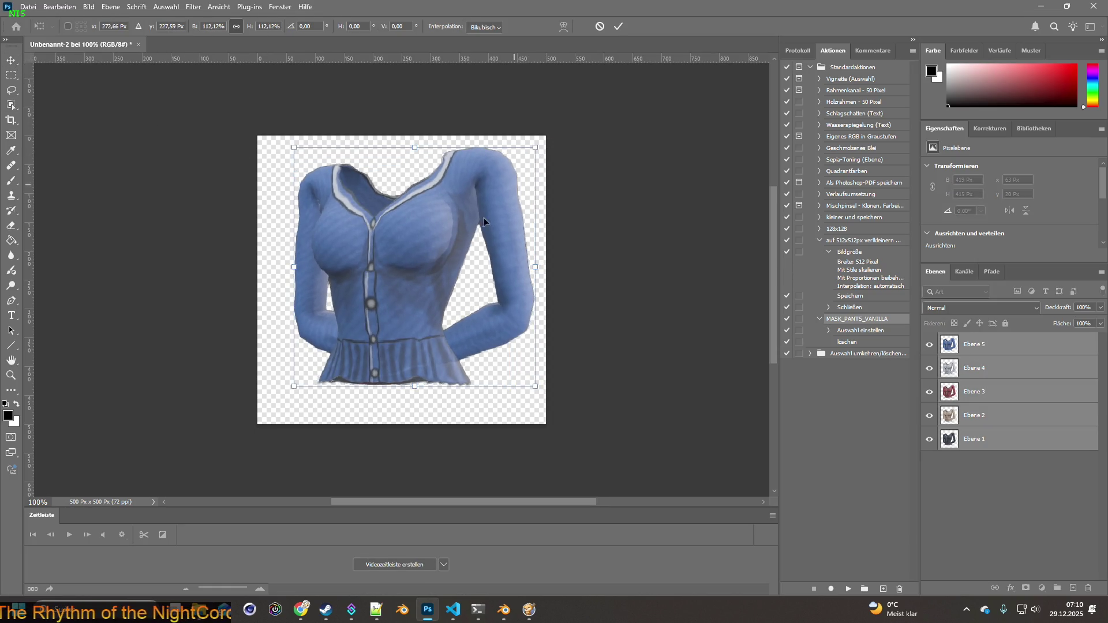
drag(294, 386, 269, 410)
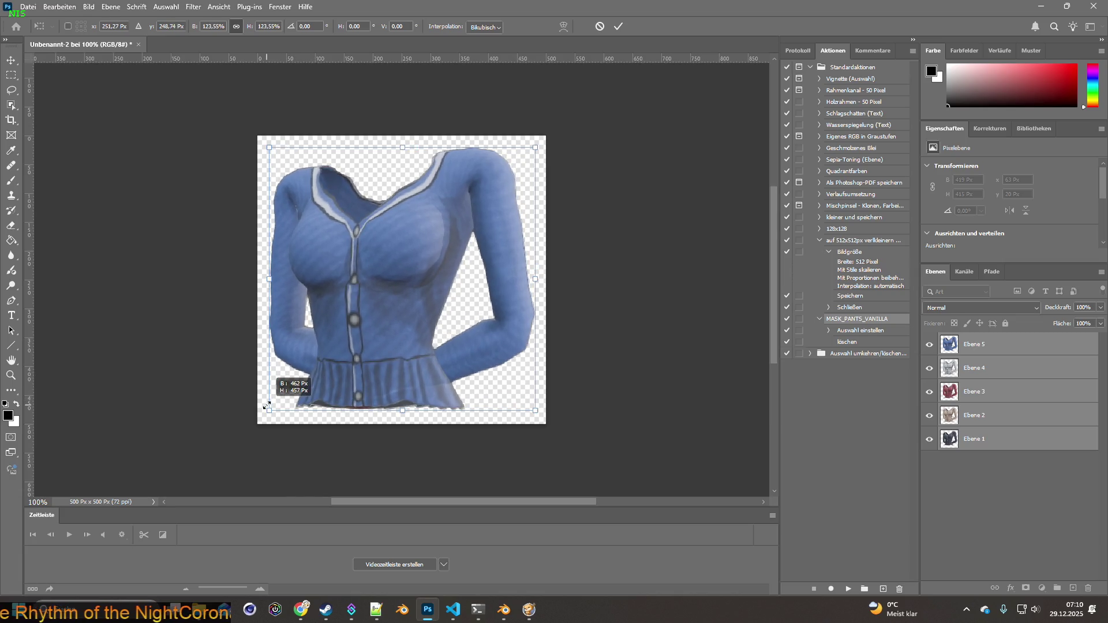
mouse_move(368, 331)
mouse_down()
mouse_move(373, 317)
mouse_move(368, 326)
mouse_up()
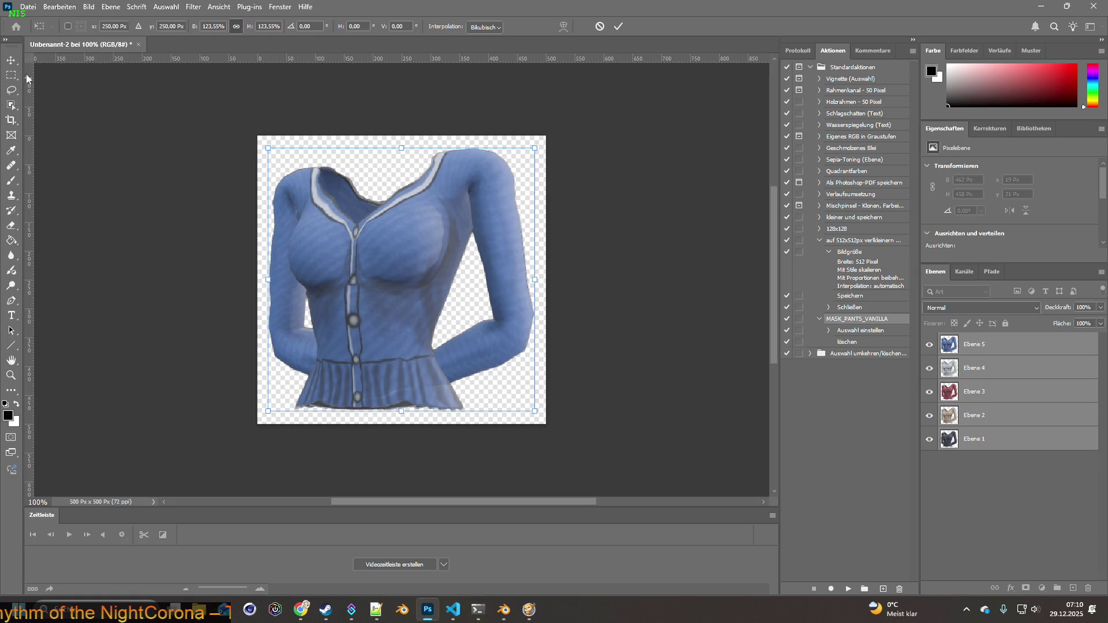
click(11, 60)
click(217, 117)
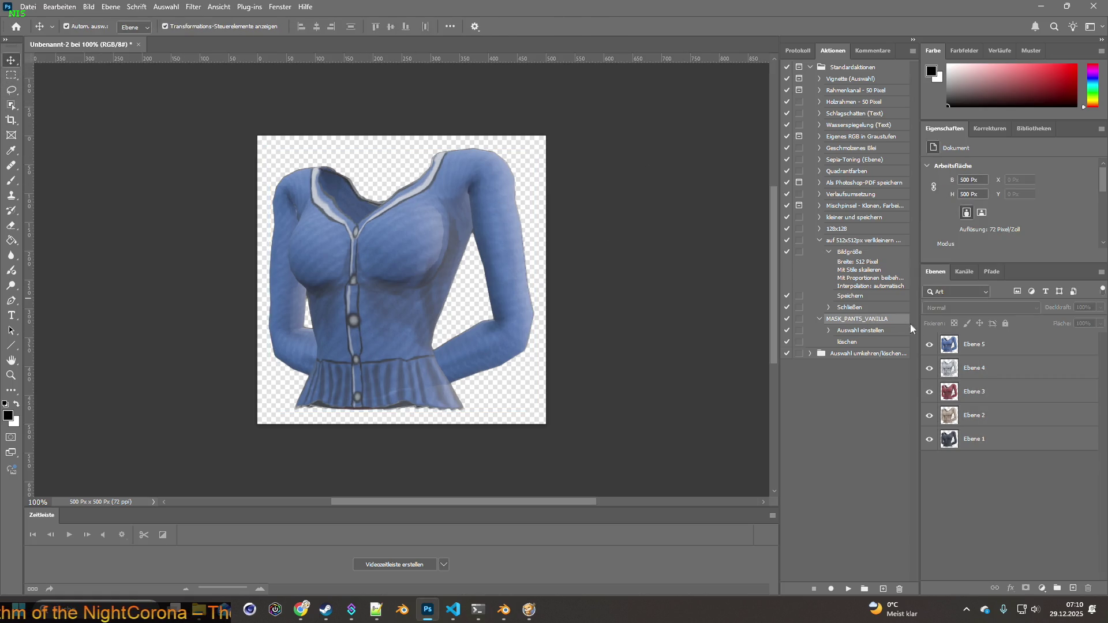
Hide Ebene 5 through Ebene 2 so only the dark Ebene 1 sweater shows.
alt+click(929, 367)
alt+click(929, 391)
alt+click(929, 415)
alt+click(929, 438)
click(27, 7)
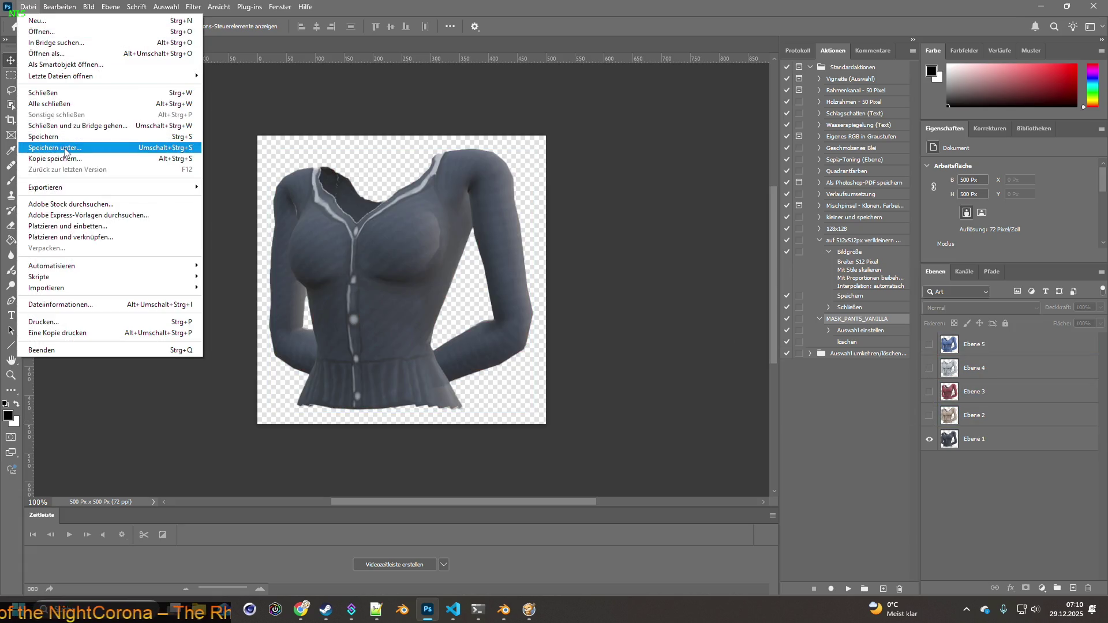
Save the image as Item_OfficeSL.psd in the Office_Sweater folder.
click(67, 151)
drag(123, 342, 52, 344)
text(Item_OfficeSl)
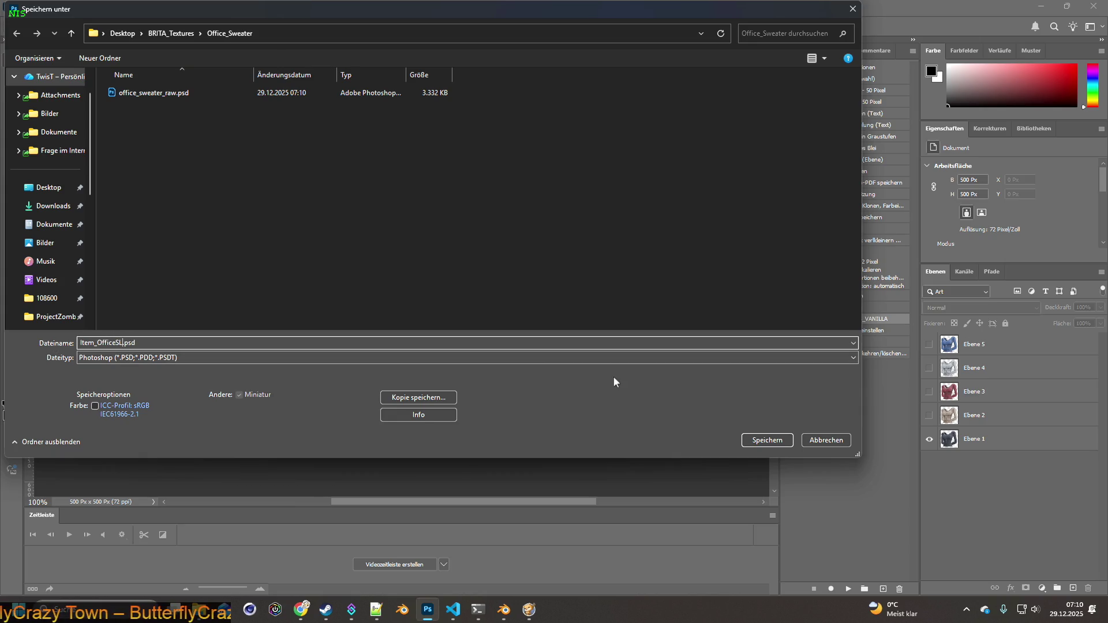
click(767, 440)
click(686, 173)
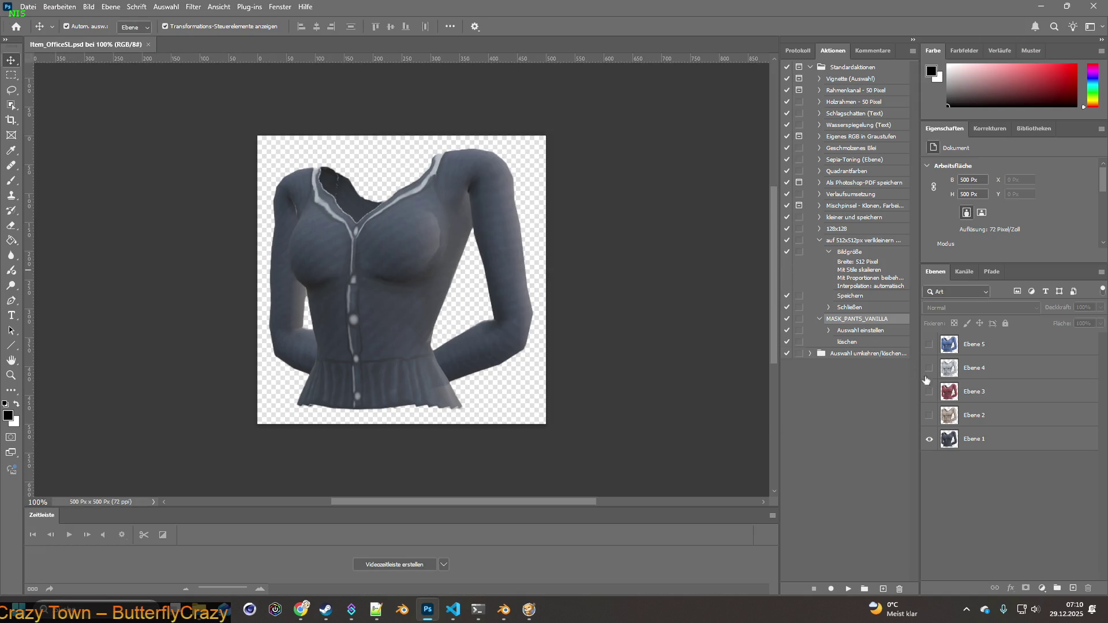
Resize the image to 64 px wide (64 × 64 px).
click(28, 6)
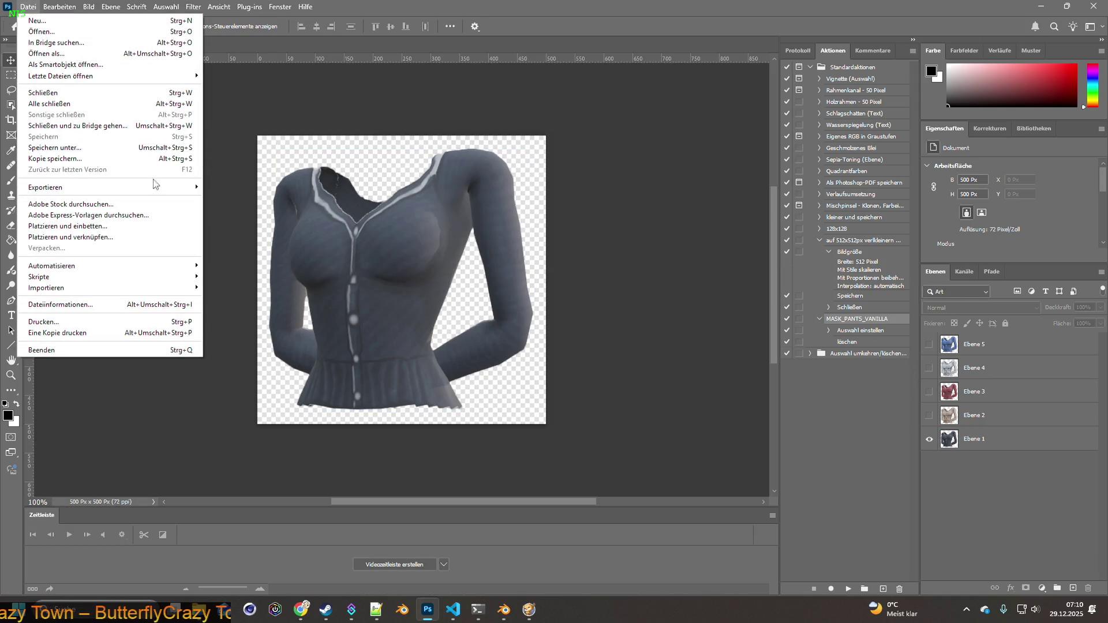
key(Escape)
click(88, 6)
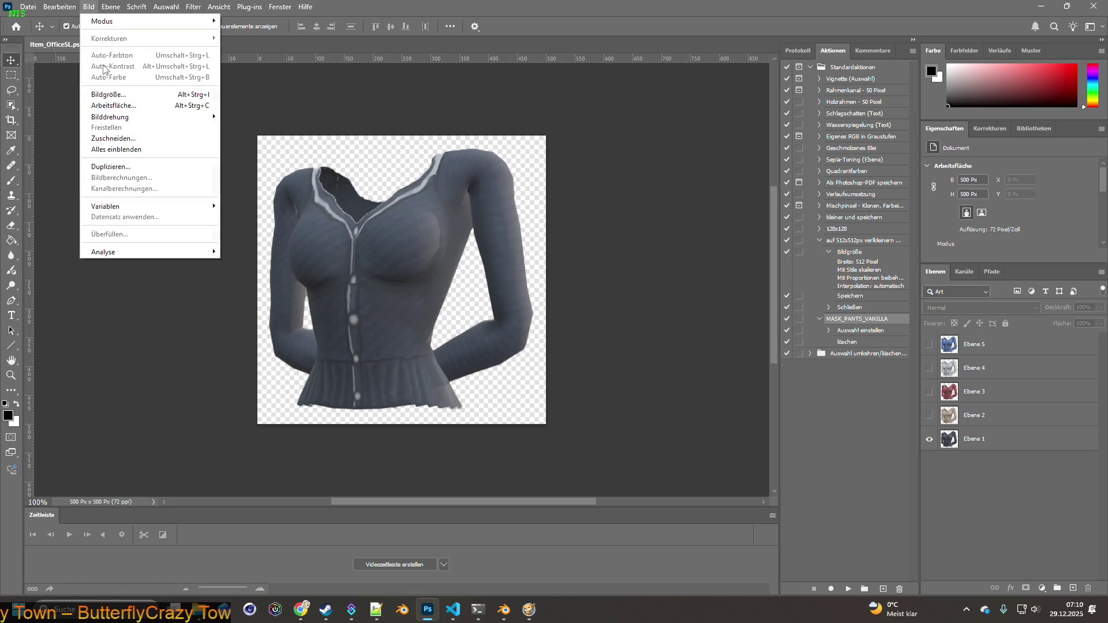
click(109, 87)
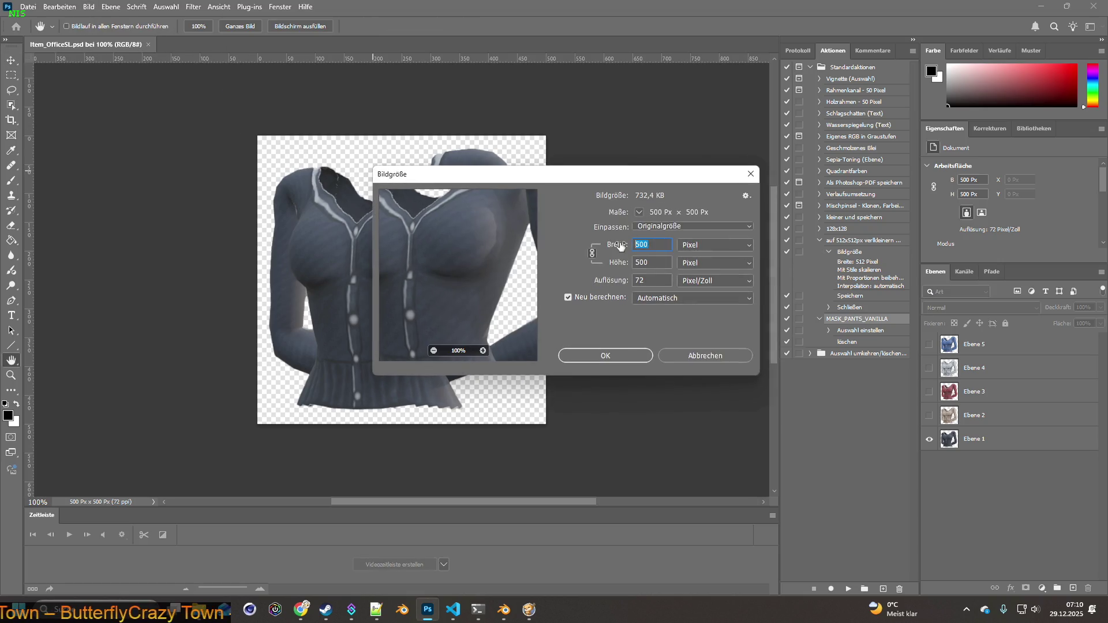
text(64)
click(621, 357)
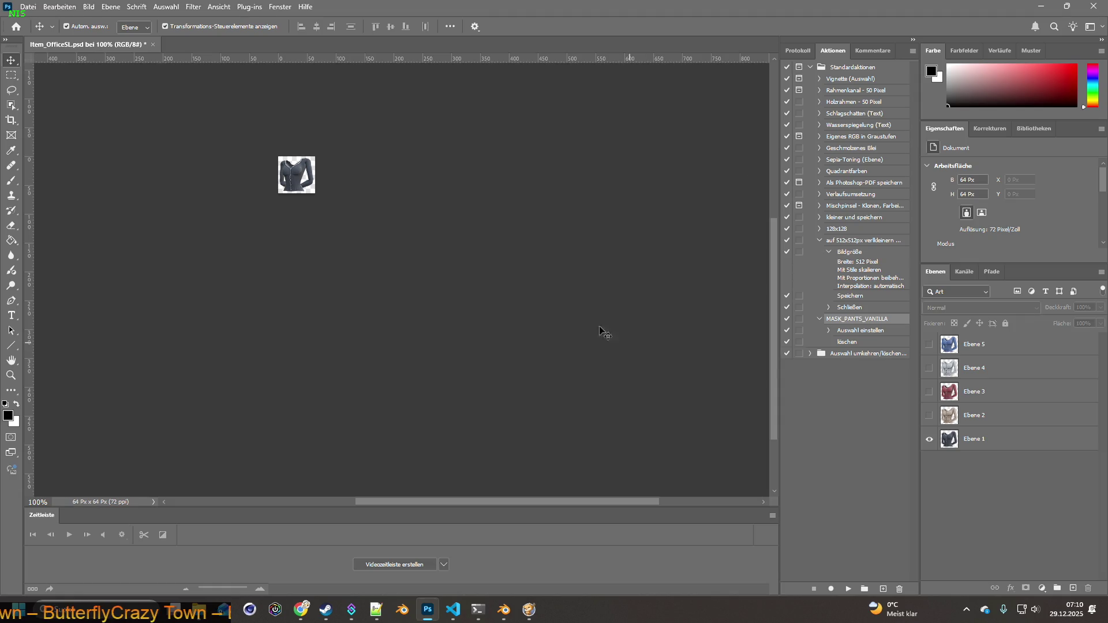
Quick-export the visible variant as Item_OfficeSL.png and the beige one as Item_OfficeSL2.png.
click(28, 7)
mouse_move(61, 191)
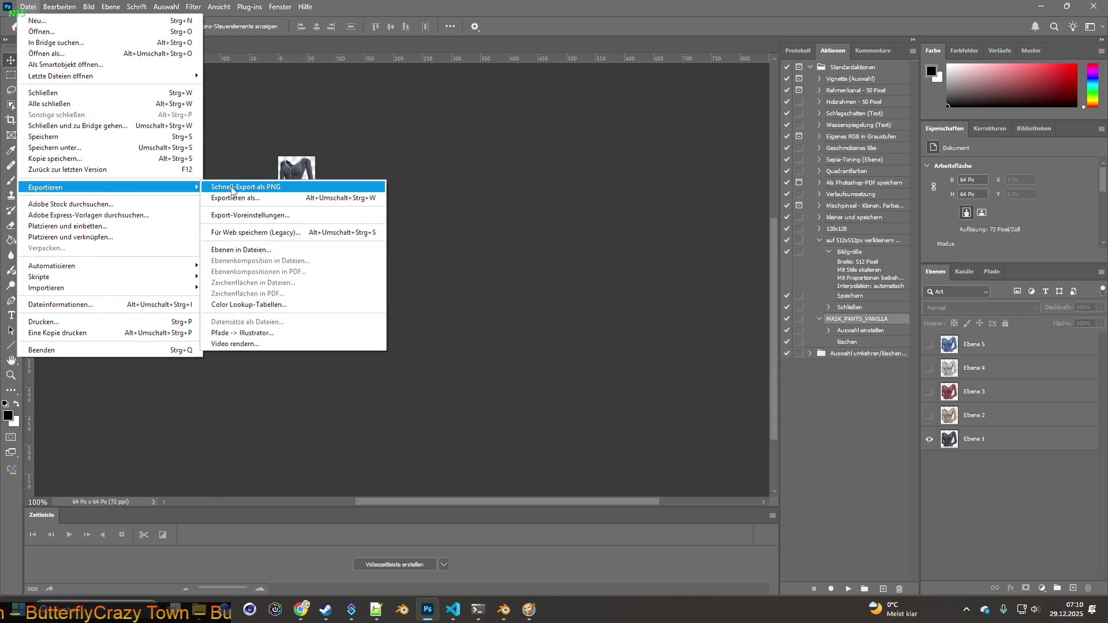
click(253, 188)
click(767, 403)
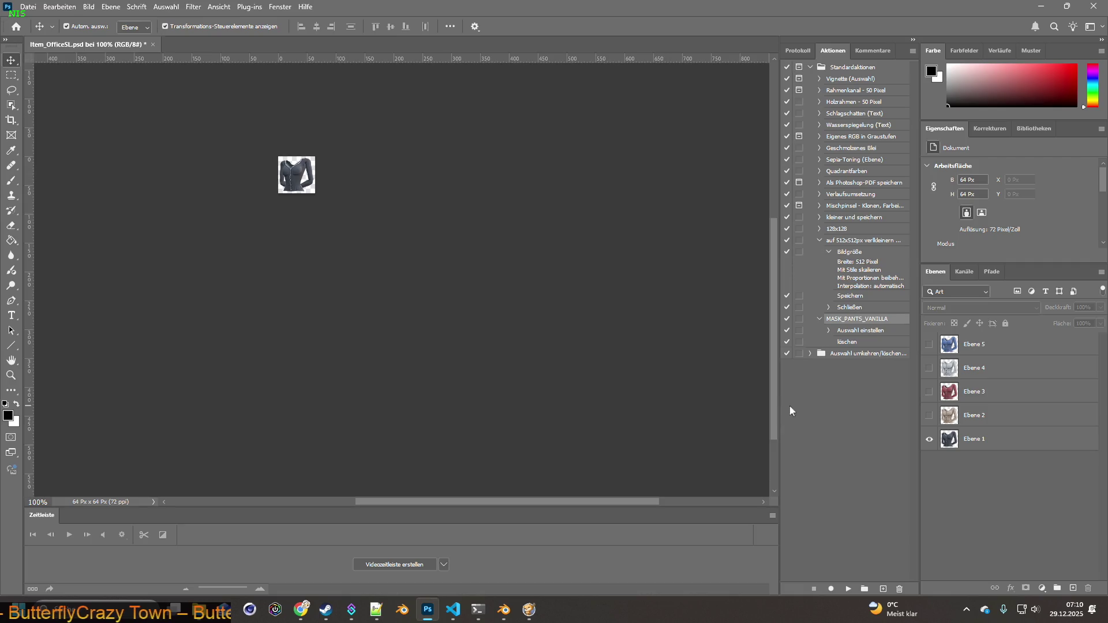
click(28, 6)
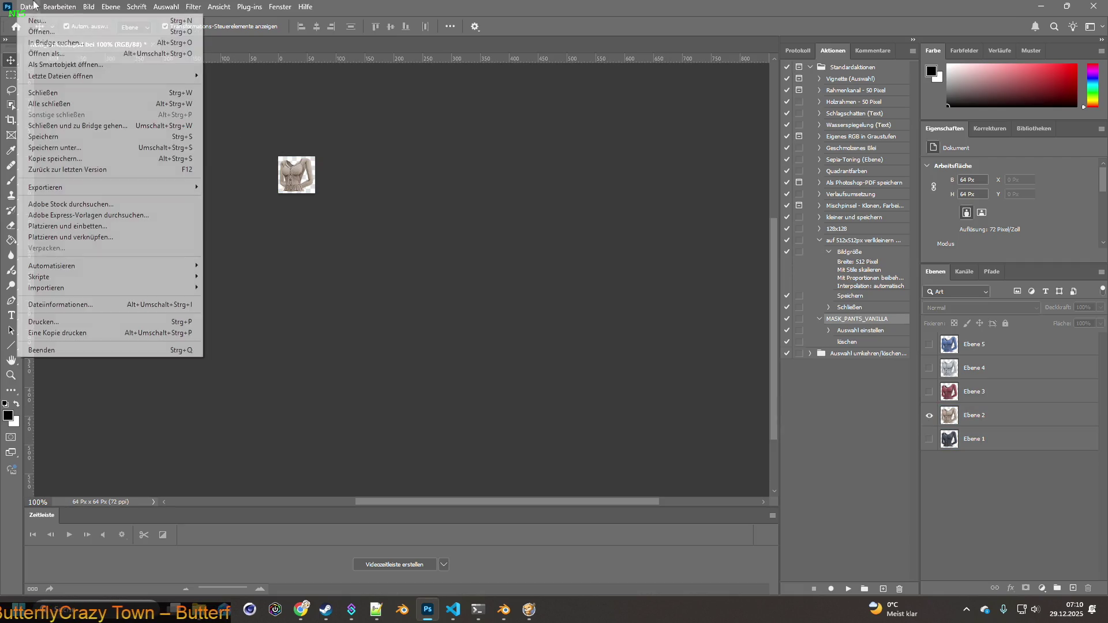
mouse_move(61, 186)
click(219, 188)
key(Right)
key(BackSpace)
text(2)
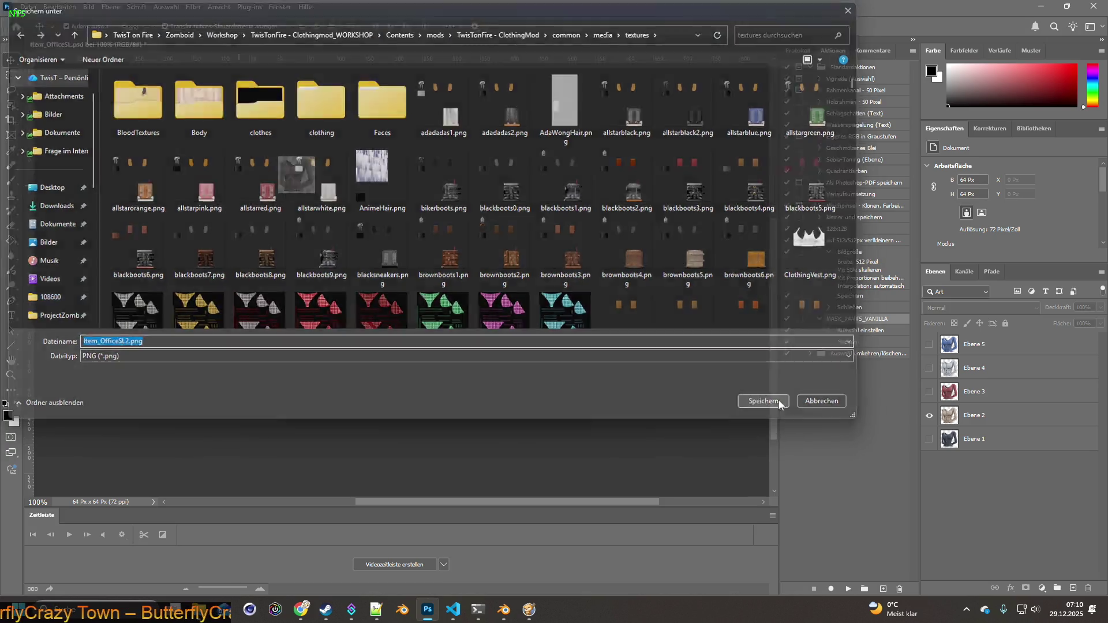
click(768, 403)
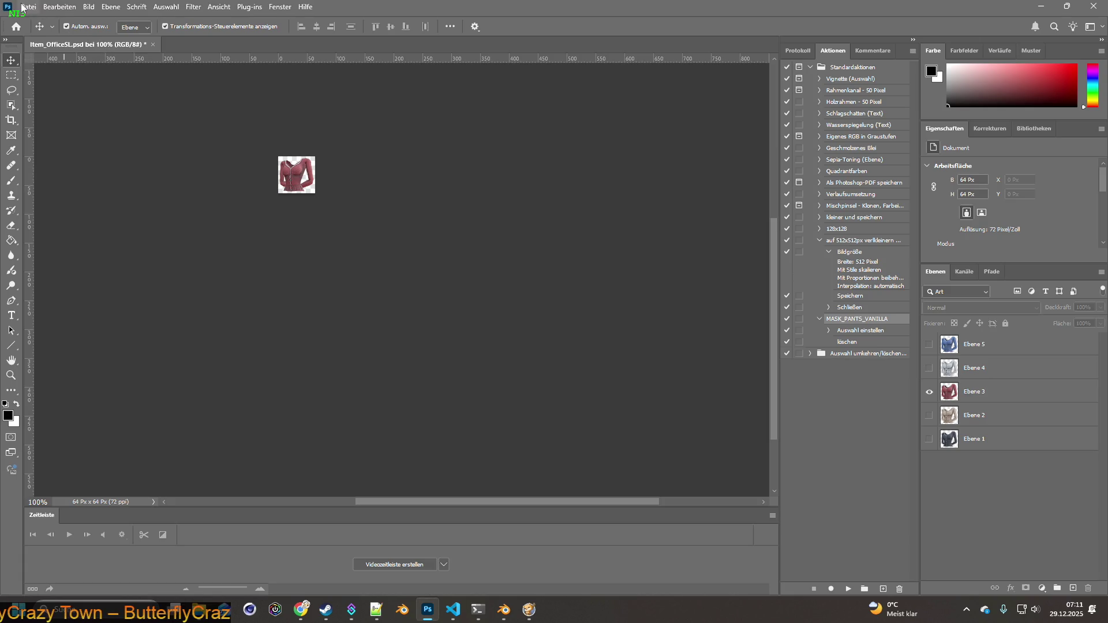
Quick-export the red and grey variants as Item_OfficeSL3.png and Item_OfficeSL4.png.
click(28, 6)
mouse_move(55, 188)
click(250, 191)
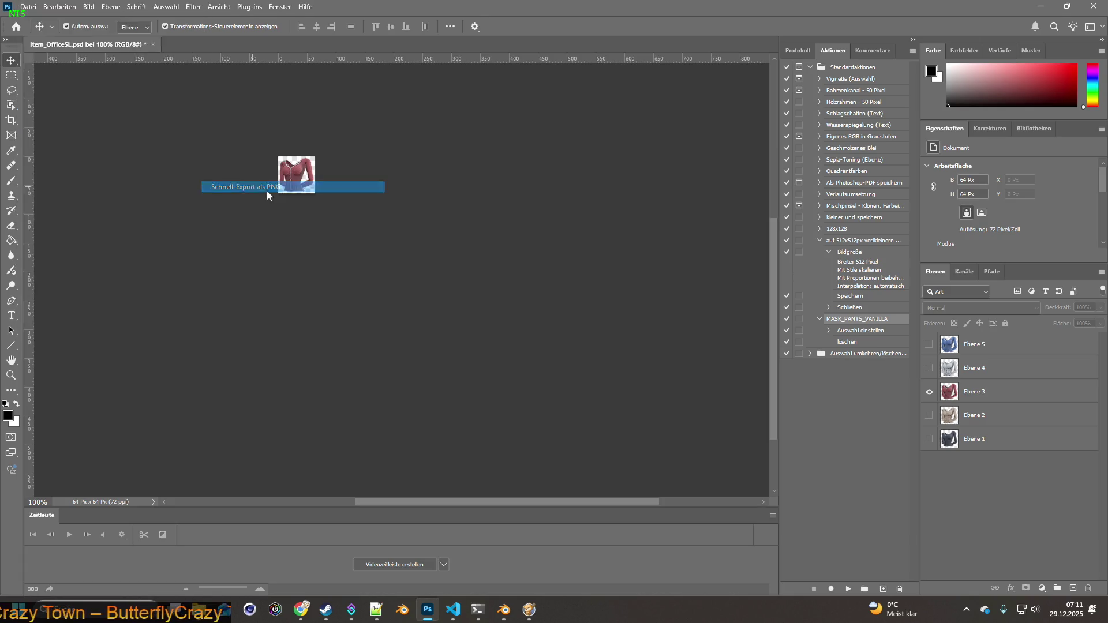
key(Right)
key(BackSpace)
text(3)
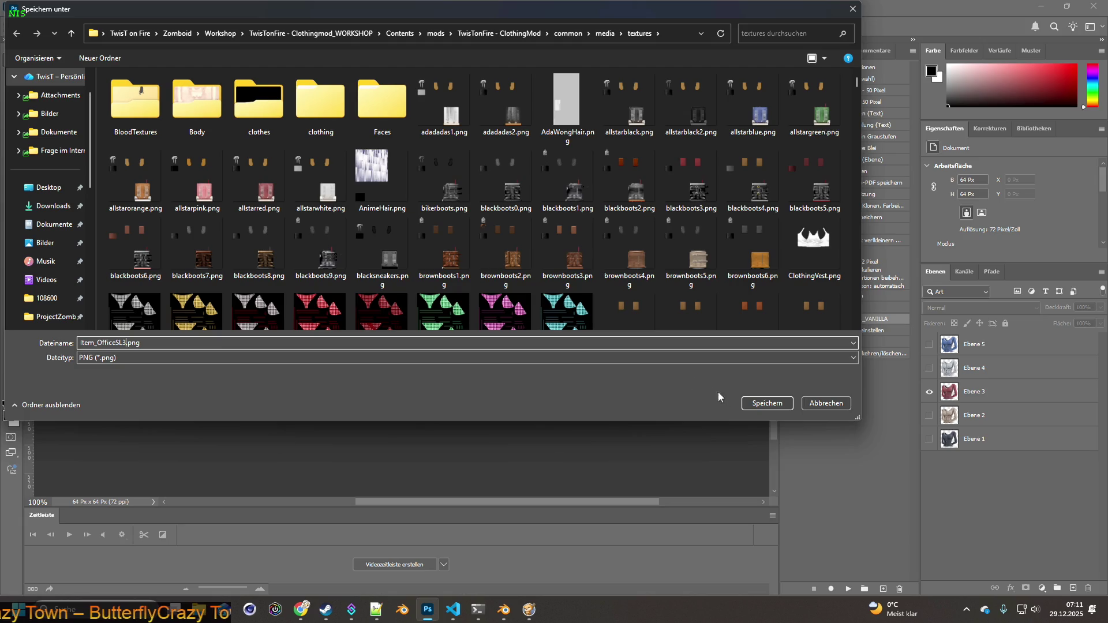
click(750, 402)
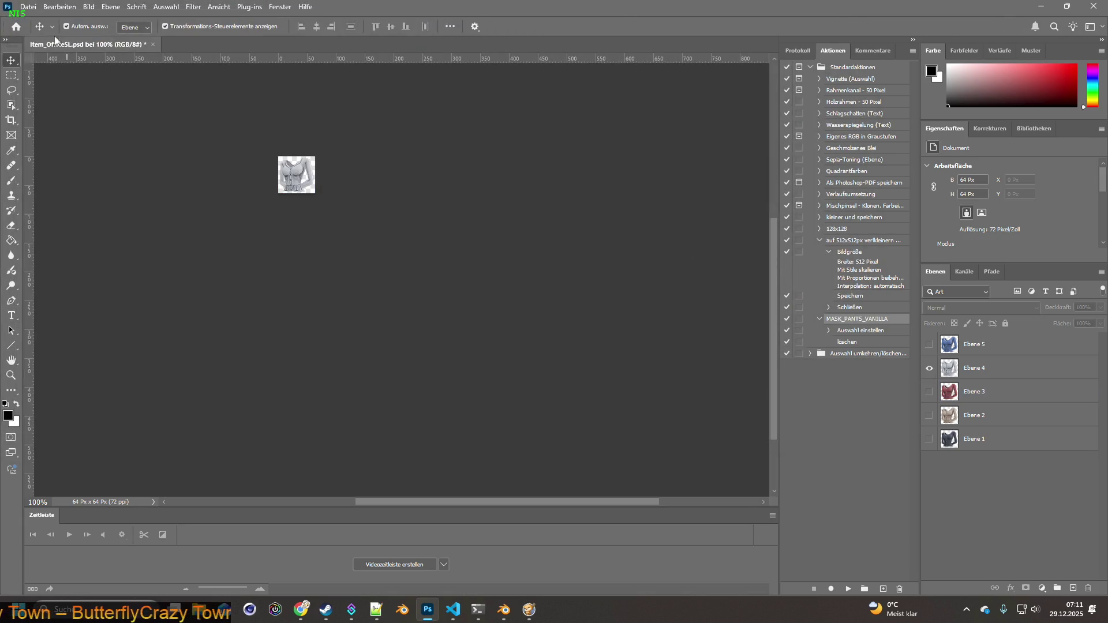
click(28, 6)
mouse_move(56, 188)
click(224, 190)
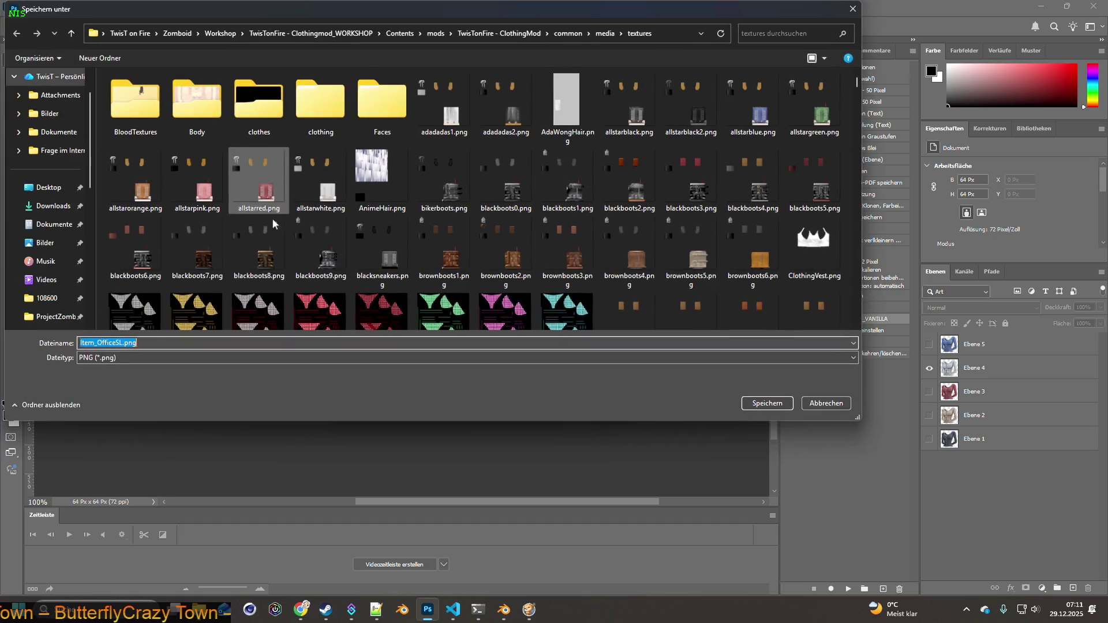
key(Right)
key(BackSpace)
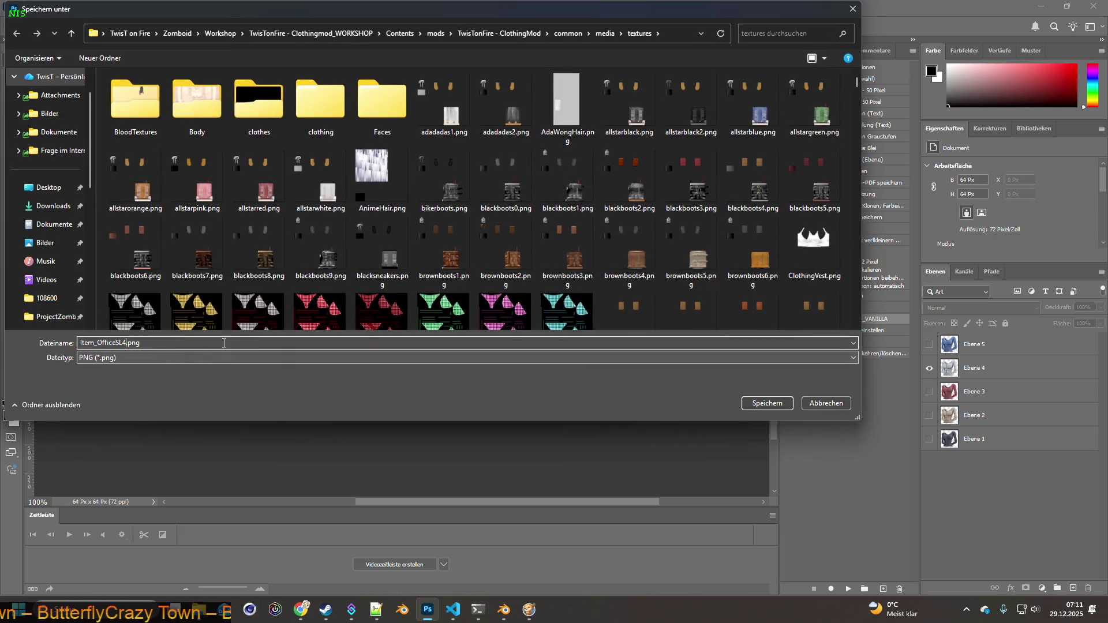
click(756, 402)
Show only the blue layer and export it as Item_OfficeSL5.png.
click(928, 368)
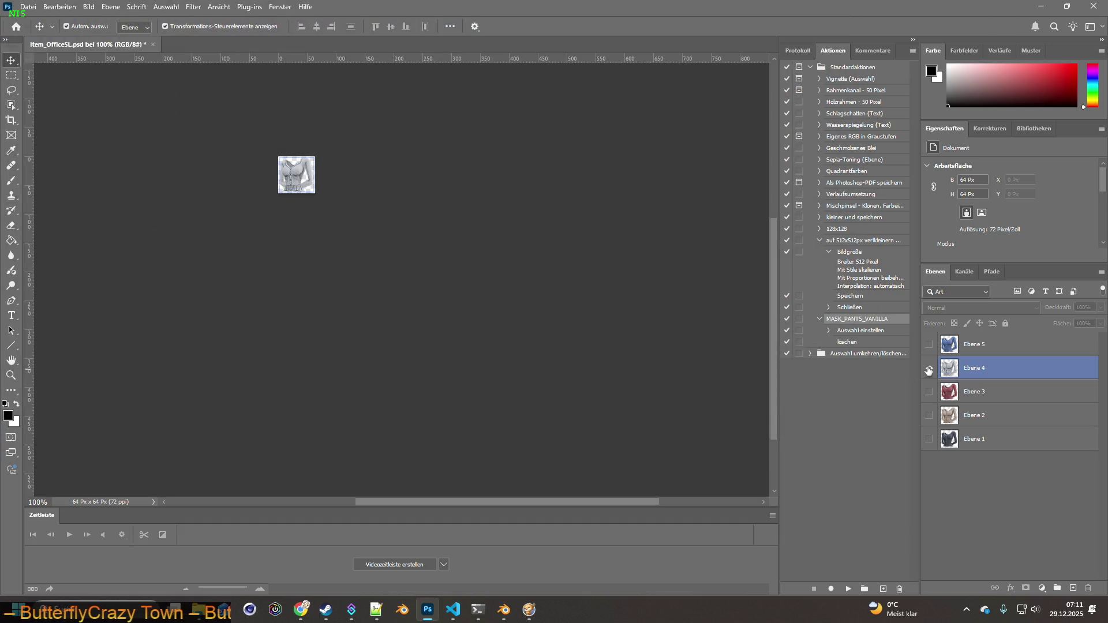
click(928, 344)
click(28, 7)
mouse_move(52, 187)
click(225, 188)
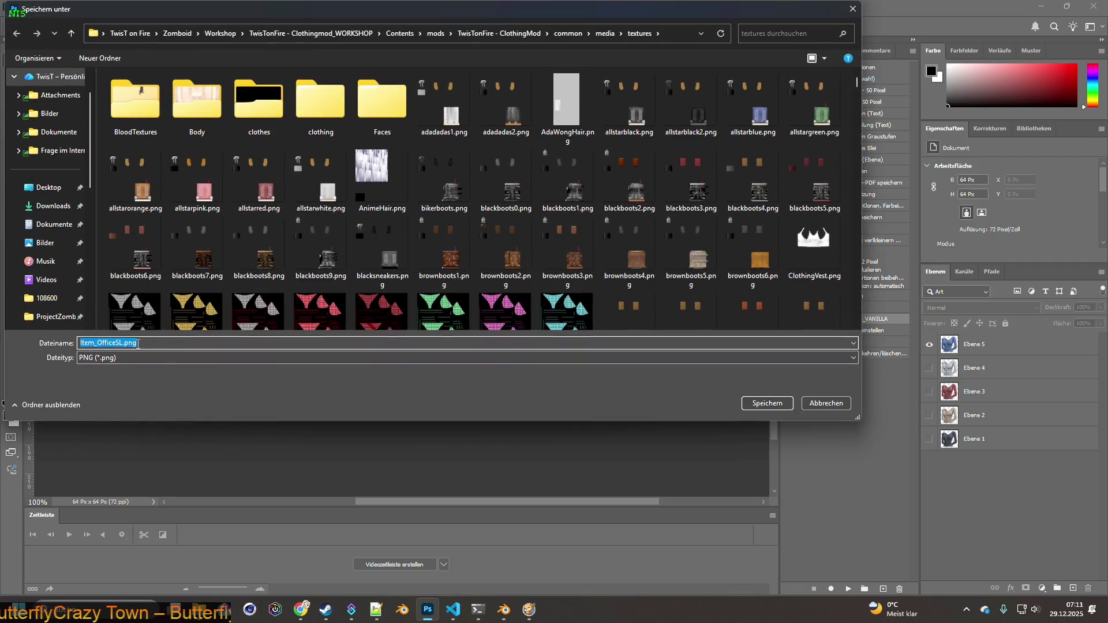
click(123, 345)
click(767, 403)
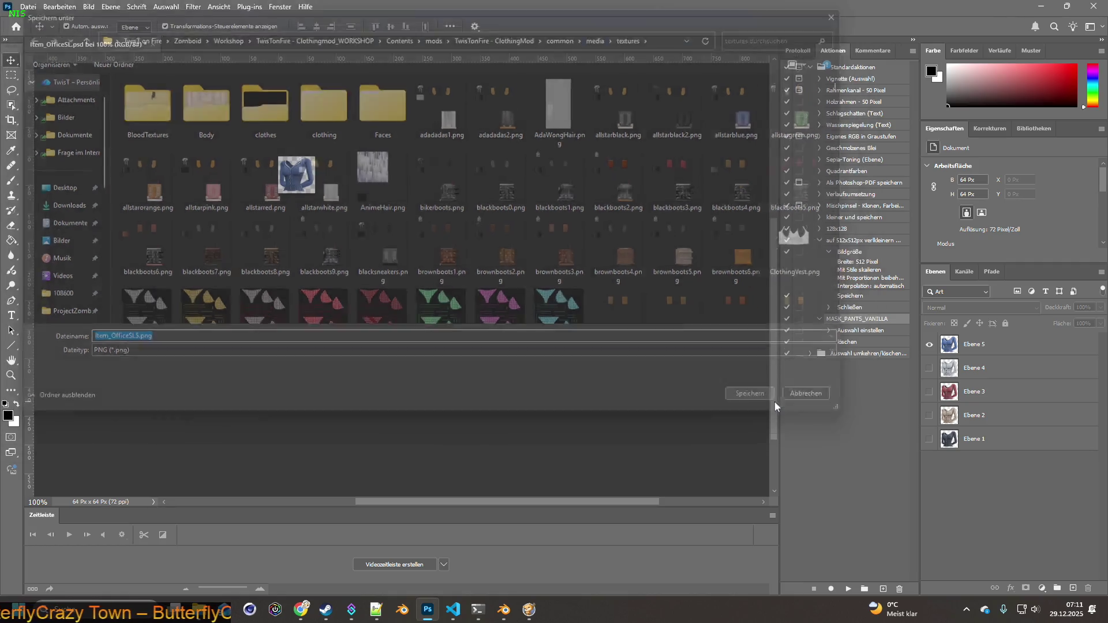
key(alt+Tab)
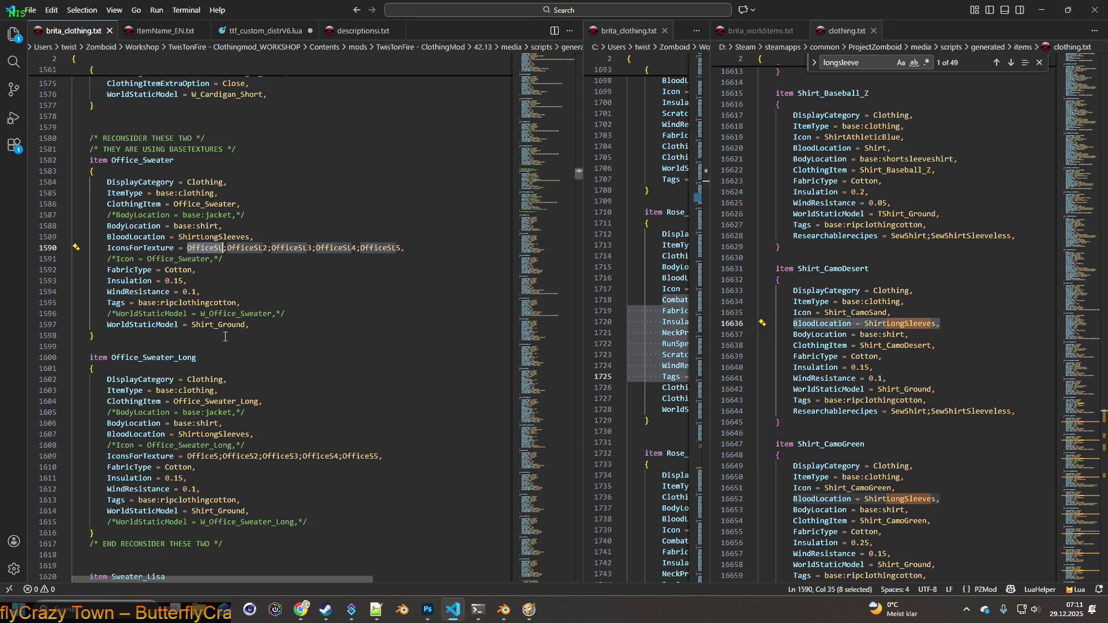
Add the comment 'Icons vertauscht mit Office_Sweater Long' above Office_Sweater's IconsForTexture line.
click(261, 249)
key(ctrl+shift+Return)
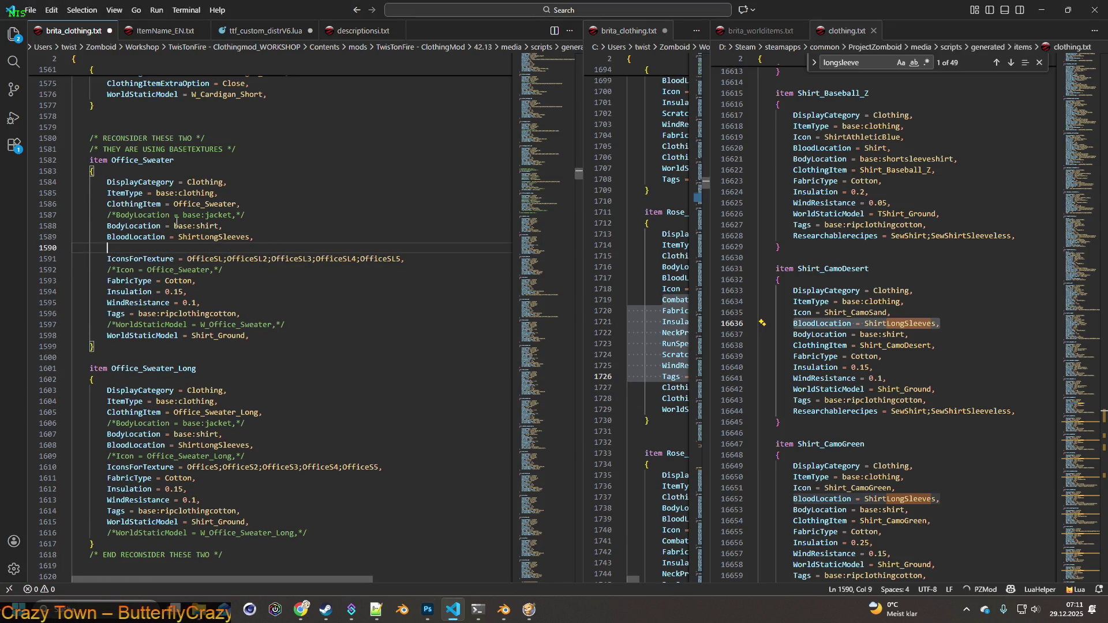
drag(107, 214, 267, 213)
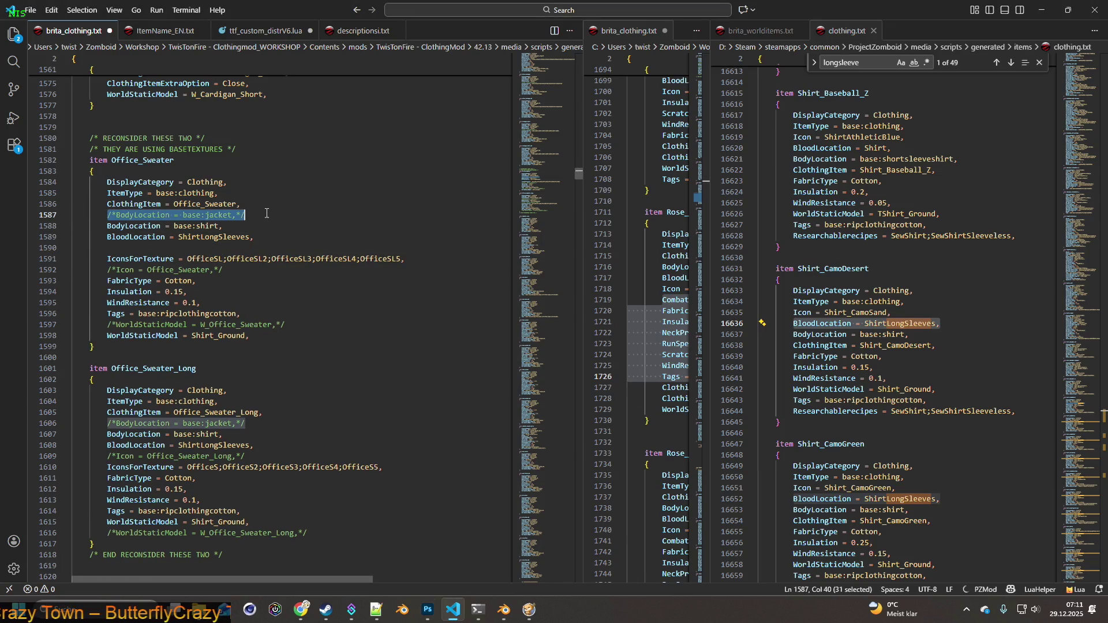
key(ctrl+c)
click(160, 247)
key(ctrl+v)
drag(116, 248, 235, 247)
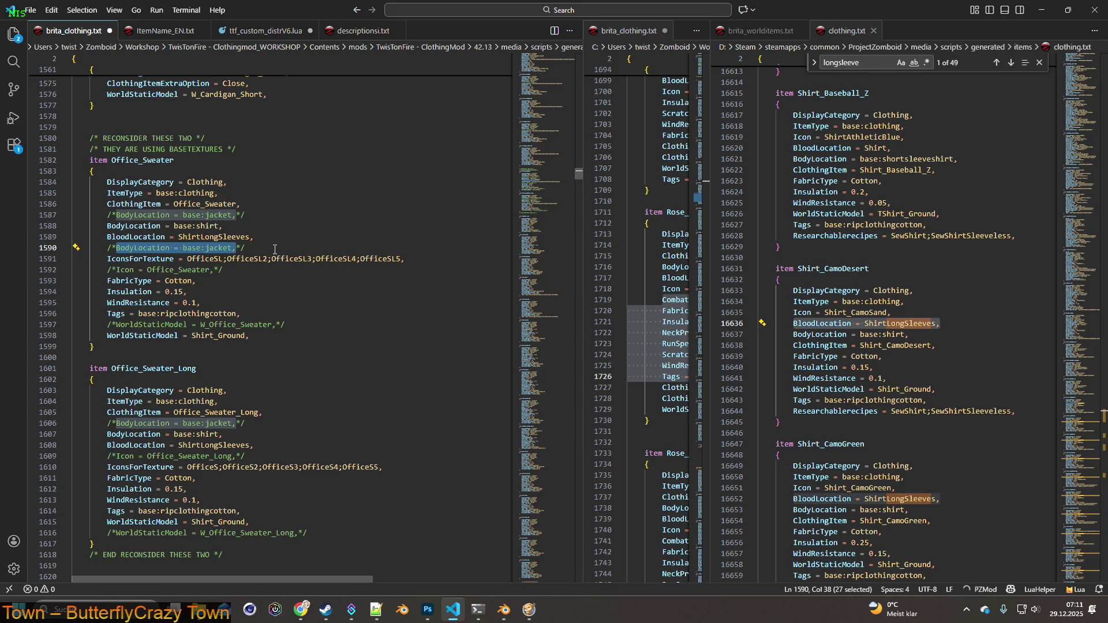
text(Icons vertauscht mit )
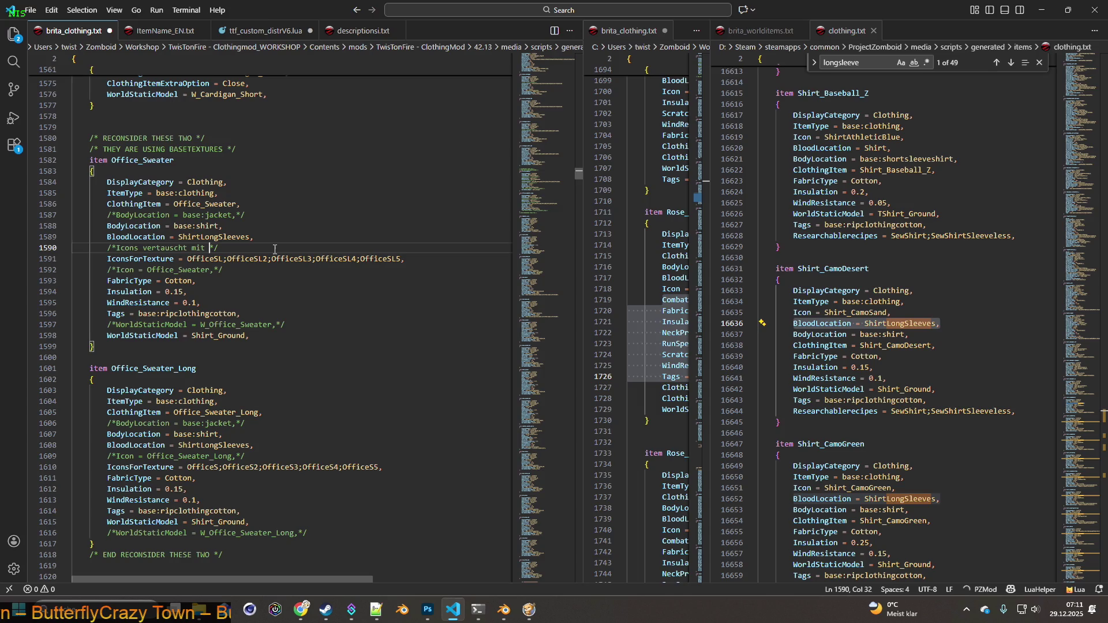
text(Office_S)
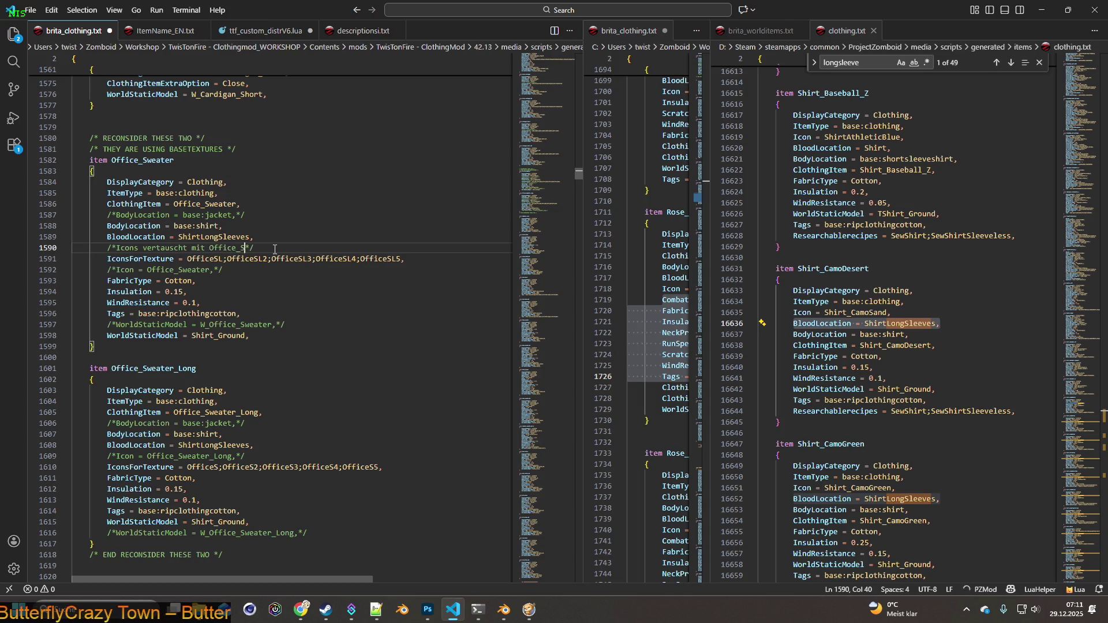
text(weater )
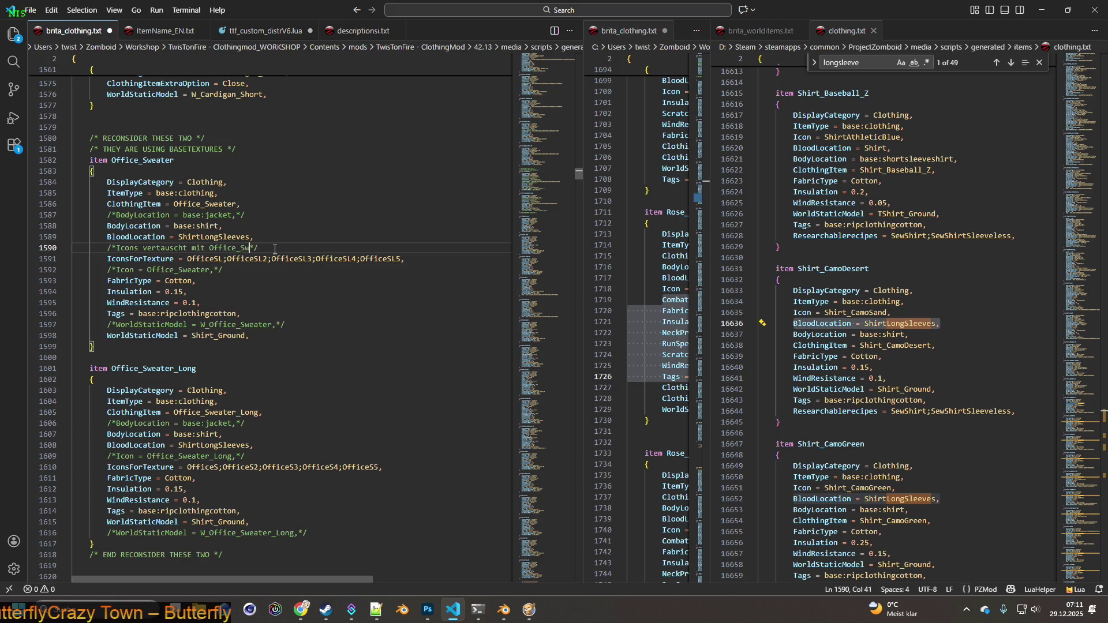
text(Long)
drag(313, 247, 112, 248)
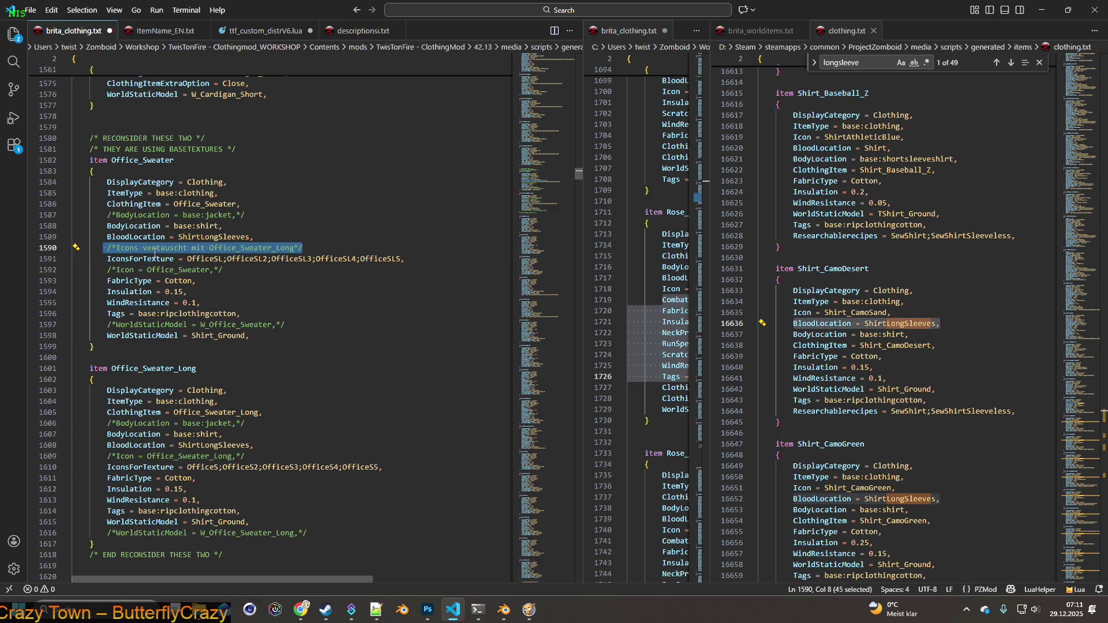
click(108, 248)
drag(314, 248, 107, 247)
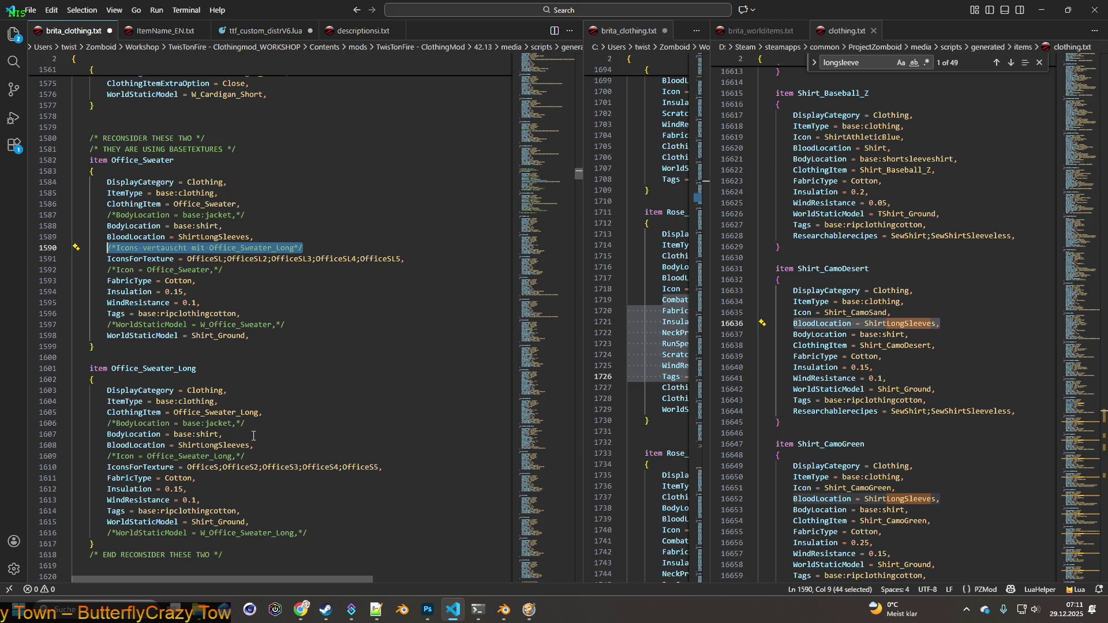
Add the comment 'Icons vertauscht mit Office_Sweater' to Office_Sweater_Long.
click(264, 456)
key(Return)
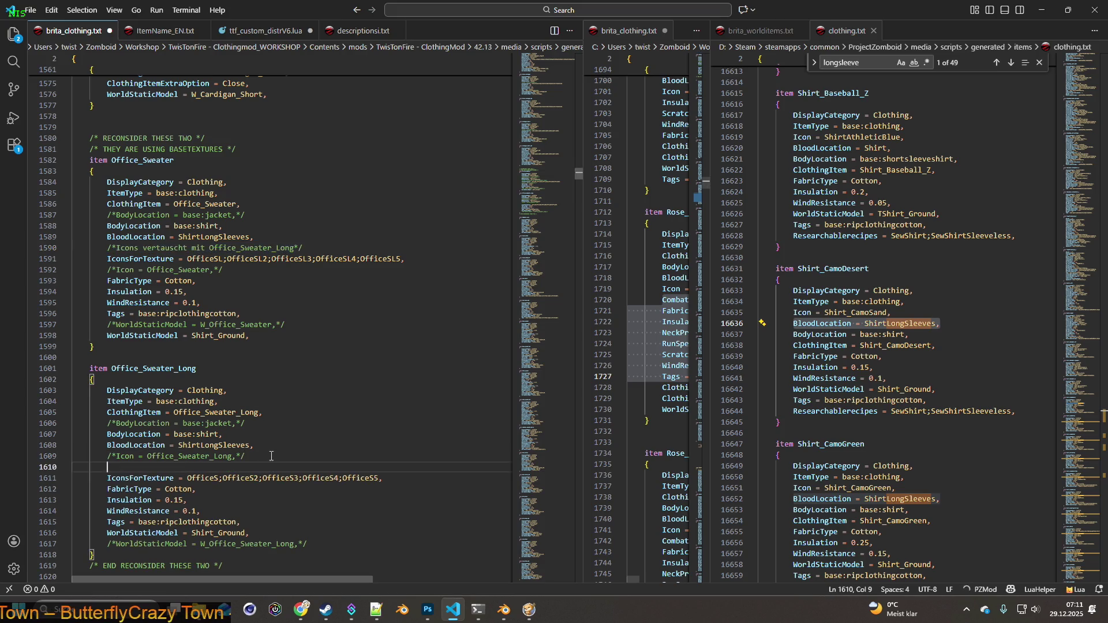
key(ctrl+v)
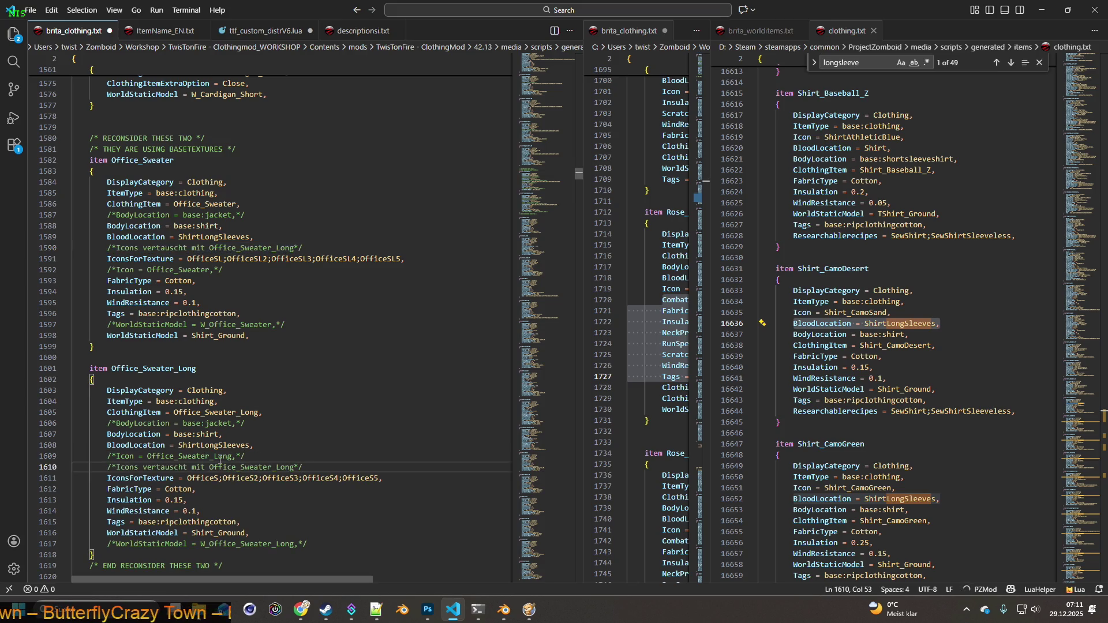
click(293, 467)
key(BackSpace)
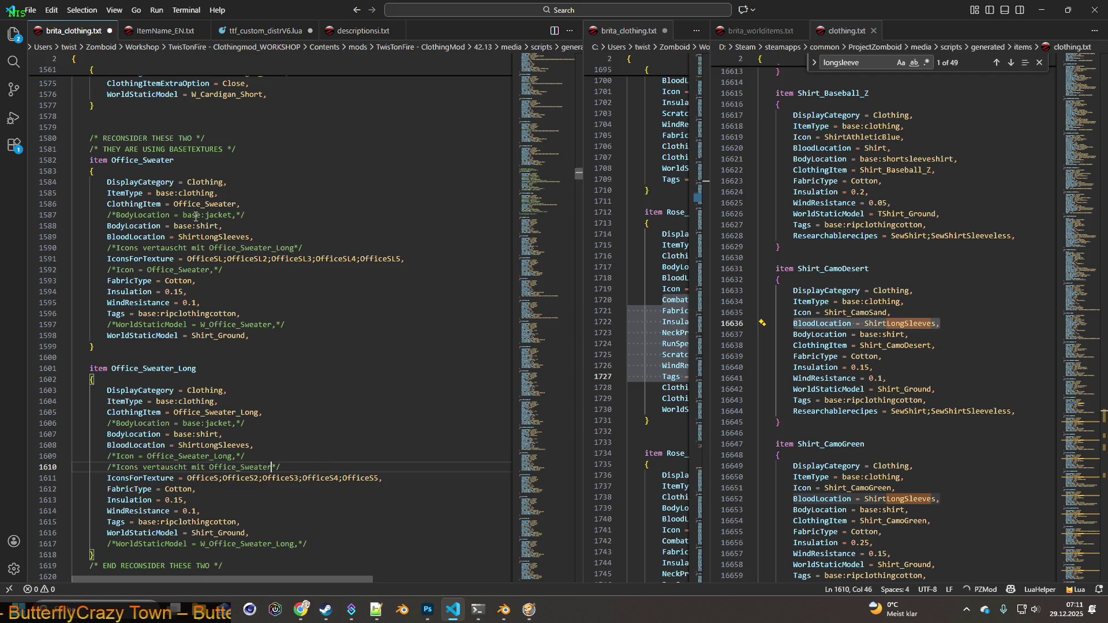
Save brita_clothing.txt and bring up the Office_Sweater_Long folder window.
click(30, 9)
click(55, 209)
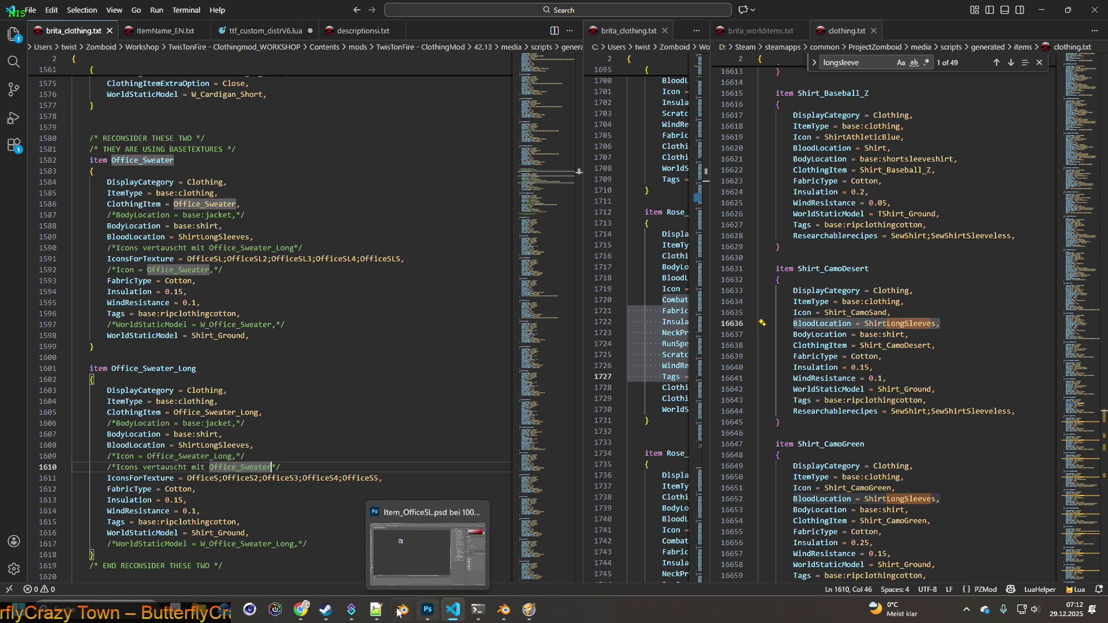
mouse_move(453, 610)
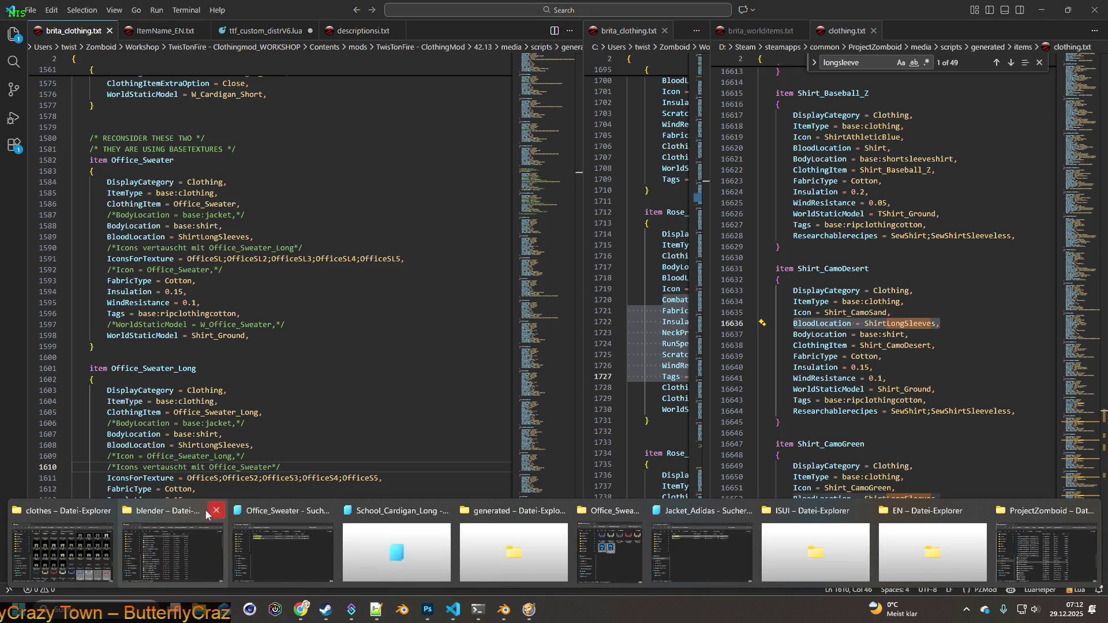
click(608, 512)
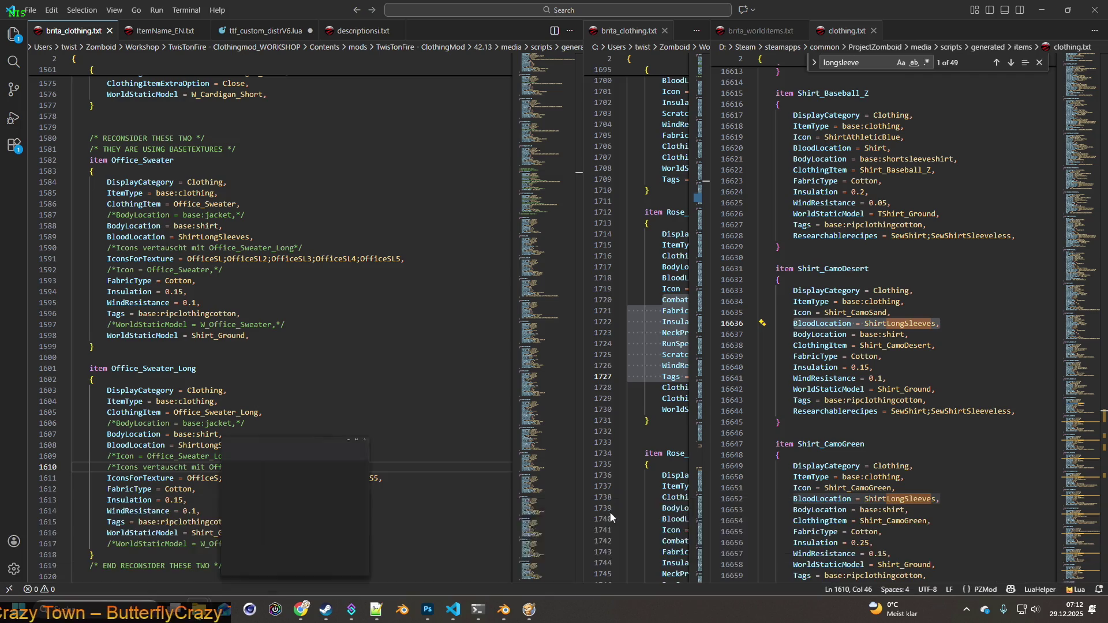
Copy the five Office_Sweater_Long PNGs into the clothes folder, replacing the existing files.
mouse_move(570, 92)
mouse_down()
mouse_move(495, 81)
mouse_move(532, 89)
mouse_up()
click(397, 193)
shift+click(649, 192)
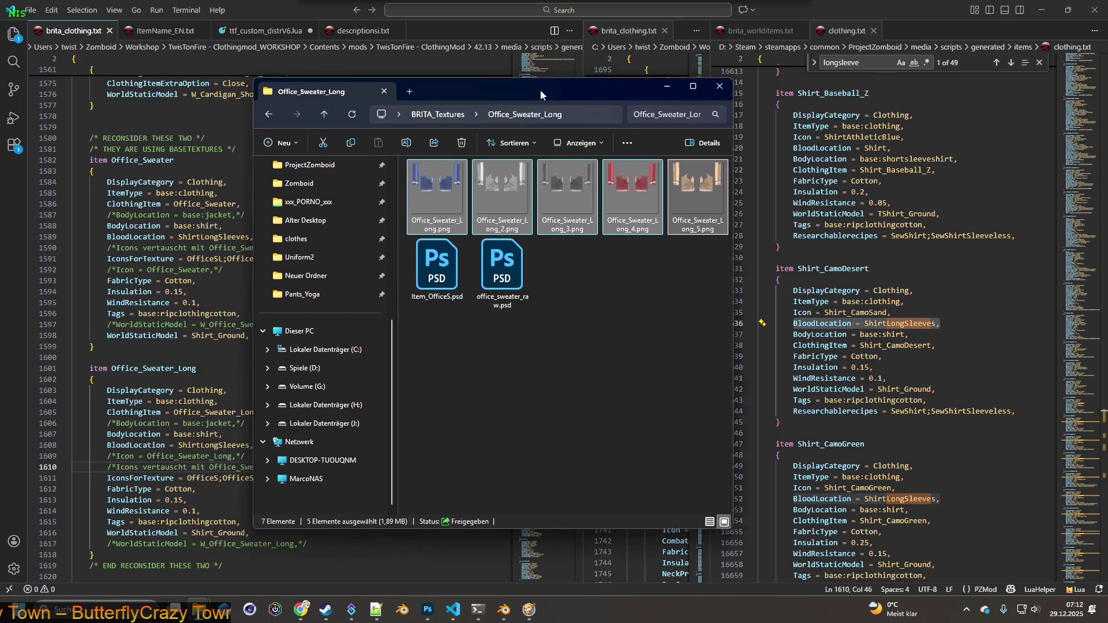
right_click(536, 185)
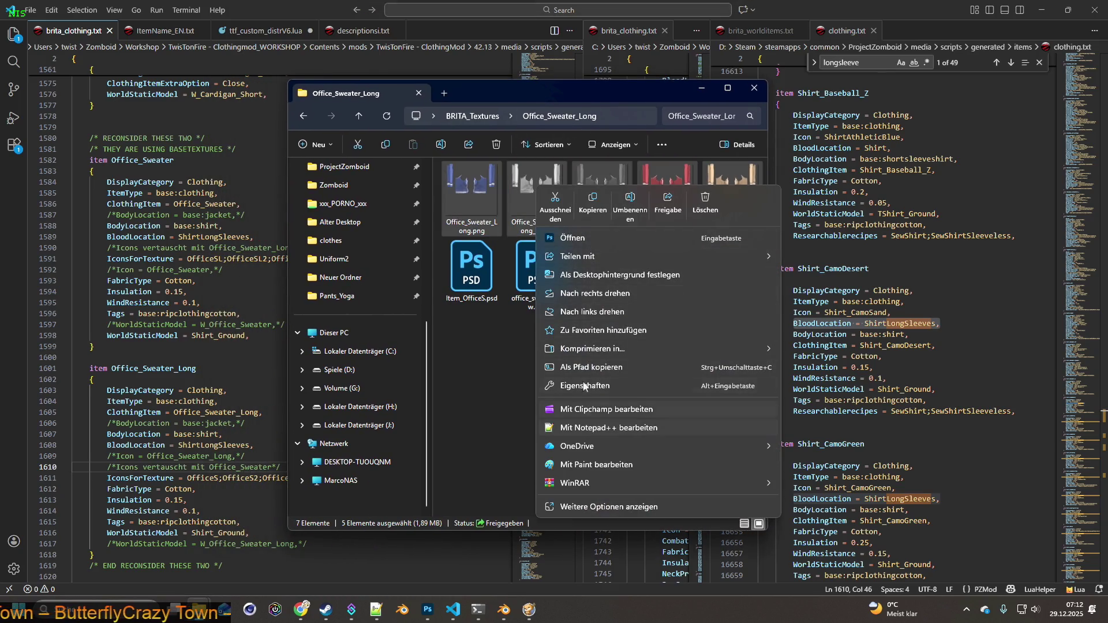
click(594, 200)
key(alt+Tab)
key(alt+Tab)
key(alt+Tab)
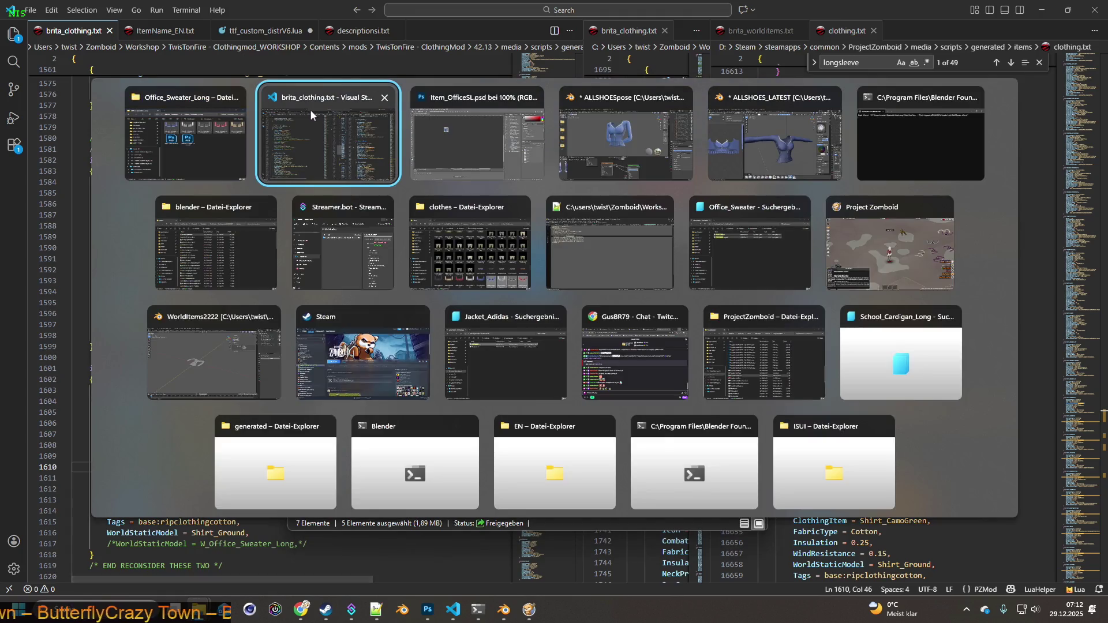
key(alt+Tab)
key(alt+Tab)
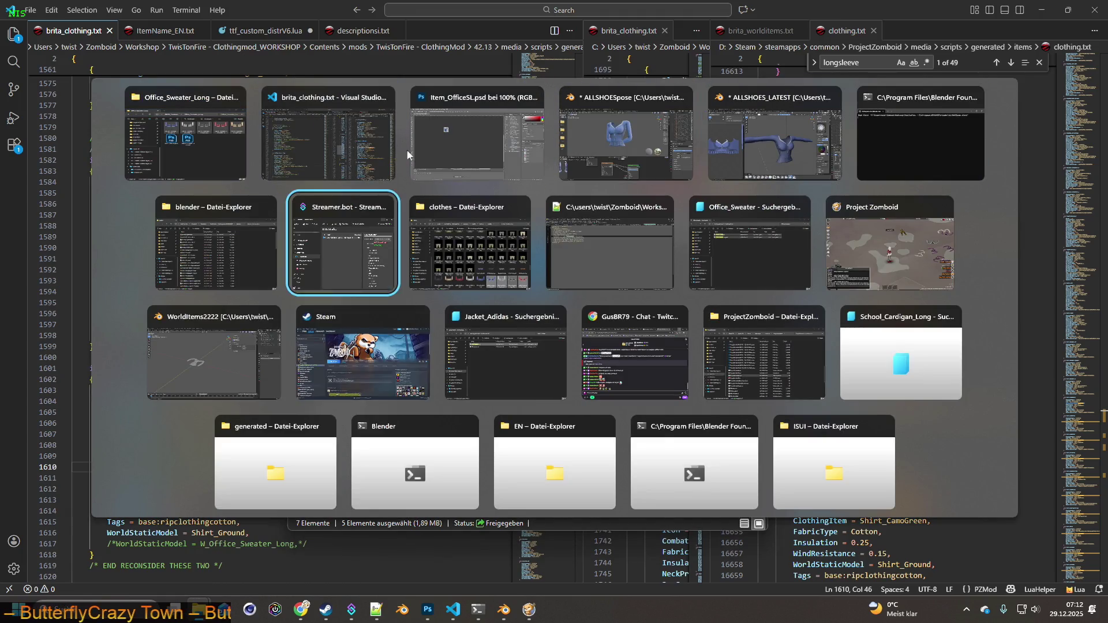
click(462, 248)
right_click(455, 366)
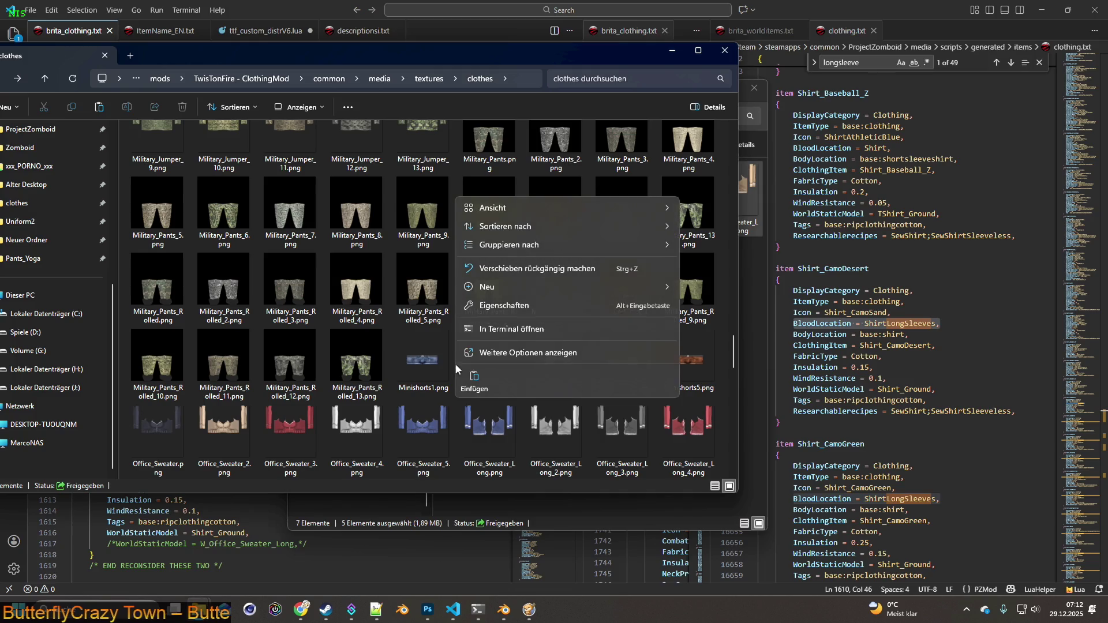
click(474, 383)
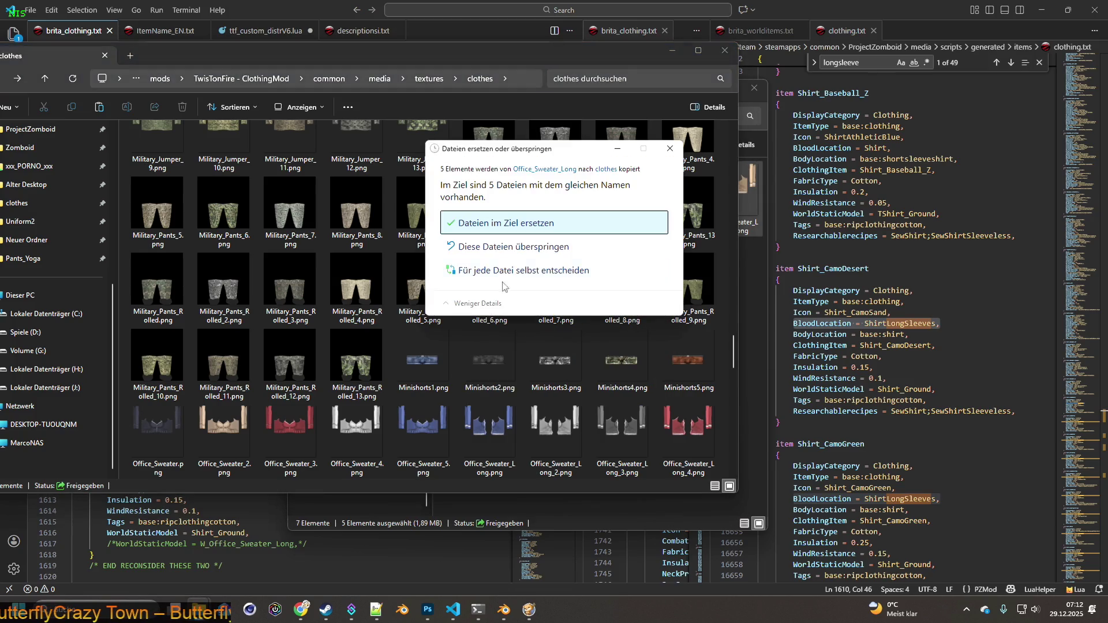
click(518, 223)
Copy the five Office_Sweater PNGs from BRITA_Textures into the clothes folder, replacing existing files.
key(alt+Tab)
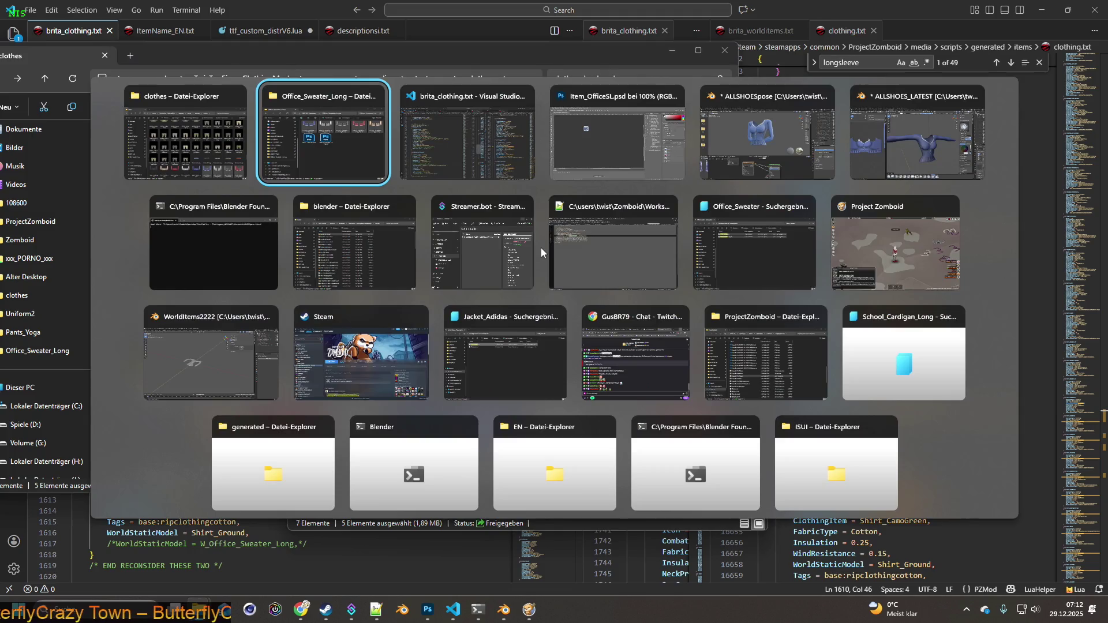
key(alt+Tab)
key(alt+Tab)
key(alt+Tab)
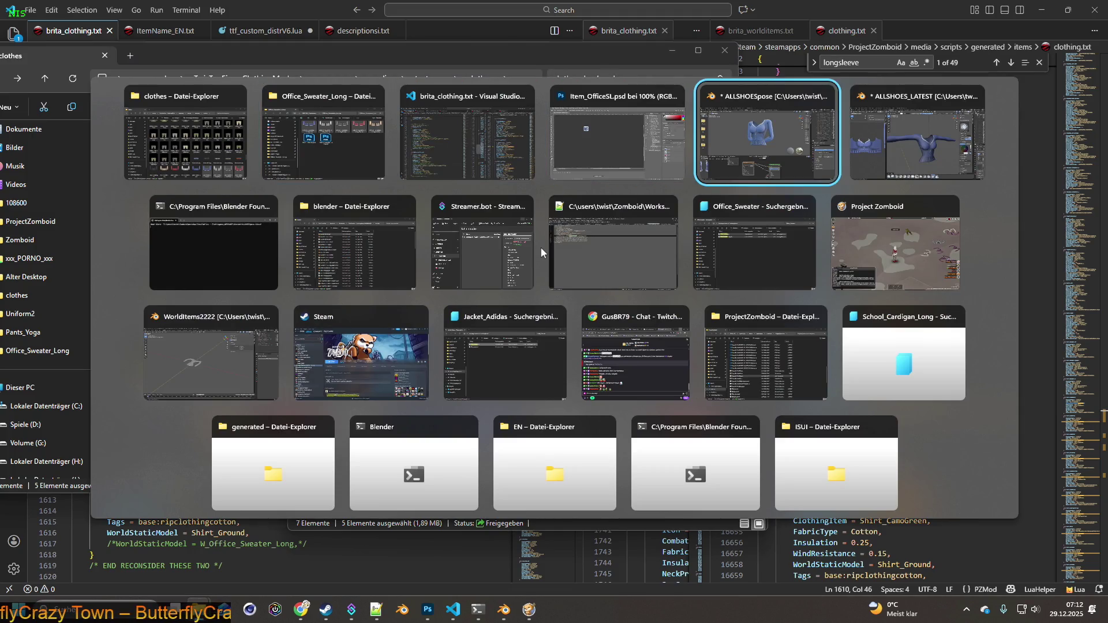
key(alt+Tab)
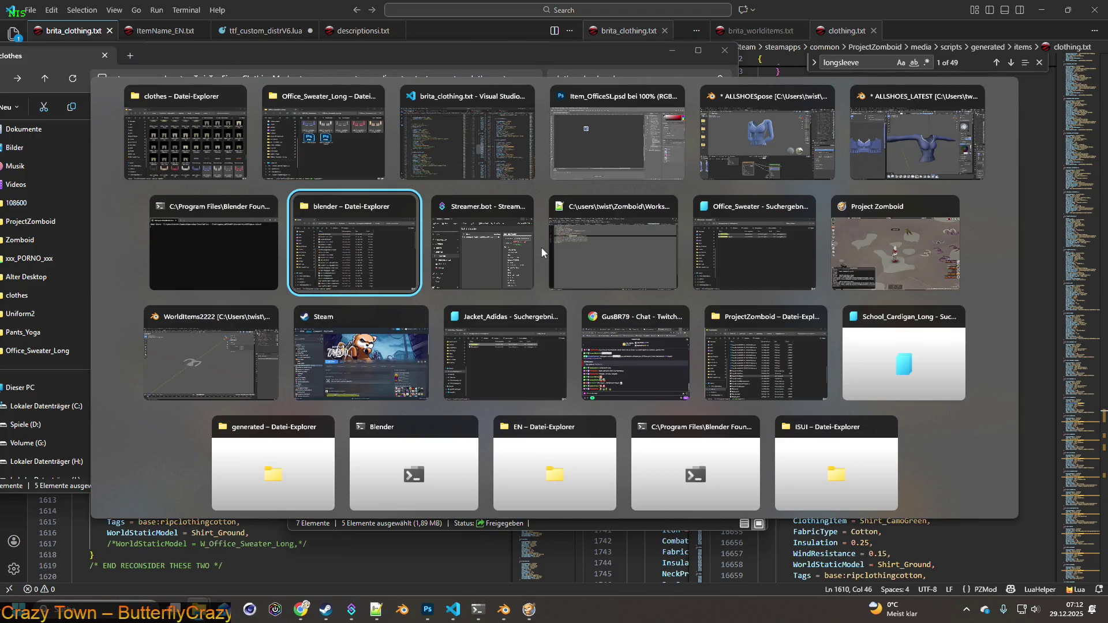
click(332, 116)
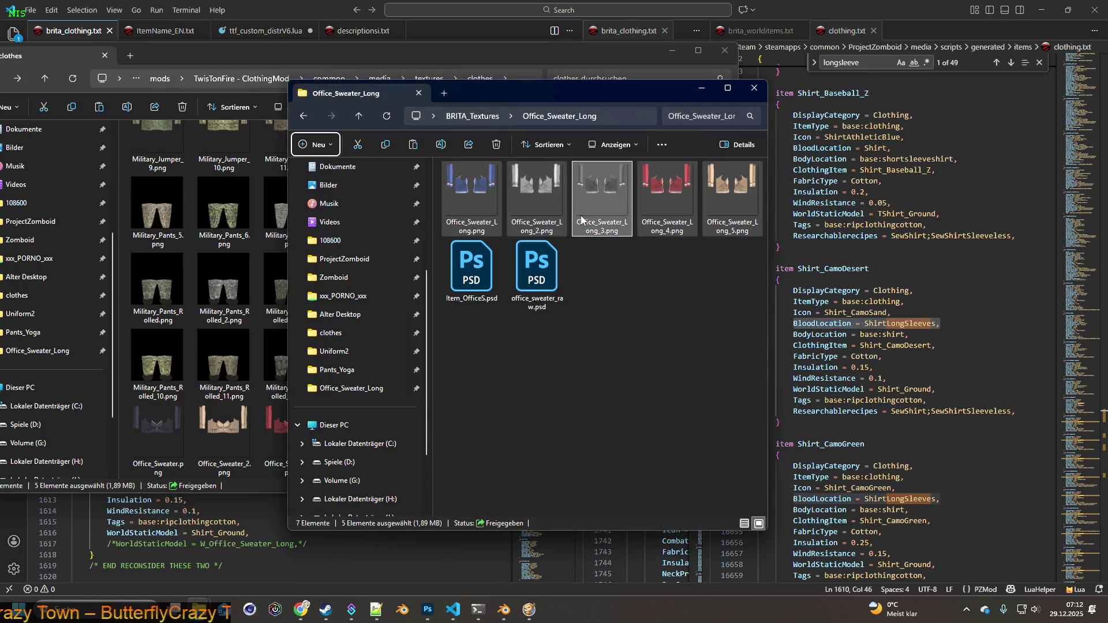
click(472, 116)
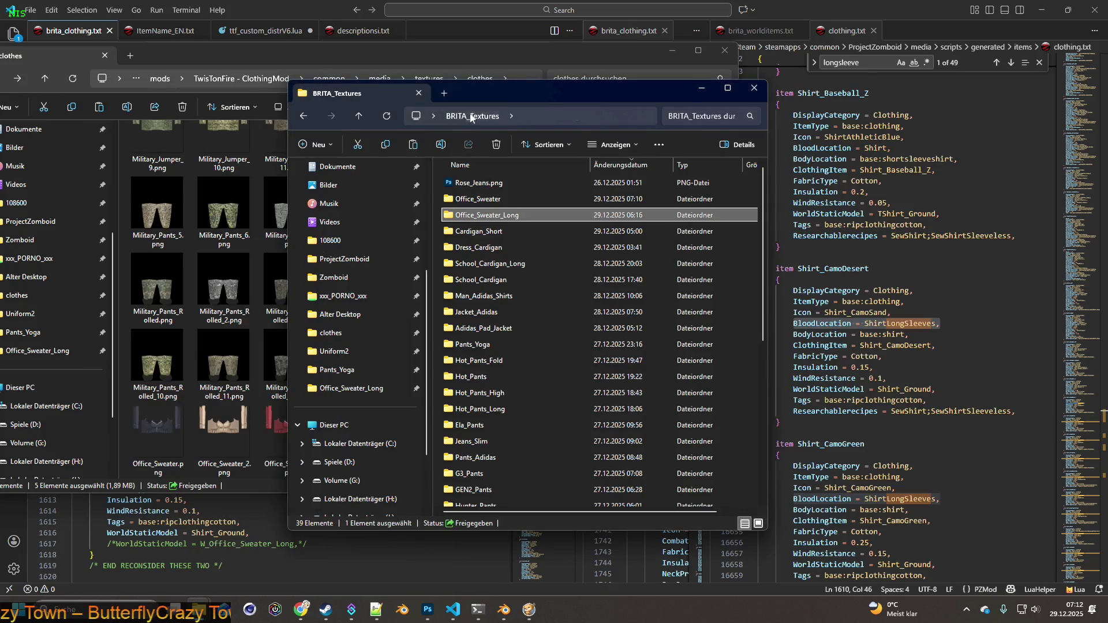
double_click(477, 197)
click(537, 199)
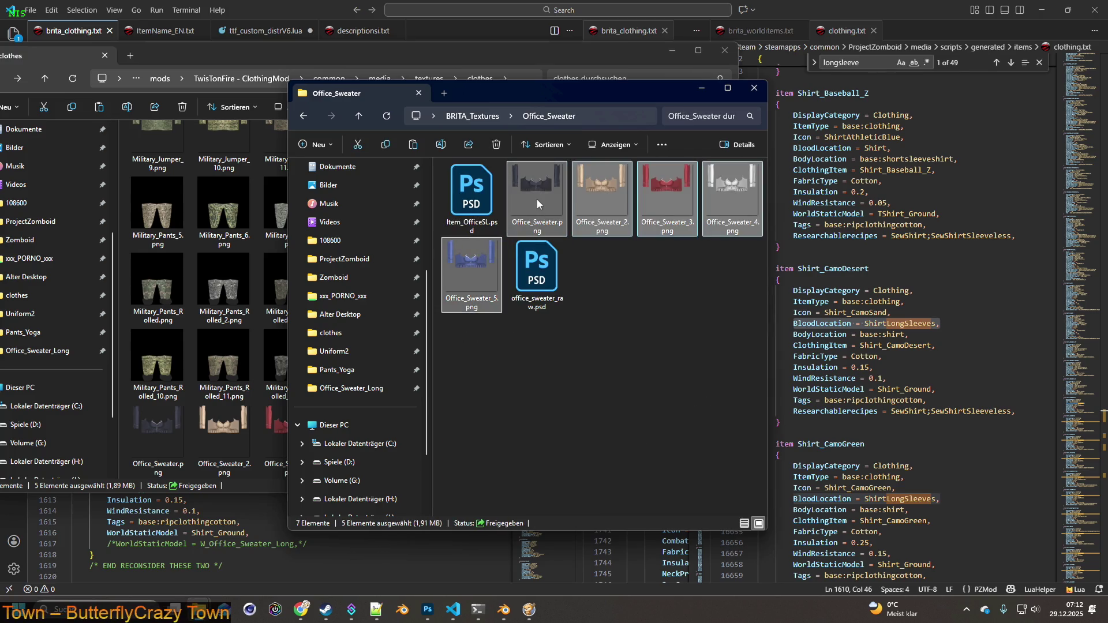
right_click(538, 202)
click(548, 176)
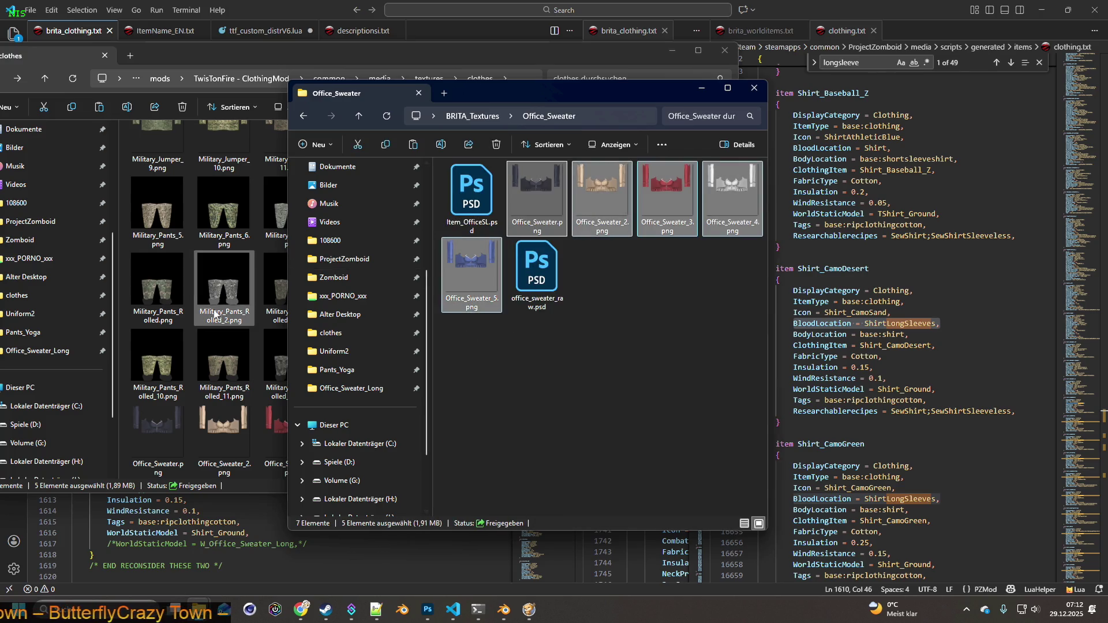
click(188, 329)
right_click(189, 335)
click(241, 347)
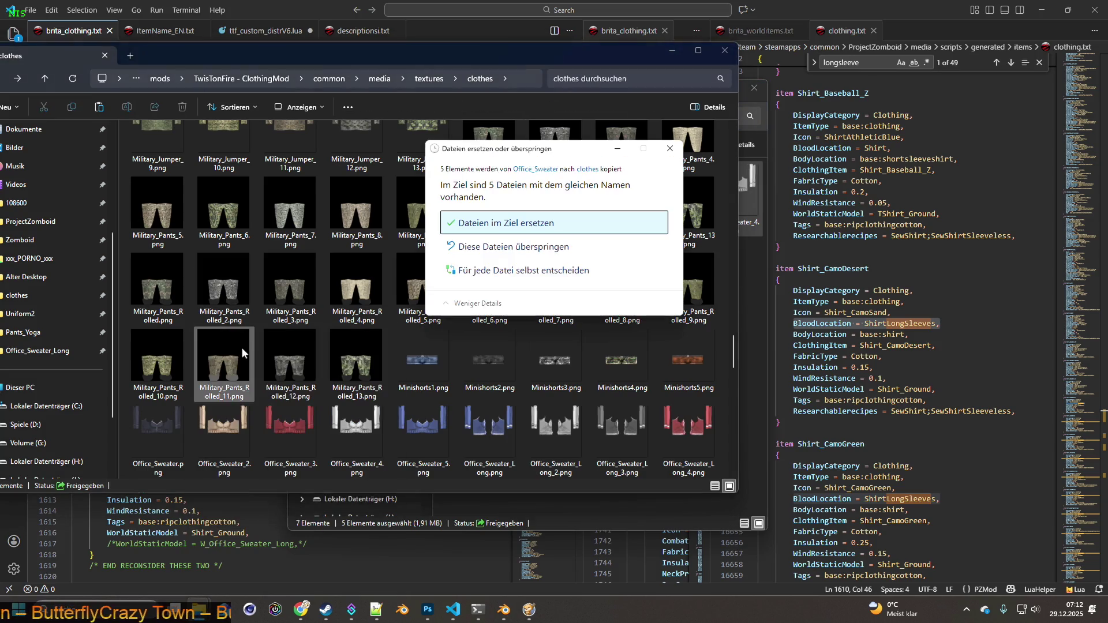
click(515, 224)
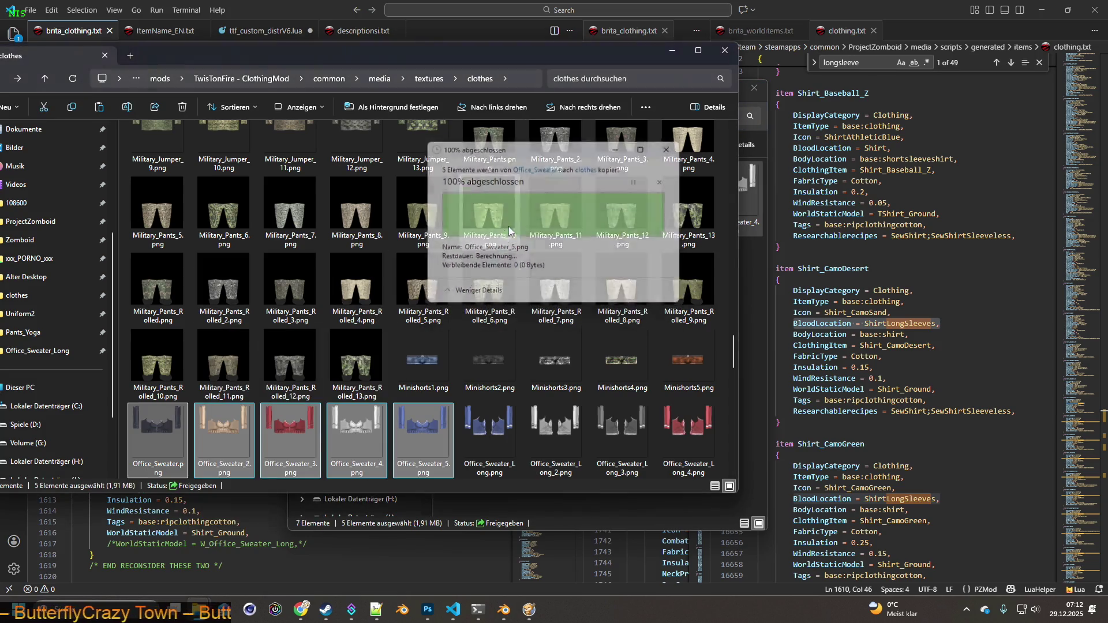
click(526, 607)
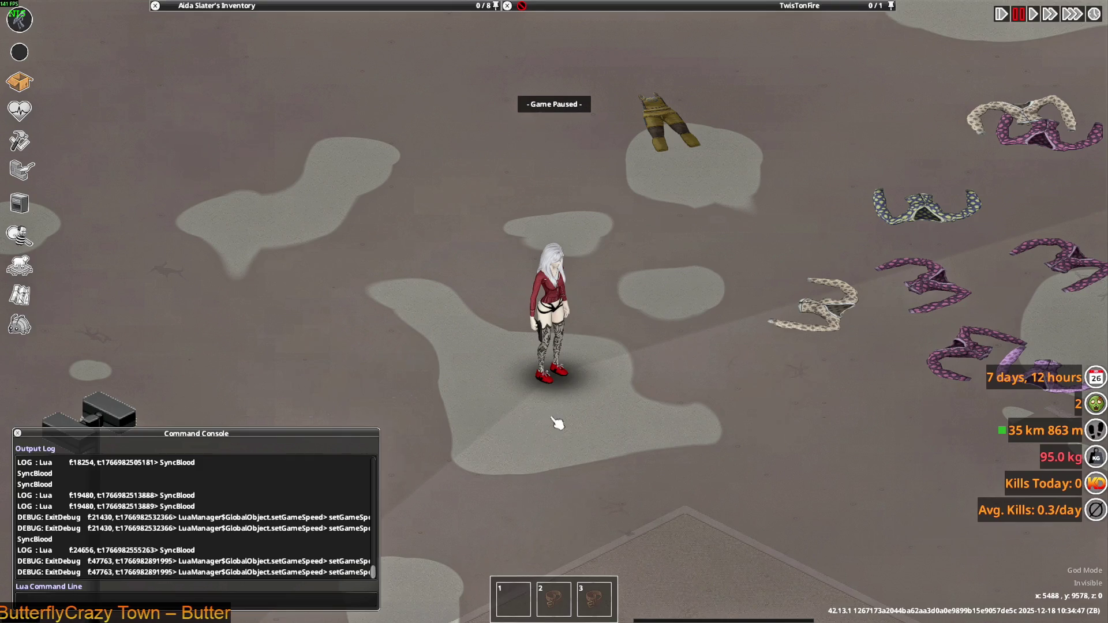
Quit Project Zomboid to the desktop via the pause menu, then start it again.
scroll(562, 417, up, 2)
key(Escape)
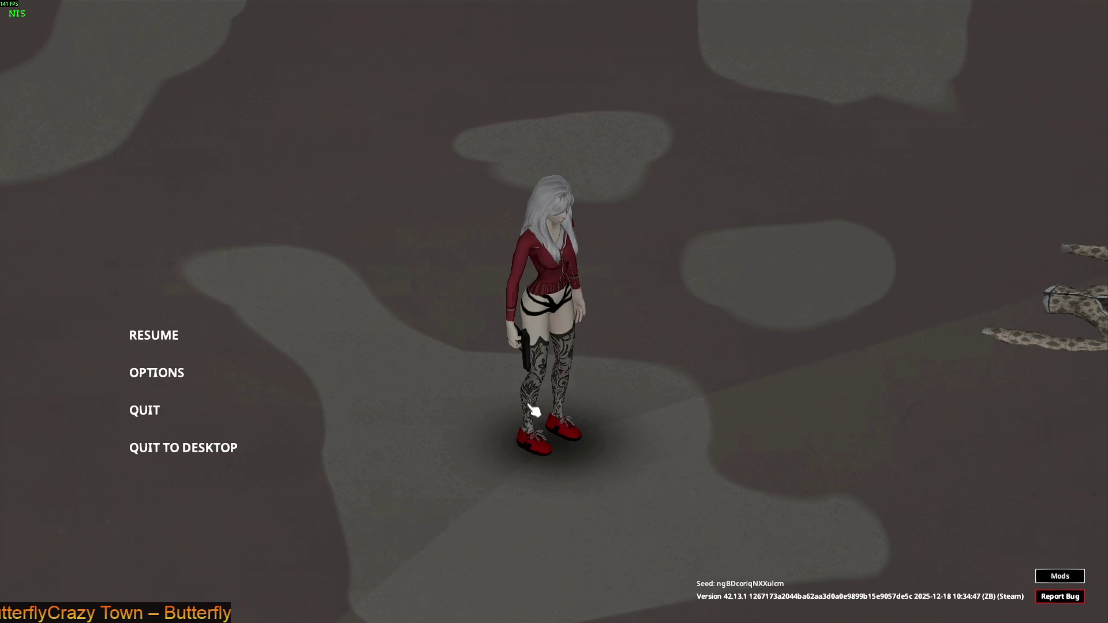
click(321, 449)
click(526, 340)
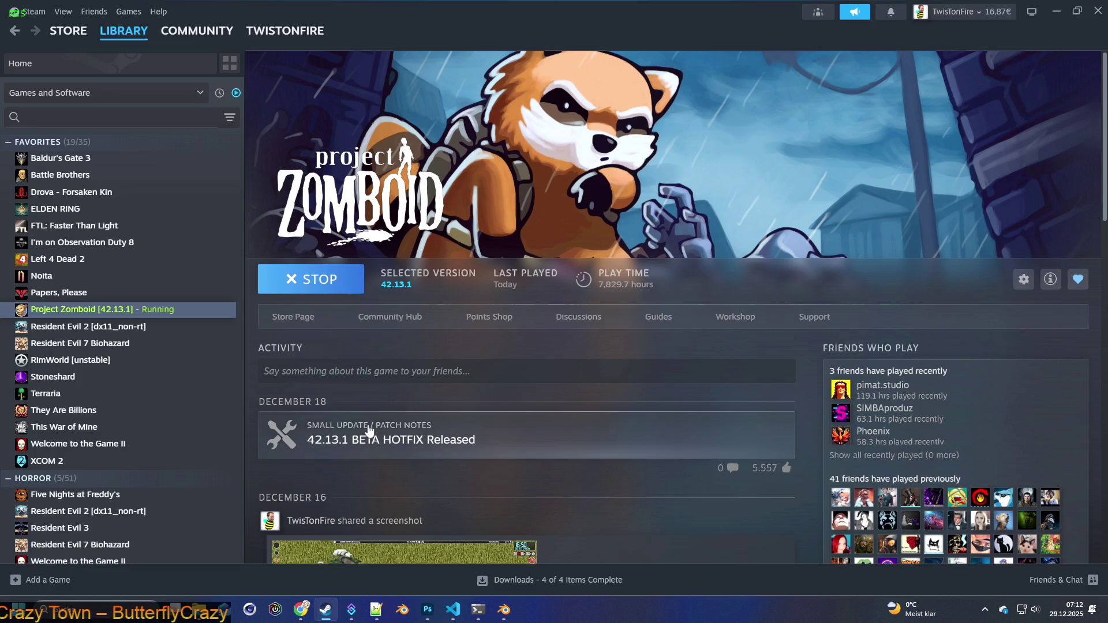
click(332, 282)
Launch Project Zomboid with the default option and continue the saved game.
click(581, 419)
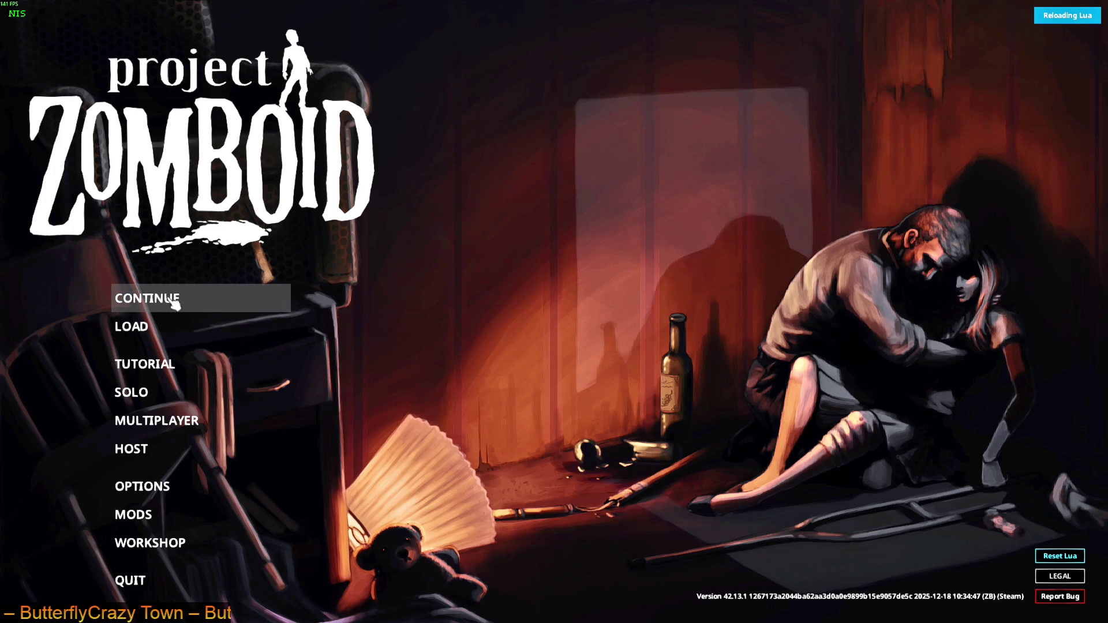
click(173, 302)
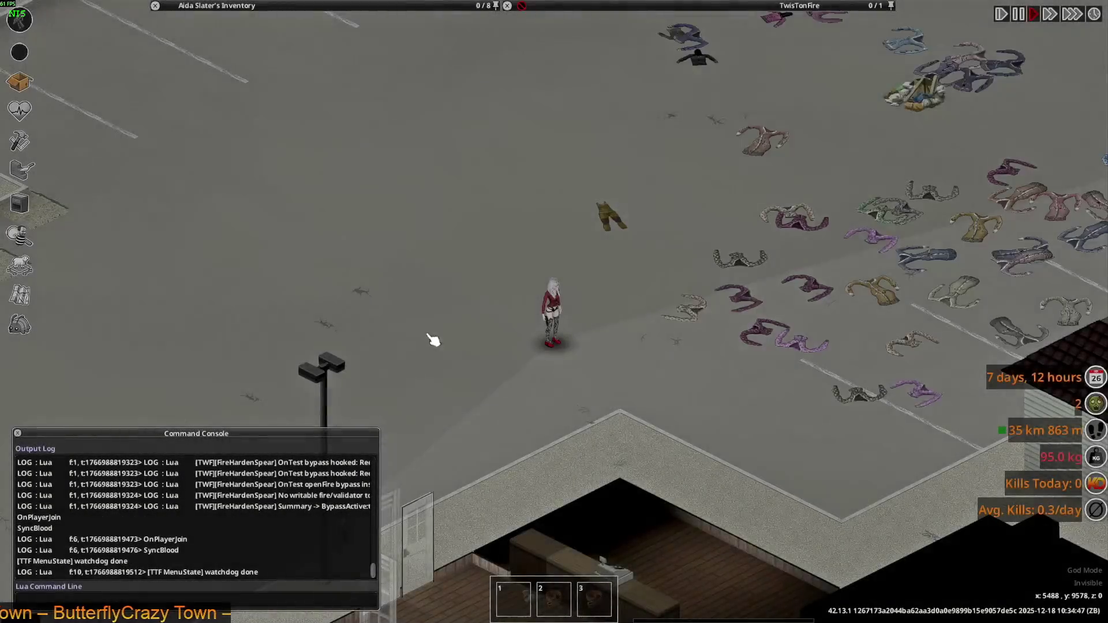
Put on the Long Office Cardigan and dismiss the stray world menu.
scroll(470, 306, up, 5)
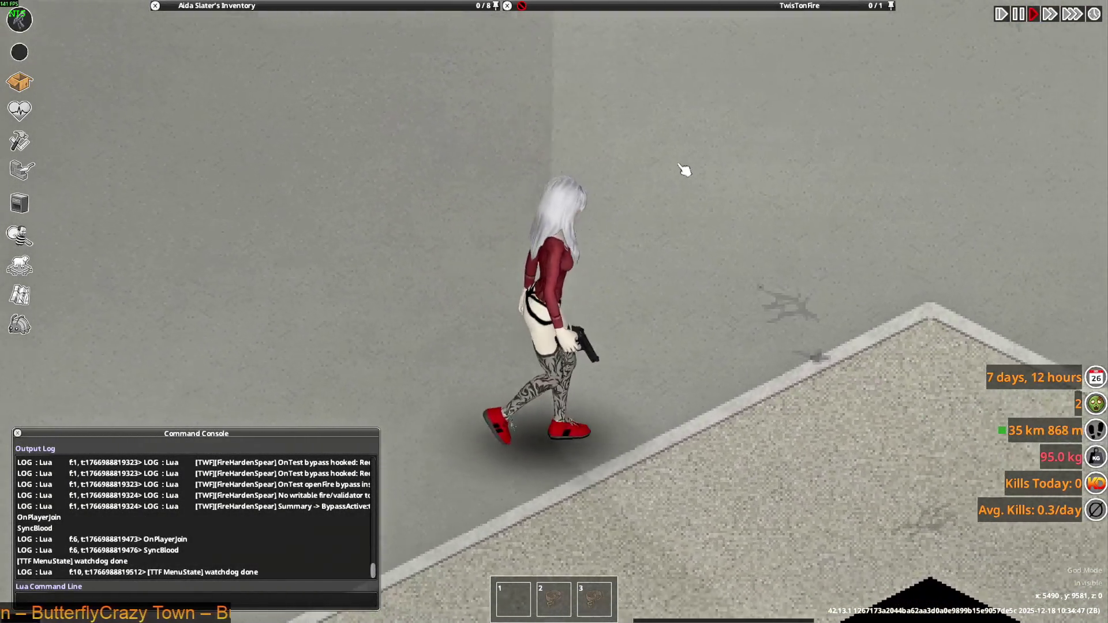
mouse_move(683, 169)
right_down()
mouse_move(620, 148)
mouse_move(364, 207)
mouse_move(796, 267)
mouse_move(718, 389)
mouse_move(653, 315)
right_up()
mouse_move(285, 82)
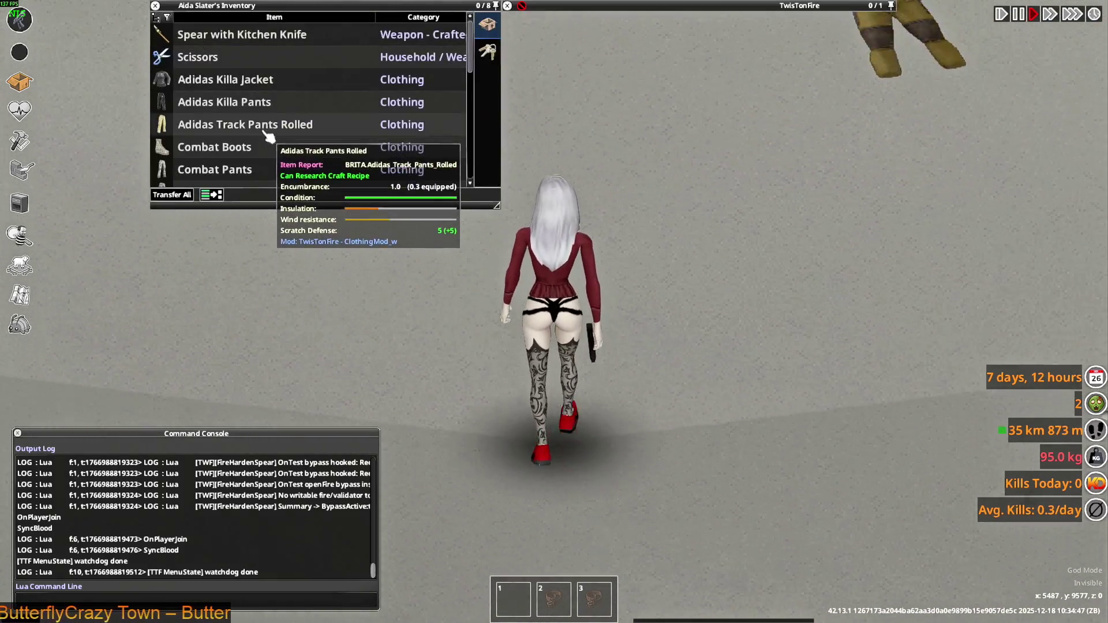
scroll(265, 154, down, 5)
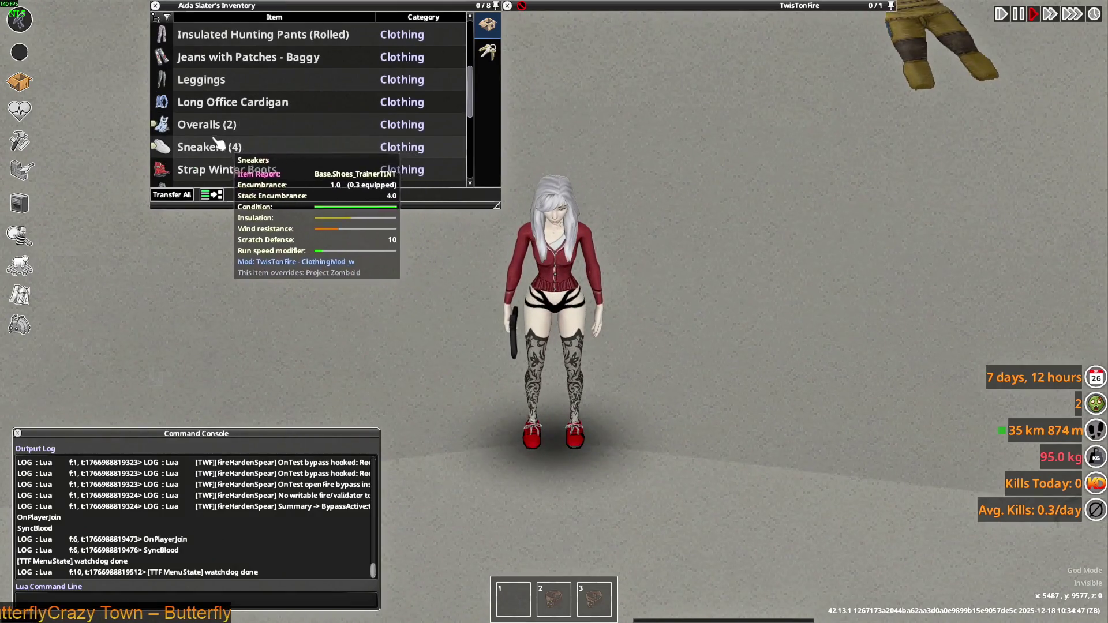
right_click(219, 109)
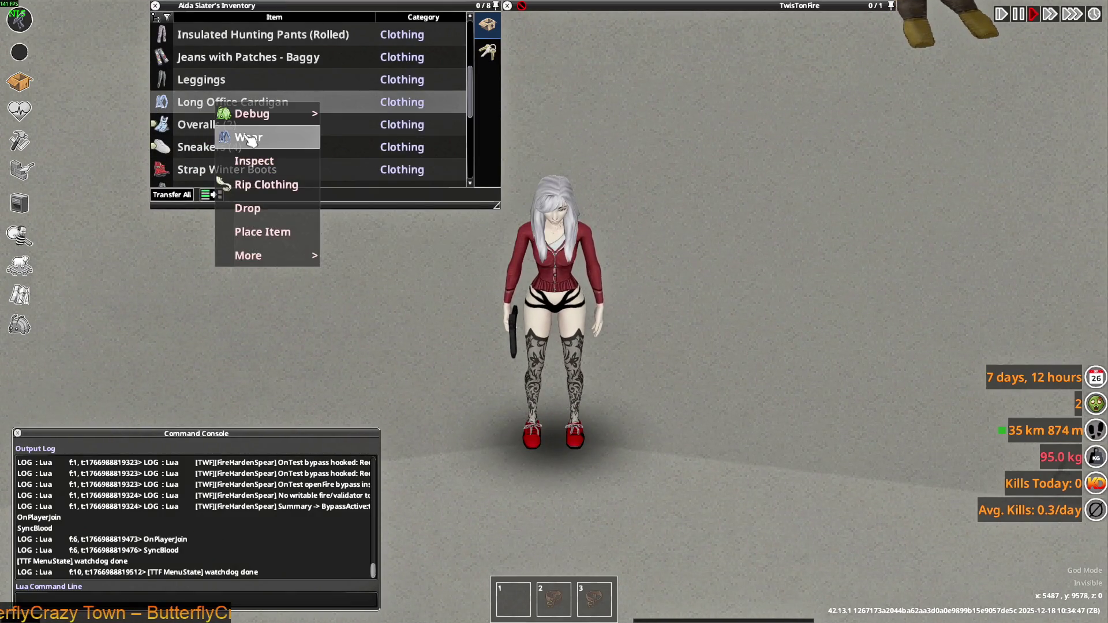
click(249, 141)
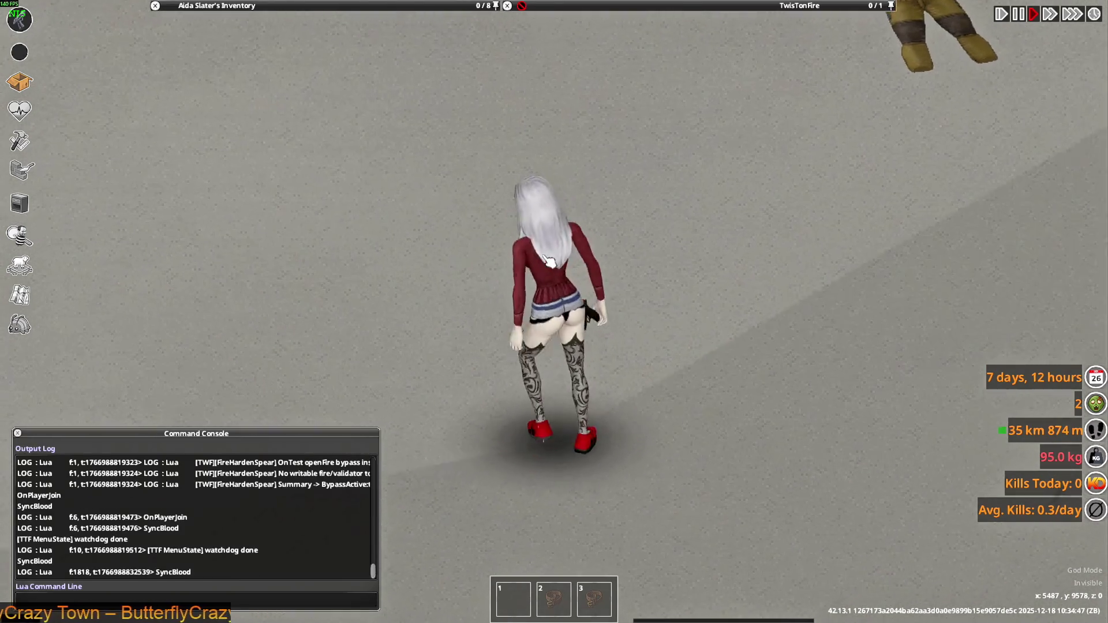
mouse_move(354, 35)
right_click(452, 233)
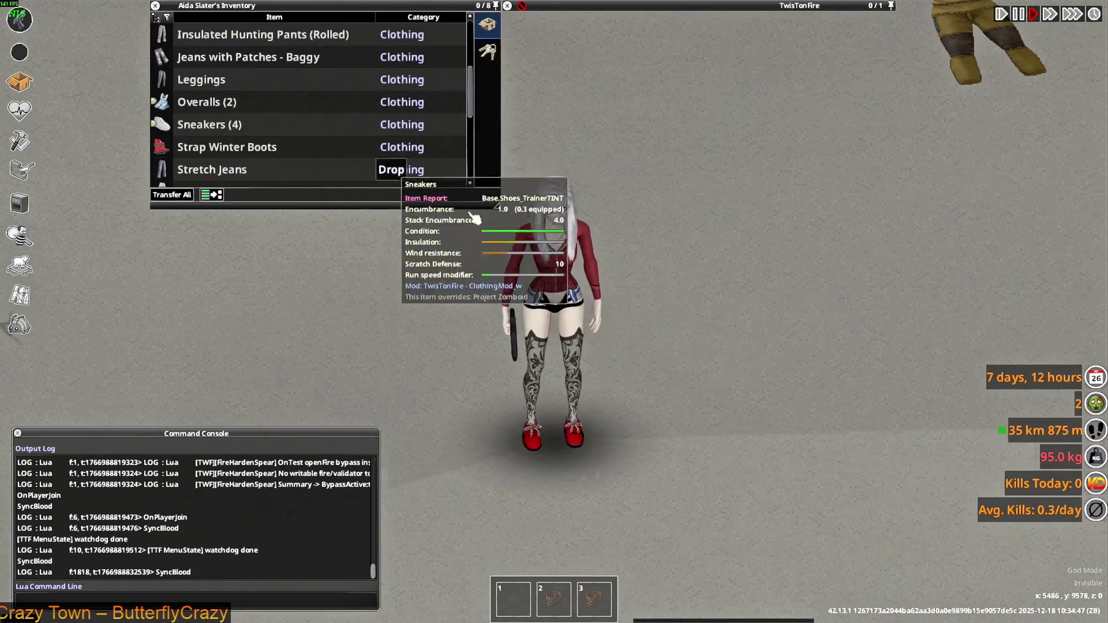
click(461, 240)
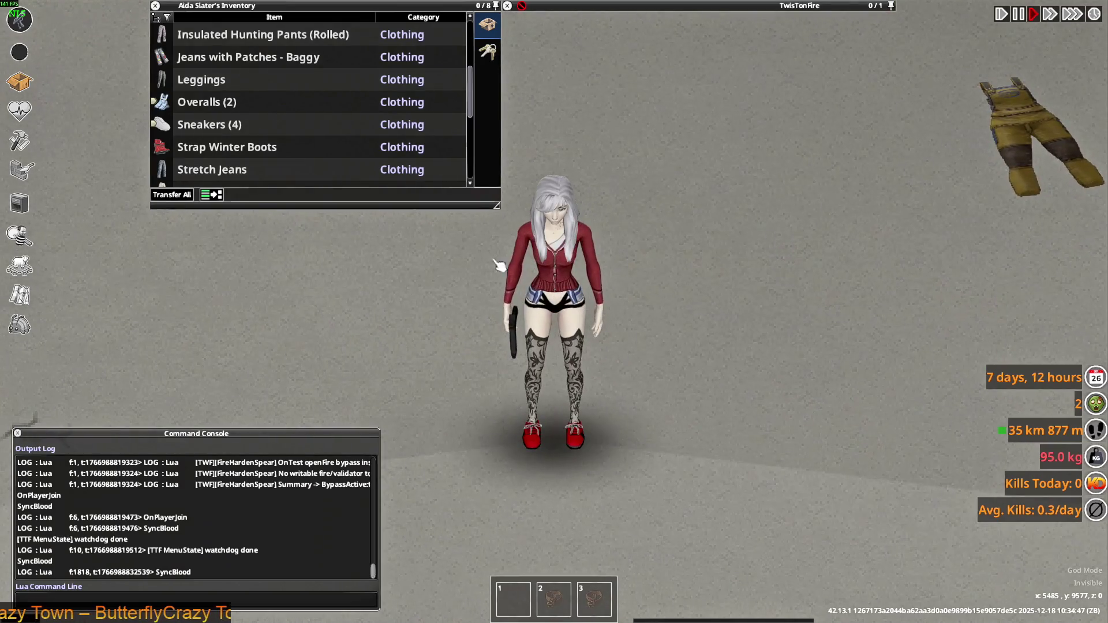
Take off both cardigans, drop them on the floor and walk back over them.
mouse_move(212, 113)
scroll(214, 115, down, 5)
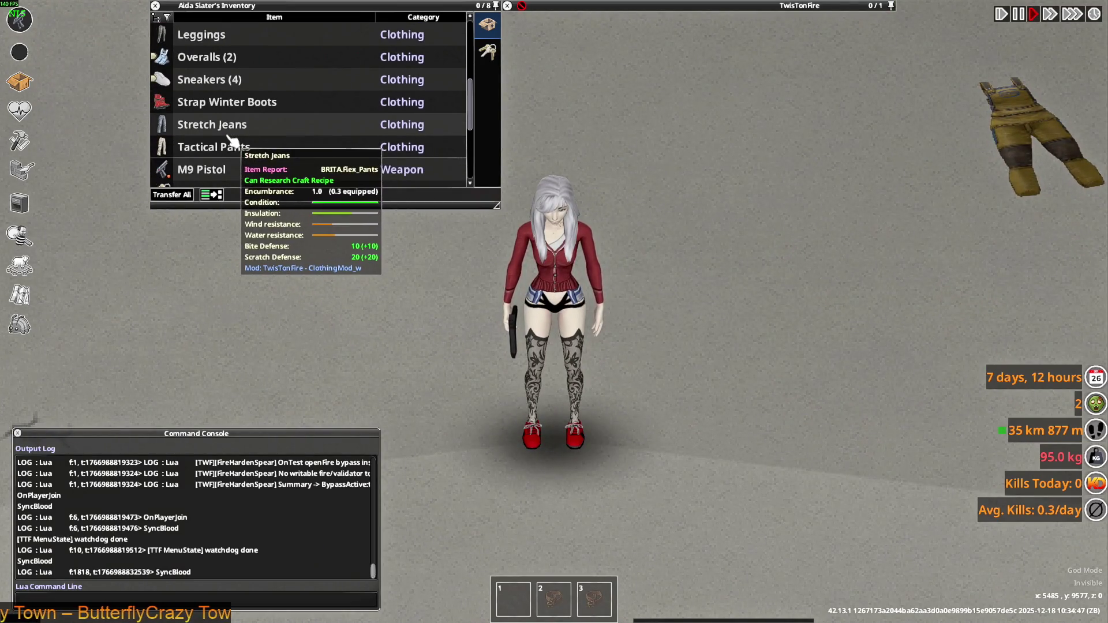
scroll(227, 153, up, 4)
scroll(228, 162, down, 4)
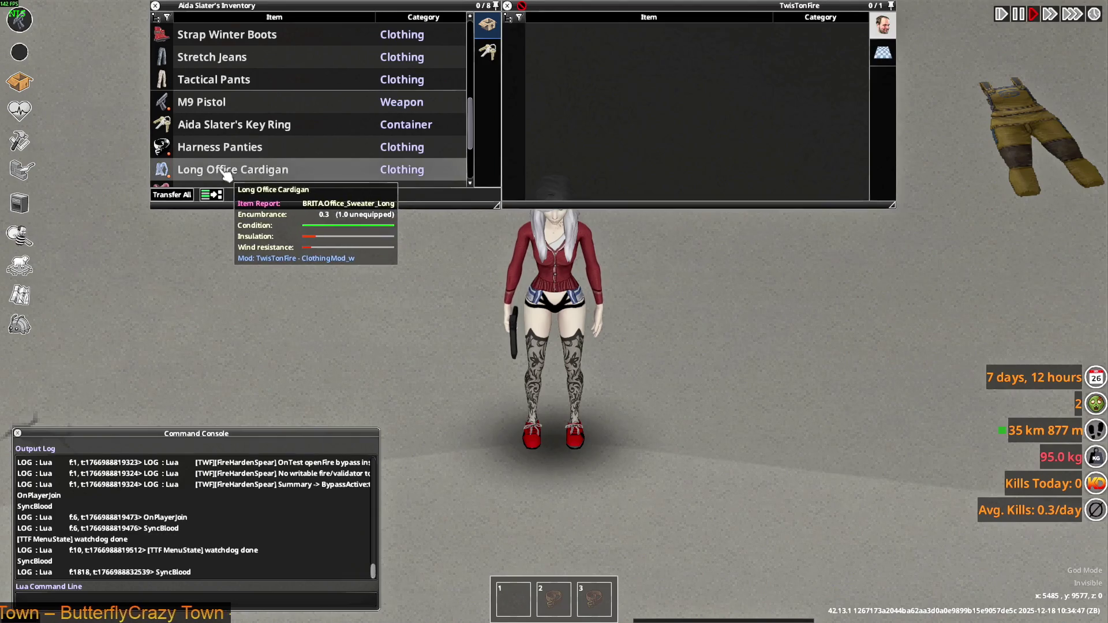
scroll(233, 156, down, 2)
drag(540, 347, 542, 346)
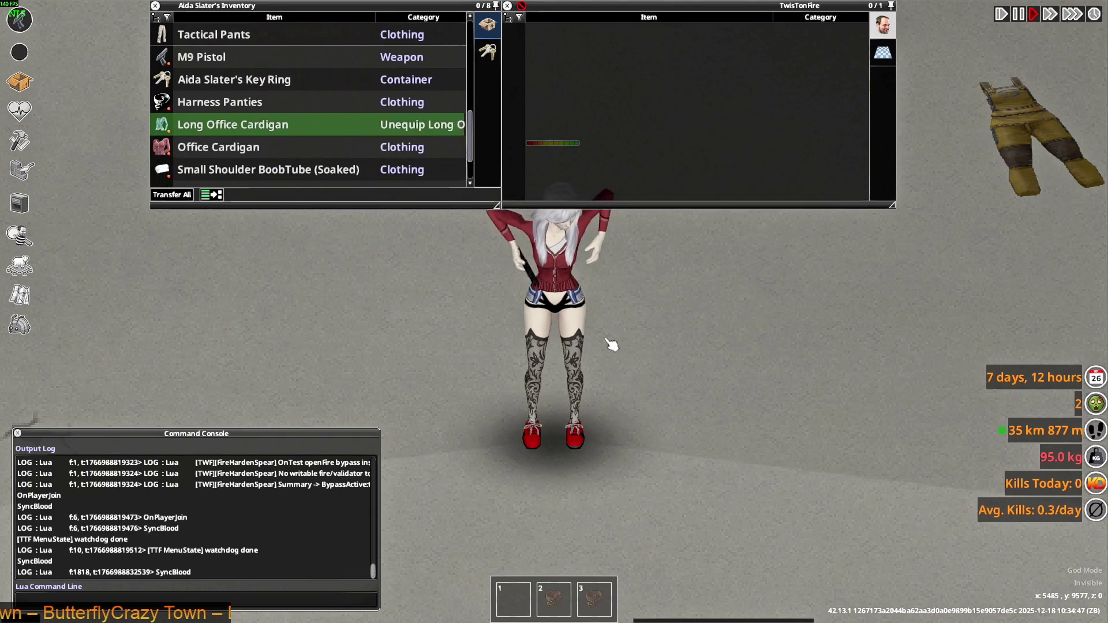
key(d)
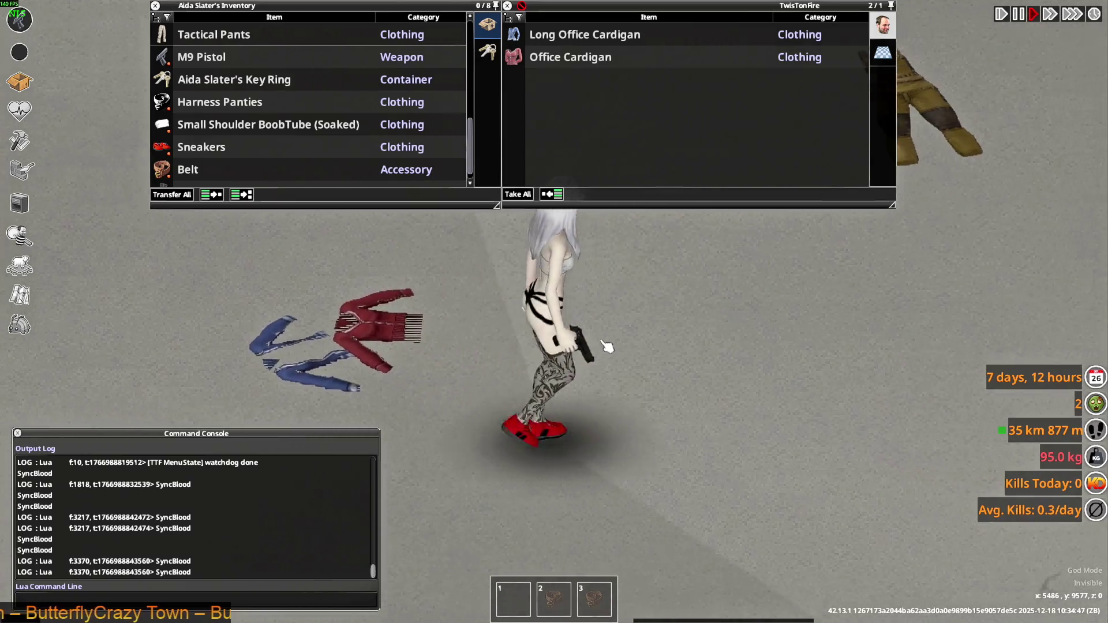
key(a)
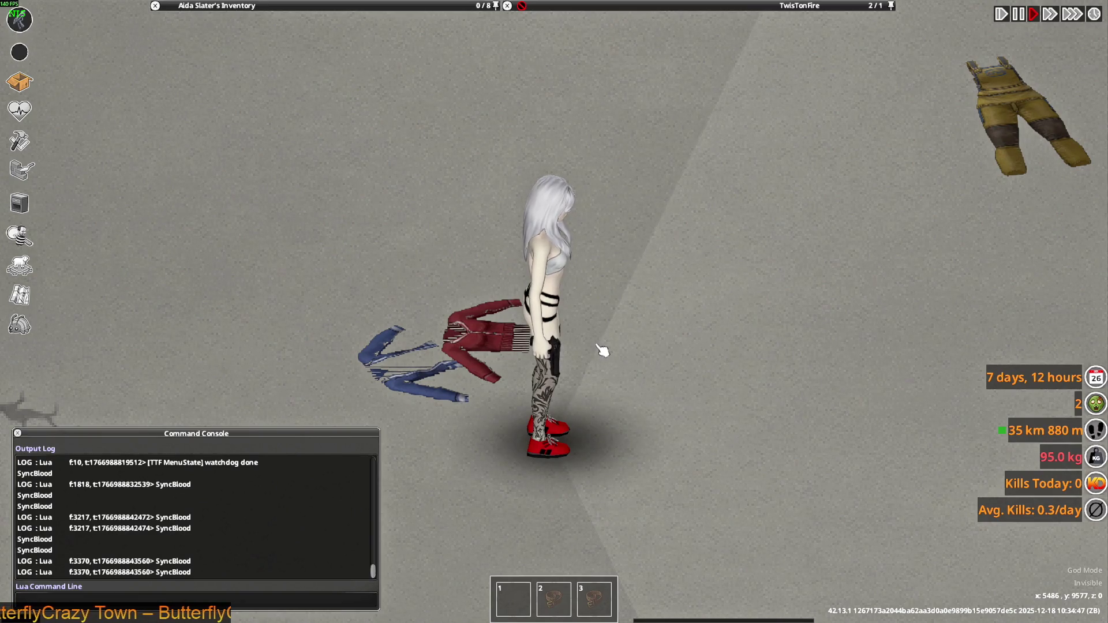
key(a)
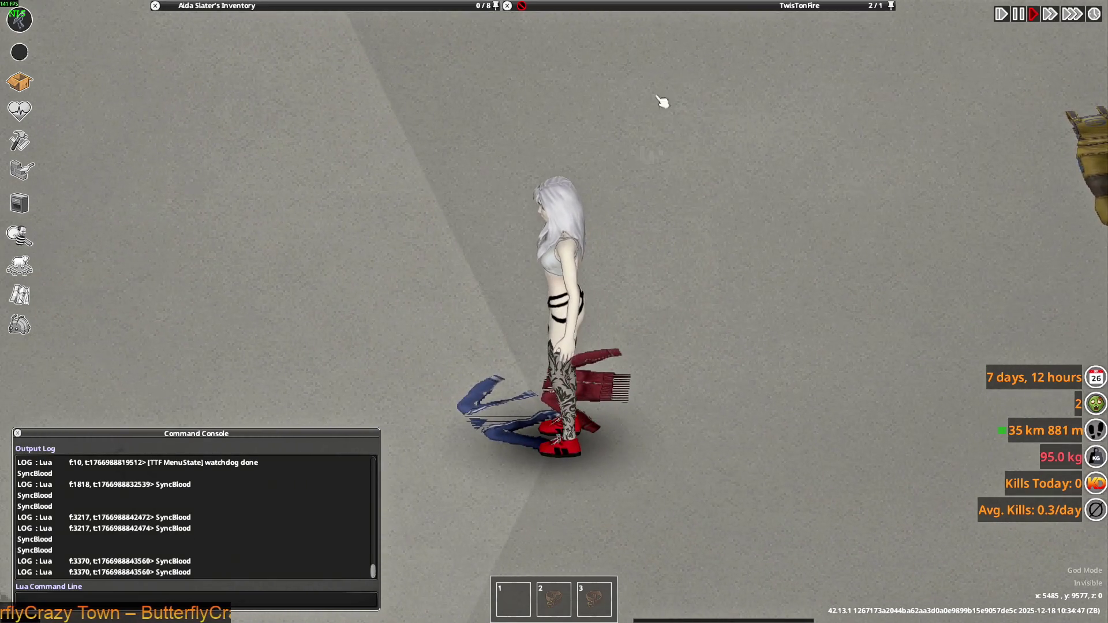
Leave the dropped Long Office Cardigan's menu and open the Debug Menu with F11.
right_click(553, 35)
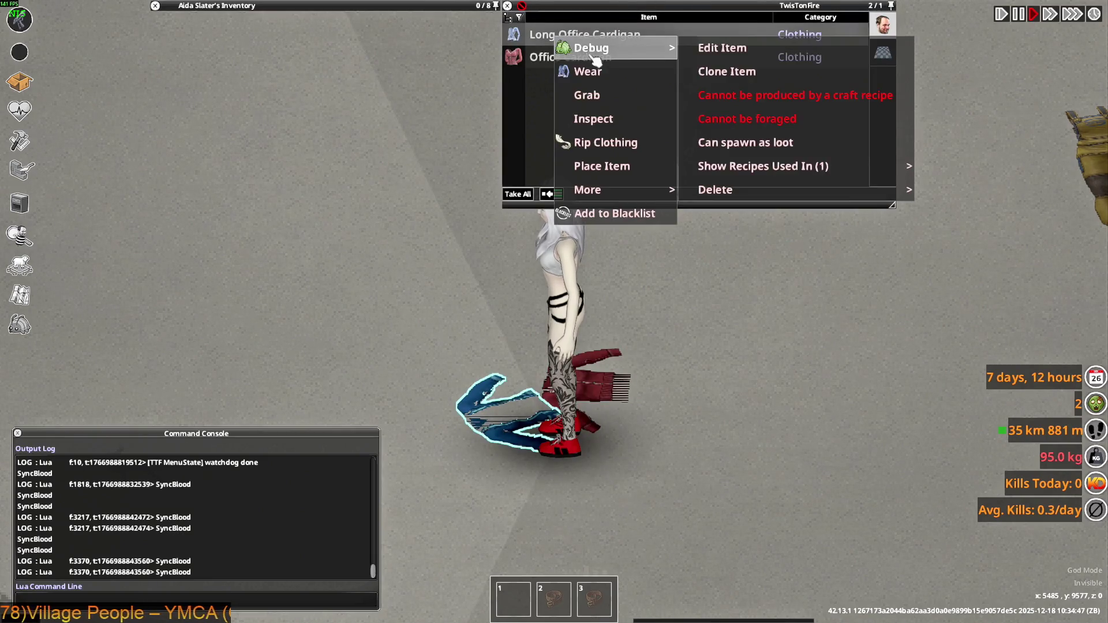
scroll(303, 139, up, 5)
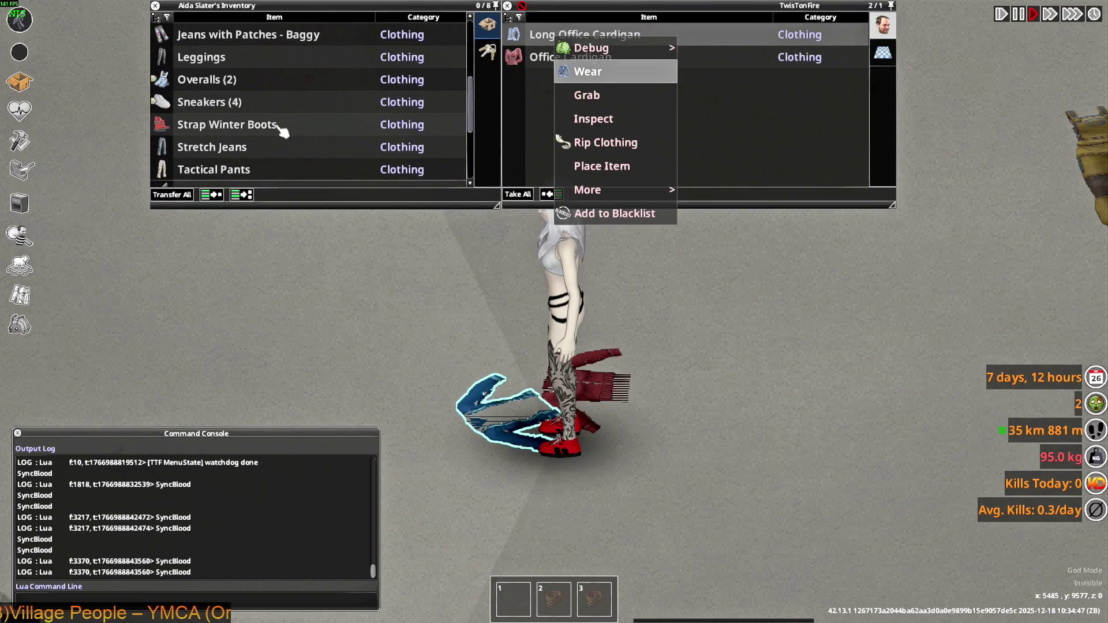
scroll(283, 136, up, 4)
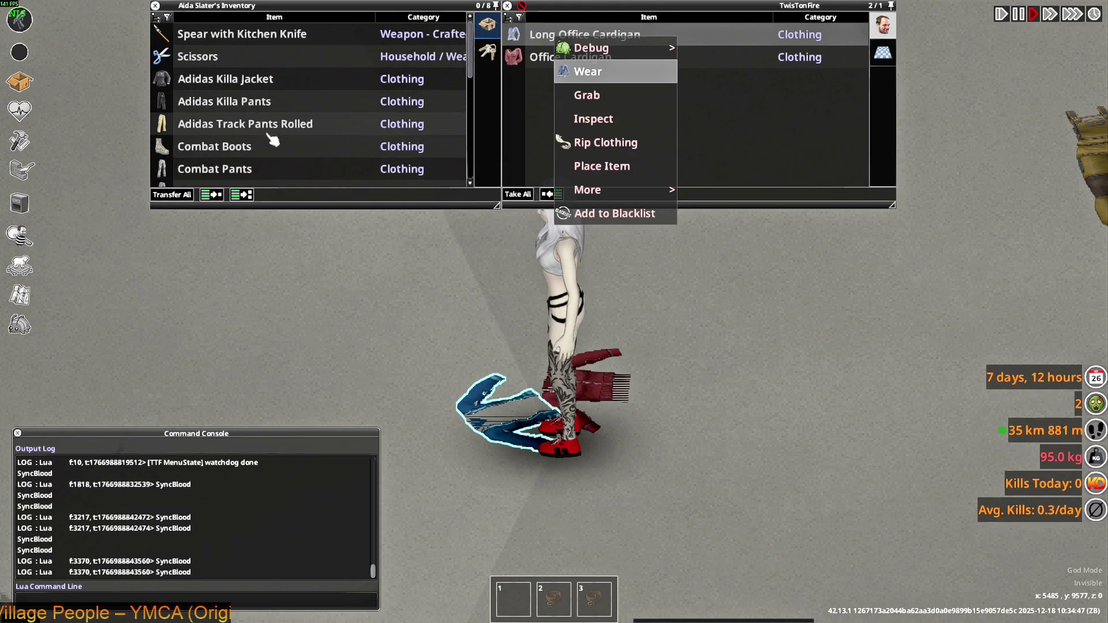
scroll(265, 138, down, 10)
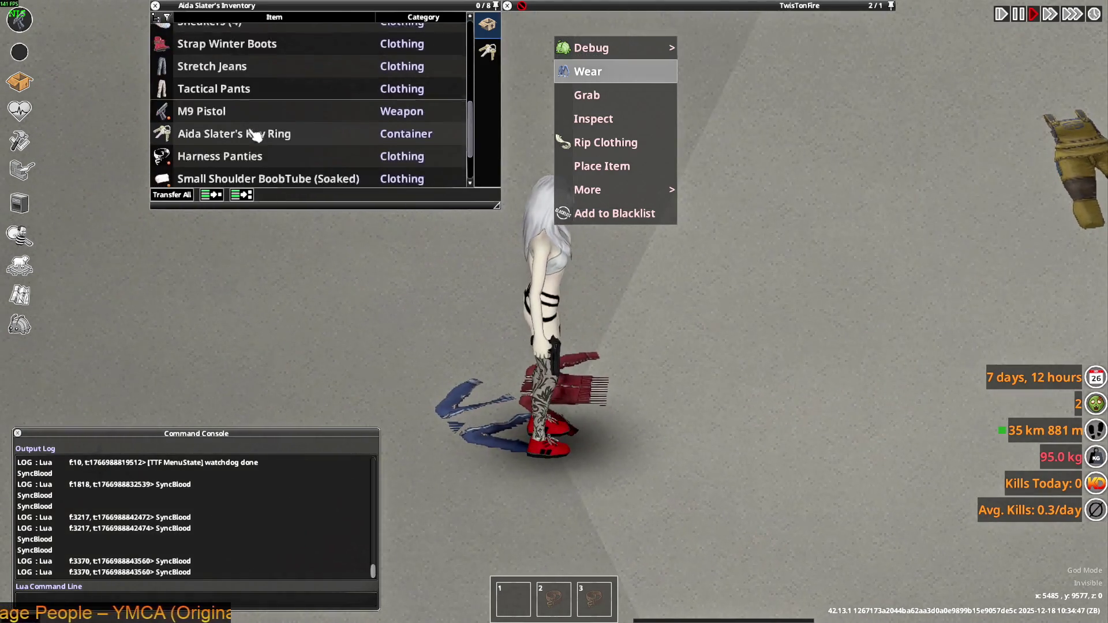
key(F11)
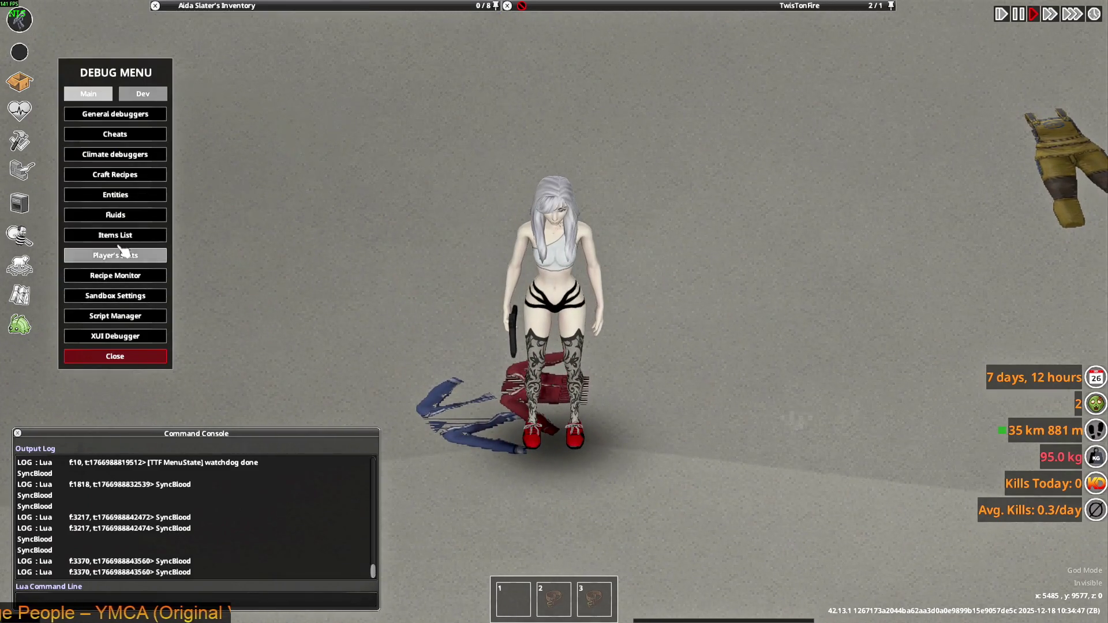
Open the debug Items List and filter item types by 'office'.
click(134, 237)
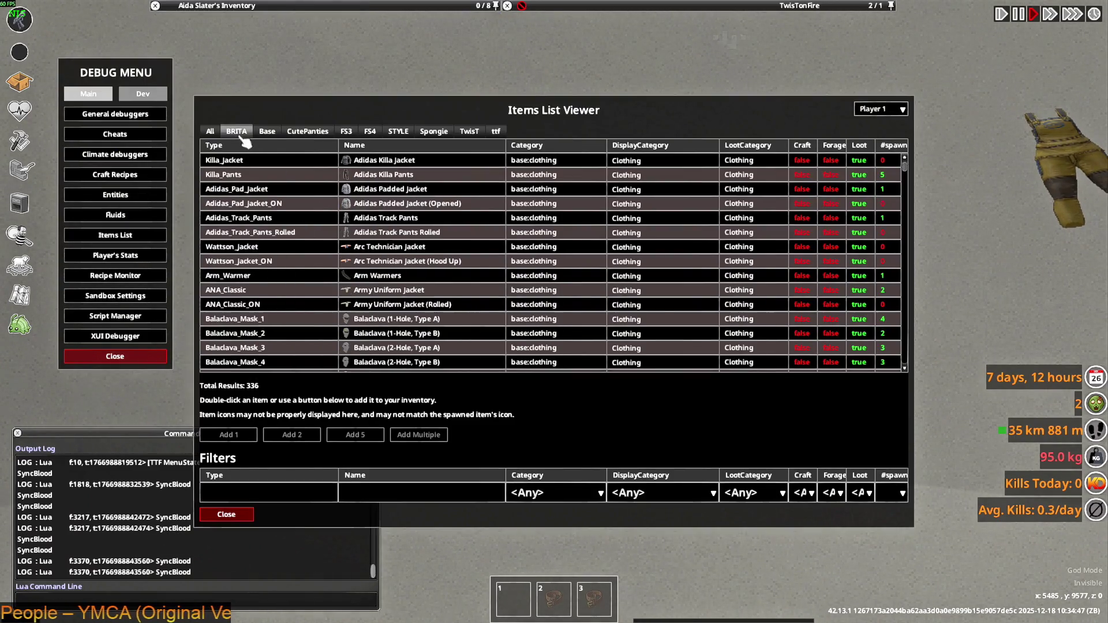
click(264, 499)
text(offiv)
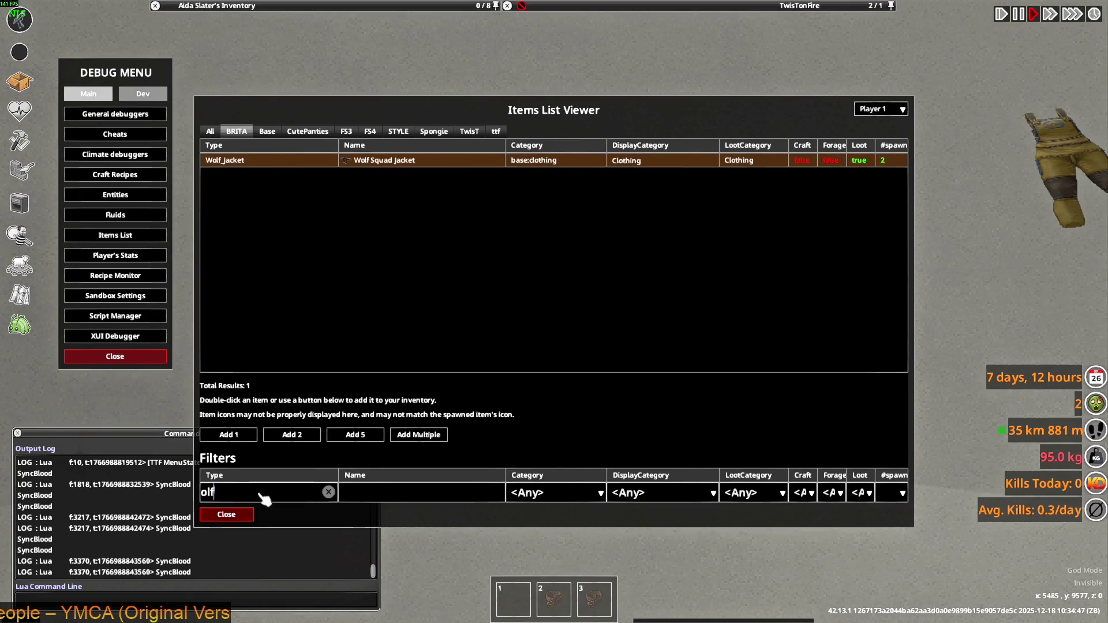
text(e)
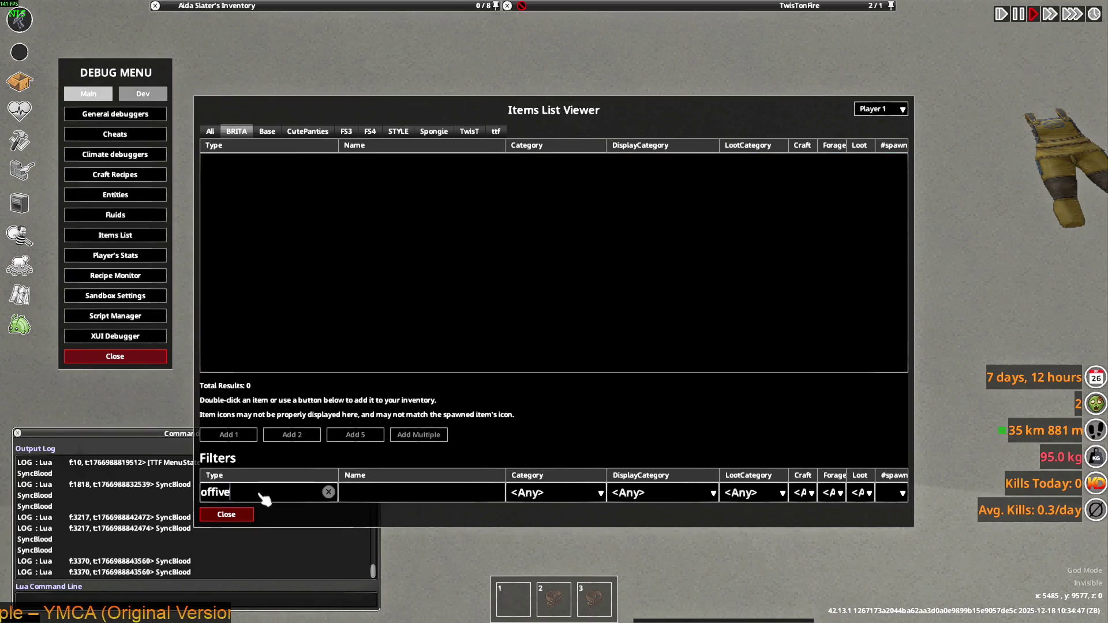
key(BackSpace)
key(BackSpace)
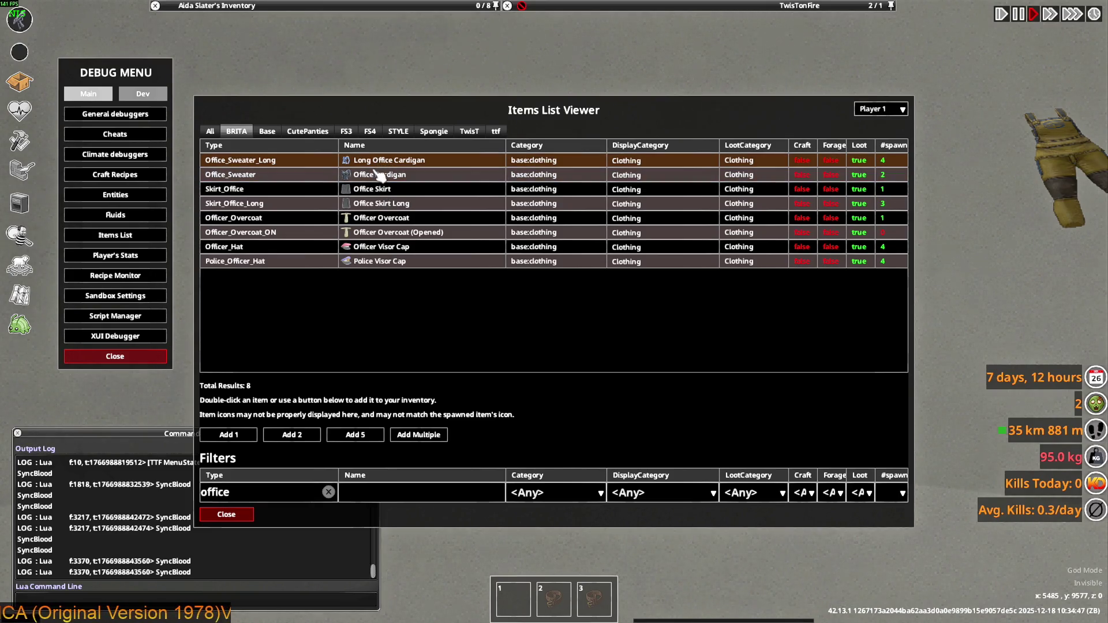
Add 20 Office_Sweater_Long and 20 Office_Sweater, then close the Items List.
click(427, 435)
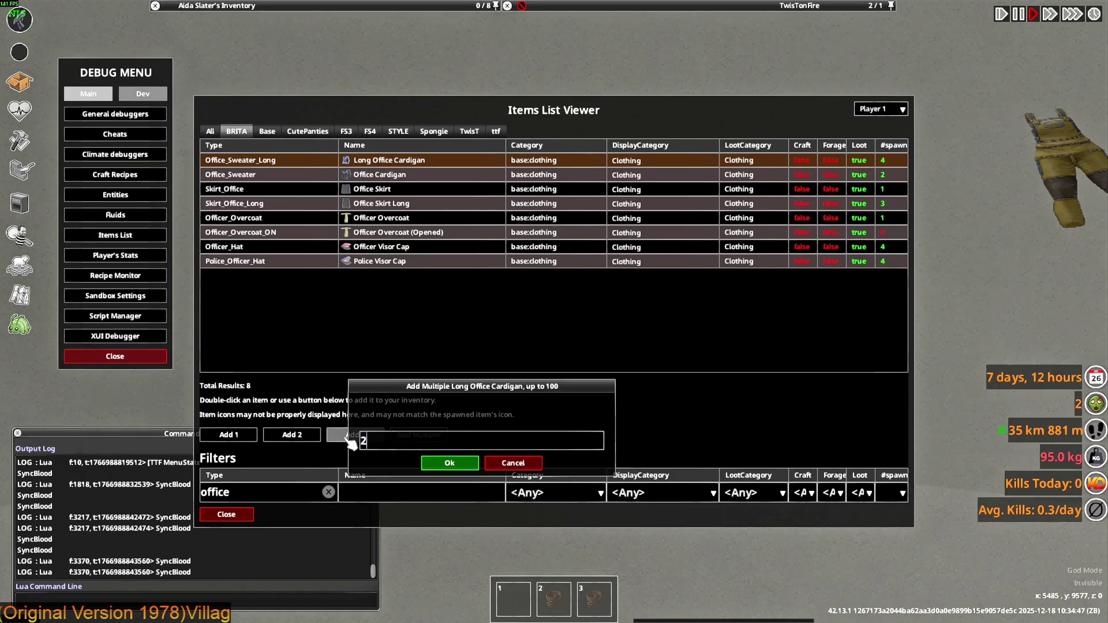
text(20)
click(444, 464)
click(379, 176)
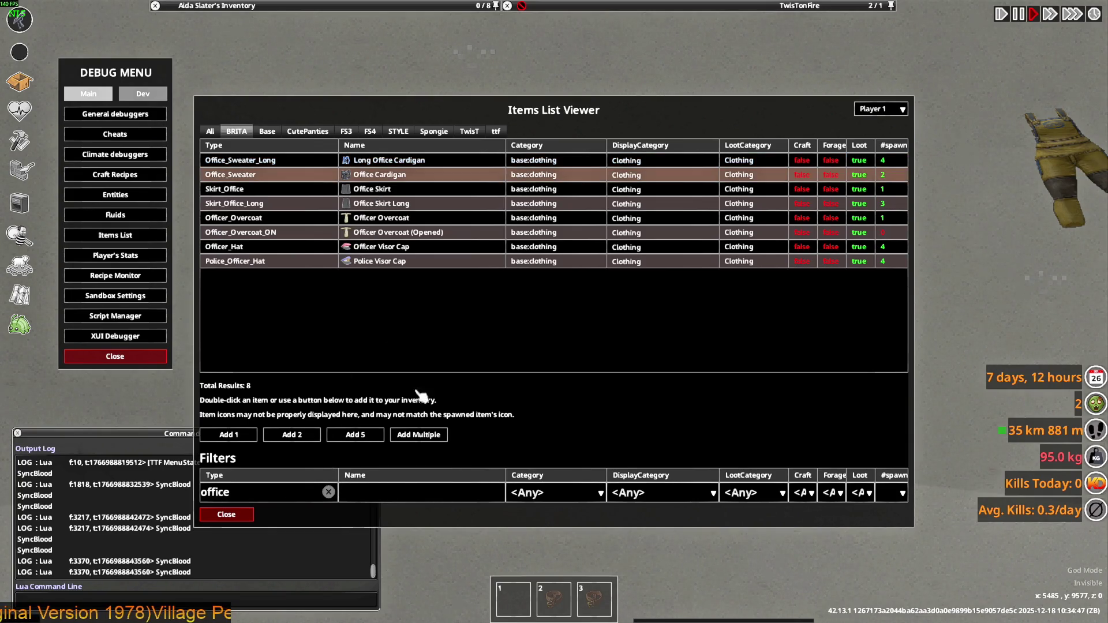
click(419, 434)
text(20)
click(439, 465)
click(226, 514)
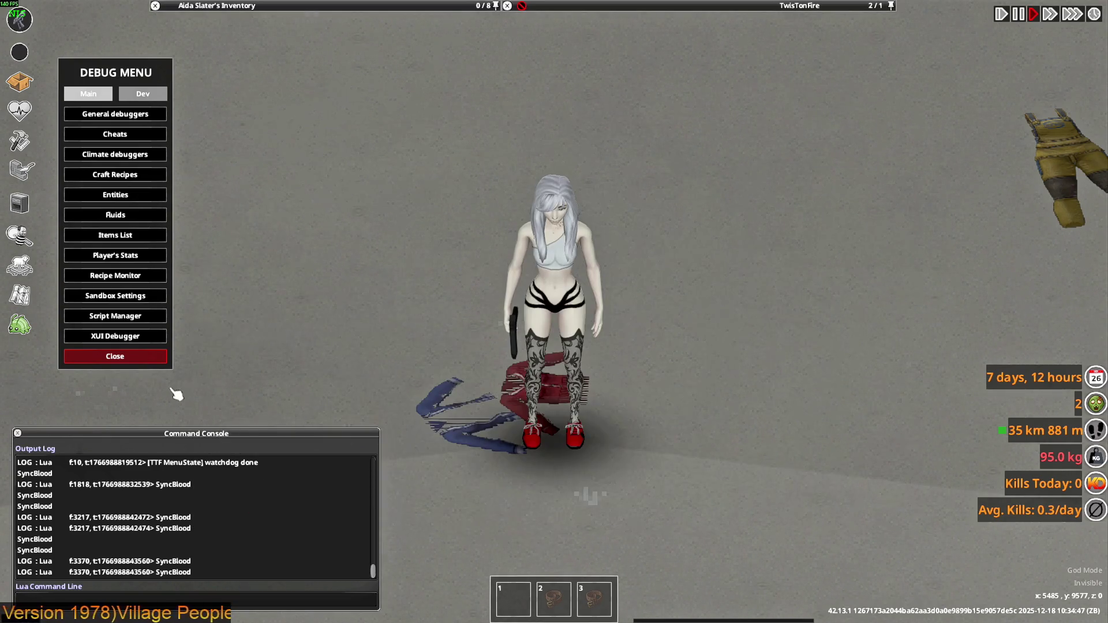
Wear one Office Cardigan from the stack of 20 in the inventory.
mouse_move(575, 73)
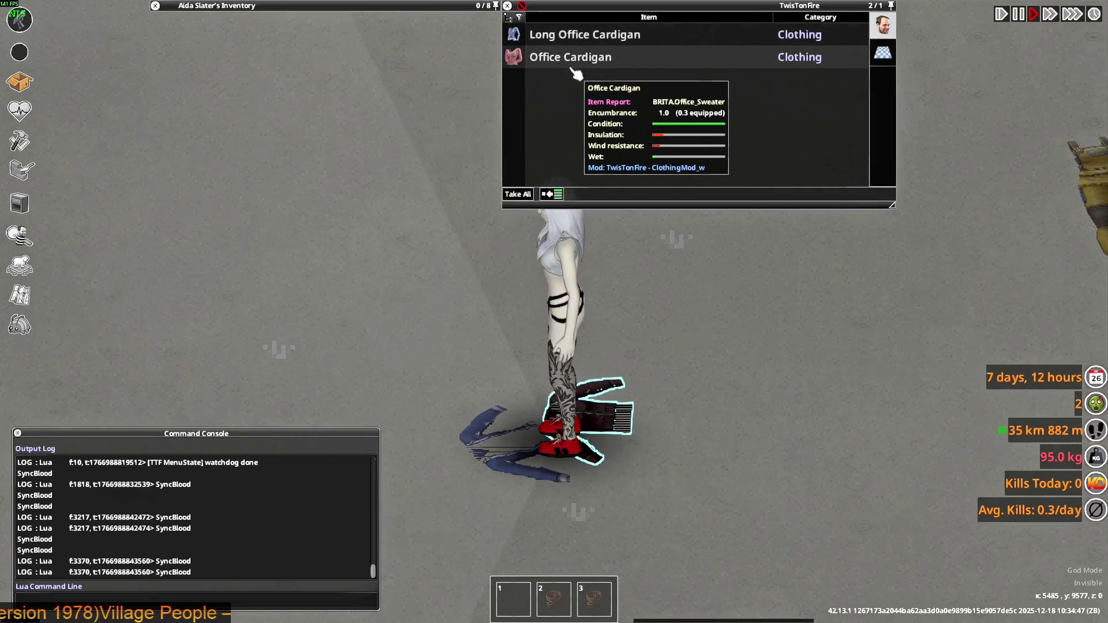
key(w)
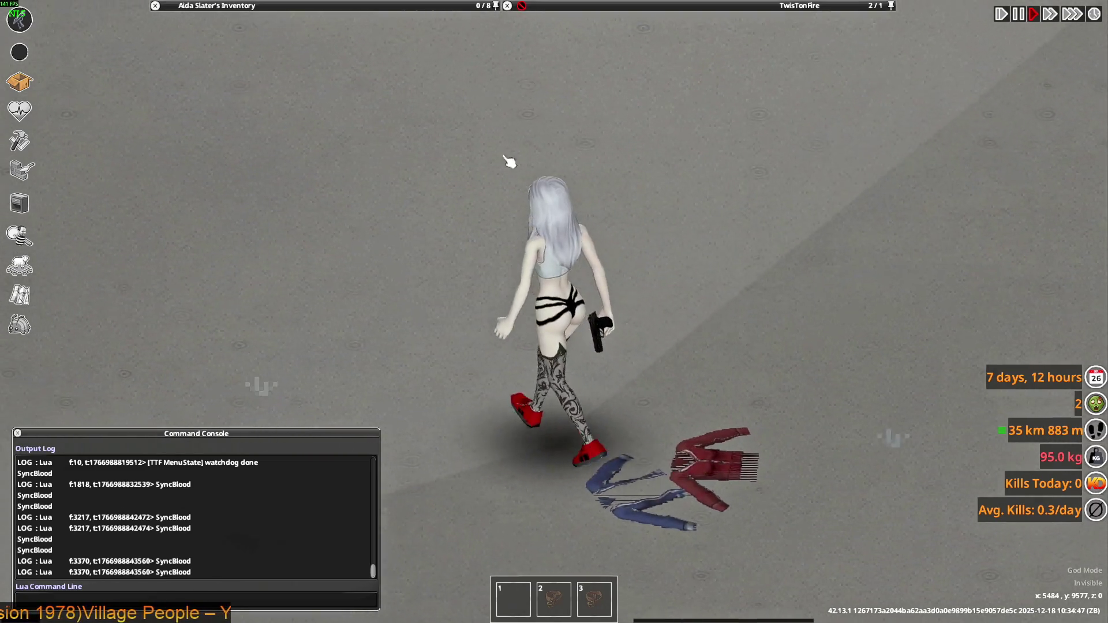
mouse_move(332, 41)
scroll(210, 132, up, 5)
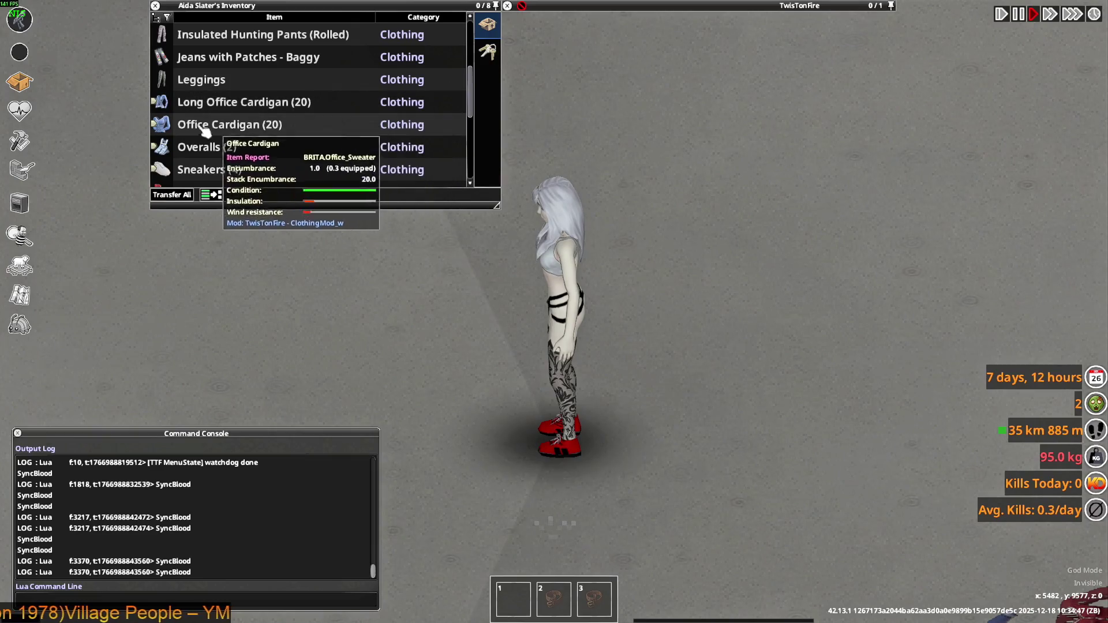
click(176, 124)
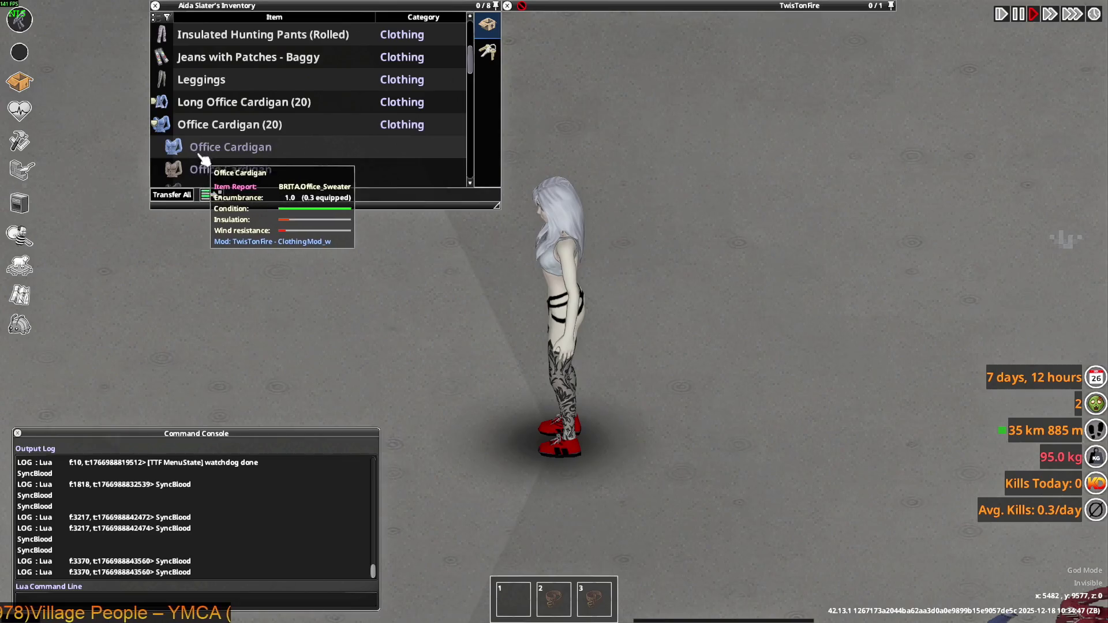
scroll(185, 127, down, 3)
scroll(173, 98, up, 2)
click(173, 80)
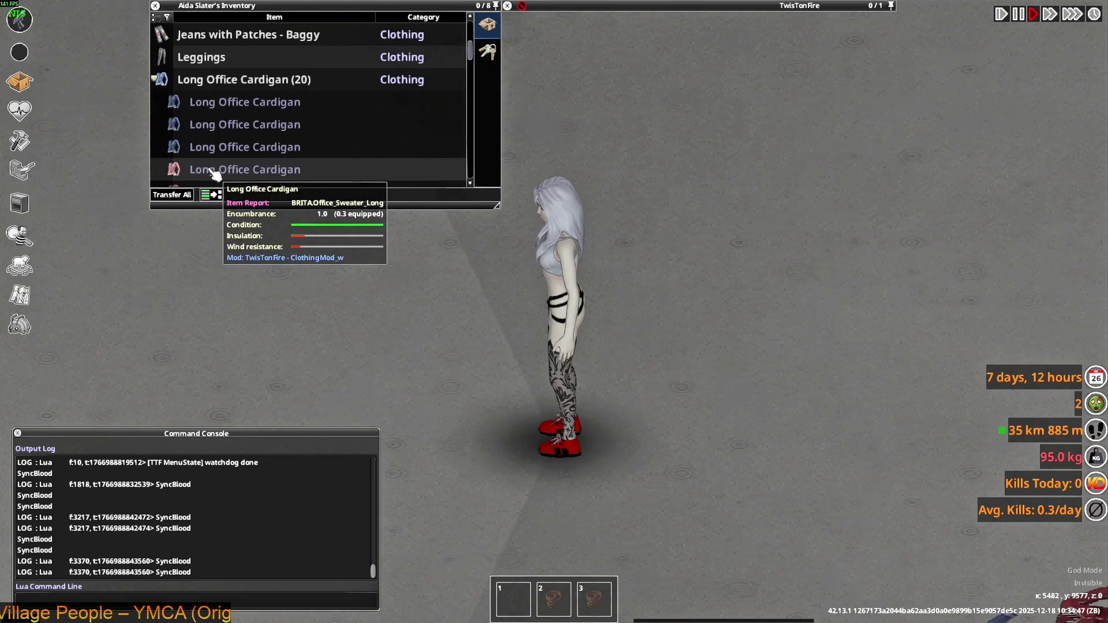
scroll(215, 174, down, 2)
click(171, 109)
click(161, 124)
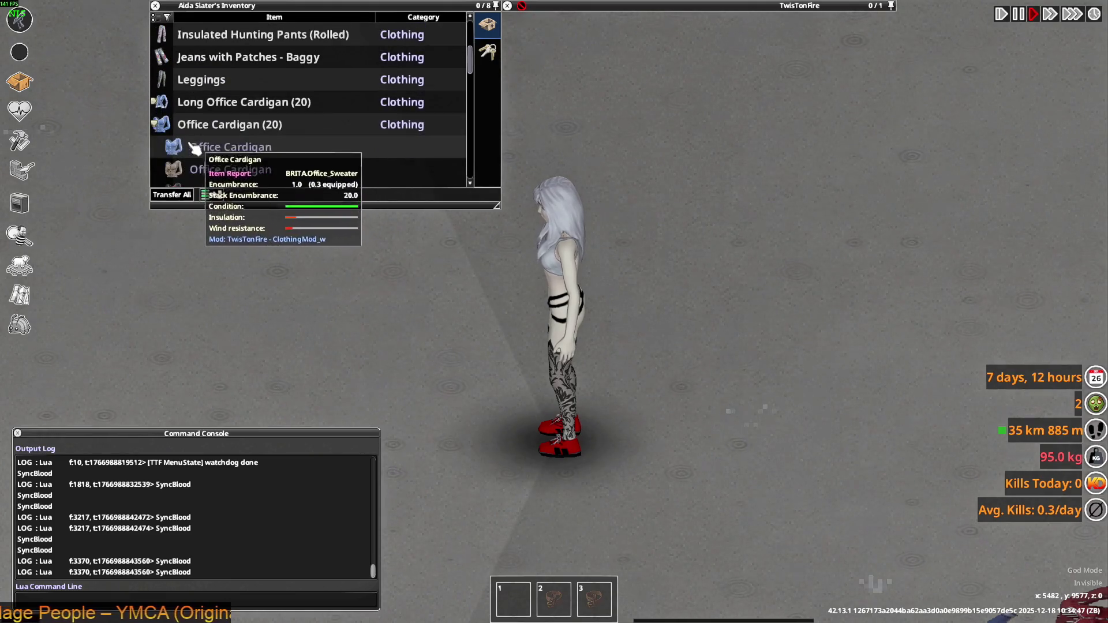
right_click(218, 153)
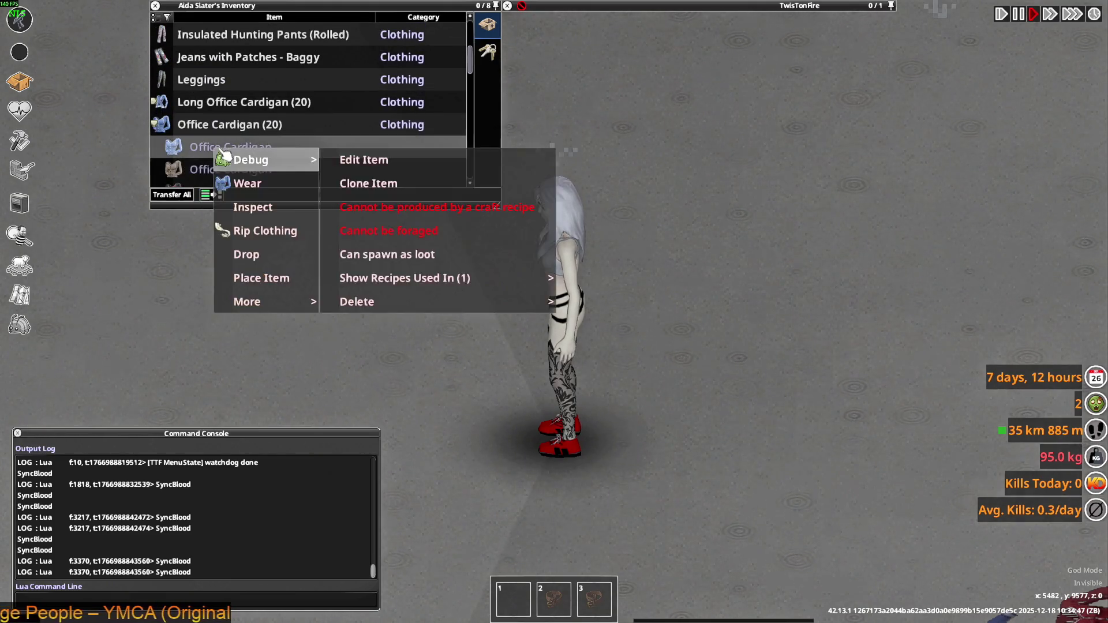
click(273, 185)
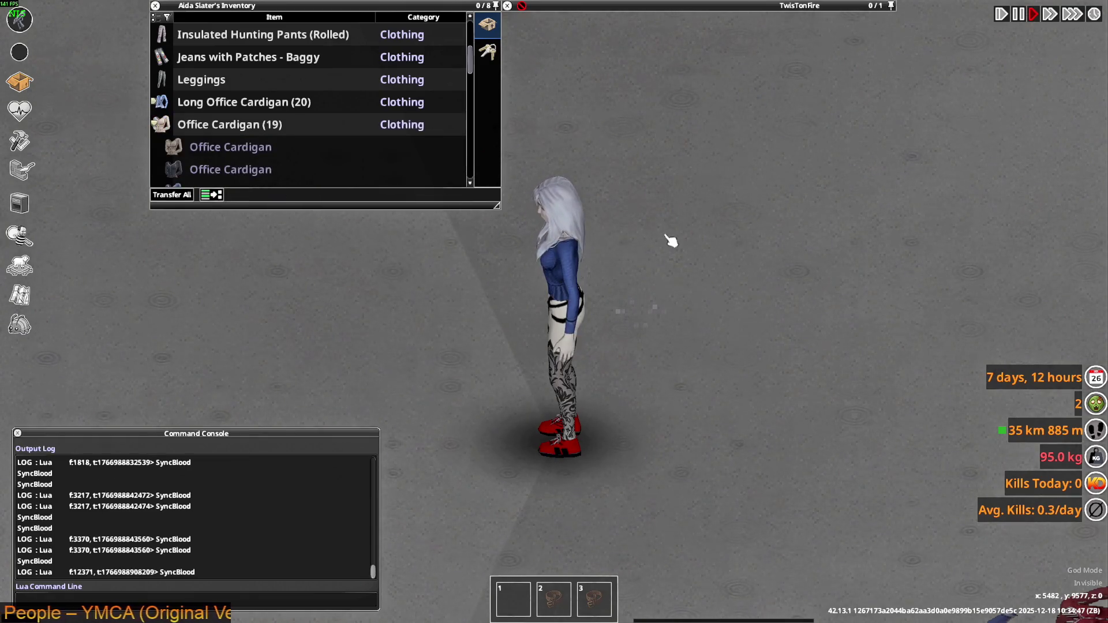
Turn and walk the character toward the camera to show the cardigan.
key(1)
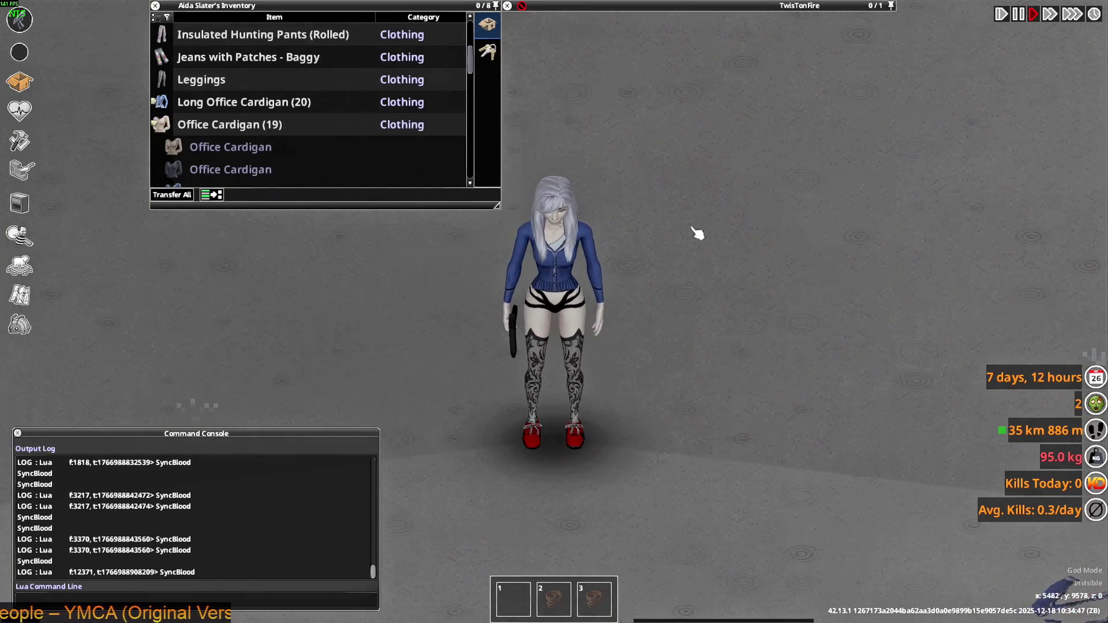
key(s)
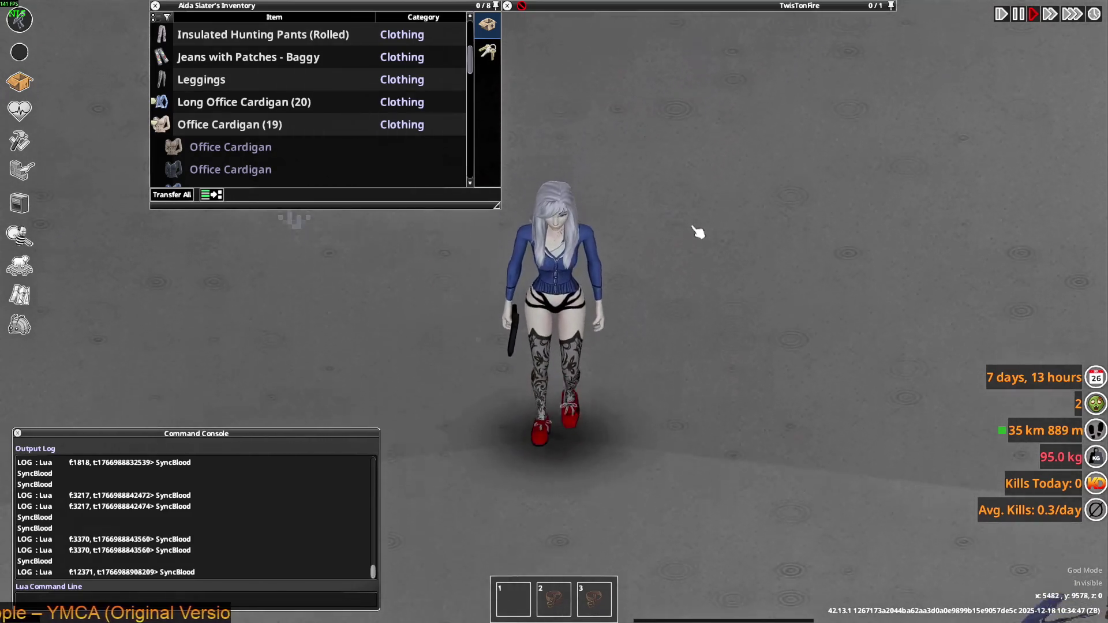
key(s)
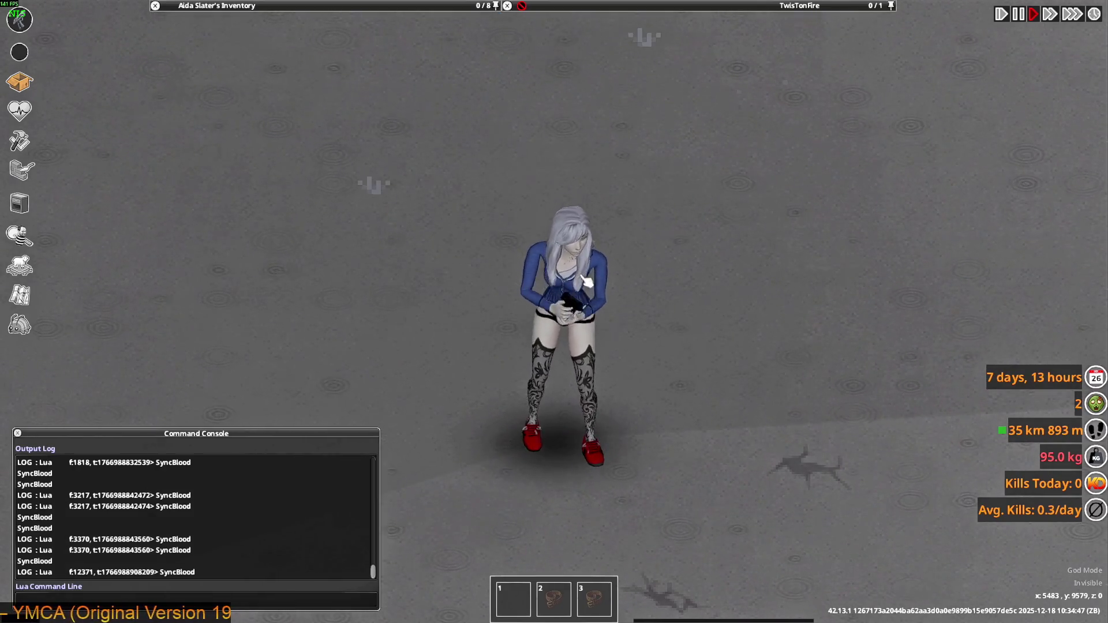
Tie the character's hair up from the character info page.
click(19, 111)
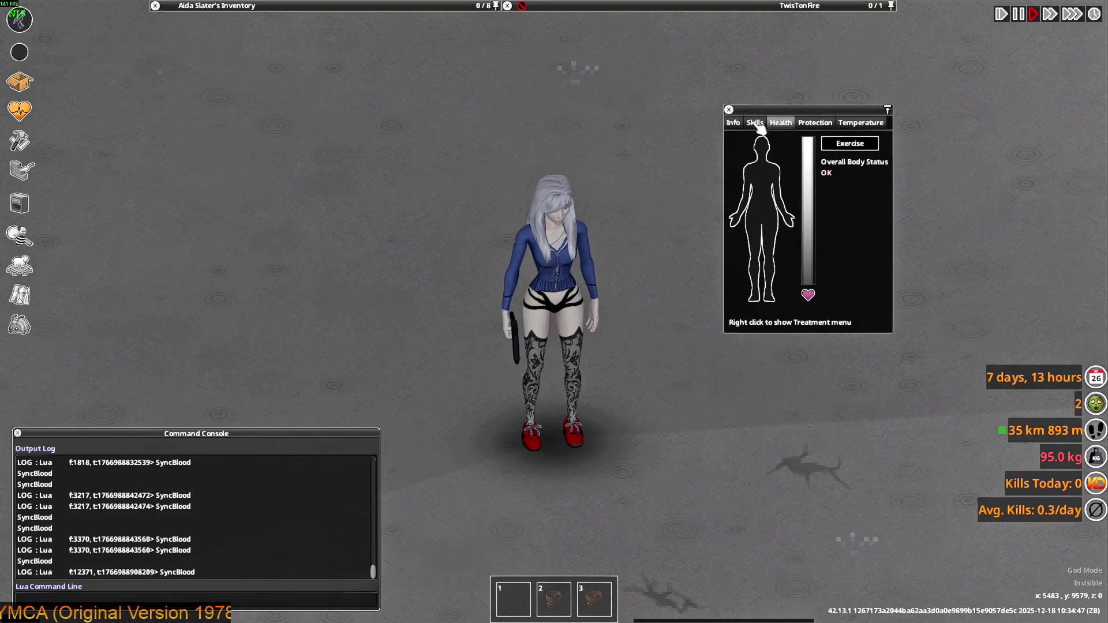
click(732, 122)
click(960, 253)
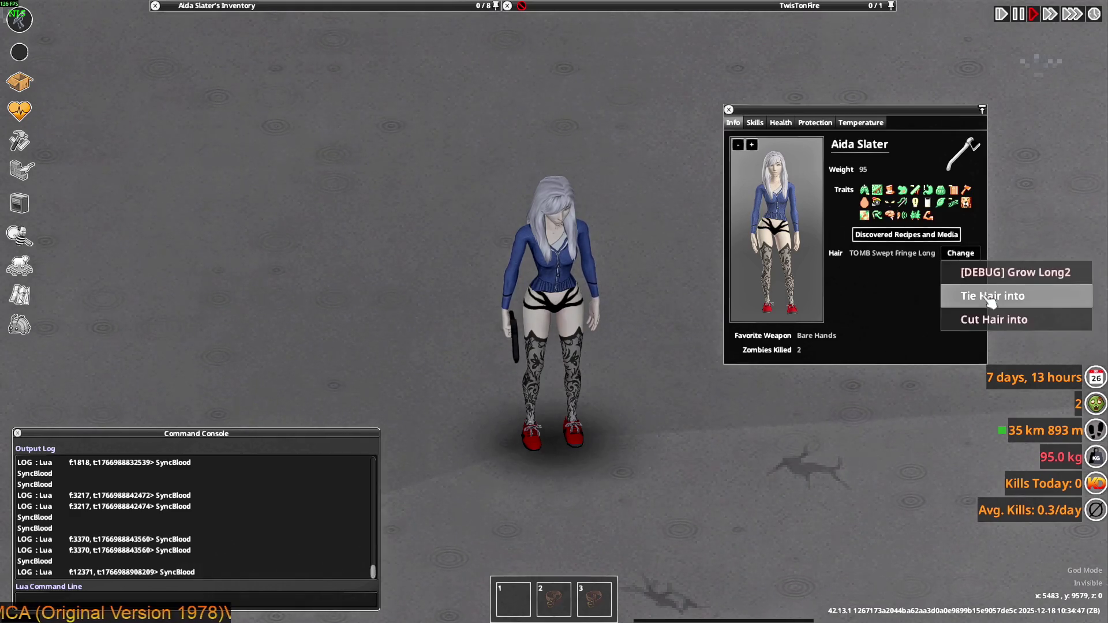
click(958, 293)
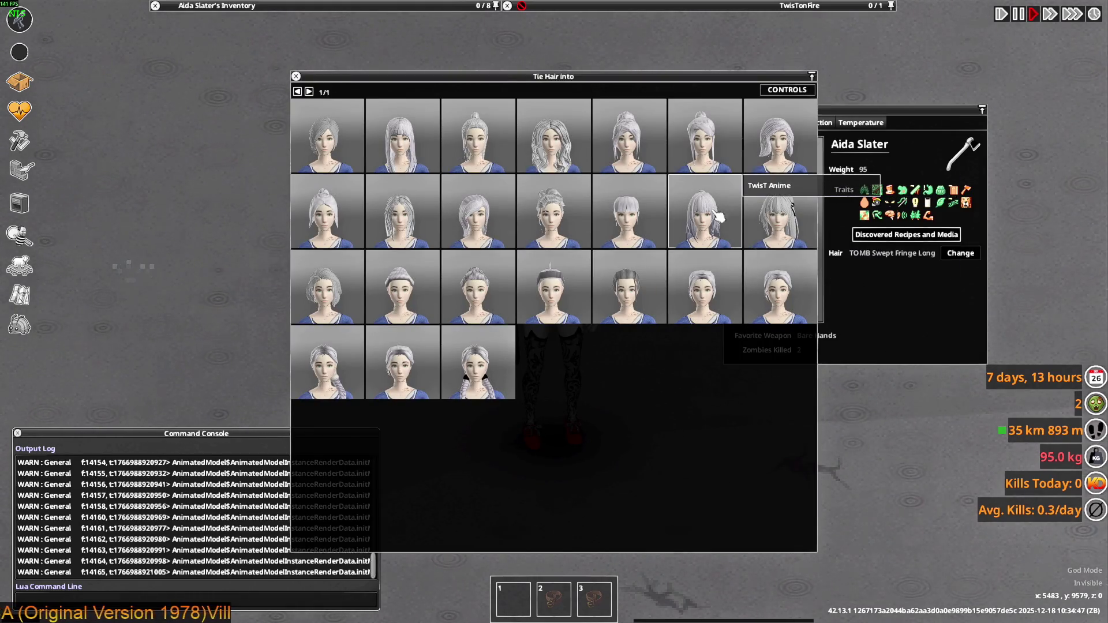
click(348, 294)
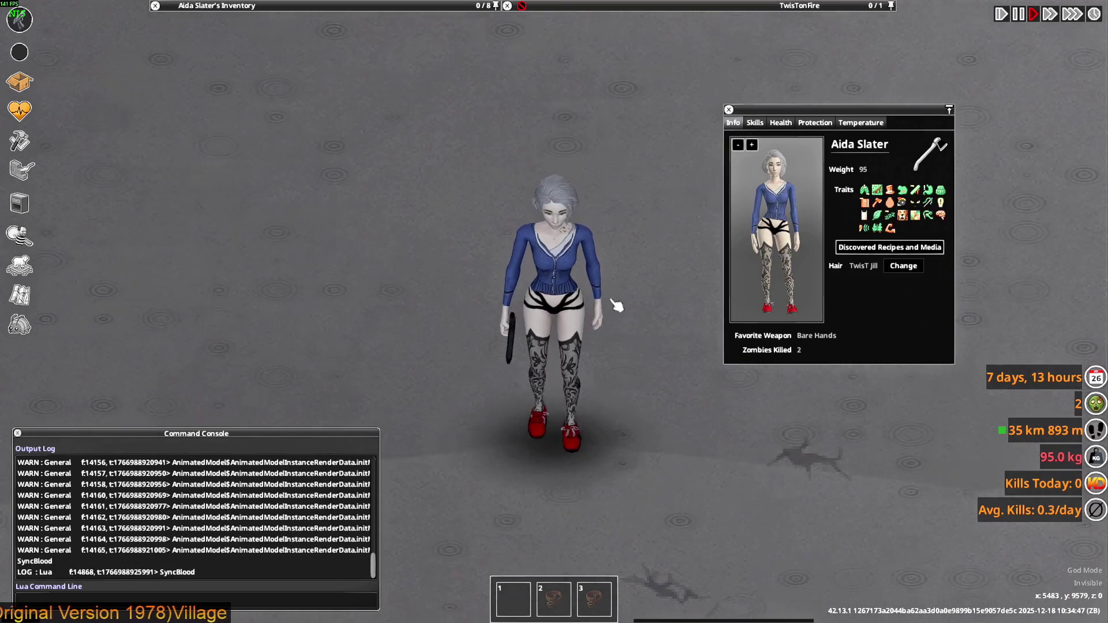
Raise the pistol and walk north while aiming.
mouse_move(611, 304)
right_down()
mouse_move(586, 304)
mouse_move(620, 291)
mouse_move(612, 297)
mouse_move(640, 300)
mouse_move(596, 305)
mouse_move(433, 107)
right_up()
key(w)
mouse_move(253, 5)
scroll(250, 140, down, 5)
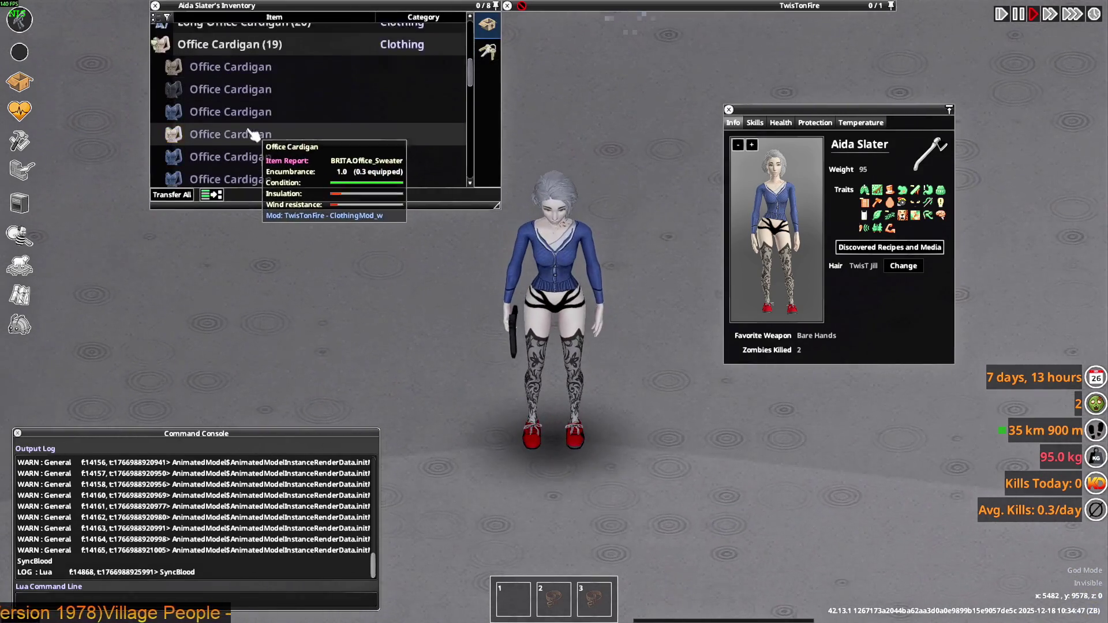
scroll(230, 133, up, 5)
Take off the Small Shoulder BoobTube, leaving the Office Cardigan as the top.
click(225, 125)
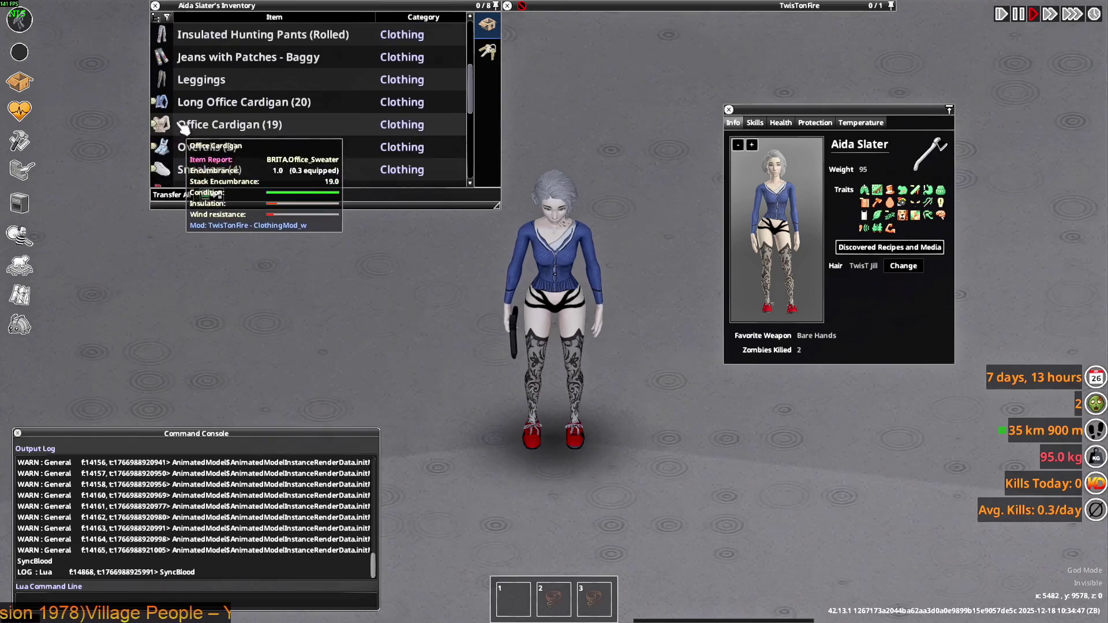
scroll(221, 128, down, 1)
scroll(220, 130, down, 7)
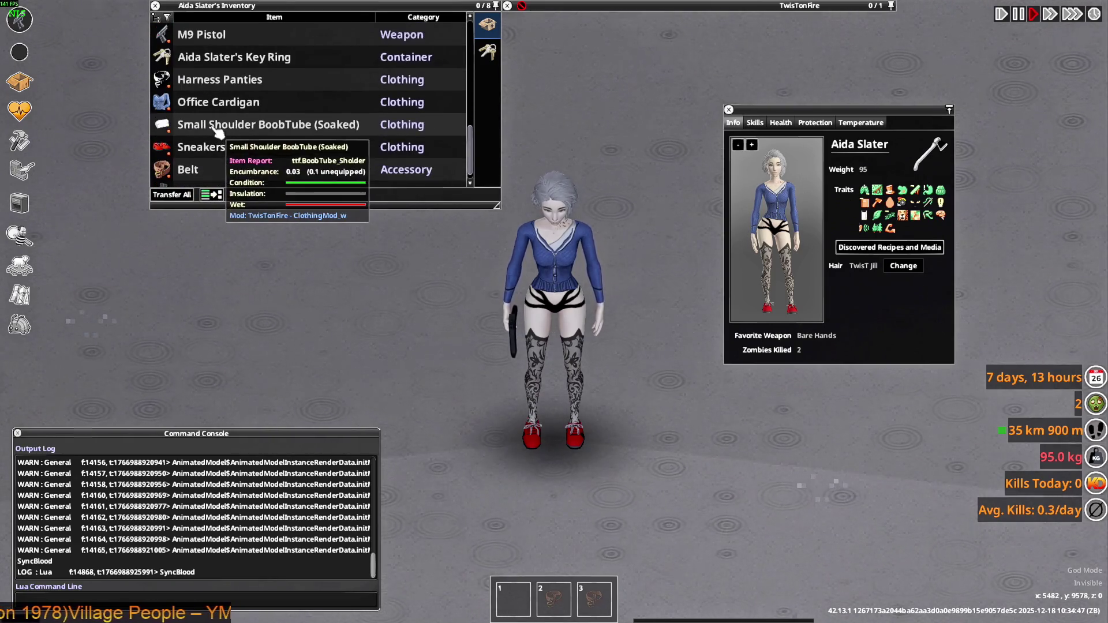
right_click(215, 127)
click(253, 209)
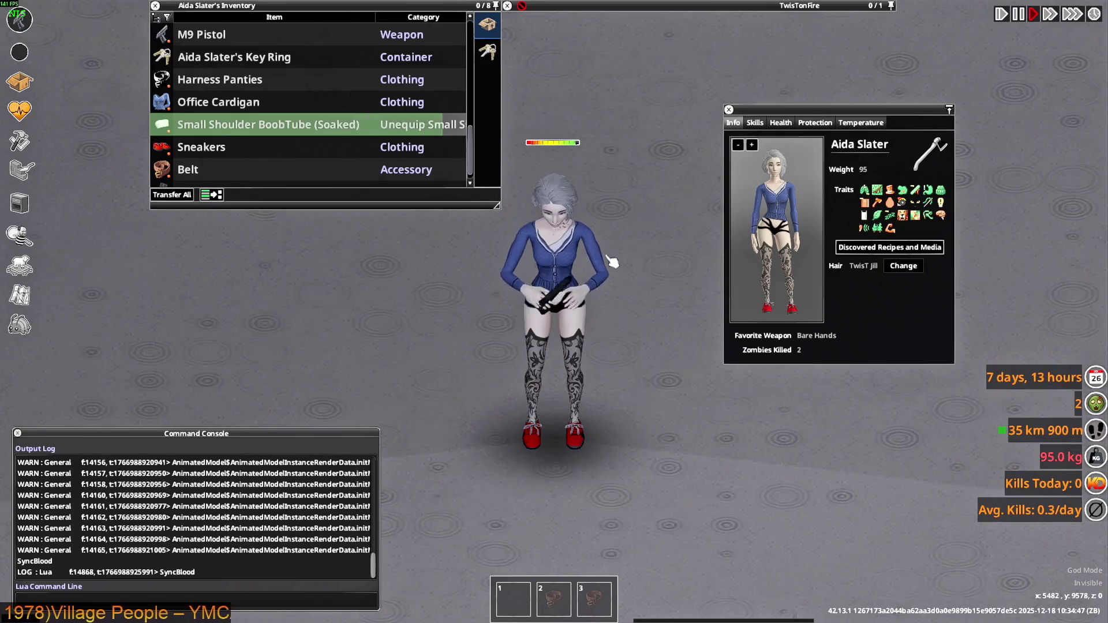
Walk south and north with the pistol raised to view the cardigan front and back.
key(s)
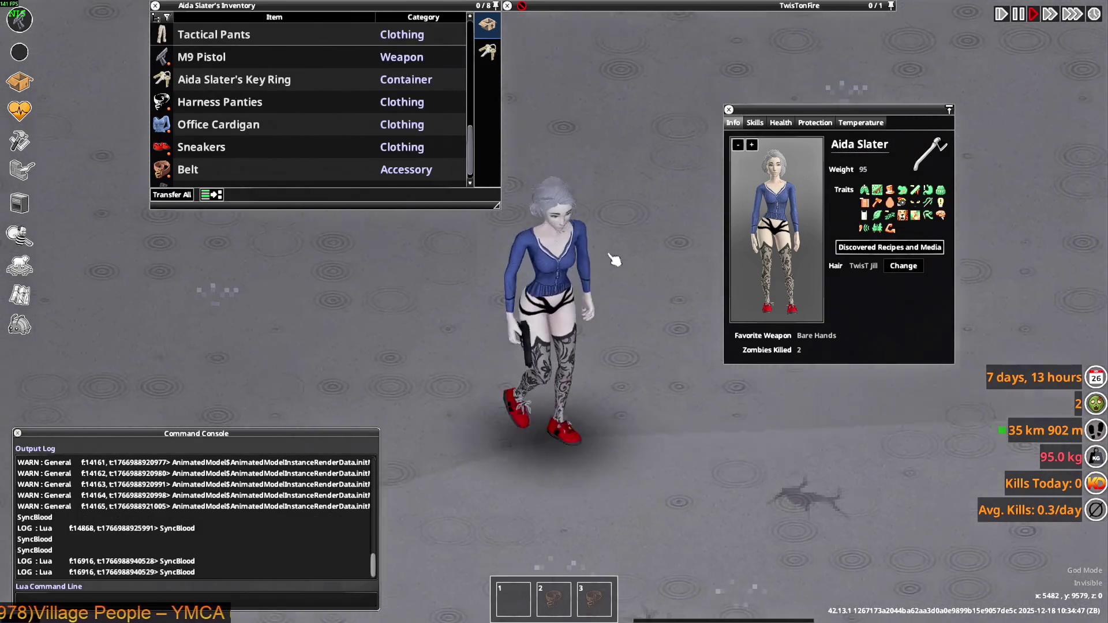
key(w)
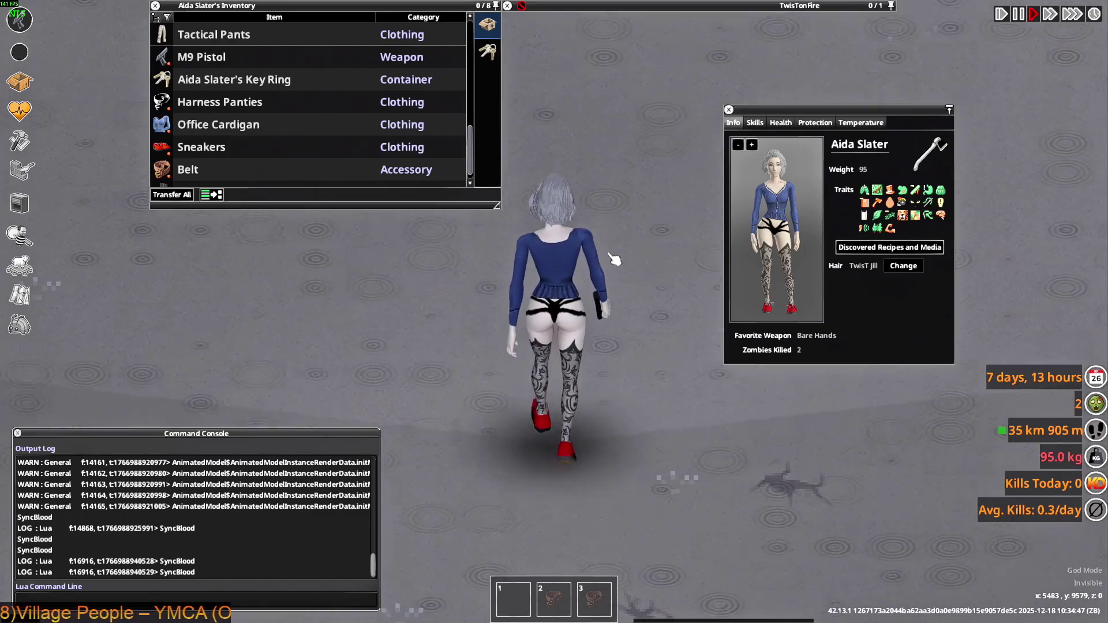
mouse_move(613, 254)
right_down()
mouse_move(655, 191)
mouse_move(422, 213)
mouse_move(453, 358)
mouse_move(520, 381)
right_up()
key(s)
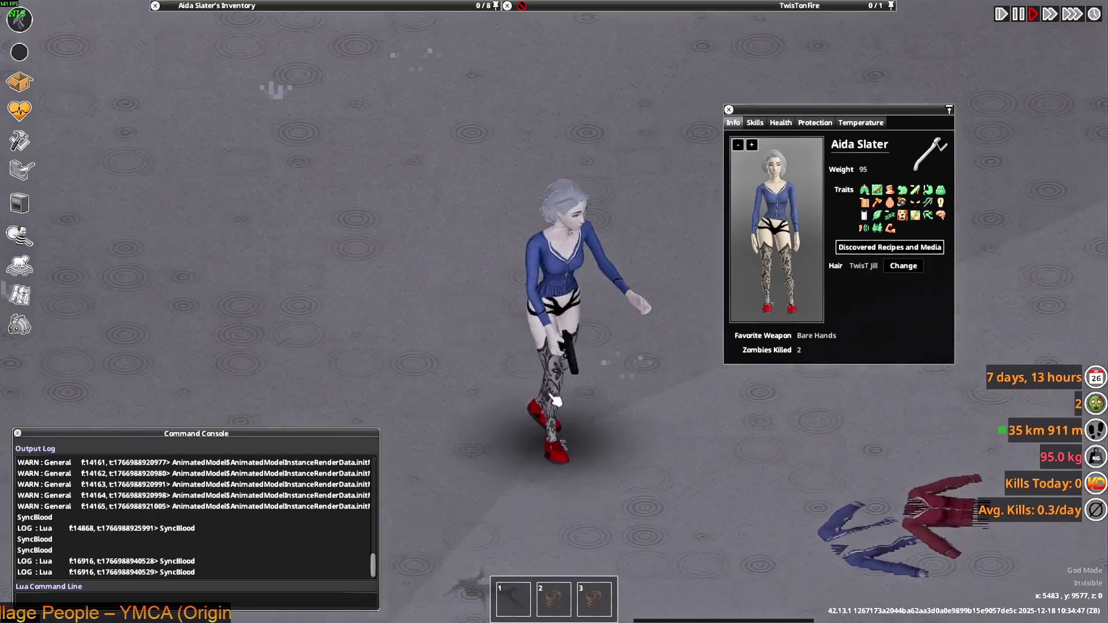
key(w)
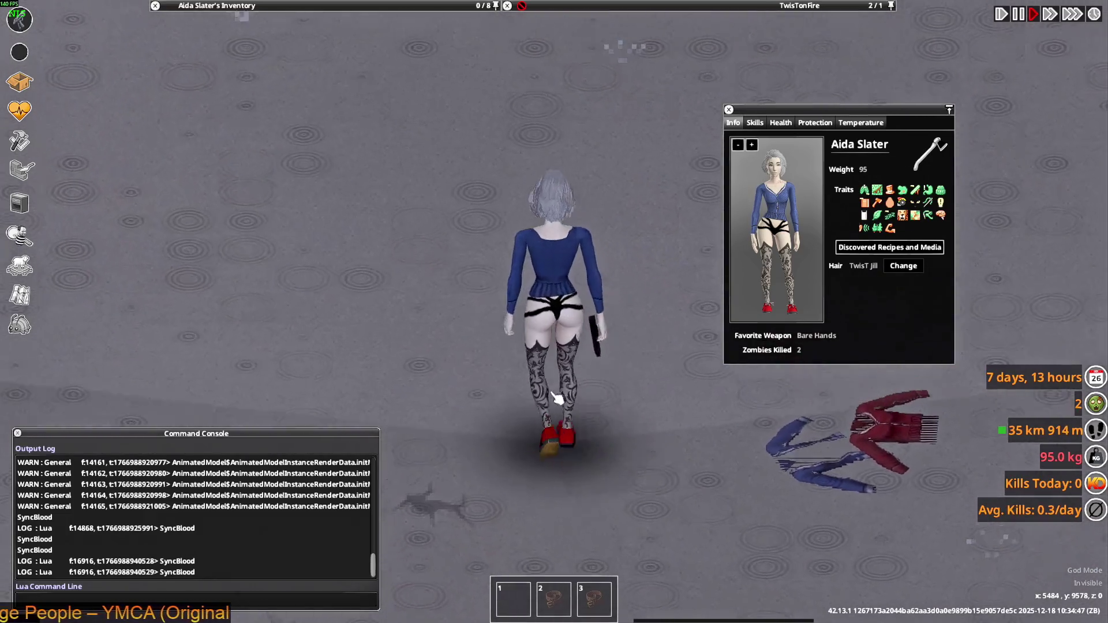
mouse_move(341, 19)
scroll(237, 125, down, 1)
right_click(228, 110)
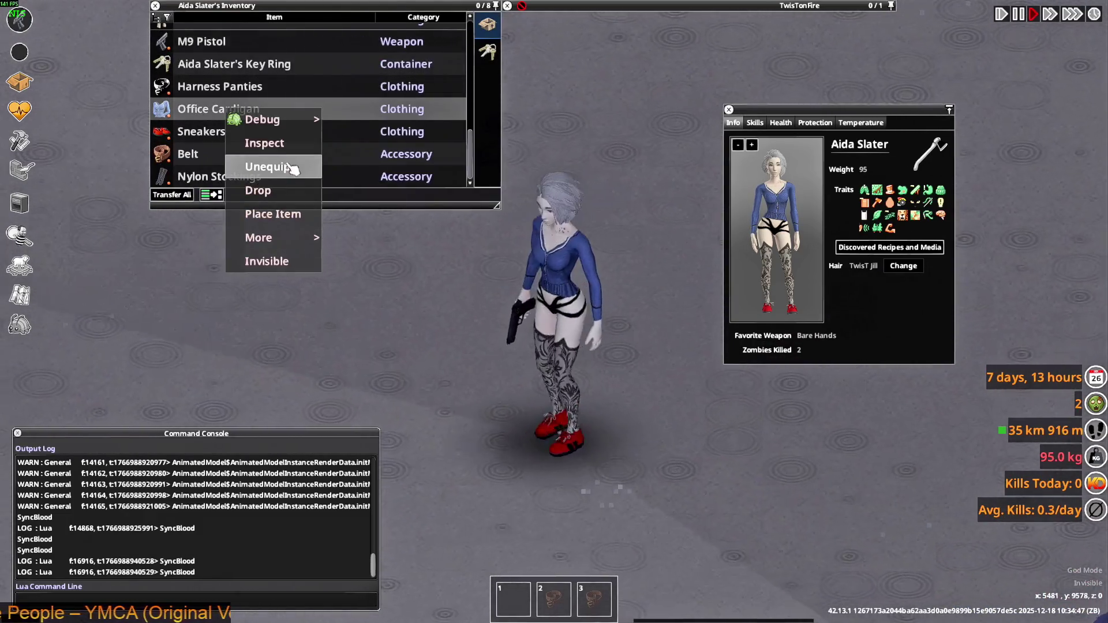
Unequip the Office Cardigan and place it on the ground.
click(309, 215)
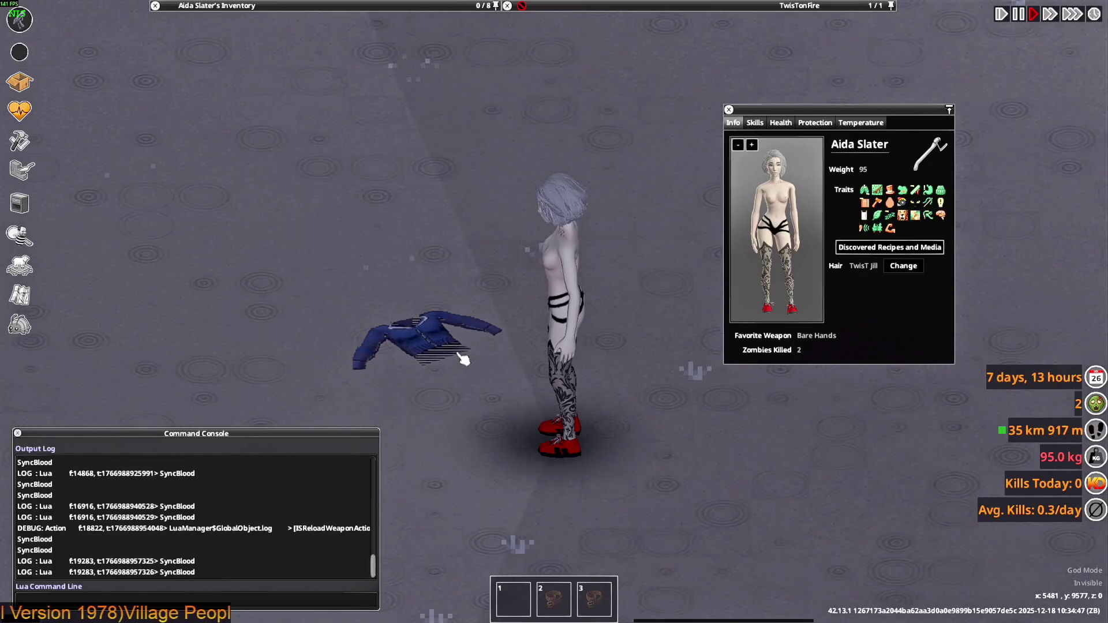
click(464, 359)
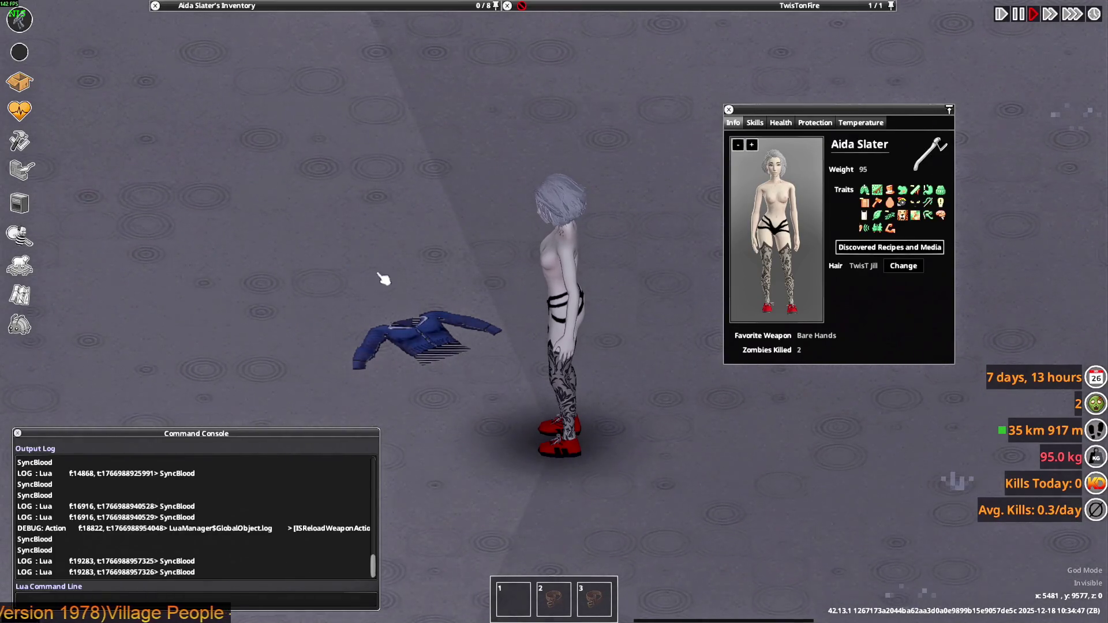
mouse_move(242, 7)
scroll(240, 143, up, 5)
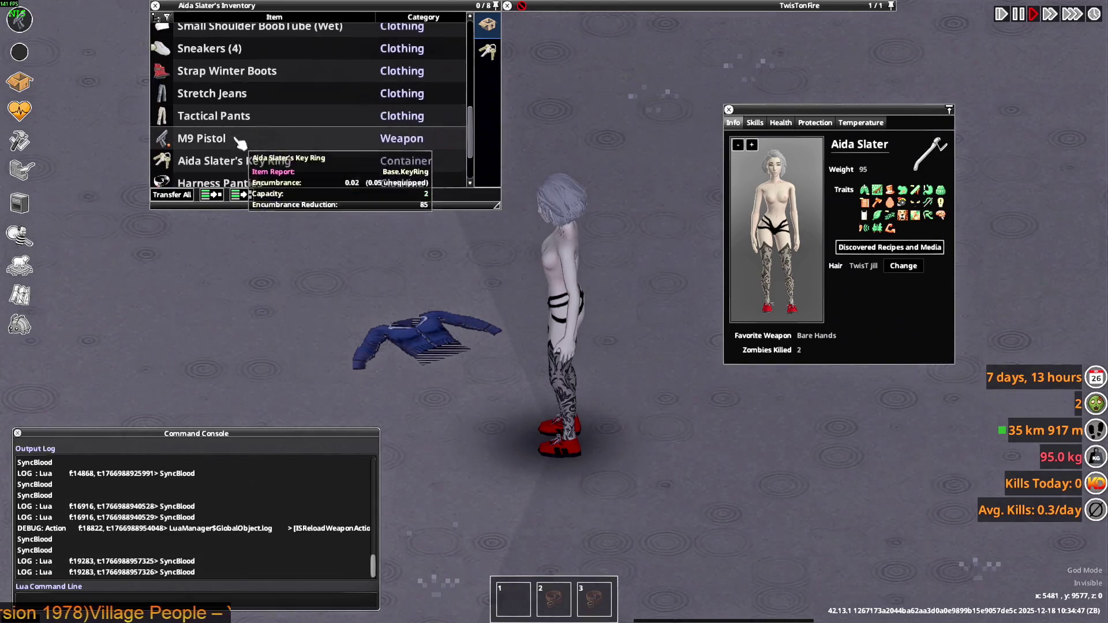
Wear the Small Shoulder BoobTube and turn the character to view it.
right_click(215, 104)
click(254, 138)
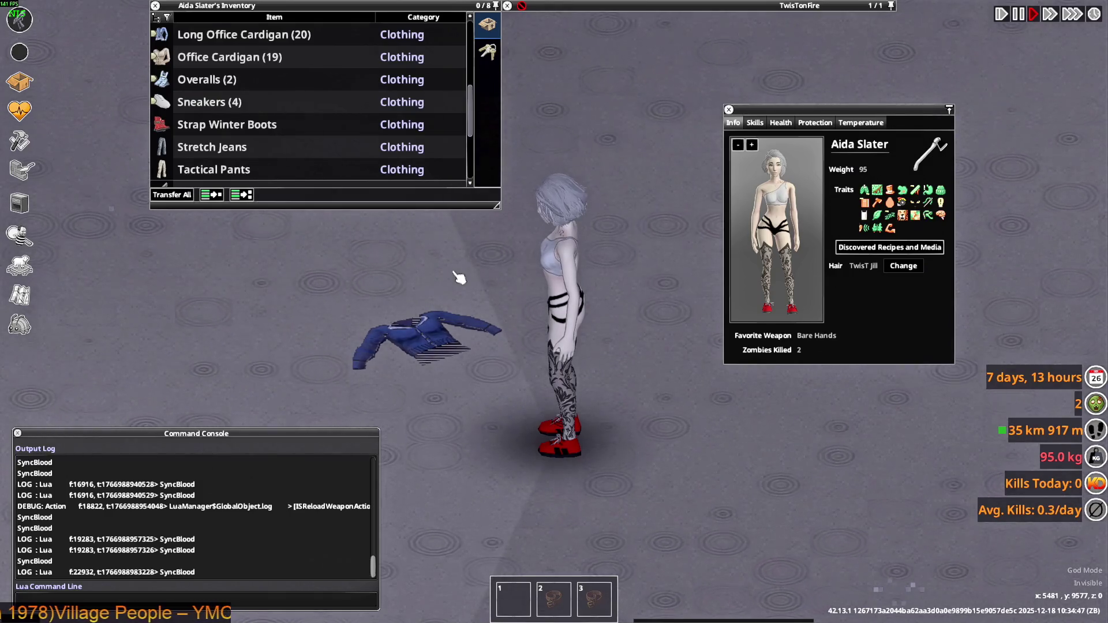
key(w)
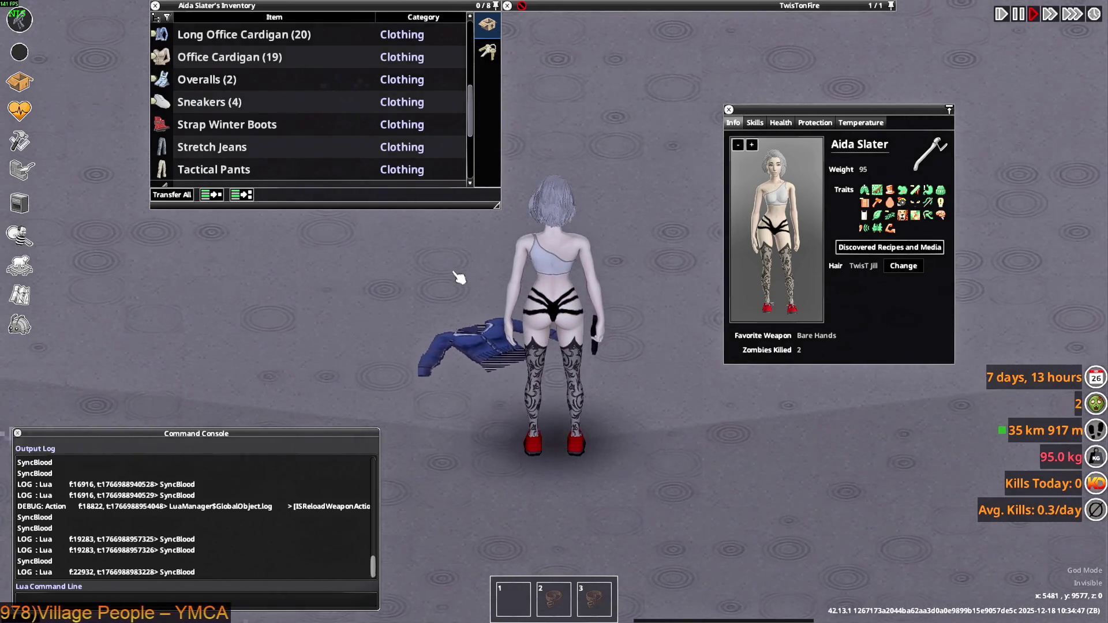
key(s)
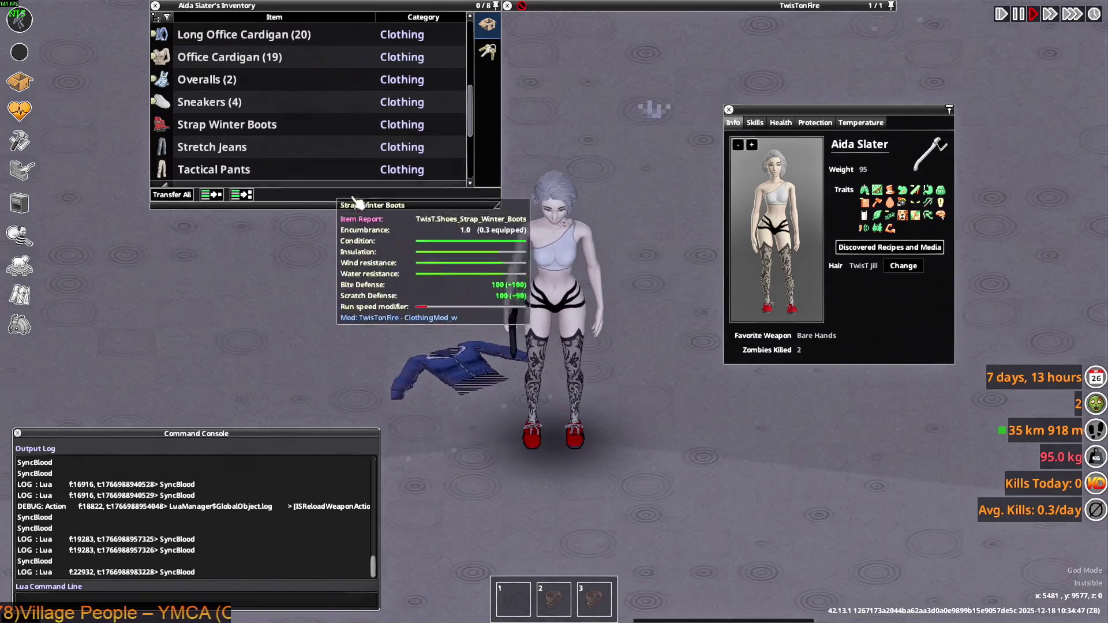
key(alt+Tab)
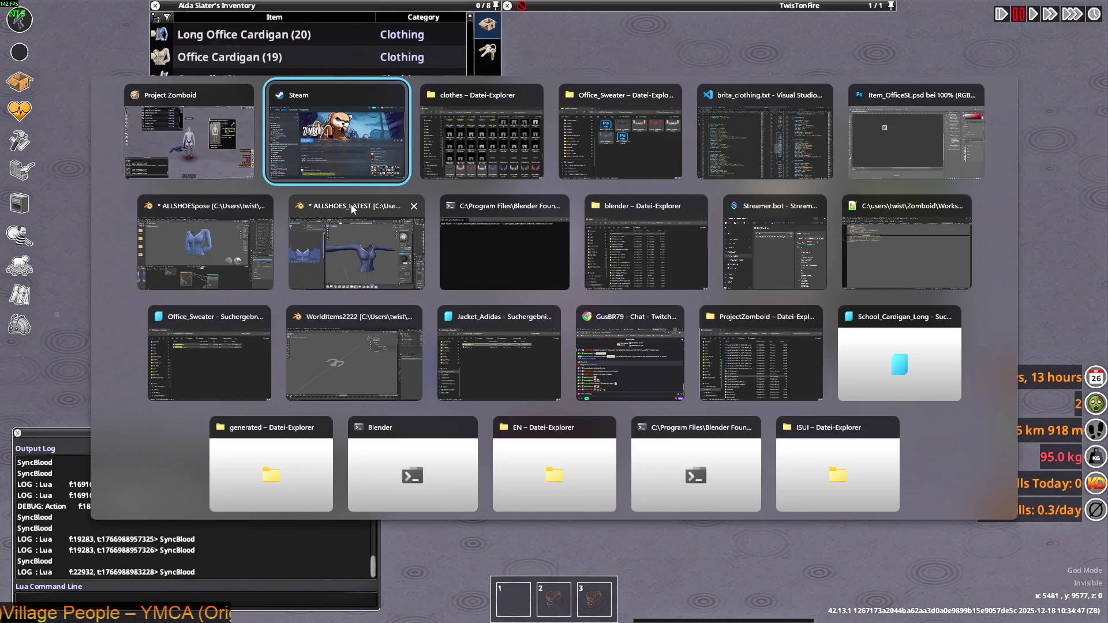
In VS Code, highlight the 'shortsleeve' occurrences in the clothing script.
key(alt+Tab)
key(alt+Tab)
key(alt+Tab)
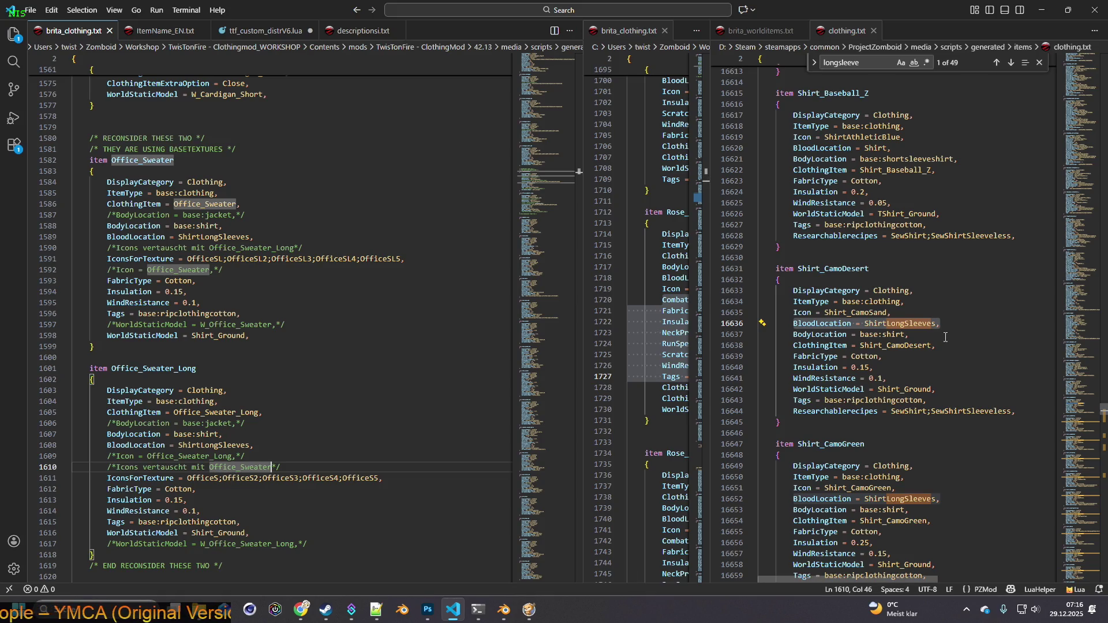
scroll(945, 337, up, 3)
scroll(945, 337, up, 4)
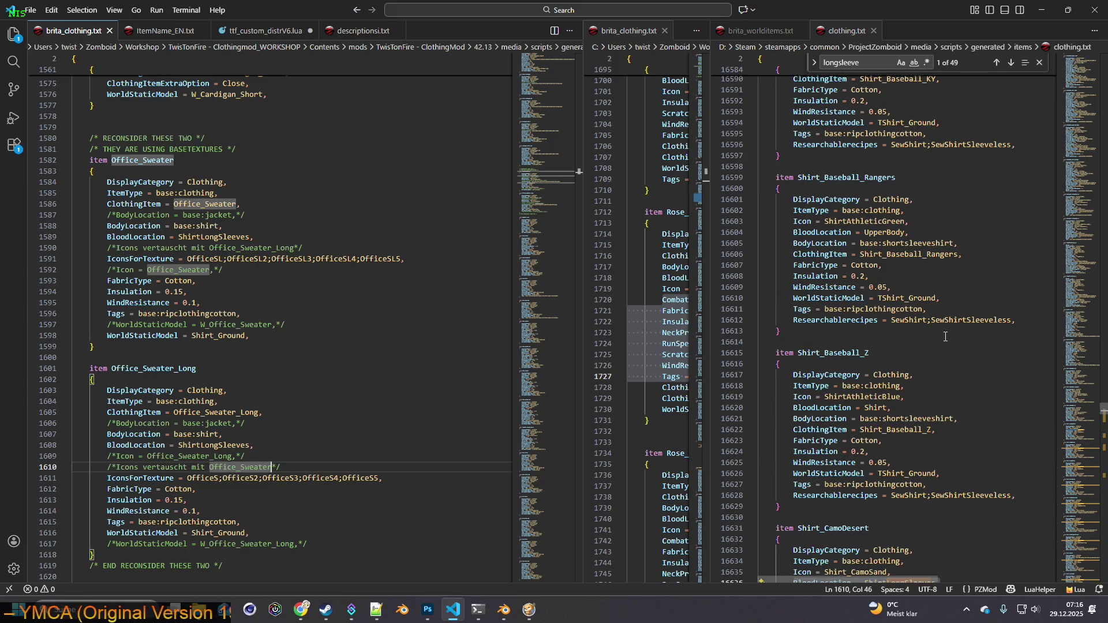
scroll(945, 337, up, 3)
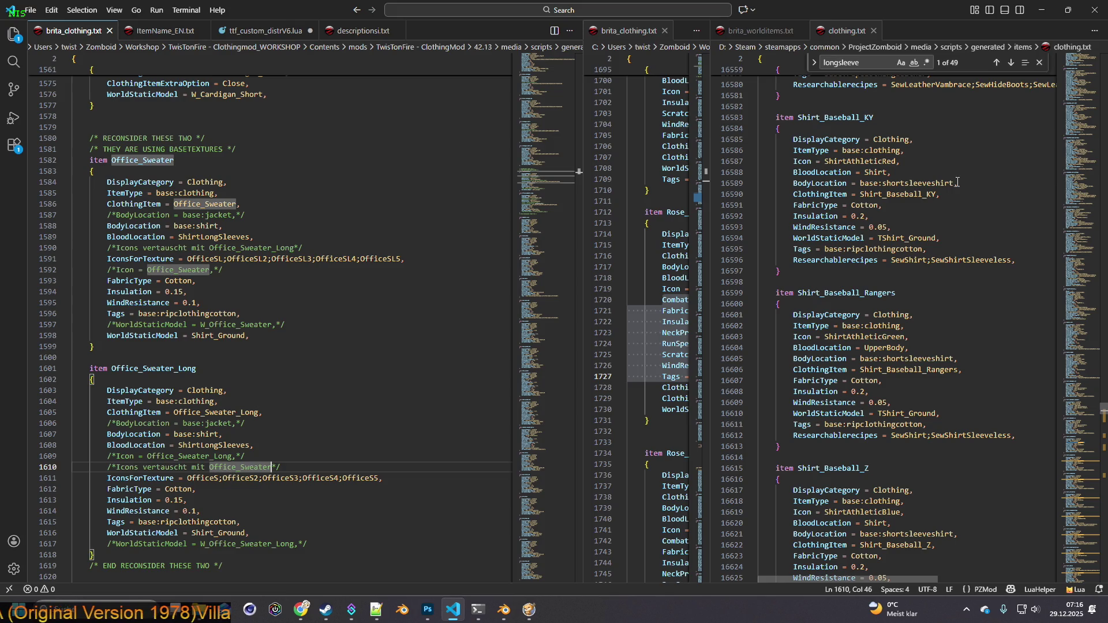
drag(883, 183, 931, 182)
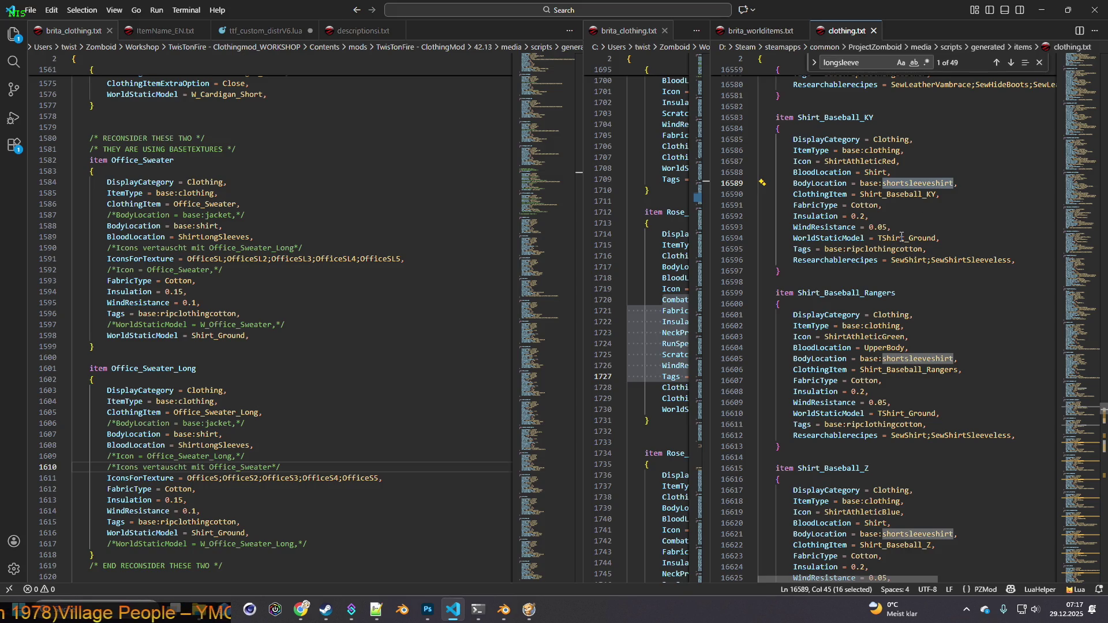
scroll(902, 242, up, 3)
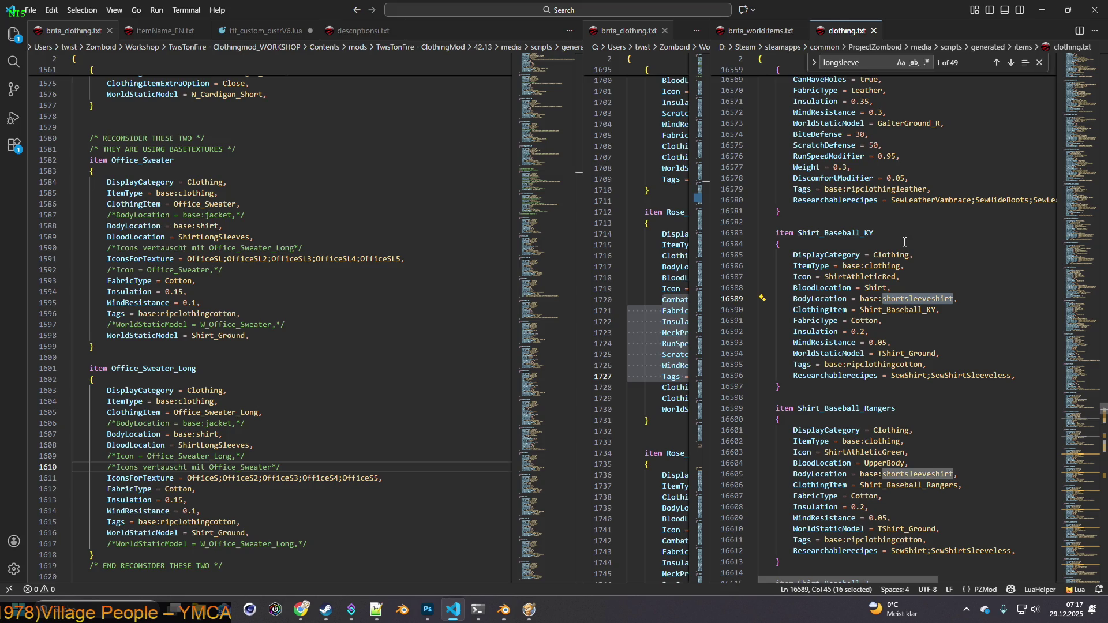
scroll(904, 241, down, 1)
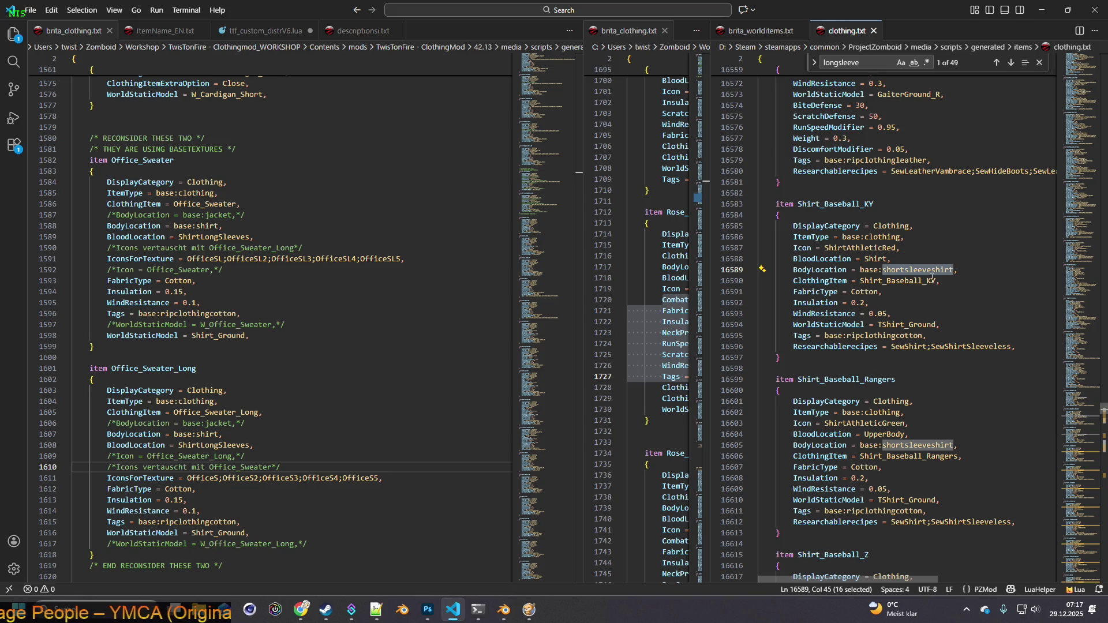
Paste 'WorldStaticModel = TShirt_Ground,' over both Office_Sweater world model lines and save.
drag(939, 324, 795, 329)
key(ctrl+c)
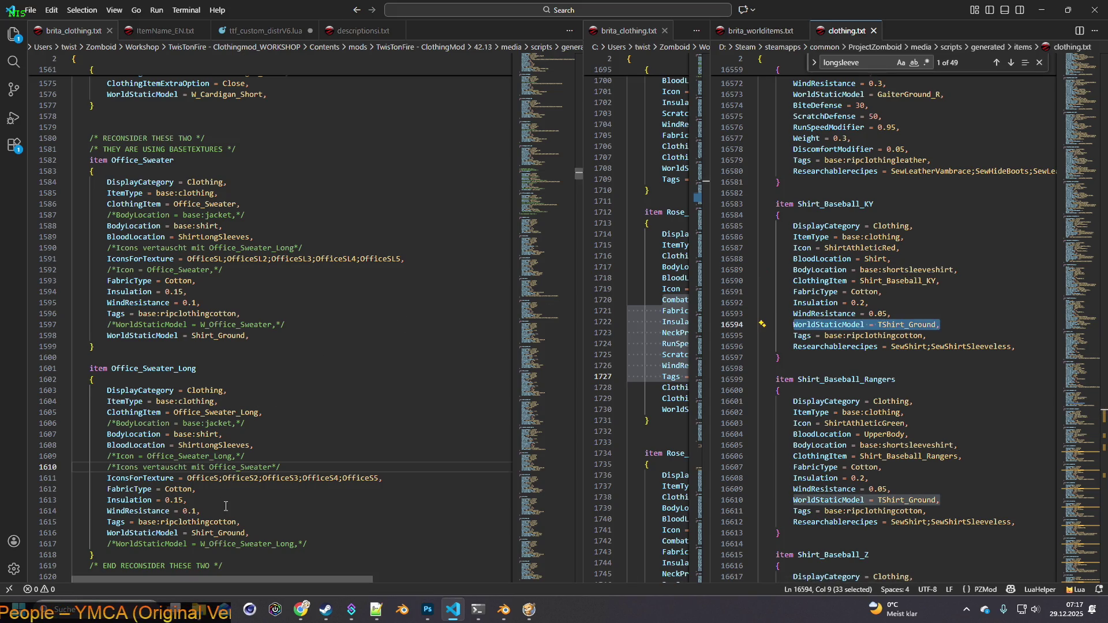
drag(251, 533, 108, 534)
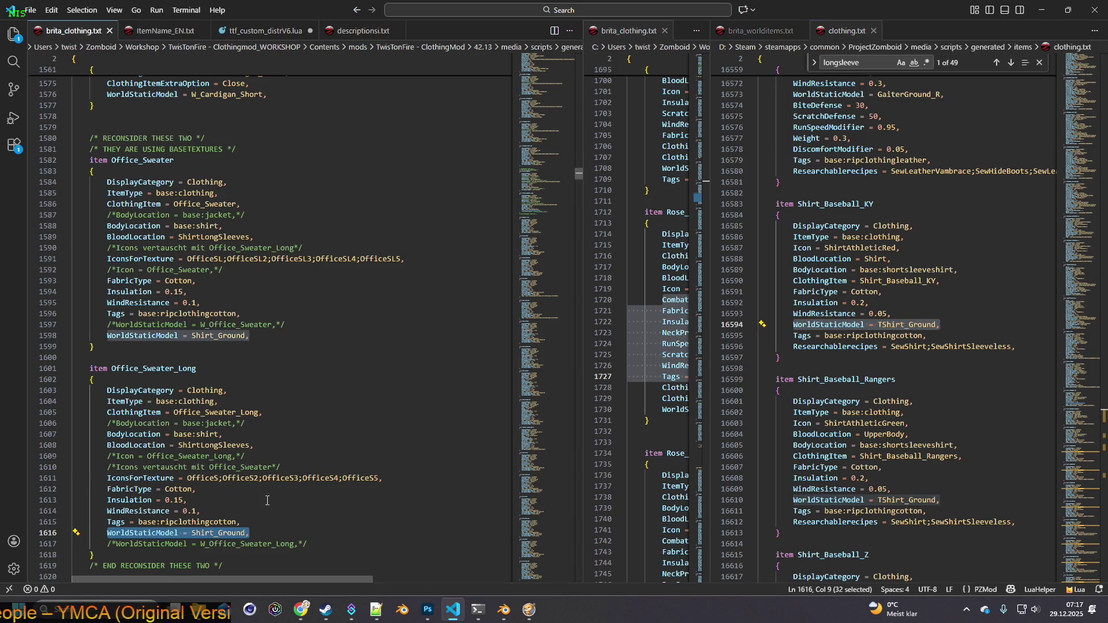
key(ctrl+v)
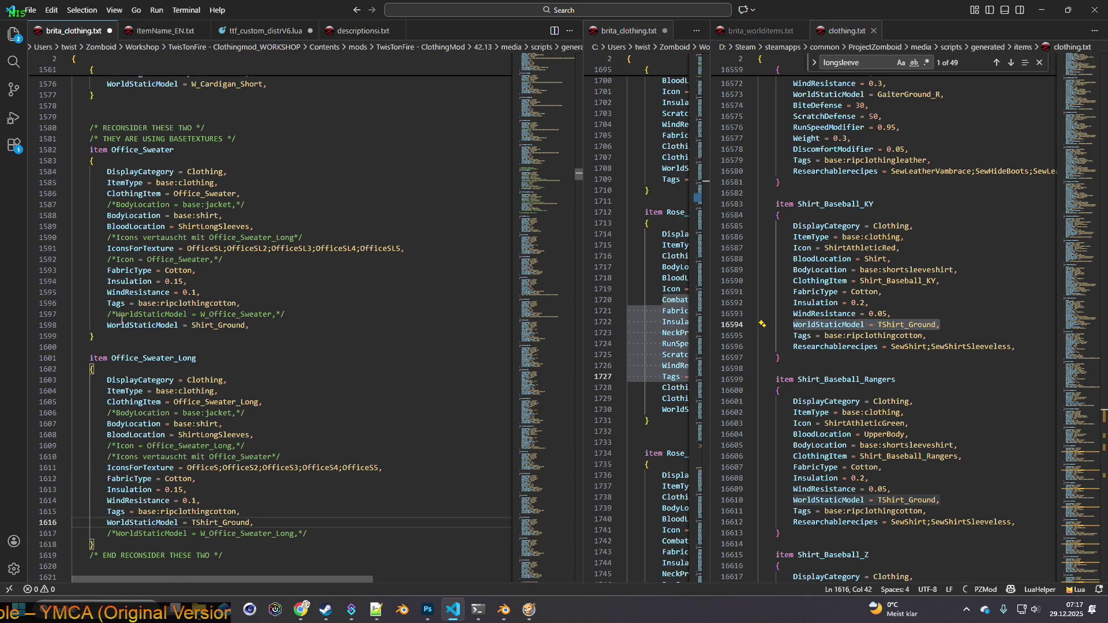
drag(108, 324, 253, 326)
key(ctrl+v)
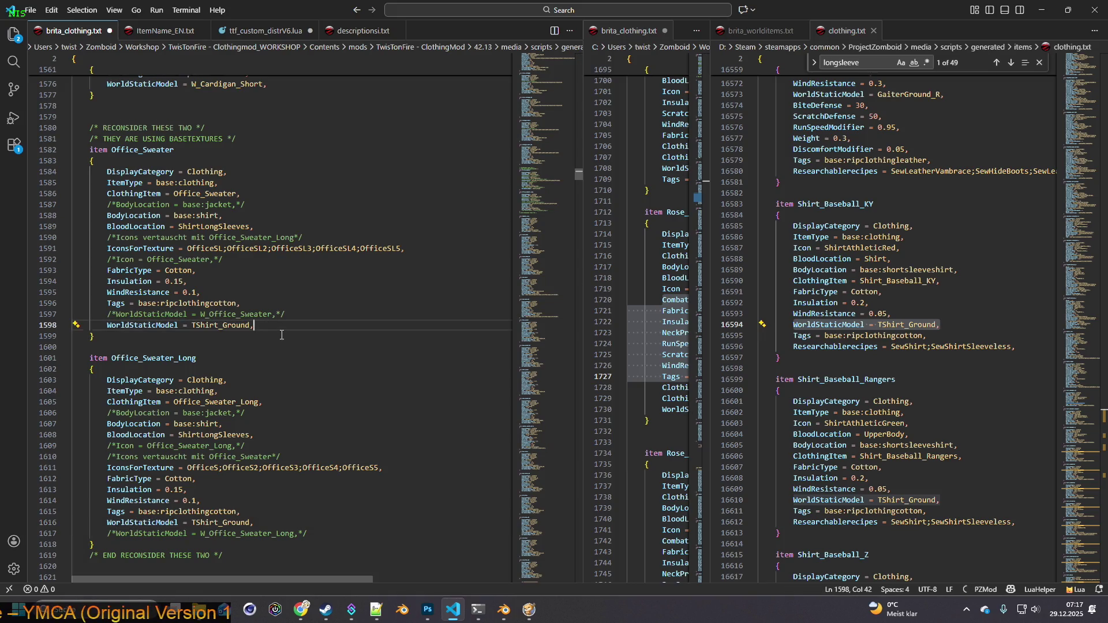
click(30, 10)
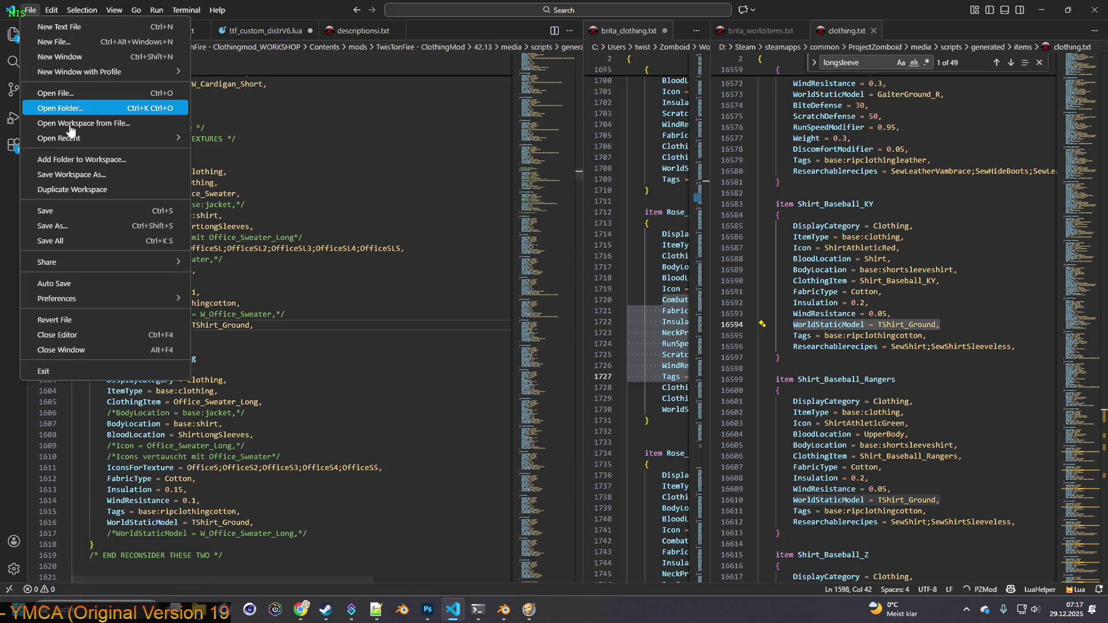
click(58, 210)
key(alt+Tab)
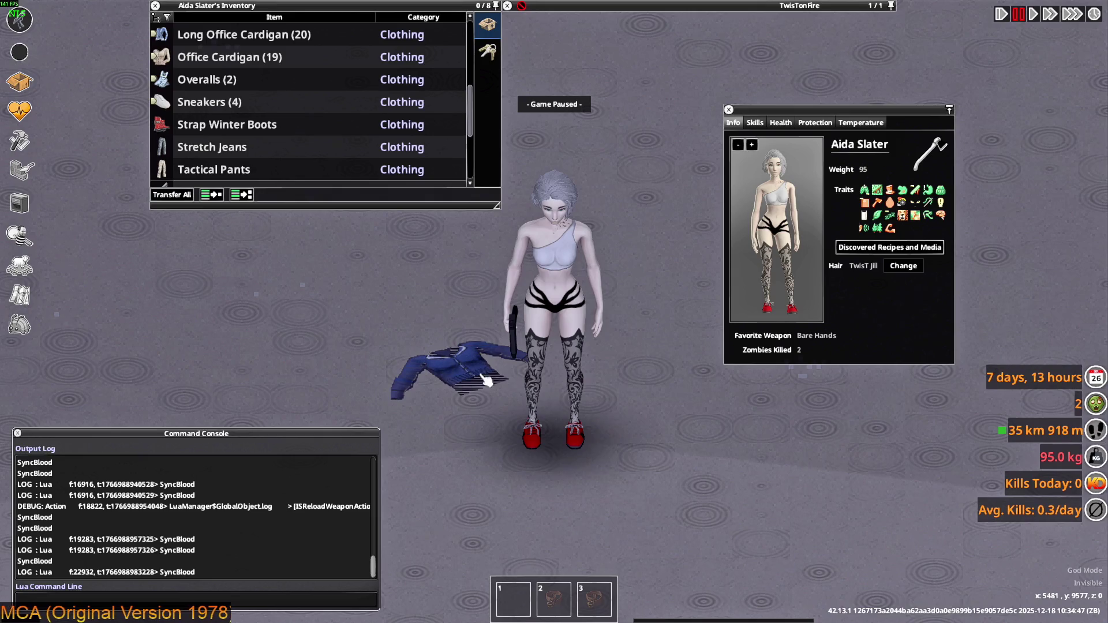
Quit the session to the main menu and reset Lua.
key(Escape)
click(180, 417)
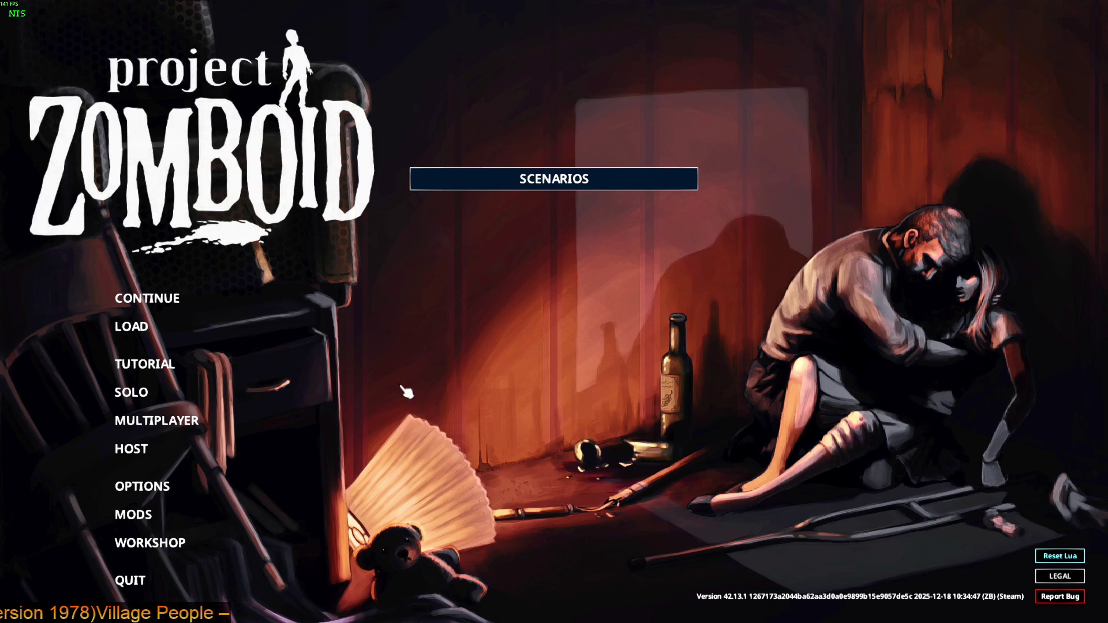
click(1060, 556)
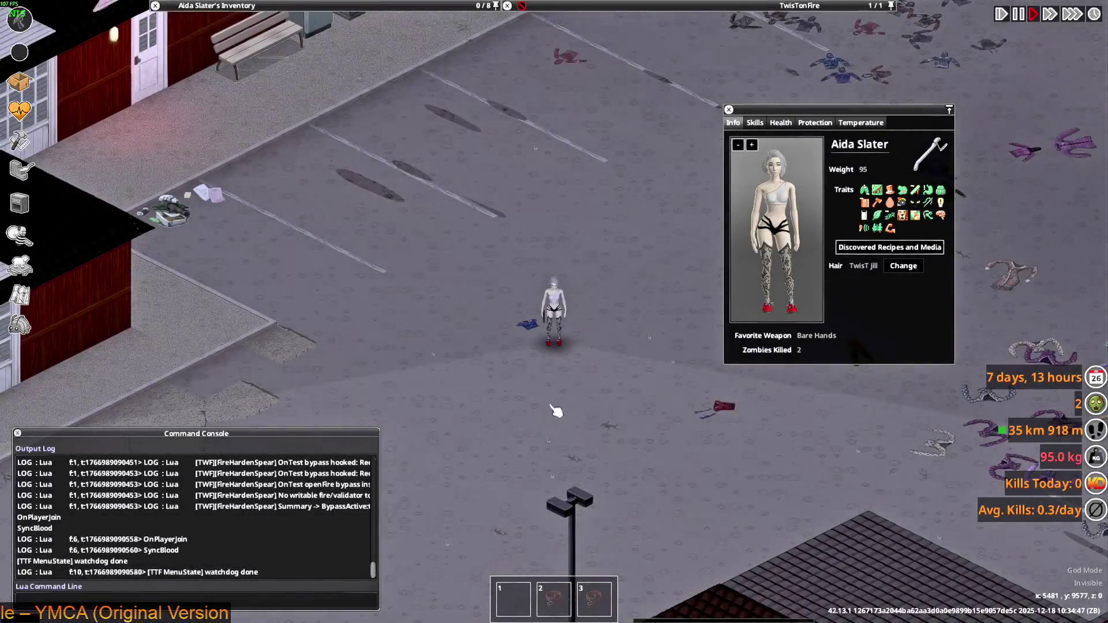
Walk the character past the dropped cardigan, then switch back to the editor.
scroll(546, 309, up, 4)
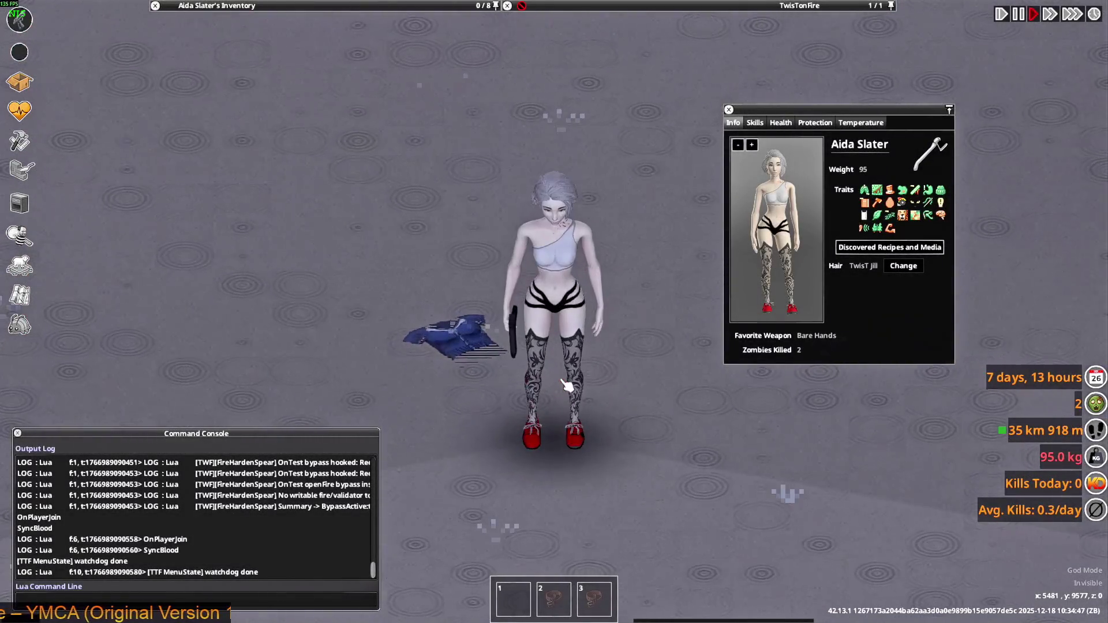
key(d)
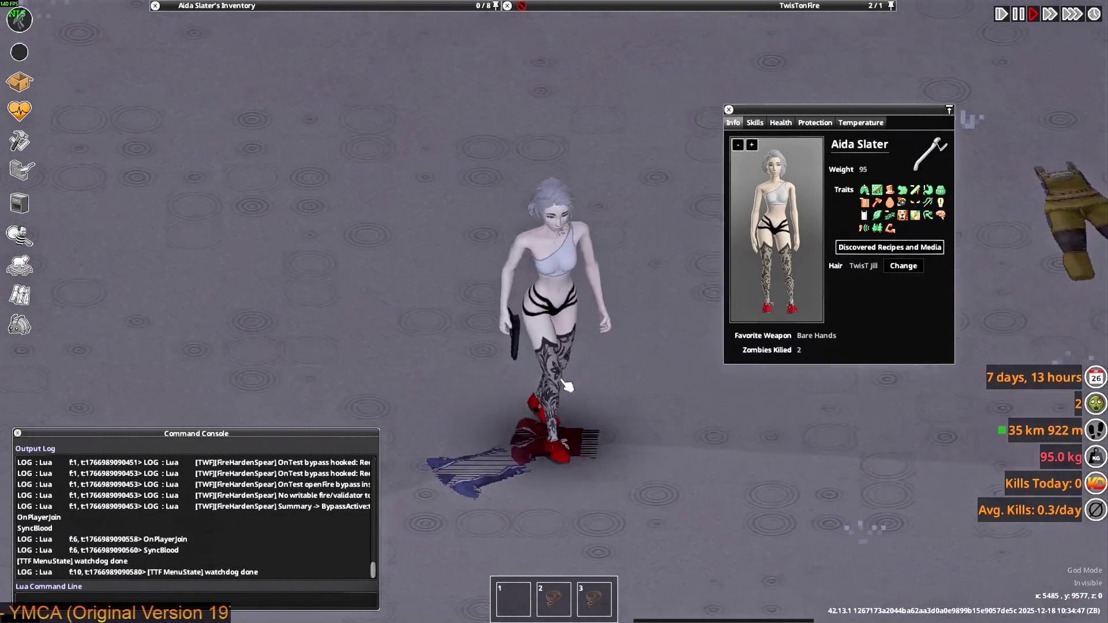
key(d)
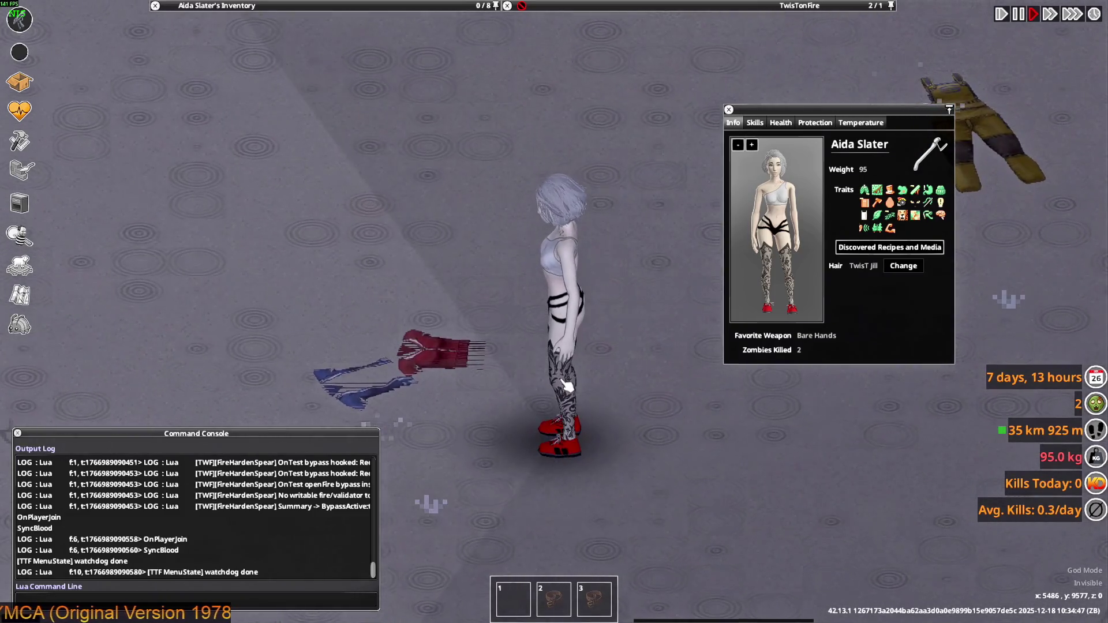
key(alt+Tab)
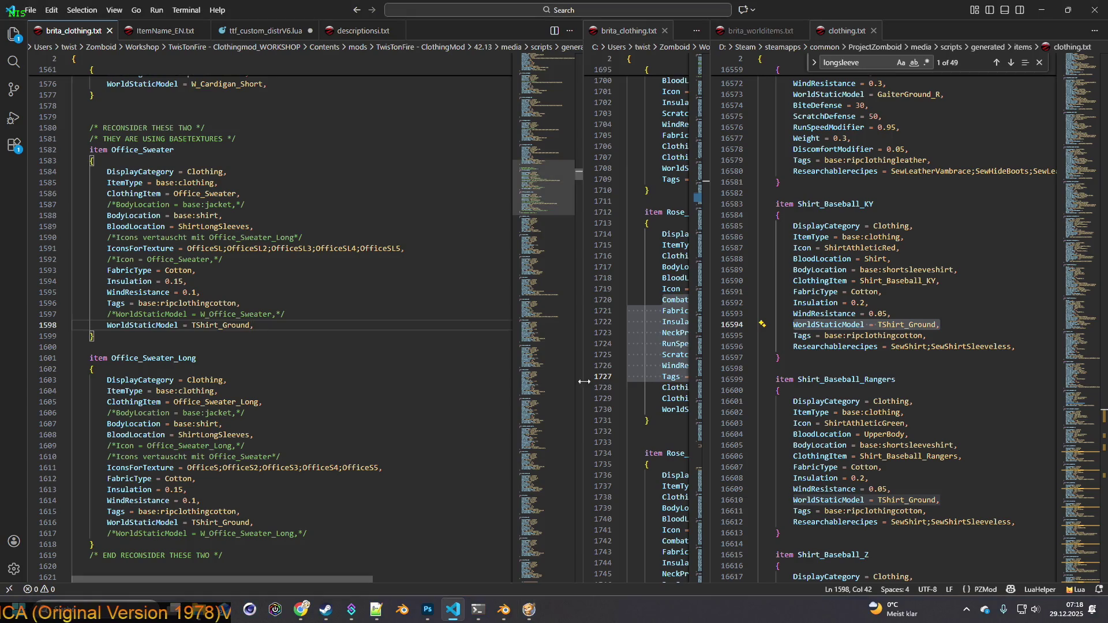
Select the WorldStaticModel text in clothing.txt and search the file for it.
scroll(877, 394, up, 3)
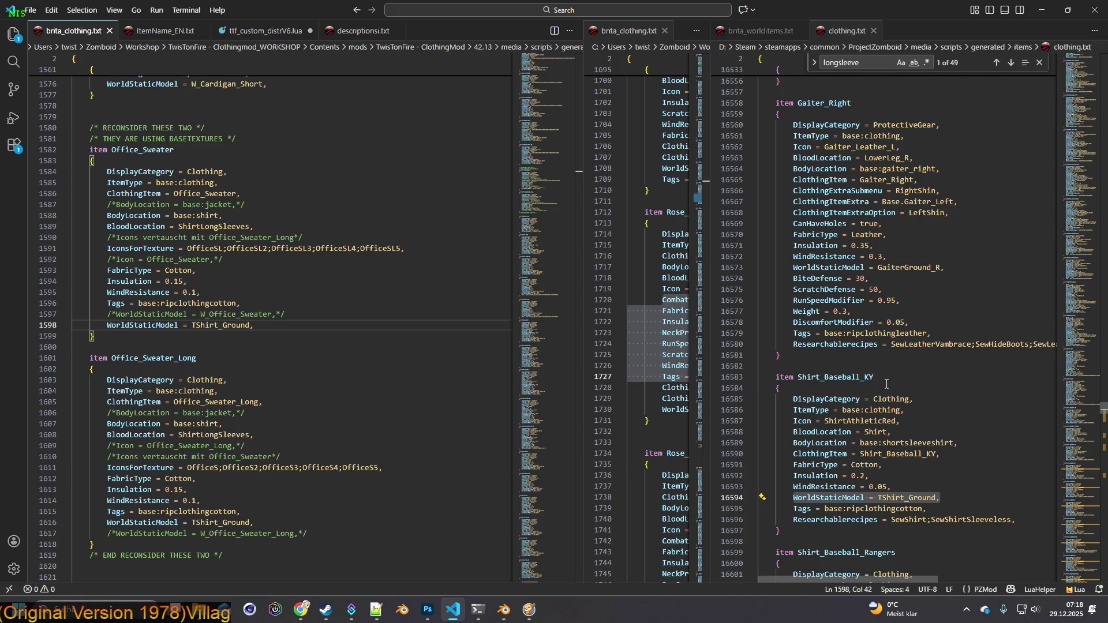
scroll(887, 384, down, 10)
scroll(886, 388, down, 12)
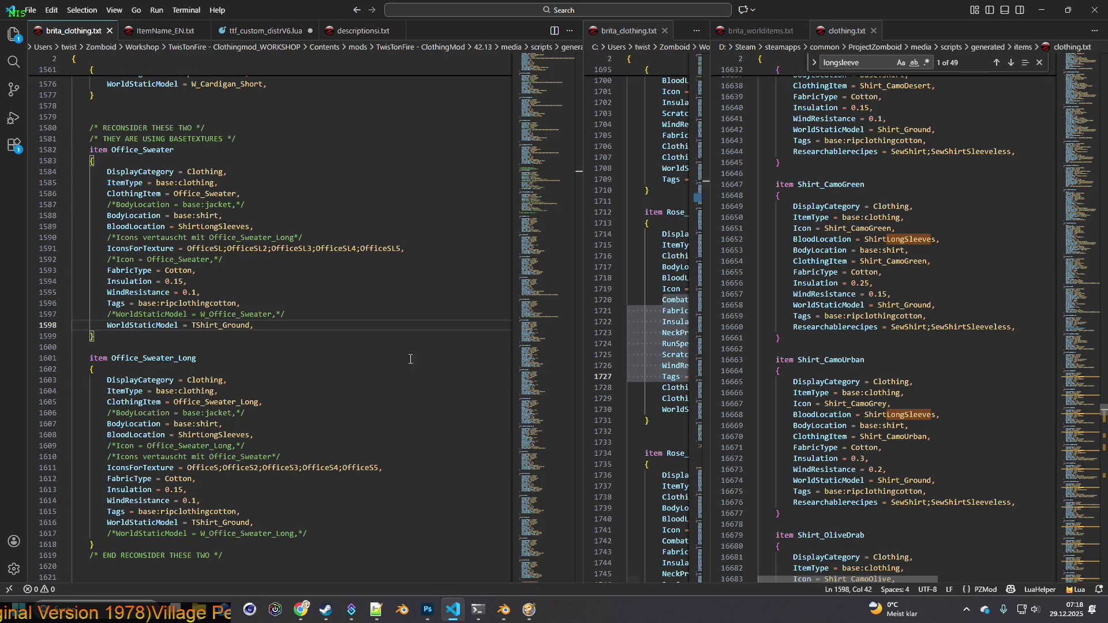
scroll(847, 387, down, 4)
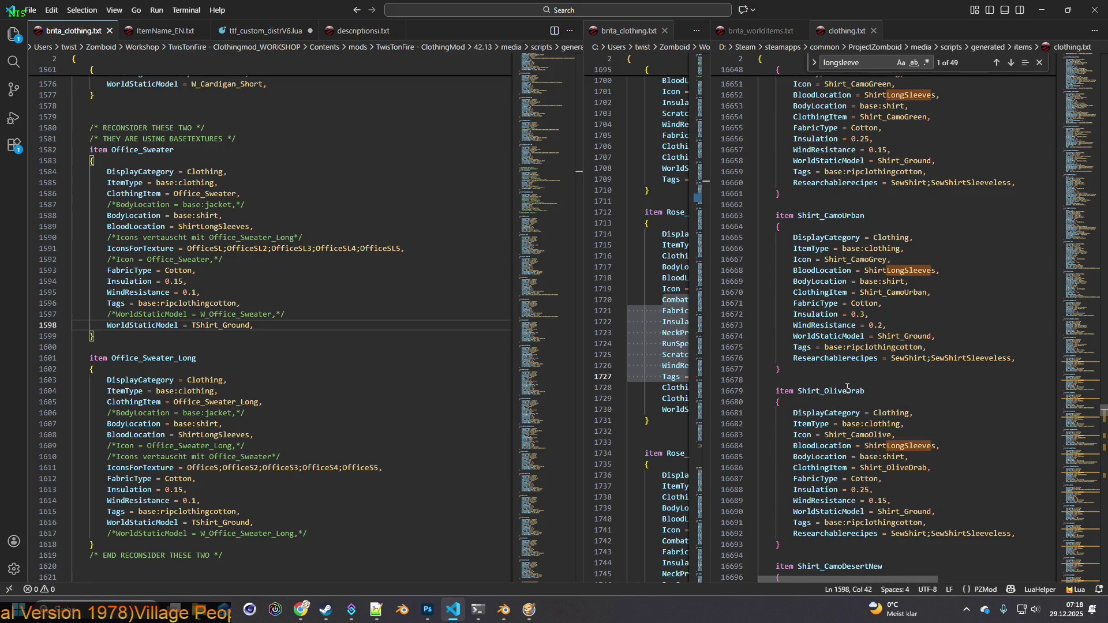
scroll(847, 387, down, 20)
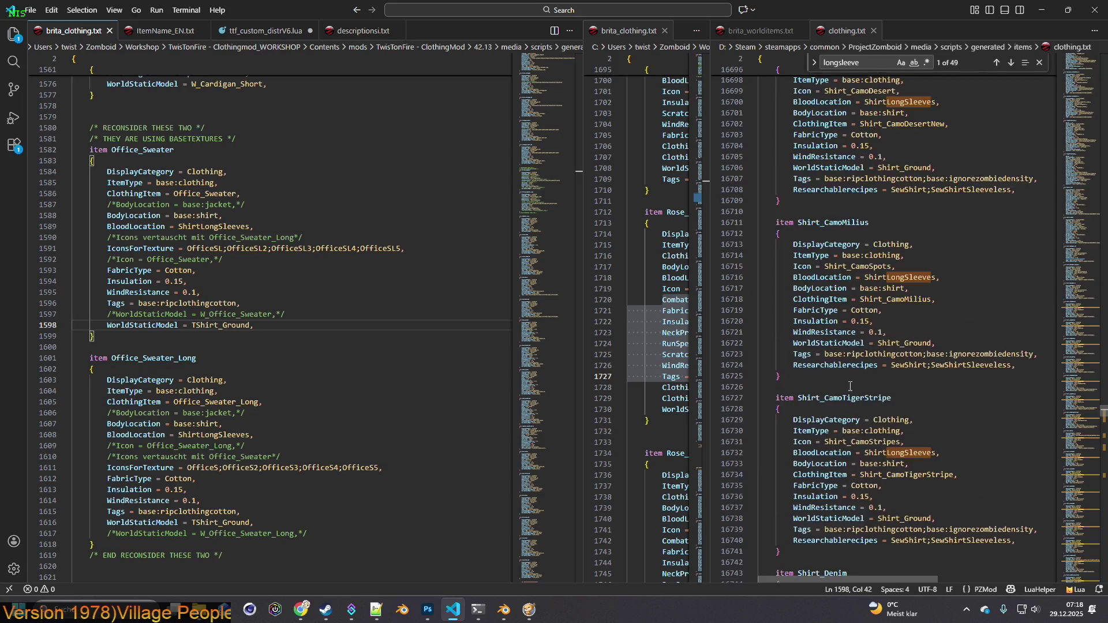
scroll(851, 387, down, 20)
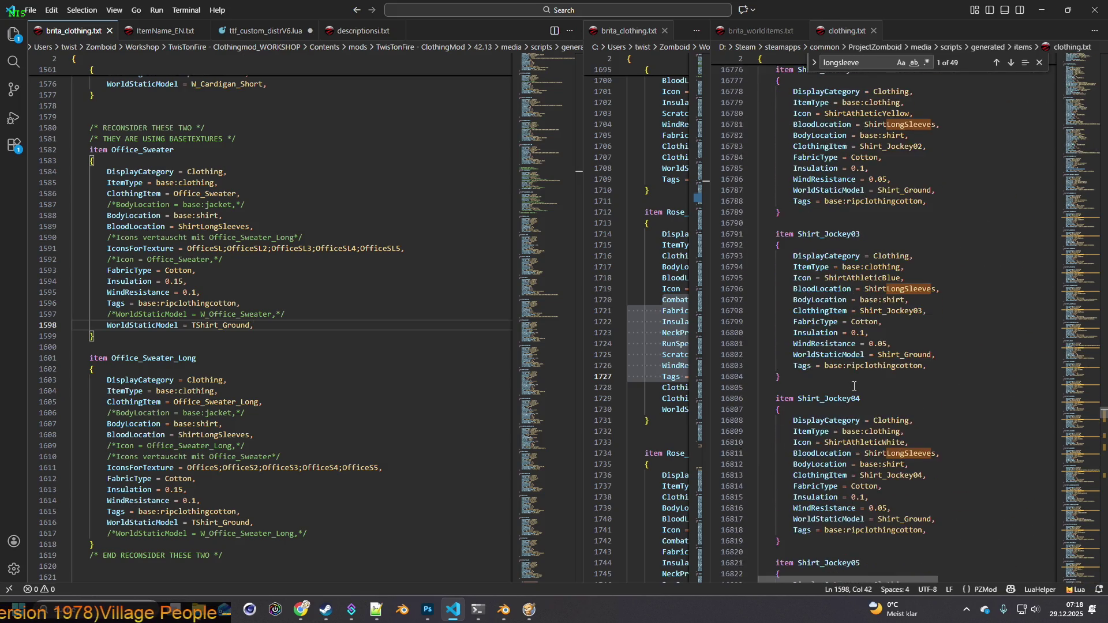
scroll(854, 387, down, 20)
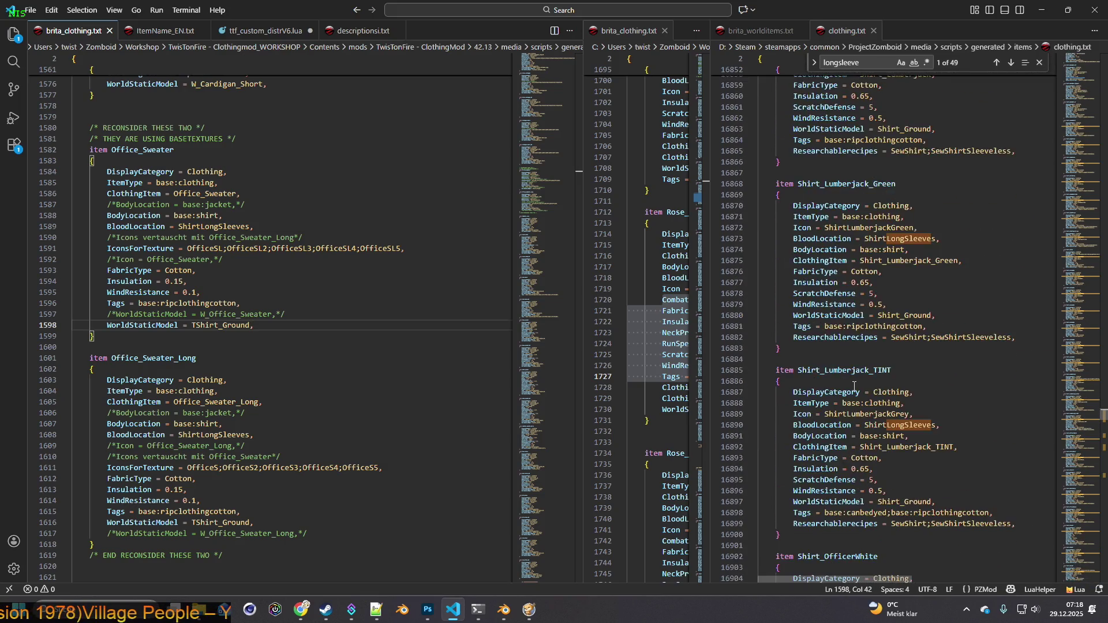
scroll(854, 387, down, 20)
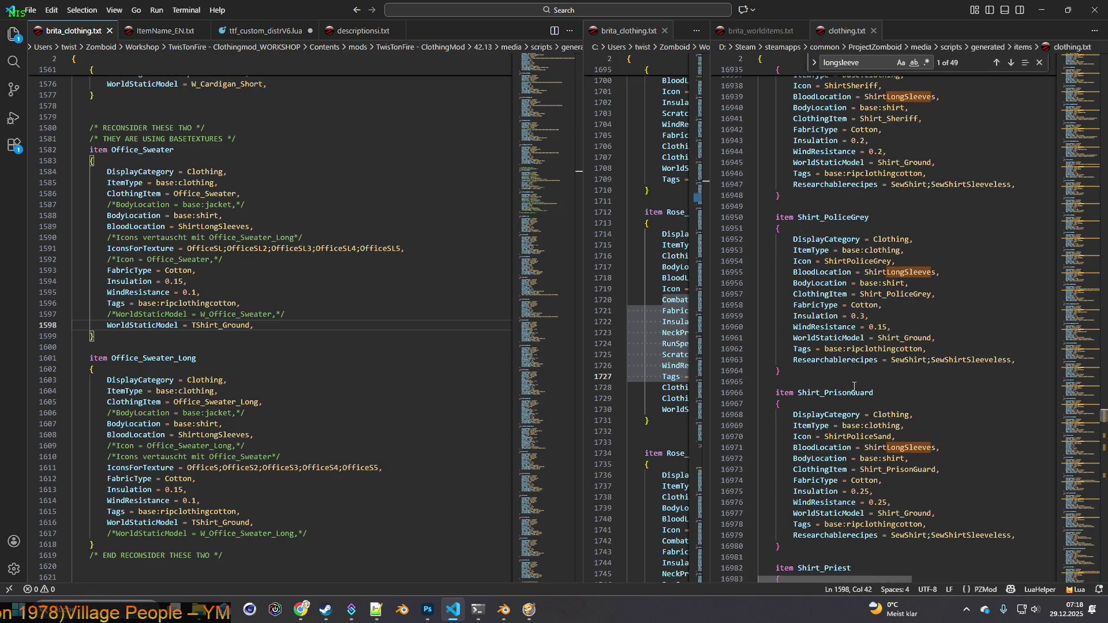
scroll(854, 386, down, 5)
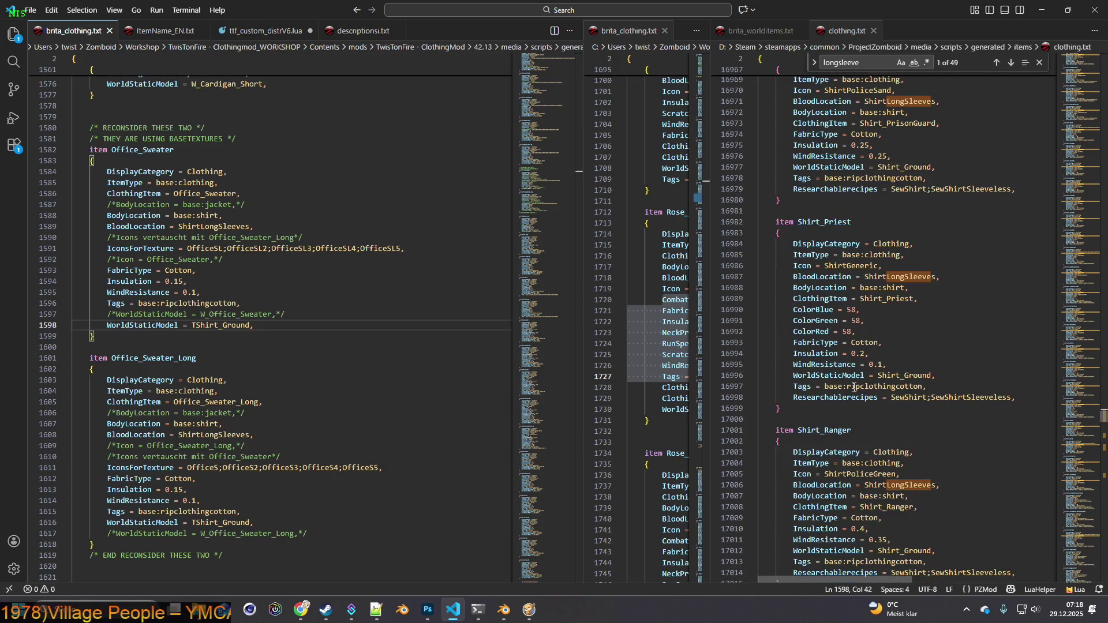
scroll(854, 387, down, 12)
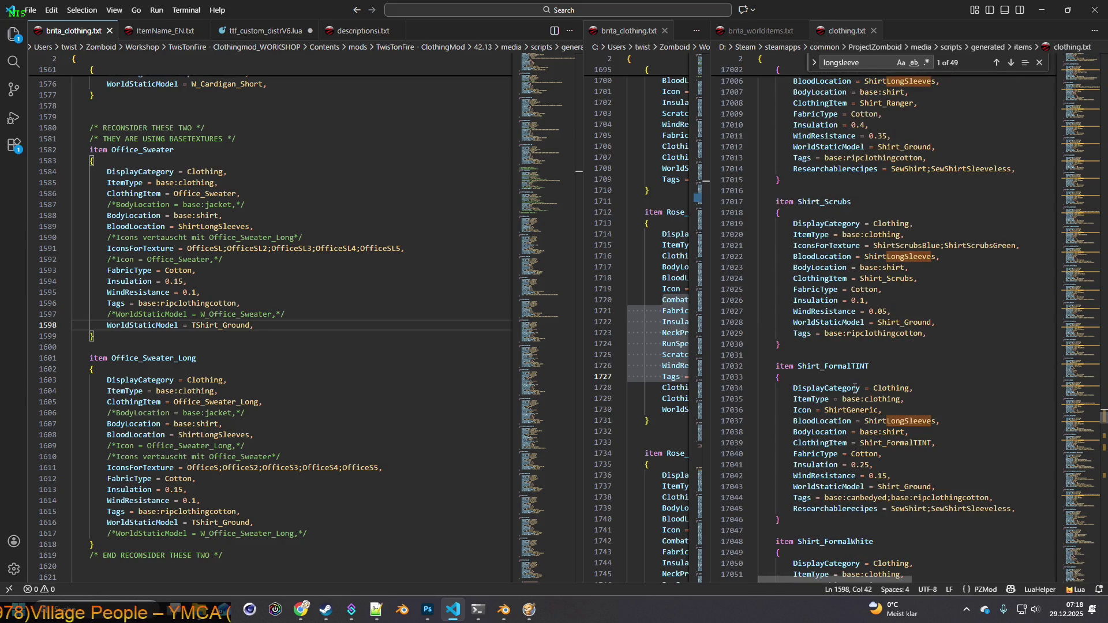
scroll(854, 388, down, 20)
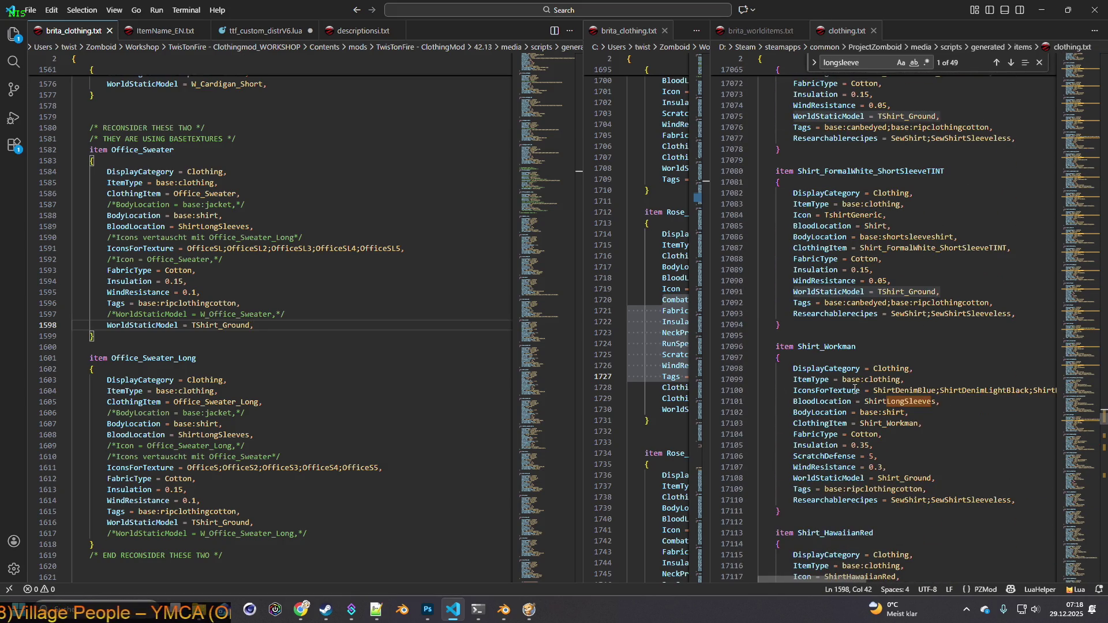
scroll(854, 388, down, 11)
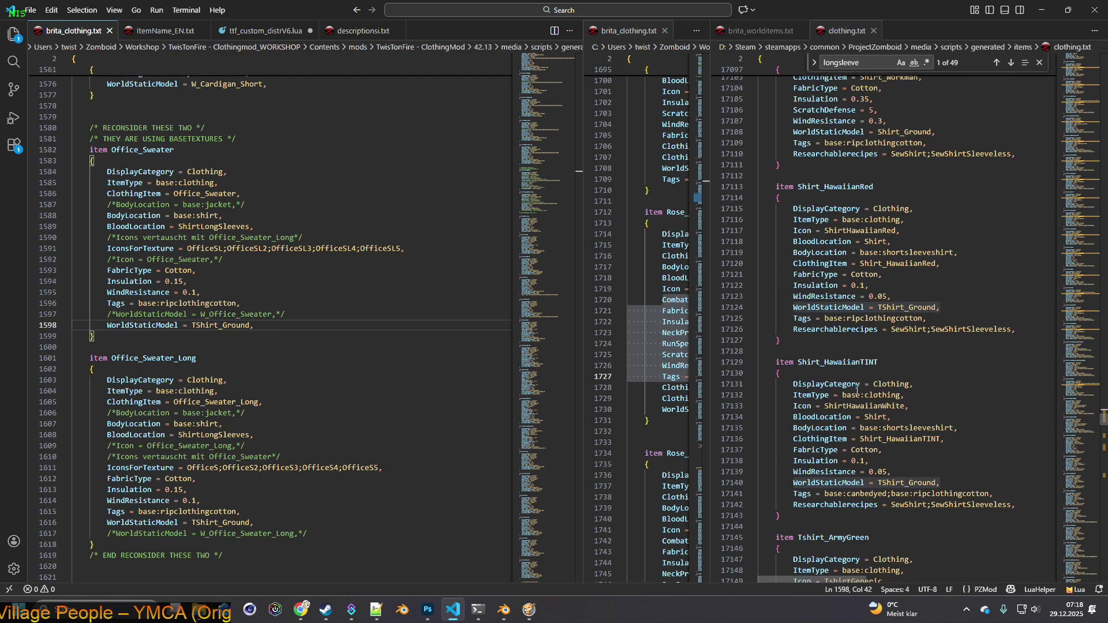
scroll(856, 390, down, 5)
drag(794, 310, 873, 310)
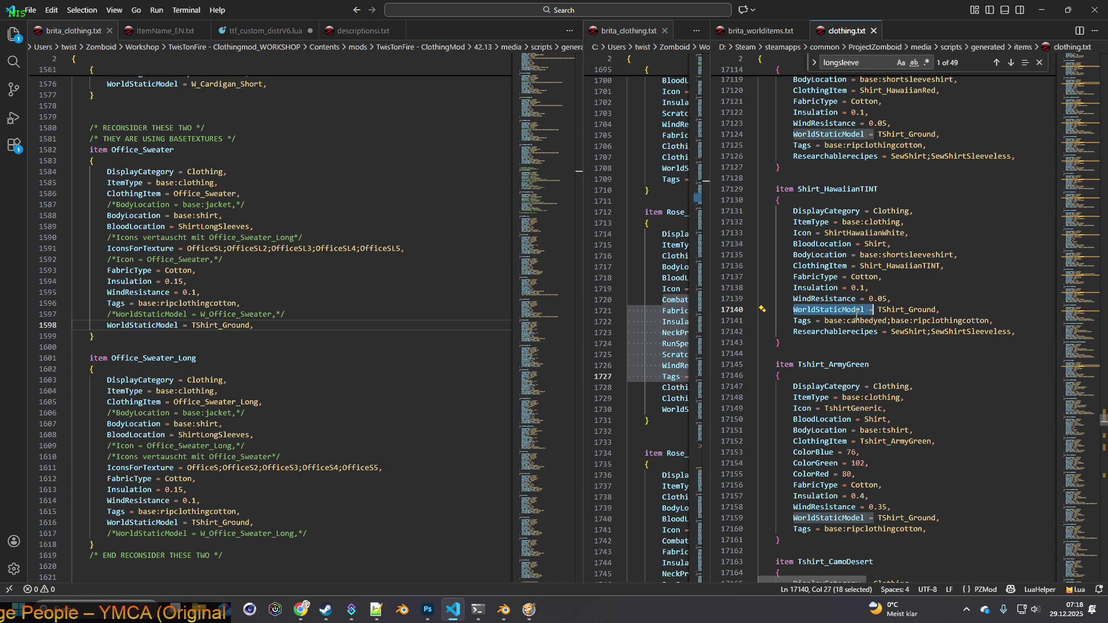
key(ctrl+f)
key(Return)
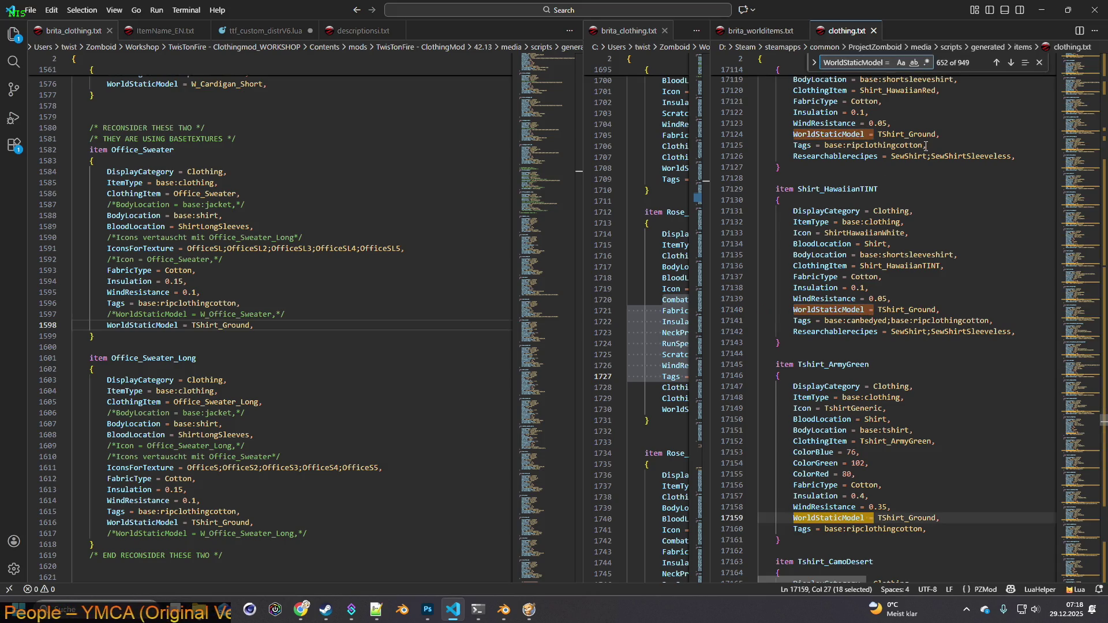
Step through the WorldStaticModel matches to compare the world models items use.
click(1009, 63)
click(1010, 63)
click(1010, 64)
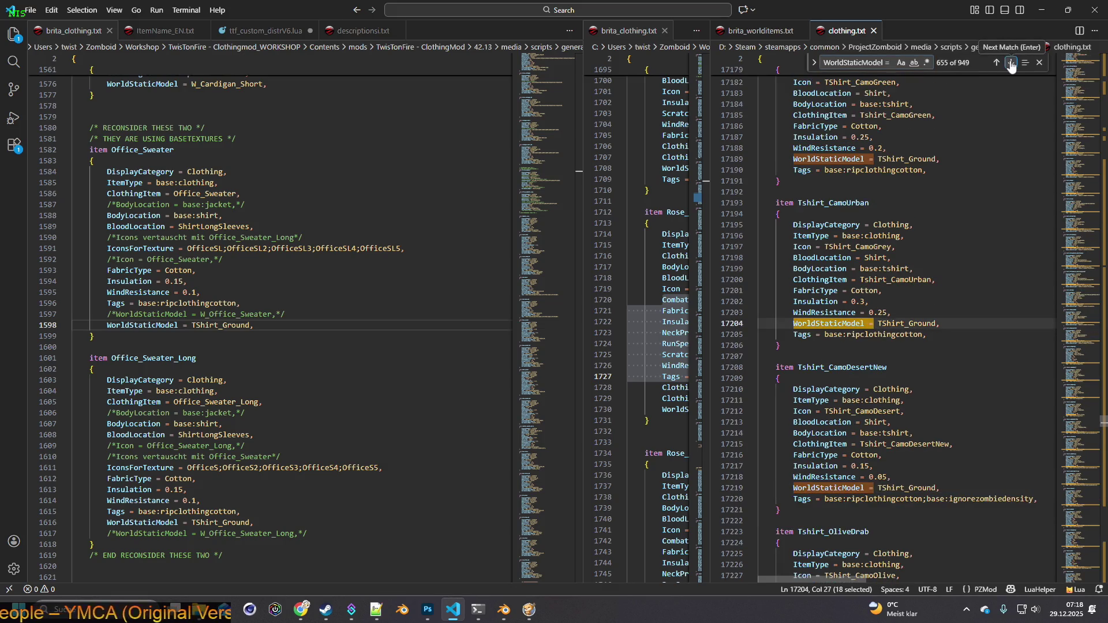
click(1011, 64)
click(1010, 64)
click(1010, 63)
click(1011, 63)
click(1010, 63)
click(1010, 63)
click(1010, 64)
click(1010, 64)
click(1010, 64)
click(1010, 64)
click(1010, 64)
click(1010, 64)
click(1010, 64)
click(1011, 64)
click(1010, 63)
click(1010, 64)
click(1011, 64)
click(1010, 63)
click(1010, 63)
click(1010, 64)
click(1010, 63)
click(1011, 63)
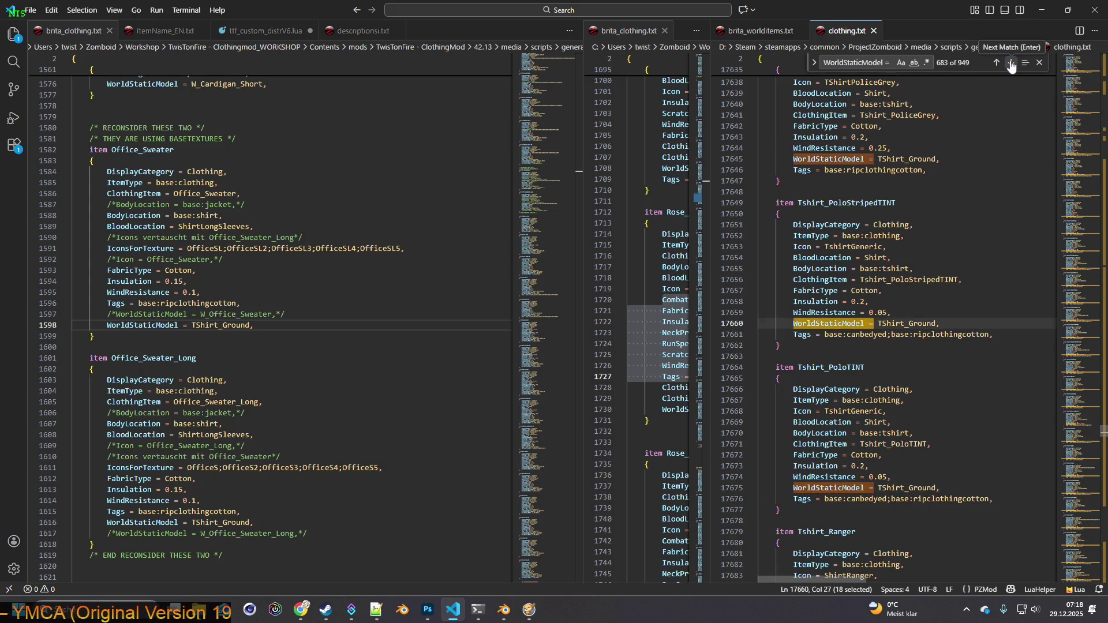
click(1010, 63)
click(1010, 63)
click(1010, 63)
click(1010, 64)
click(1011, 63)
click(1010, 64)
click(1010, 64)
click(1010, 63)
click(1010, 64)
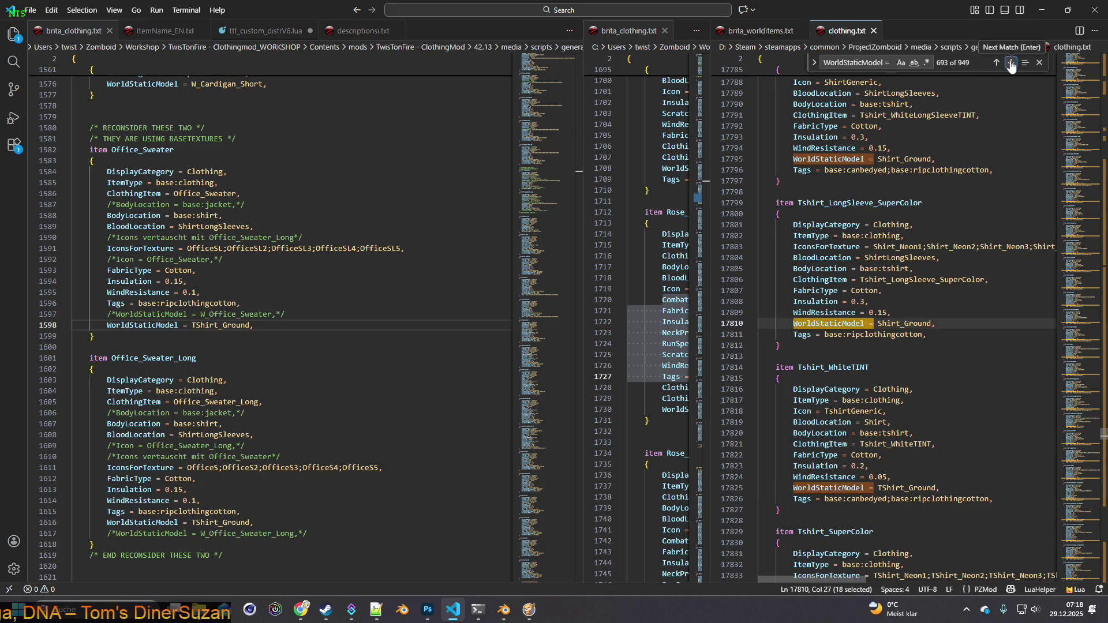
click(1010, 63)
click(1010, 64)
click(1010, 63)
click(1010, 63)
click(1010, 63)
click(1010, 64)
click(1010, 63)
click(1010, 64)
click(1010, 63)
click(1010, 63)
click(1010, 63)
click(1010, 64)
click(1011, 63)
click(1010, 64)
click(1010, 63)
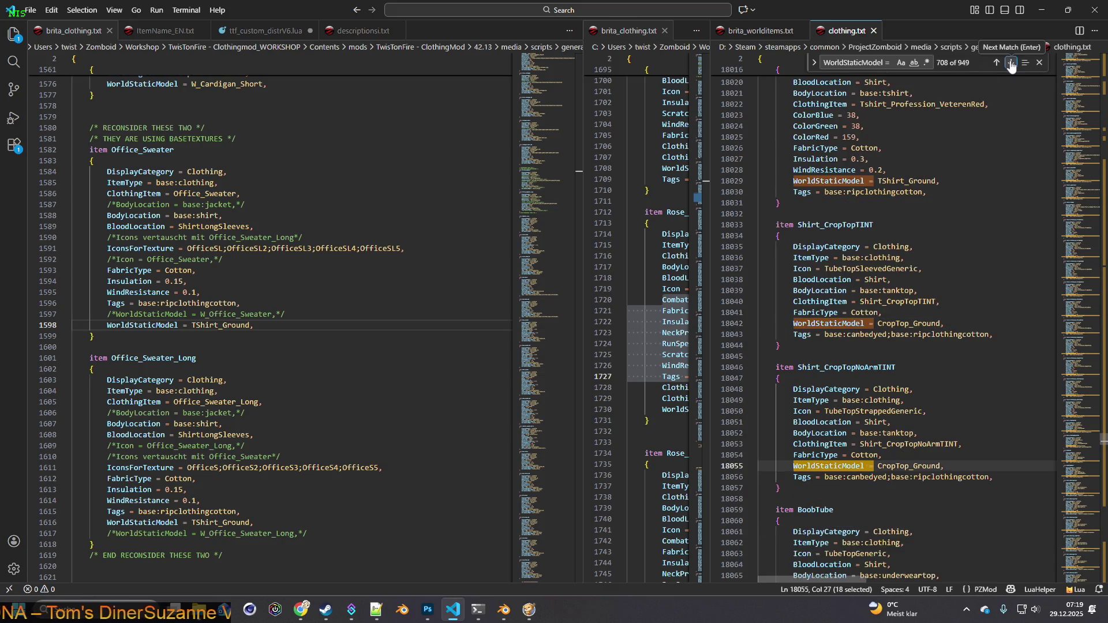
click(1010, 64)
click(1010, 64)
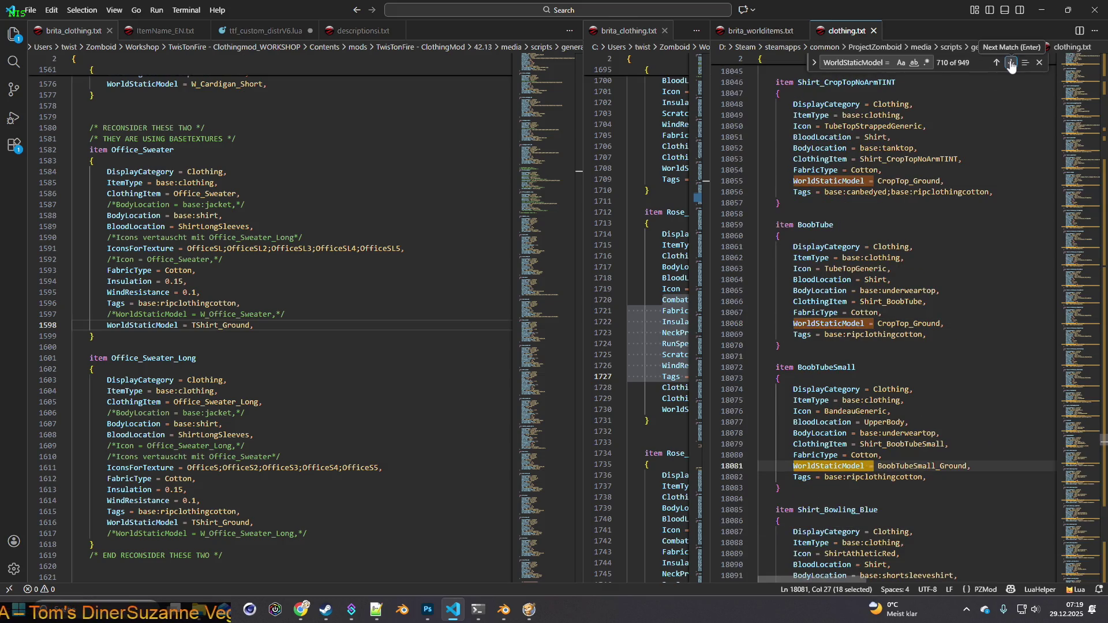
click(1010, 63)
click(1010, 64)
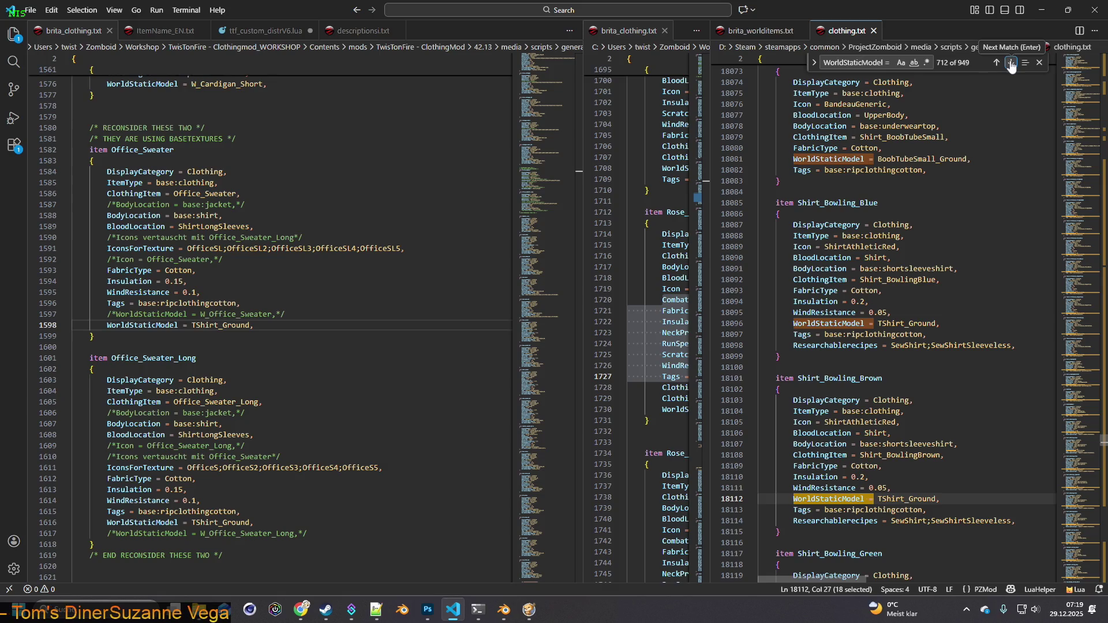
click(1010, 63)
click(1010, 63)
click(1010, 63)
click(1010, 63)
click(1011, 63)
click(1010, 64)
click(1011, 64)
click(1011, 63)
click(1010, 63)
click(1010, 63)
click(1010, 63)
click(1010, 63)
click(1010, 64)
click(1011, 63)
click(1011, 64)
click(1010, 64)
click(1010, 64)
click(1011, 64)
click(1010, 63)
click(1010, 64)
click(1010, 63)
click(1010, 64)
click(1010, 63)
click(1010, 63)
click(1010, 63)
click(1011, 64)
click(1010, 63)
click(1010, 63)
click(1010, 64)
click(1010, 63)
click(1010, 64)
click(1010, 63)
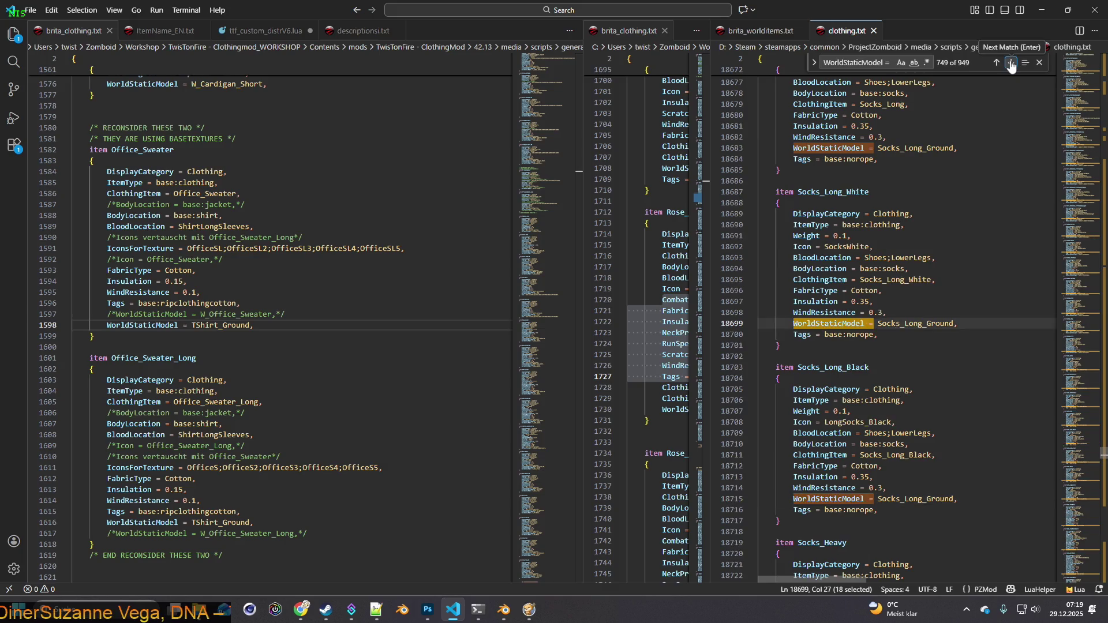
click(1010, 63)
click(1010, 64)
click(1010, 64)
click(1011, 64)
click(1010, 63)
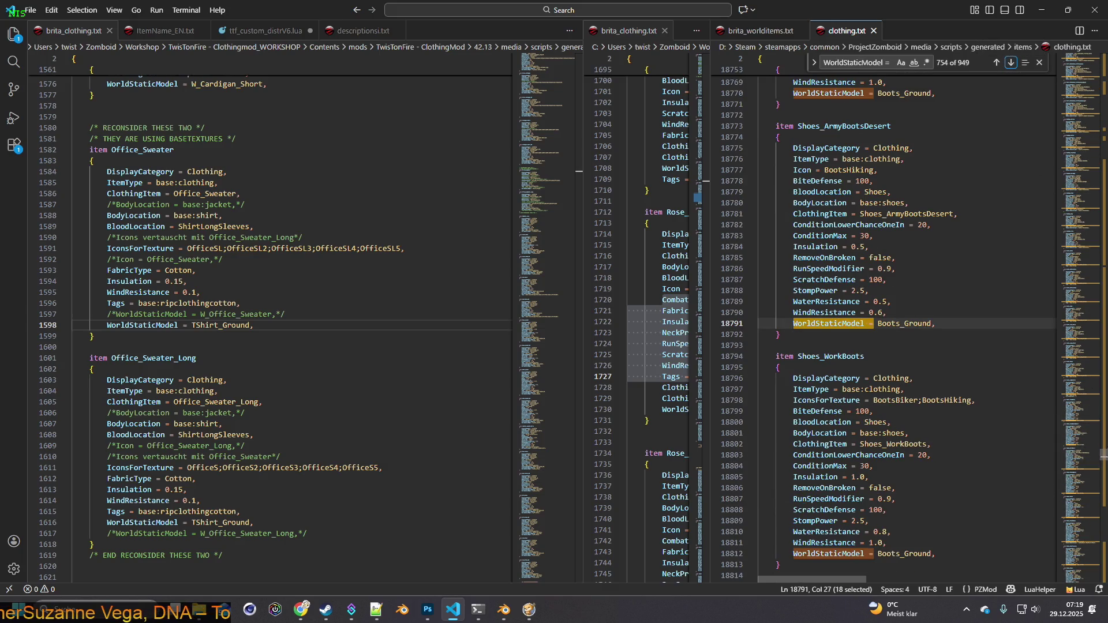
Scroll to the jacket entries that use WorldStaticModel = Jacket_Ground.
drag(1104, 458, 1103, 123)
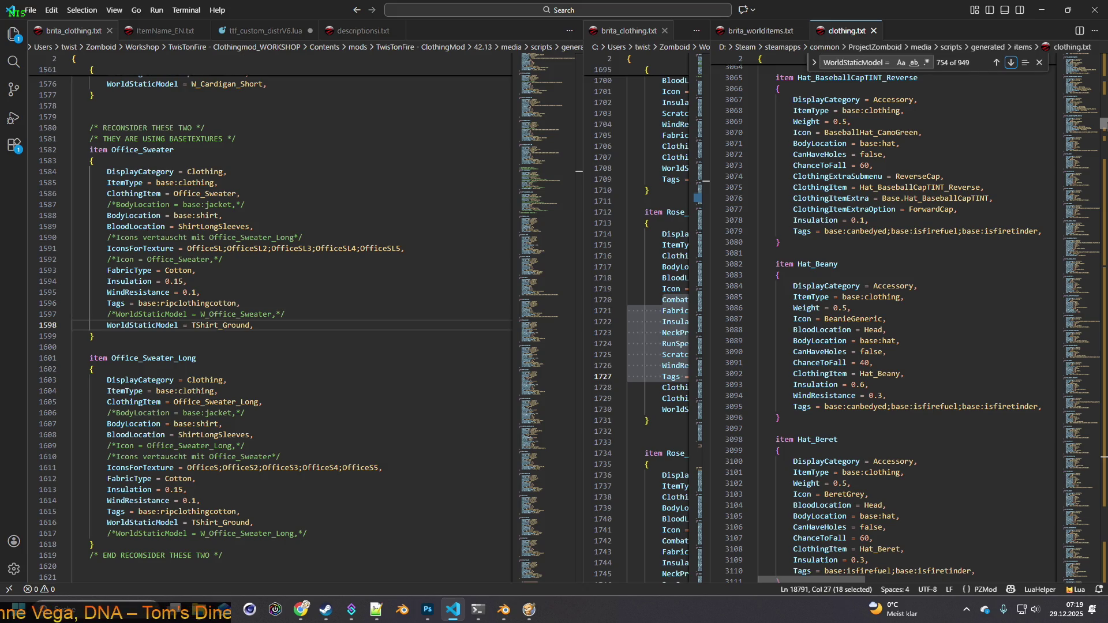
drag(1104, 123, 1103, 120)
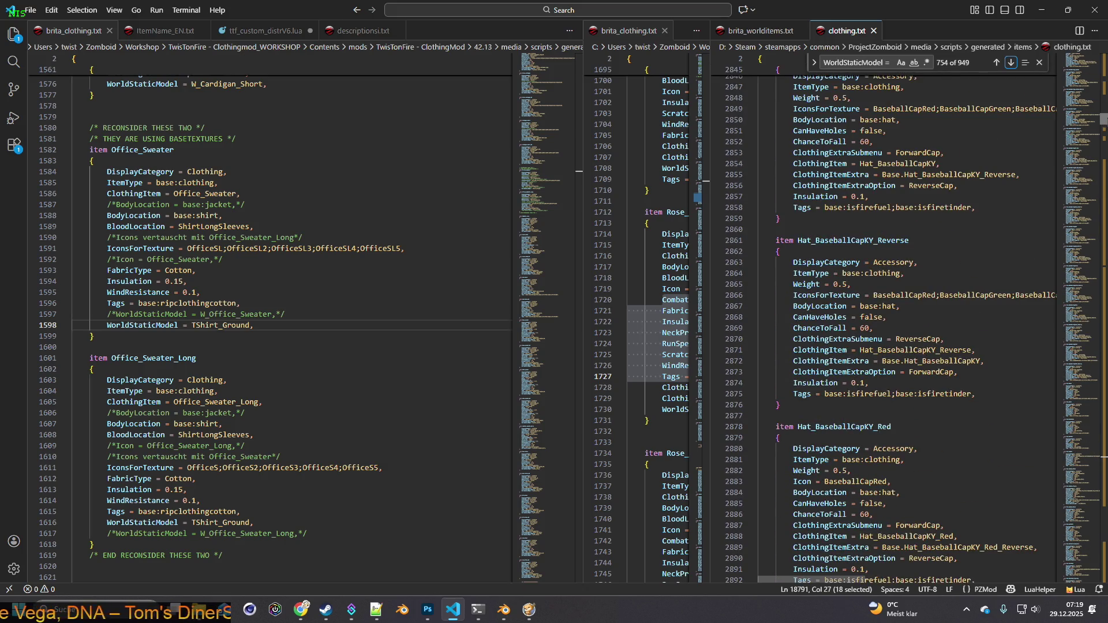
mouse_move(1103, 119)
mouse_down()
mouse_move(1103, 553)
mouse_move(1104, 196)
mouse_up()
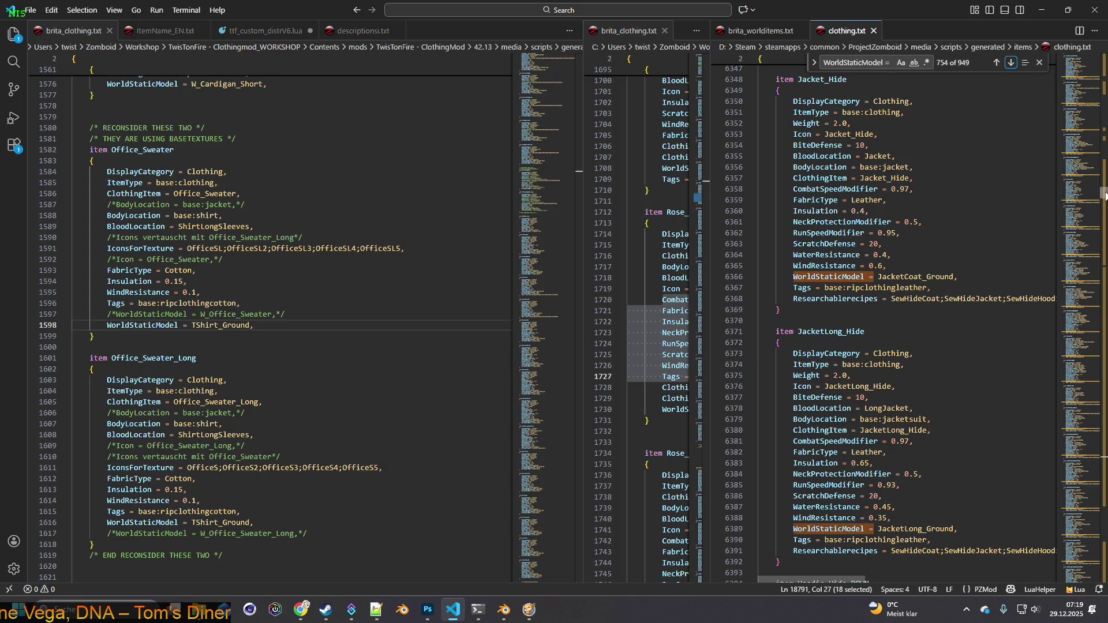
scroll(1104, 195, up, 10)
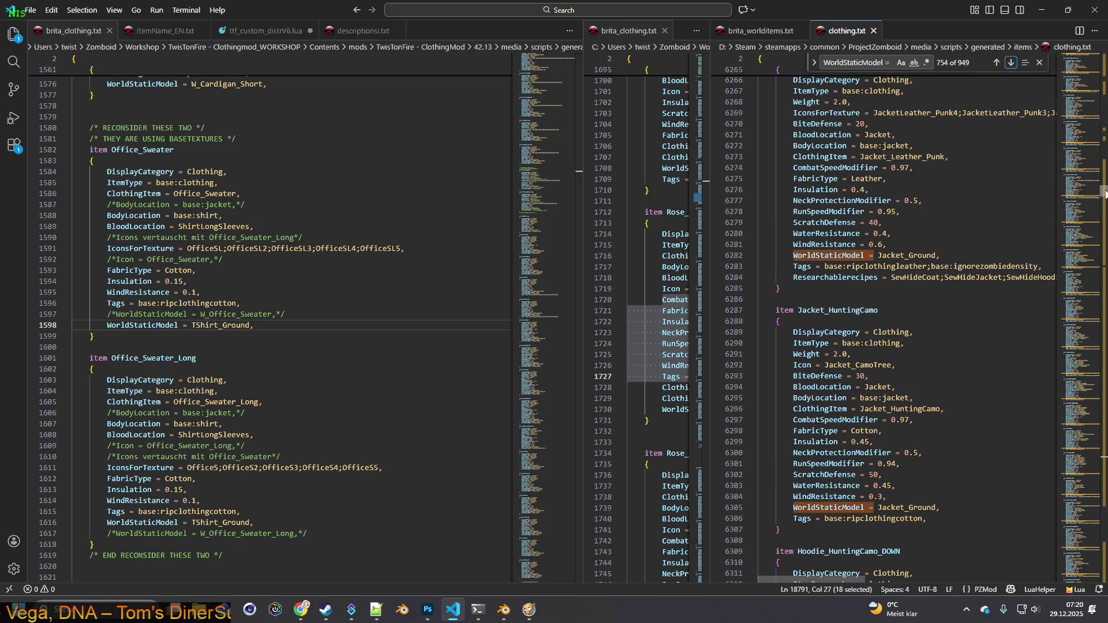
Replace TShirt_Ground with Jacket_Ground on both Office_Sweater and Office_Sweater_Long world model lines.
drag(940, 255, 793, 255)
key(ctrl+c)
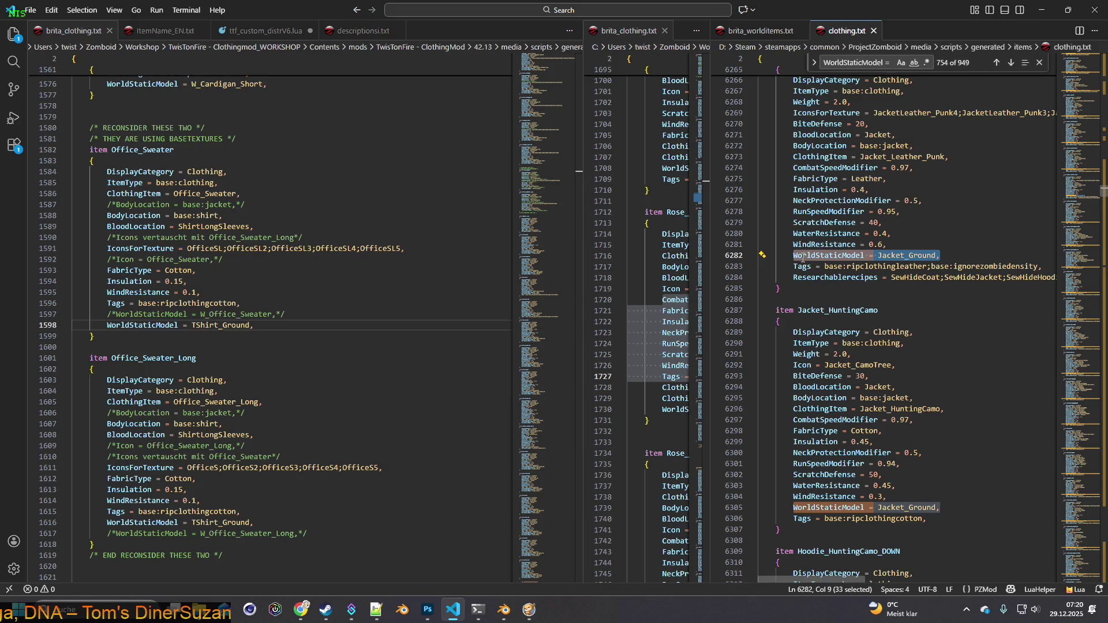
drag(267, 322, 107, 325)
key(ctrl+v)
drag(253, 522, 106, 522)
key(ctrl+v)
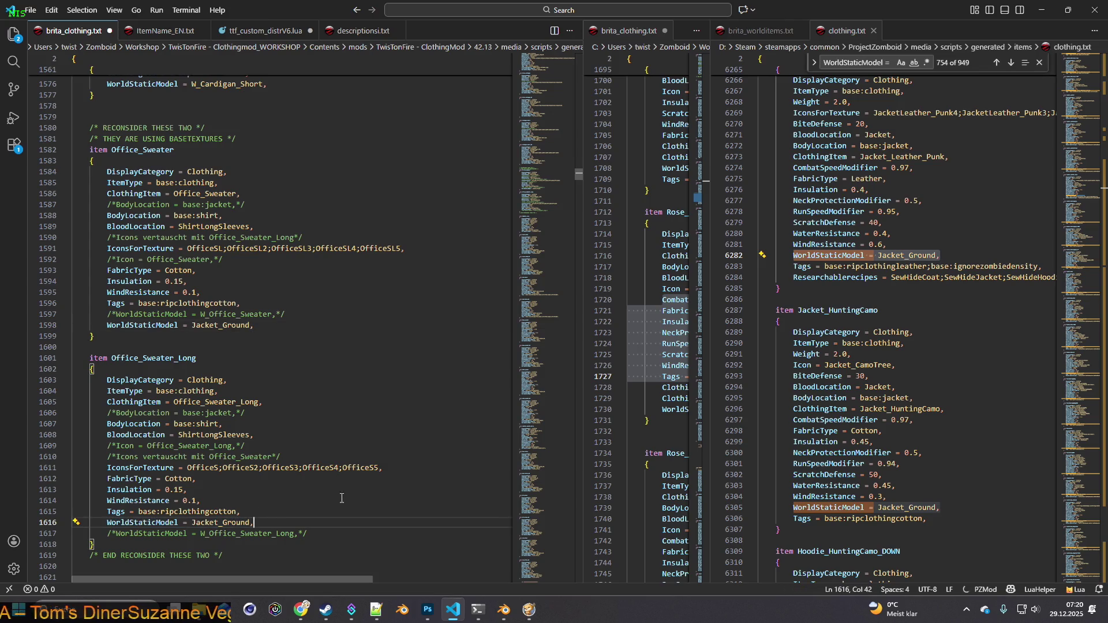
Save brita_clothing.txt and switch back to Project Zomboid.
click(30, 10)
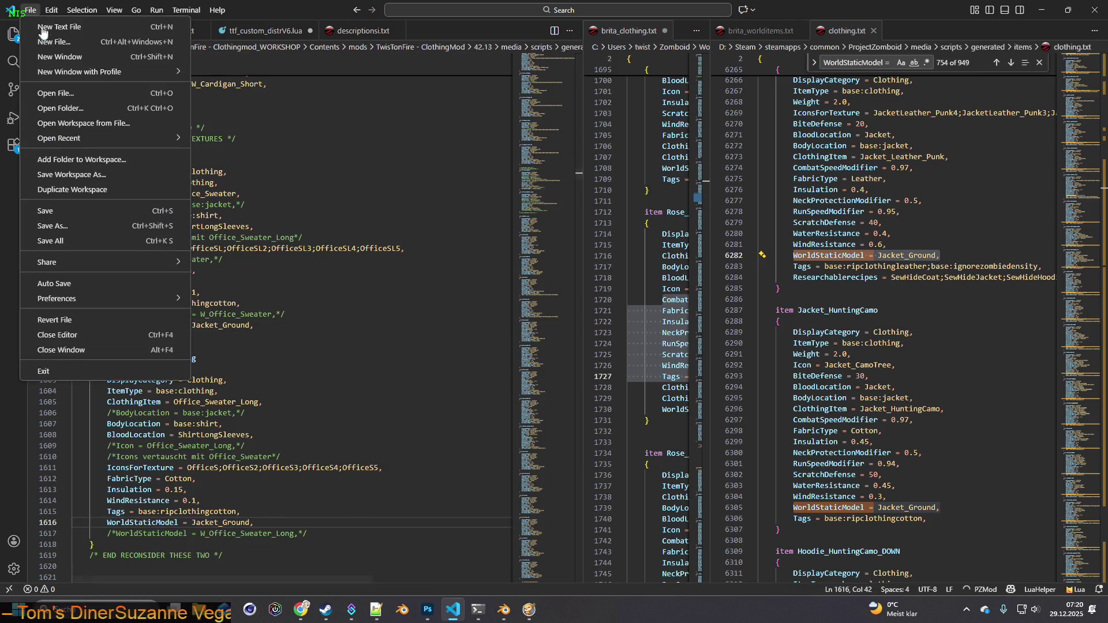
click(46, 212)
key(alt+Tab)
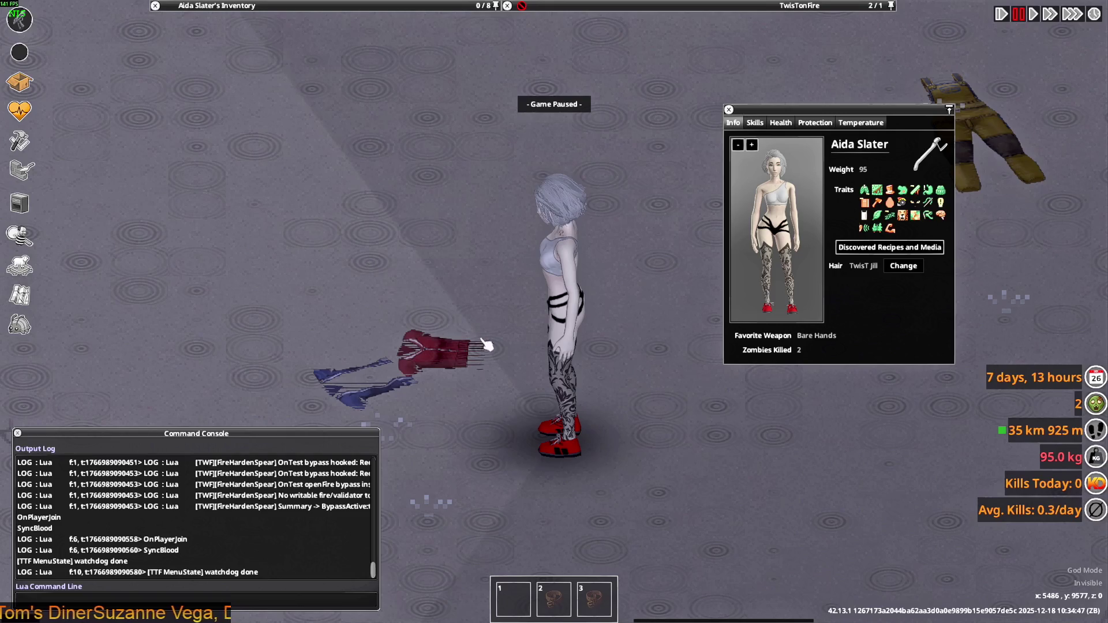
Quit to the main menu, run Reset Lua, and continue the last saved game.
key(Escape)
click(186, 415)
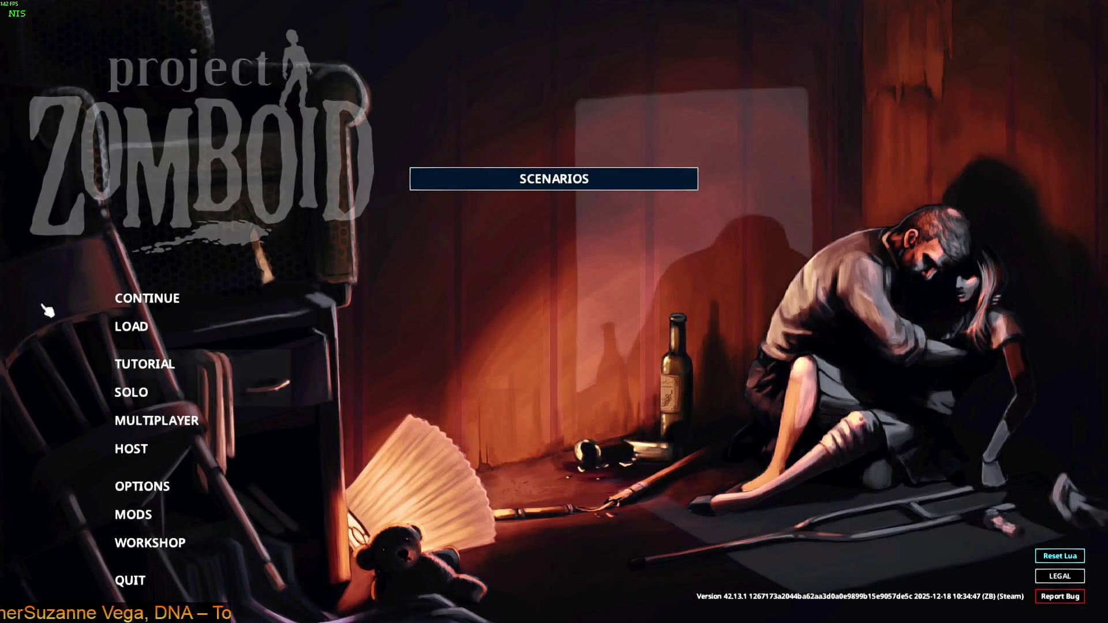
click(1054, 554)
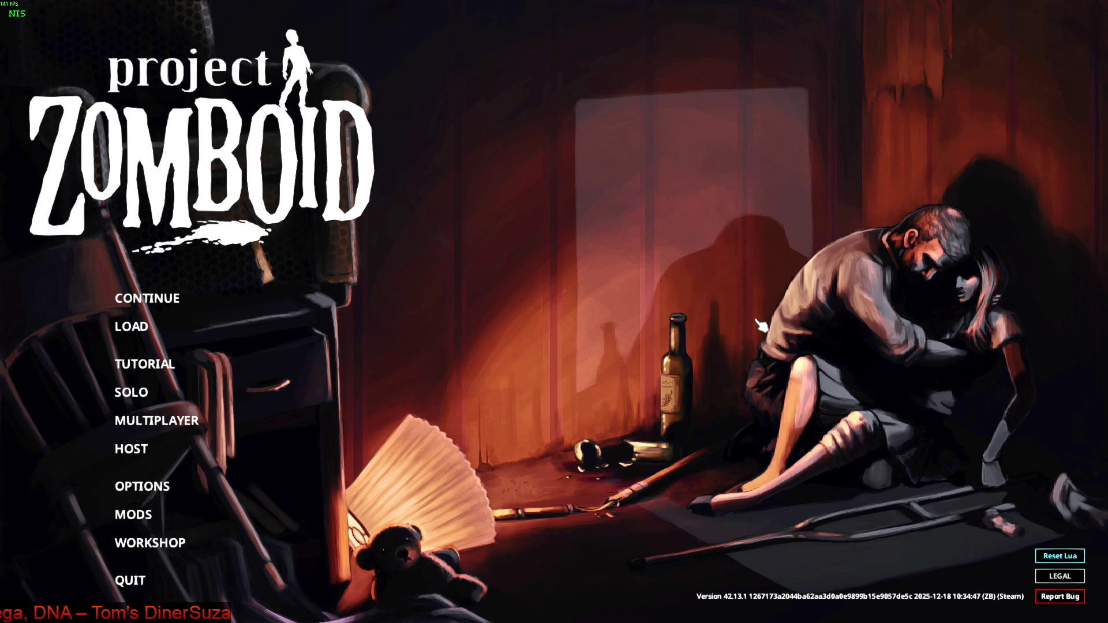
click(181, 299)
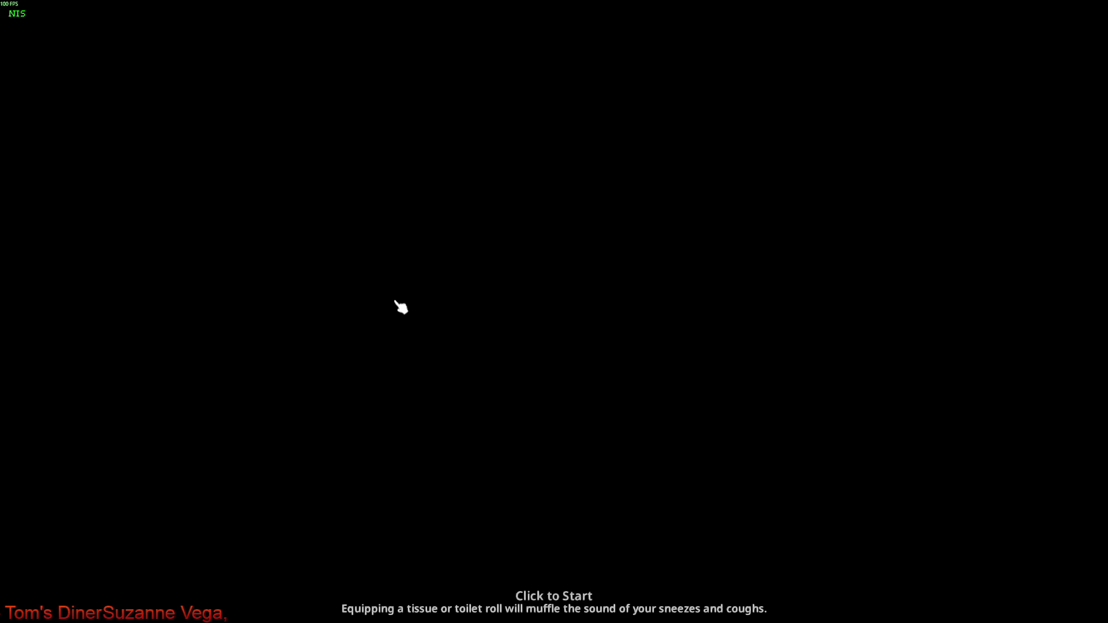
click(401, 307)
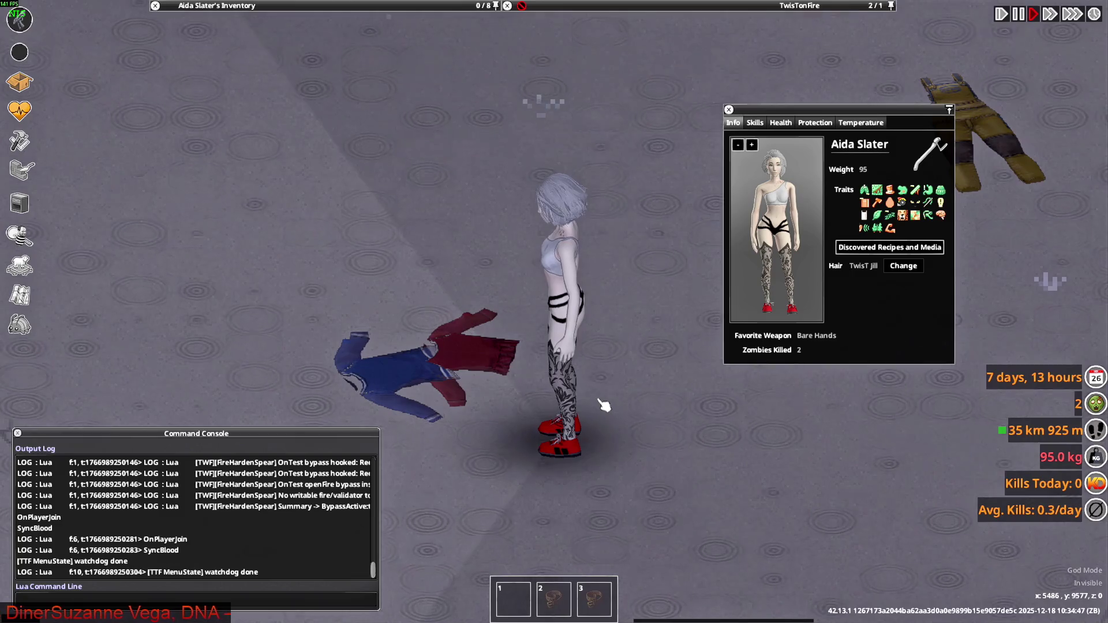
Expand the Long Office Cardigan stack and put on one colour variant.
scroll(604, 406, down, 4)
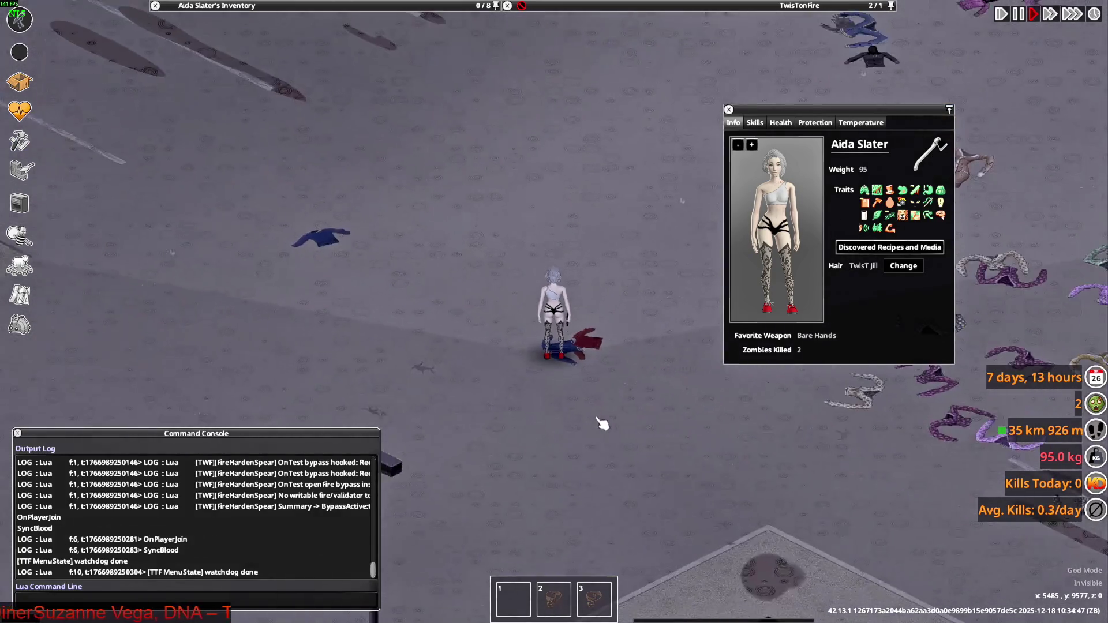
scroll(603, 423, up, 4)
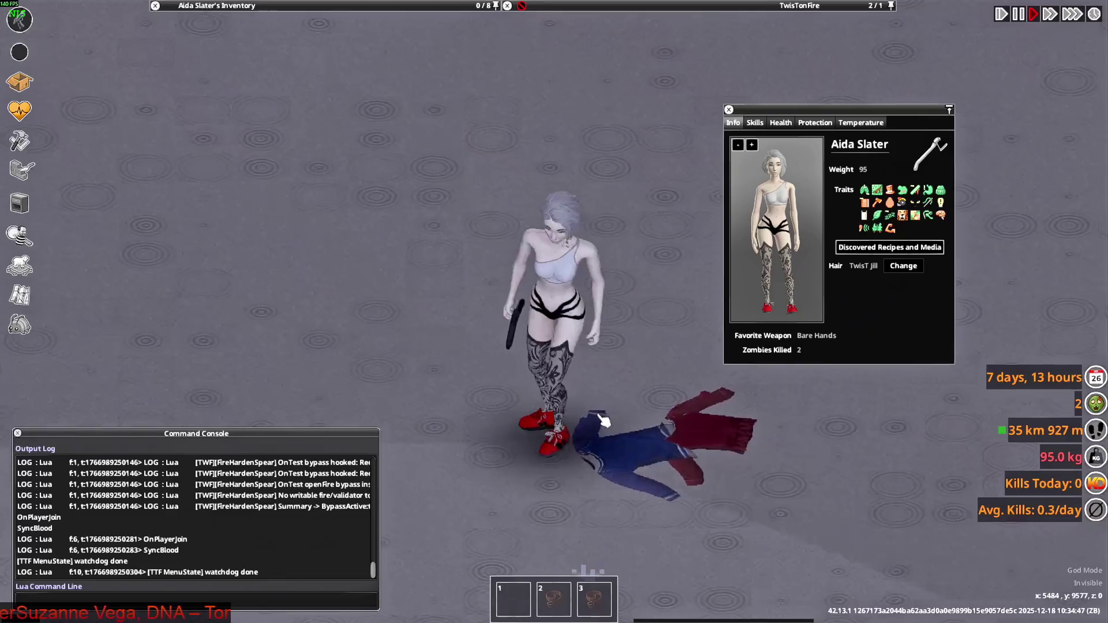
mouse_move(211, 54)
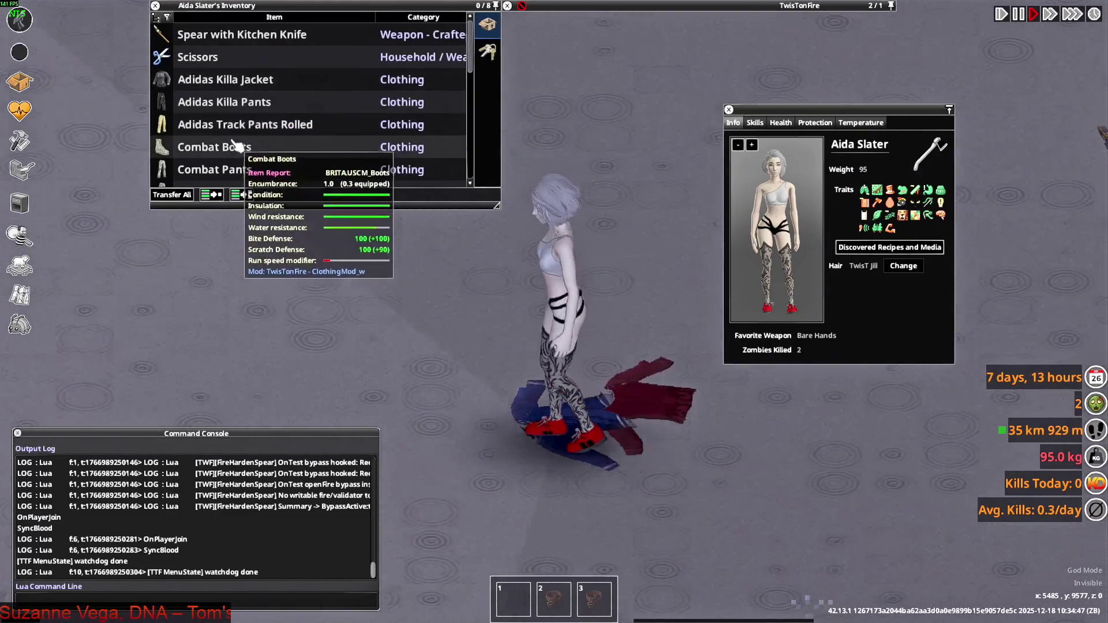
click(169, 104)
right_click(228, 124)
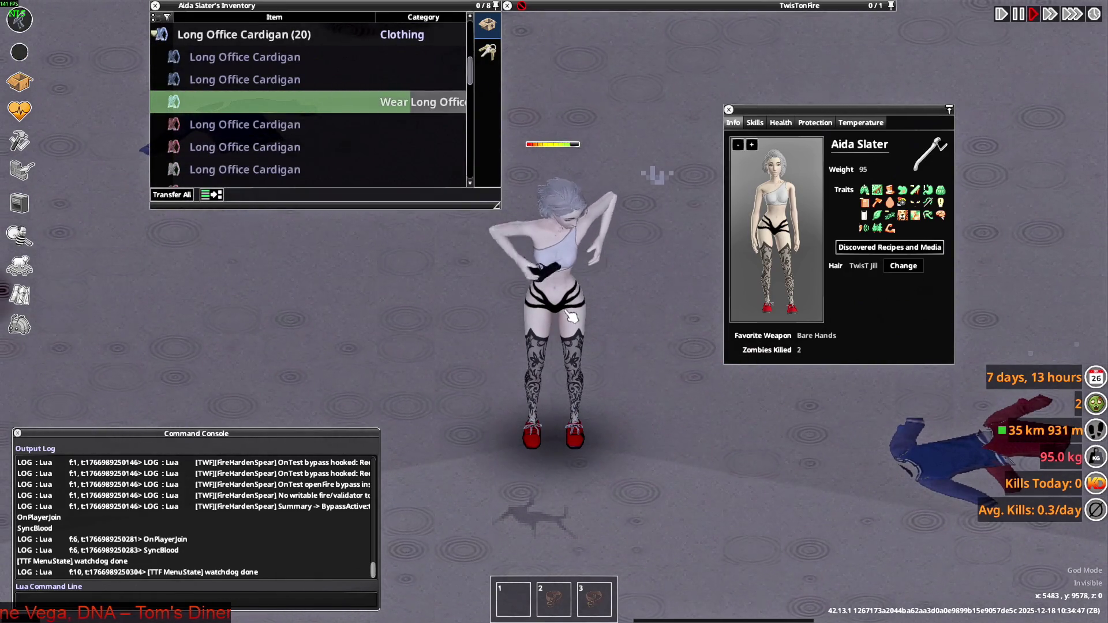
Walk the character around to view the cardigan, then pick another colour to wear.
key(a)
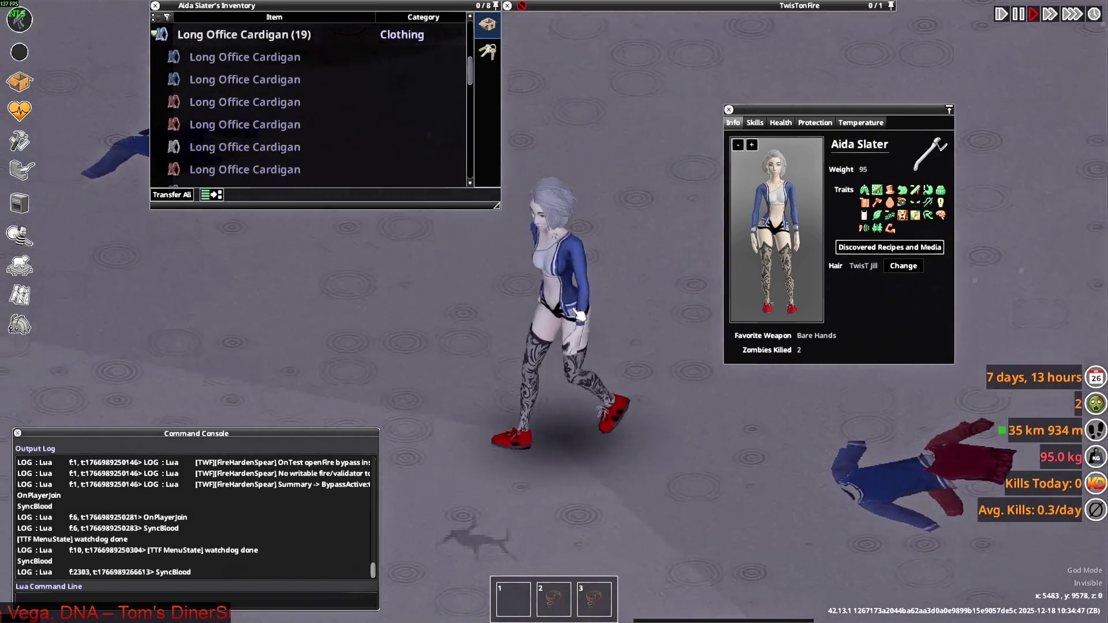
key(a)
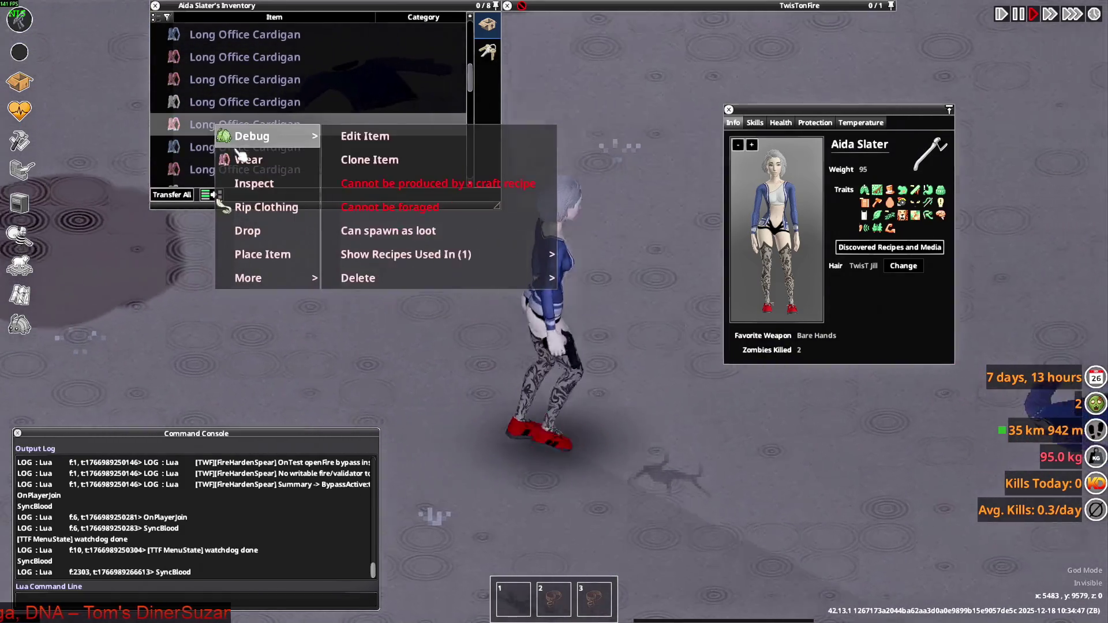
key(s)
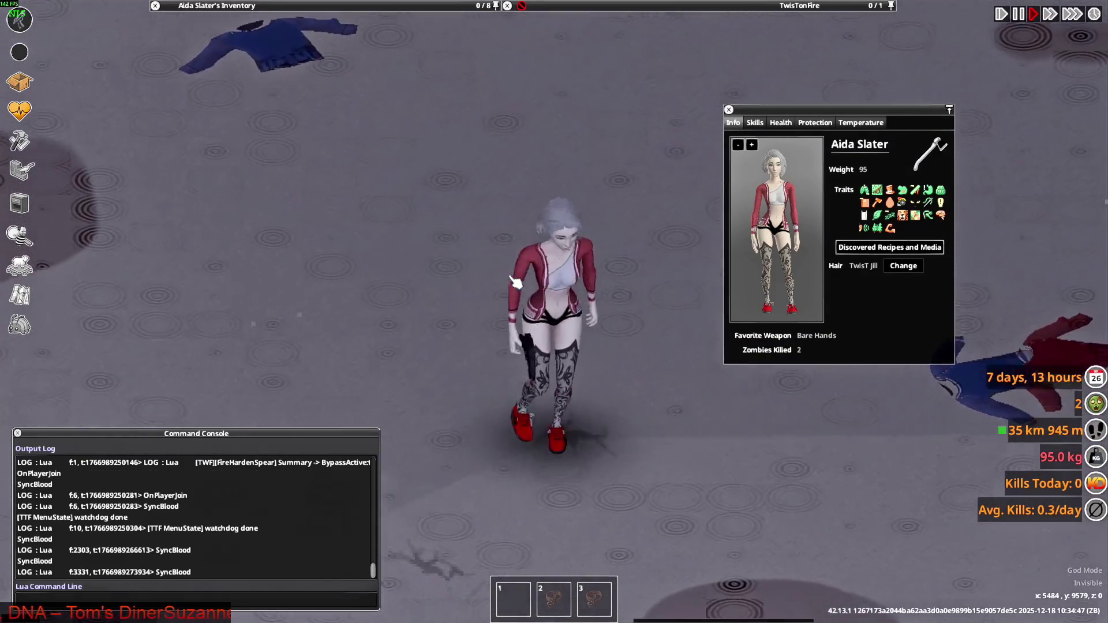
right_click(217, 149)
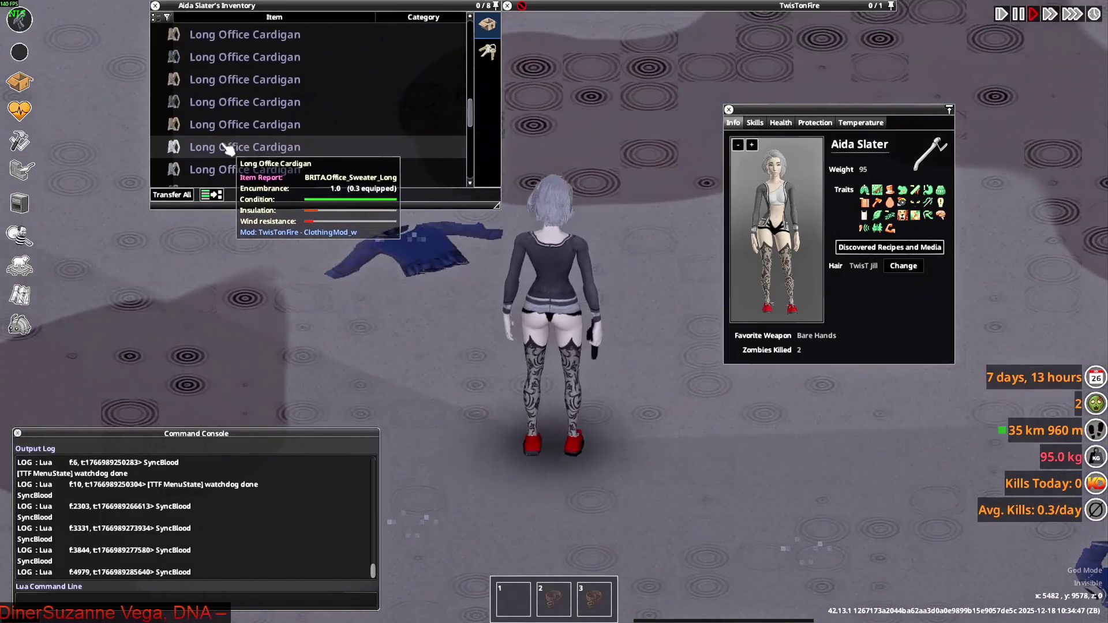
Walk and aim around the character, then wear the grey Long Office Cardigan.
key(w+d)
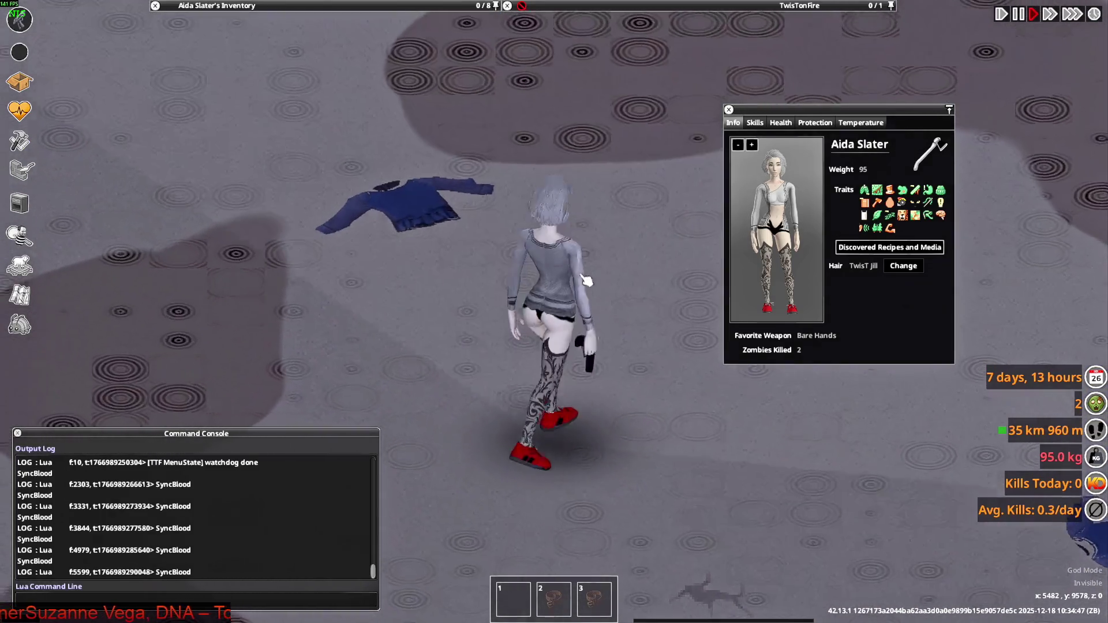
key(w)
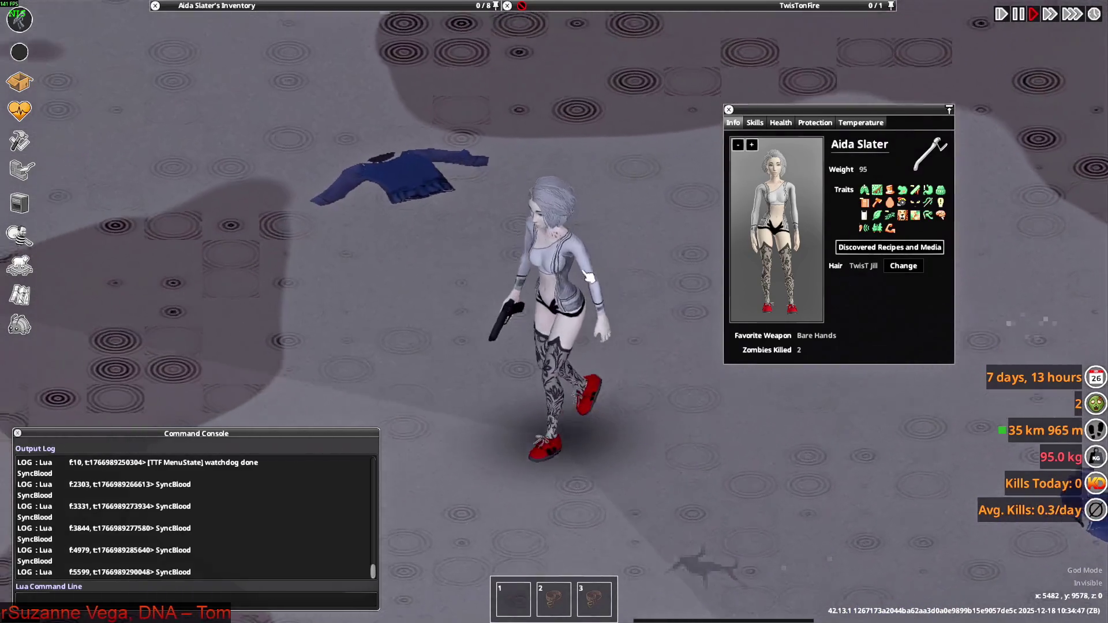
key(w)
mouse_move(581, 189)
right_down()
mouse_move(375, 150)
mouse_move(520, 63)
mouse_move(750, 202)
mouse_move(357, 7)
right_up()
mouse_move(357, 7)
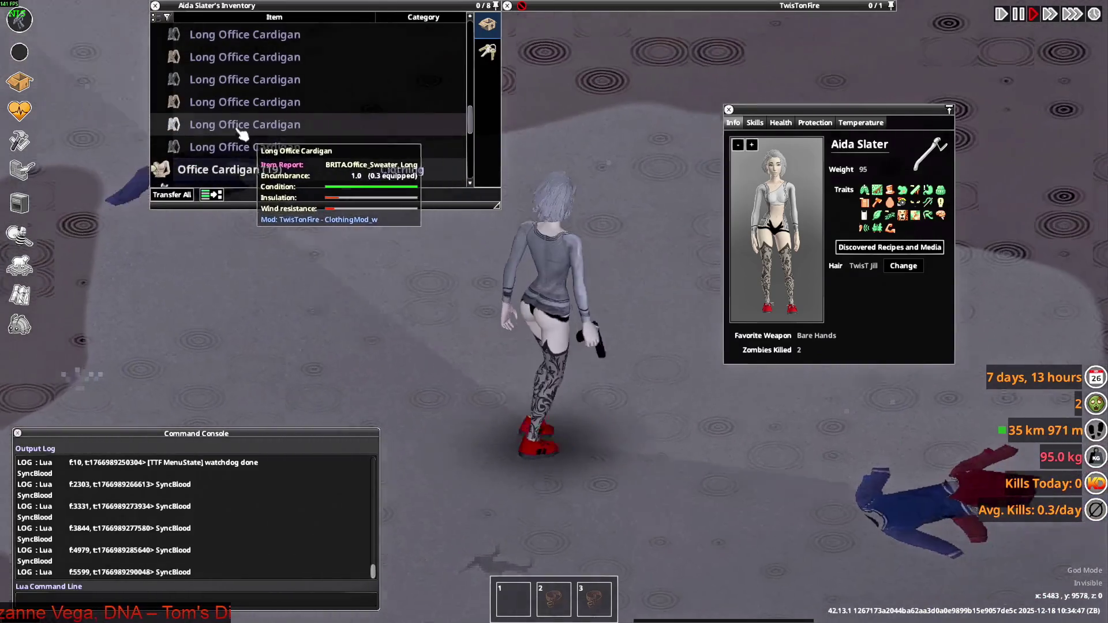
right_click(237, 124)
click(262, 158)
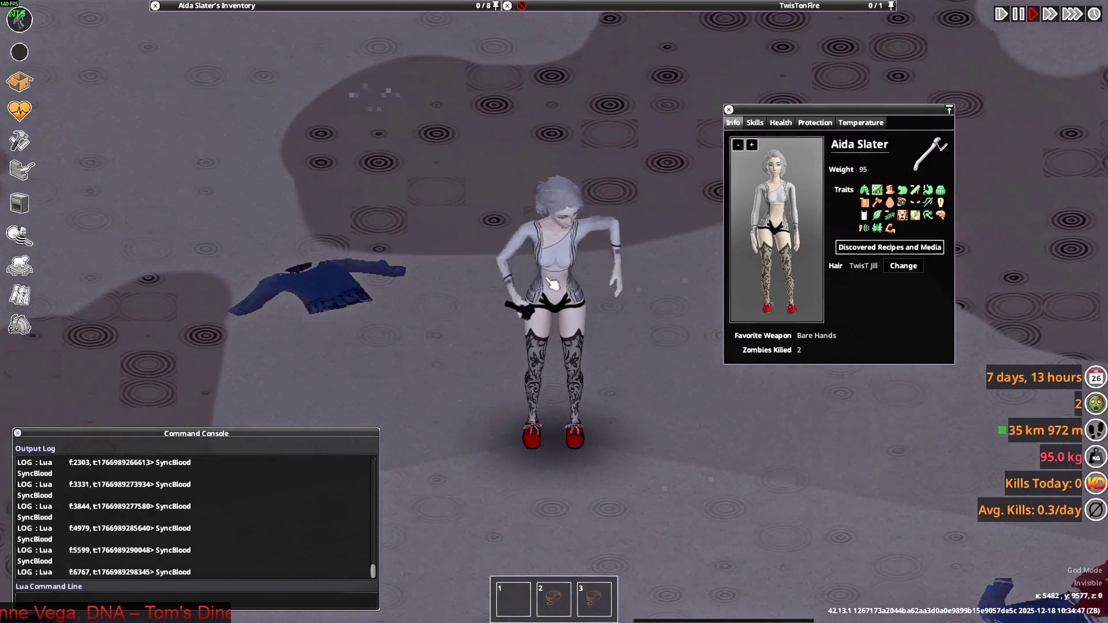
Wear the darker Long Office Cardigan and inspect its sleeves while aiming the pistol.
key(w)
right_click(267, 144)
click(260, 175)
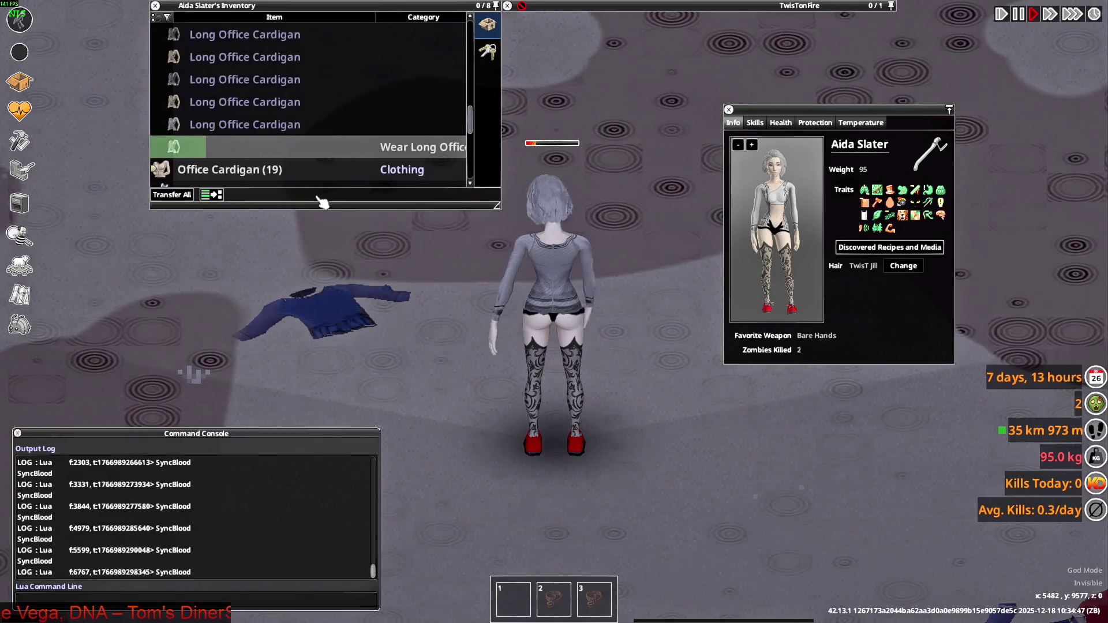
key(s+d)
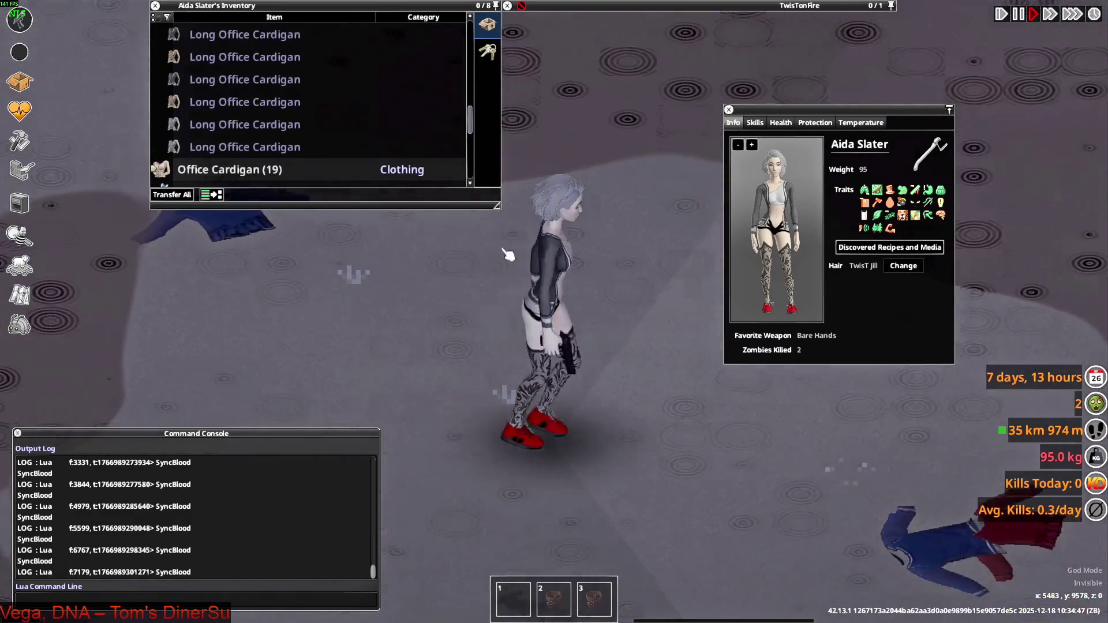
key(w+a)
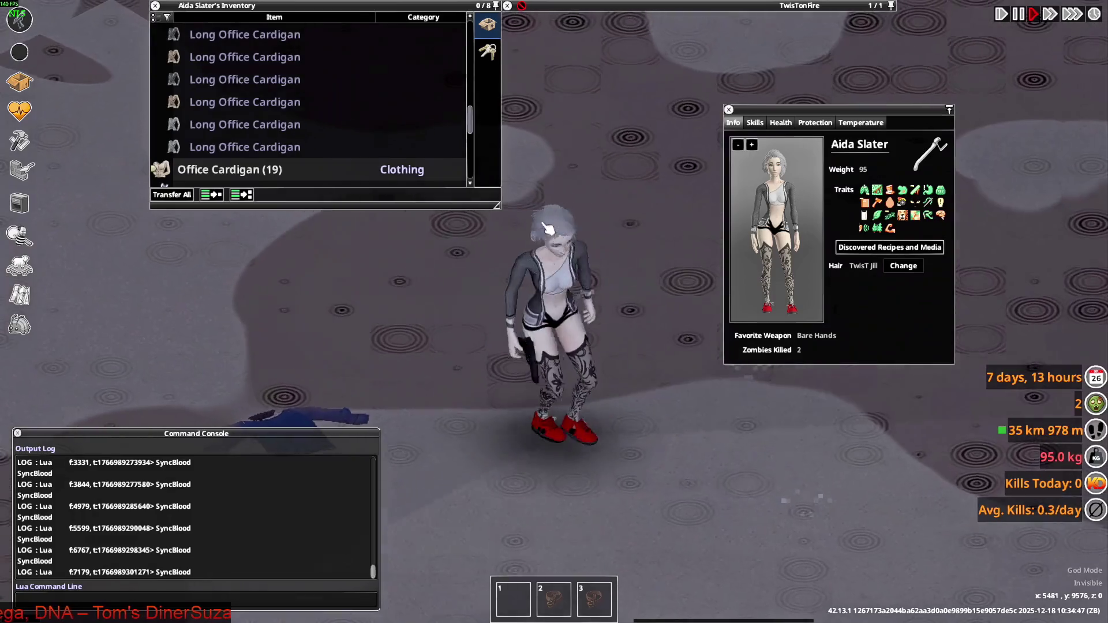
mouse_move(404, 167)
right_drag(500, 303, 501, 304)
key(w)
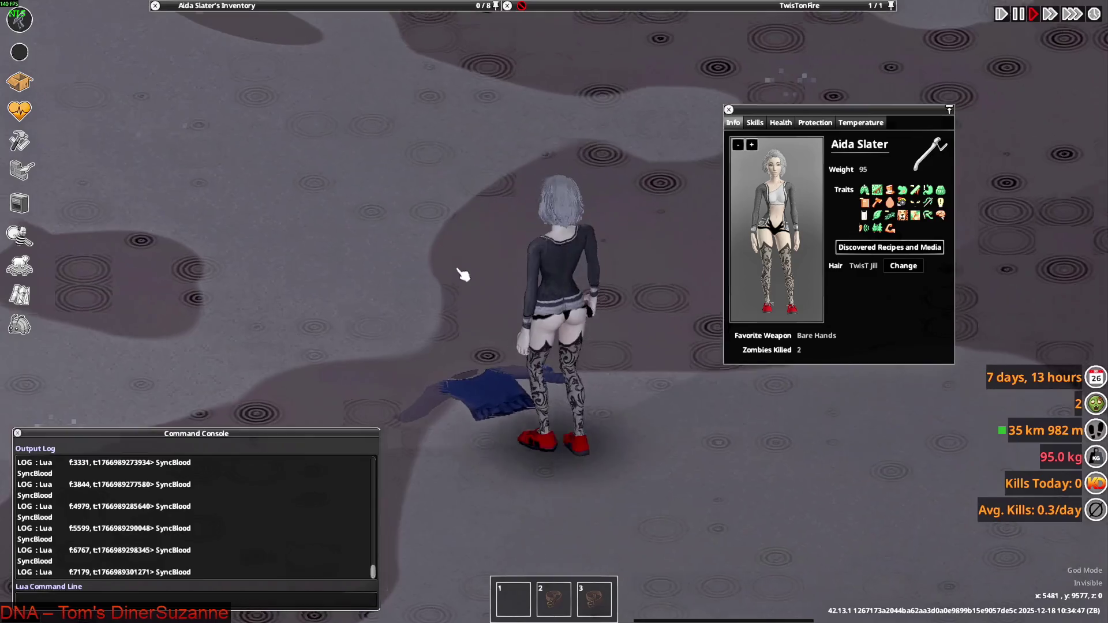
mouse_move(262, 144)
key(d)
scroll(262, 144, up, 5)
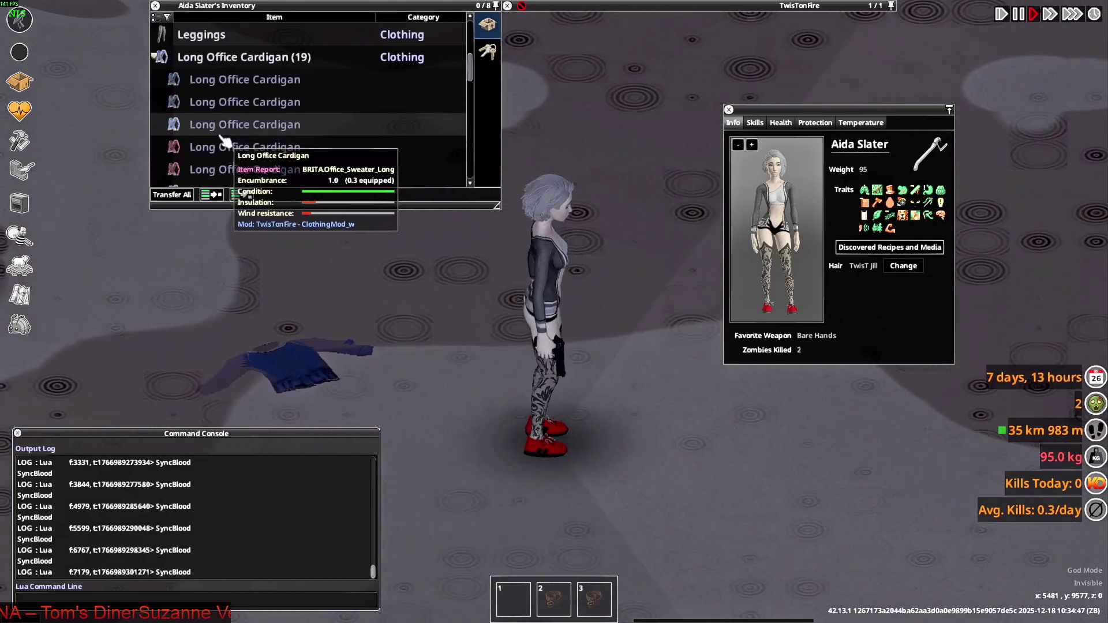
Move all 19 Long Office Cardigans onto the floor, leaving the Office Cardigan stack.
click(202, 87)
mouse_move(202, 87)
mouse_down()
mouse_move(248, 149)
mouse_move(321, 183)
mouse_move(202, 81)
mouse_move(508, 285)
mouse_up()
click(202, 81)
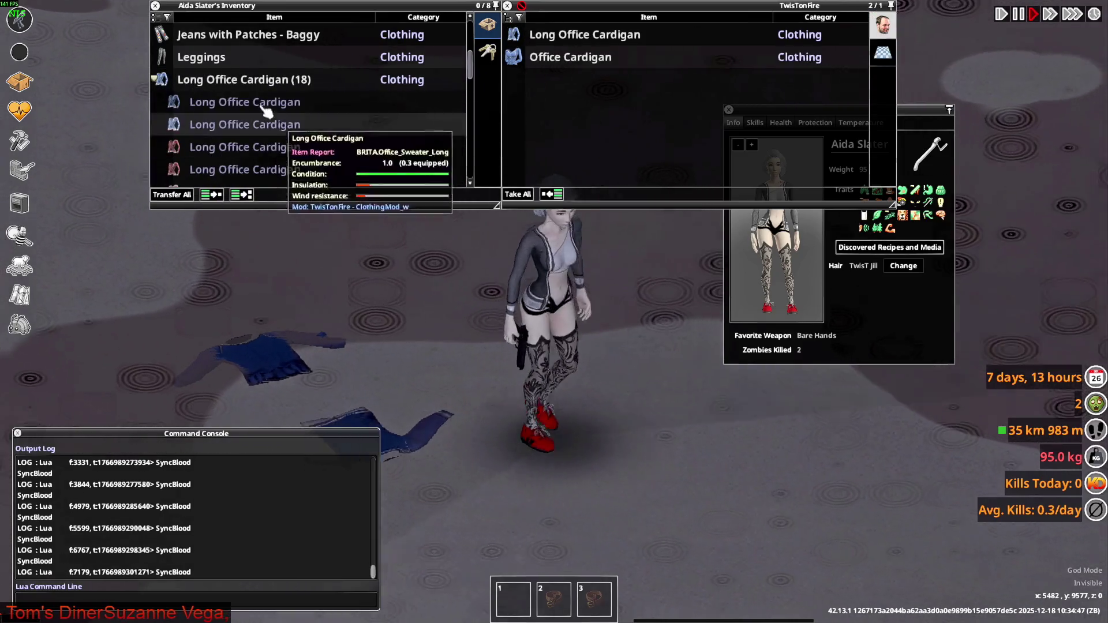
drag(265, 111, 512, 260)
drag(335, 173, 508, 288)
mouse_move(213, 145)
mouse_down()
mouse_move(600, 366)
mouse_move(577, 346)
mouse_up()
drag(388, 183, 504, 293)
drag(237, 118, 588, 379)
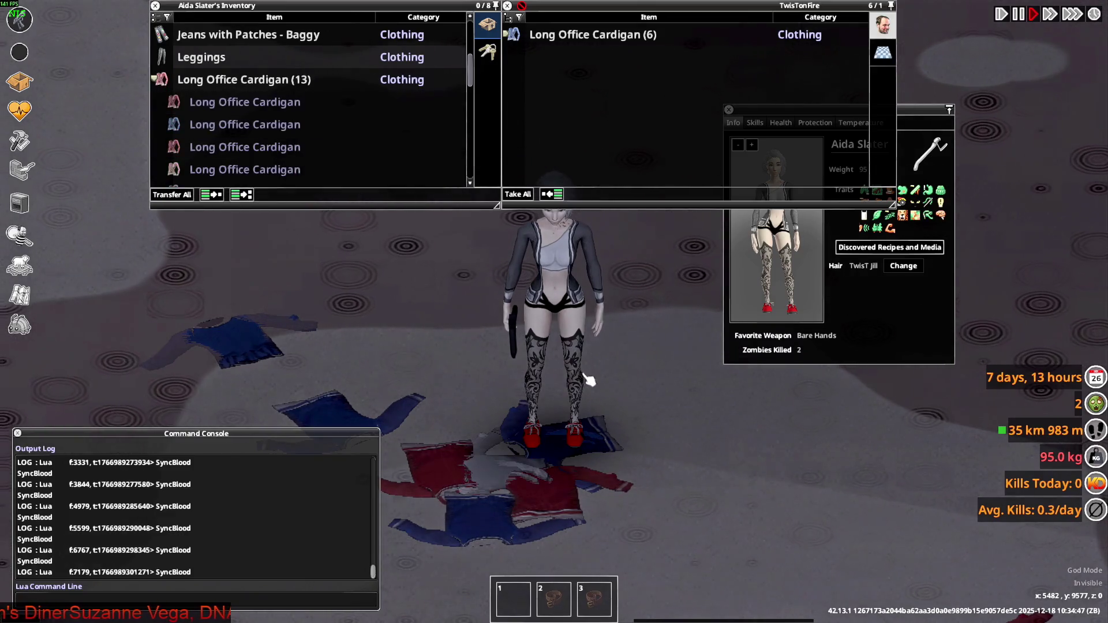
mouse_move(249, 104)
mouse_down()
mouse_move(548, 346)
mouse_move(354, 208)
mouse_move(388, 241)
mouse_up()
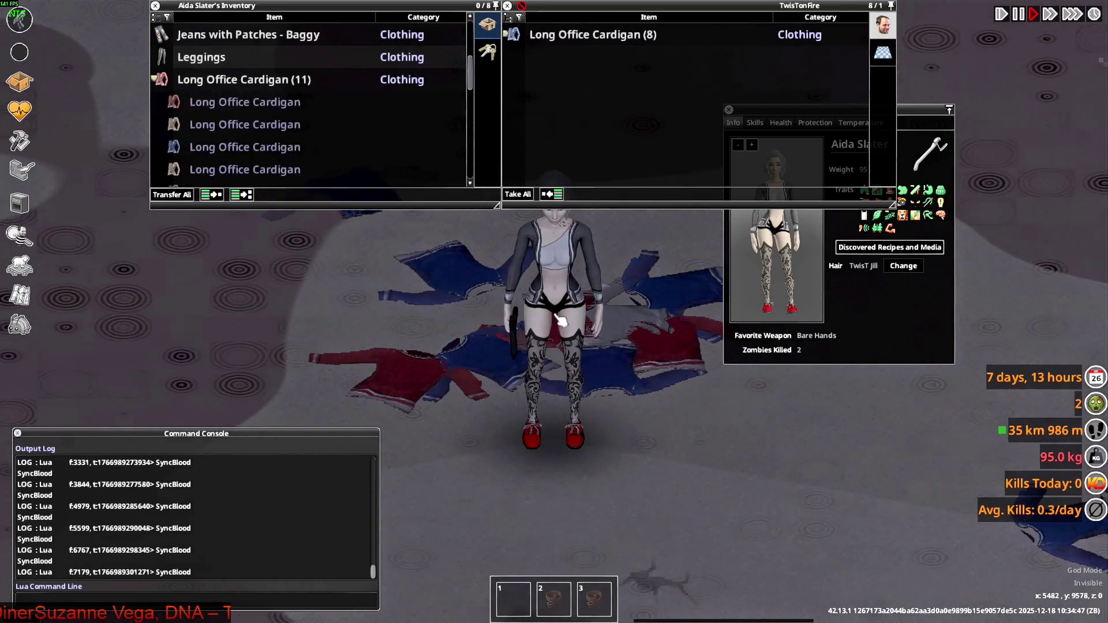
mouse_move(170, 90)
mouse_down()
mouse_move(220, 115)
mouse_move(381, 242)
mouse_up()
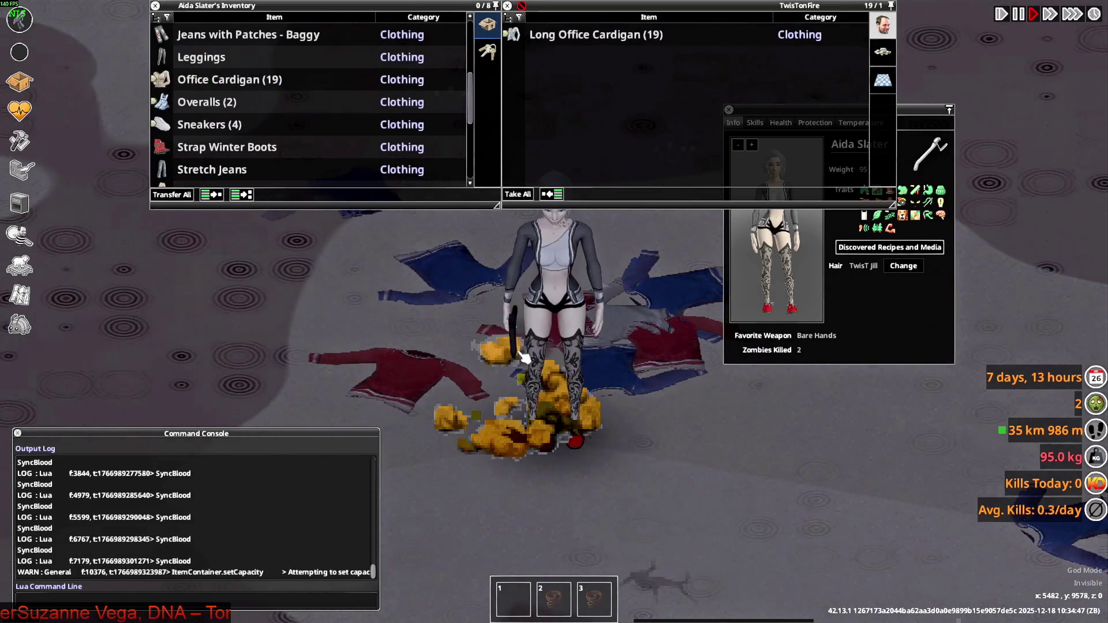
key(a)
right_click(214, 131)
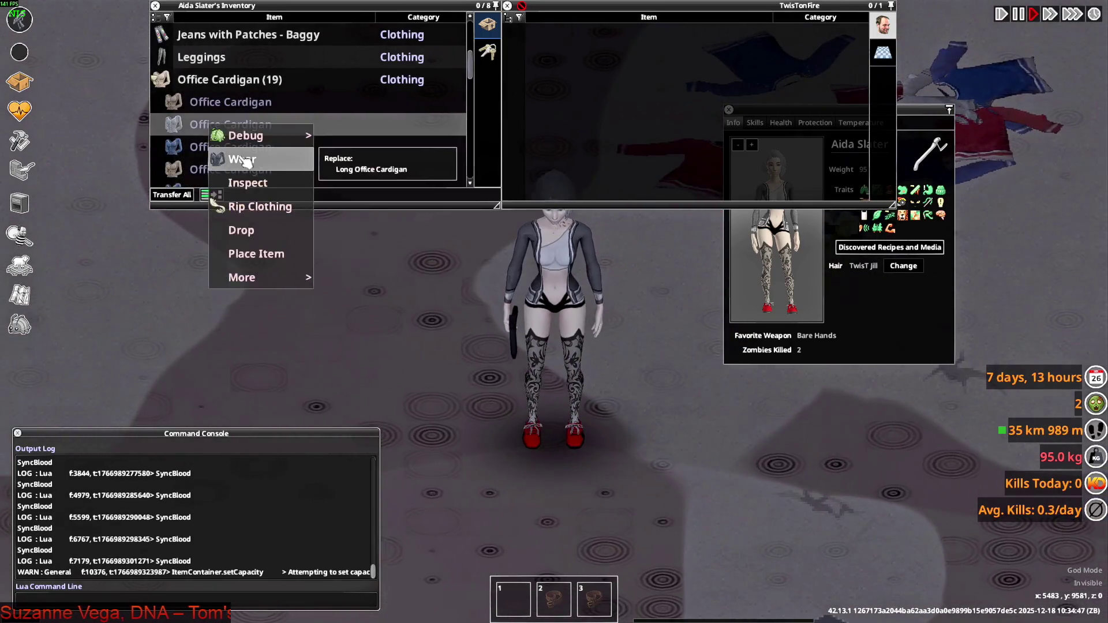
Put on the beige Office Cardigan from the clothes pile, trying several cardigan stacks.
click(242, 153)
key(w+d)
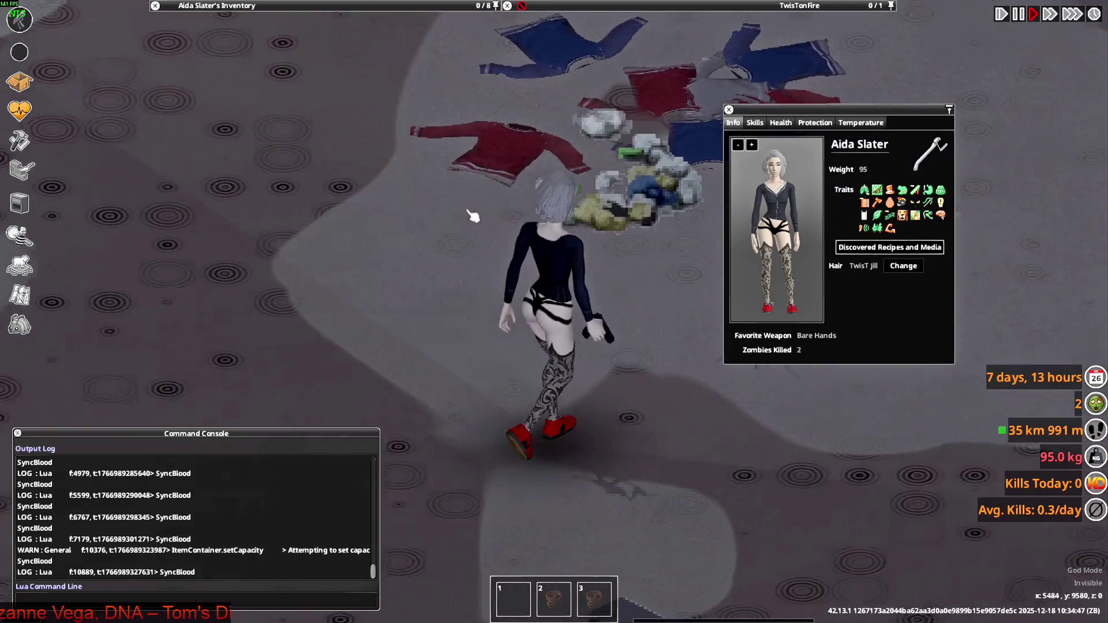
mouse_move(260, 5)
scroll(199, 132, down, 1)
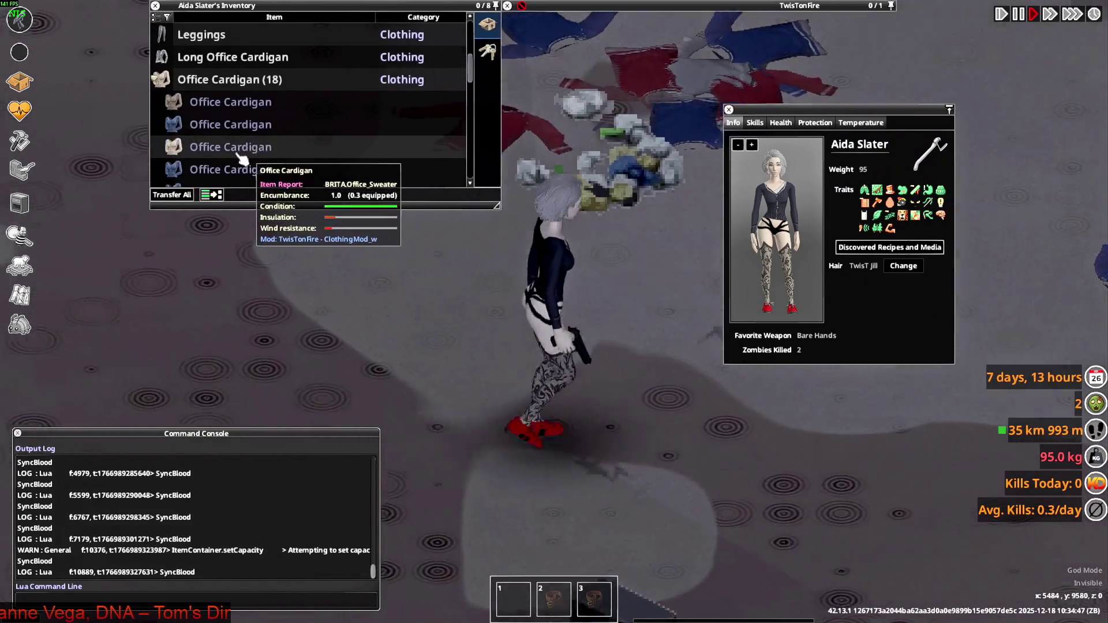
right_click(199, 147)
click(237, 181)
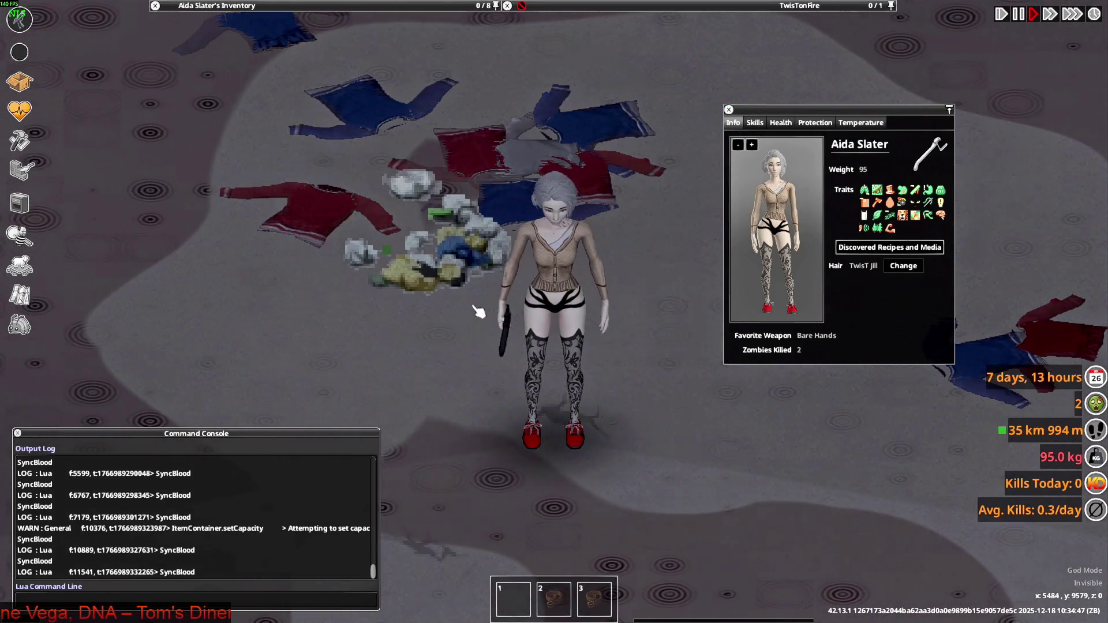
key(s)
mouse_move(244, 105)
scroll(244, 106, down, 4)
right_click(230, 147)
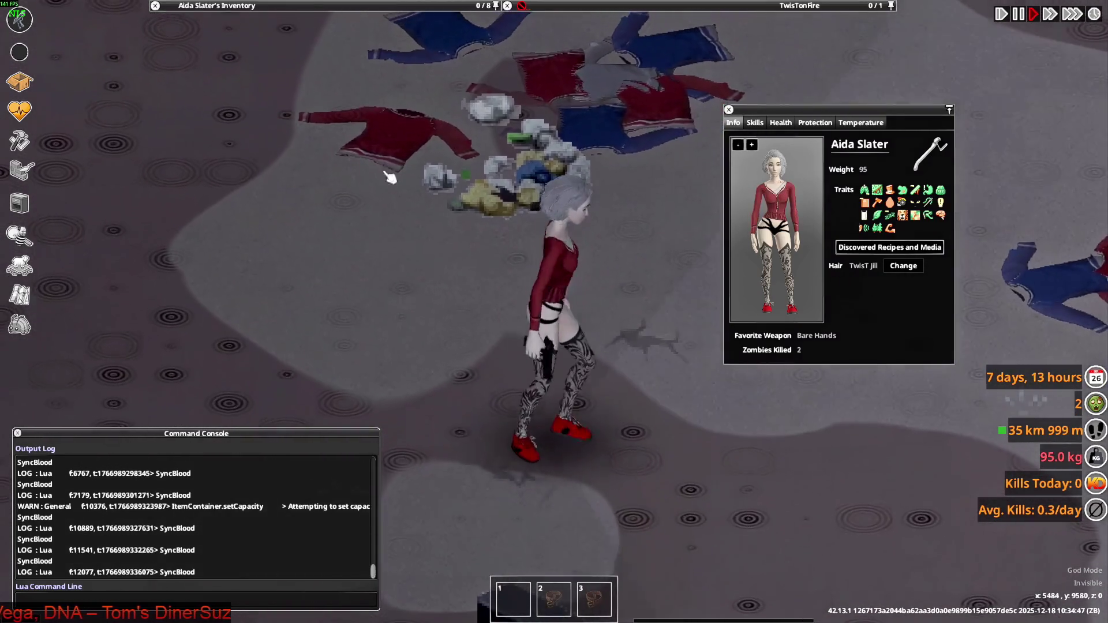
mouse_move(259, 5)
mouse_move(225, 152)
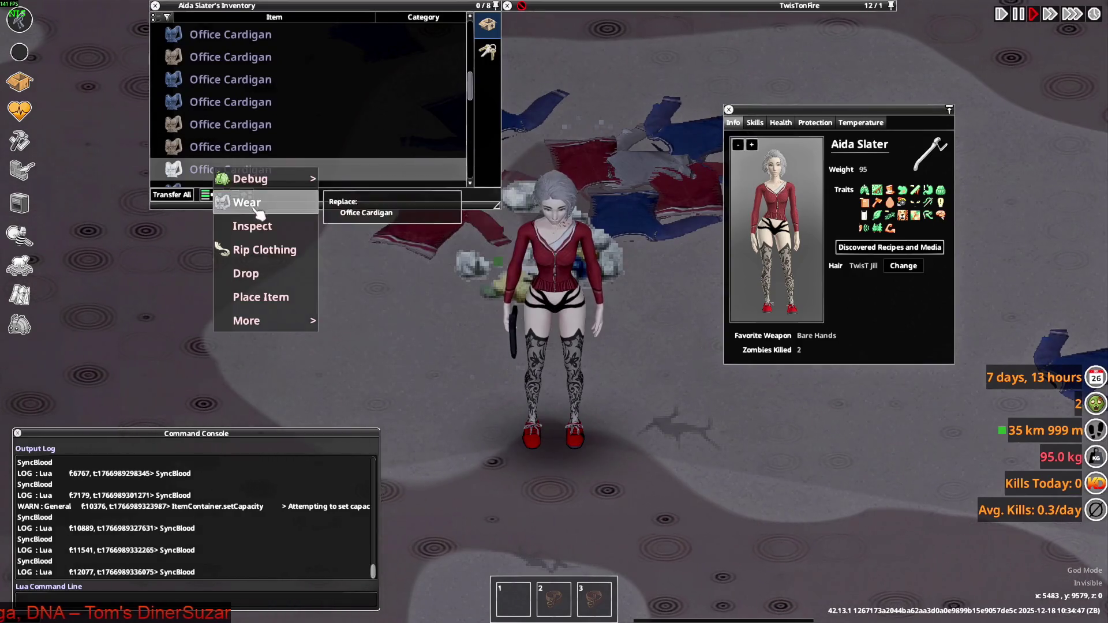
mouse_move(383, 6)
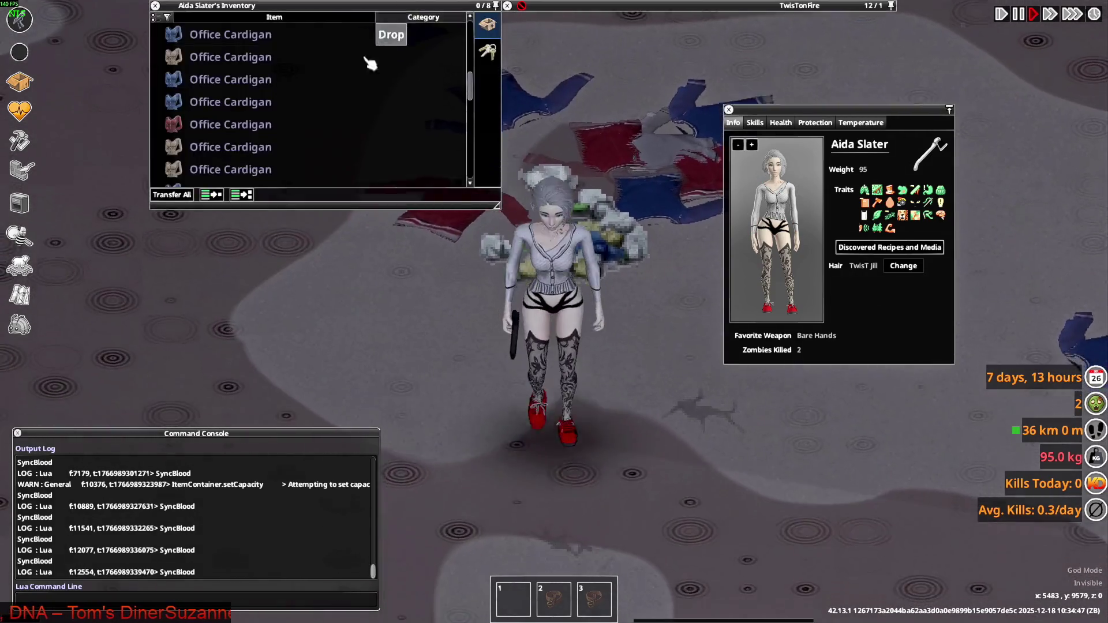
mouse_move(304, 113)
right_click(244, 149)
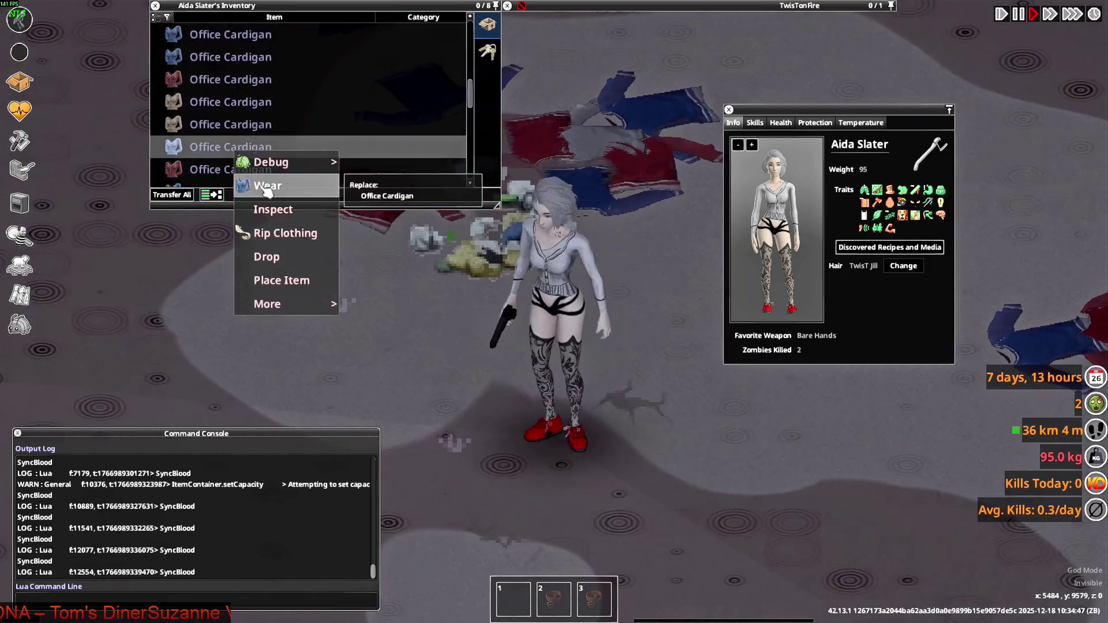
click(265, 183)
Reposition the character and wear the Office Cardigan once more.
right_drag(623, 317, 451, 369)
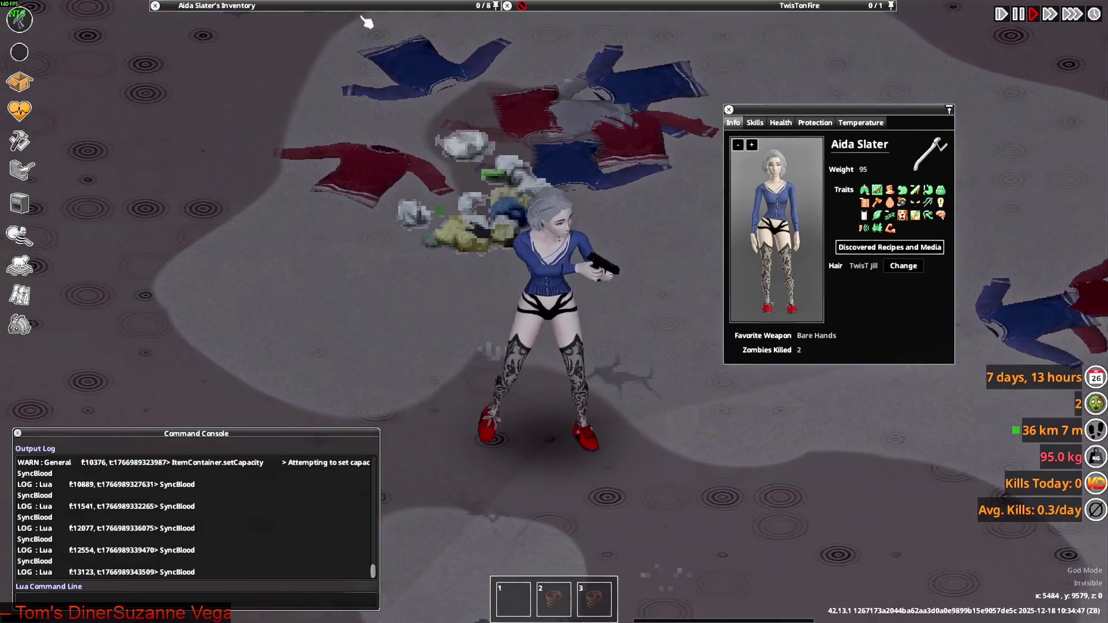
mouse_move(242, 109)
key(a)
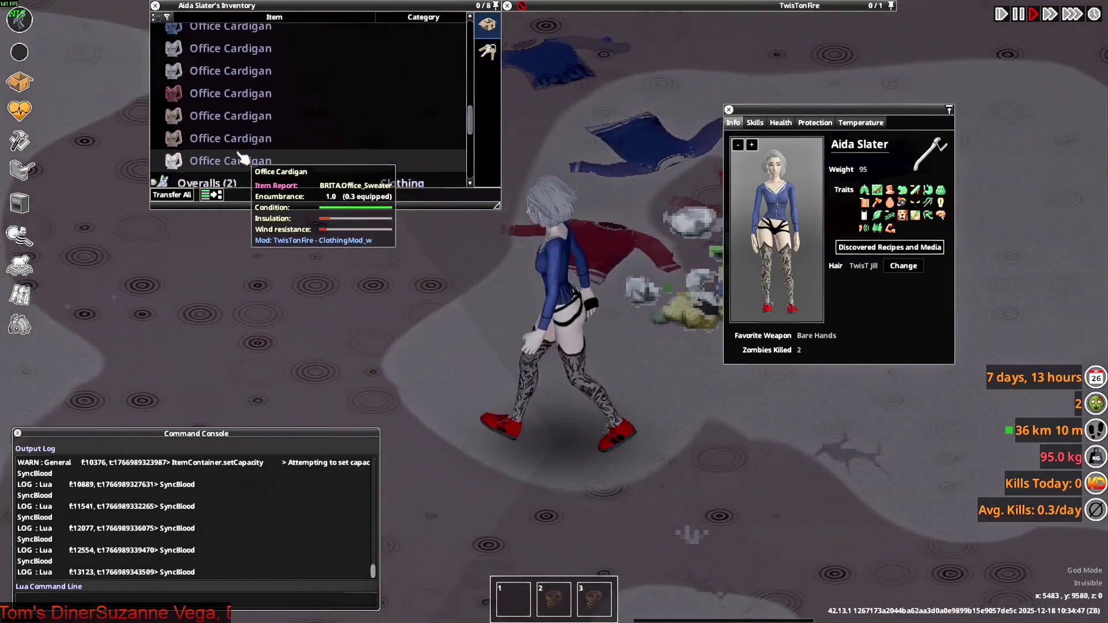
scroll(231, 132, down, 1)
right_click(218, 126)
click(245, 139)
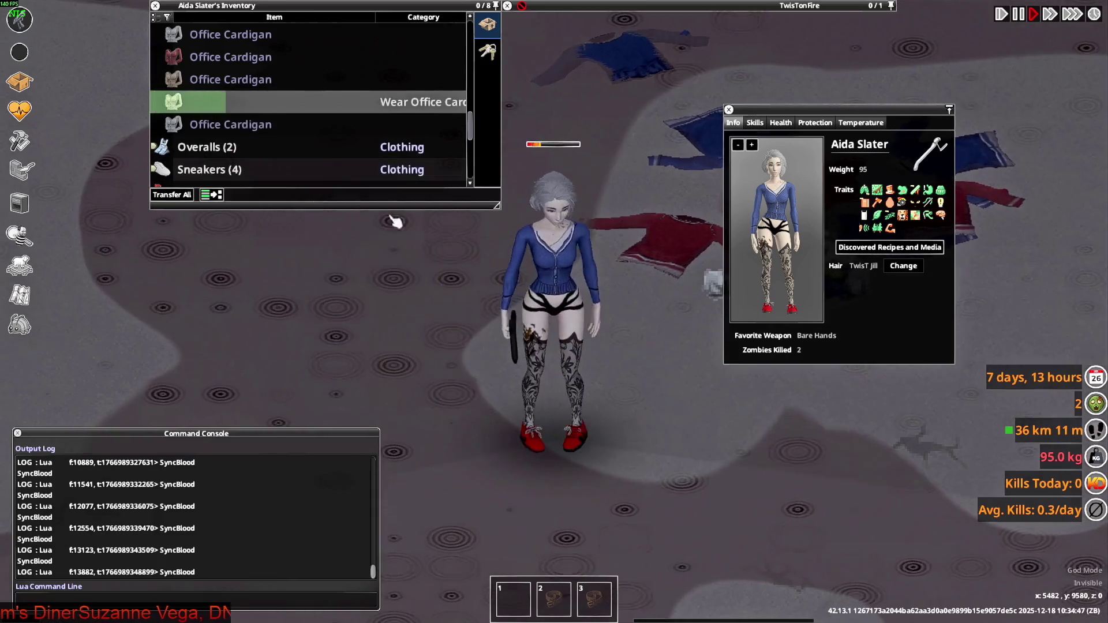
Move the Long Office Cardigan and Office Cardigan stacks into the nearby container.
key(w)
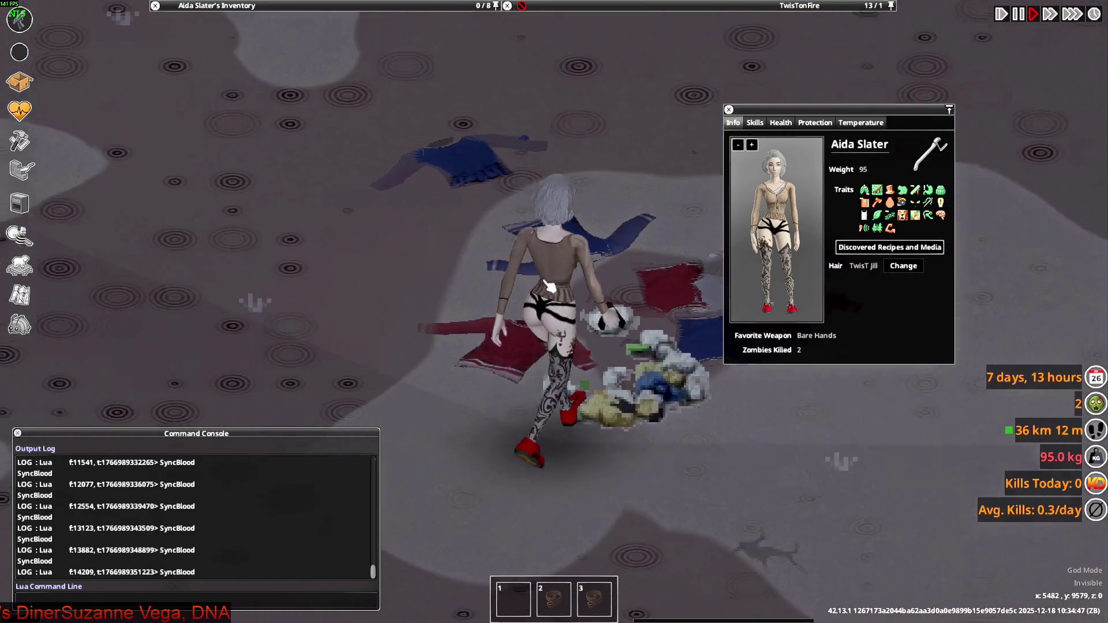
mouse_move(254, 131)
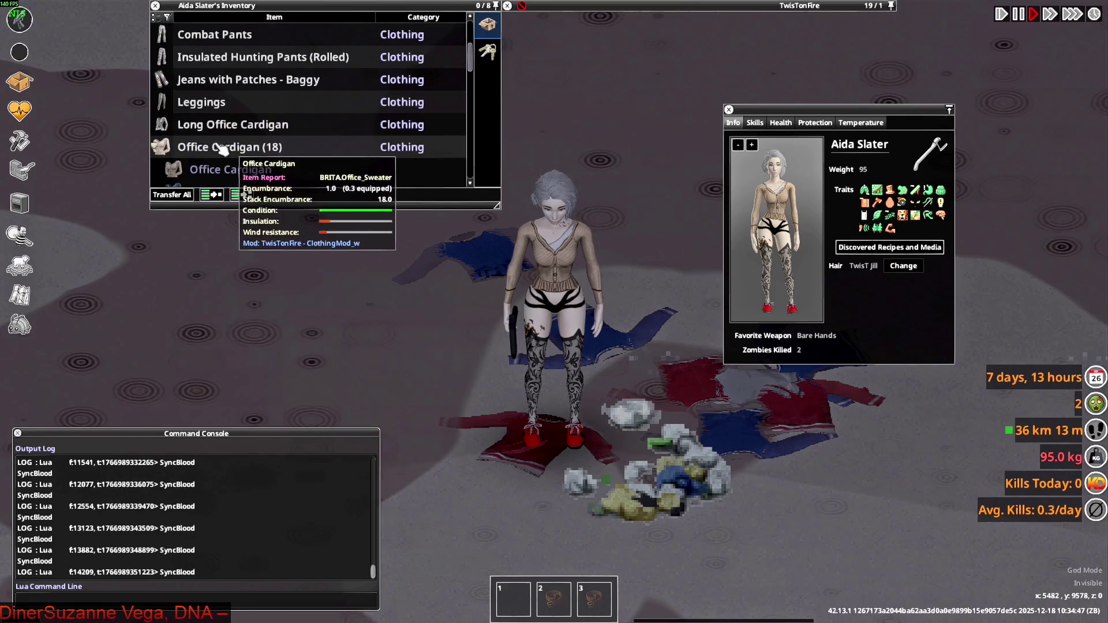
shift+click(222, 127)
drag(222, 131, 415, 254)
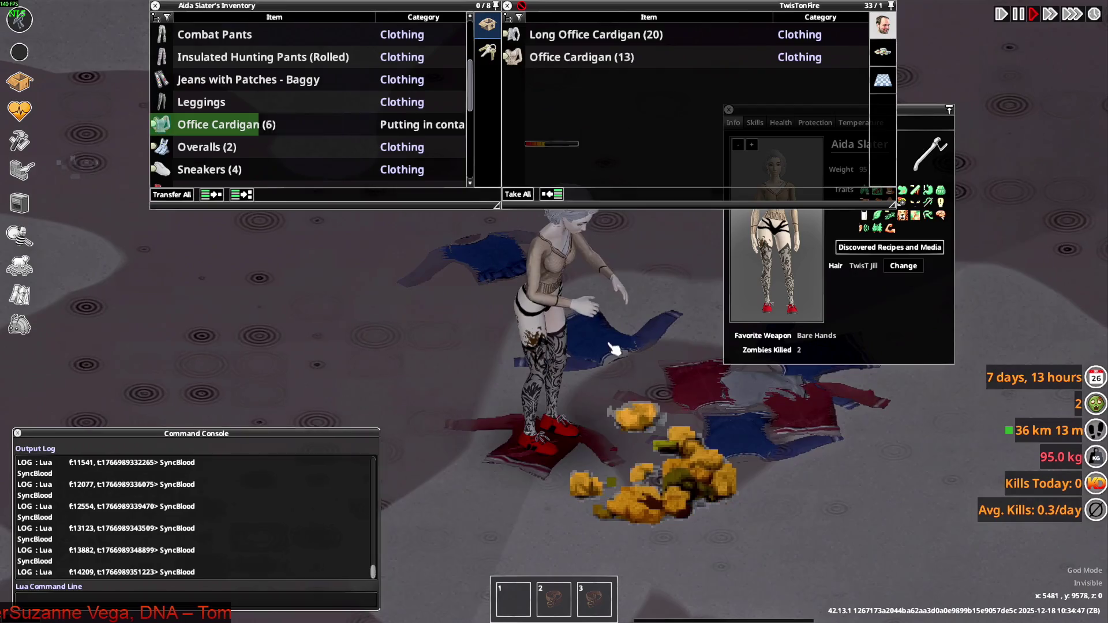
scroll(251, 136, down, 3)
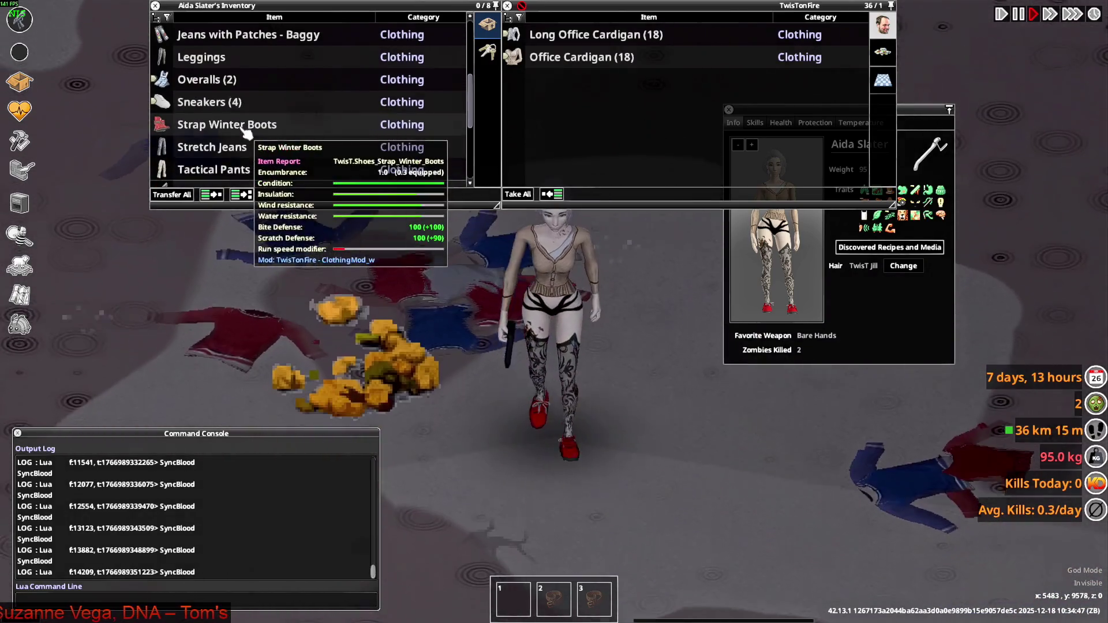
key(w)
scroll(248, 144, down, 2)
scroll(249, 150, up, 5)
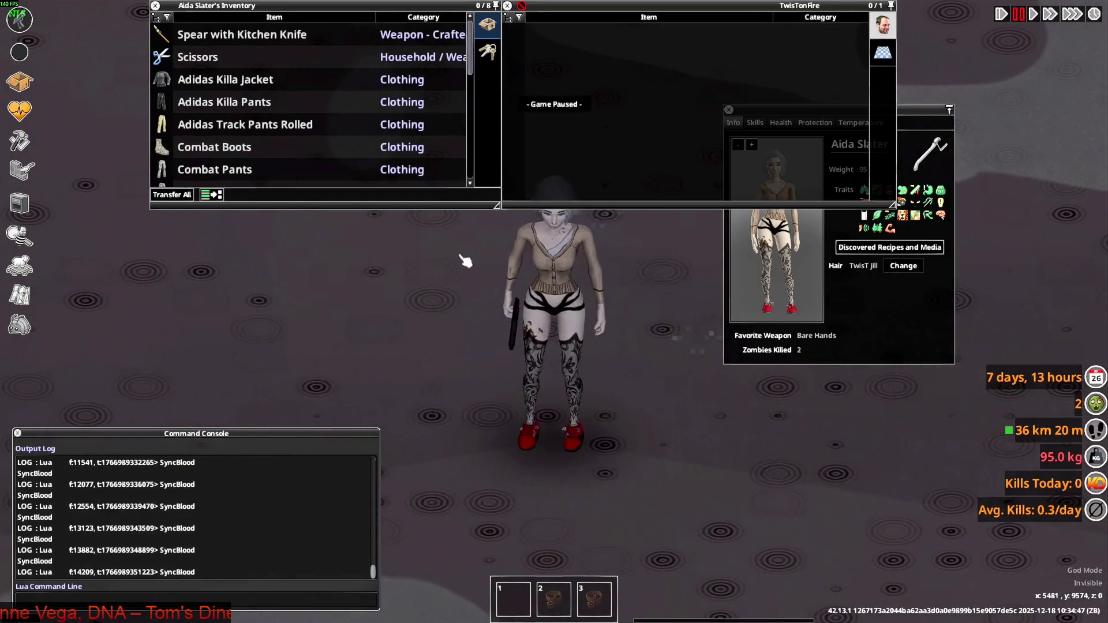
Close the Blender scene without saving changes.
key(alt+Tab)
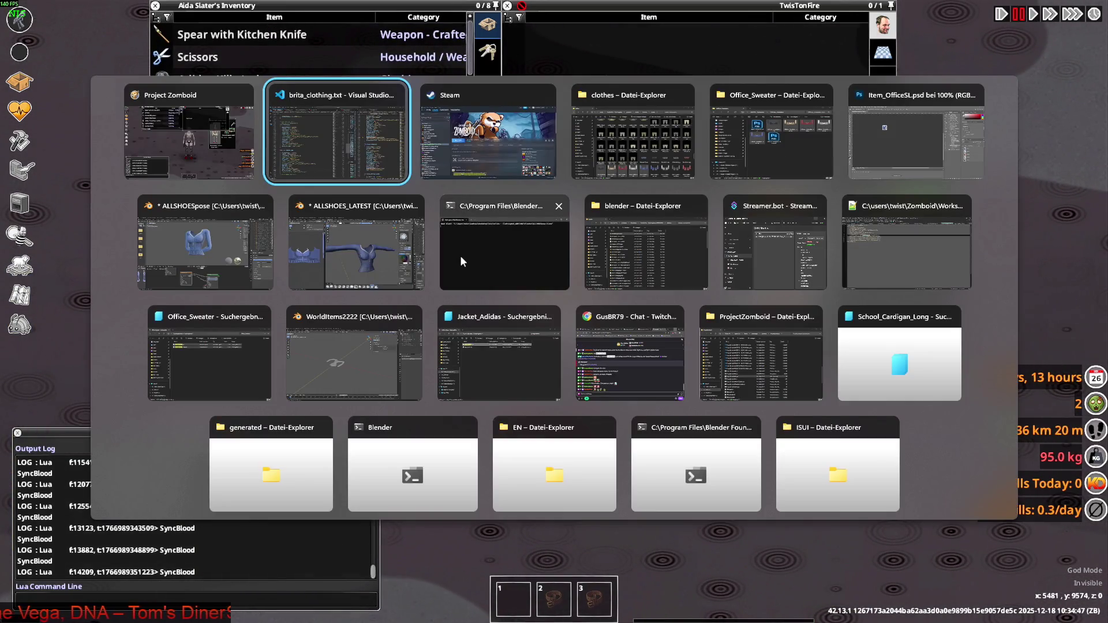
key(Tab)
key(Tab)
key(Tab)
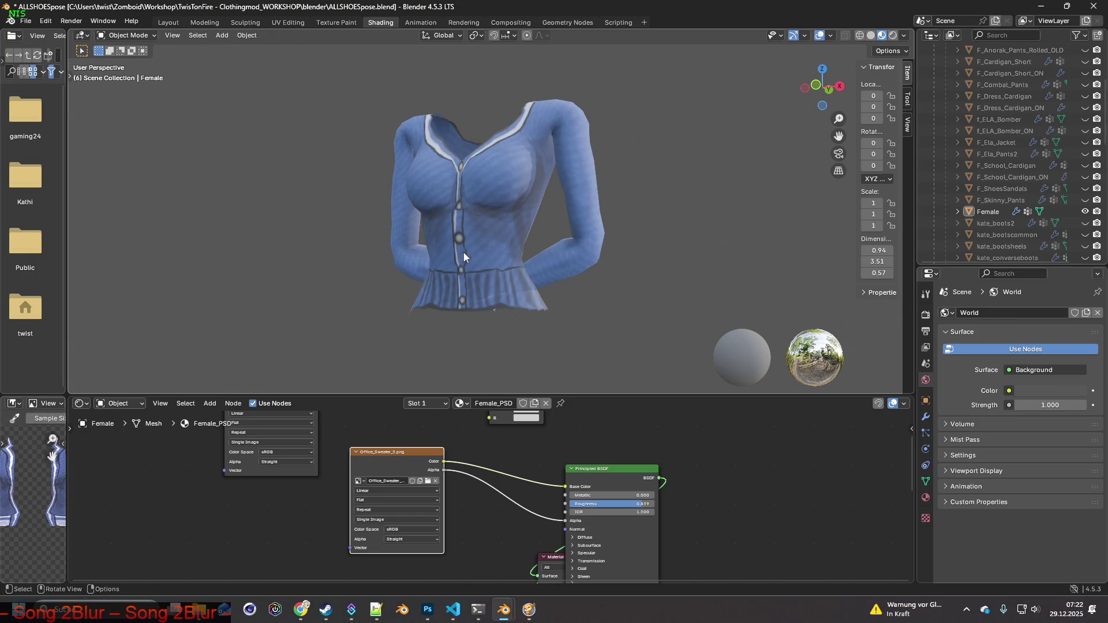
click(1094, 6)
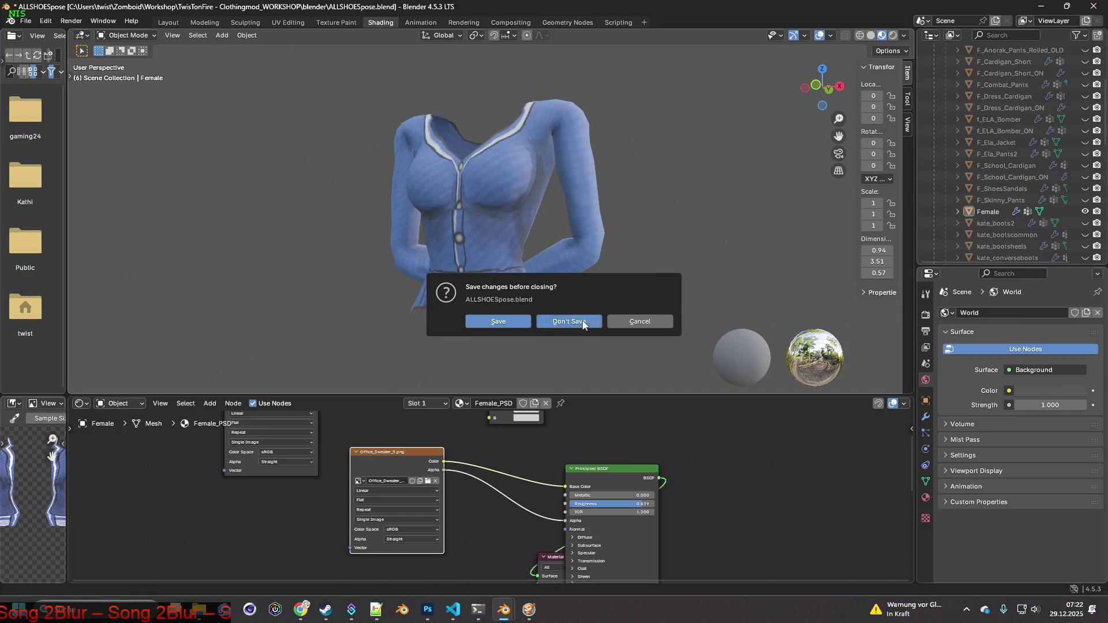
click(584, 325)
key(alt+Tab)
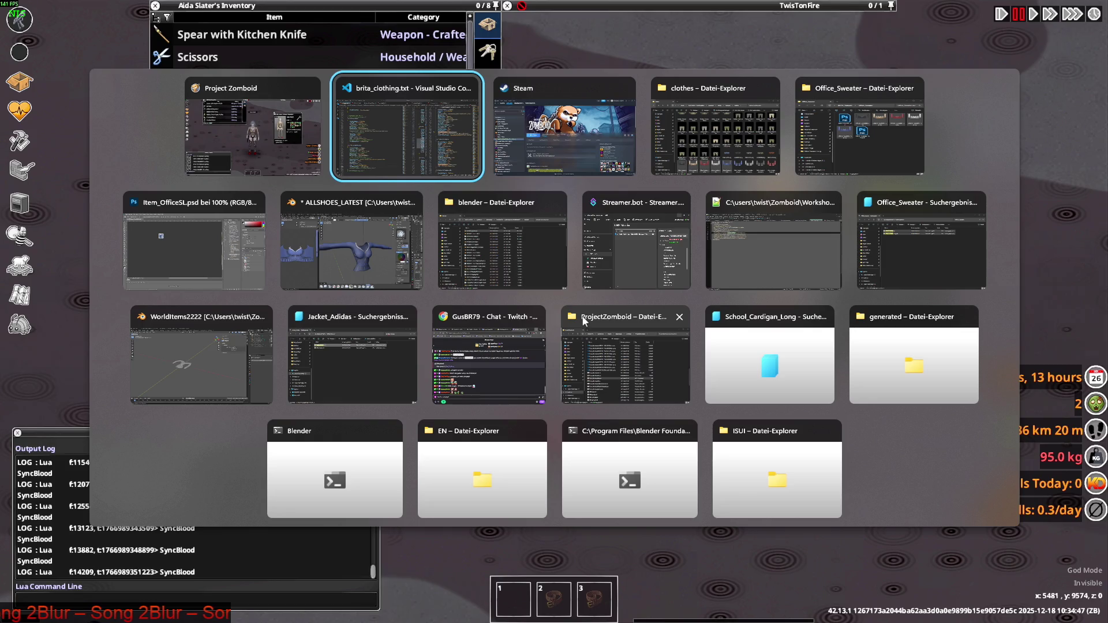
key(alt+Tab)
key(alt+Tab)
key(alt+Tab)
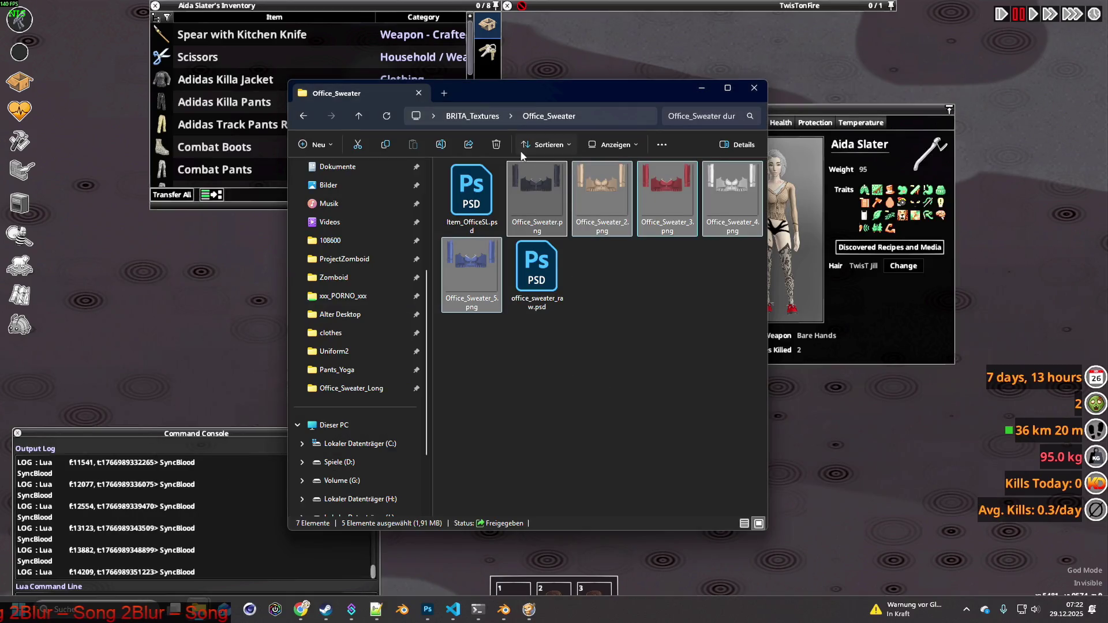
Go up to the BRITA_Textures folder, then scroll through brita_clothing.txt in Visual Studio Code.
click(468, 115)
key(alt+Tab)
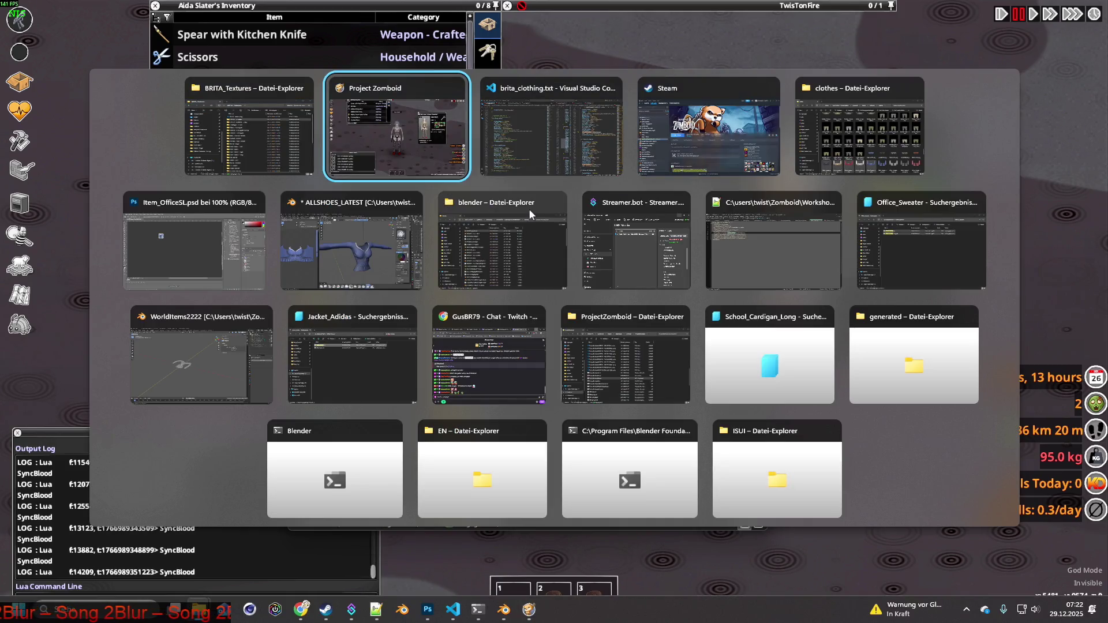
key(alt+Tab)
scroll(350, 293, down, 2)
scroll(350, 293, down, 5)
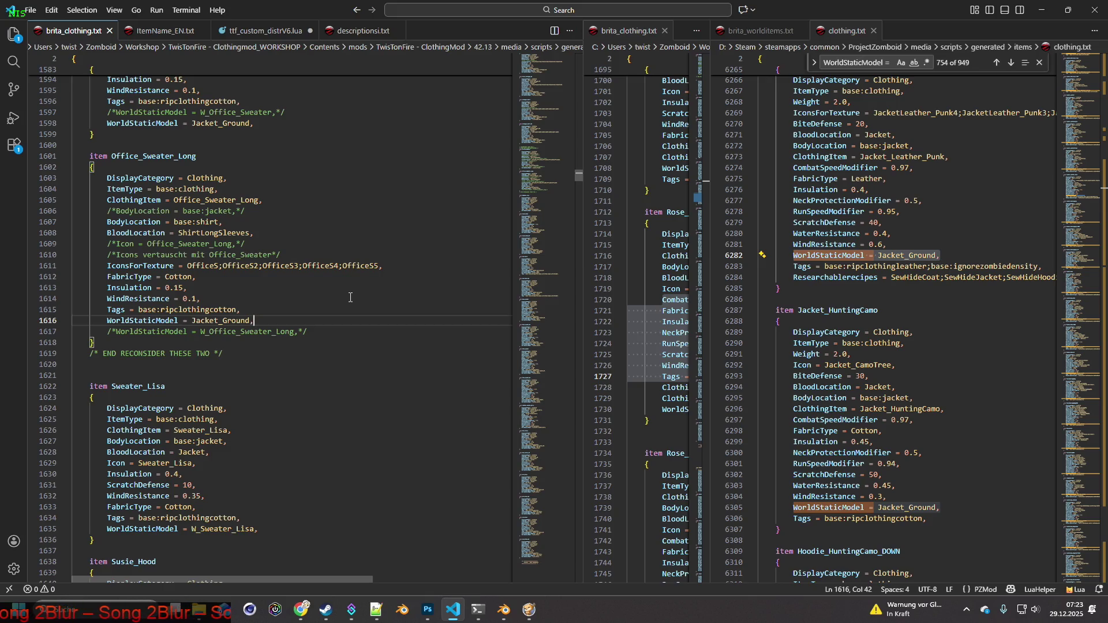
Scroll past Office_Sweater_Long to select the Sweater_Lisa item name, then switch to Notepad++.
scroll(350, 297, down, 3)
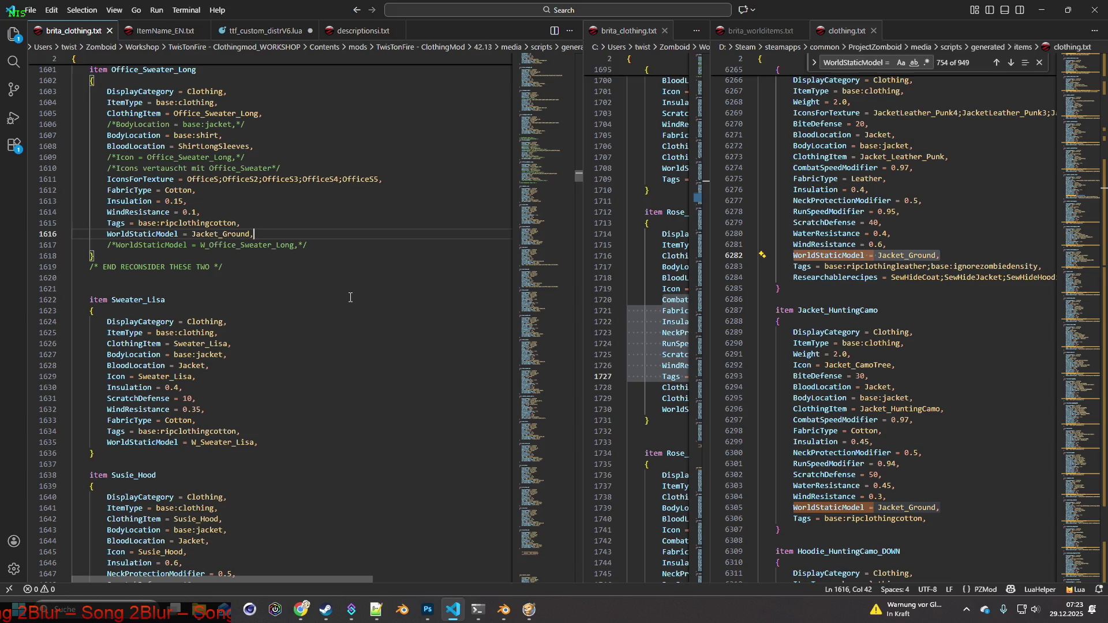
scroll(350, 296, down, 1)
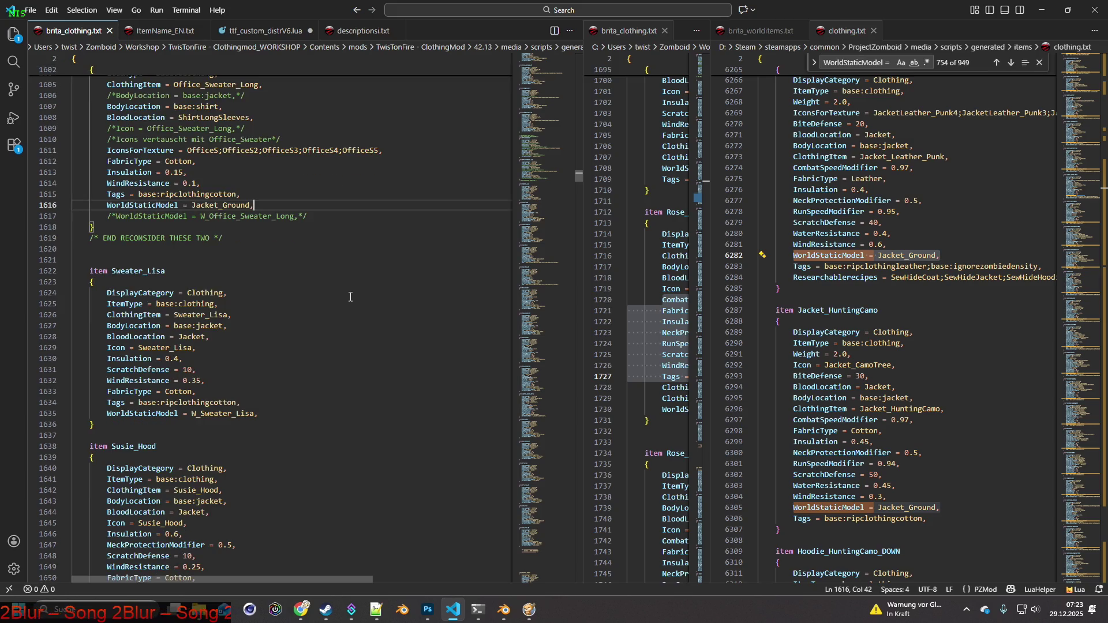
double_click(121, 272)
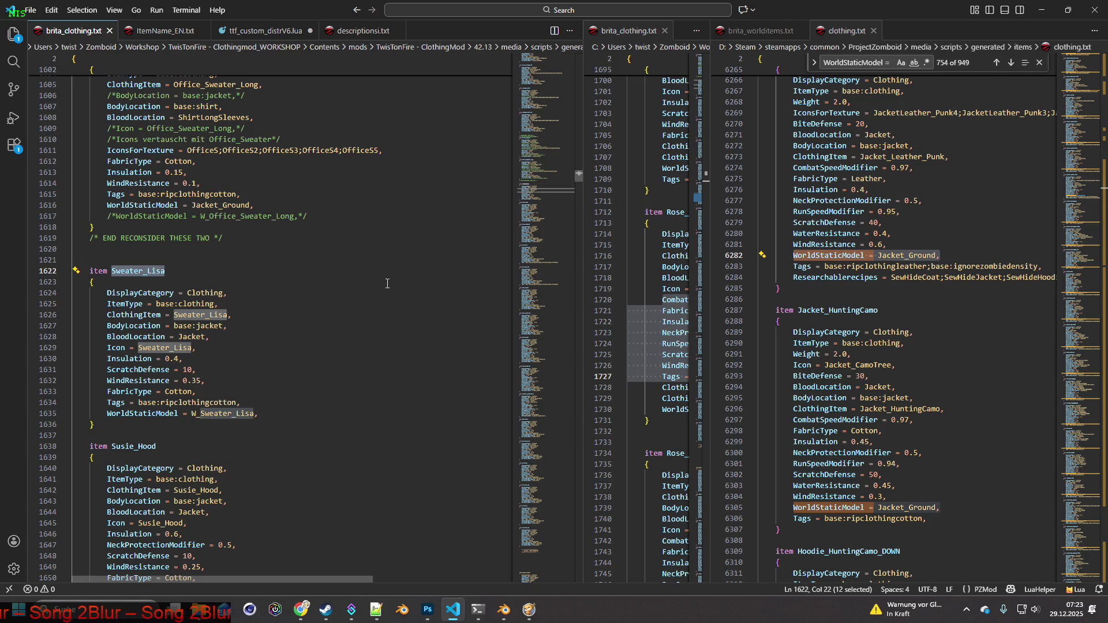
key(alt+Tab)
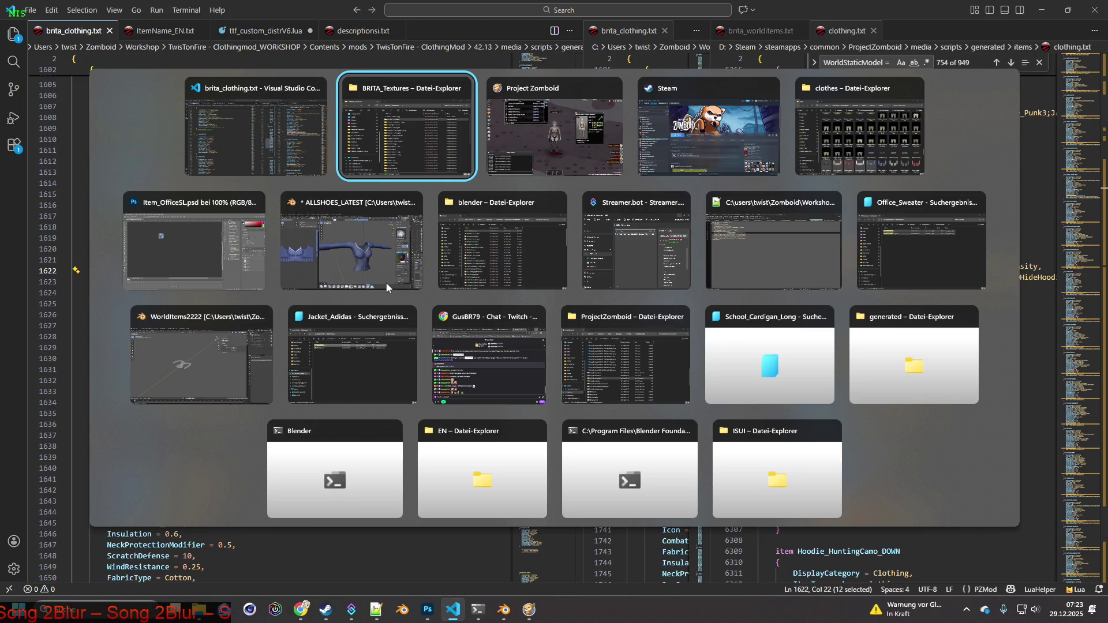
key(alt+Tab)
key(alt+Tab)
key(alt+Tab)
key(alt+Tab)
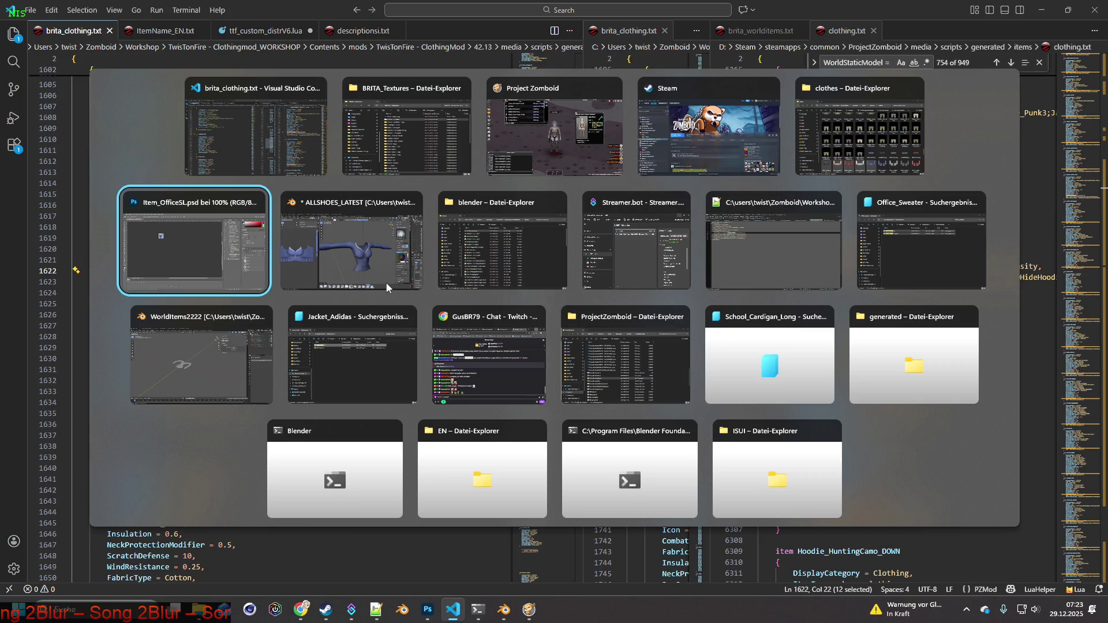
key(alt+Tab)
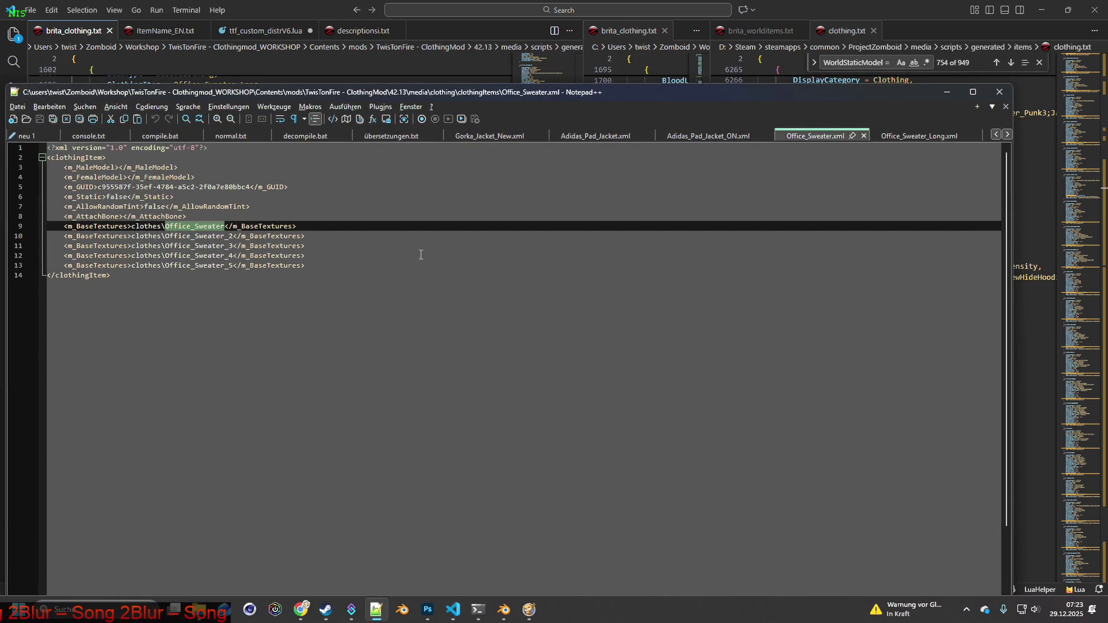
Close Office_Sweater.xml and Office_Sweater_Long.xml and minimise Notepad++.
click(863, 136)
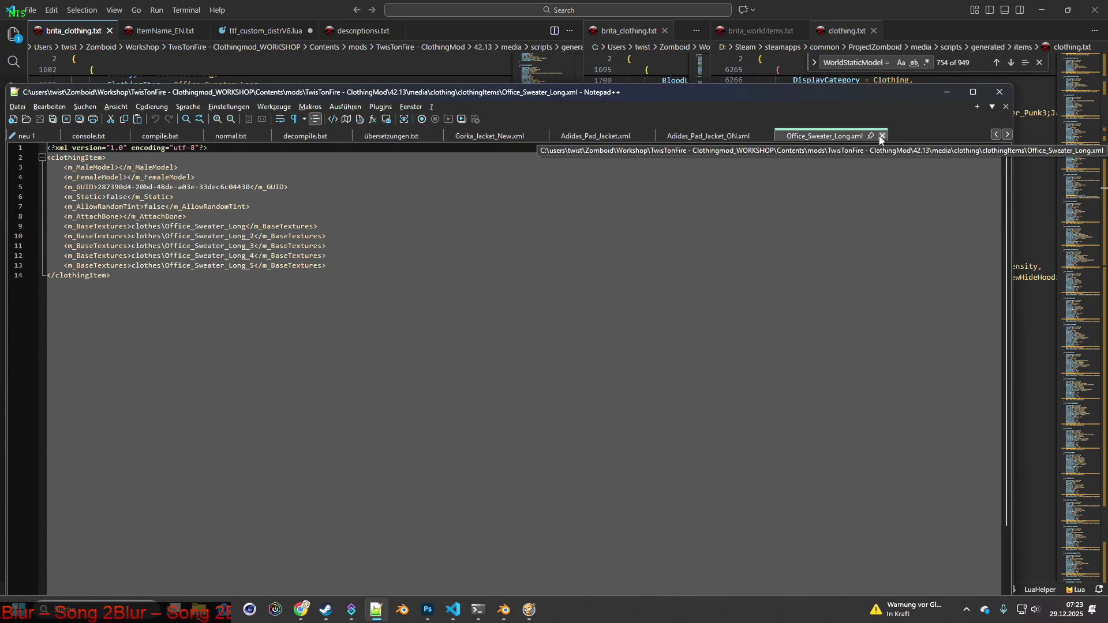
click(883, 137)
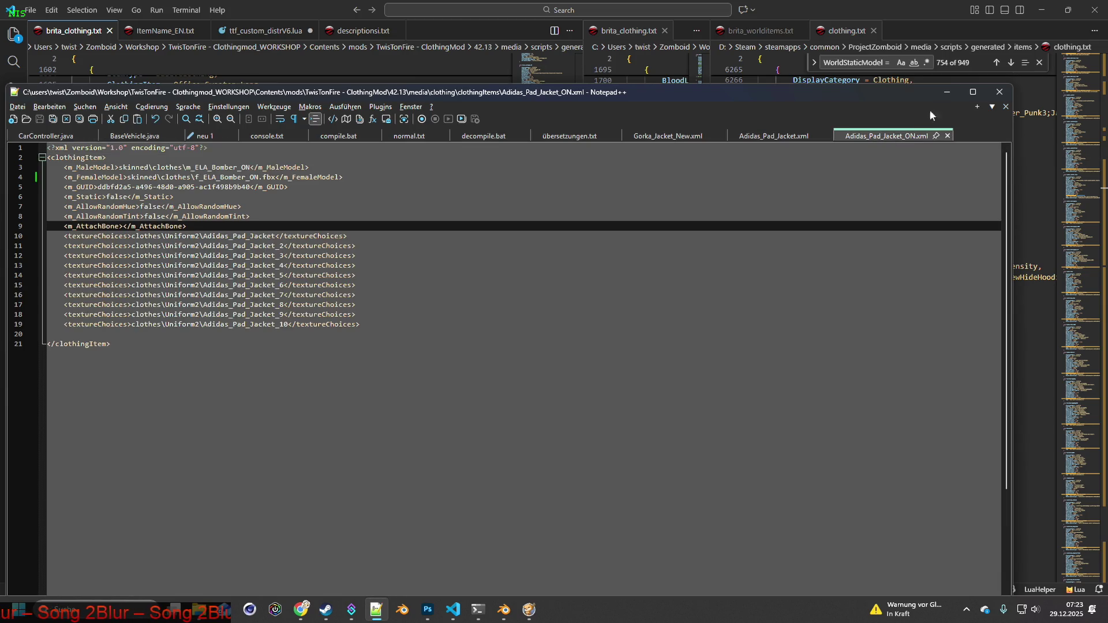
click(946, 93)
Switch to the Explorer Office_Sweater search results and focus the search box.
key(alt+Tab)
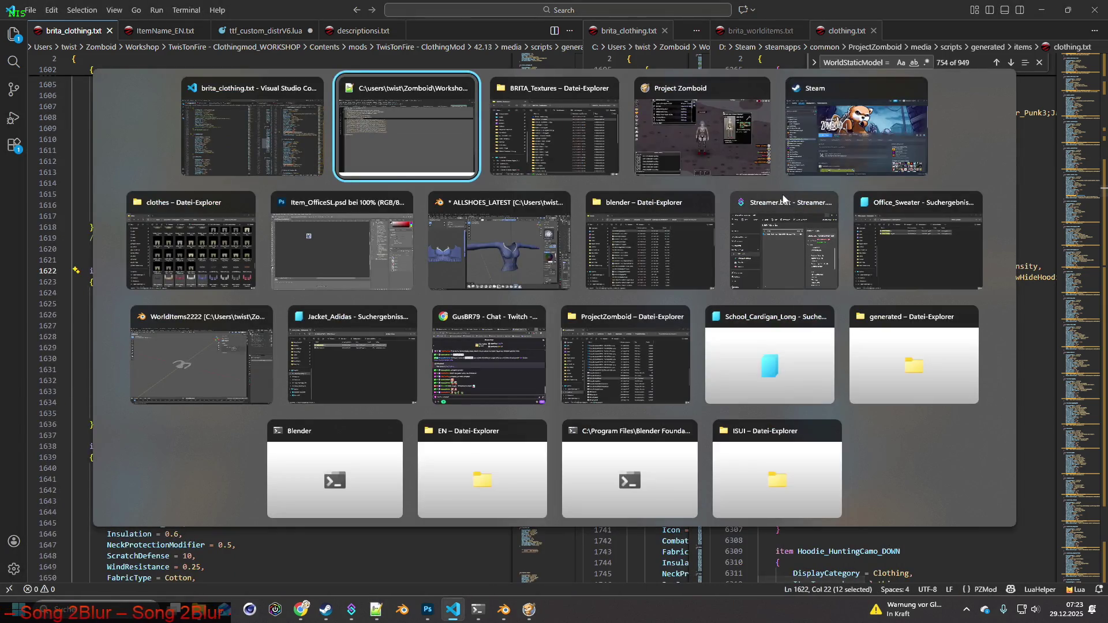
key(Tab)
key(Tab)
key(Tab)
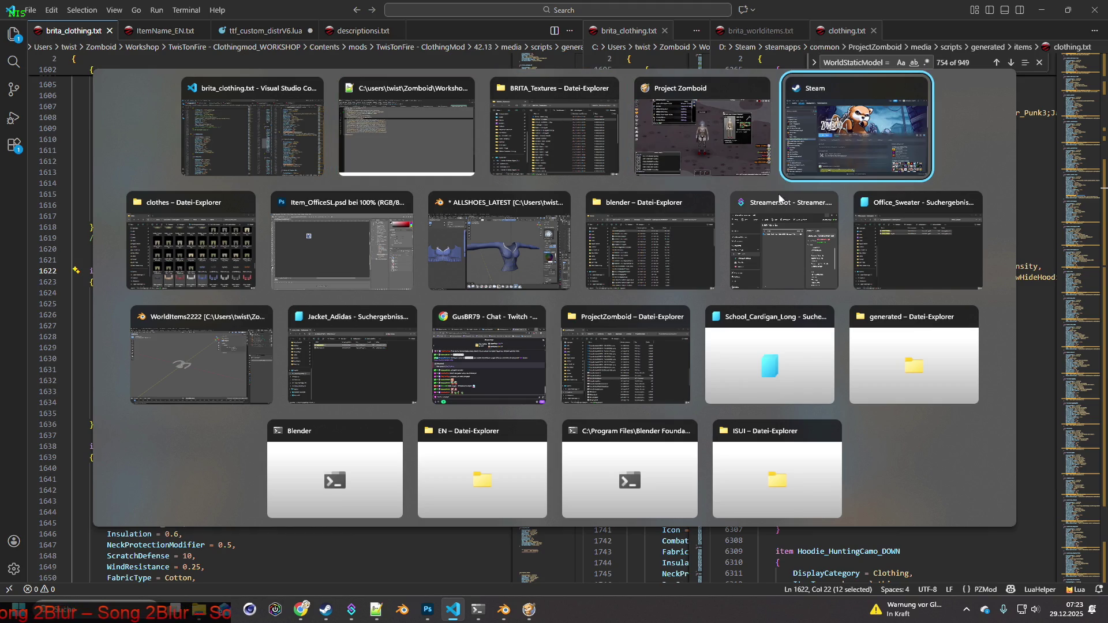
key(Tab)
key(Tab)
key(Tab)
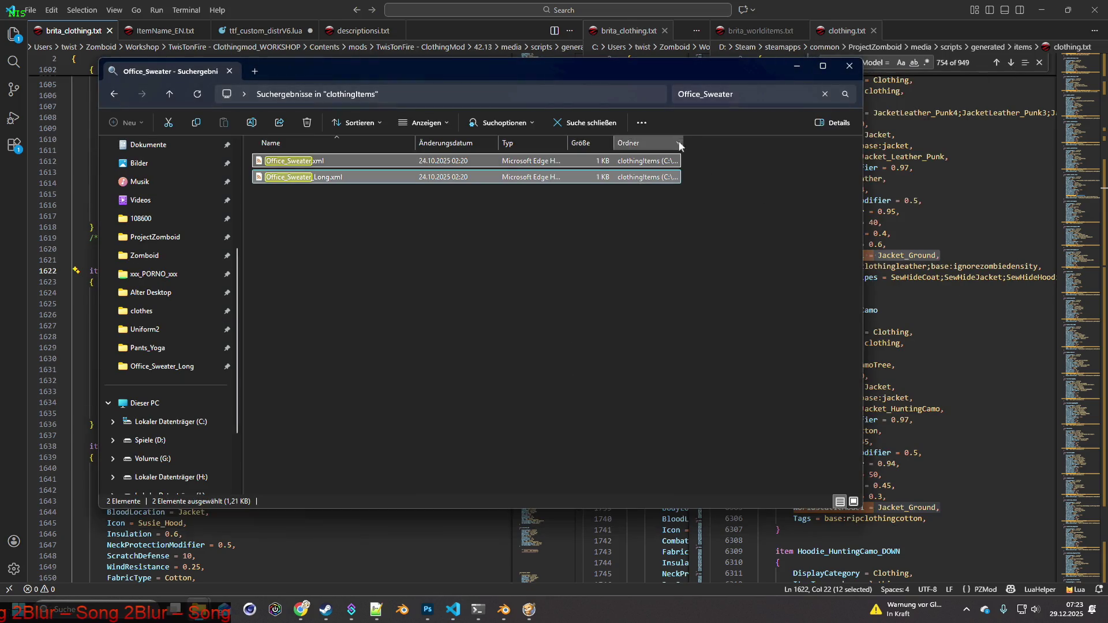
click(665, 92)
text(Sweater_Lisa)
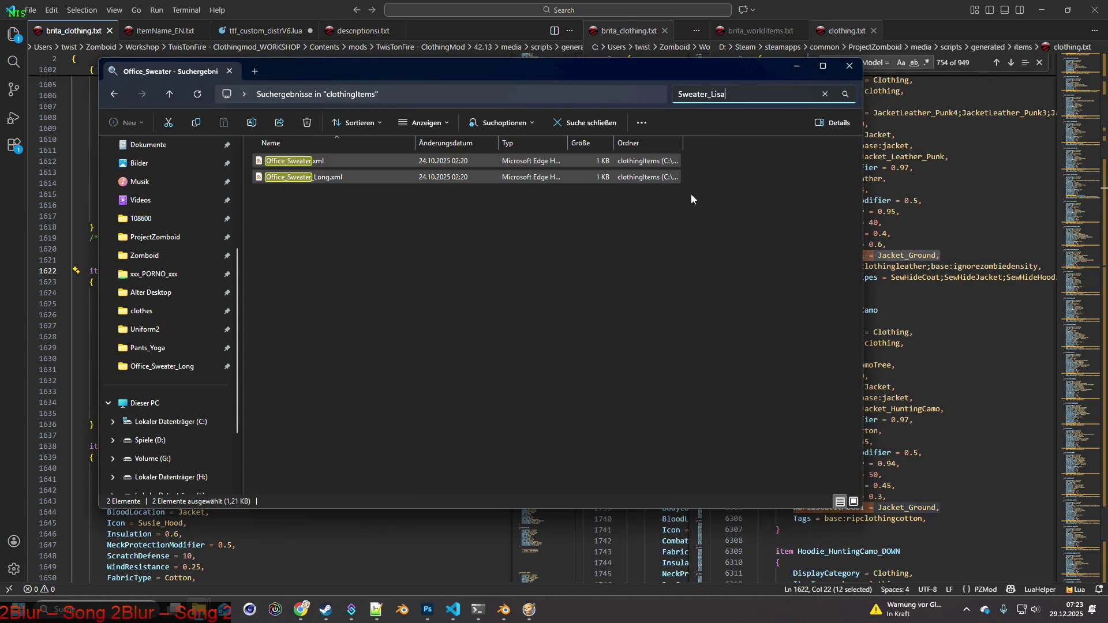
Open the Sweater_Lisa.xml result in Notepad++ via Mit Notepad++ bearbeiten.
right_click(304, 161)
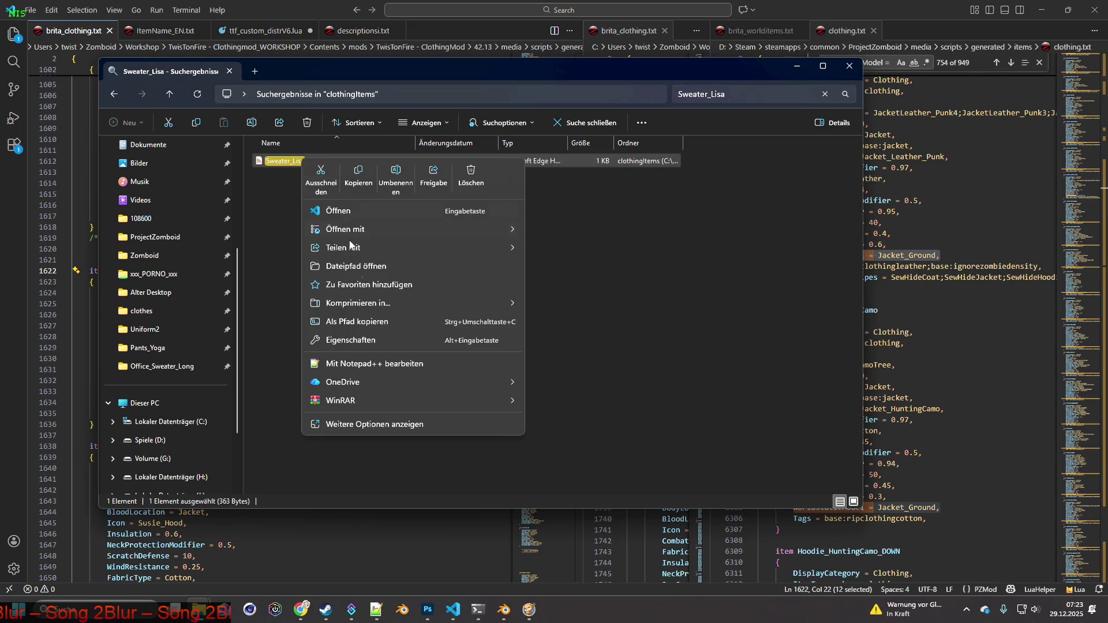
click(399, 364)
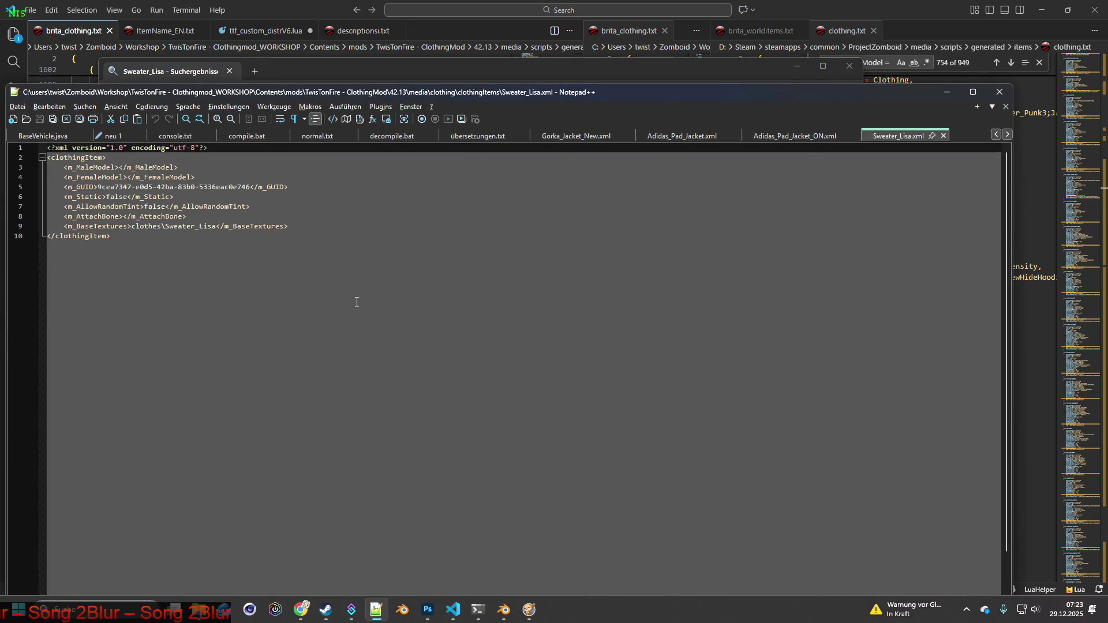
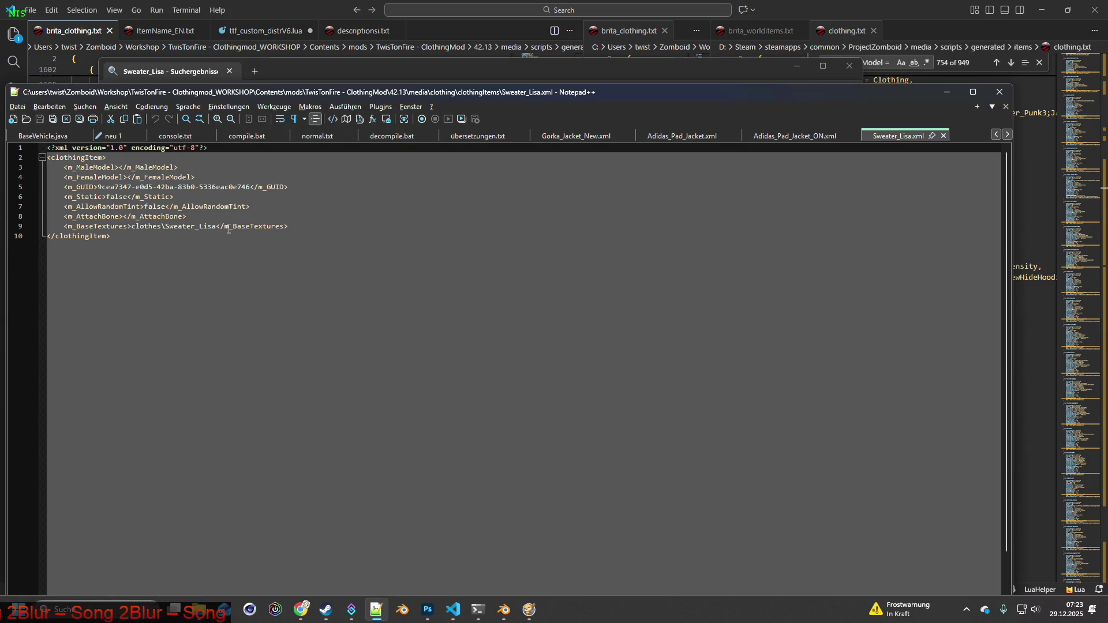
Select 'Sweater_Lisa' on line 9 of Sweater_Lisa.xml, then show Blender's Shading workspace in ALLSHOES_LATEST.
drag(166, 227, 218, 227)
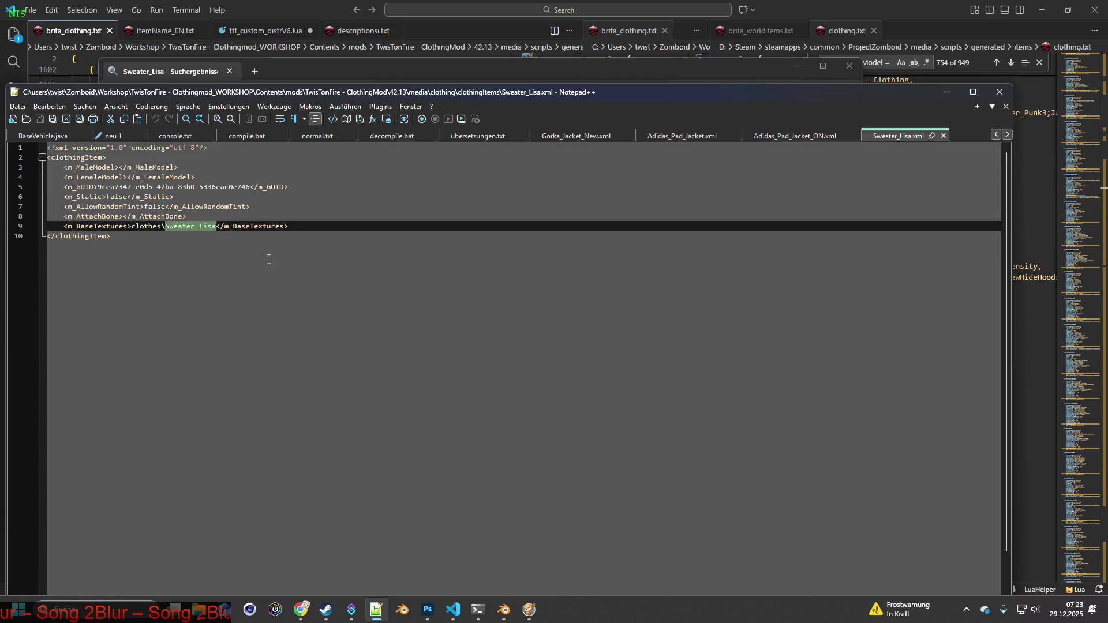
key(alt+Tab)
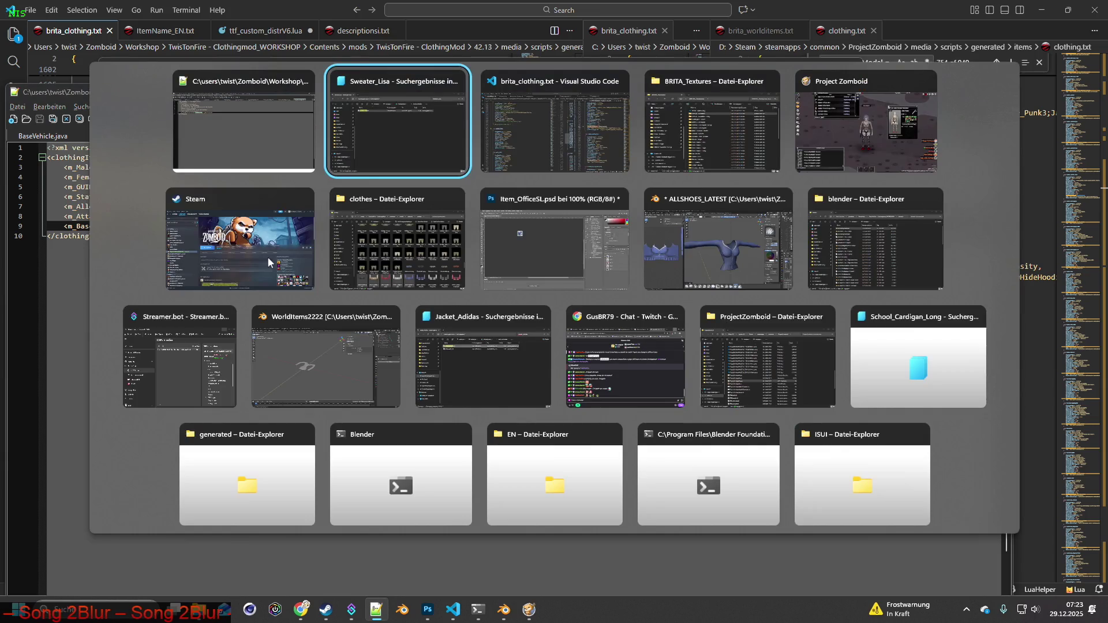
key(alt+Tab)
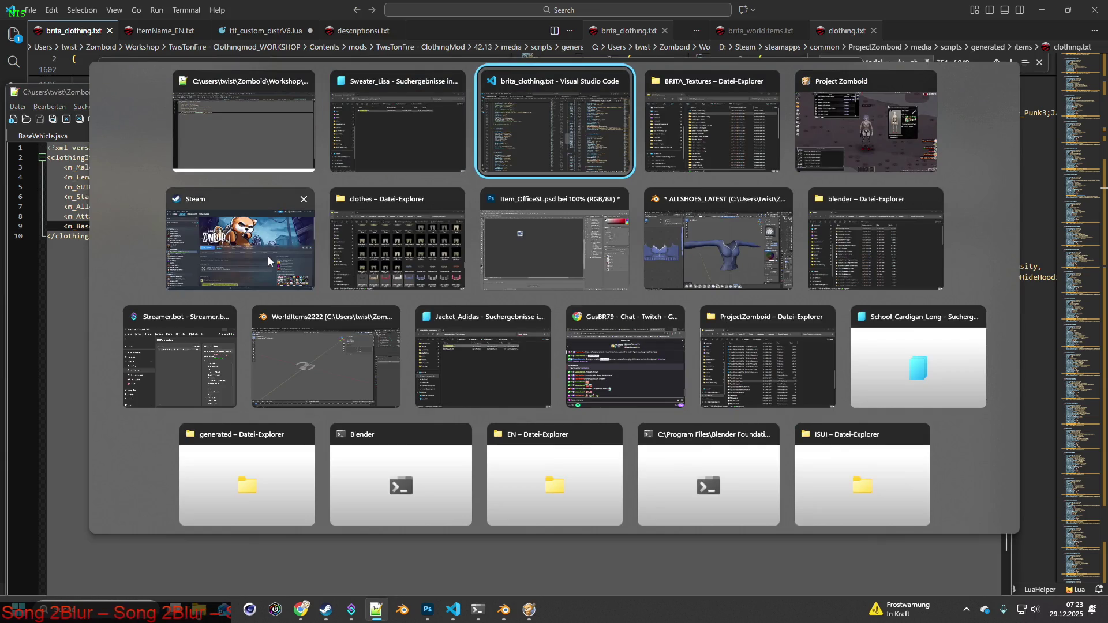
key(alt+Tab)
key(alt+Tab)
key(alt+Tab)
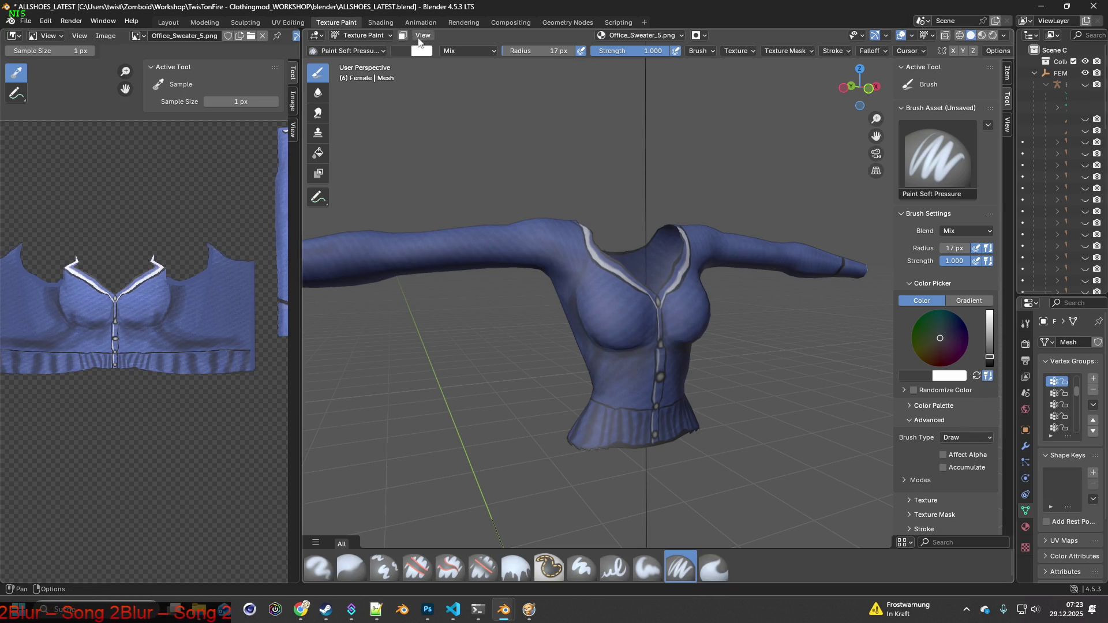
click(381, 23)
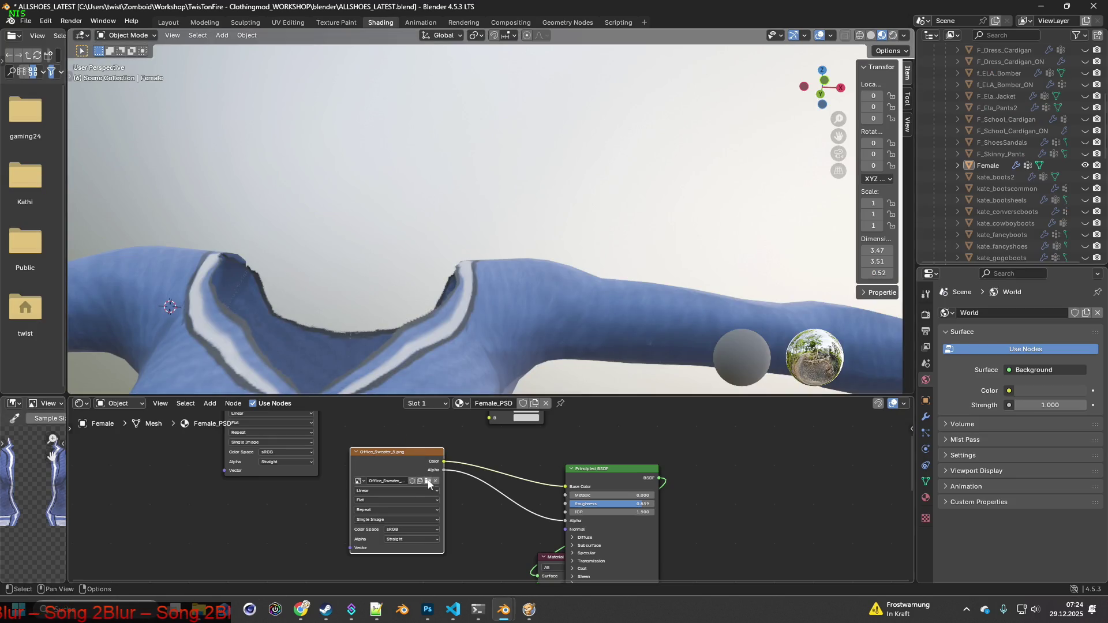
Load Sweater_Lisa.png from media\textures\clothes into the image texture node, replacing Office_Sweater_5.png.
click(427, 482)
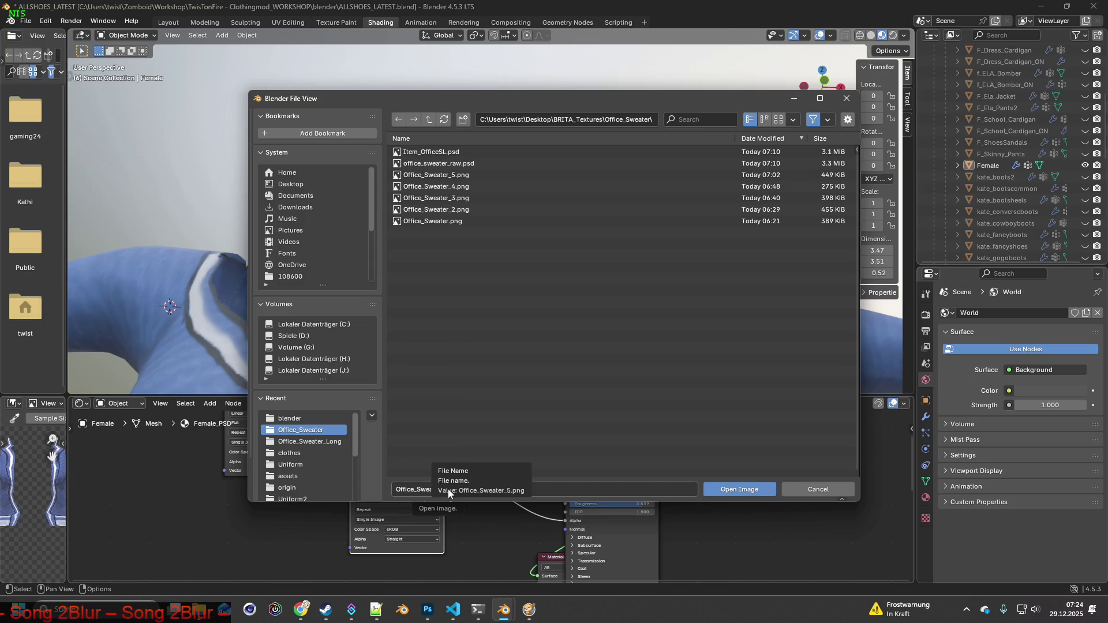
click(413, 489)
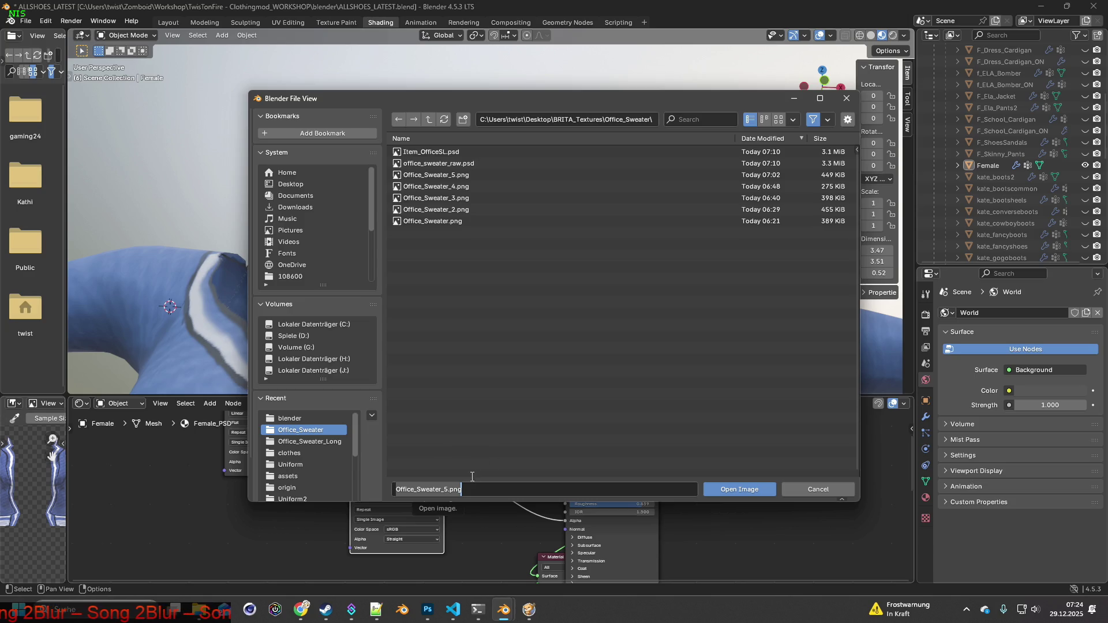
click(289, 452)
text(Sweater_Lisa)
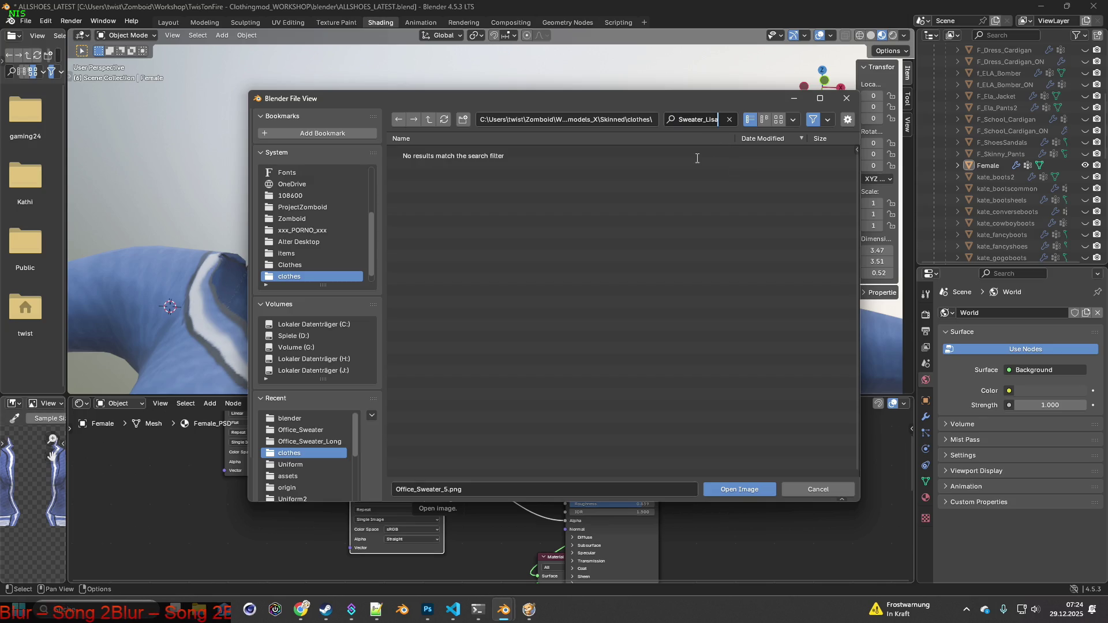
scroll(306, 463, down, 2)
click(291, 487)
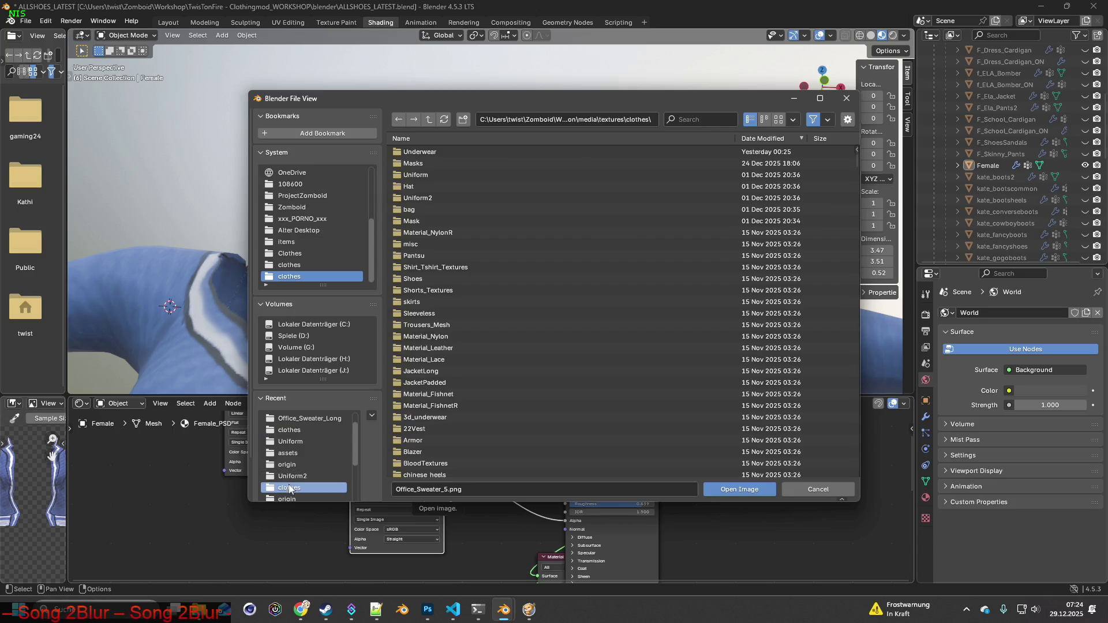
click(698, 120)
text(Sweater_Lisa)
click(430, 152)
click(739, 489)
scroll(556, 305, down, 5)
mouse_move(521, 318)
middle_down()
mouse_move(601, 368)
mouse_move(559, 33)
mouse_move(575, 30)
mouse_move(574, 387)
mouse_move(628, 341)
mouse_move(468, 315)
mouse_move(525, 333)
mouse_move(556, 217)
mouse_move(559, 331)
mouse_move(563, 234)
middle_up()
Zoom and orbit until the red sweater faces front in the viewport.
scroll(537, 254, up, 5)
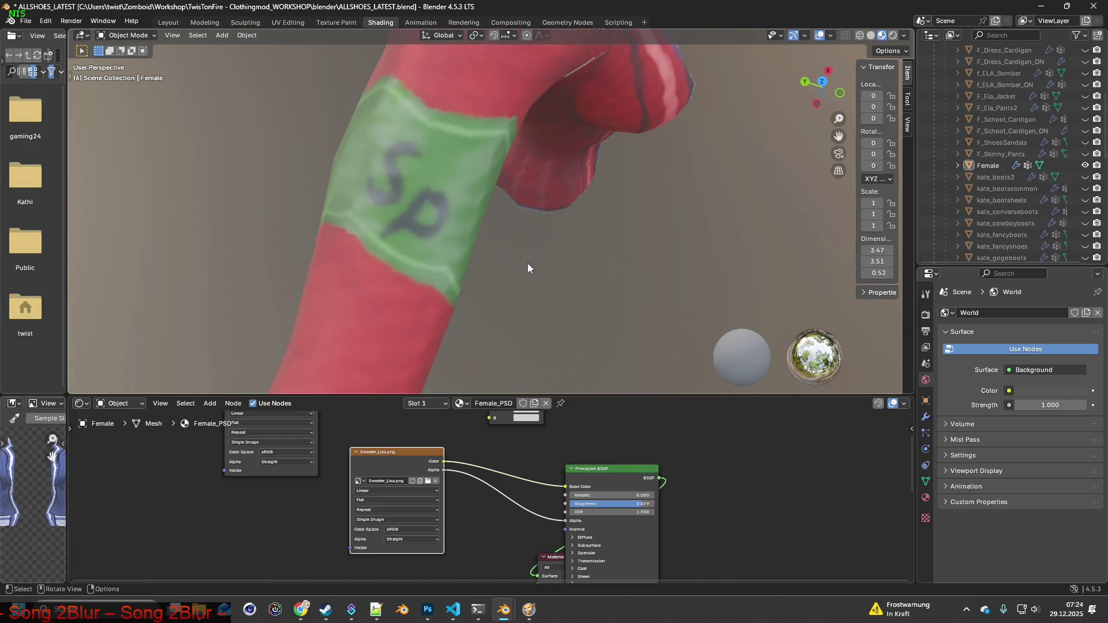
scroll(527, 264, down, 4)
mouse_move(621, 281)
middle_down()
mouse_move(551, 223)
mouse_move(532, 177)
mouse_move(624, 234)
mouse_move(458, 227)
mouse_move(351, 240)
mouse_move(487, 236)
mouse_move(324, 223)
mouse_move(505, 244)
mouse_move(435, 249)
mouse_move(527, 257)
mouse_move(573, 326)
mouse_move(533, 305)
mouse_move(584, 306)
mouse_move(558, 328)
mouse_move(540, 326)
middle_up()
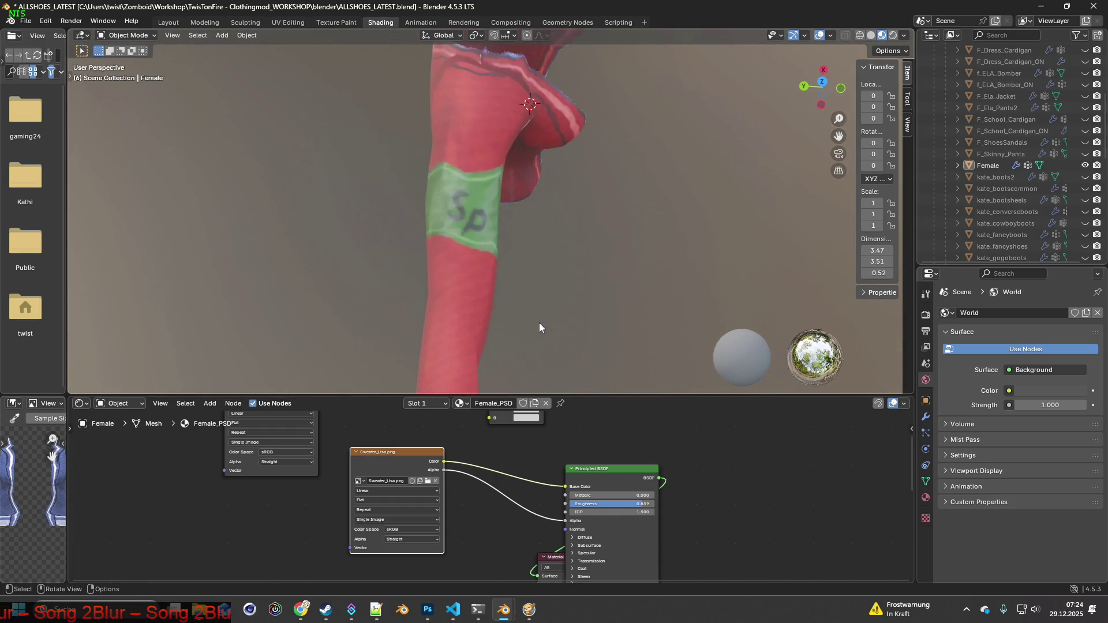
scroll(540, 325, up, 5)
scroll(540, 323, down, 2)
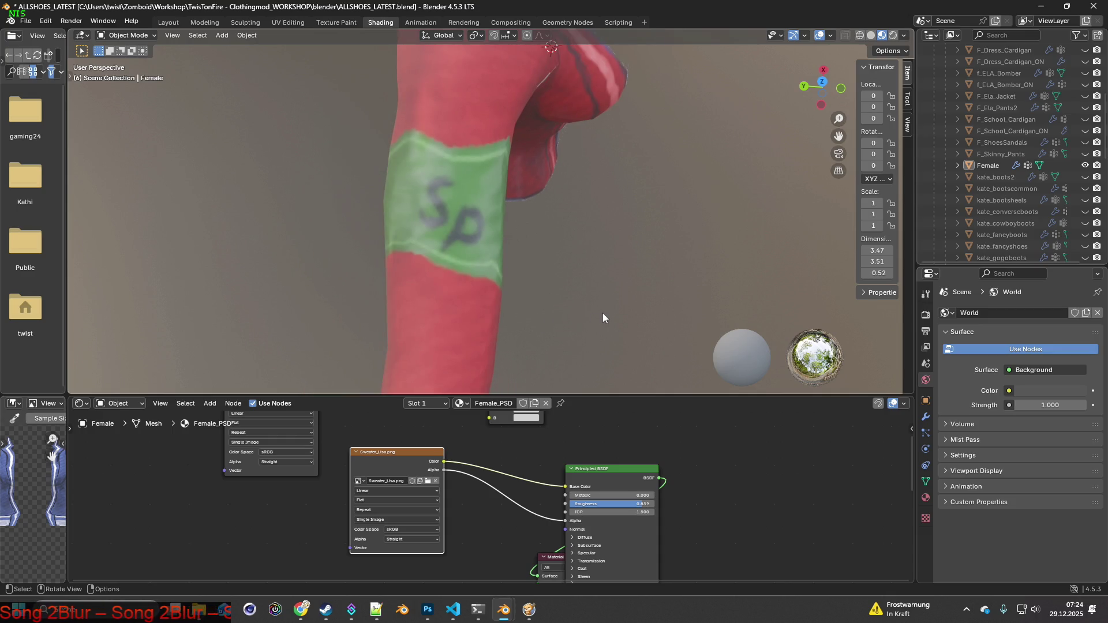
mouse_move(638, 305)
middle_down()
mouse_move(549, 230)
mouse_move(613, 246)
mouse_move(595, 218)
mouse_move(631, 206)
mouse_move(641, 261)
mouse_move(760, 271)
mouse_move(628, 232)
middle_up()
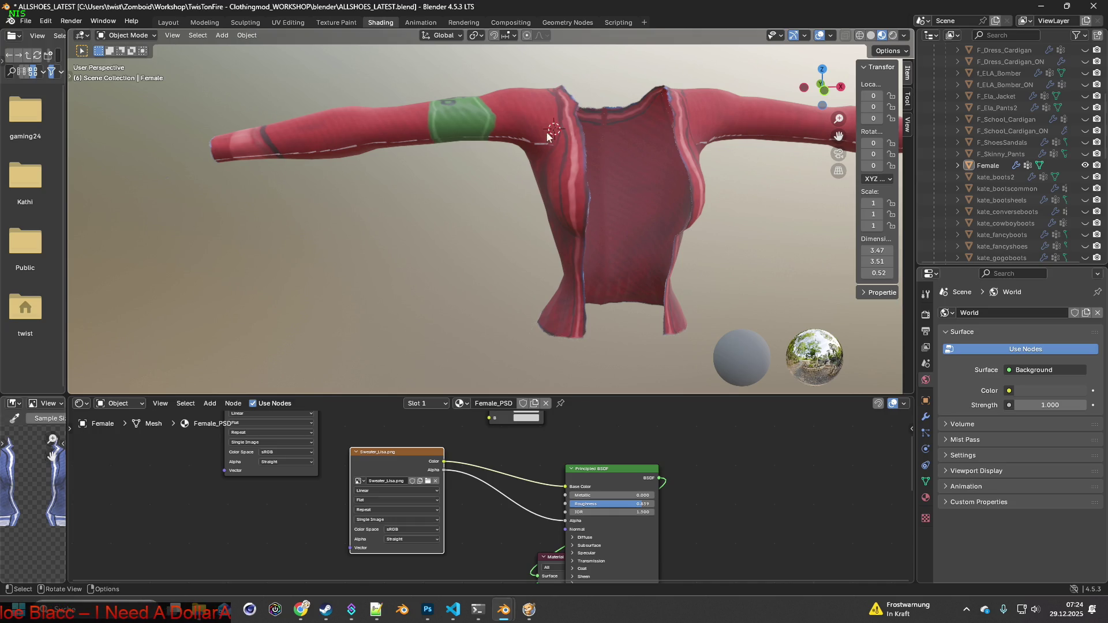
Glance at Sweater_Lisa.xml, view the green armband from a closer side angle, then go to Project Zomboid.
key(alt+Tab)
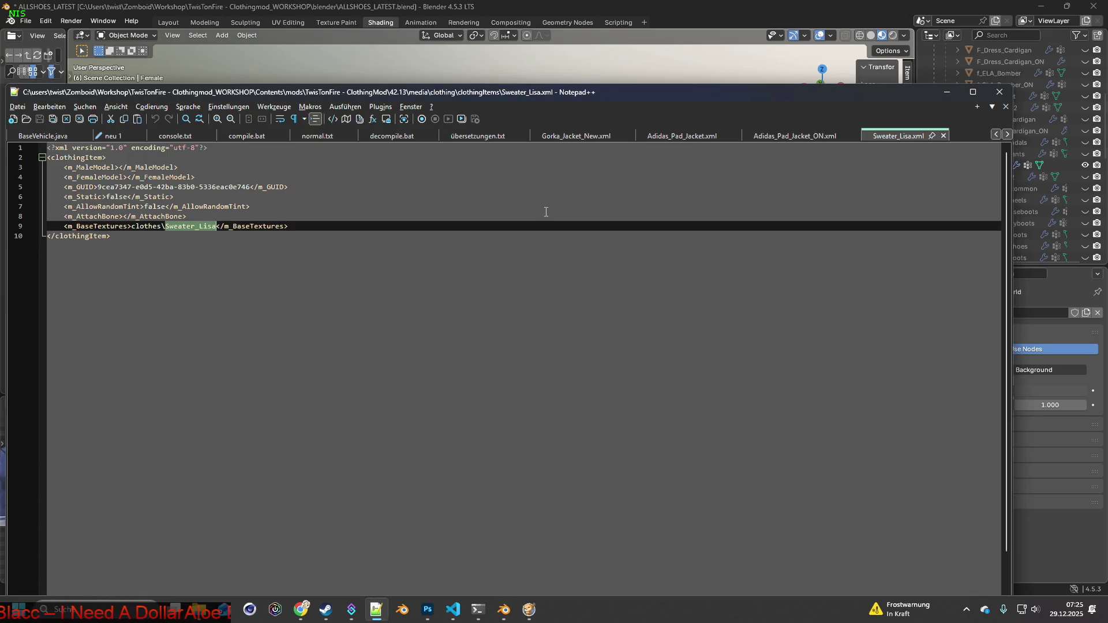
key(alt+Tab)
mouse_move(670, 209)
shift+middle_down()
mouse_move(469, 262)
mouse_move(500, 216)
mouse_move(530, 257)
shift+middle_up()
scroll(490, 248, up, 3)
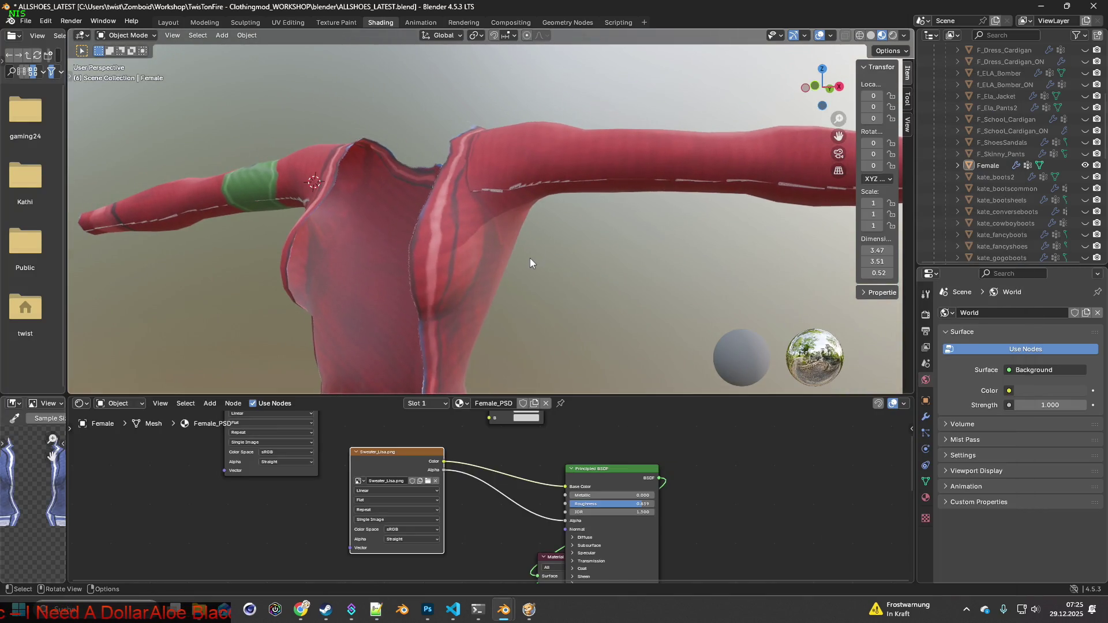
key(alt+Tab)
key(alt+Tab)
key(alt+Tab)
key(alt+Tab)
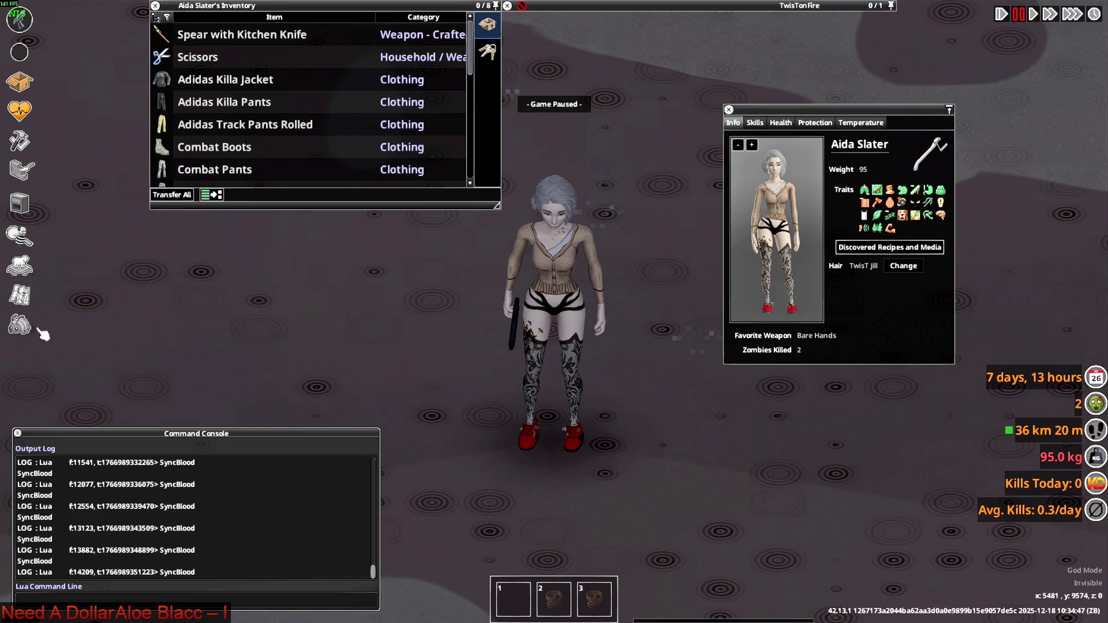
Spawn the Sweater_Lisa item from the debug Items List, filtered to BRITA items by type.
click(19, 324)
click(115, 235)
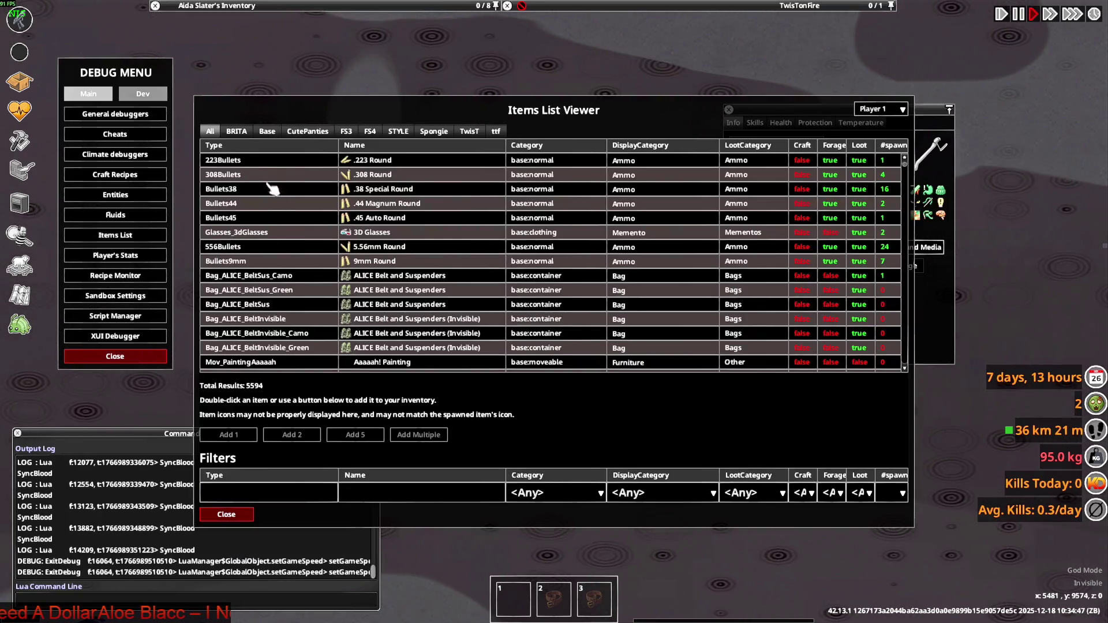
click(236, 131)
click(271, 492)
text(Sweater_Lisa)
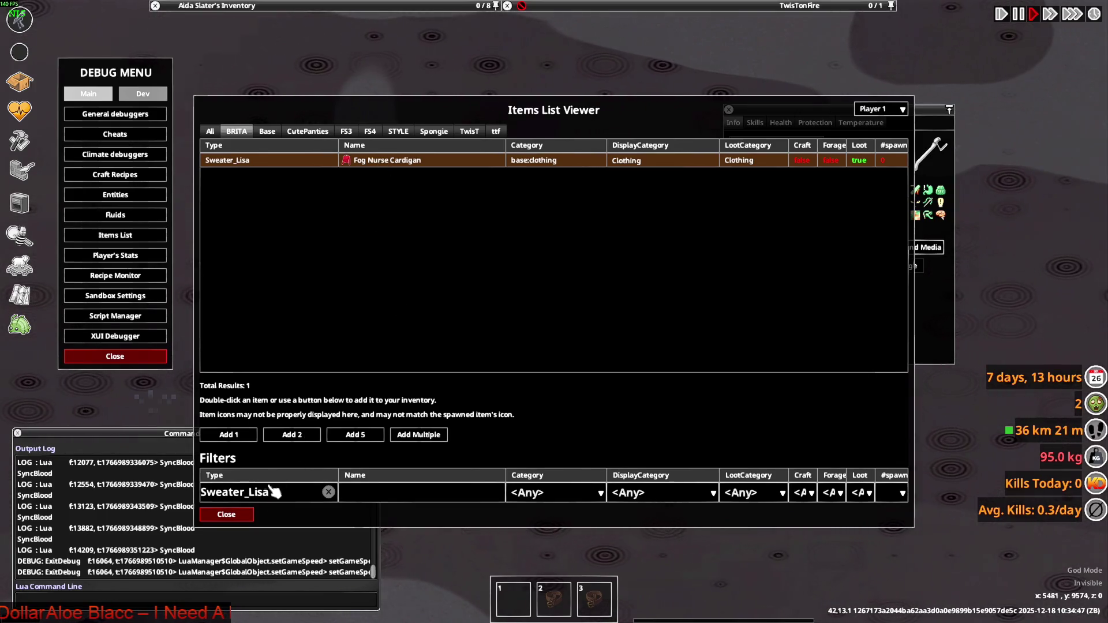
click(242, 515)
mouse_move(213, 19)
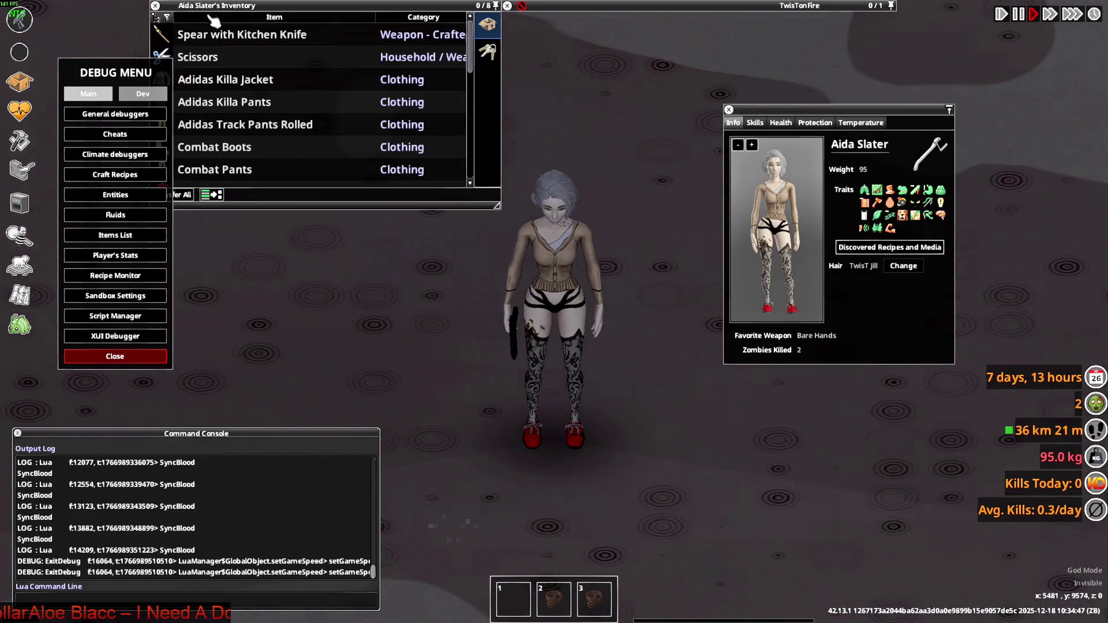
click(115, 356)
Have the character wear the Fog Nurse Cardigan from the inventory.
scroll(242, 133, down, 2)
right_click(208, 148)
mouse_move(234, 157)
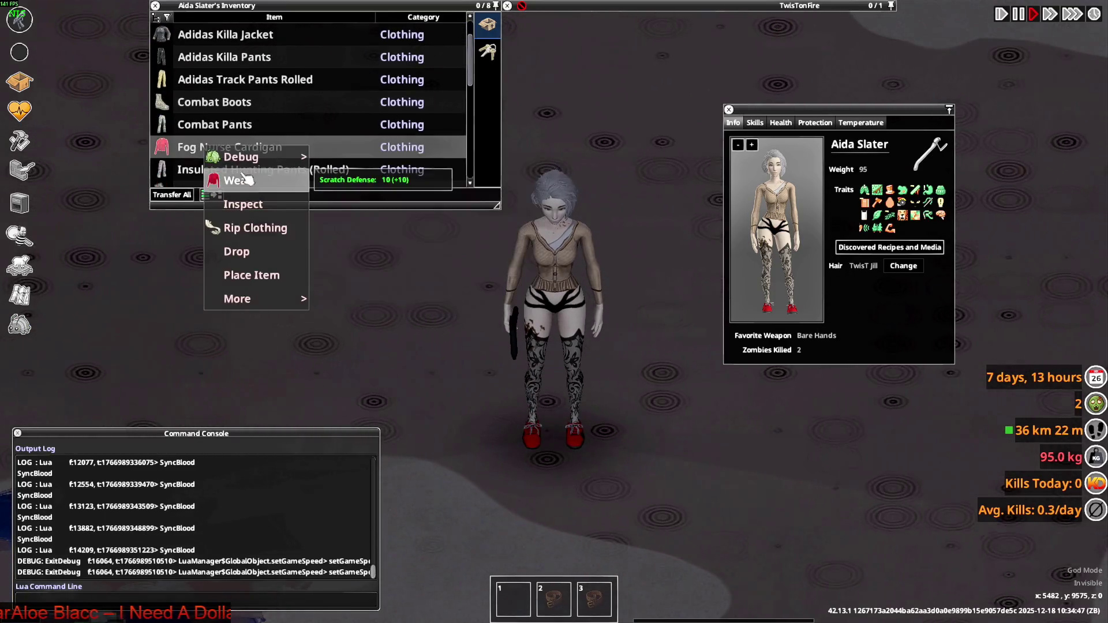
click(242, 180)
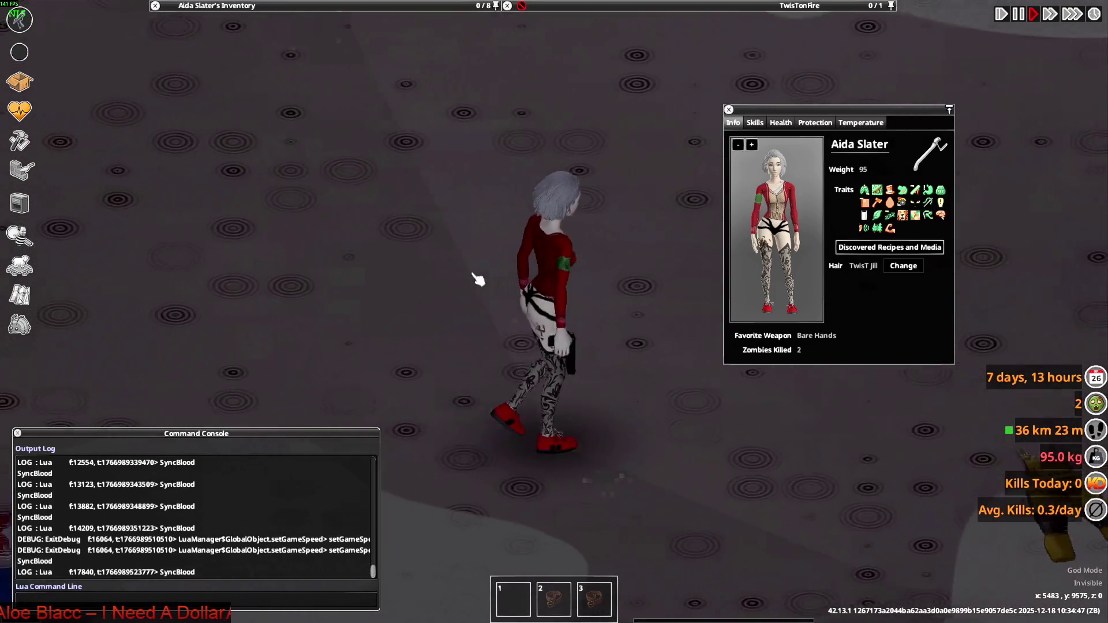
Walk the character and aim the pistol to see the red cardigan in-game.
key(w)
mouse_move(612, 199)
right_down()
mouse_move(652, 217)
mouse_move(663, 242)
mouse_move(455, 294)
mouse_move(401, 276)
mouse_move(538, 247)
right_up()
scroll(538, 247, down, 5)
key(w)
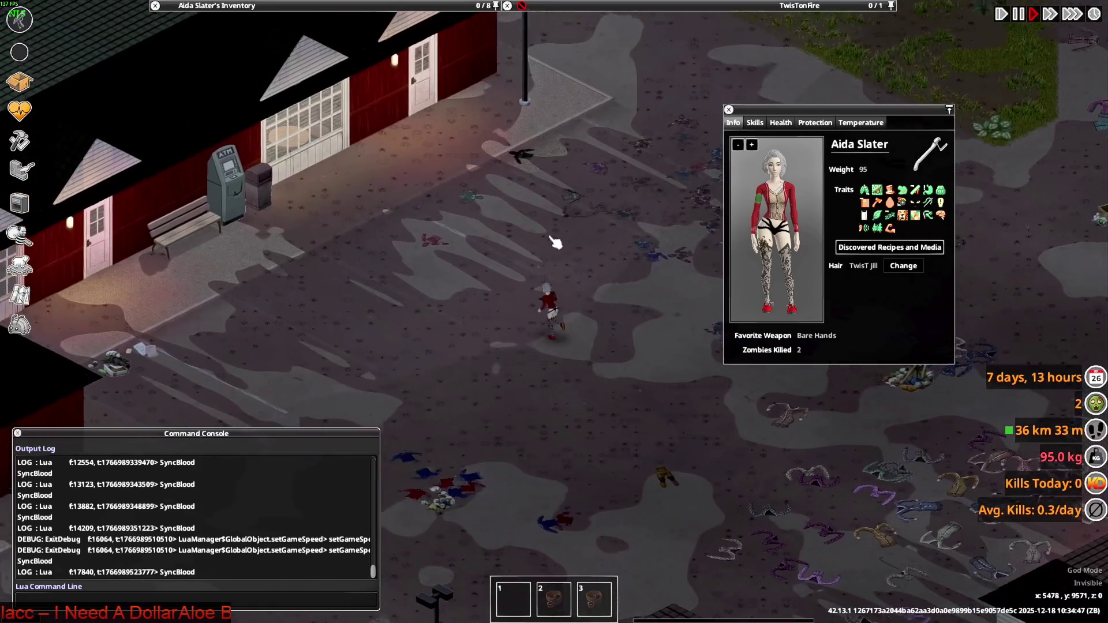
scroll(555, 242, up, 5)
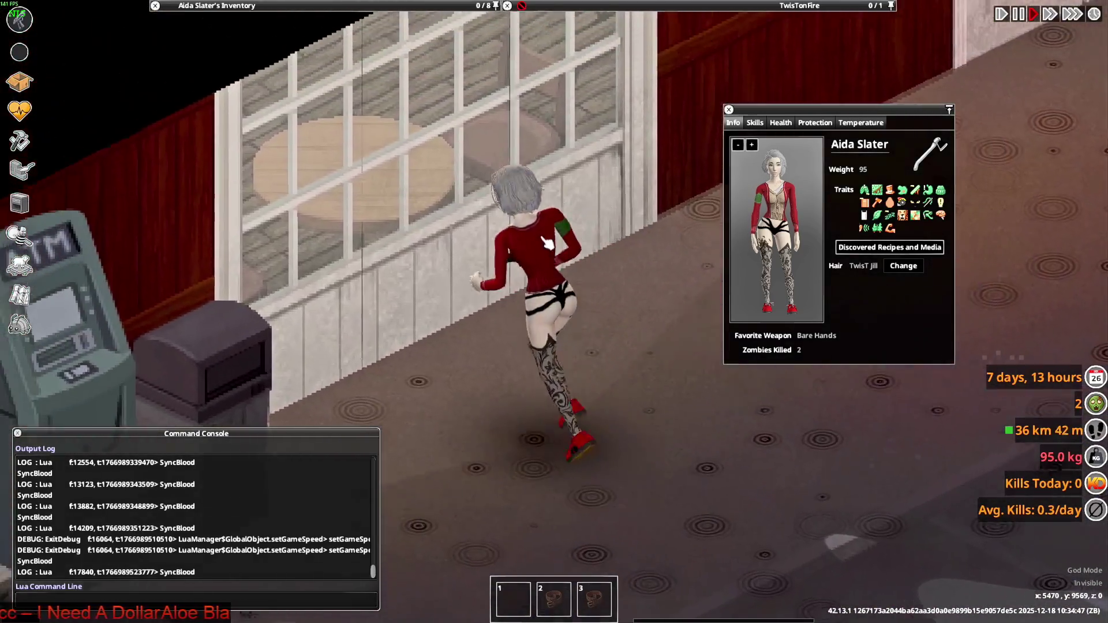
mouse_move(547, 242)
right_down()
mouse_move(444, 257)
mouse_move(412, 220)
mouse_move(426, 222)
mouse_move(420, 243)
mouse_move(664, 184)
right_up()
Enlarge the character panel, rotate the avatar preview to face front, then shrink it back.
click(752, 144)
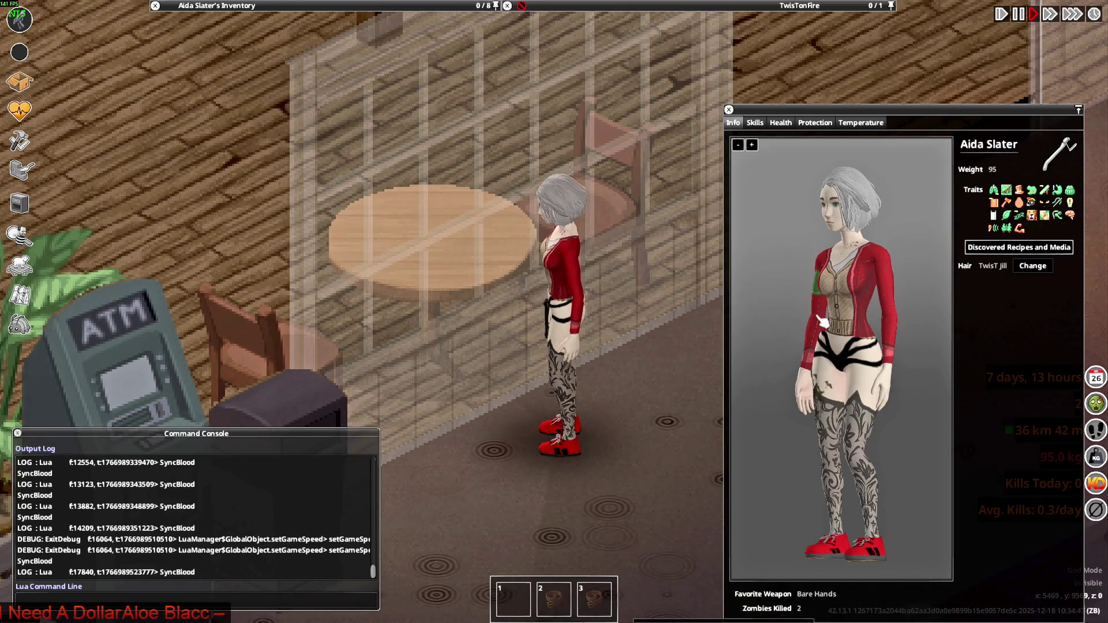
mouse_move(844, 312)
mouse_down()
mouse_move(895, 309)
mouse_move(891, 321)
mouse_move(862, 324)
mouse_move(817, 307)
mouse_up()
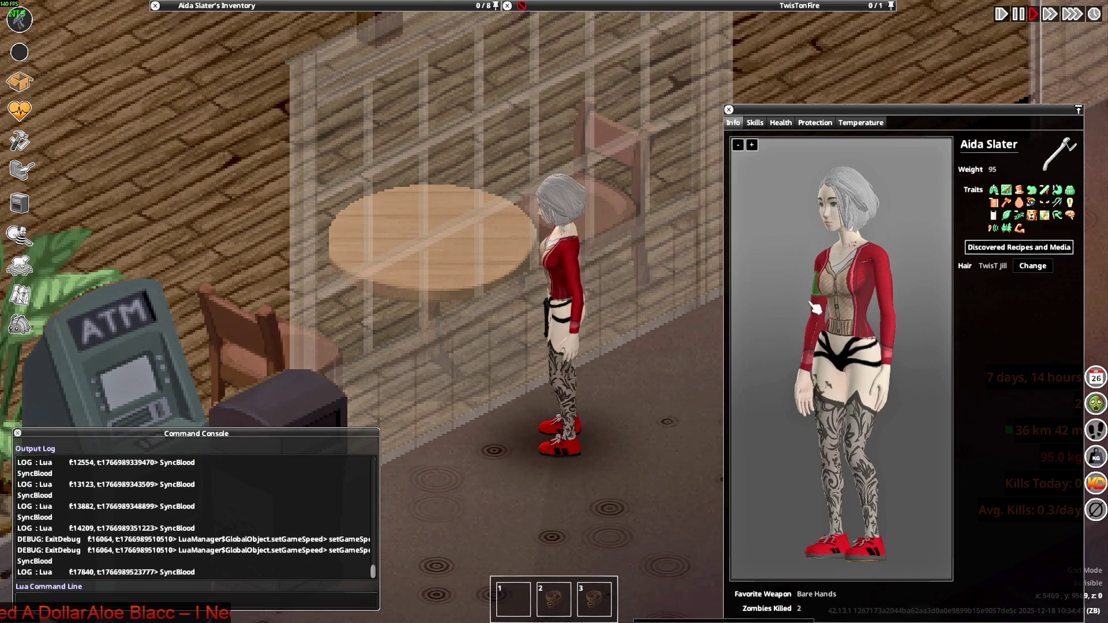
mouse_move(877, 266)
mouse_down()
mouse_move(847, 280)
mouse_move(891, 279)
mouse_move(851, 283)
mouse_up()
click(738, 145)
Walk around and aim right to view the cardigan's back, then bring up Task View.
mouse_move(577, 289)
right_down()
mouse_move(432, 259)
mouse_move(439, 228)
mouse_move(488, 365)
mouse_move(655, 366)
mouse_move(679, 255)
mouse_move(648, 285)
mouse_move(619, 384)
mouse_move(562, 329)
mouse_move(636, 298)
mouse_move(647, 272)
mouse_move(633, 321)
mouse_move(447, 309)
mouse_move(554, 323)
mouse_move(617, 314)
right_up()
key(d)
key(s)
key(w)
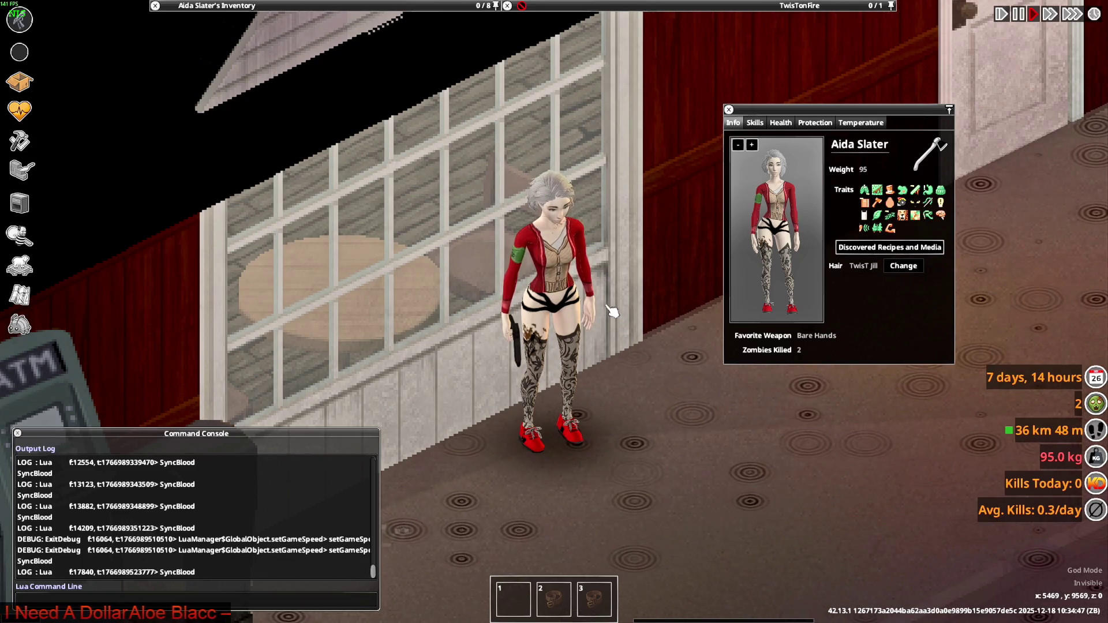
key(d)
right_drag(610, 310, 654, 265)
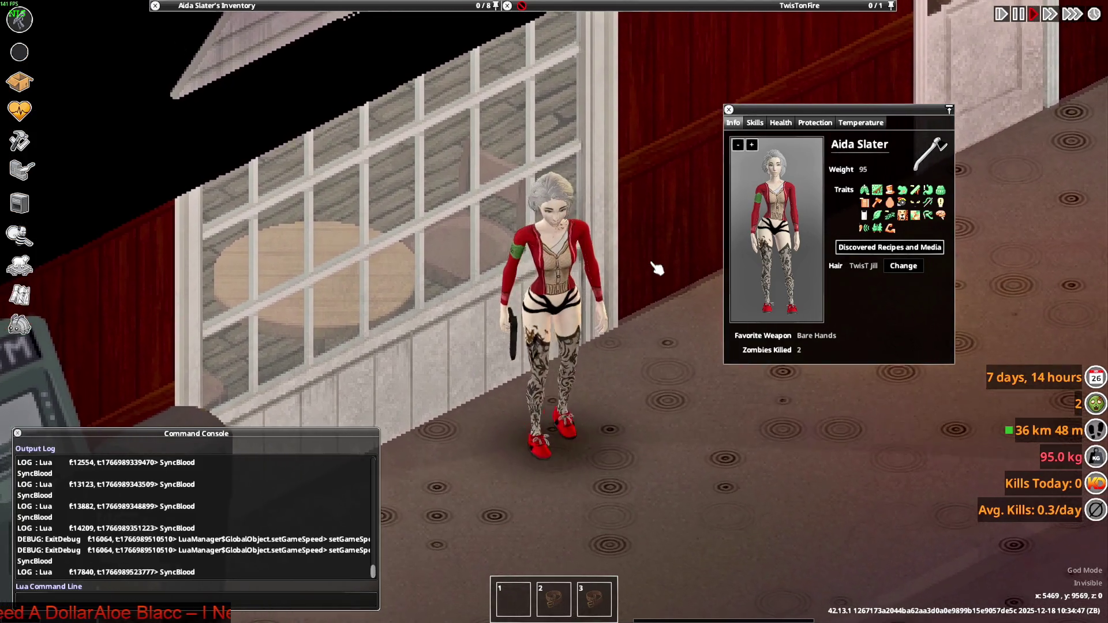
key(super+Tab)
key(Right)
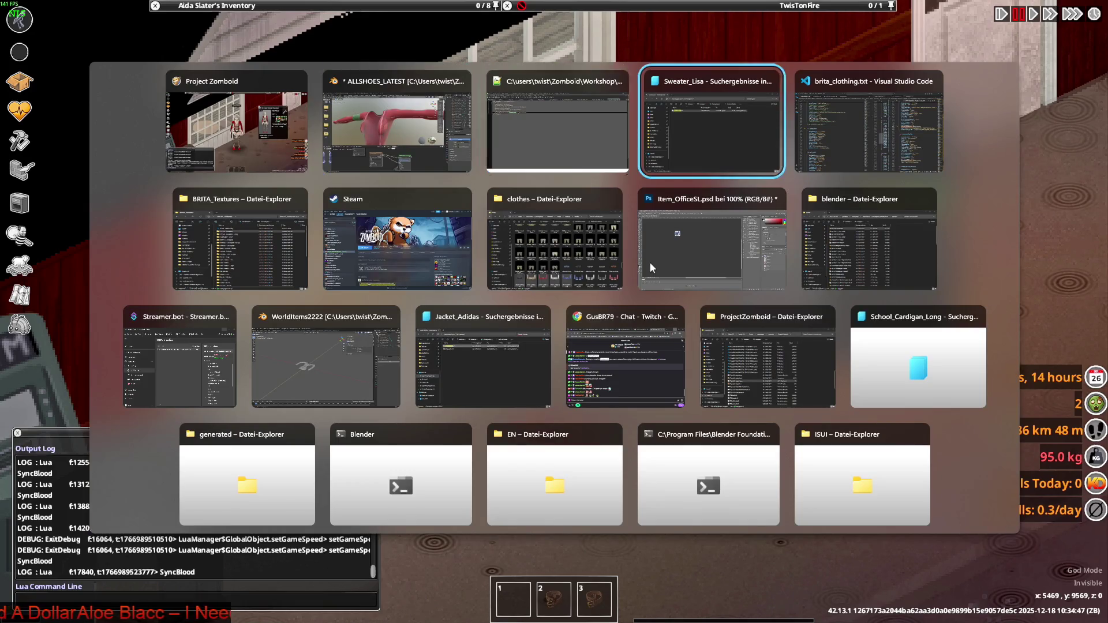
Bring up the clothes textures folder and search it for Sweater_Lisa.png.
key(Right)
key(Return)
key(super+Tab)
key(Right)
key(Right)
key(Right)
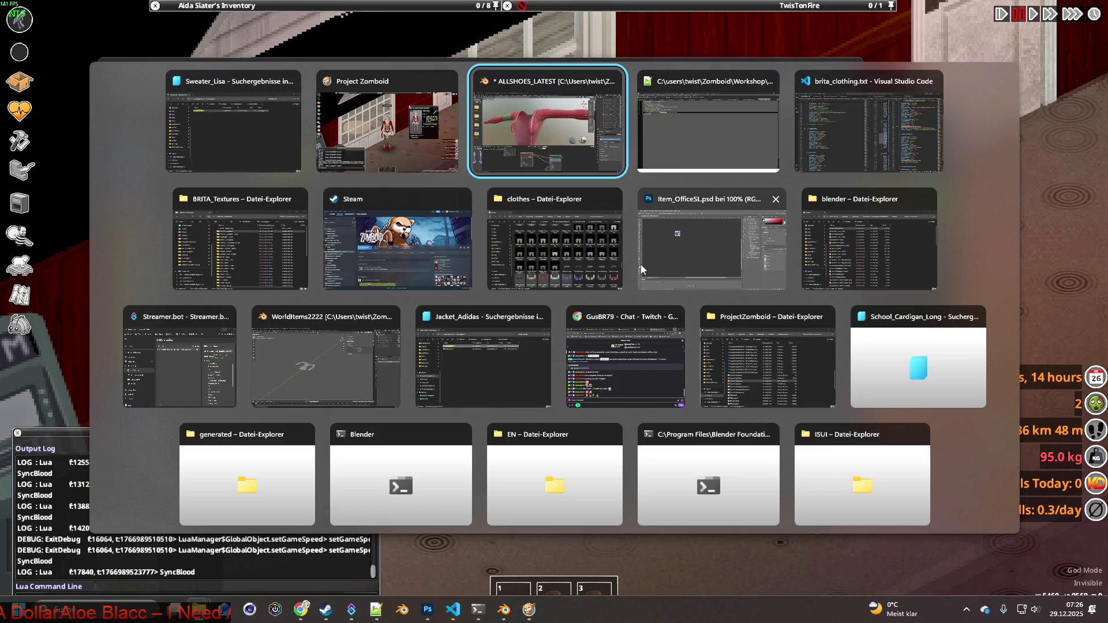
key(Right)
key(Right)
key(Right)
key(Return)
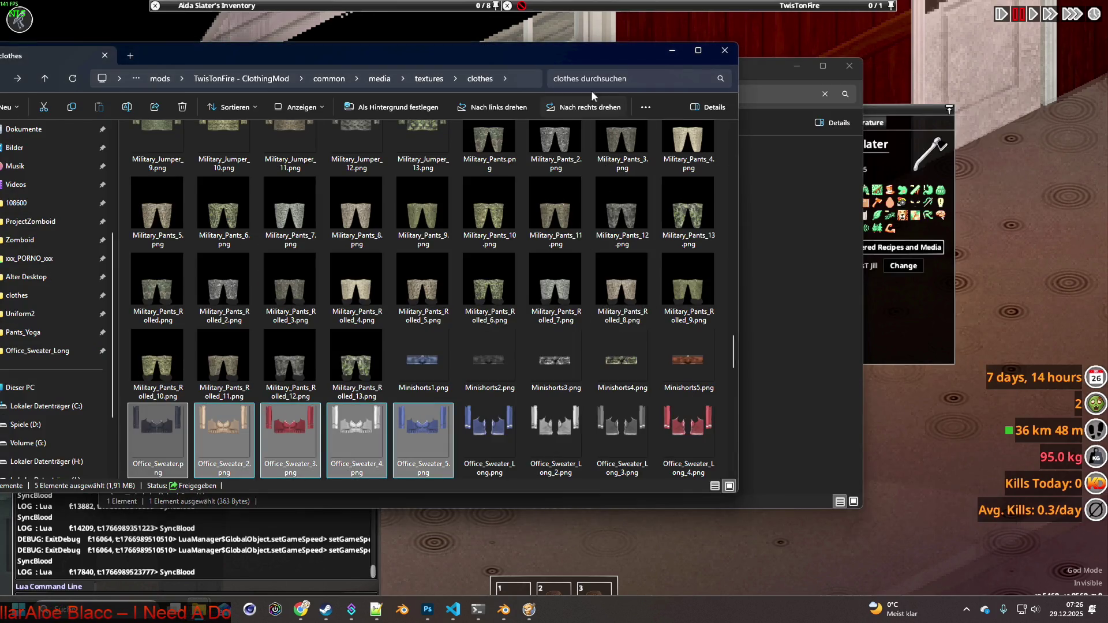
click(616, 80)
text(Sweater_Lisa)
key(Return)
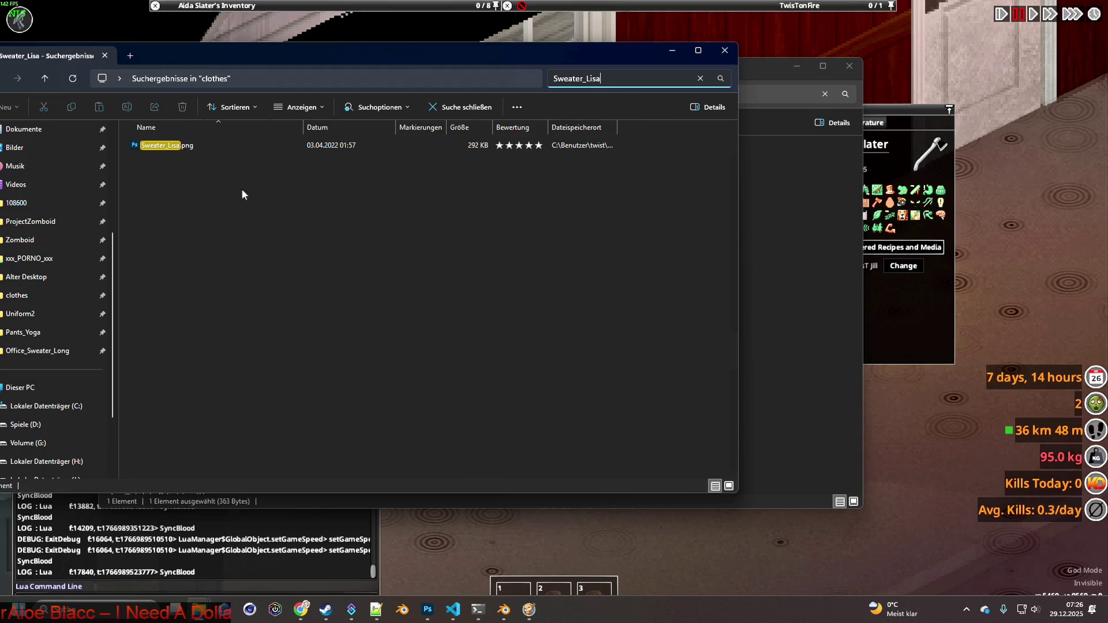
click(165, 146)
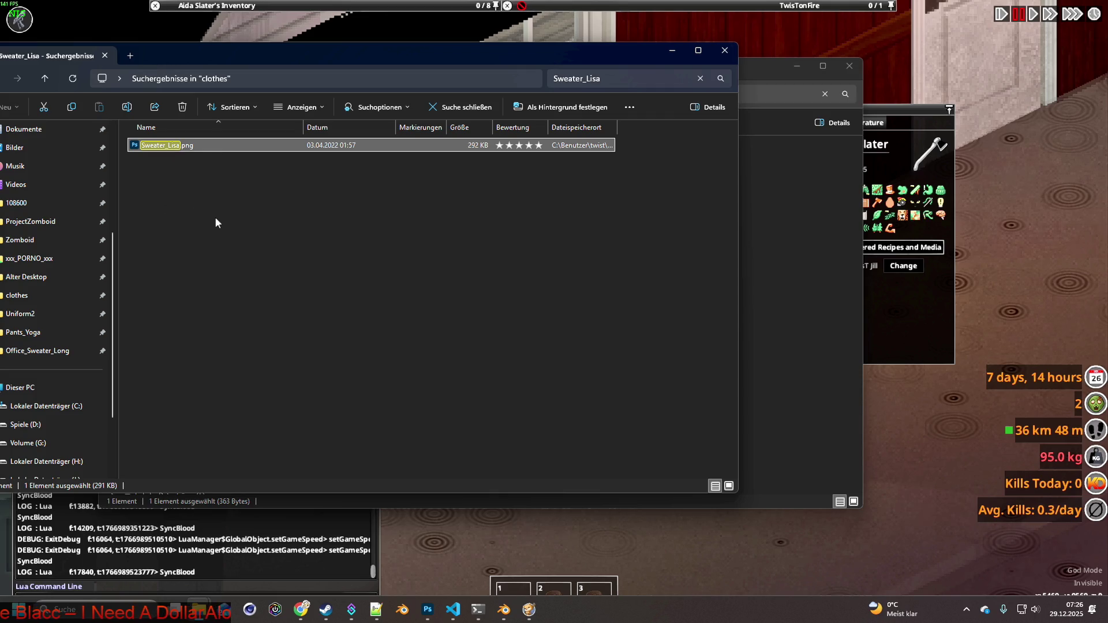
drag(264, 63, 301, 68)
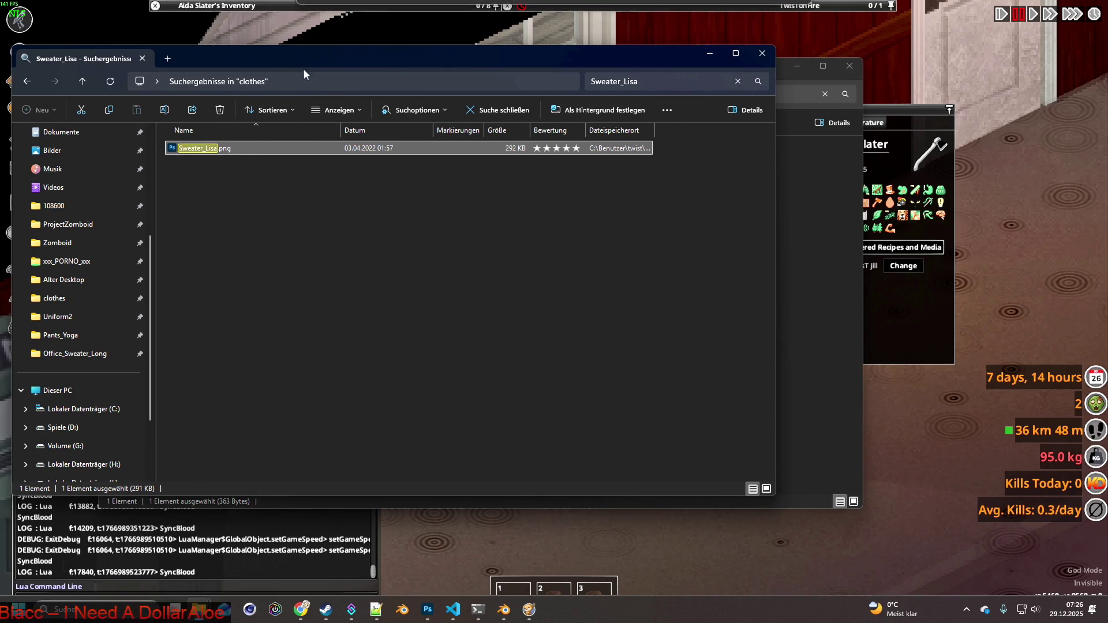
Copy Sweater_Lisa.png and paste it into the clothes folder as 'Sweater_Lisa - Kopie.png'.
right_click(204, 152)
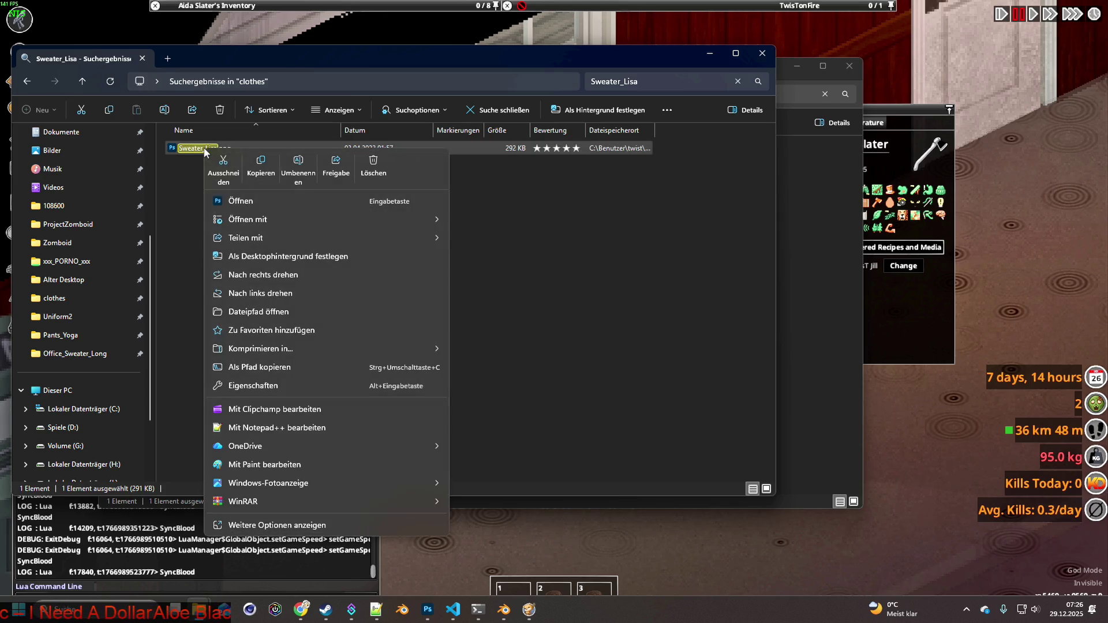
click(260, 164)
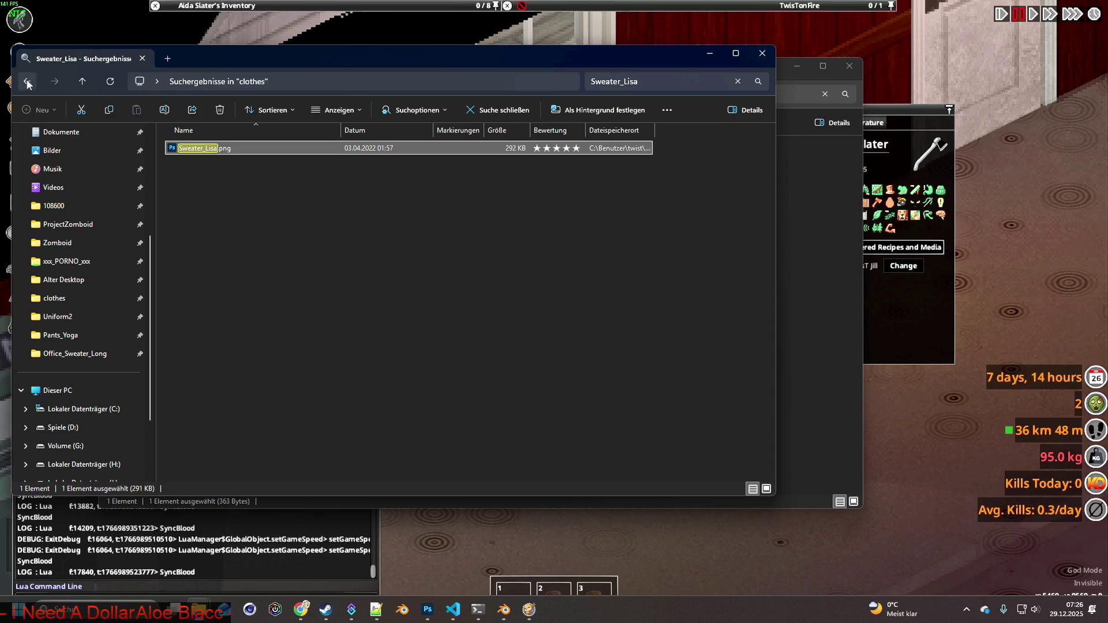
click(27, 83)
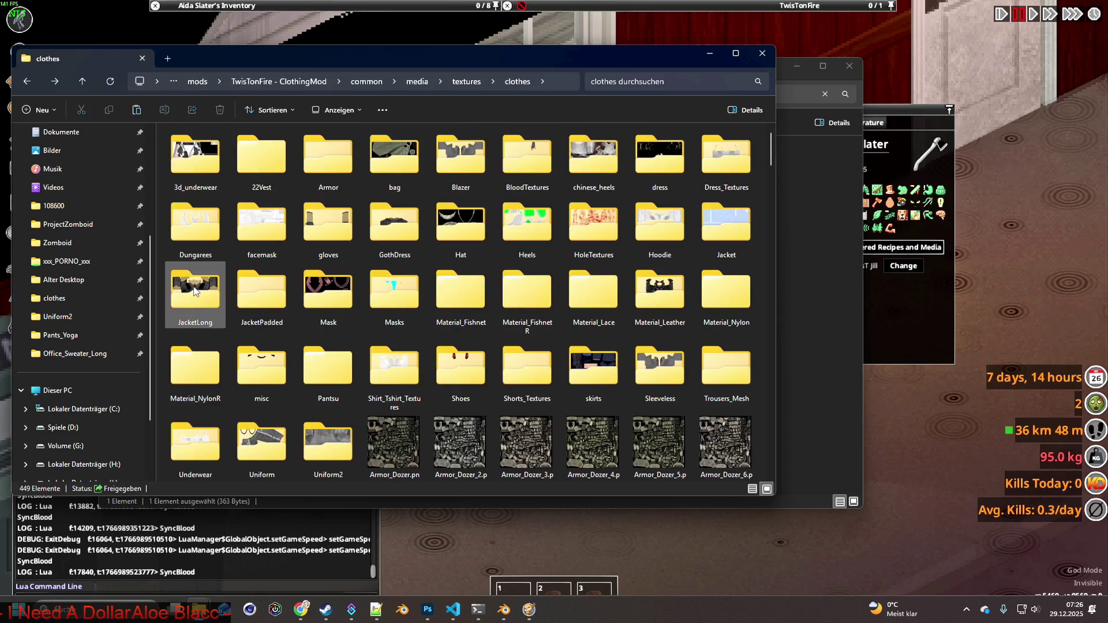
right_click(428, 441)
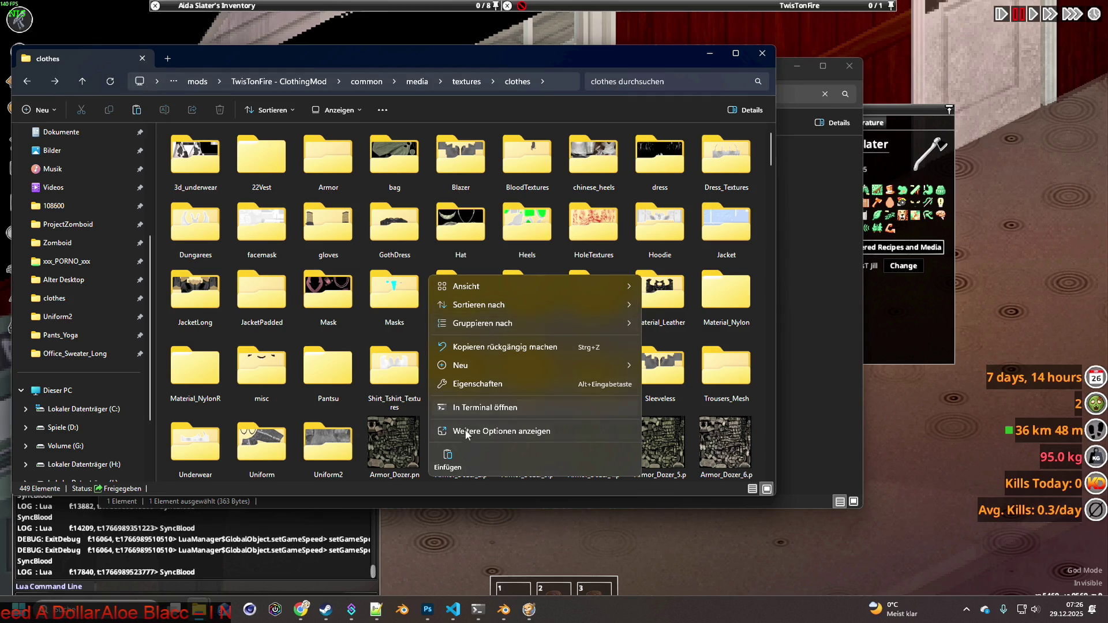
click(448, 459)
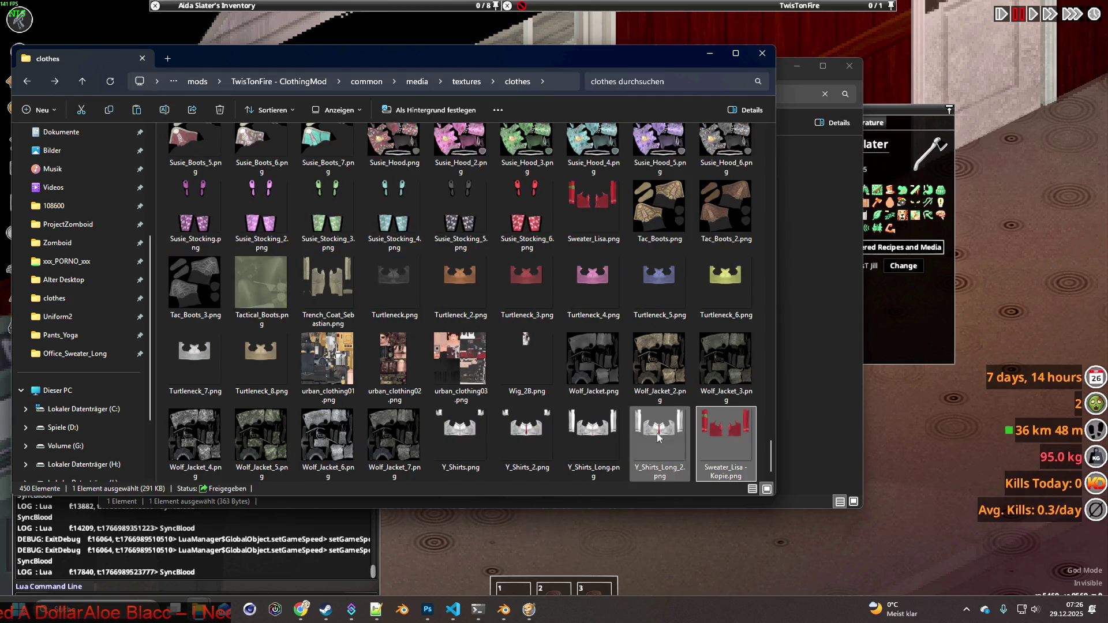
Search again for the original Sweater_Lisa.png and open it in Photoshop.
click(647, 81)
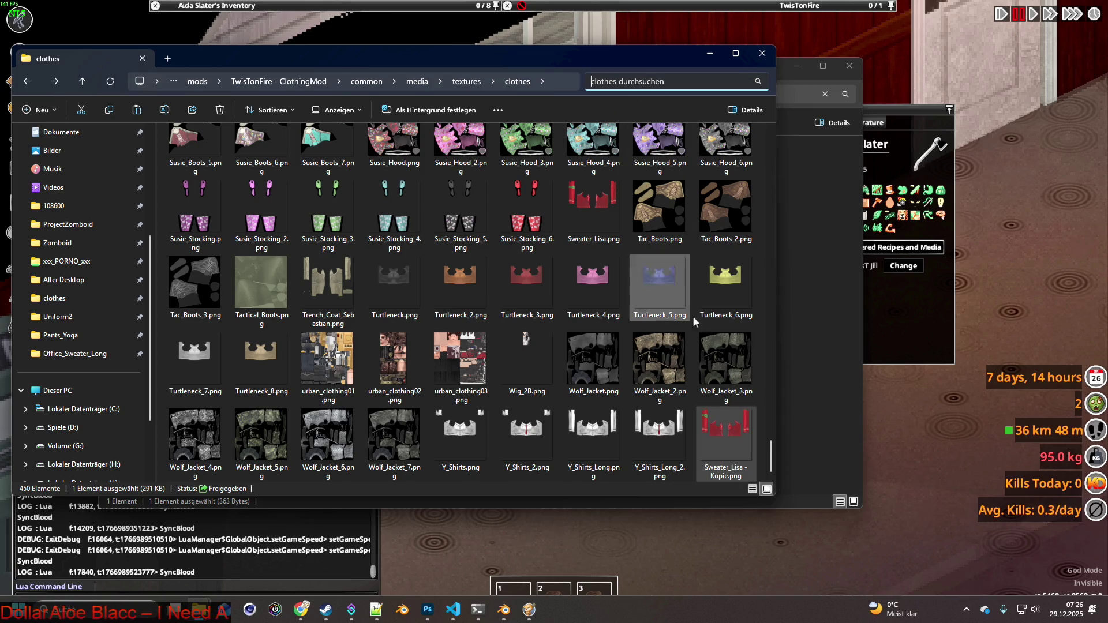
click(723, 465)
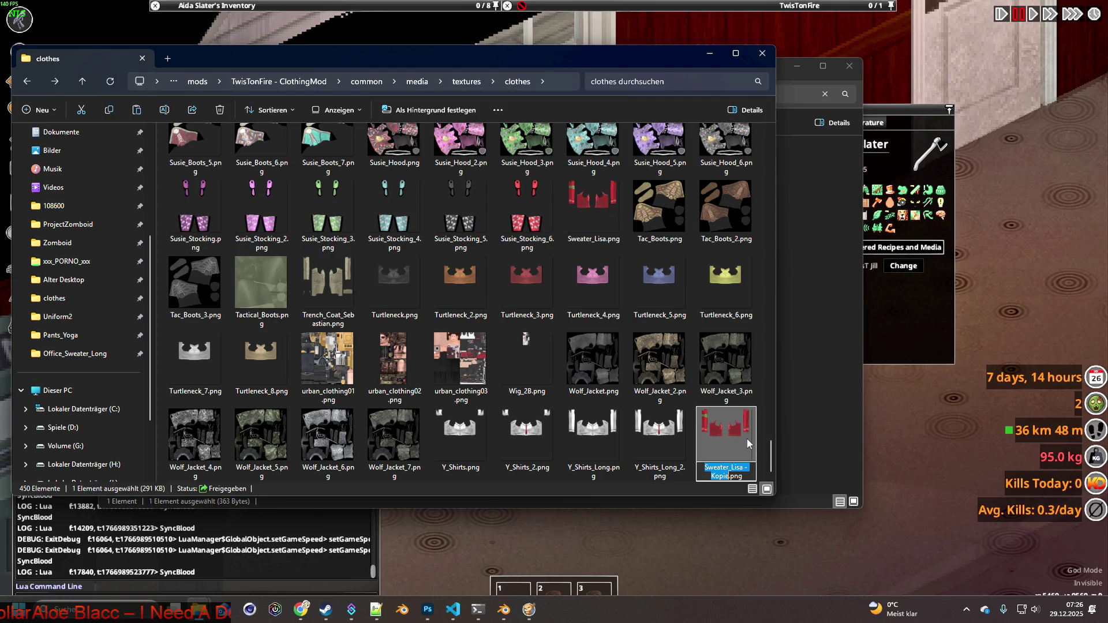
click(744, 467)
key(Escape)
click(673, 81)
text(Sweater_Lisa)
key(Return)
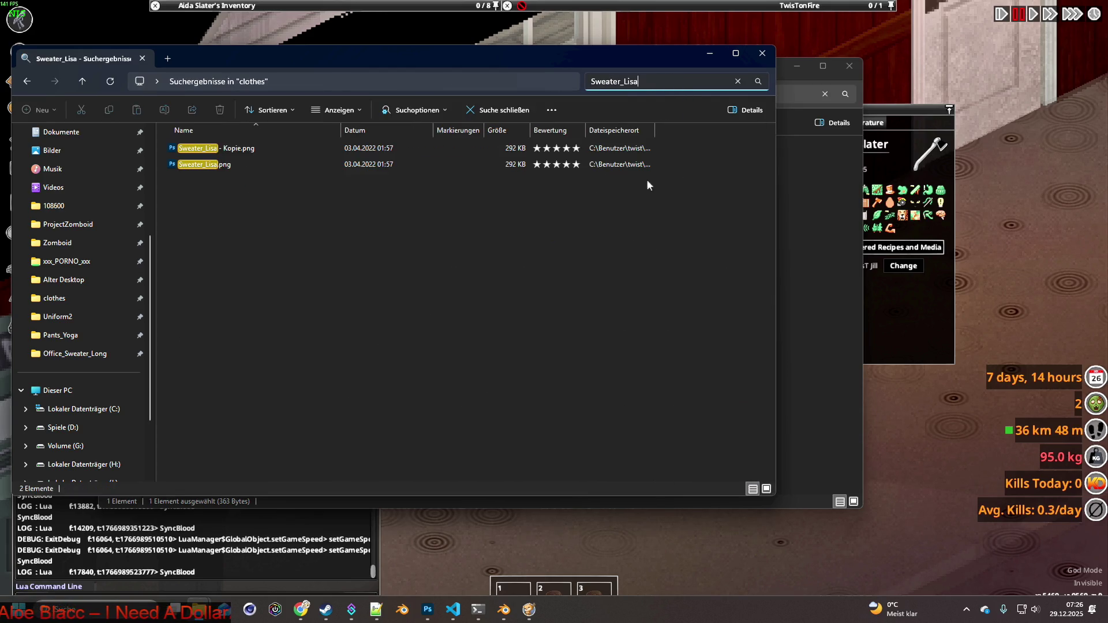
click(206, 165)
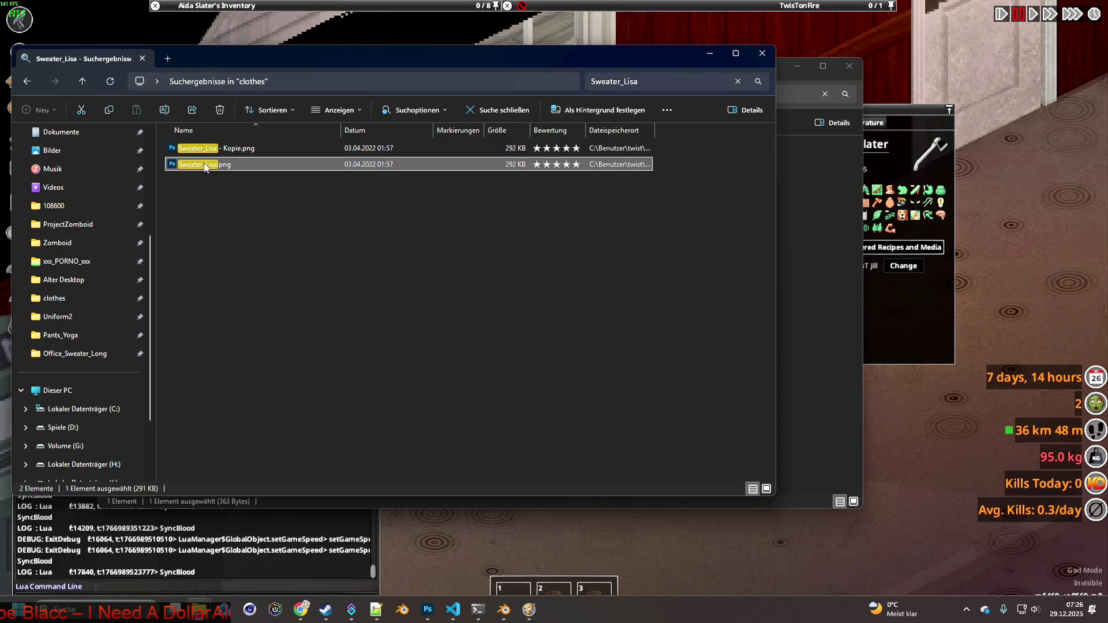
double_click(206, 165)
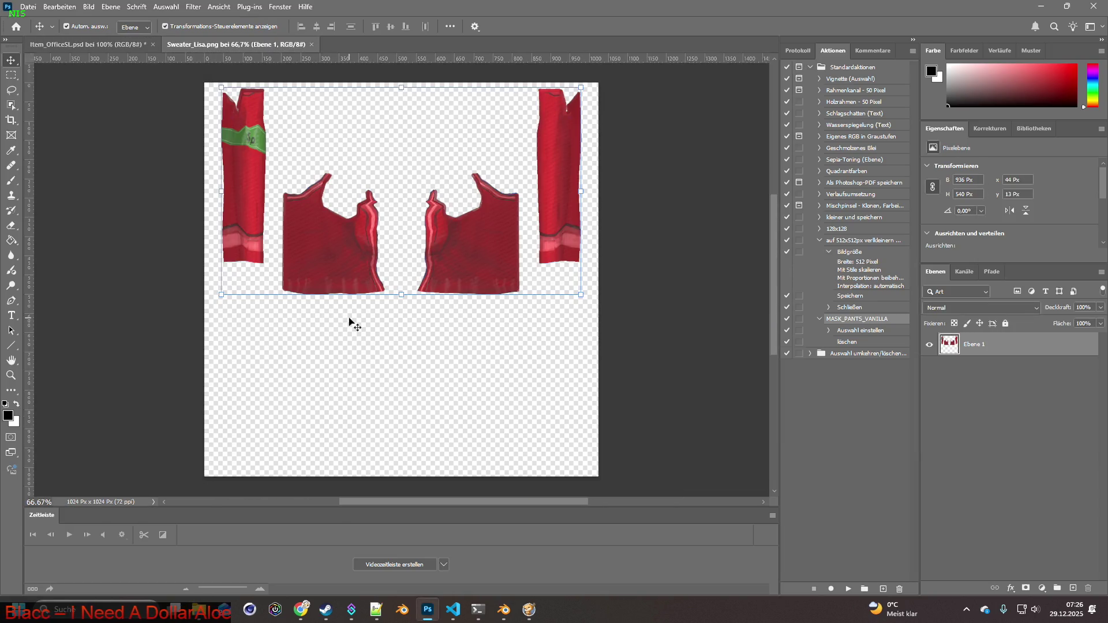
Marquee-select the full-height right sleeve strip, copy it, and undo the stray plain paste.
click(12, 75)
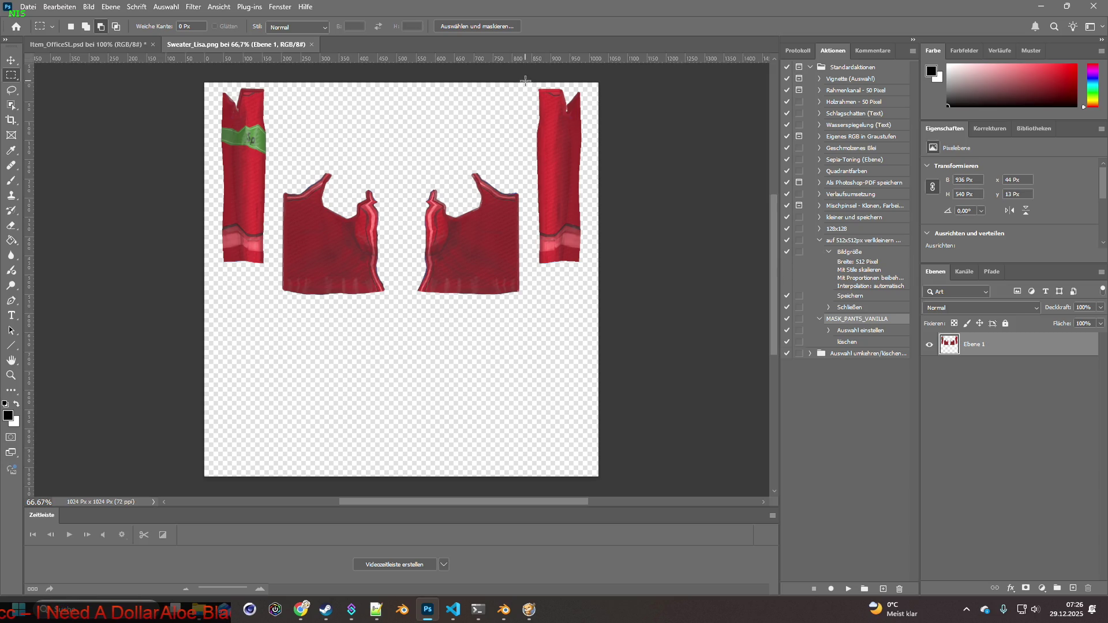
mouse_move(527, 80)
mouse_down()
mouse_move(597, 170)
mouse_move(668, 483)
mouse_up()
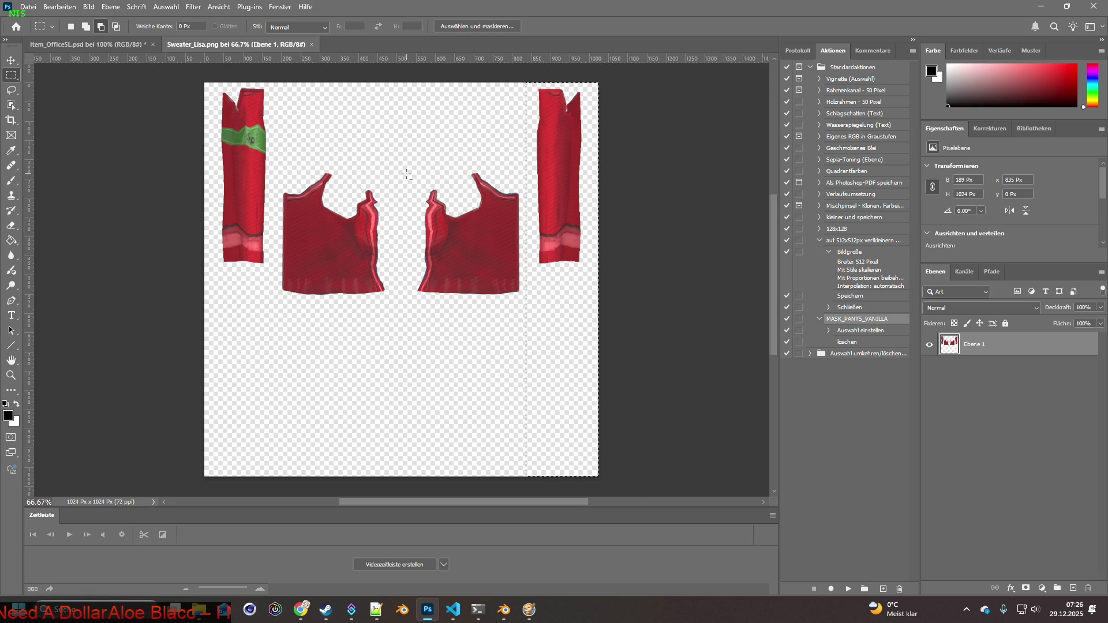
key(ctrl+v)
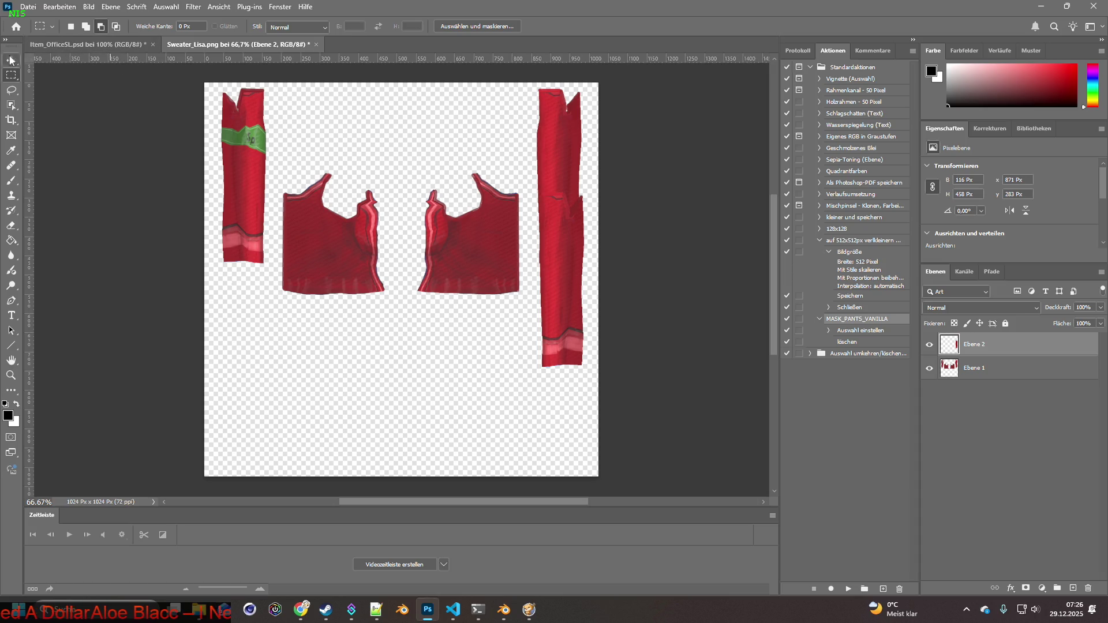
click(59, 7)
click(70, 20)
click(59, 7)
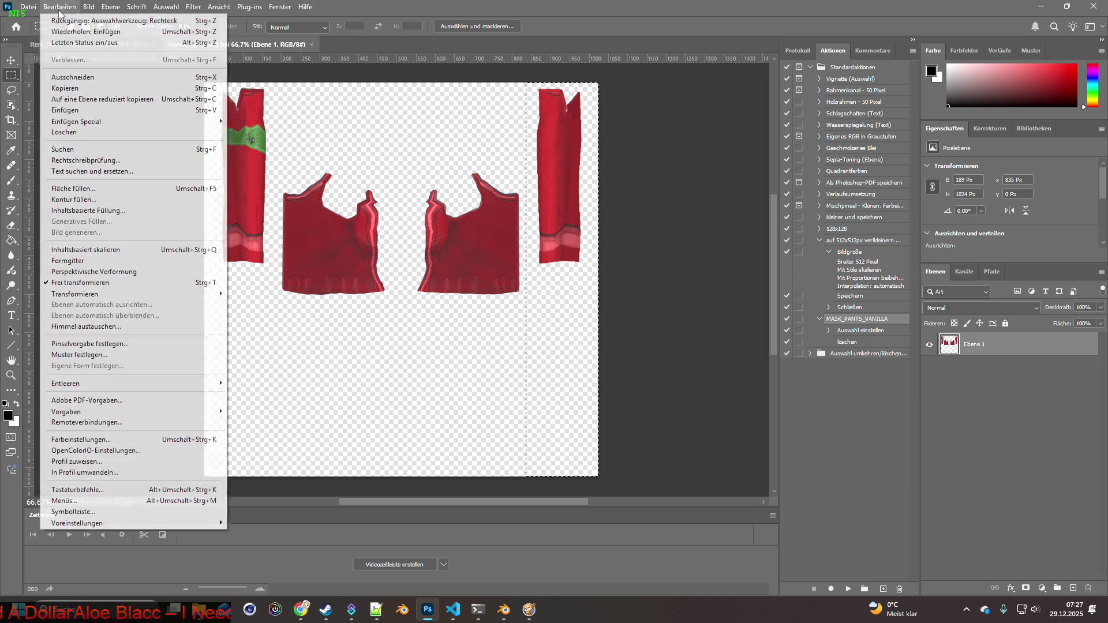
Paste the sleeve strip in place on new layer Ebene 2 and flip it horizontally.
mouse_move(80, 122)
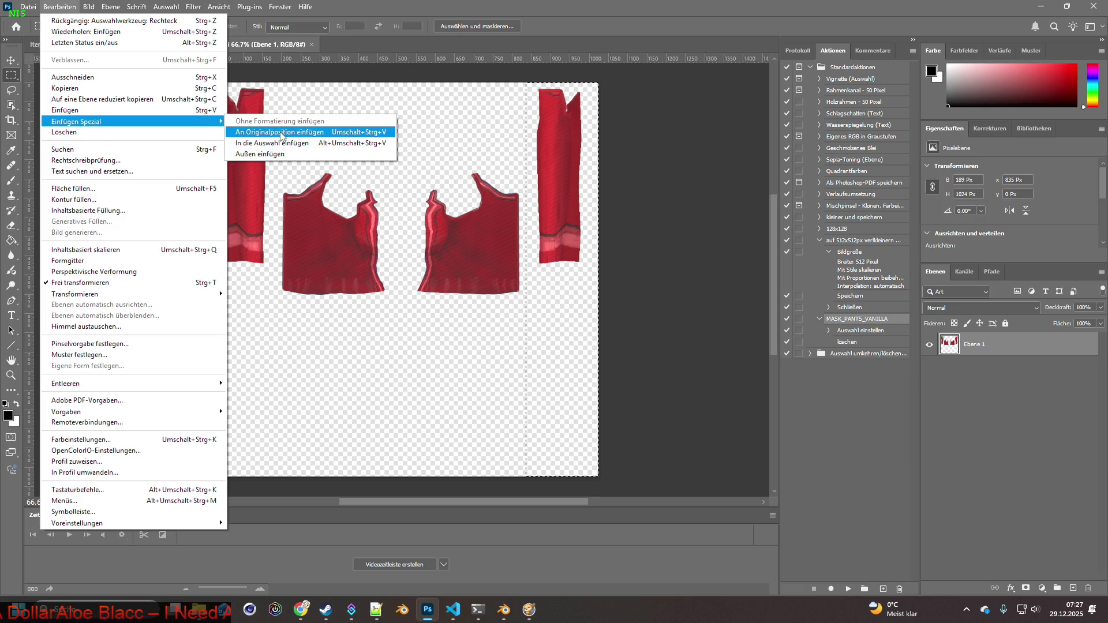
click(281, 134)
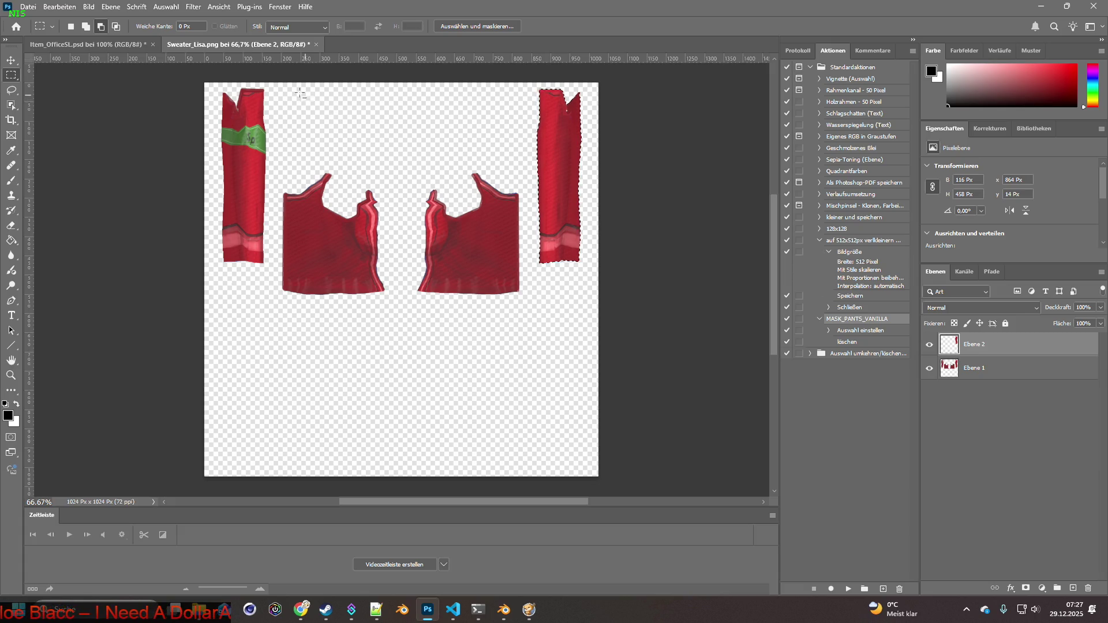
click(90, 8)
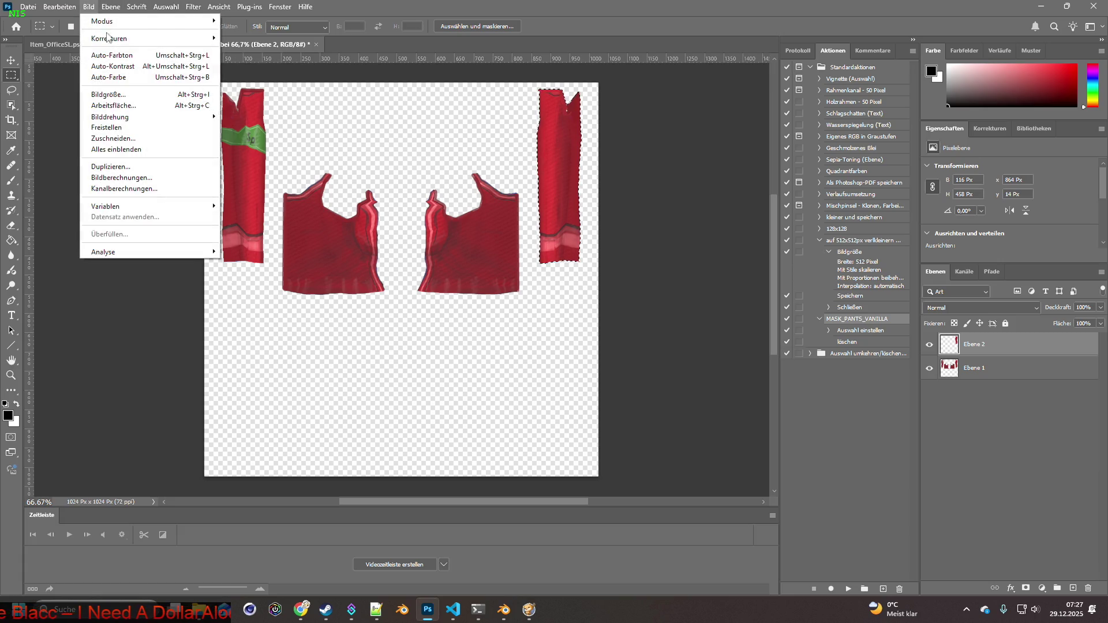
mouse_move(109, 38)
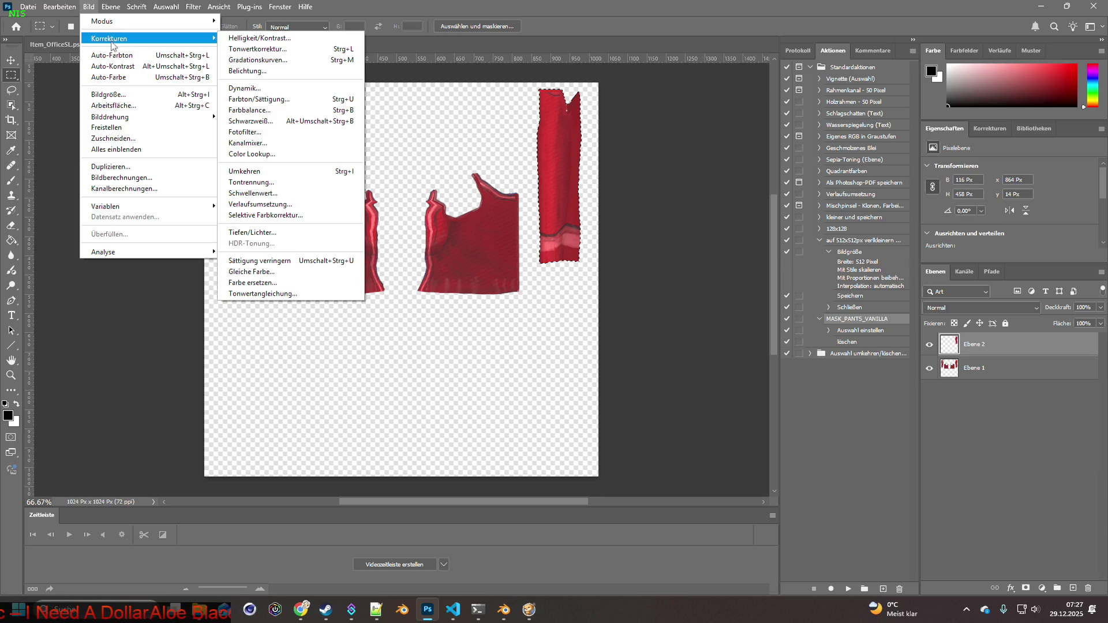
click(69, 8)
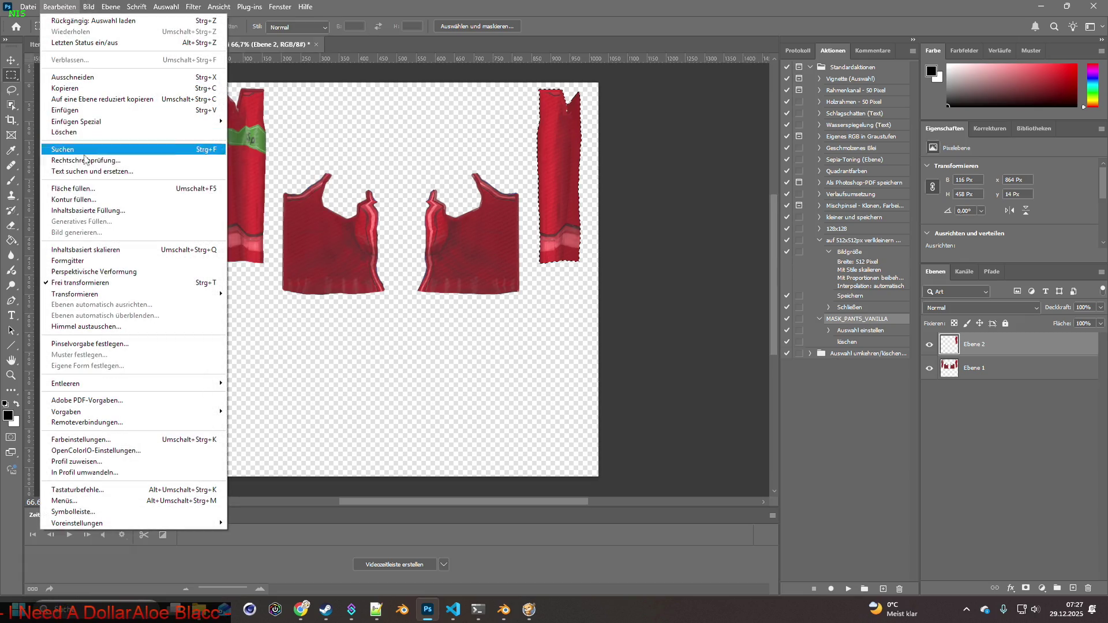
mouse_move(115, 295)
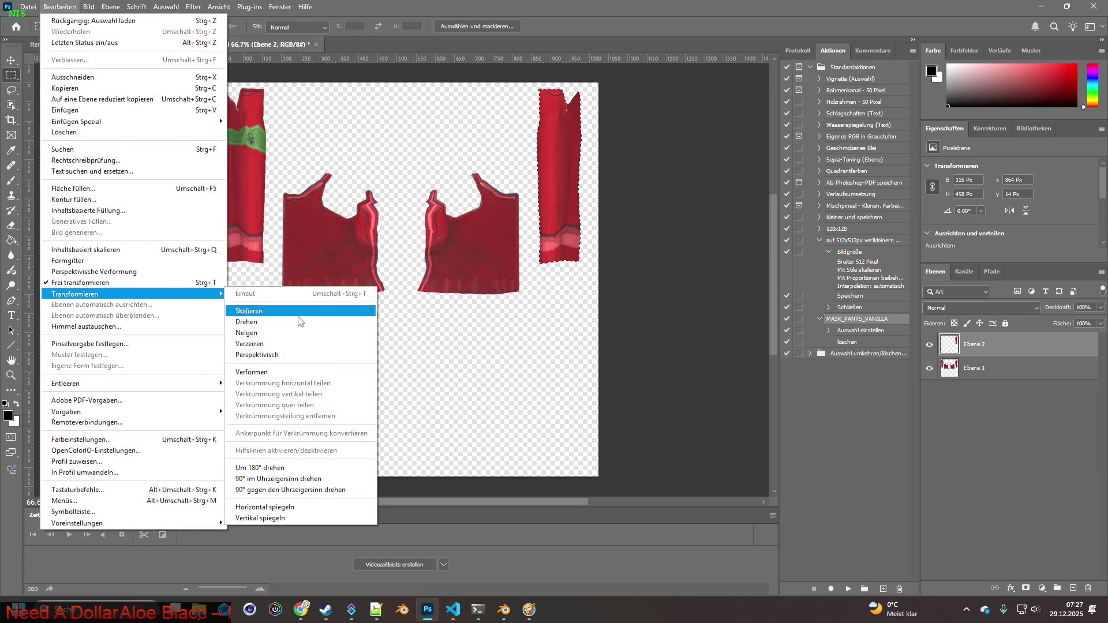
click(281, 506)
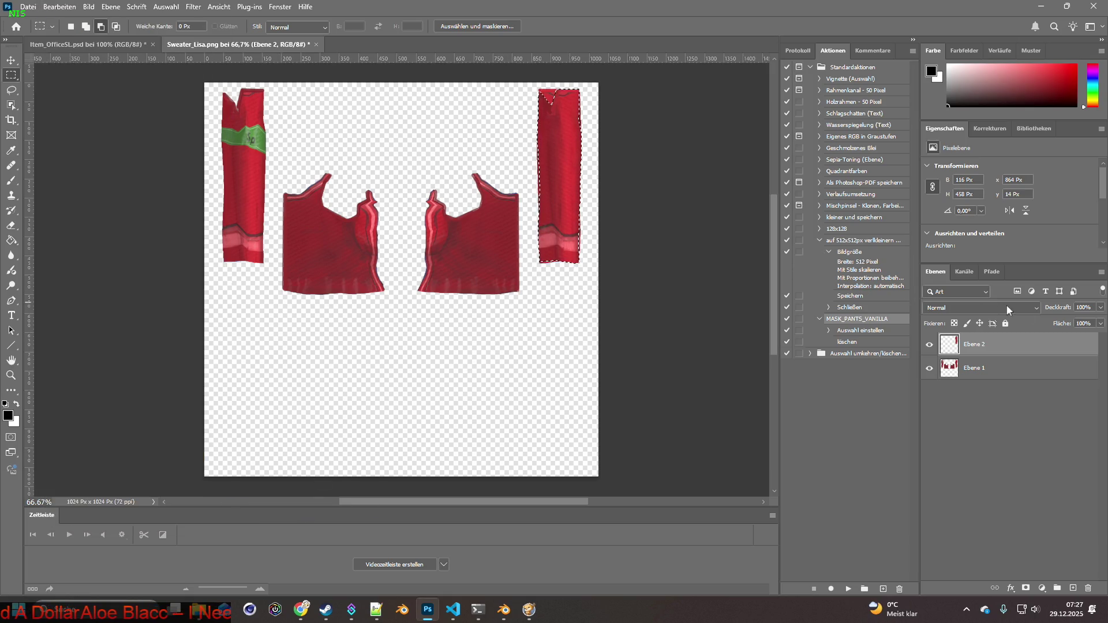
Set Ebene 2 to 52% opacity, move it over the left sleeve, and zoom to 200%.
click(1100, 307)
drag(1076, 324, 1073, 324)
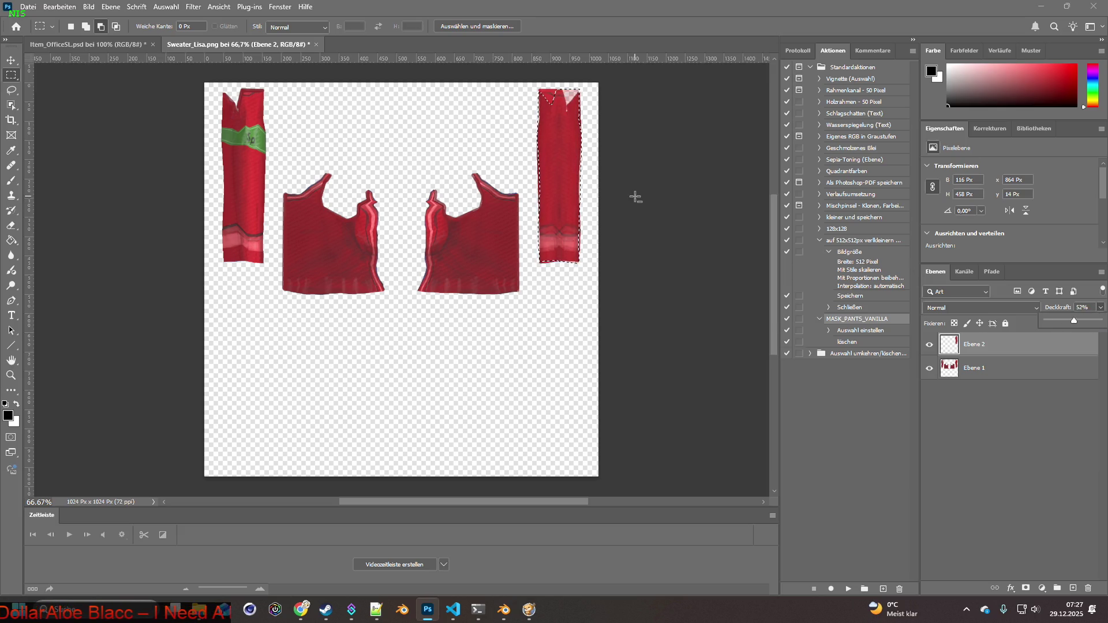
click(11, 60)
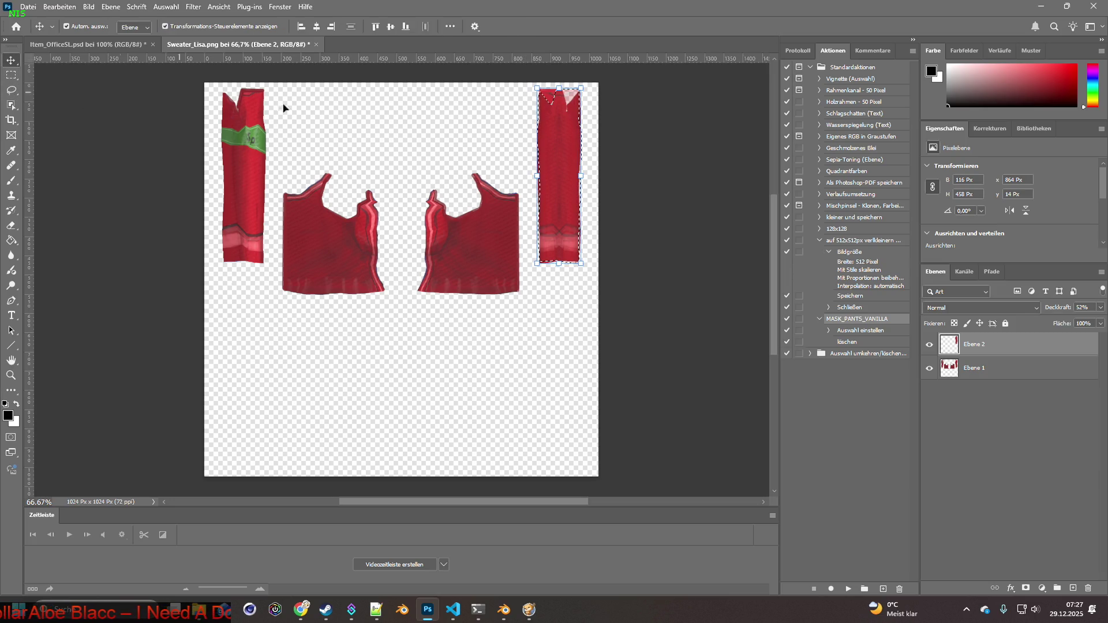
drag(559, 140, 245, 140)
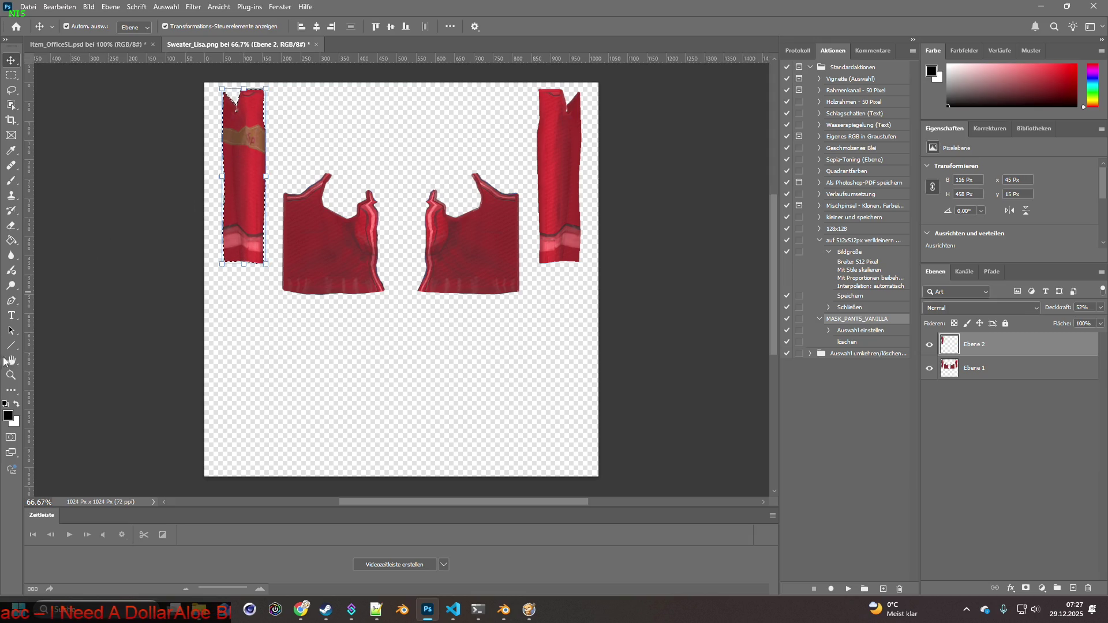
key(z)
click(246, 163)
click(245, 164)
scroll(245, 254, up, 5)
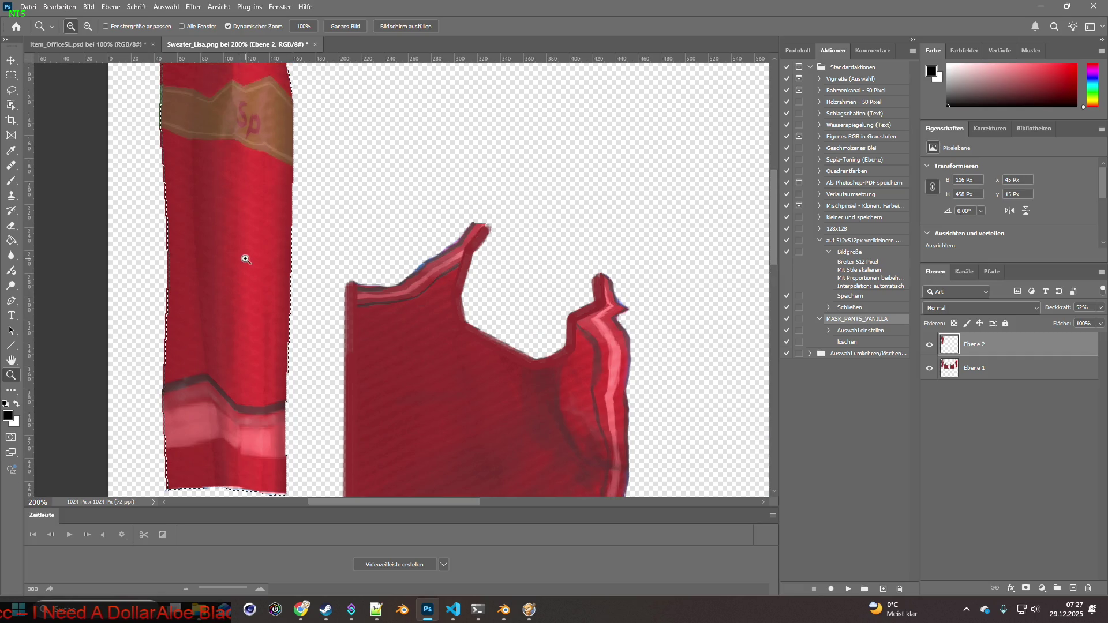
Nudge Ebene 2 with the arrow keys to align it with the left sleeve underneath.
click(12, 60)
key(Left)
key(Up)
key(Up)
key(Up)
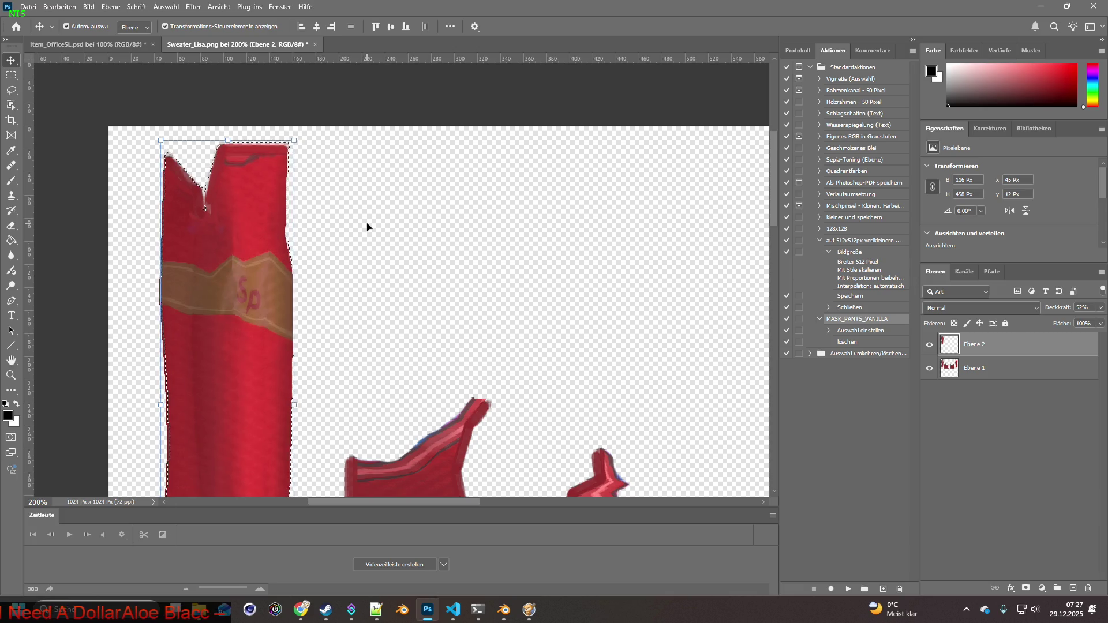
key(Down)
key(Down)
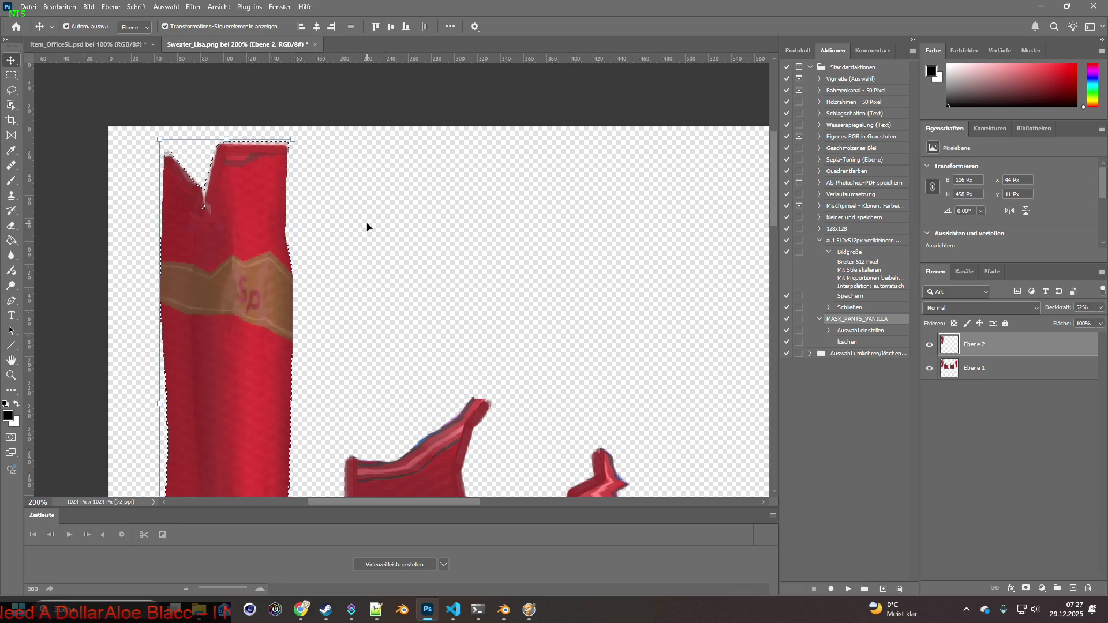
key(Up)
key(Up)
key(Up)
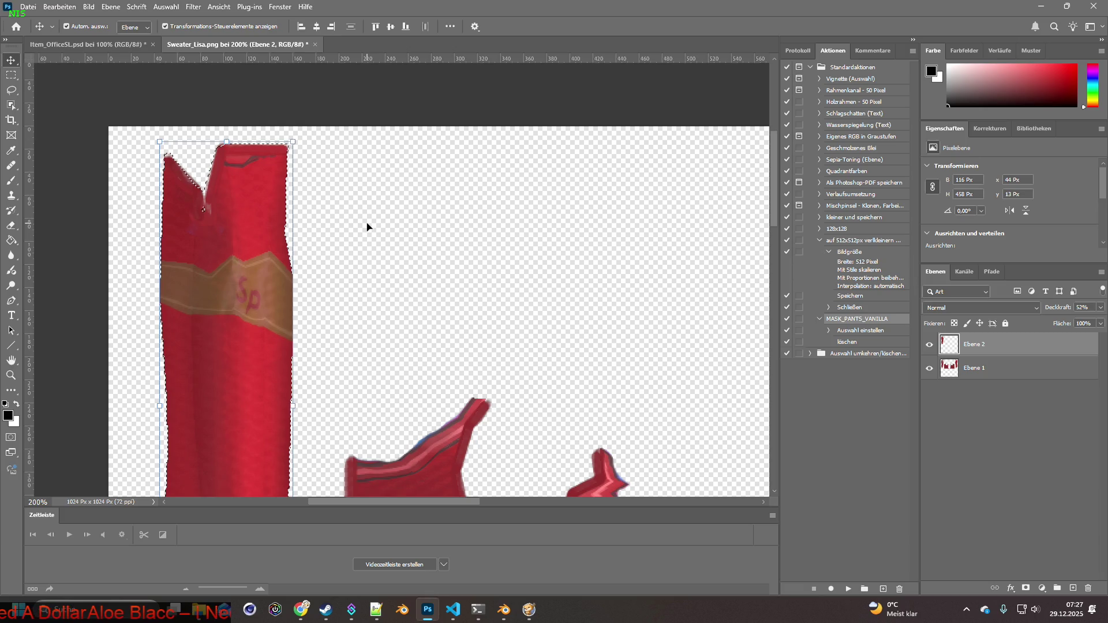
key(Down)
key(Down)
key(Down)
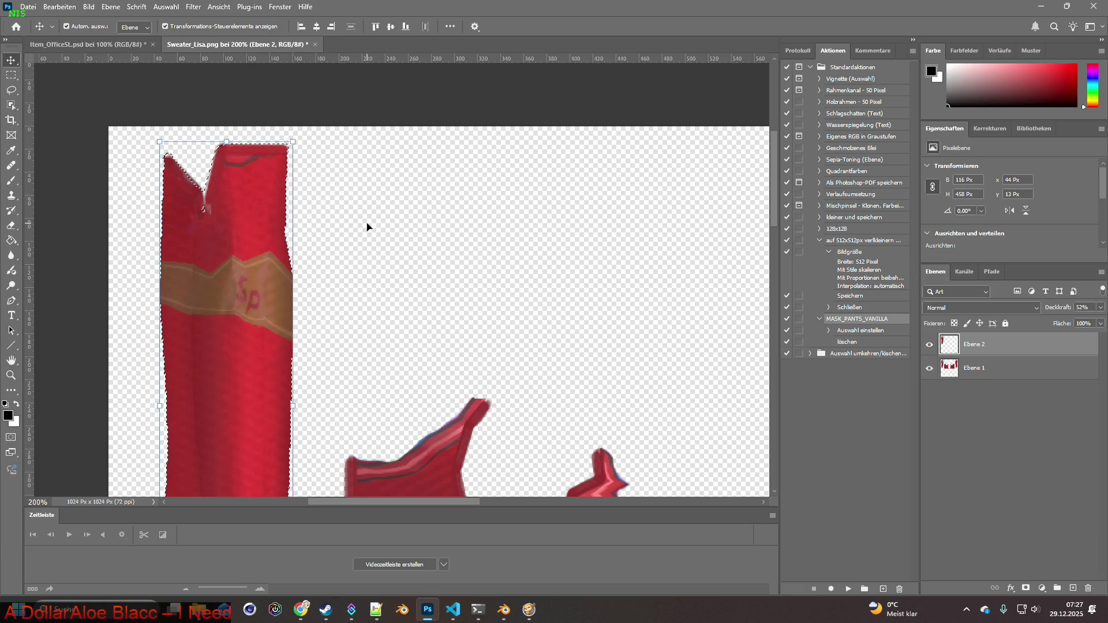
key(Up)
key(Up)
key(Up)
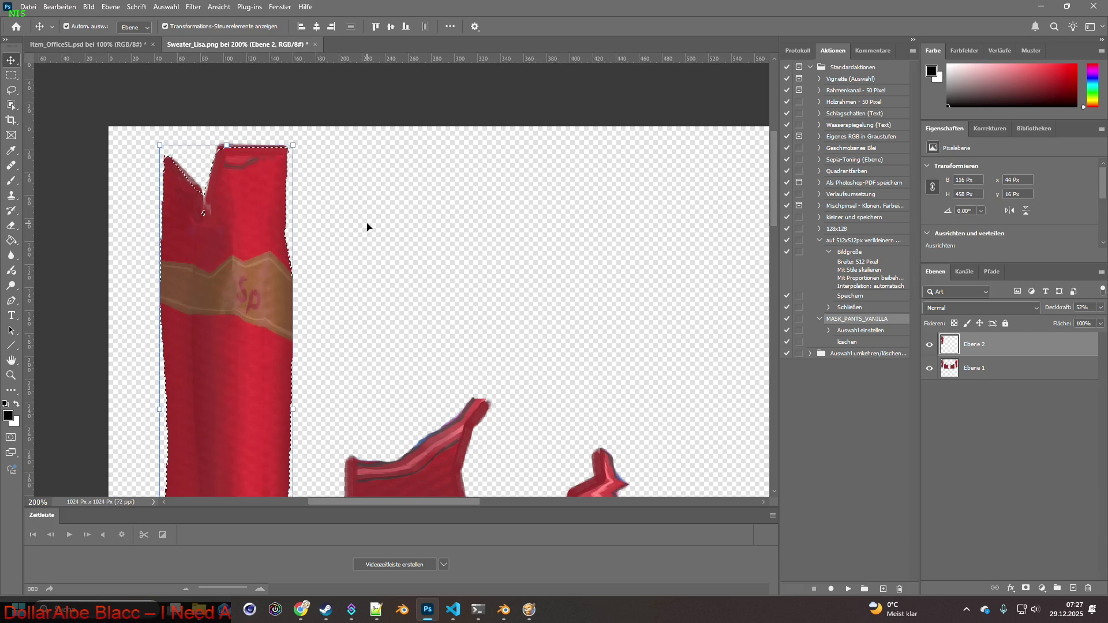
key(Down)
key(Down)
key(Down)
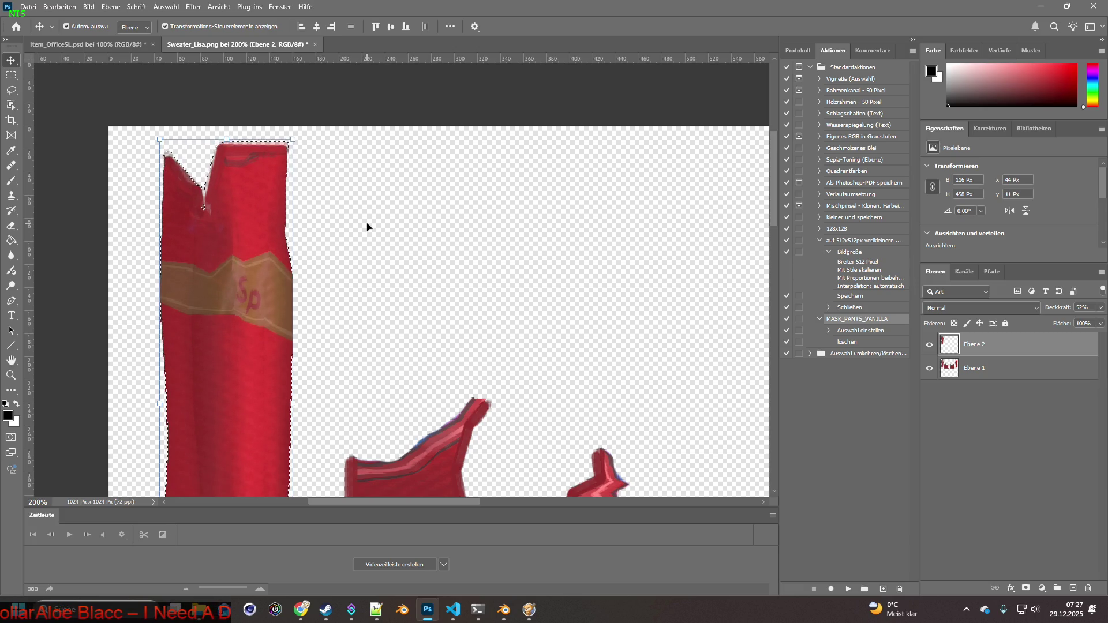
key(Up)
key(Up)
key(Up)
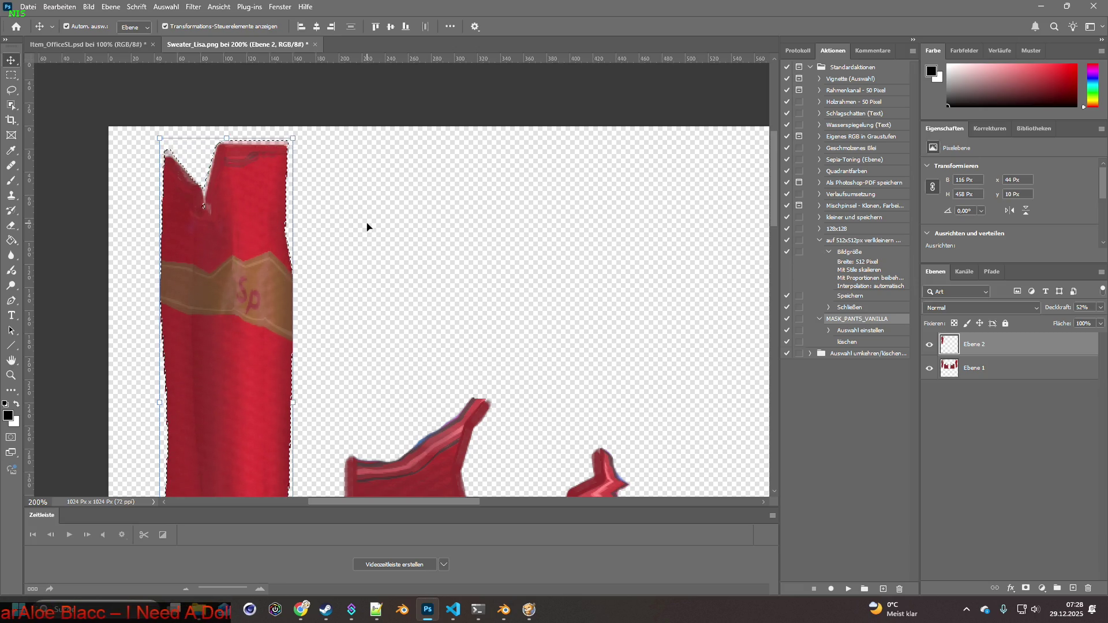
key(Down)
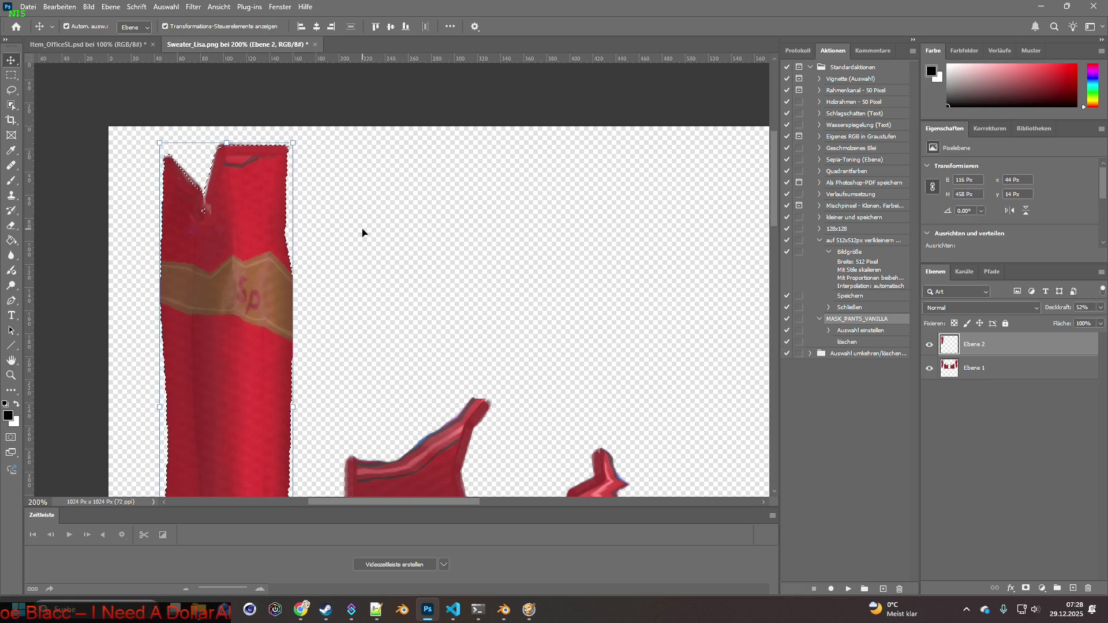
scroll(362, 232, down, 10)
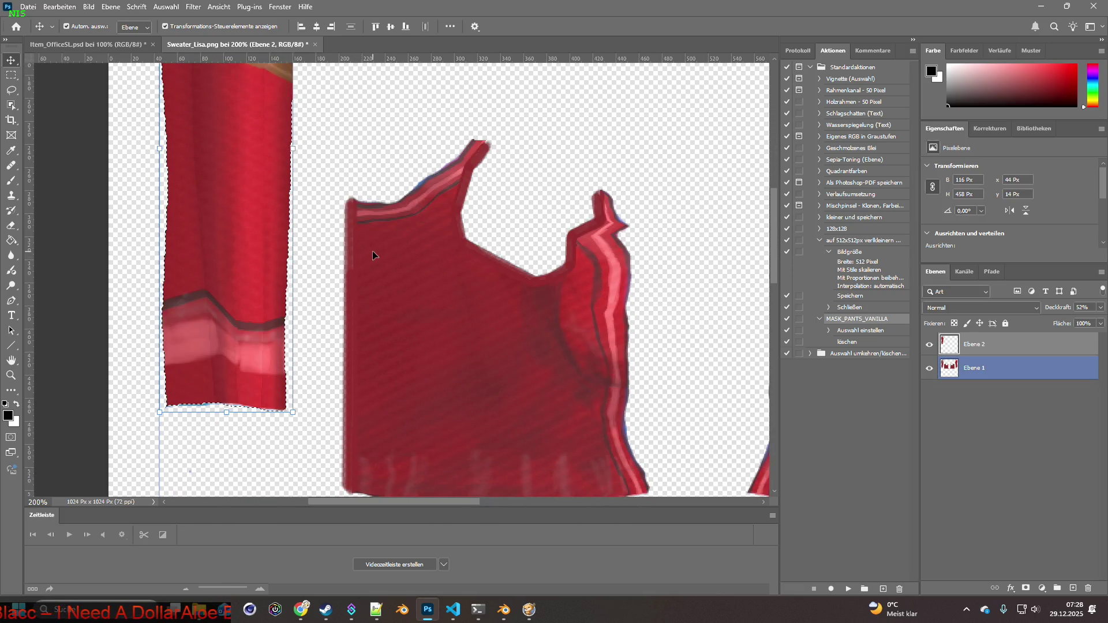
Raise Ebene 2 to 100% opacity, fine-tune its position by single pixels, and fit the texture on screen.
click(1101, 307)
drag(1076, 320, 1099, 320)
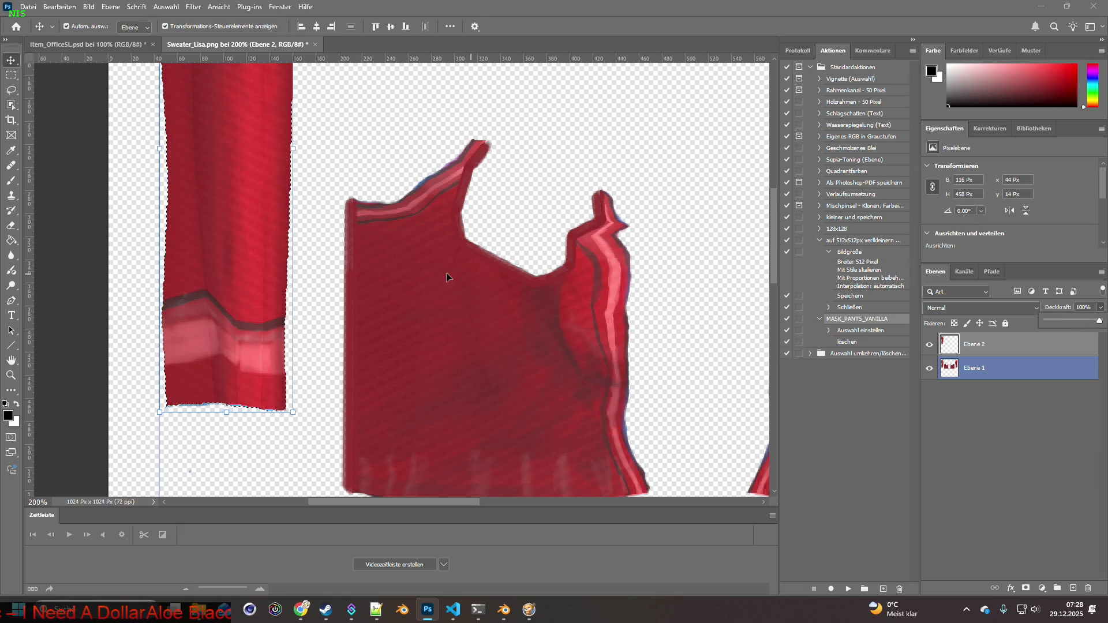
scroll(263, 223, up, 2)
scroll(263, 223, up, 3)
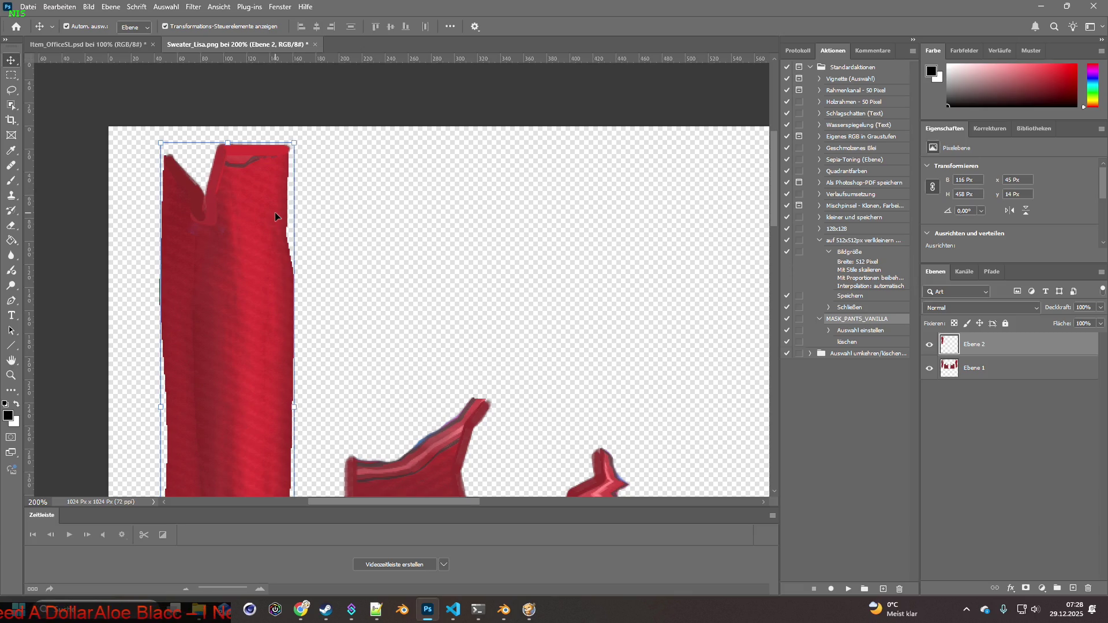
key(Down)
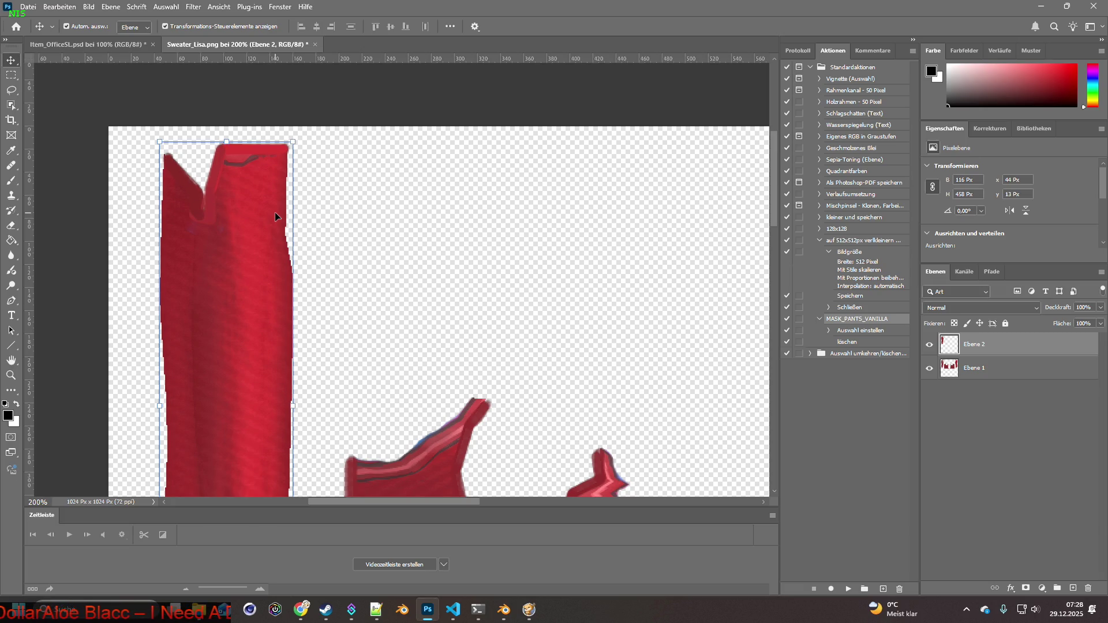
key(Up)
key(Up)
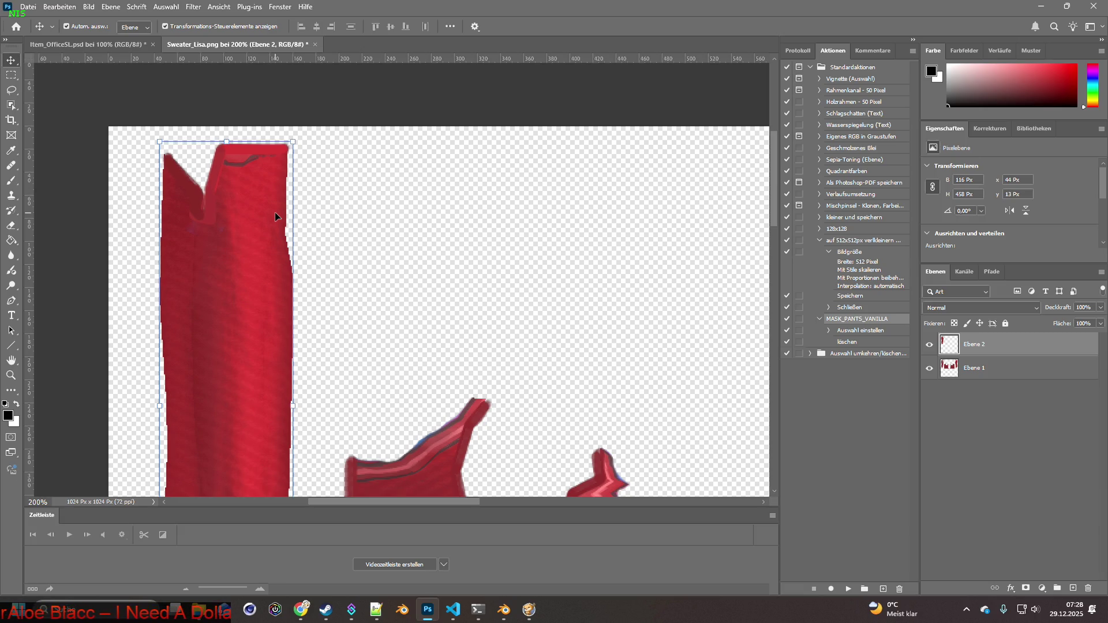
key(Up)
key(Up)
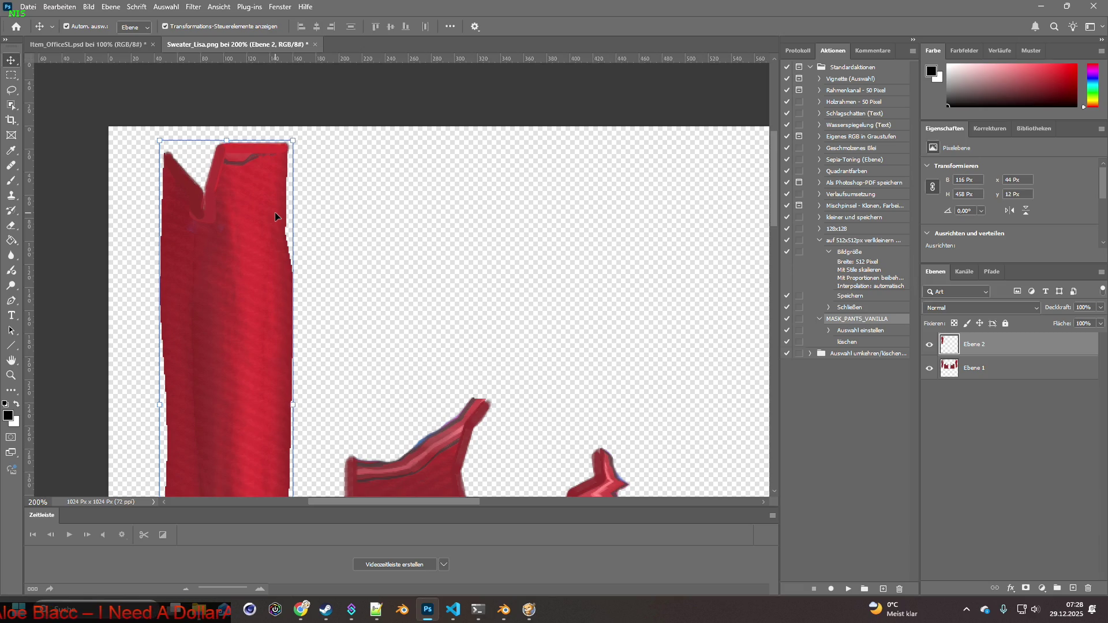
key(Down)
key(Down)
key(Down)
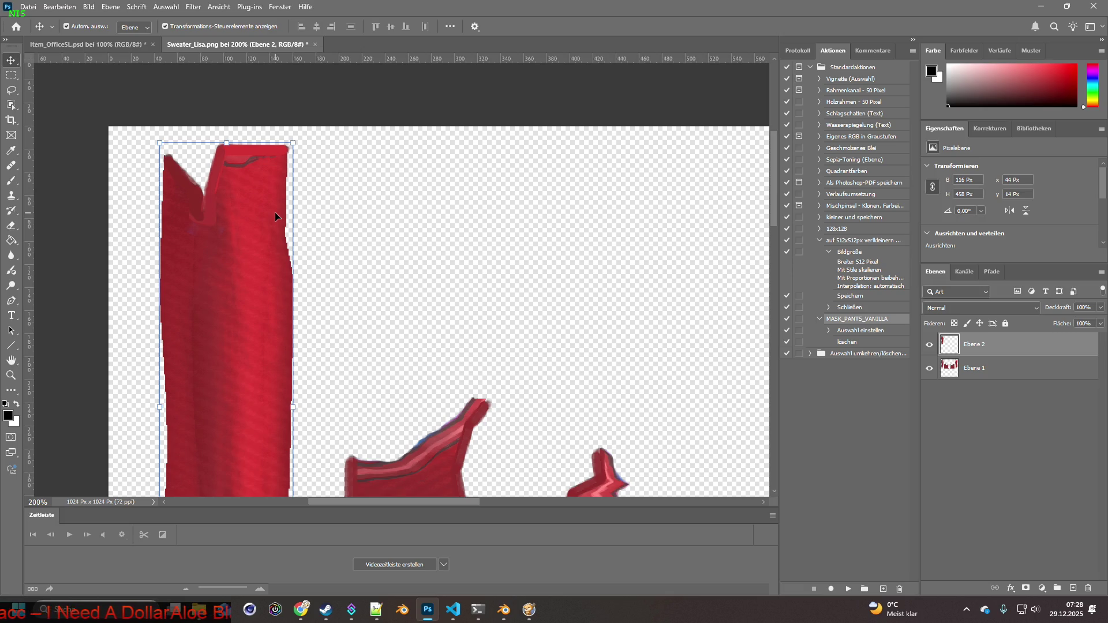
key(Down)
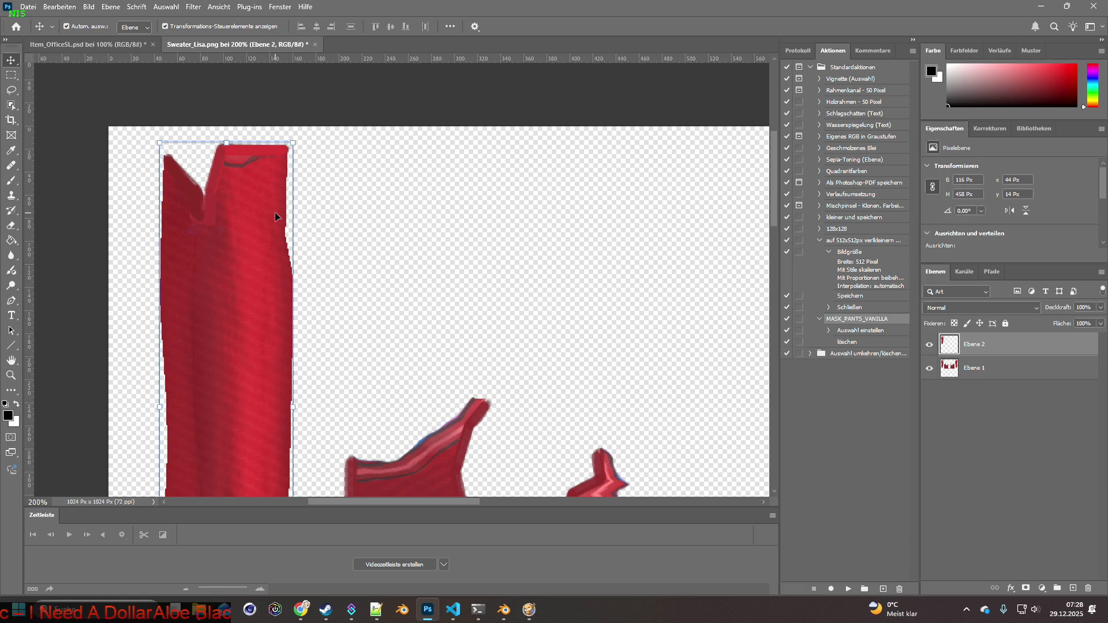
key(Up)
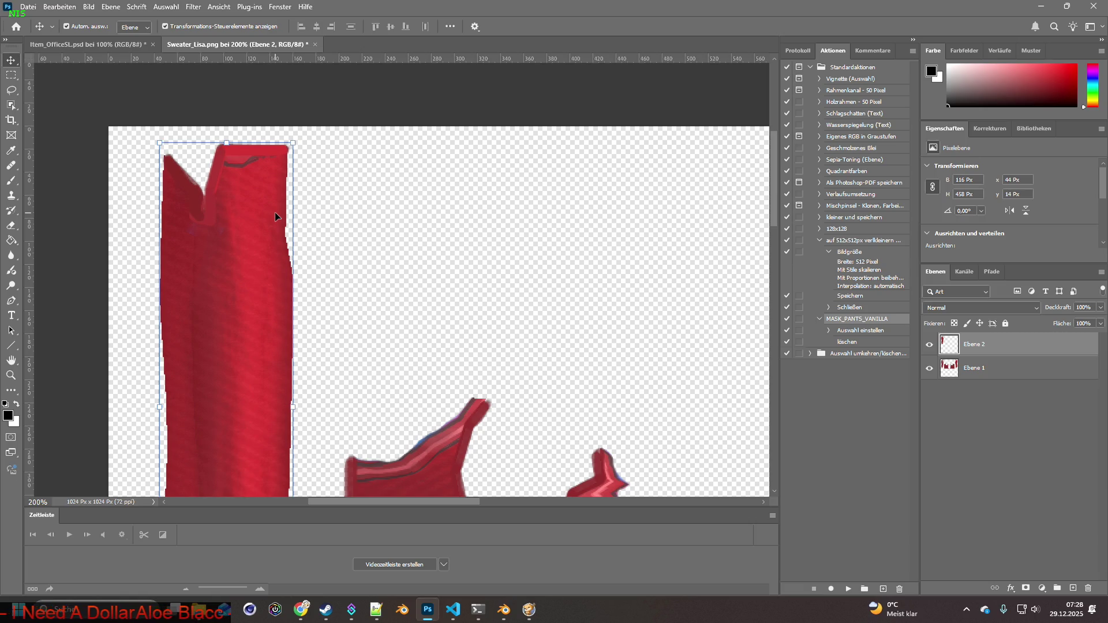
key(Up)
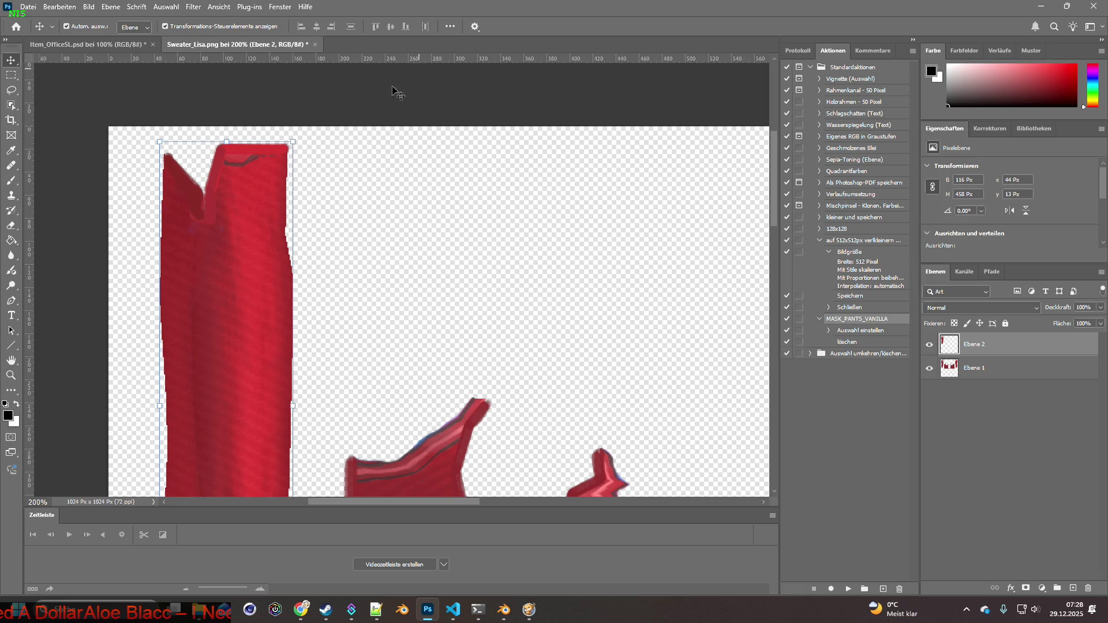
double_click(8, 363)
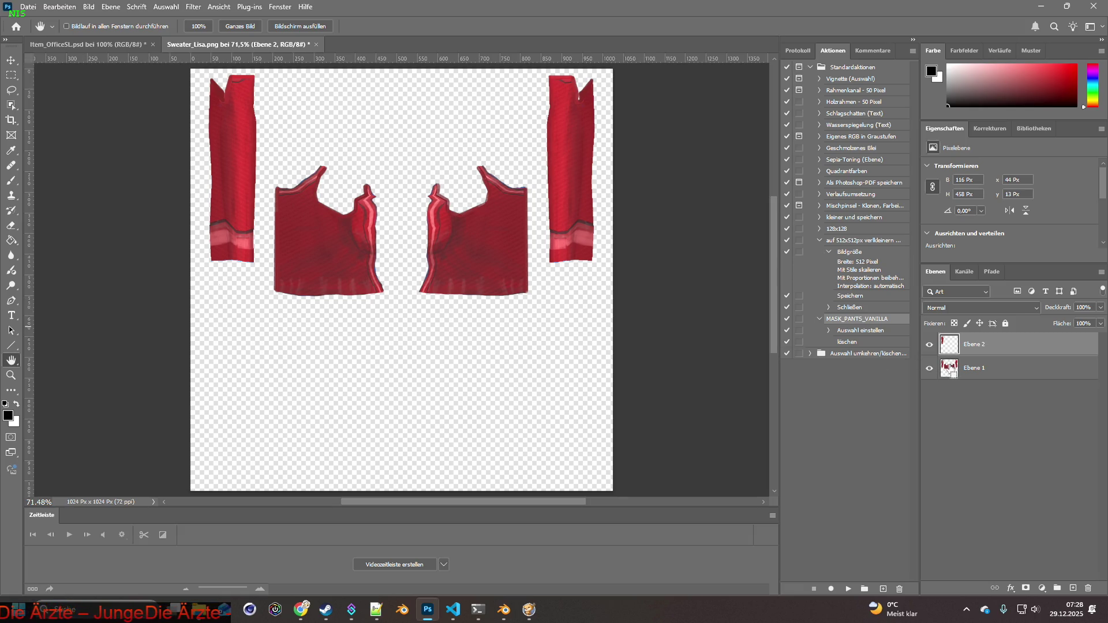
Make the base sweater layer active and clear the selection around the sleeve.
ctrl+click(949, 346)
click(956, 372)
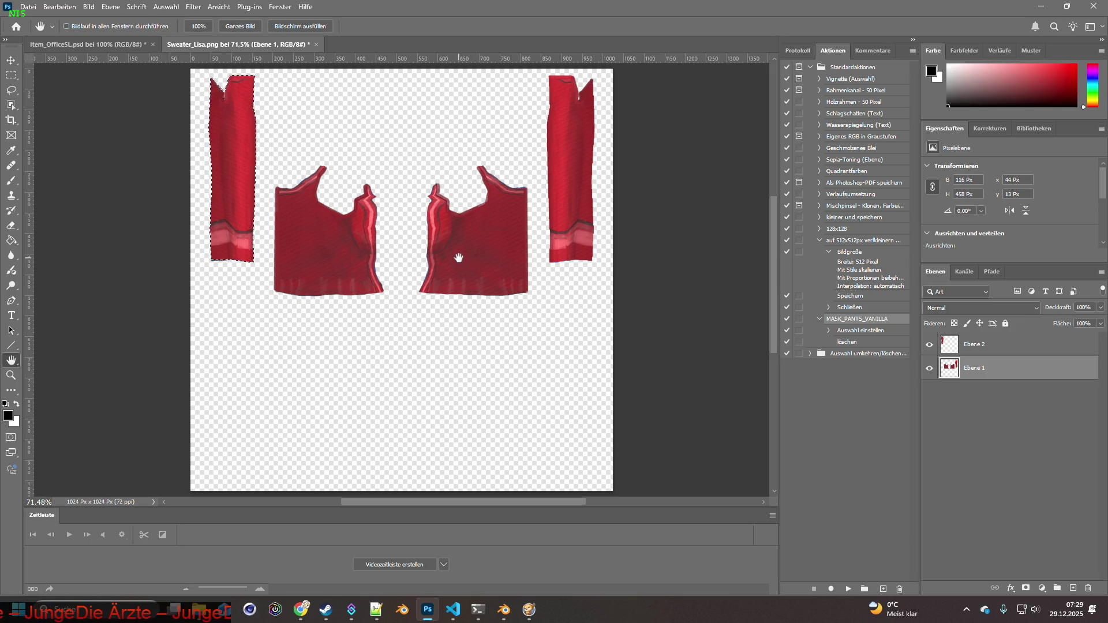
key(ctrl+d)
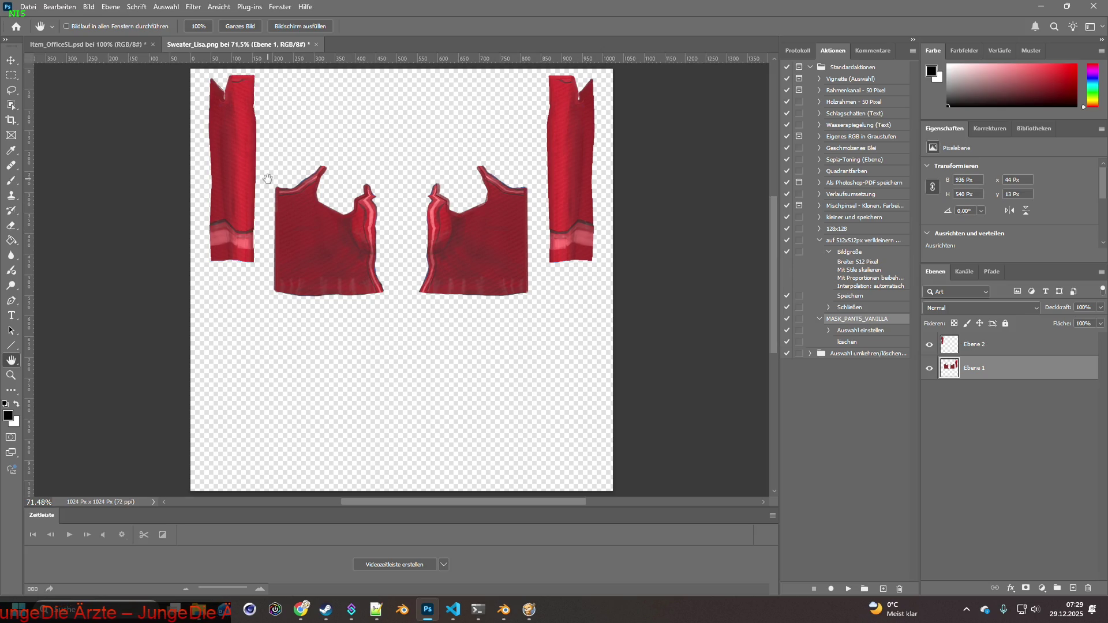
Quick-export the texture as Sweater_Lisa.png into media/textures, then return to the game.
click(28, 7)
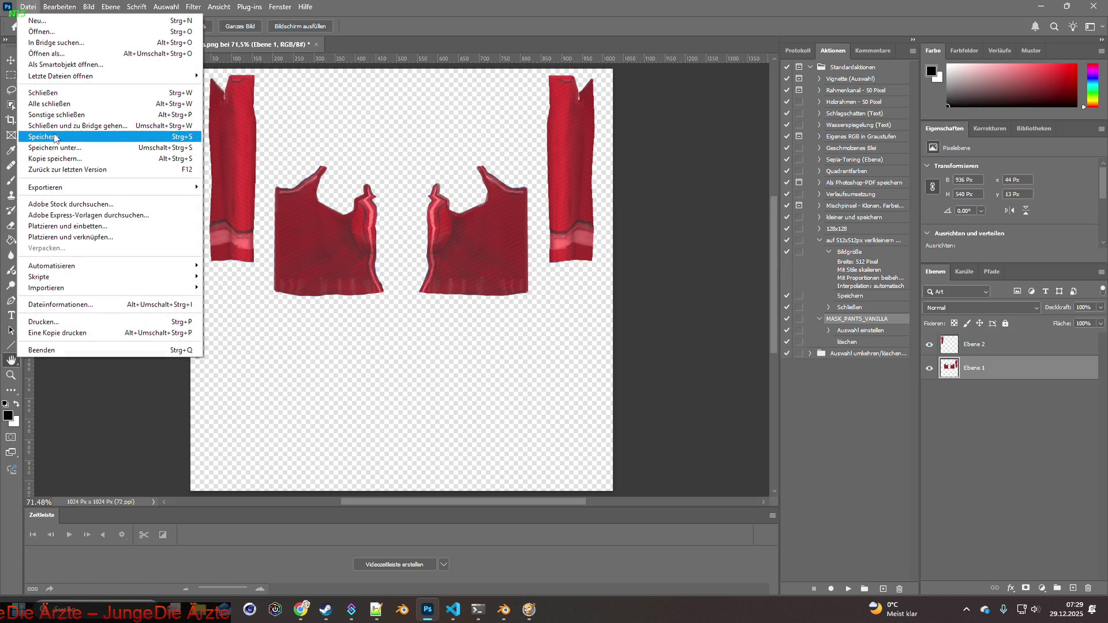
click(57, 137)
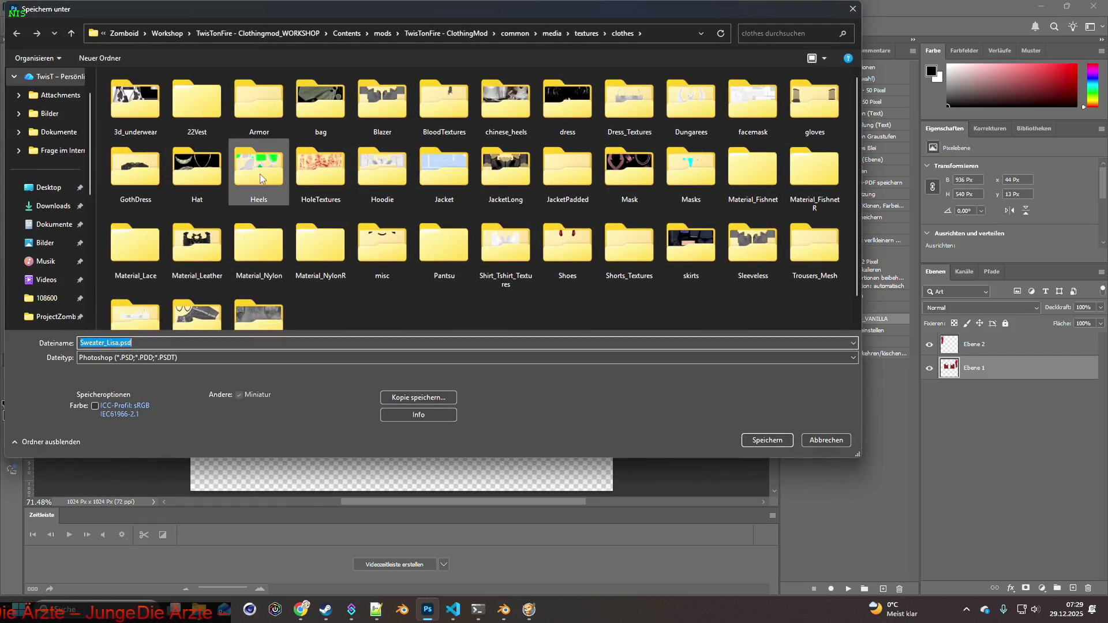
click(812, 440)
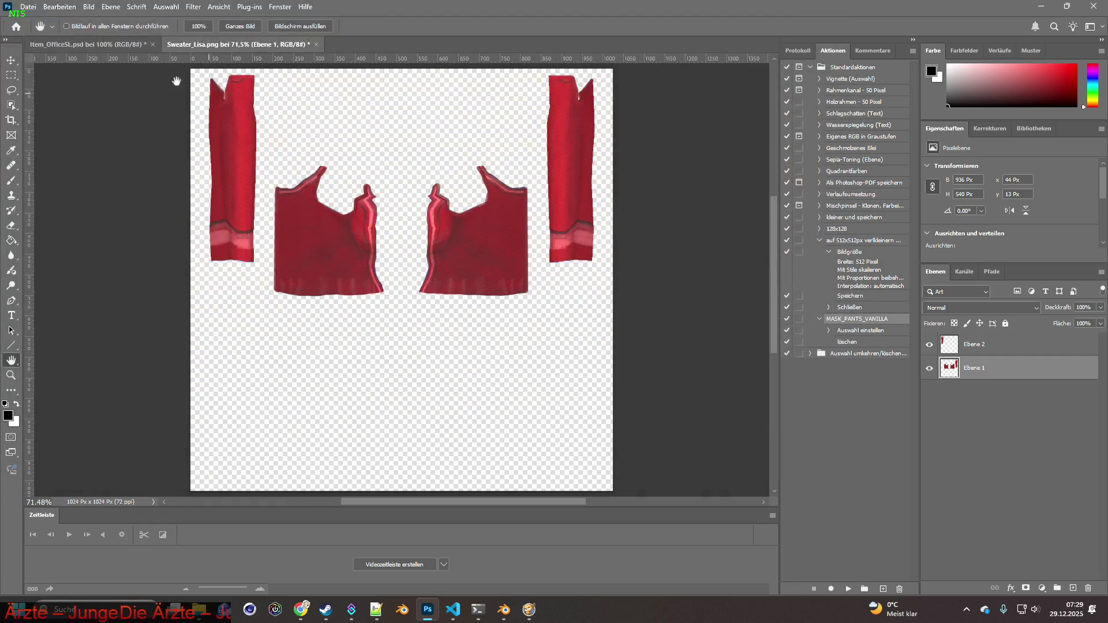
click(27, 6)
mouse_move(52, 187)
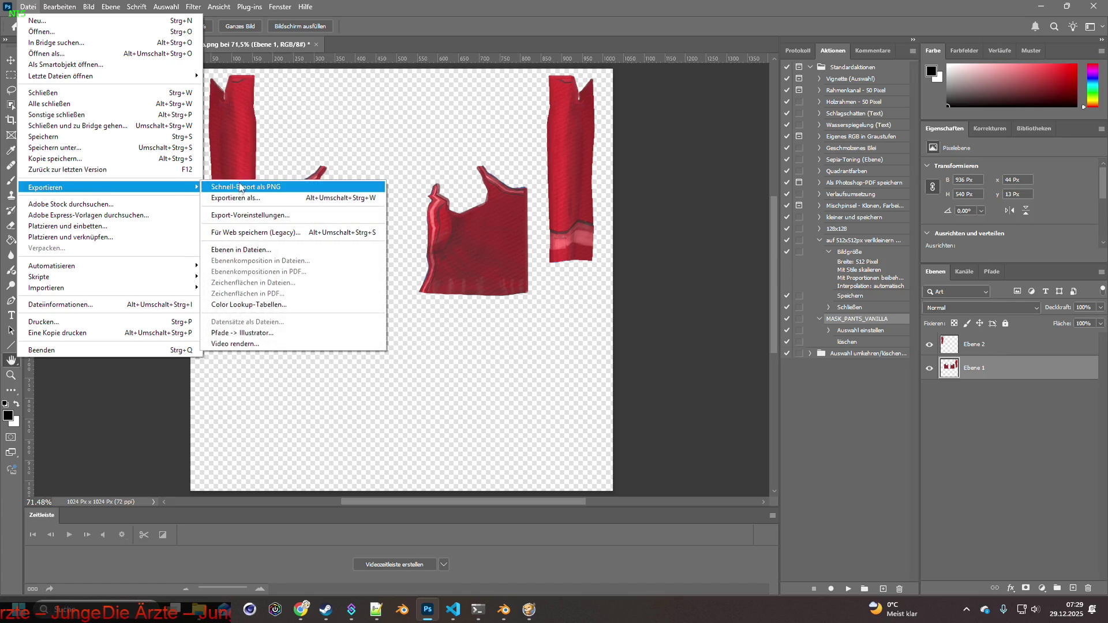
click(239, 186)
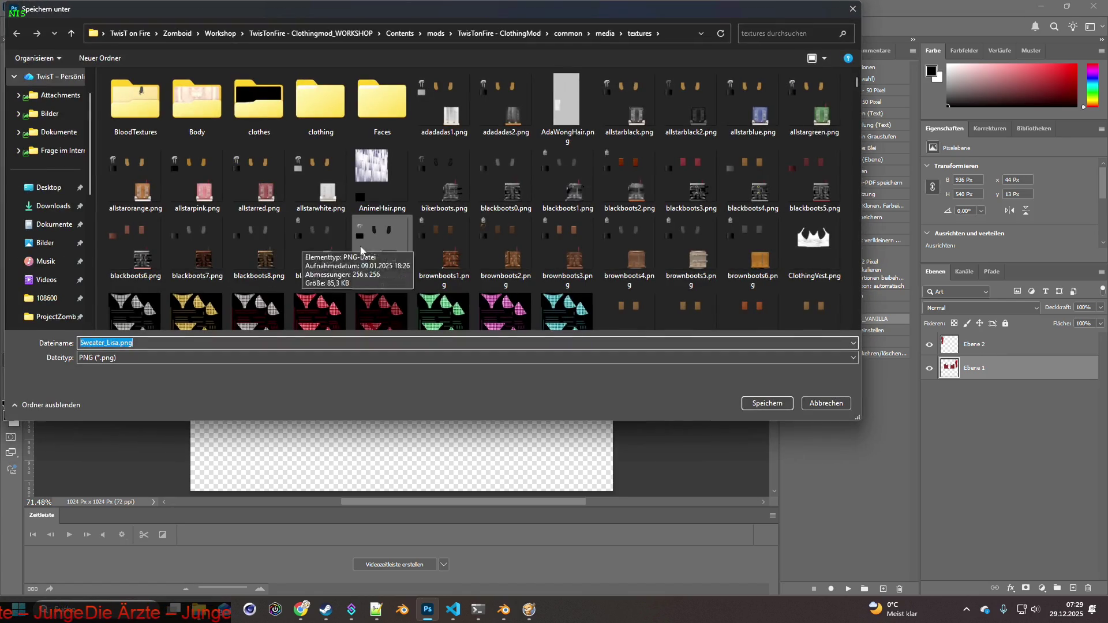
click(784, 404)
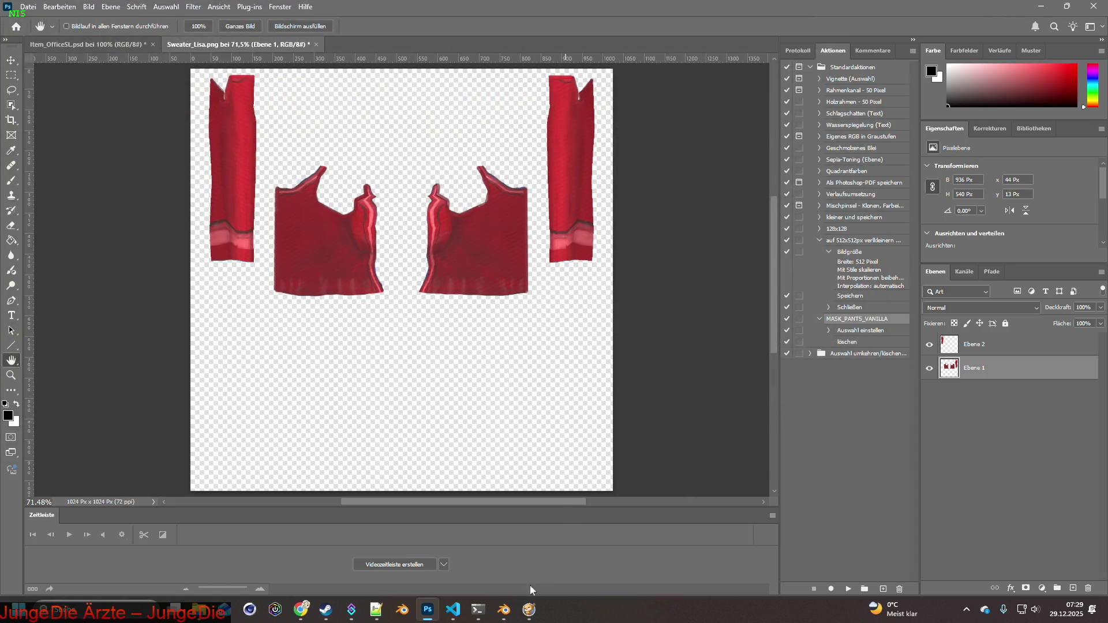
click(529, 609)
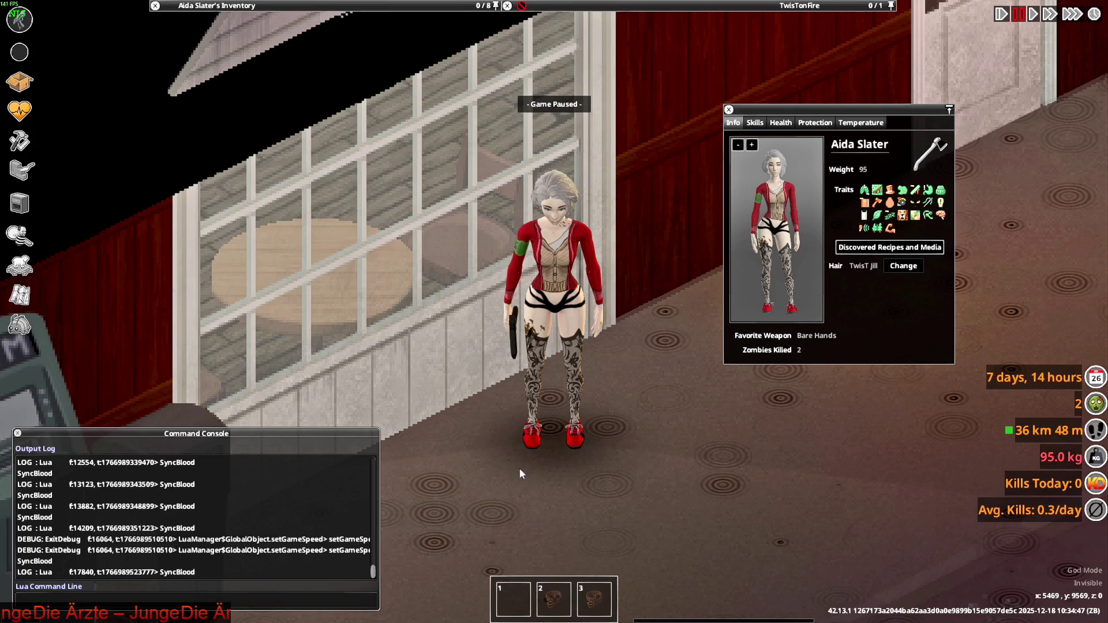
key(alt+Tab)
key(alt+Tab)
key(alt+Tab)
key(alt+Tab)
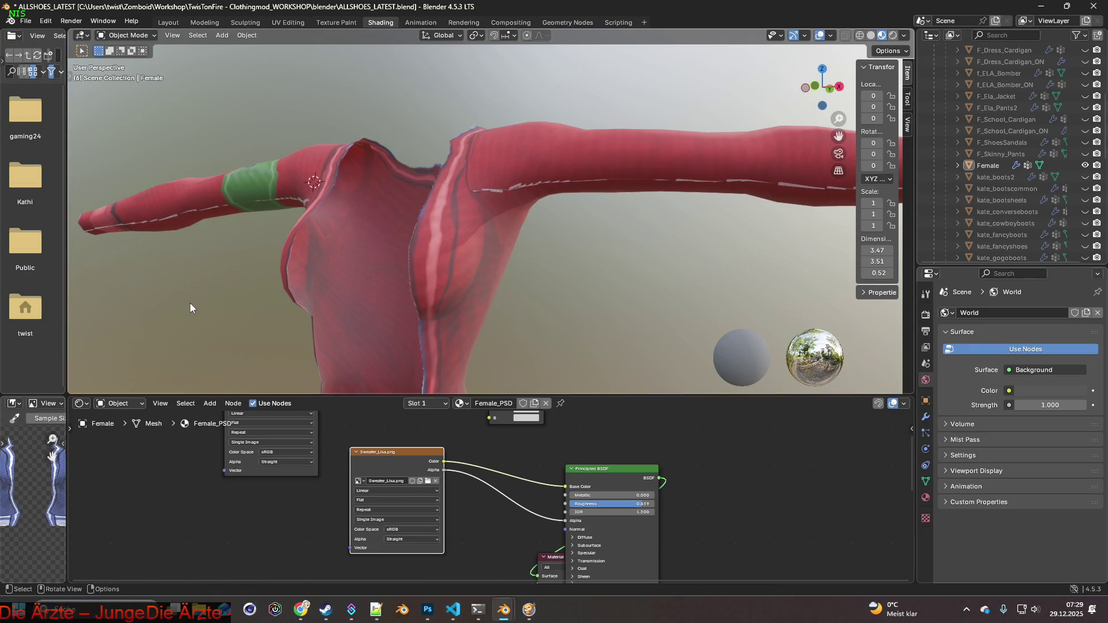
Reload the sweater texture from disk and load Sweater_Lisa.png into the Image Texture node.
click(346, 23)
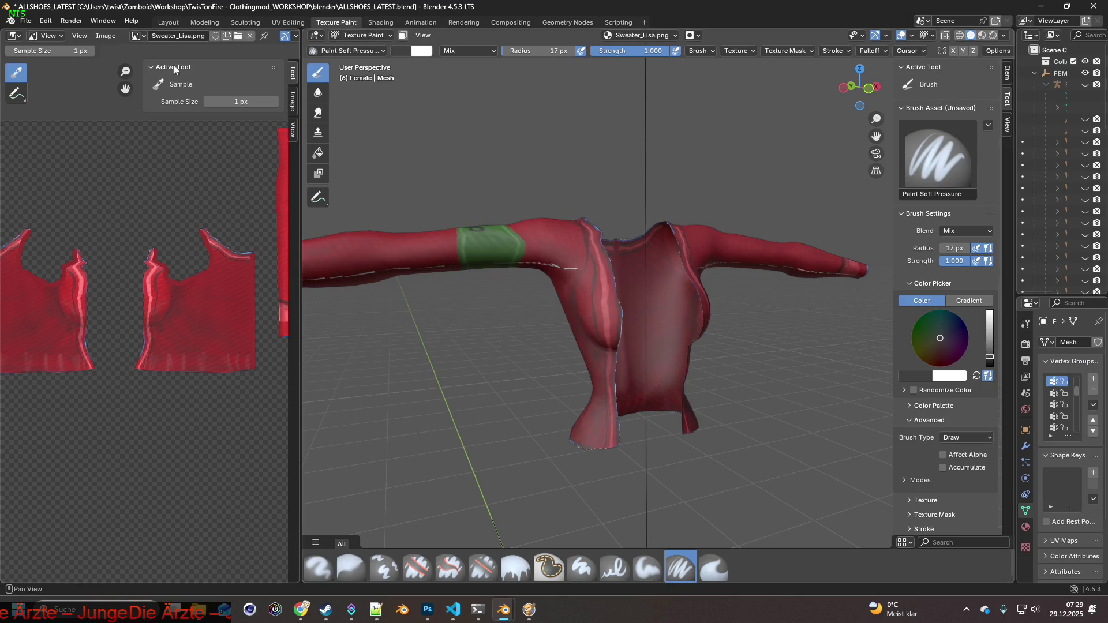
click(106, 36)
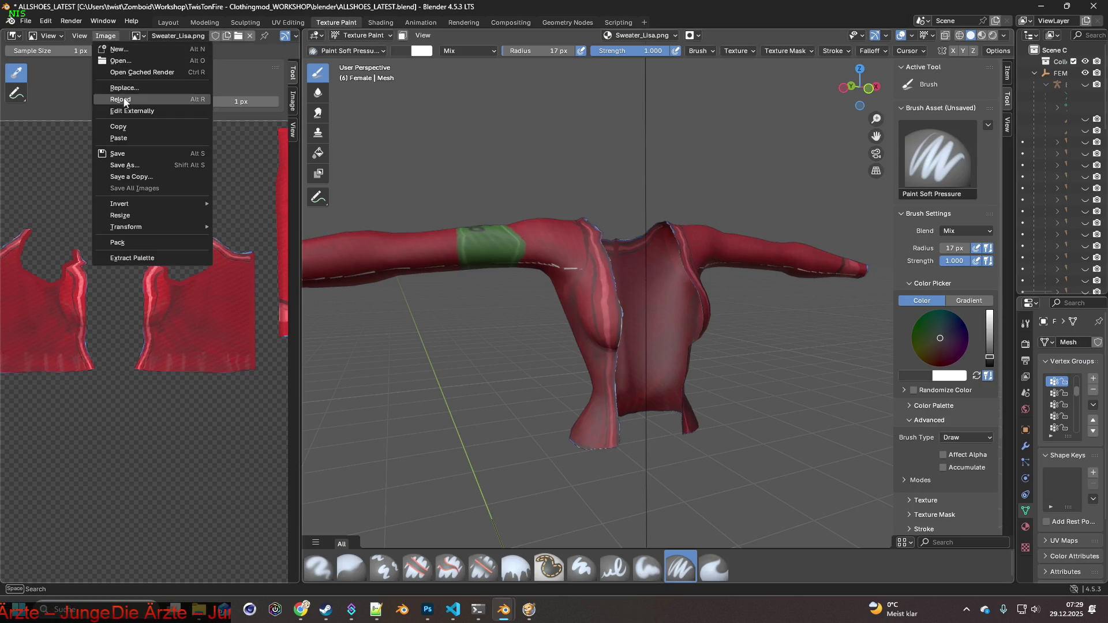
click(124, 99)
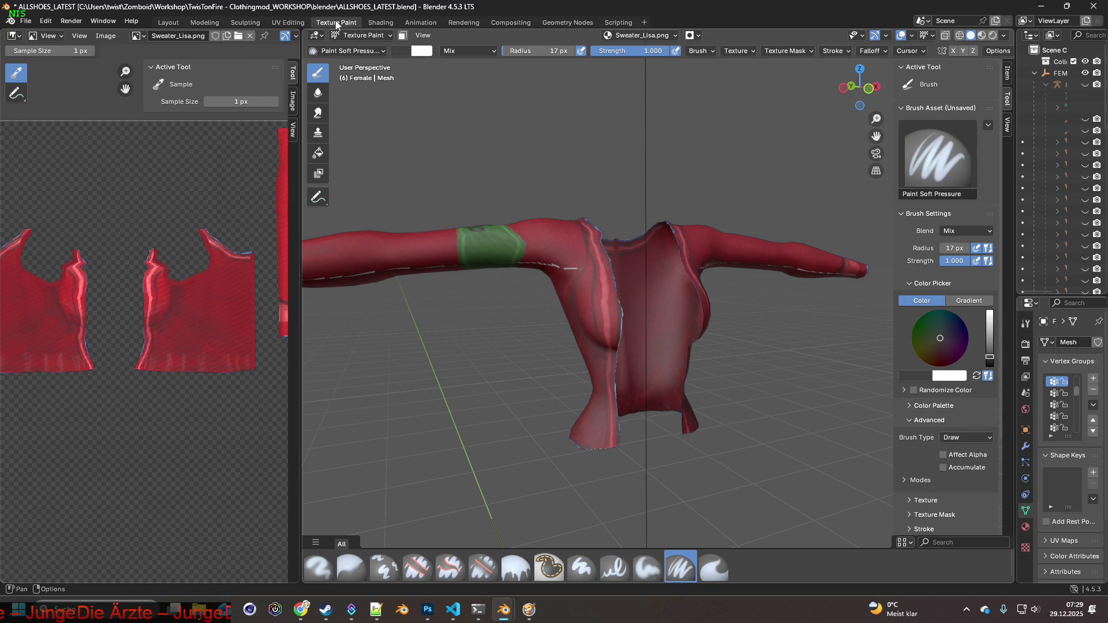
click(380, 23)
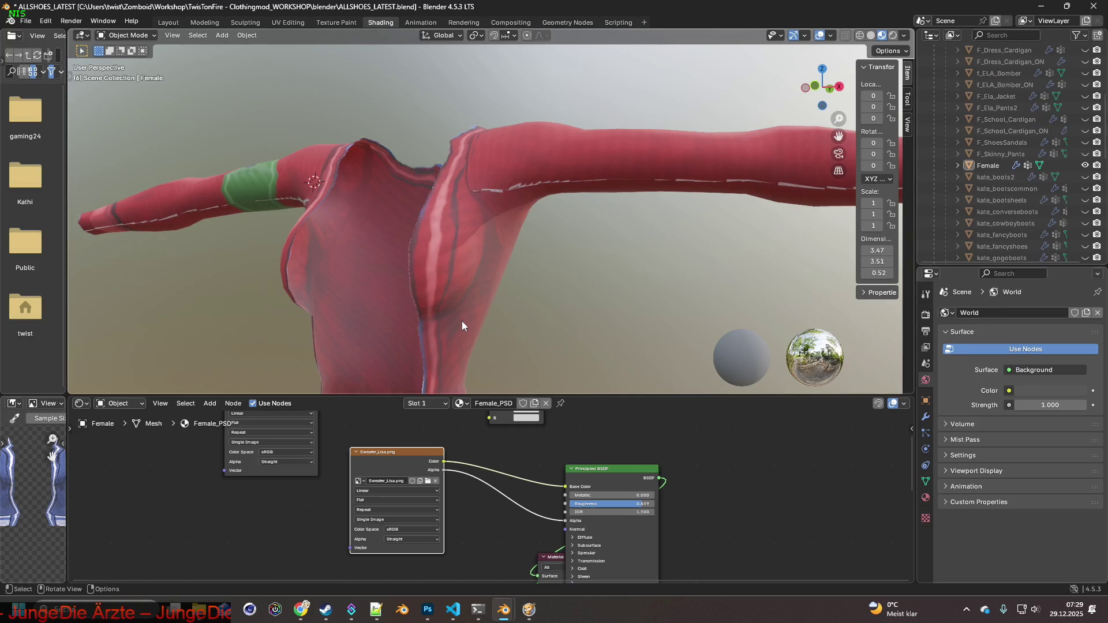
click(428, 481)
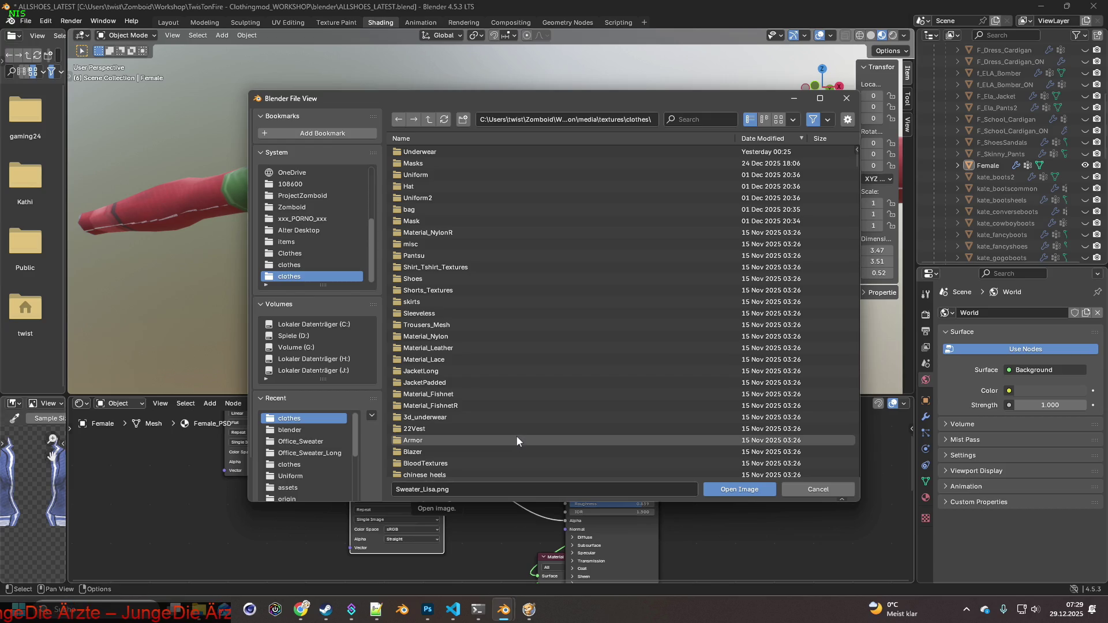
click(769, 489)
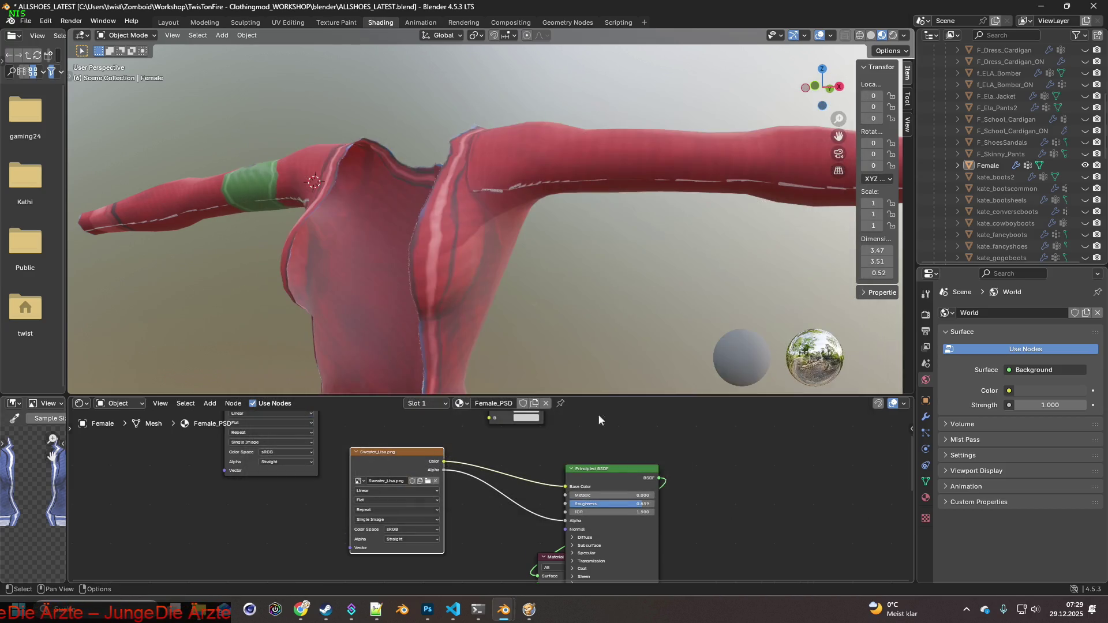
middle_drag(461, 343, 496, 342)
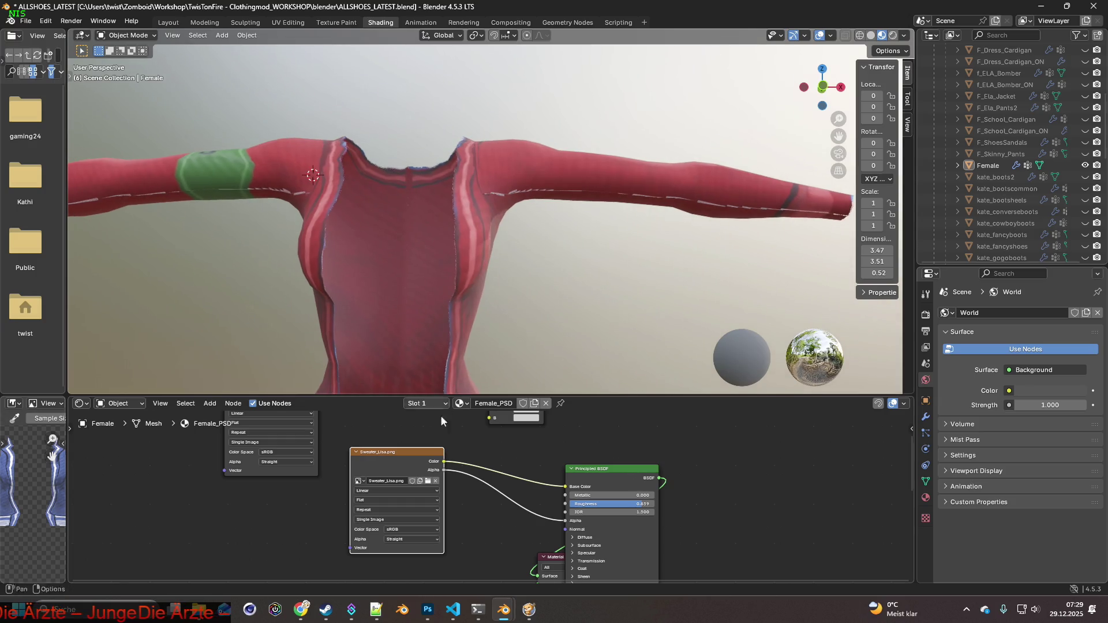
Replace the mistakenly loaded Pants_Yoga_3.png with Sweater_Lisa.png, found by searching 'sweat'.
click(429, 482)
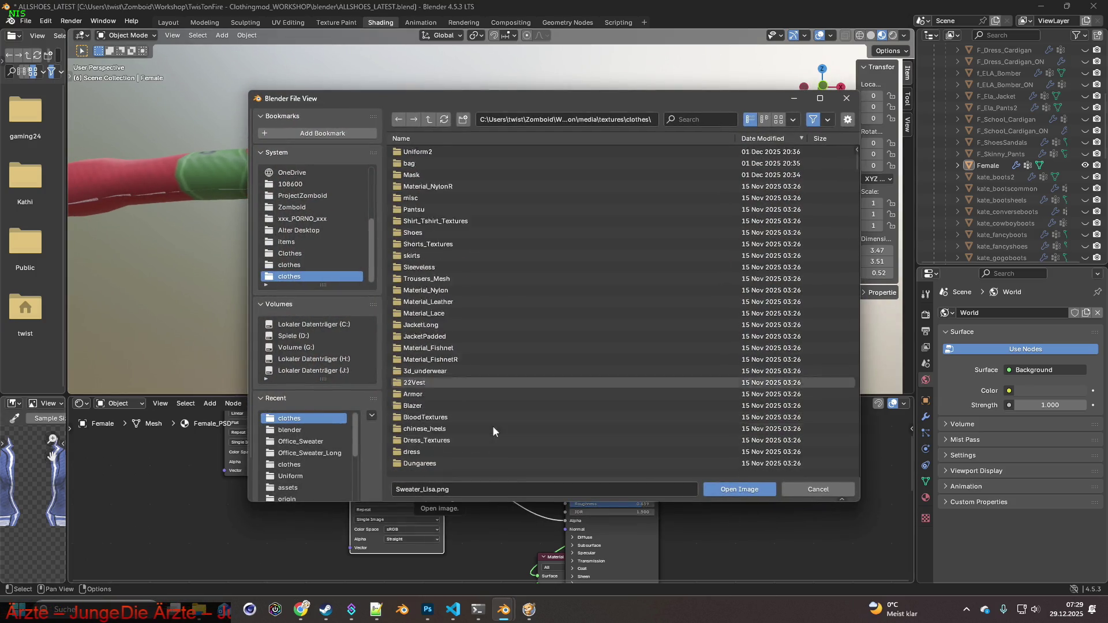
scroll(494, 419, down, 3)
click(496, 398)
click(733, 490)
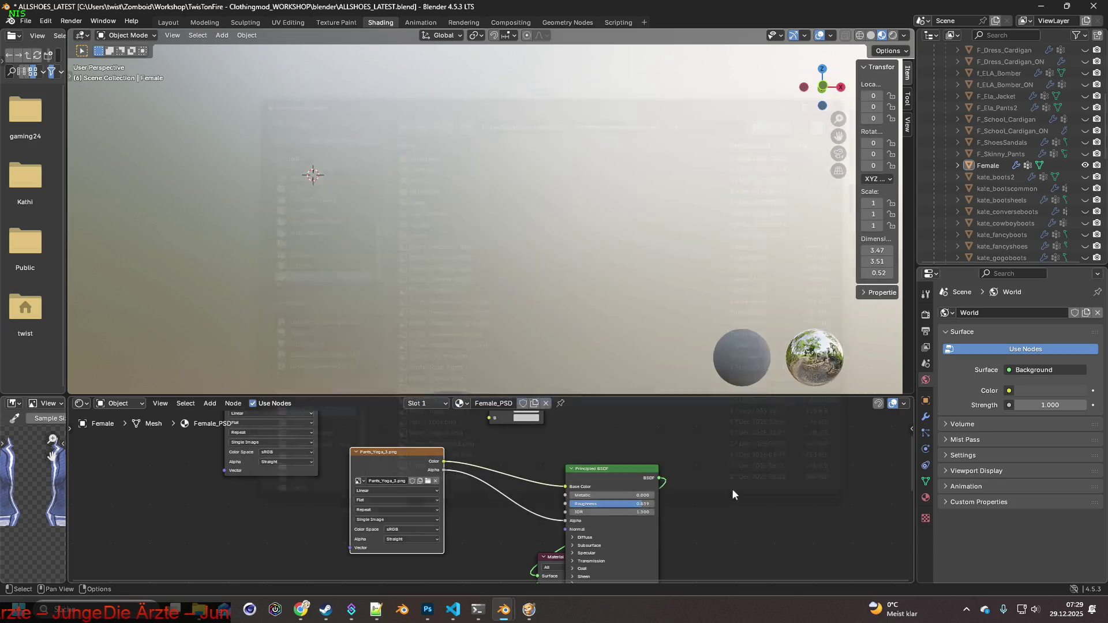
click(431, 480)
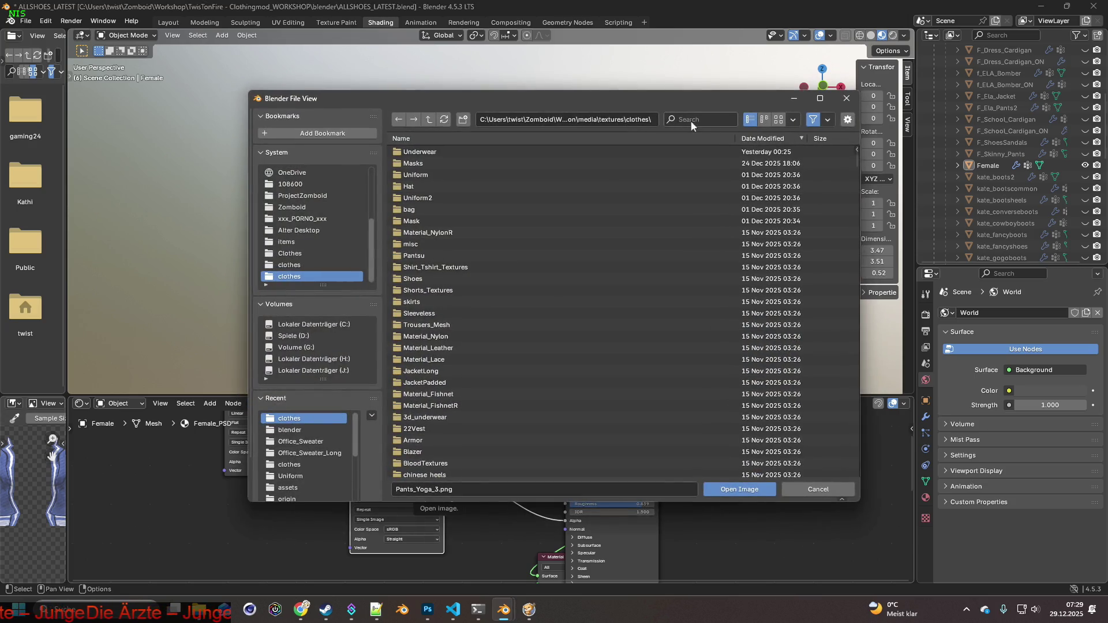
text(sweat)
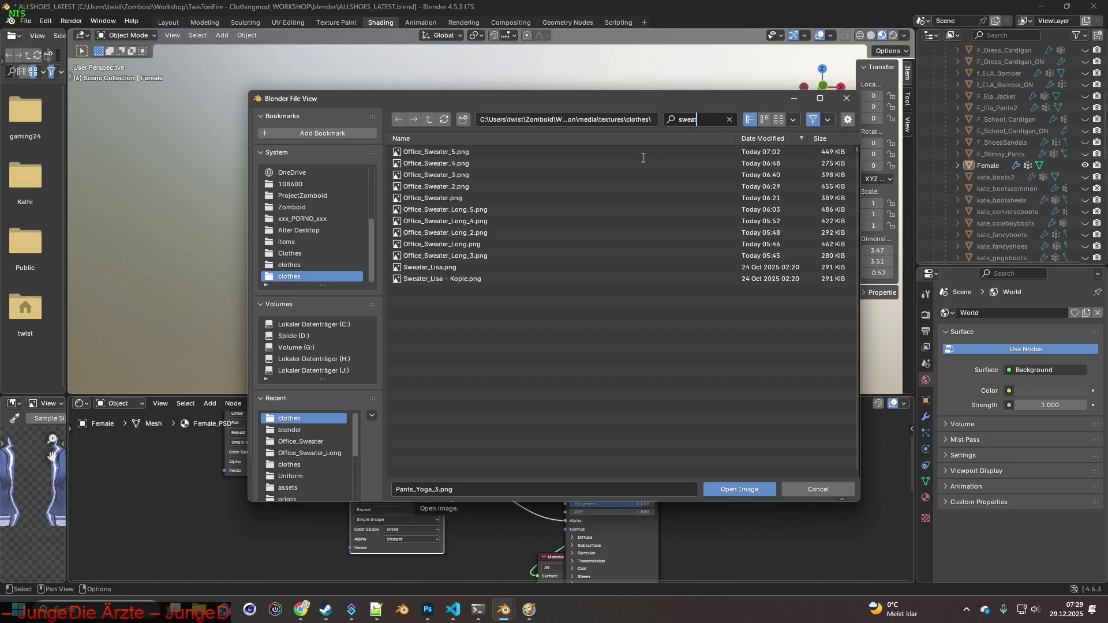
click(445, 267)
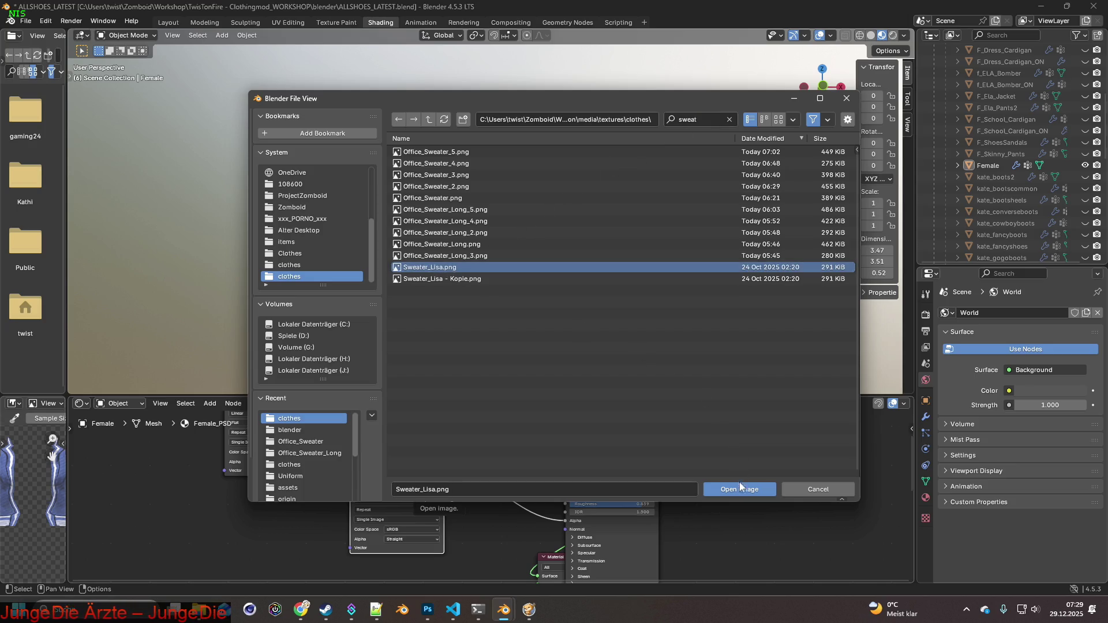
click(738, 479)
Return to the Texture Paint workspace and zoom in on the sweater's shoulder and arm.
key(super+Tab)
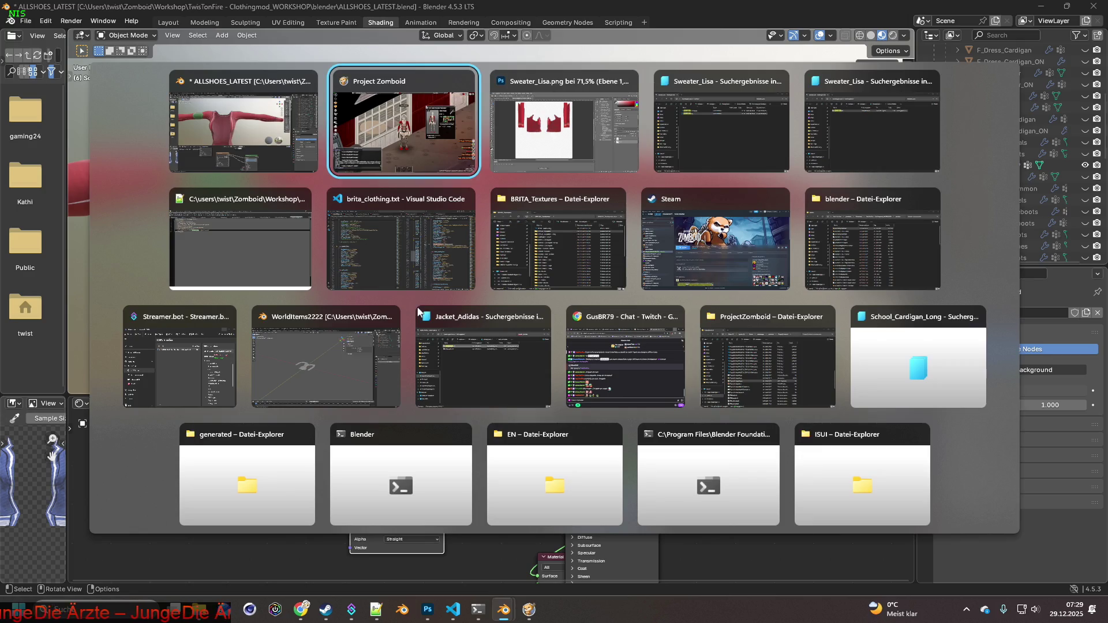
key(Escape)
click(336, 22)
mouse_move(578, 262)
middle_down()
mouse_move(512, 264)
mouse_move(615, 351)
mouse_move(572, 299)
mouse_move(475, 306)
middle_up()
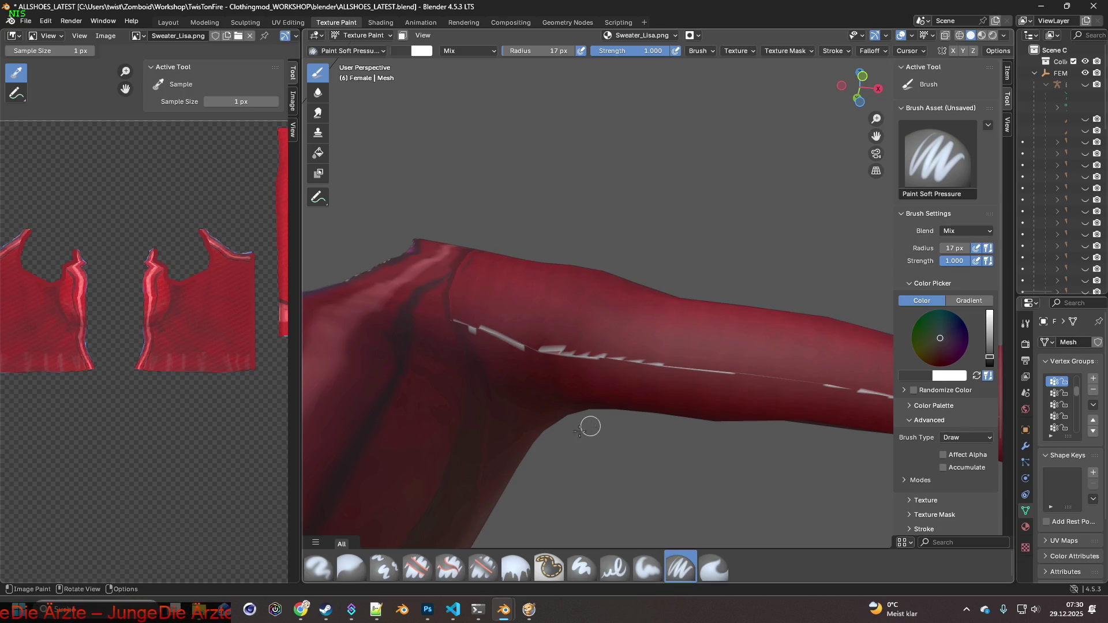
Select the Clone brush at 29 px radius and set its sample source near the shoulder.
click(384, 567)
drag(478, 320, 461, 319)
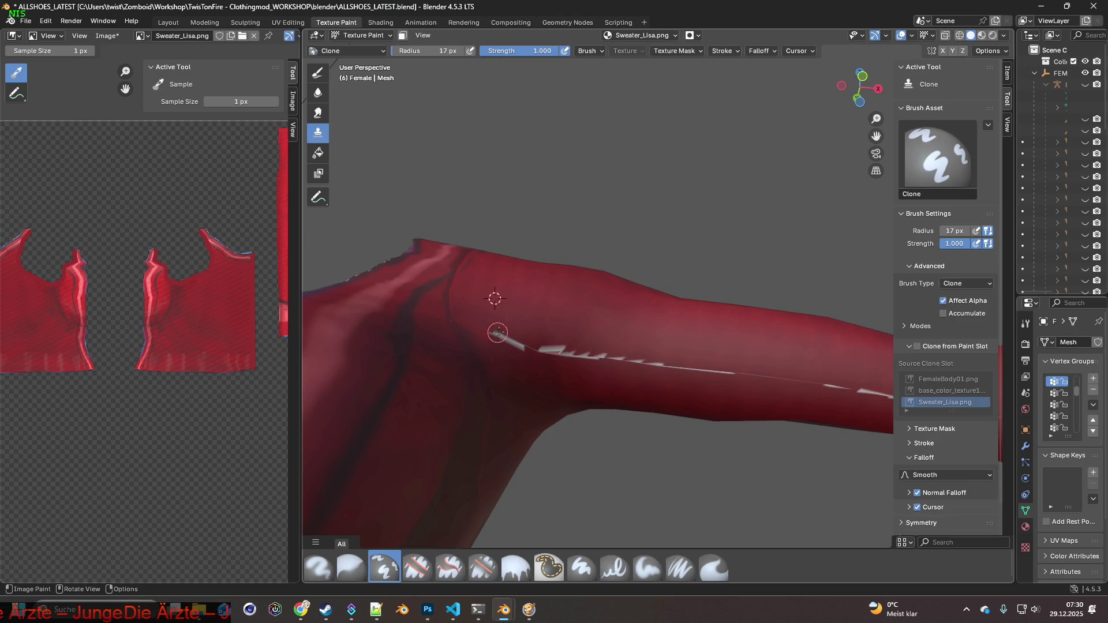
drag(427, 50, 444, 50)
ctrl+click(518, 297)
click(502, 337)
Clone red fabric over the white seam along the upper arm toward the forearm.
drag(503, 338, 628, 360)
mouse_move(623, 361)
shift+middle_down()
mouse_move(546, 331)
mouse_move(564, 330)
shift+middle_up()
mouse_move(561, 343)
mouse_down()
mouse_move(638, 338)
mouse_move(675, 351)
mouse_up()
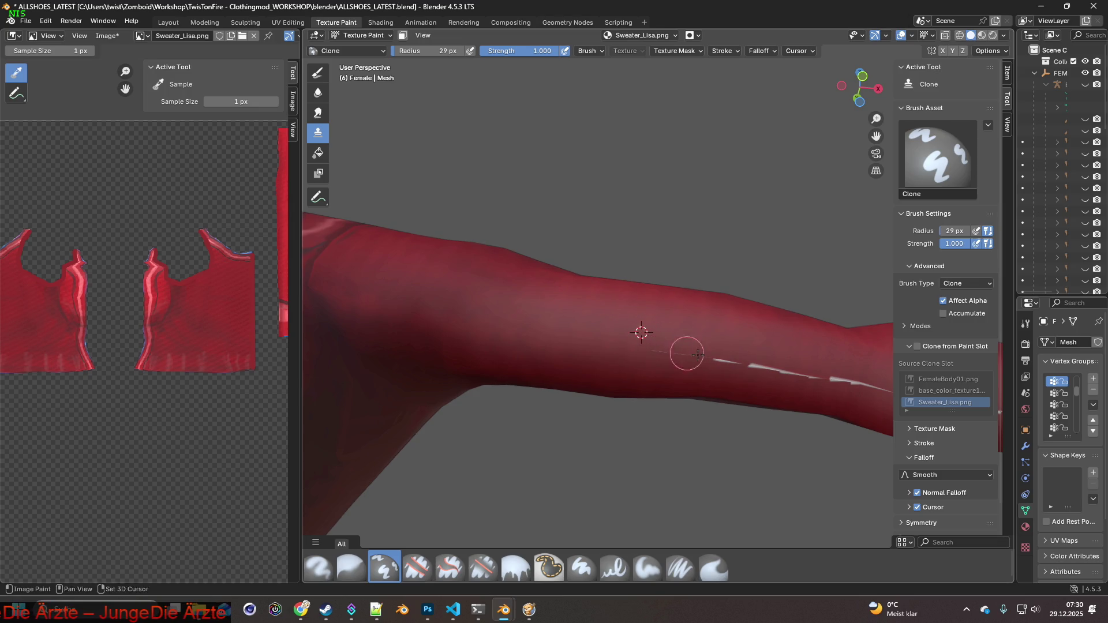
shift+middle_drag(512, 335, 445, 312)
drag(527, 324, 586, 334)
shift+middle_drag(642, 342, 584, 331)
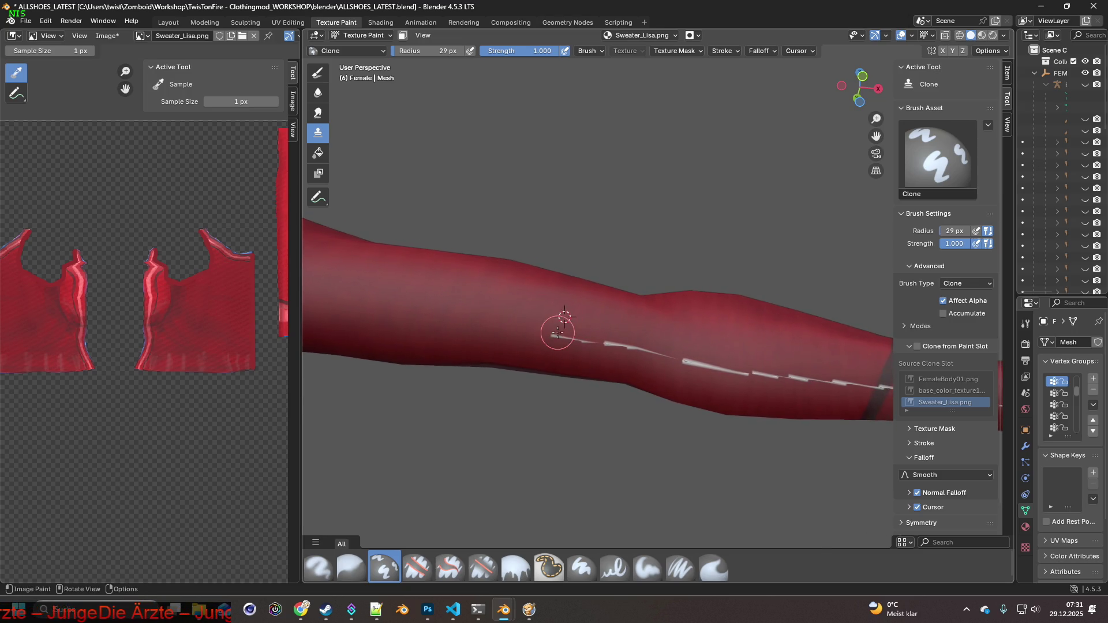
mouse_move(606, 338)
shift+middle_down()
mouse_move(556, 316)
mouse_move(485, 317)
shift+middle_up()
mouse_move(501, 327)
mouse_down()
mouse_move(514, 319)
mouse_move(524, 334)
mouse_move(557, 316)
mouse_move(572, 324)
mouse_move(566, 336)
mouse_move(593, 341)
mouse_up()
shift+middle_drag(593, 341, 520, 314)
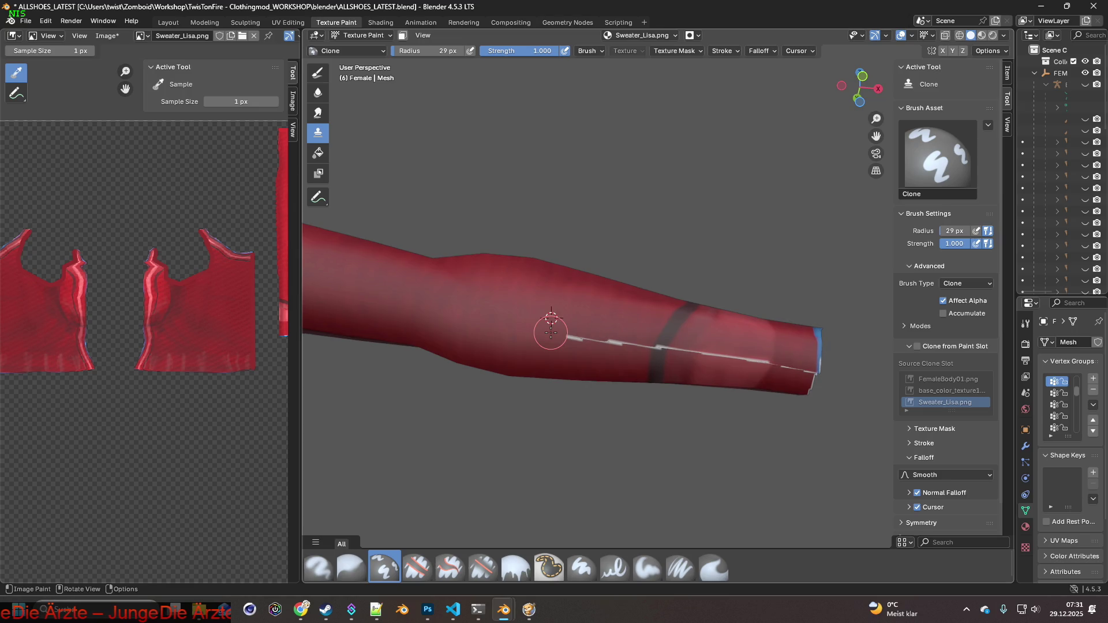
Clone over the forearm seam near the cuff, resampling the source along the arm.
shift+right_click(599, 319)
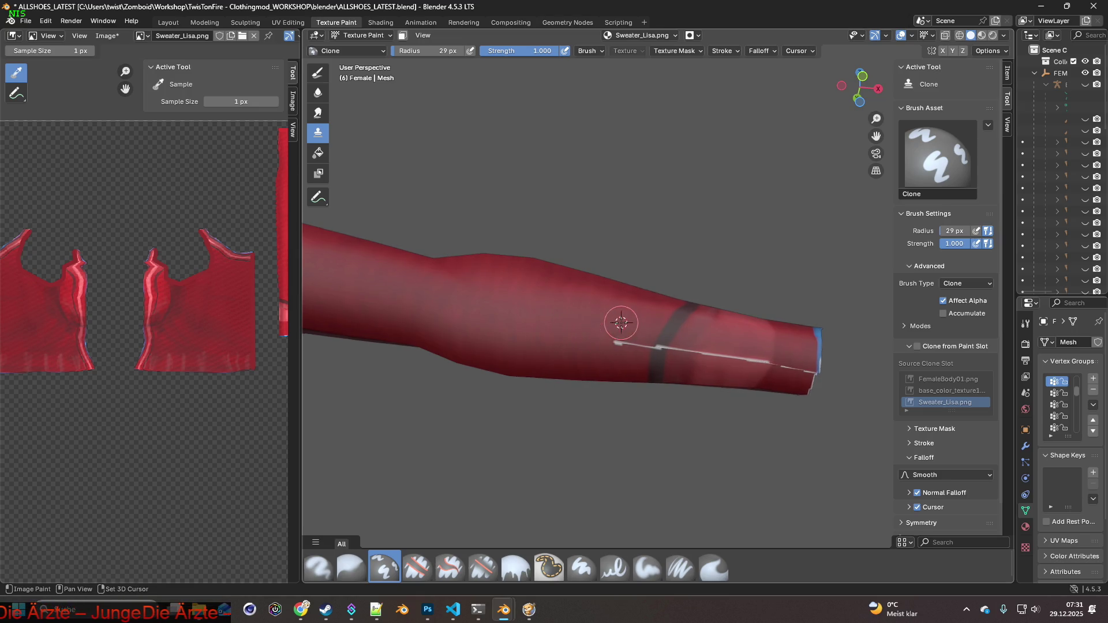
shift+middle_drag(618, 325, 469, 304)
shift+right_click(473, 301)
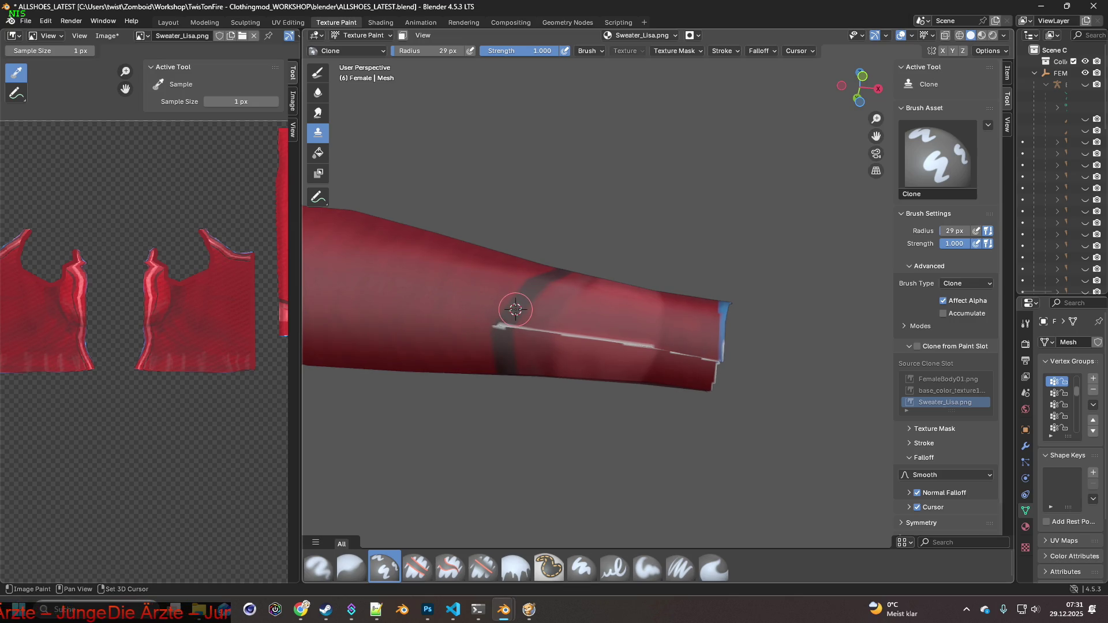
shift+right_click(544, 314)
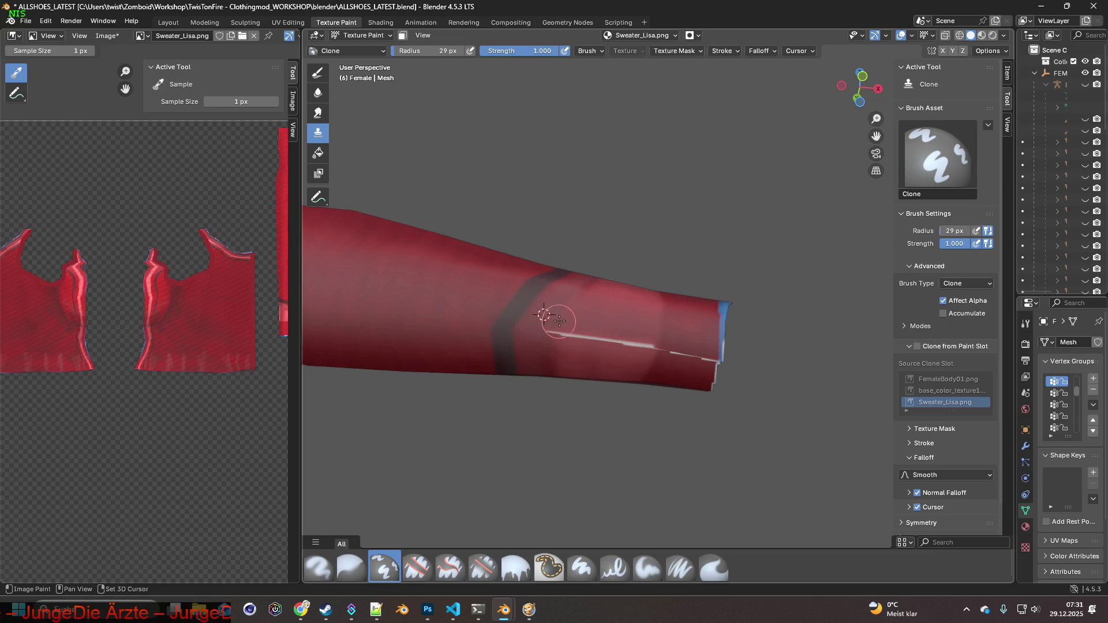
shift+right_click(594, 312)
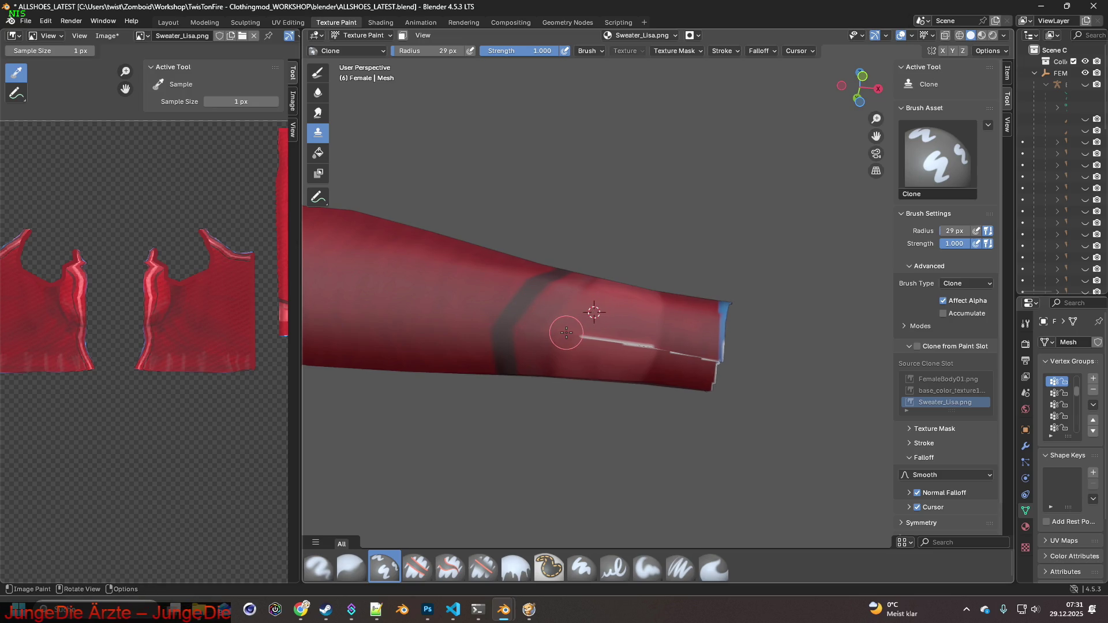
shift+middle_drag(615, 324, 589, 321)
shift+right_click(605, 318)
click(590, 331)
shift+right_click(613, 321)
click(611, 335)
Finish touching up the seam beside the cuff and select the Smear brush.
right_click(611, 345)
shift+right_click(600, 361)
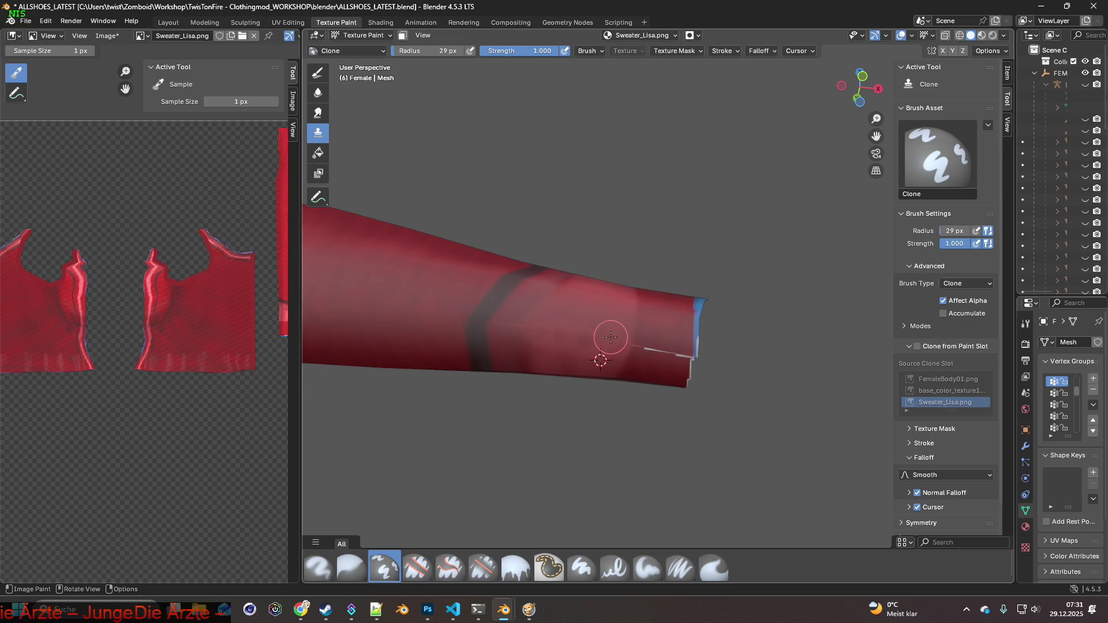
right_click(610, 337)
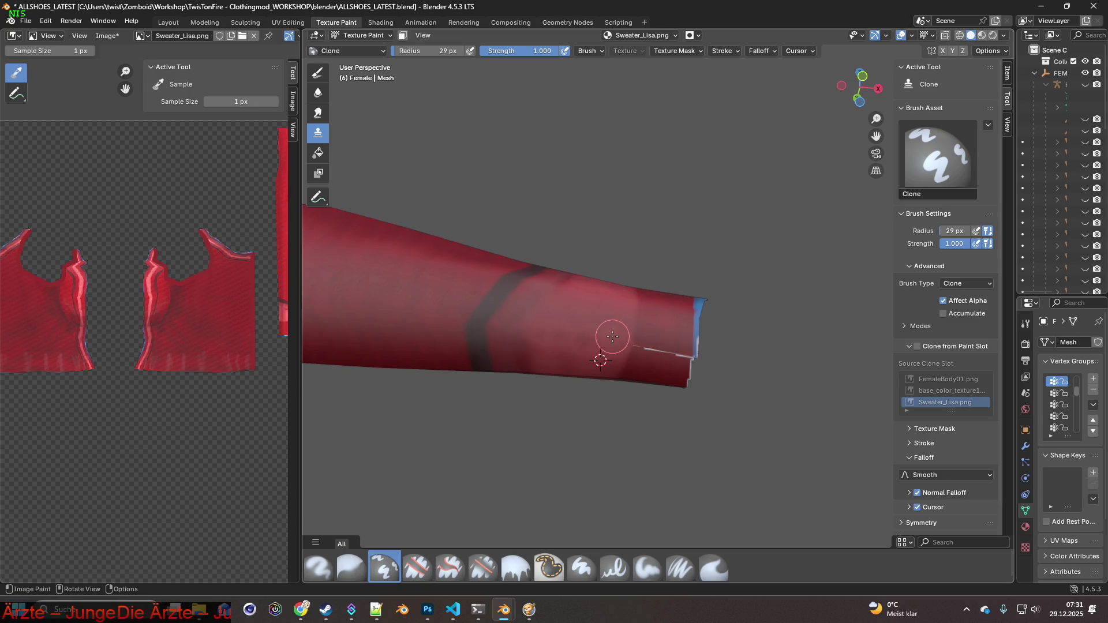
shift+right_click(635, 325)
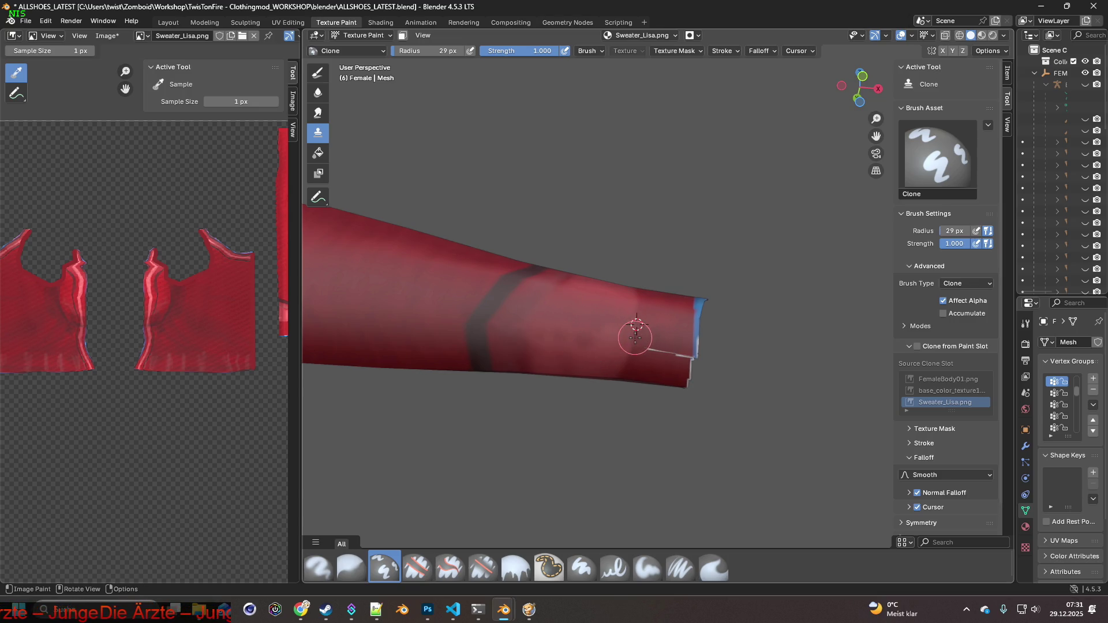
mouse_move(634, 341)
shift+right_down()
mouse_move(654, 333)
mouse_move(654, 348)
shift+right_up()
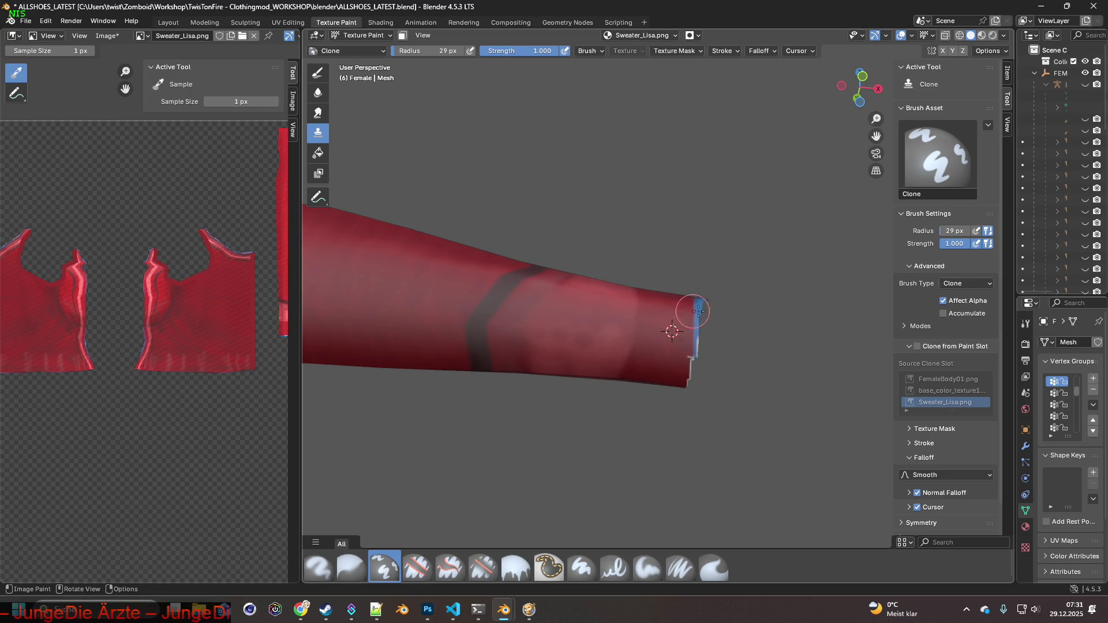
scroll(679, 354, down, 3)
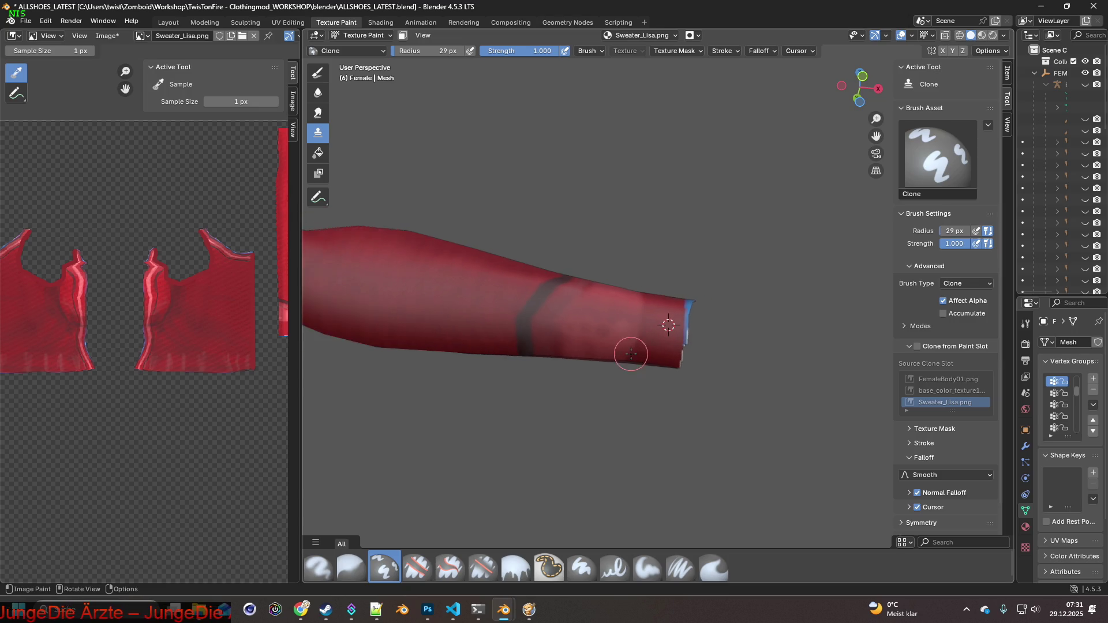
scroll(506, 321, up, 4)
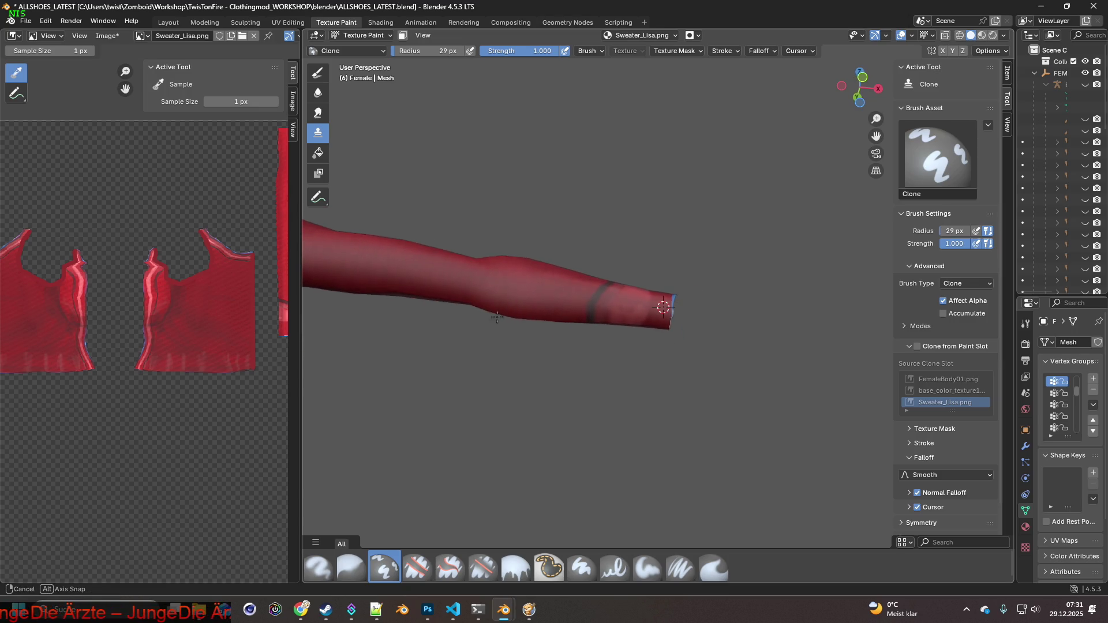
click(719, 566)
scroll(593, 327, up, 1)
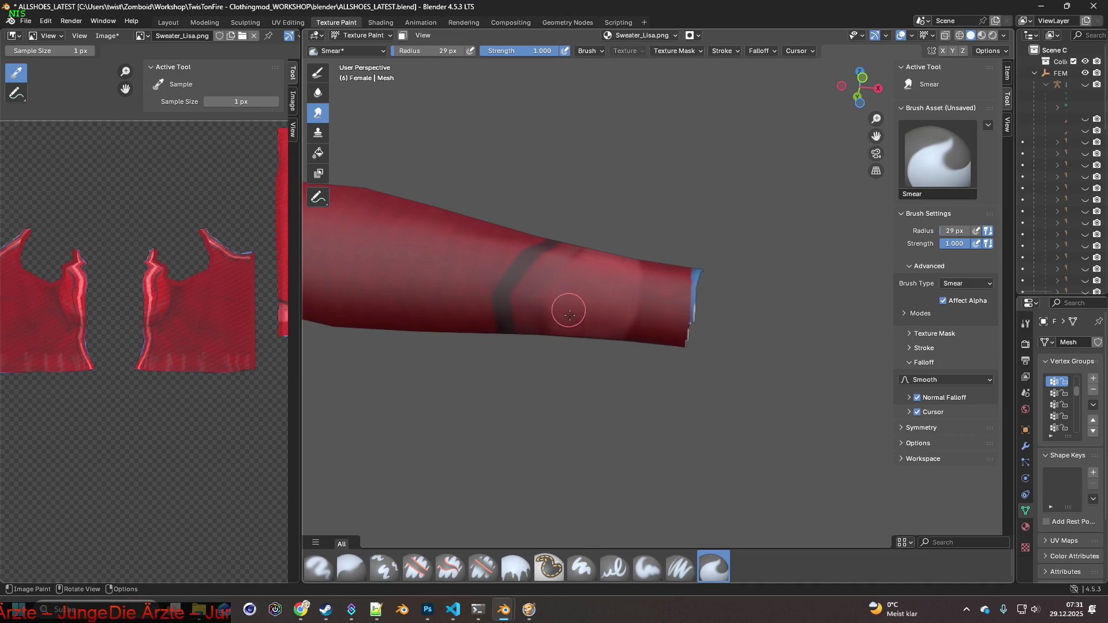
Inspect the sweater's shoulder from both sides, then resume cloning with a source above the shoulder seam.
mouse_move(603, 319)
middle_down()
mouse_move(571, 363)
mouse_move(690, 358)
mouse_move(590, 344)
mouse_move(548, 377)
middle_up()
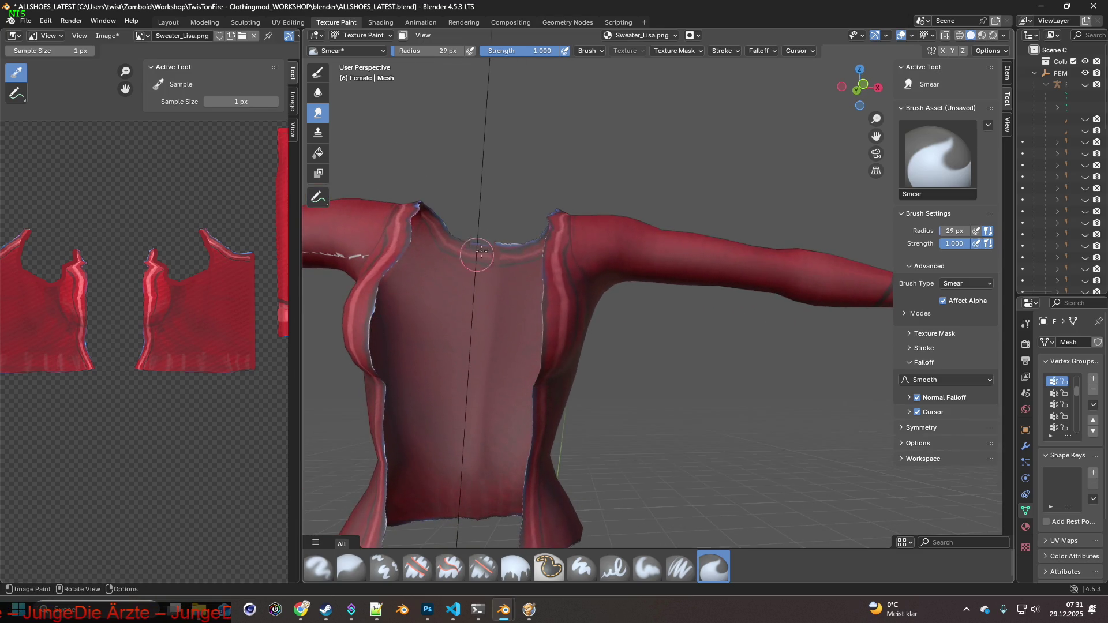
mouse_move(507, 199)
middle_down()
mouse_move(568, 348)
mouse_move(549, 330)
mouse_move(527, 400)
mouse_move(587, 397)
middle_up()
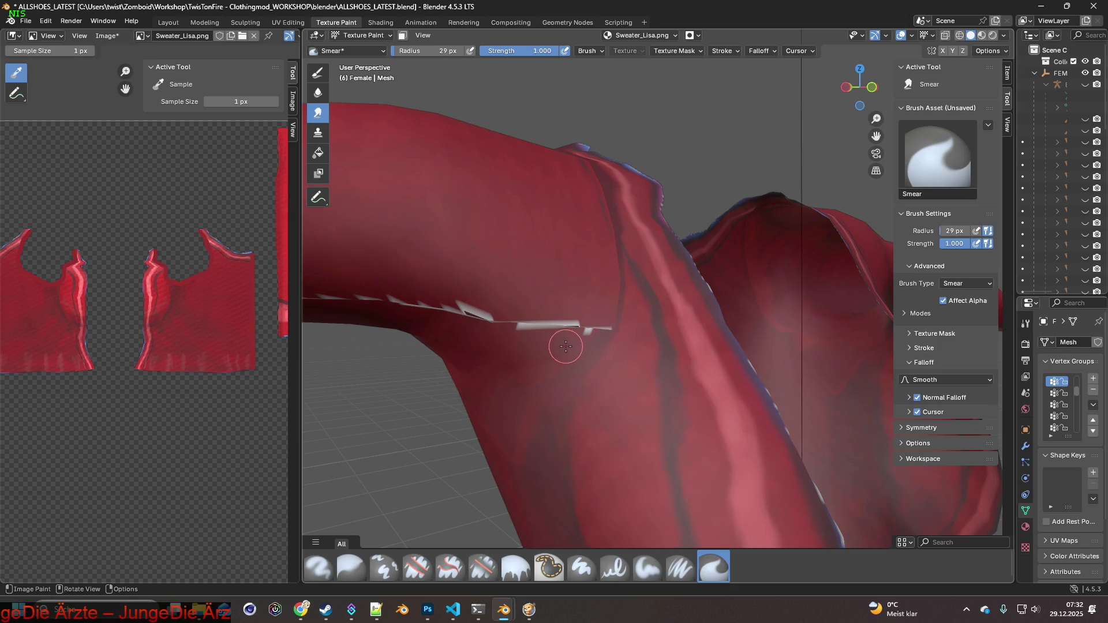
click(381, 569)
middle_drag(506, 448, 466, 449)
shift+right_click(569, 287)
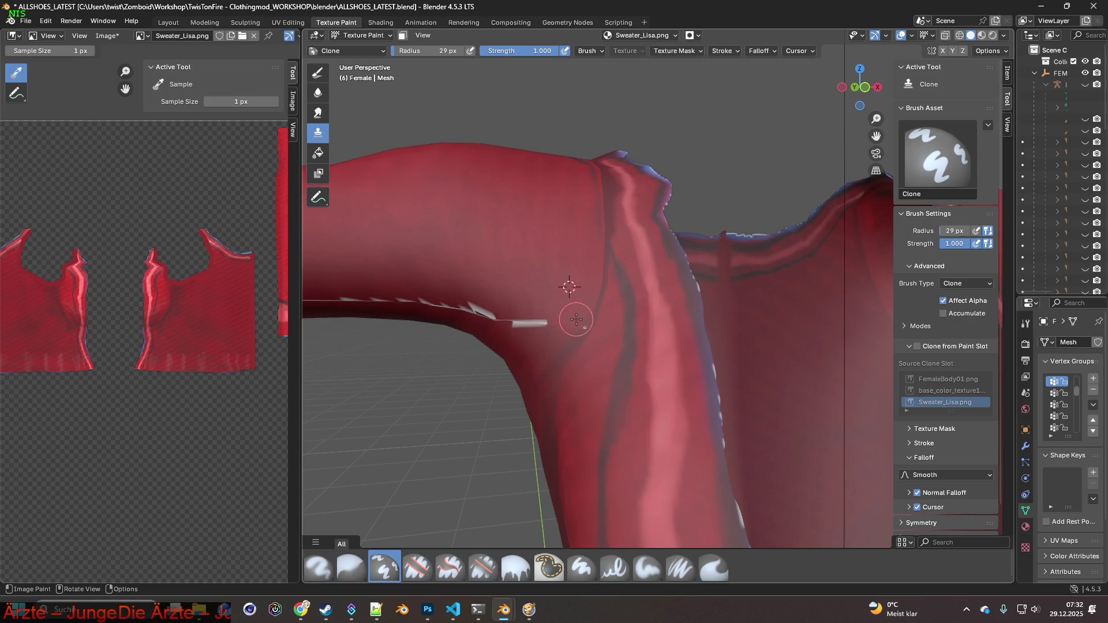
Clone red over the right part of the white streak on the upper arm.
mouse_move(469, 309)
shift+middle_down()
mouse_move(651, 337)
mouse_move(618, 309)
shift+middle_up()
shift+right_click(620, 306)
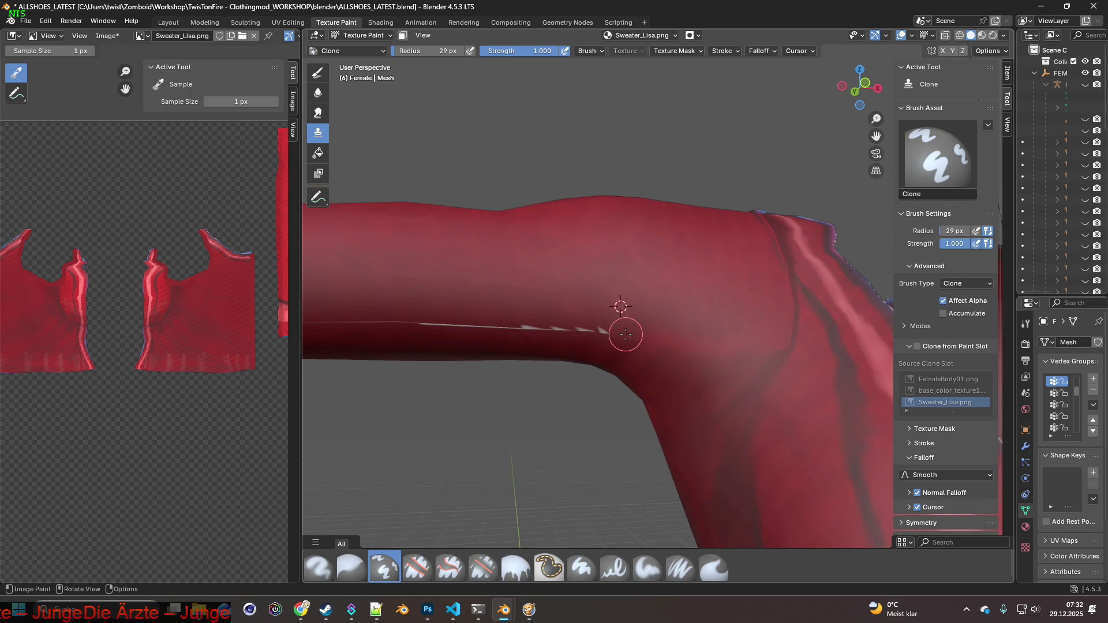
drag(627, 335, 467, 326)
shift+right_click(486, 301)
mouse_move(494, 328)
shift+right_down()
mouse_move(535, 329)
mouse_move(577, 304)
mouse_move(583, 317)
shift+right_up()
mouse_move(453, 306)
mouse_down()
mouse_move(443, 301)
mouse_move(444, 327)
mouse_move(417, 314)
mouse_move(443, 329)
mouse_up()
middle_drag(442, 329, 556, 314)
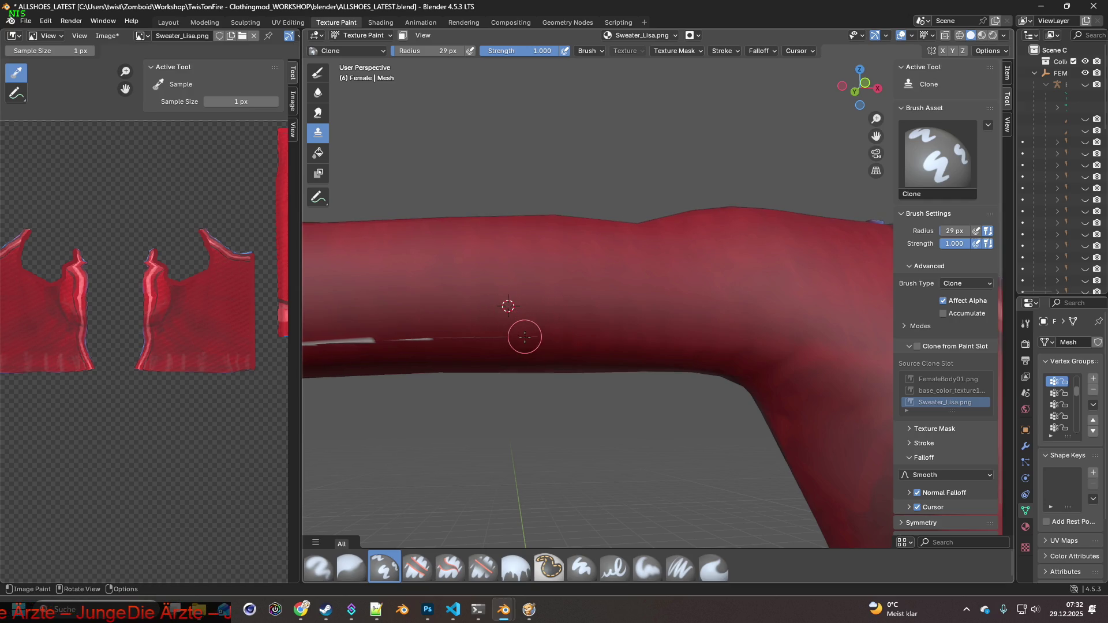
shift+right_drag(528, 336, 463, 339)
mouse_move(463, 339)
shift+middle_down()
mouse_move(521, 322)
mouse_move(511, 328)
mouse_move(532, 329)
shift+middle_up()
mouse_move(531, 329)
mouse_down()
mouse_move(527, 346)
mouse_move(495, 325)
mouse_move(497, 352)
mouse_move(409, 341)
mouse_move(411, 353)
mouse_up()
Extend the red cover to the streak's right end, resampling nearby red fabric.
shift+right_click(464, 345)
shift+middle_drag(413, 347, 470, 338)
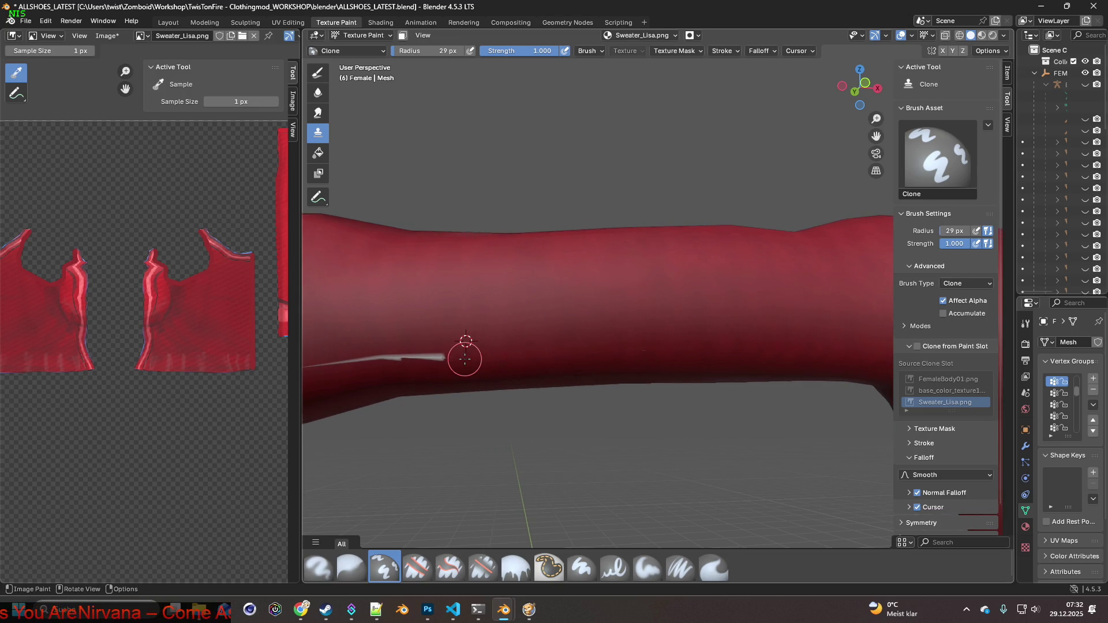
drag(426, 345, 434, 357)
shift+right_click(464, 331)
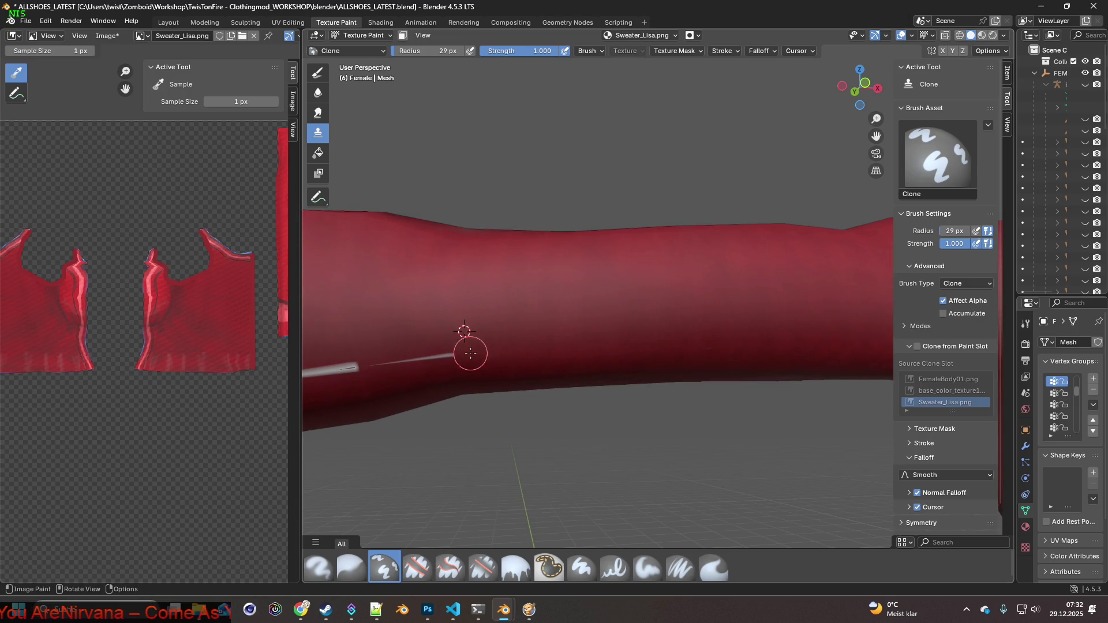
shift+right_click(432, 329)
mouse_move(413, 354)
middle_down()
mouse_move(458, 334)
mouse_move(507, 345)
middle_up()
shift+right_click(507, 345)
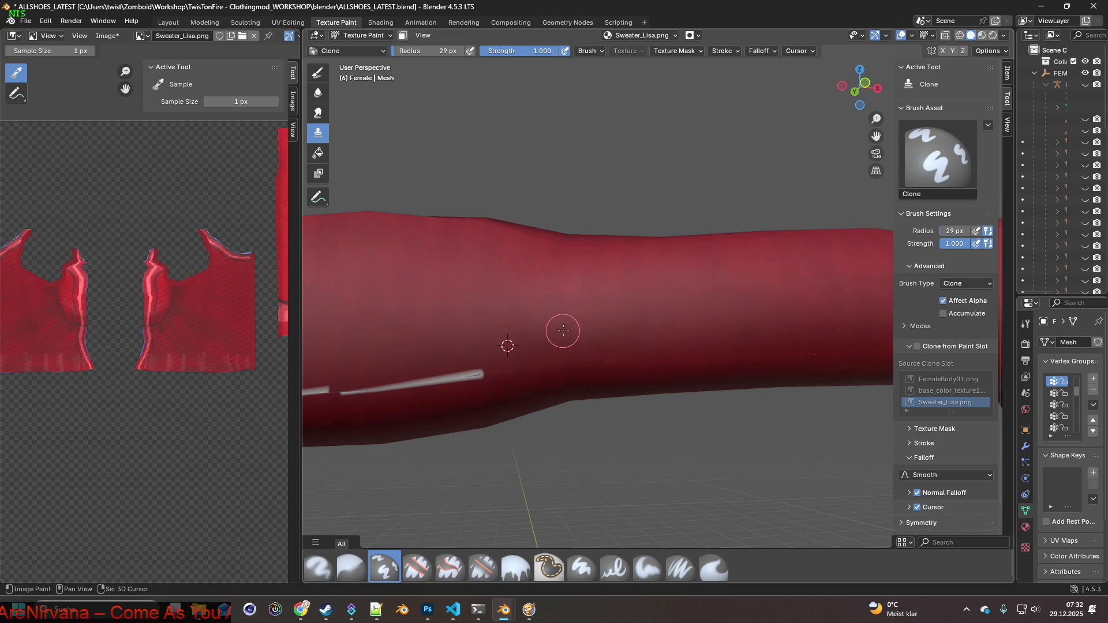
shift+right_click(586, 329)
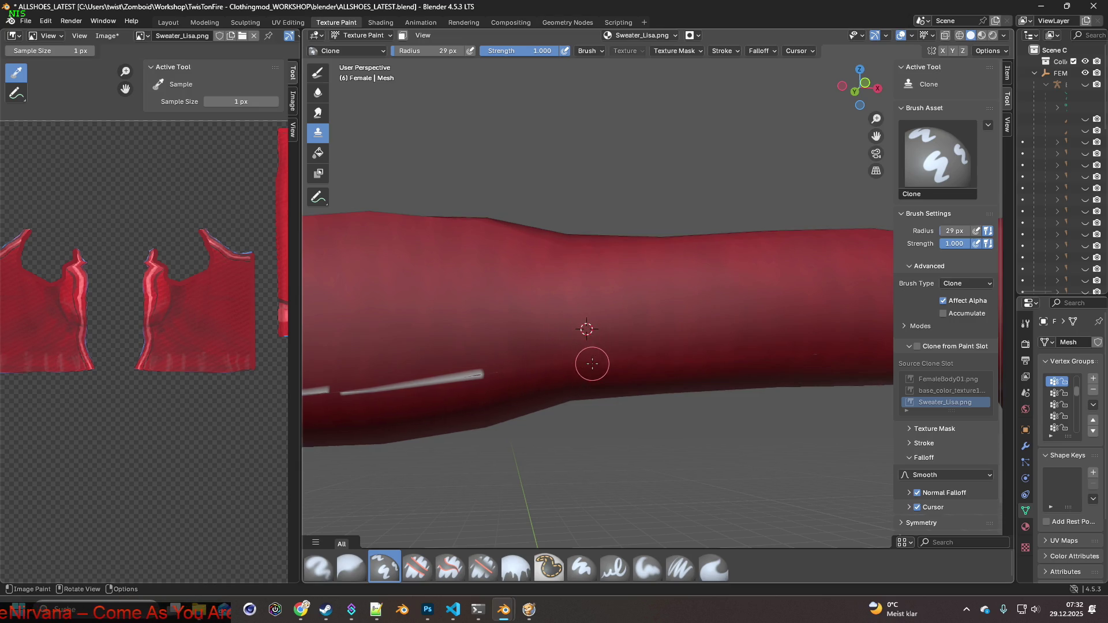
shift+right_click(464, 348)
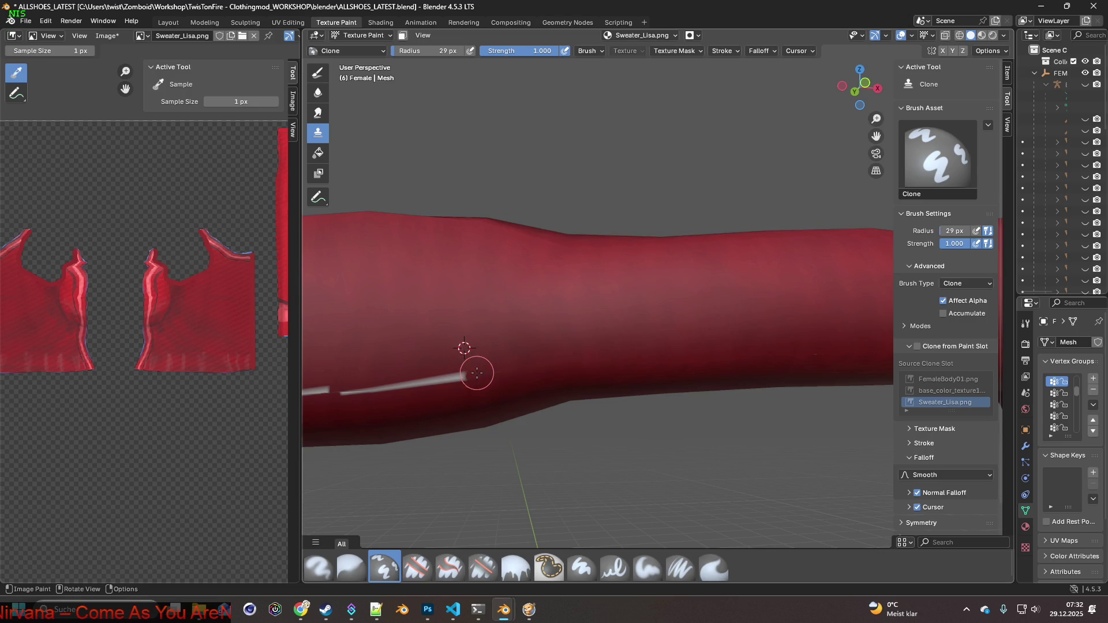
shift+right_click(440, 348)
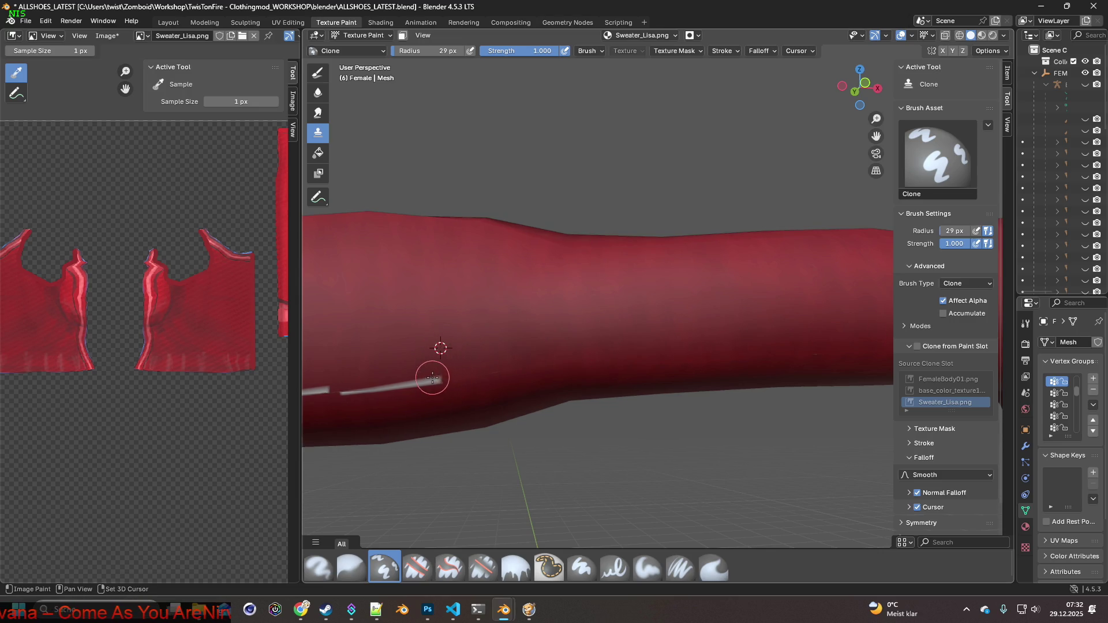
shift+right_click(489, 352)
Clone red along the sleeve's lower edge, shortening the remaining white streak.
mouse_move(452, 378)
mouse_down()
mouse_move(614, 377)
mouse_move(554, 383)
mouse_up()
shift+right_click(583, 359)
shift+right_click(530, 366)
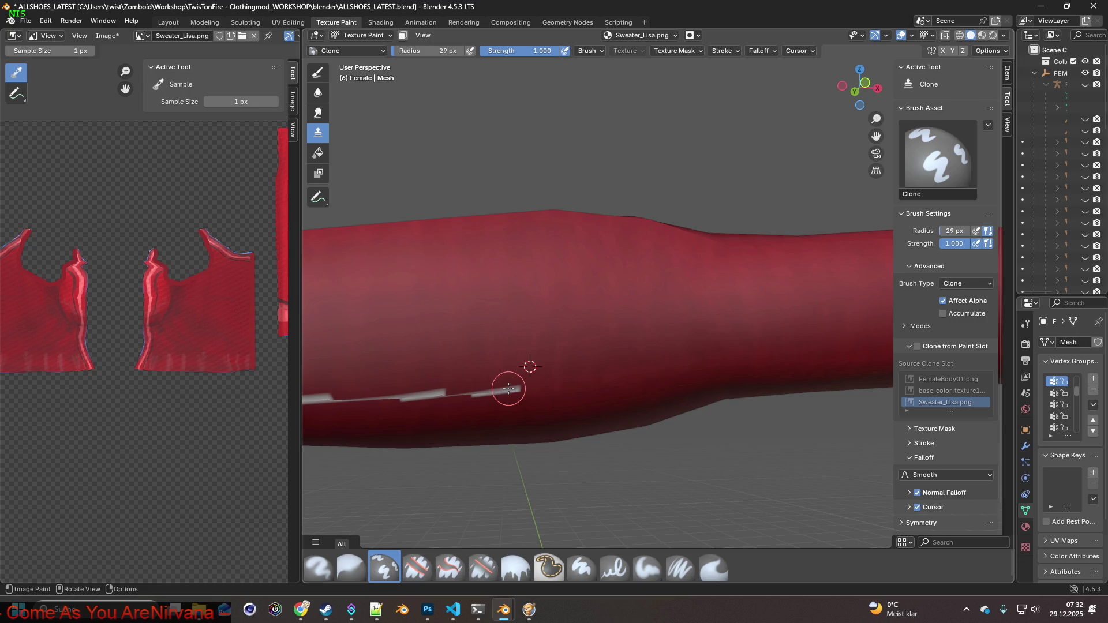
shift+right_click(491, 369)
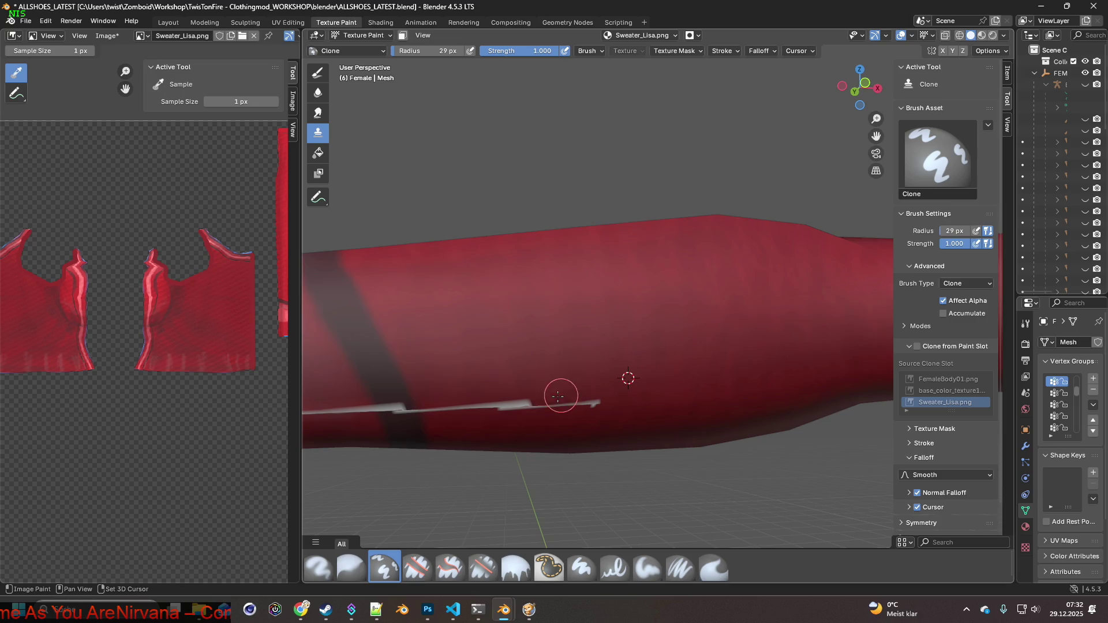
shift+right_click(559, 374)
shift+right_click(527, 374)
shift+right_click(508, 403)
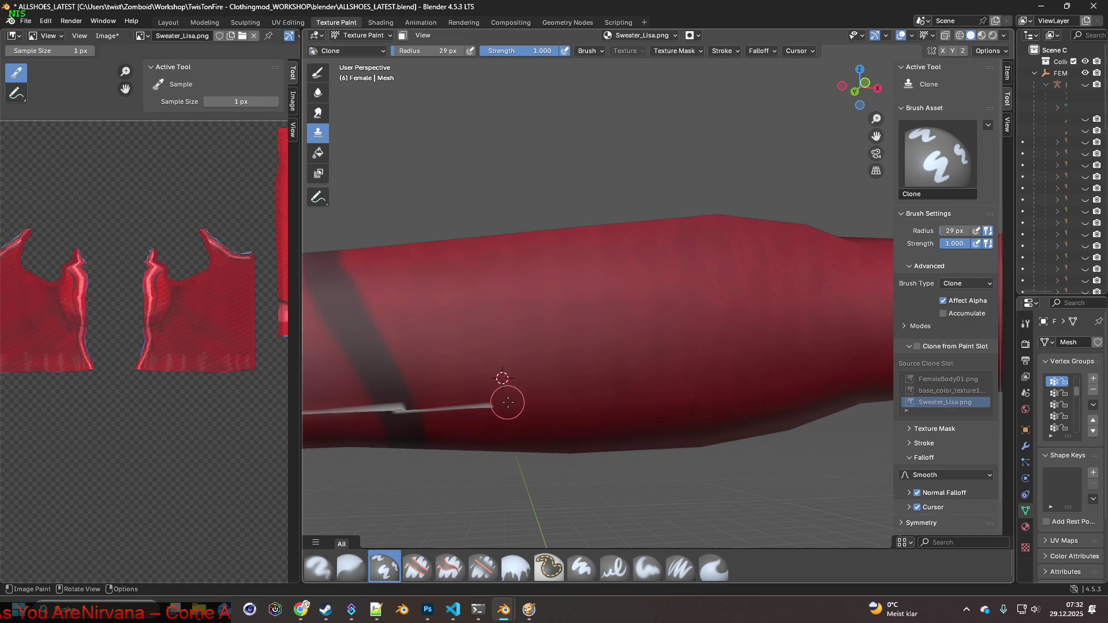
shift+right_click(455, 382)
Cover the streak beside the dark band with cloned red, then select the Smear brush.
ctrl+click(439, 404)
ctrl+click(383, 383)
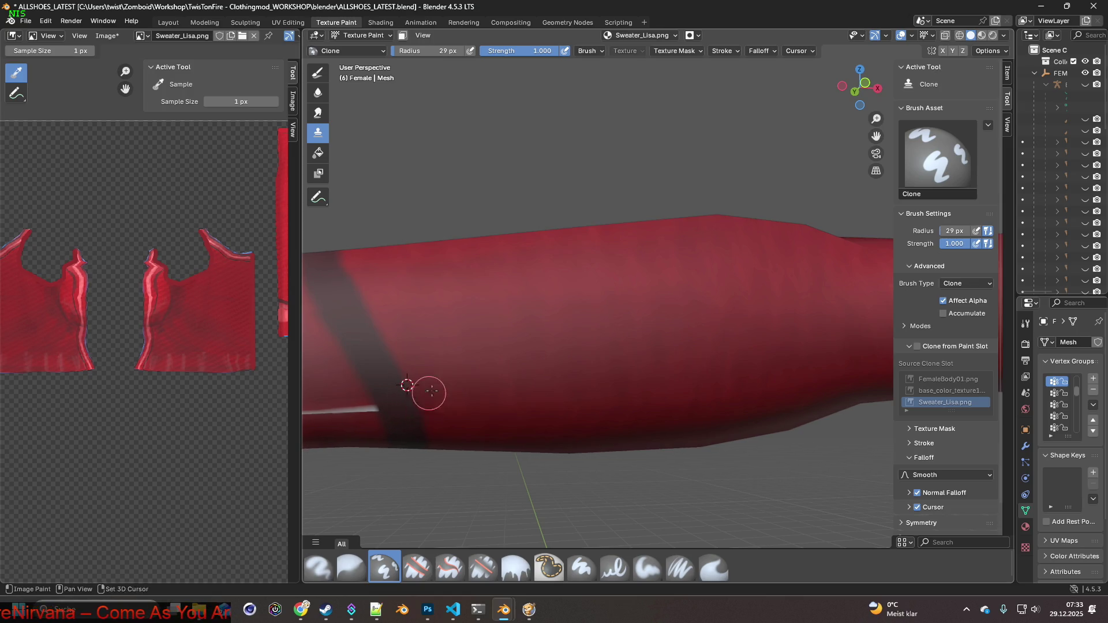
shift+middle_drag(427, 394, 519, 371)
ctrl+click(575, 355)
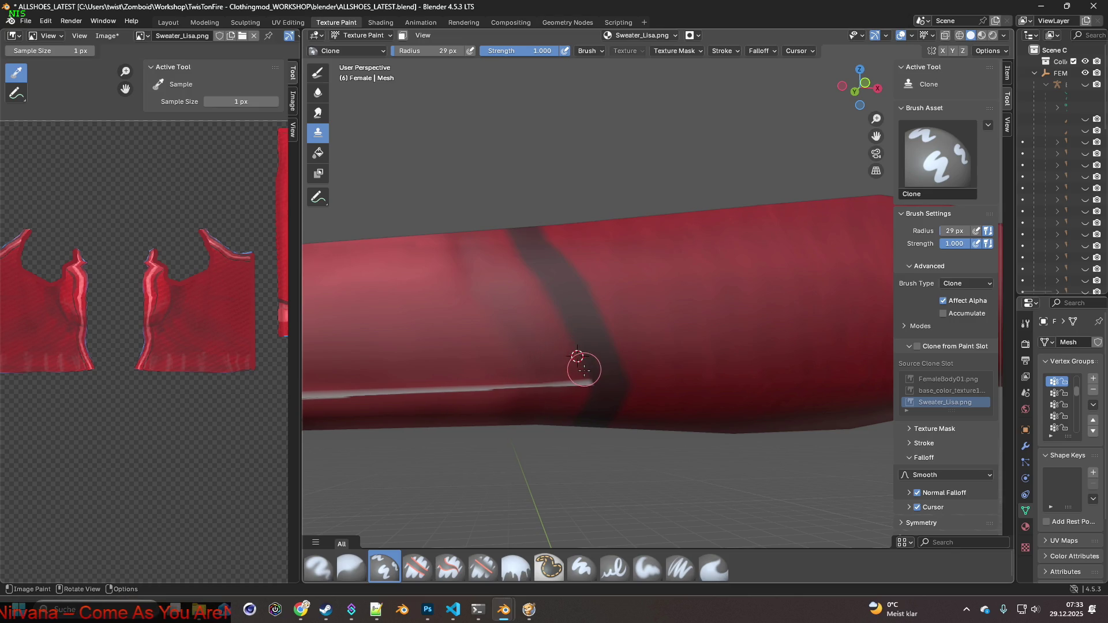
ctrl+click(549, 358)
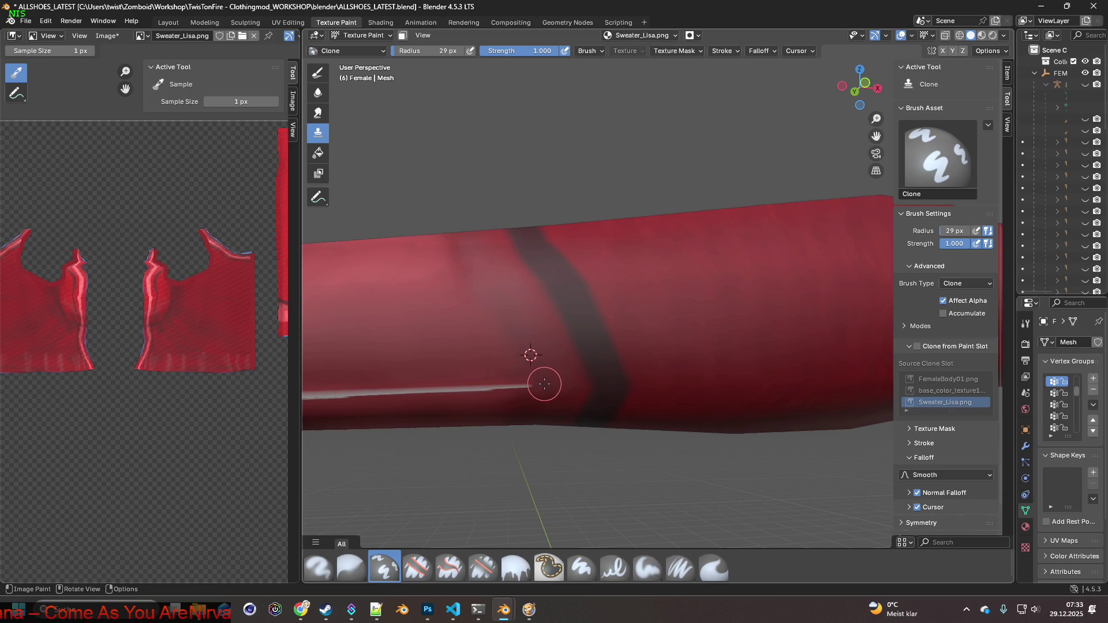
shift+middle_drag(544, 383, 573, 379)
ctrl+click(541, 350)
ctrl+click(554, 350)
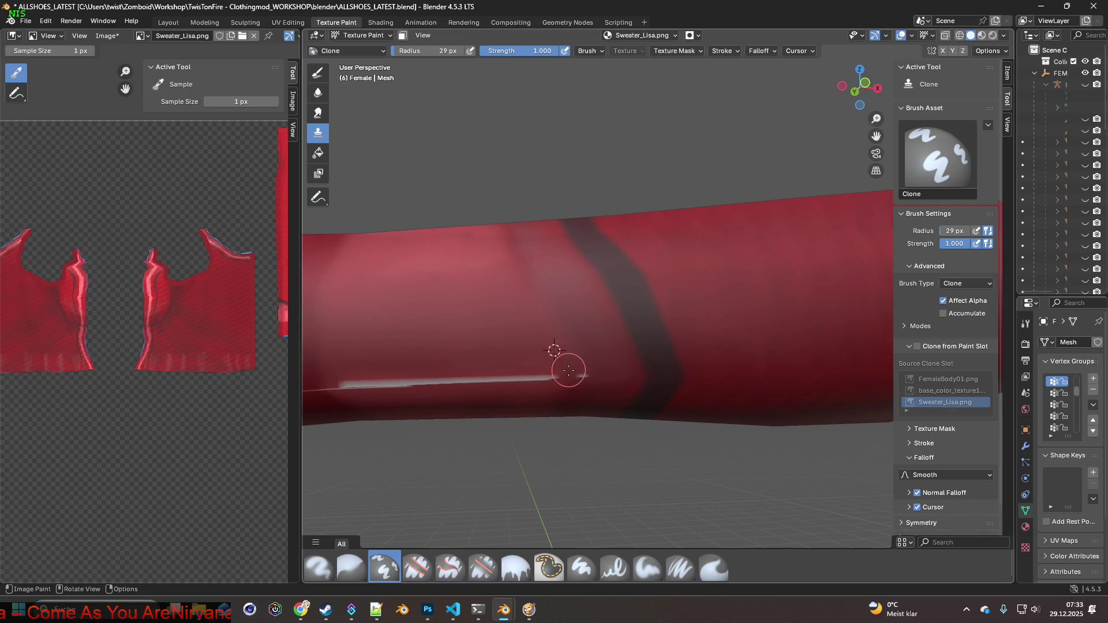
ctrl+click(539, 349)
ctrl+click(514, 343)
ctrl+click(456, 337)
click(714, 567)
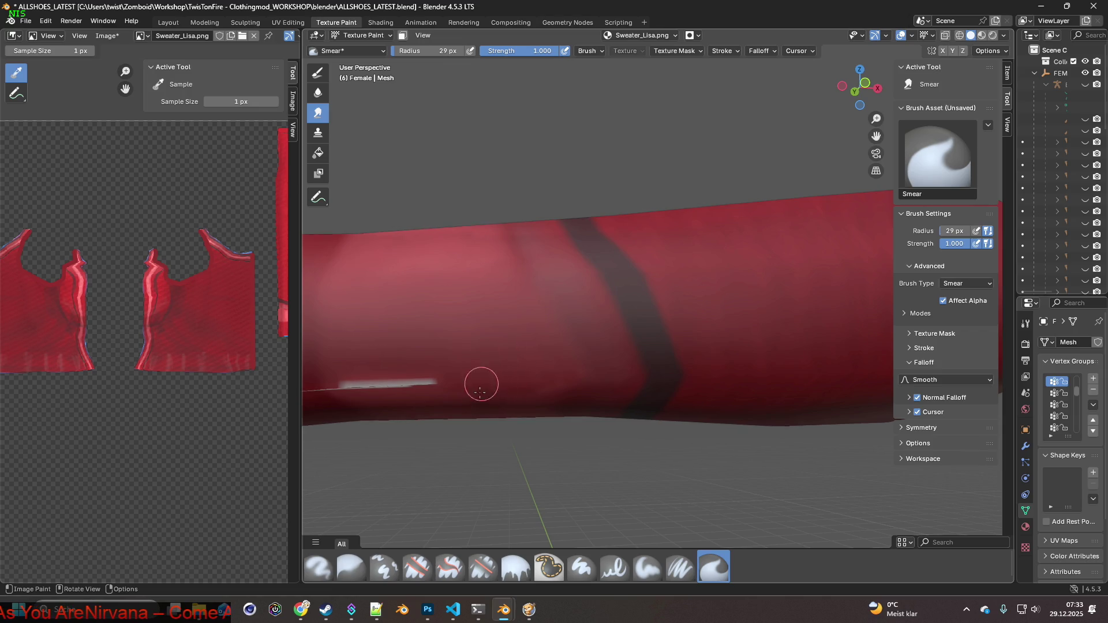
Smear the leftover white streak end into the red sleeve, then pick Erase Soft.
drag(425, 382, 402, 366)
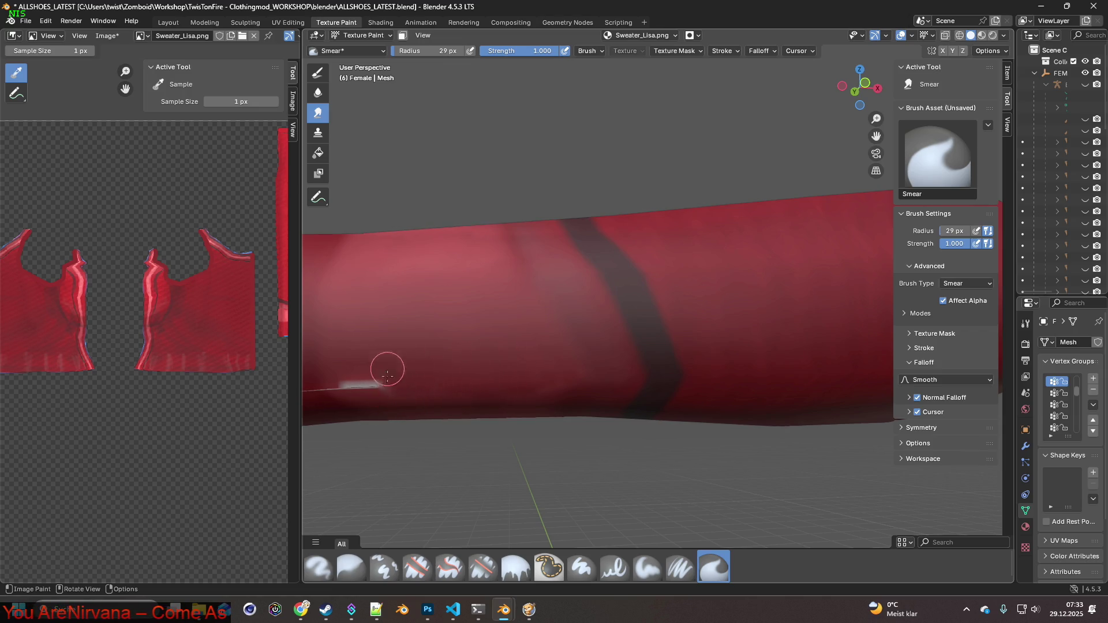
middle_drag(361, 389, 700, 368)
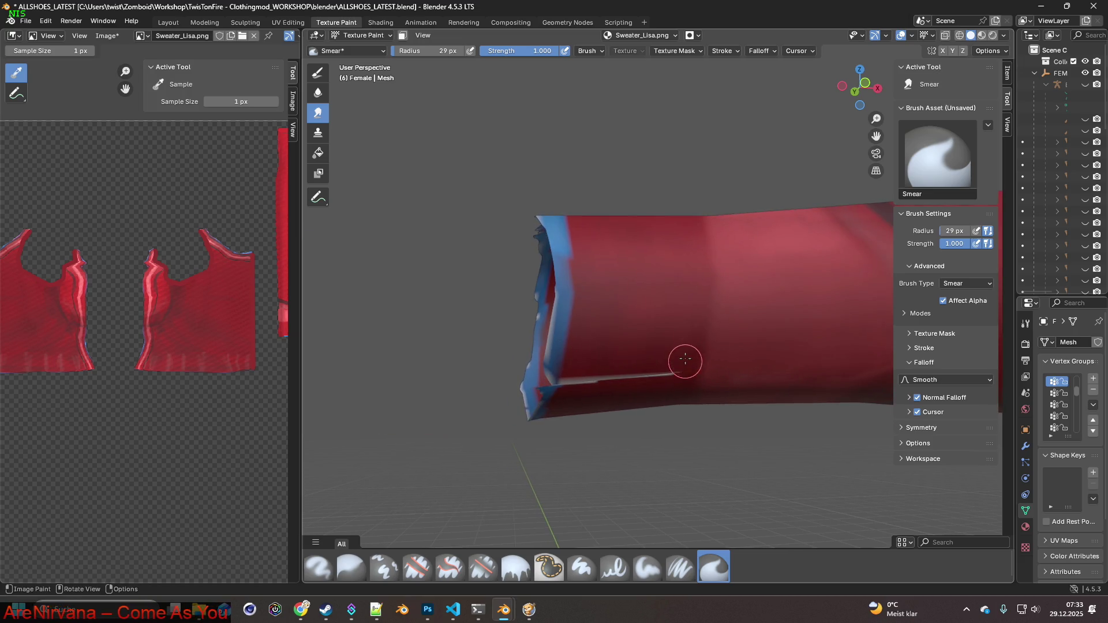
drag(603, 373, 579, 381)
mouse_move(573, 384)
middle_down()
mouse_move(460, 425)
mouse_move(459, 306)
middle_up()
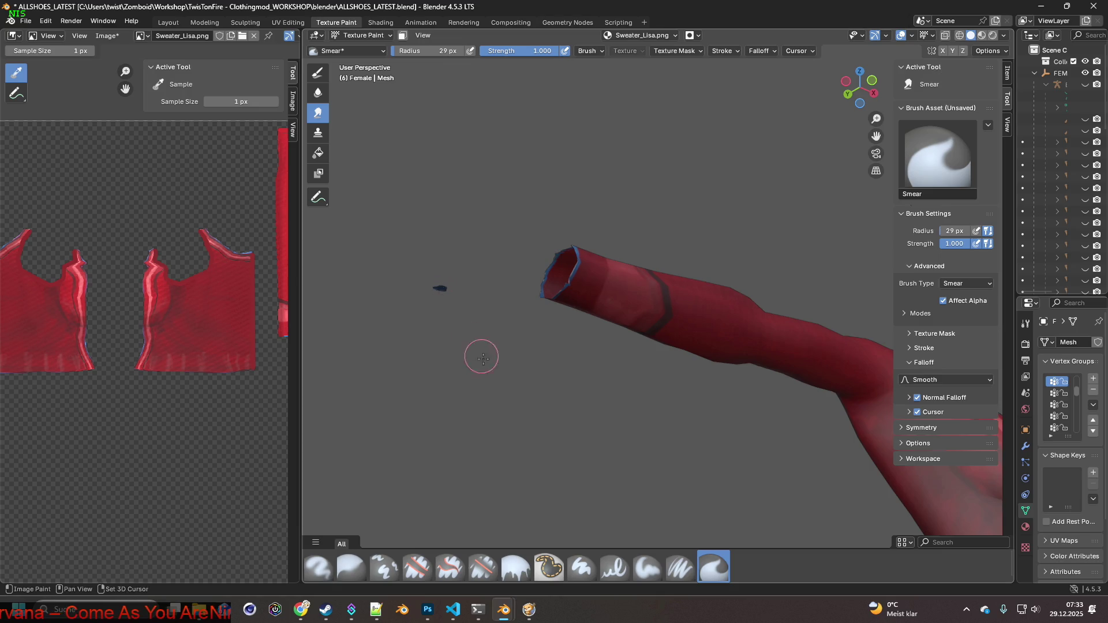
shift+middle_drag(479, 351, 533, 400)
click(468, 569)
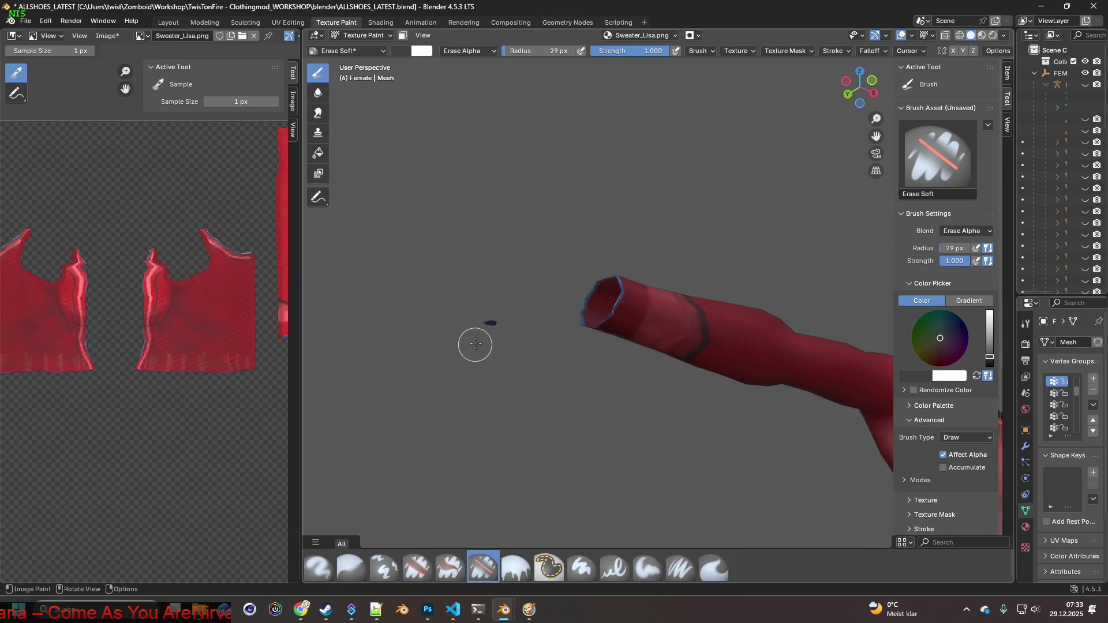
Orbit to the sleeve seam and erase the light fringe down the sleeve edge.
mouse_move(531, 381)
middle_down()
mouse_move(564, 425)
mouse_move(618, 424)
mouse_move(573, 453)
mouse_move(677, 401)
mouse_move(646, 427)
mouse_move(692, 444)
mouse_move(659, 481)
mouse_move(693, 421)
mouse_move(616, 508)
mouse_move(608, 463)
mouse_move(621, 450)
middle_up()
scroll(591, 423, up, 6)
middle_drag(657, 279, 643, 333)
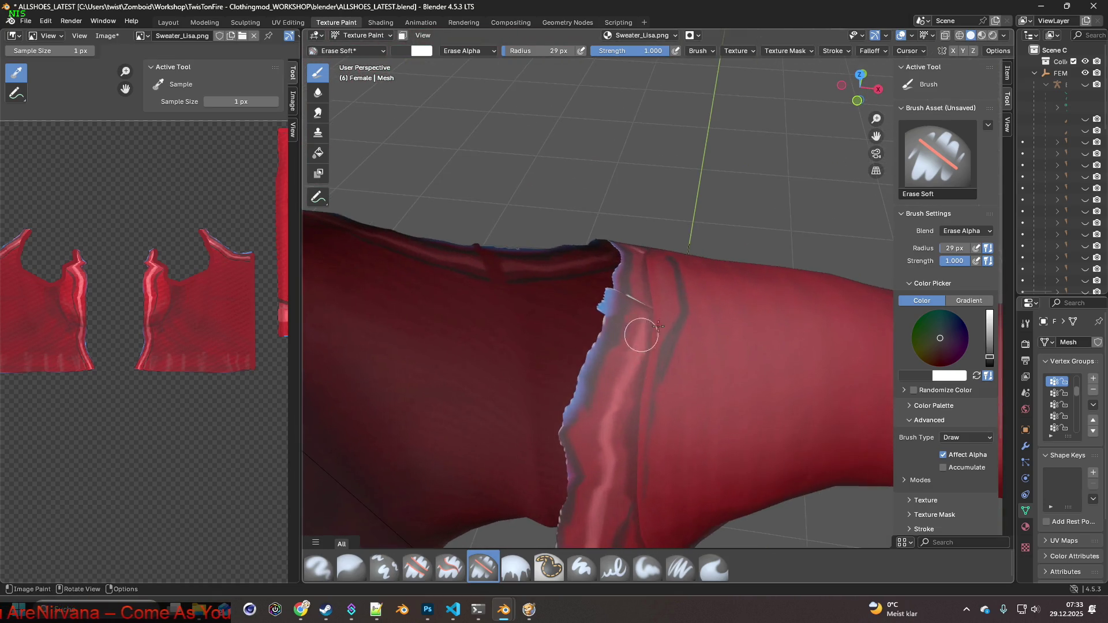
scroll(658, 352, up, 4)
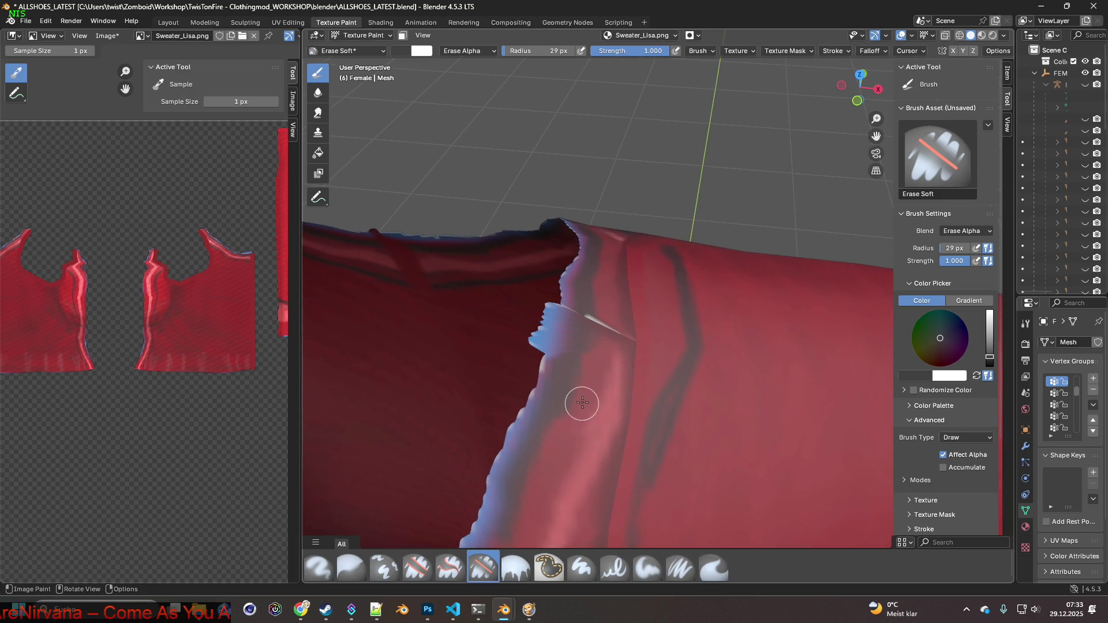
middle_drag(582, 404, 608, 398)
scroll(600, 367, down, 2)
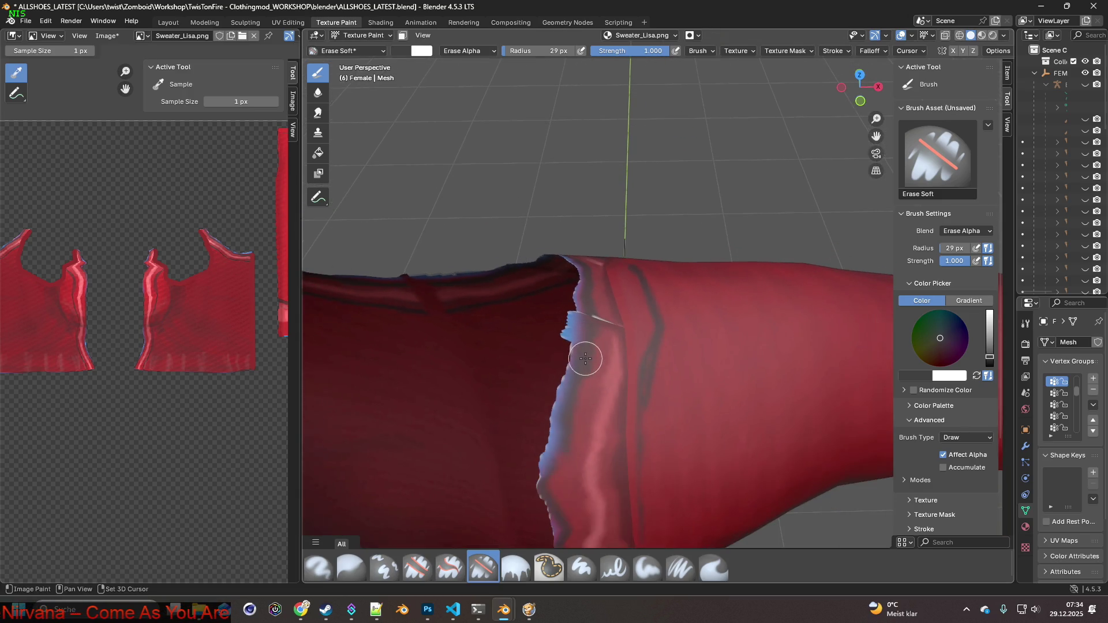
mouse_move(596, 353)
middle_down()
mouse_move(727, 308)
mouse_move(662, 337)
mouse_move(683, 321)
mouse_move(628, 299)
middle_up()
middle_drag(624, 168, 584, 381)
drag(583, 362, 523, 206)
mouse_move(540, 297)
mouse_down()
mouse_move(586, 391)
mouse_move(563, 472)
mouse_move(579, 504)
mouse_up()
shift+middle_drag(578, 504, 532, 283)
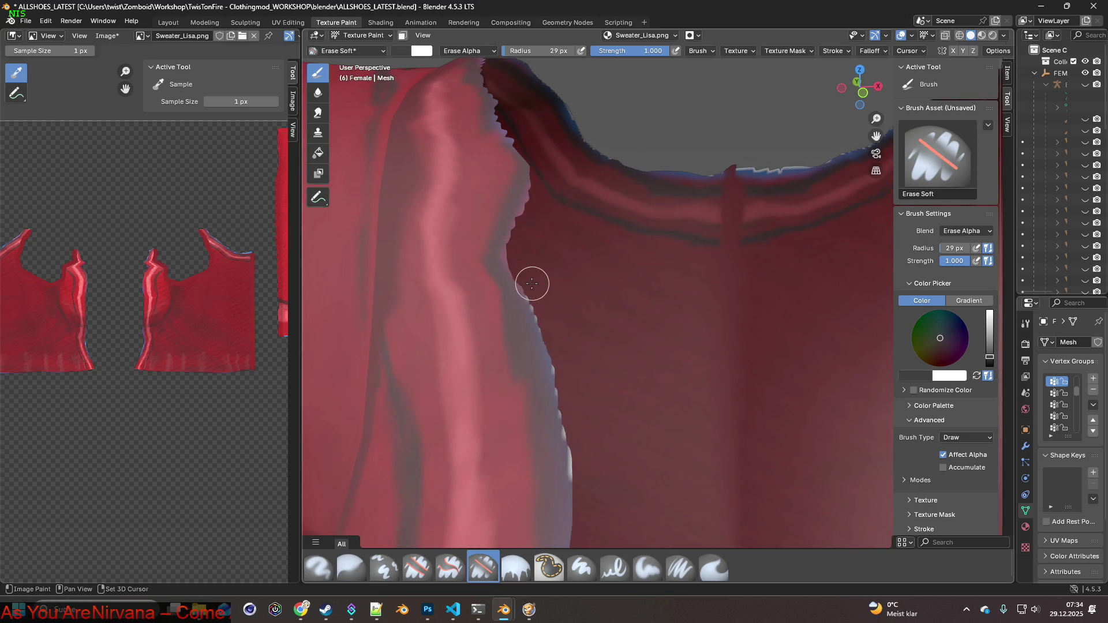
mouse_move(523, 292)
mouse_down()
mouse_move(554, 388)
mouse_move(566, 490)
mouse_up()
Erase the remaining light blue fringe along the upper sleeve edge.
shift+middle_drag(567, 490, 554, 381)
mouse_move(564, 205)
mouse_down()
mouse_move(551, 220)
mouse_move(552, 269)
mouse_up()
shift+middle_drag(553, 270, 552, 233)
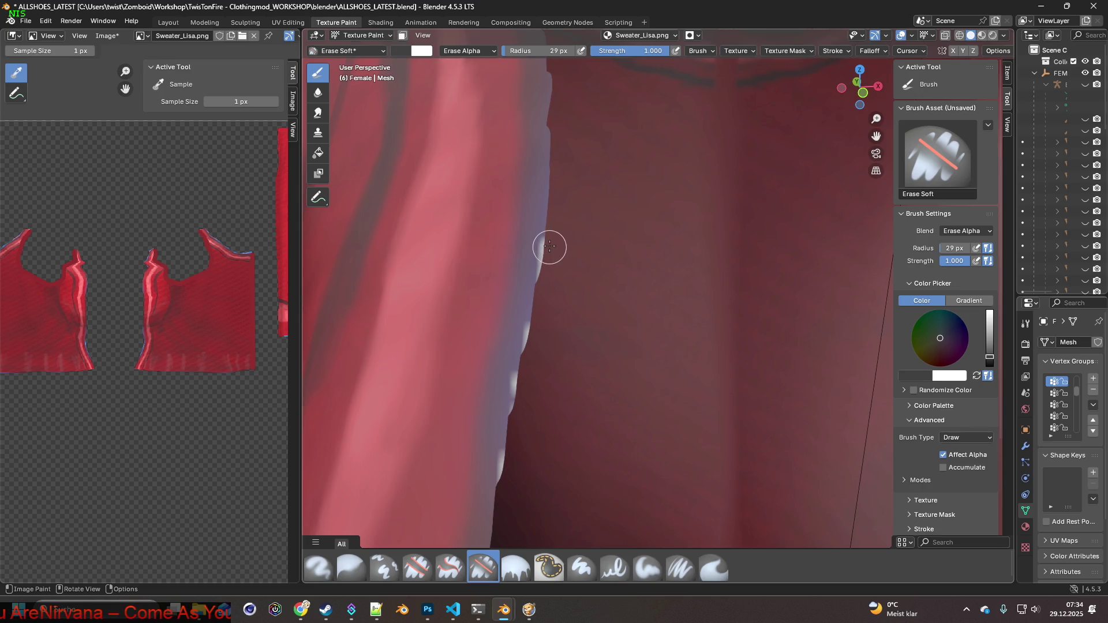
drag(550, 144, 506, 481)
mouse_move(608, 465)
middle_down()
mouse_move(618, 467)
mouse_move(587, 265)
middle_up()
mouse_move(492, 110)
mouse_down()
mouse_move(507, 346)
mouse_move(541, 415)
mouse_up()
shift+middle_drag(541, 415, 606, 229)
Erase the bluish highlight along the fold below the sleeve.
drag(574, 177, 595, 300)
mouse_move(594, 300)
shift+middle_down()
mouse_move(665, 191)
mouse_move(661, 162)
shift+middle_up()
mouse_move(601, 128)
mouse_down()
mouse_move(603, 421)
mouse_move(635, 453)
mouse_up()
shift+middle_drag(635, 454, 586, 151)
drag(585, 267, 598, 432)
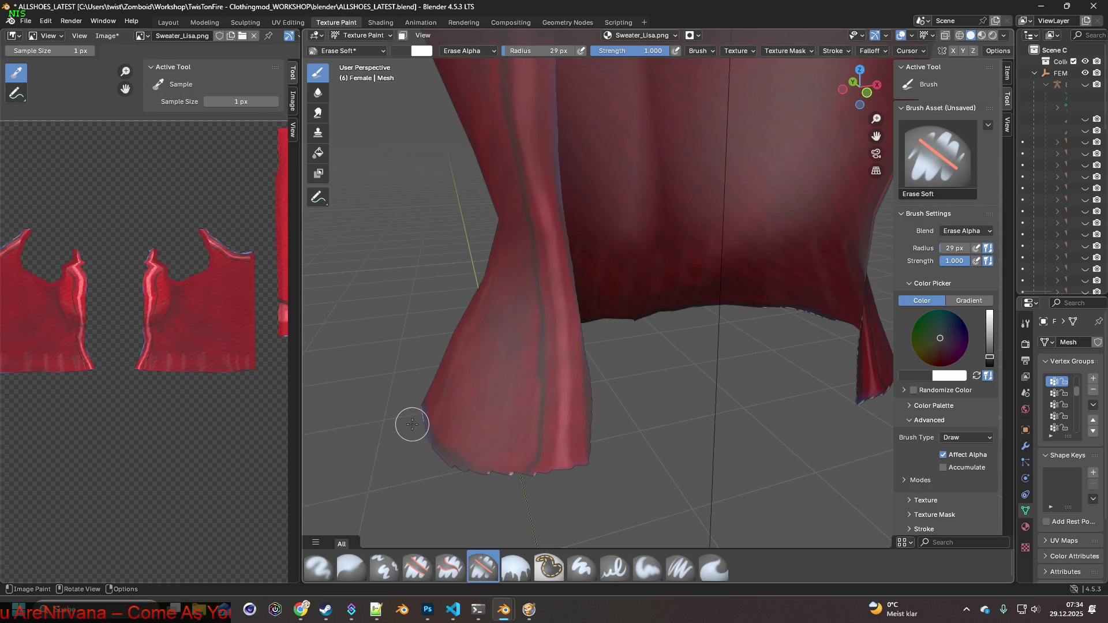
Erase the white bulge and the white patches along the right part and underside of the bottom hem.
mouse_move(408, 380)
middle_down()
mouse_move(527, 364)
mouse_move(645, 299)
mouse_move(647, 343)
mouse_move(743, 367)
middle_up()
drag(784, 335, 736, 337)
mouse_move(493, 344)
mouse_down()
mouse_move(380, 333)
mouse_move(700, 337)
mouse_move(328, 318)
mouse_up()
middle_drag(519, 341, 605, 355)
mouse_move(613, 353)
mouse_down()
mouse_move(860, 340)
mouse_move(808, 343)
mouse_up()
mouse_move(536, 365)
shift+middle_down()
mouse_move(618, 383)
mouse_move(770, 348)
shift+middle_up()
drag(770, 347, 730, 329)
mouse_move(657, 322)
mouse_down()
mouse_move(455, 329)
mouse_move(385, 288)
mouse_up()
Erase the remaining white spots along the hem's lower edge from several angles.
mouse_move(369, 277)
middle_down()
mouse_move(519, 346)
mouse_move(722, 416)
middle_up()
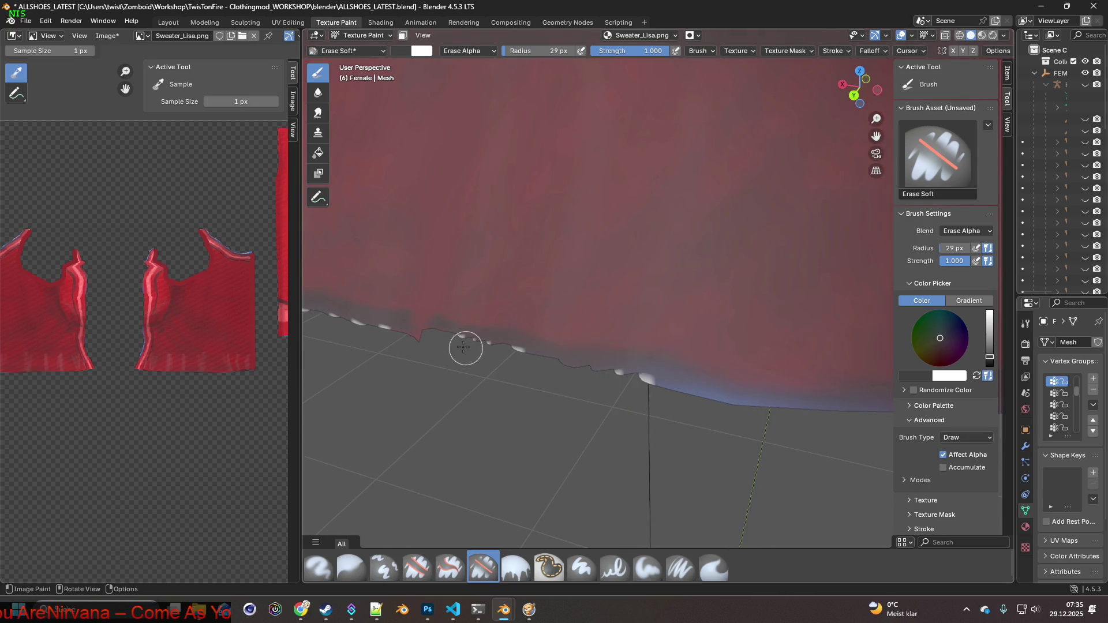
shift+middle_drag(663, 383, 758, 410)
mouse_move(757, 410)
mouse_down()
mouse_move(717, 378)
mouse_move(441, 318)
mouse_up()
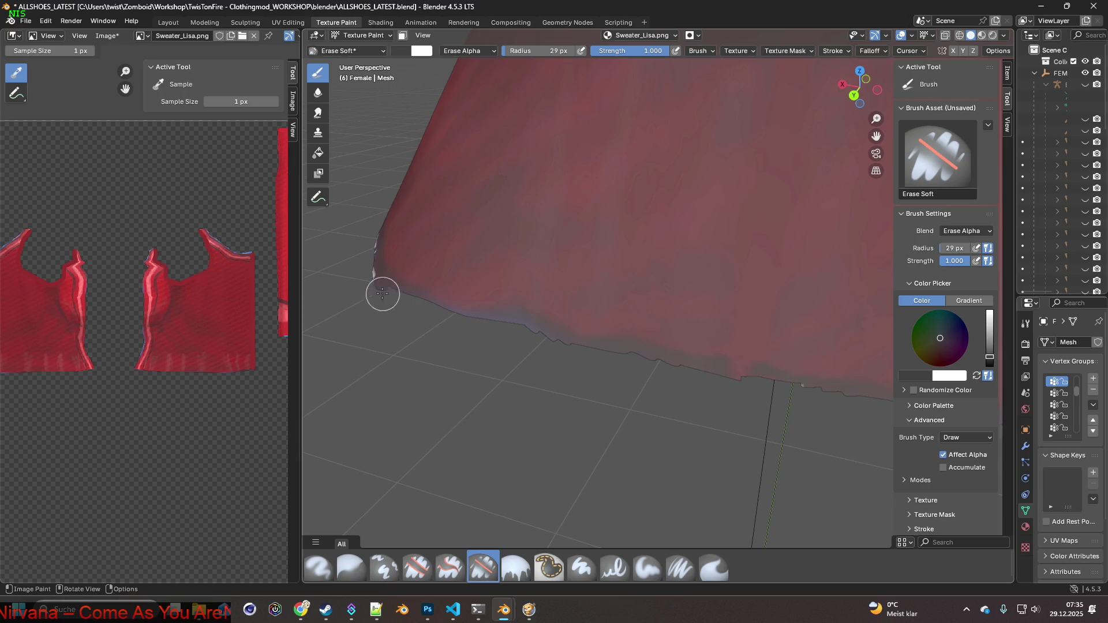
mouse_move(408, 302)
middle_down()
mouse_move(321, 404)
mouse_move(734, 438)
middle_up()
drag(658, 404, 499, 315)
mouse_move(461, 281)
middle_down()
mouse_move(478, 341)
mouse_move(522, 391)
mouse_move(800, 393)
middle_up()
mouse_move(787, 393)
mouse_down()
mouse_move(703, 386)
mouse_move(804, 386)
mouse_up()
mouse_move(596, 365)
middle_down()
mouse_move(737, 371)
mouse_move(714, 378)
middle_up()
mouse_move(729, 378)
mouse_down()
mouse_move(487, 363)
mouse_move(458, 154)
mouse_up()
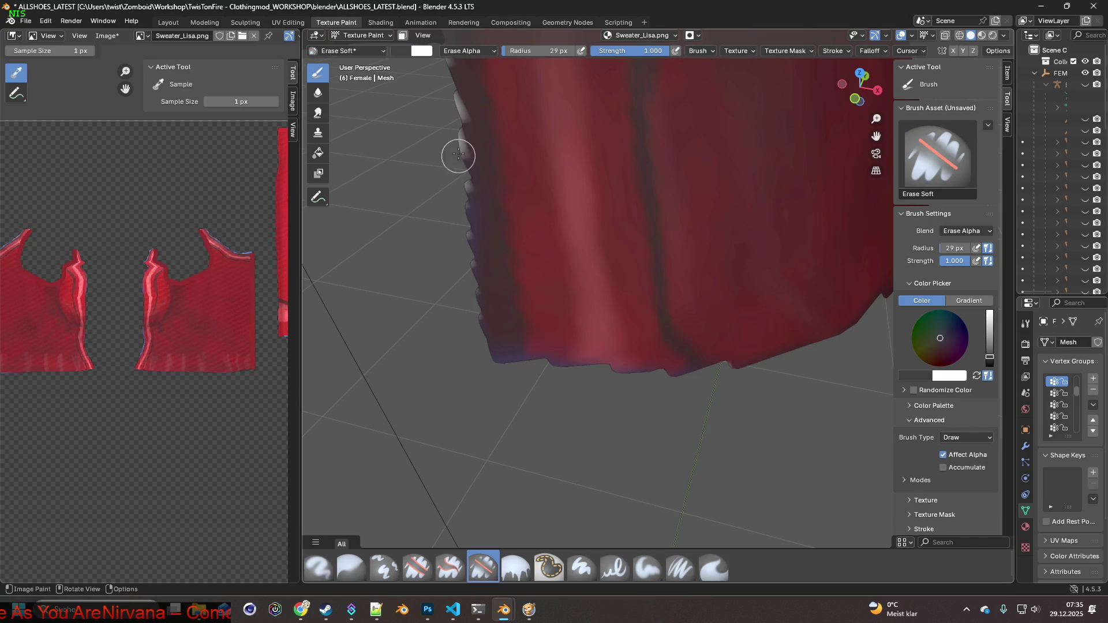
Erase the whitish and blue fringe up the sweater's left edge.
drag(460, 211, 458, 177)
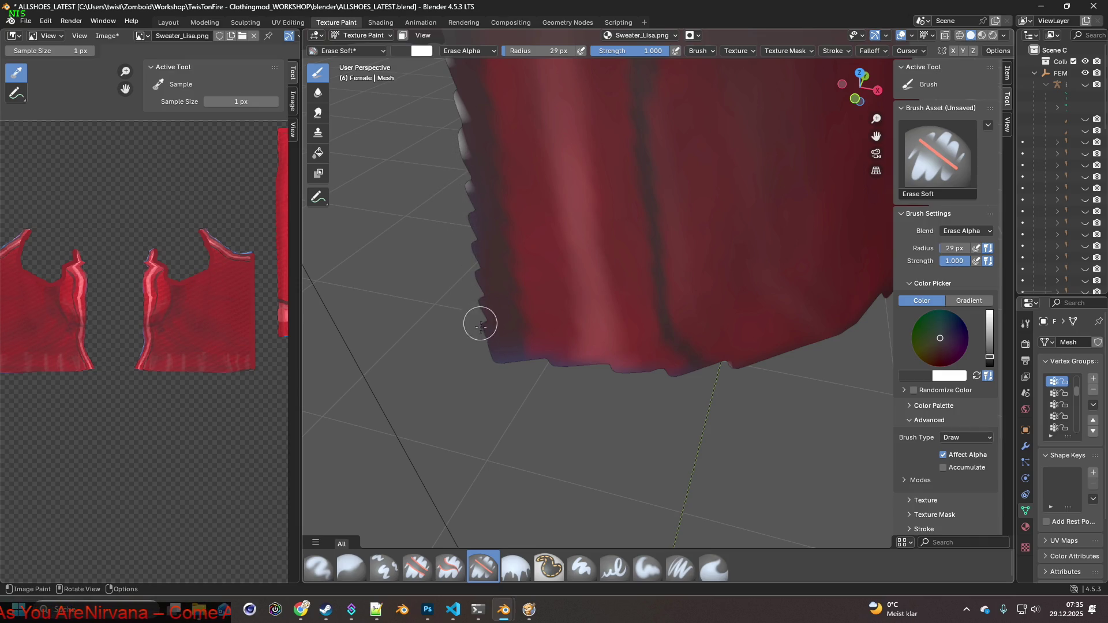
shift+middle_drag(477, 319, 583, 418)
drag(603, 388, 583, 235)
mouse_move(584, 235)
ctrl+middle_down()
mouse_move(611, 339)
mouse_move(594, 407)
mouse_move(561, 444)
ctrl+middle_up()
drag(564, 484, 561, 250)
ctrl+middle_drag(561, 250, 562, 283)
scroll(585, 294, down, 2)
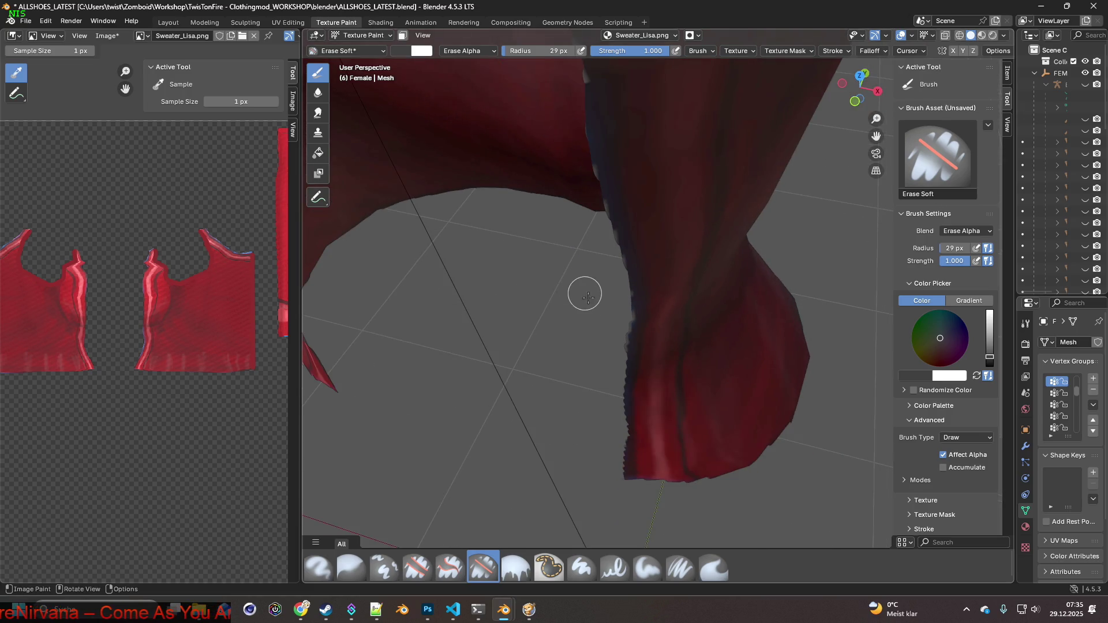
Erase the bluish fringe up the sweater's side edge toward the shoulder.
scroll(617, 359, up, 2)
mouse_move(591, 390)
mouse_down()
mouse_move(583, 272)
mouse_move(541, 150)
mouse_up()
scroll(536, 127, down, 2)
mouse_move(549, 205)
middle_down()
mouse_move(661, 222)
mouse_move(629, 311)
middle_up()
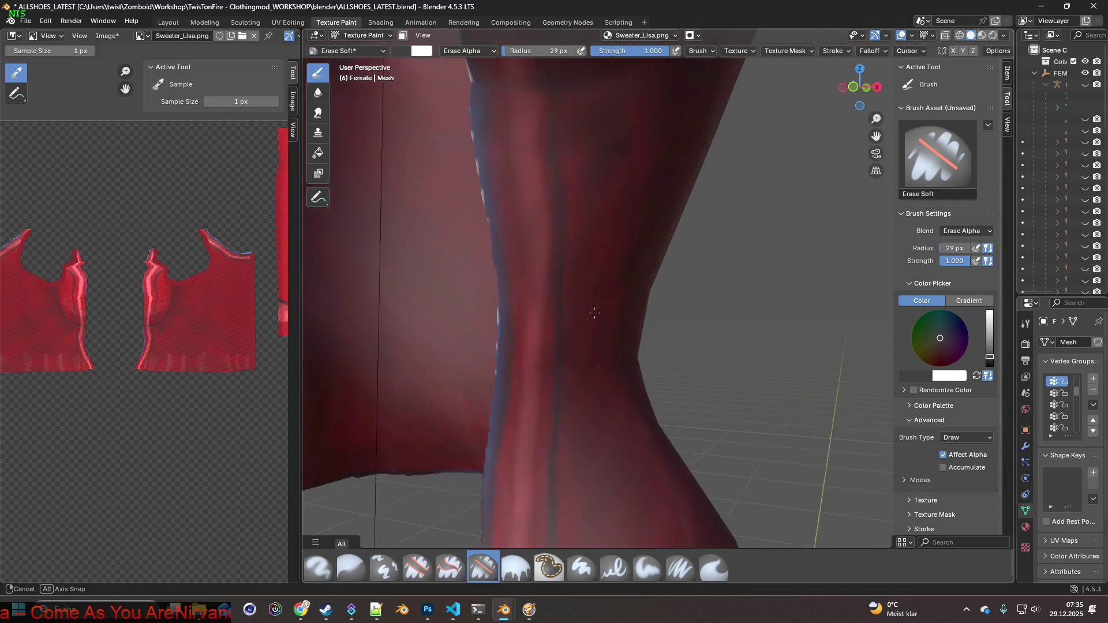
scroll(629, 312, up, 3)
middle_drag(599, 254, 585, 421)
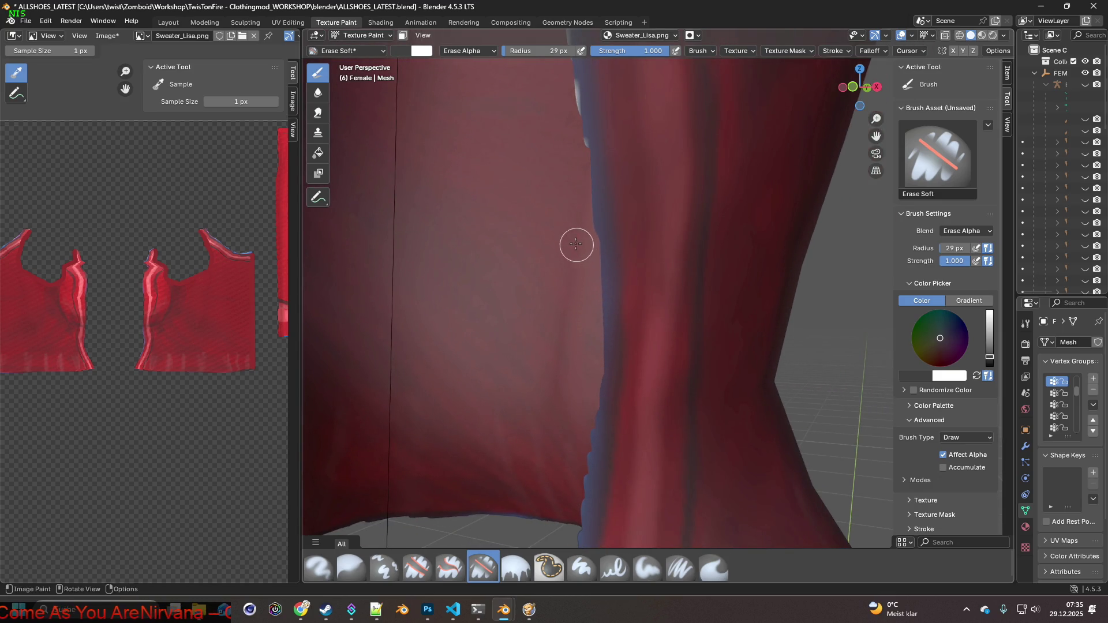
middle_drag(576, 245, 577, 352)
mouse_move(556, 178)
middle_down()
mouse_move(572, 229)
mouse_move(532, 391)
middle_up()
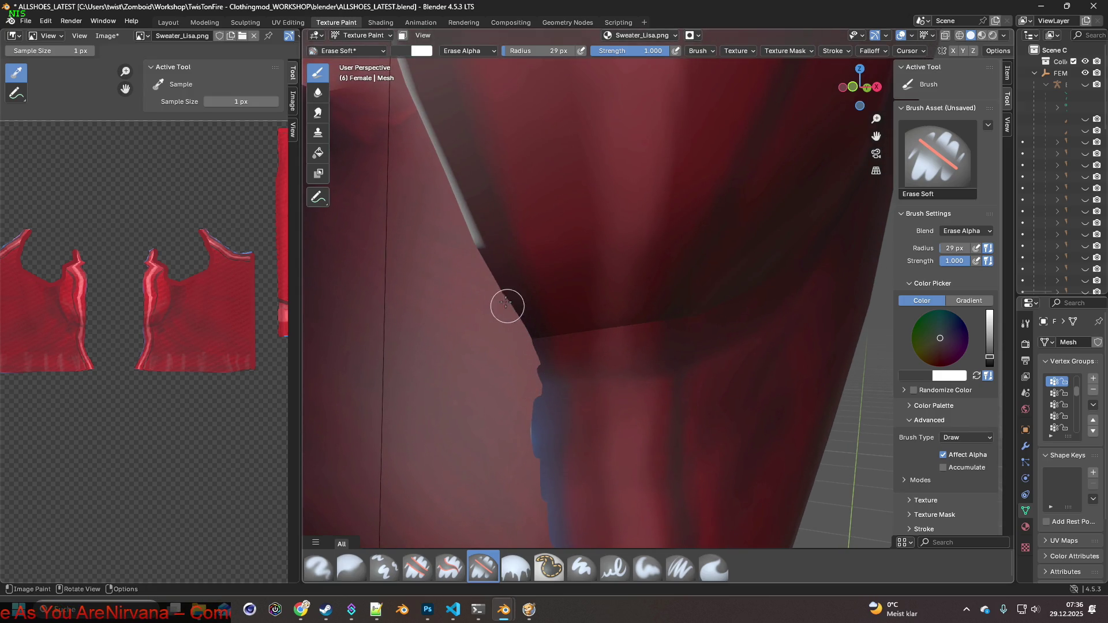
middle_drag(432, 136, 571, 423)
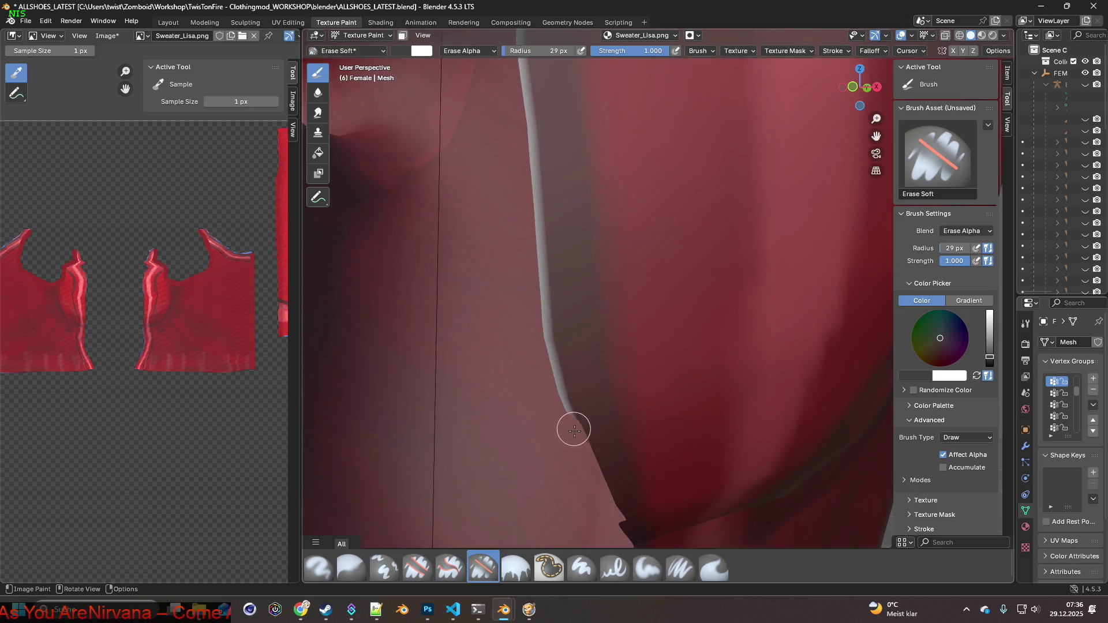
Erase the grey edge highlight upward, undoing and retrying strokes until it looks right.
drag(560, 378, 530, 260)
mouse_move(529, 298)
mouse_down()
mouse_move(527, 255)
mouse_move(537, 260)
mouse_move(524, 168)
mouse_move(532, 199)
mouse_up()
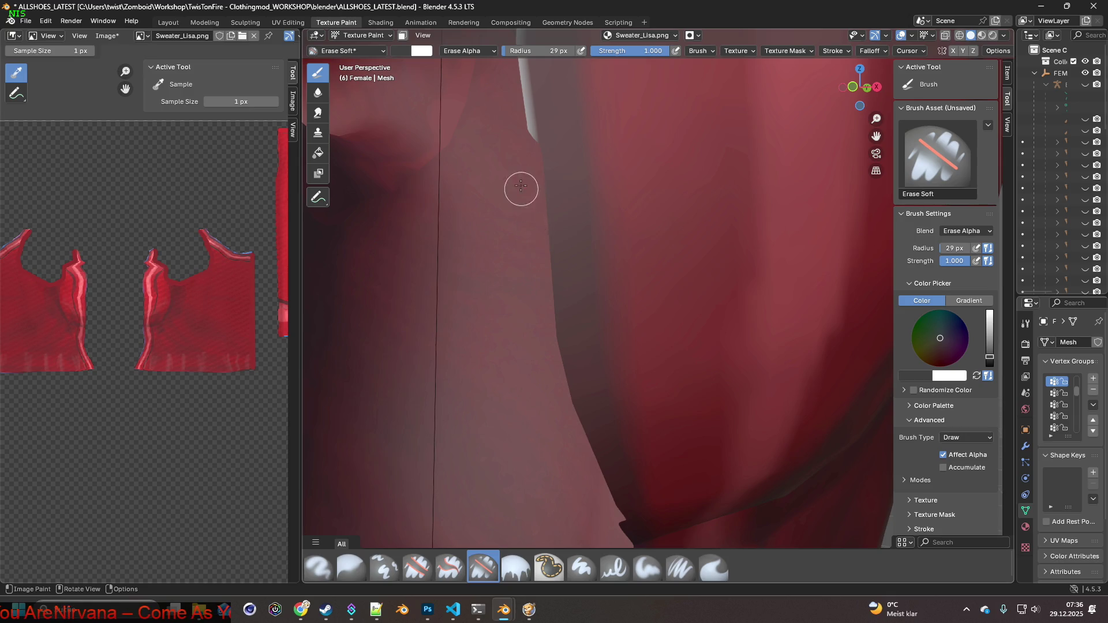
key(ctrl+z)
key(ctrl+z)
mouse_move(547, 496)
mouse_down()
mouse_move(521, 361)
mouse_move(521, 284)
mouse_move(521, 364)
mouse_move(521, 104)
mouse_up()
key(ctrl+z)
key(ctrl+z)
drag(519, 371, 529, 227)
key(ctrl+z)
key(ctrl+z)
mouse_move(514, 402)
mouse_down()
mouse_move(601, 153)
mouse_move(566, 237)
mouse_up()
Erase the bluish fringe, jagged whitish bits and leftover pixels along the shoulder edge.
middle_drag(593, 206, 522, 383)
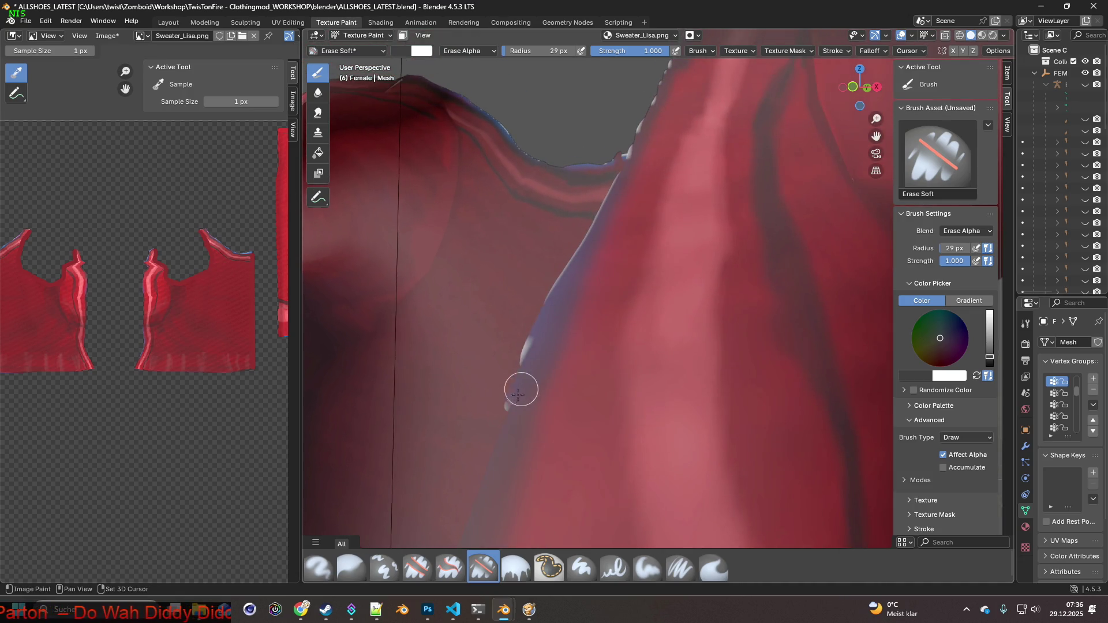
mouse_move(501, 406)
mouse_down()
mouse_move(539, 307)
mouse_move(618, 169)
mouse_move(608, 220)
mouse_up()
middle_drag(608, 220, 531, 421)
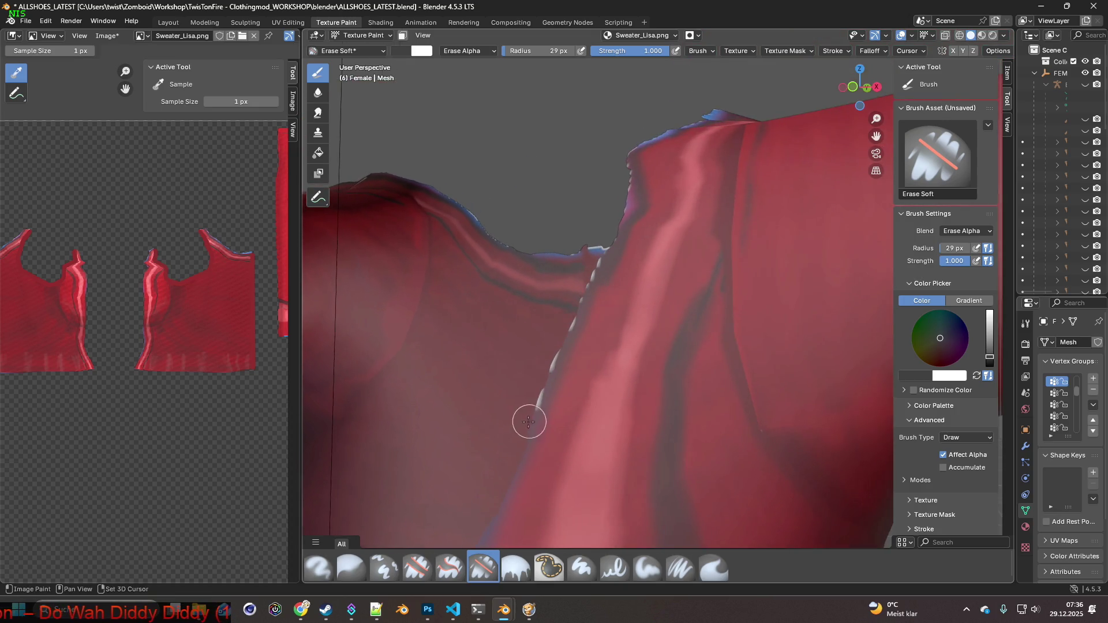
drag(573, 307, 623, 200)
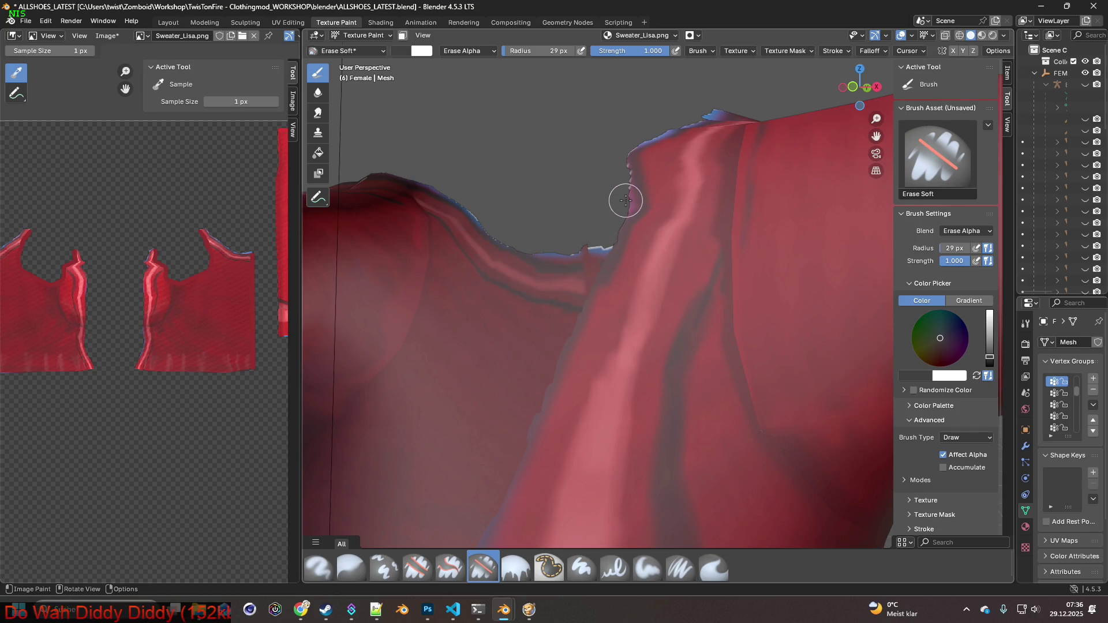
mouse_move(617, 156)
middle_down()
mouse_move(644, 250)
mouse_move(577, 325)
middle_up()
mouse_move(577, 324)
mouse_down()
mouse_move(632, 240)
mouse_move(690, 99)
mouse_move(687, 117)
mouse_up()
middle_drag(681, 133, 637, 262)
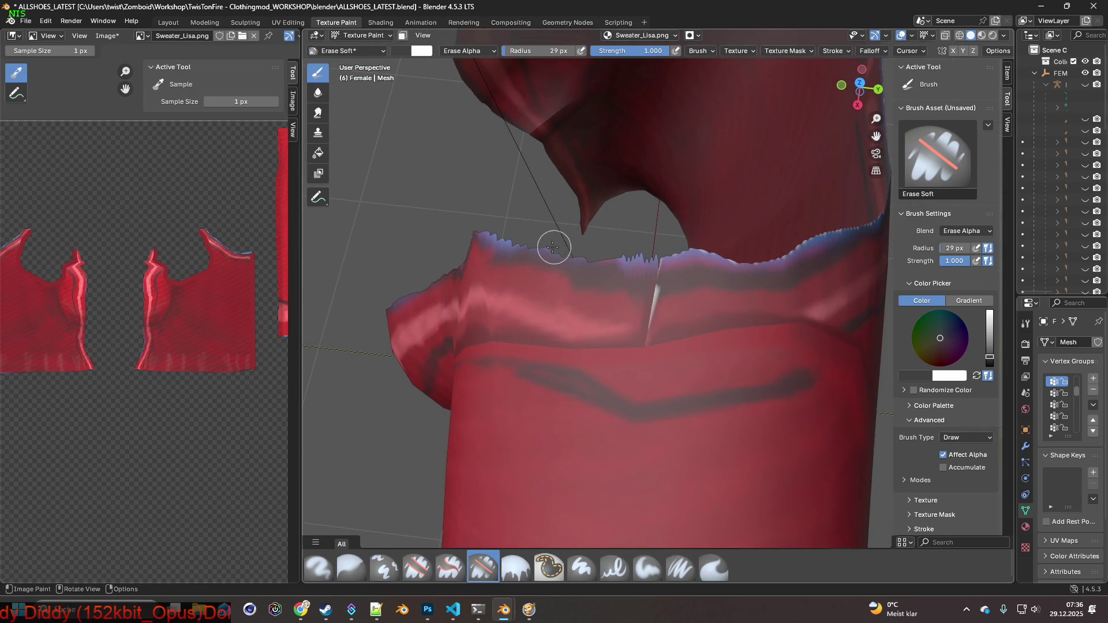
Erase the jagged blue rim around the collar from several angles.
shift+middle_drag(719, 249, 554, 240)
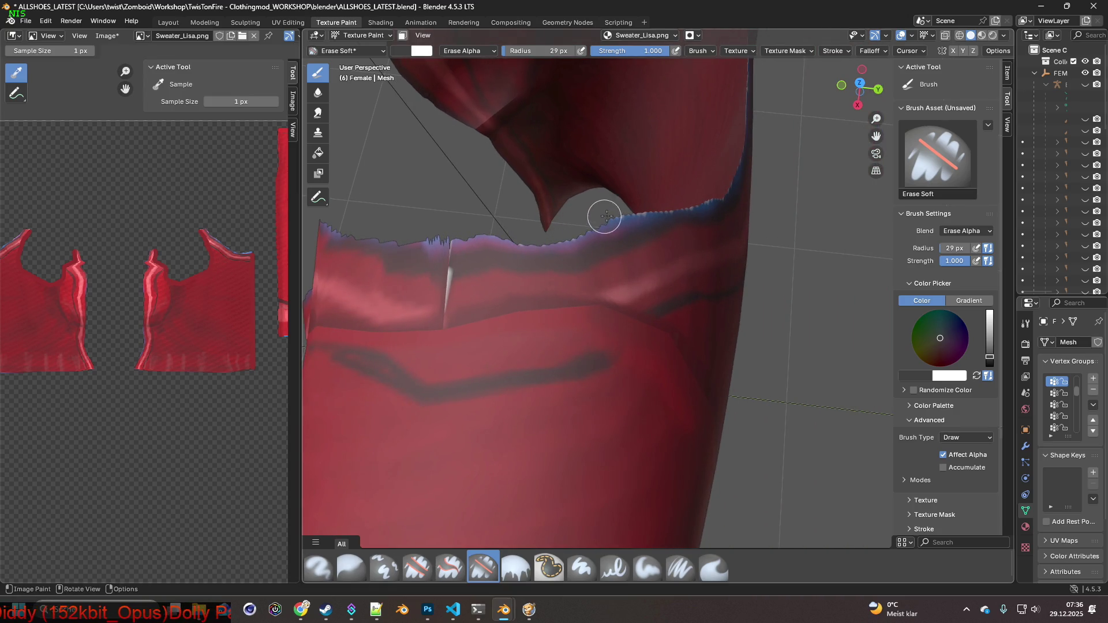
mouse_move(640, 213)
middle_down()
mouse_move(720, 289)
mouse_move(530, 289)
middle_up()
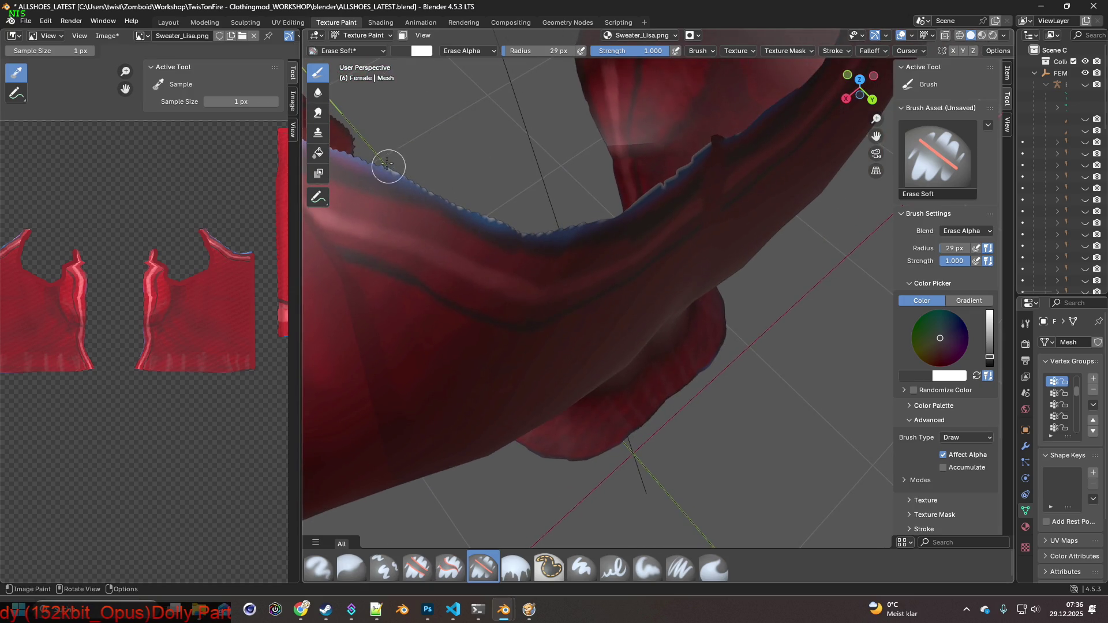
mouse_move(469, 204)
mouse_down()
mouse_move(546, 223)
mouse_move(593, 215)
mouse_move(699, 146)
mouse_up()
mouse_move(700, 146)
middle_down()
mouse_move(649, 212)
mouse_move(528, 148)
middle_up()
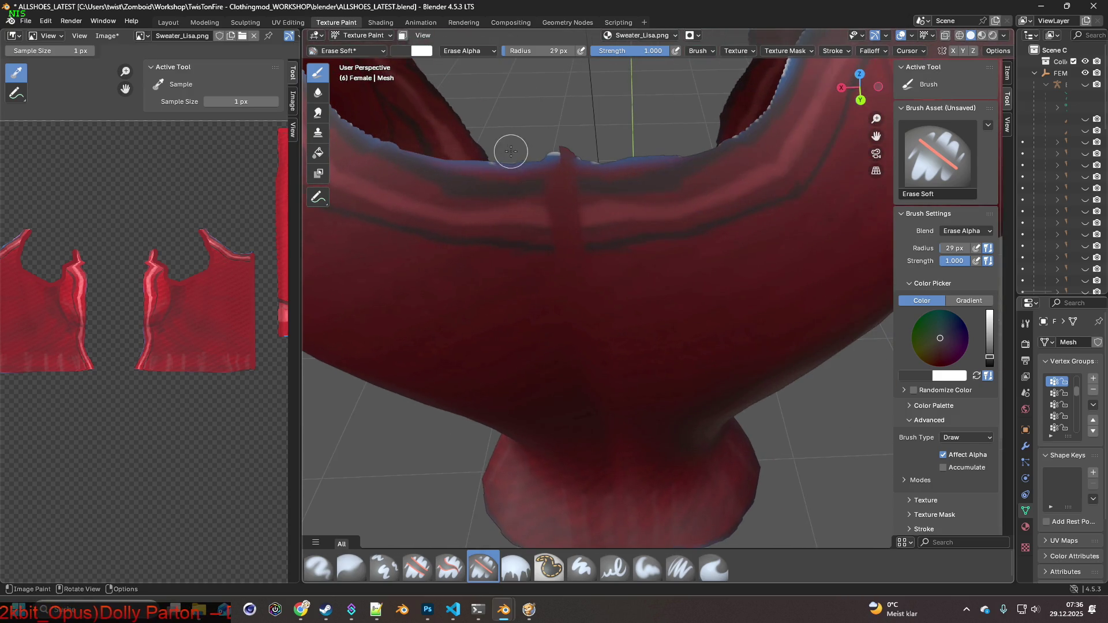
mouse_move(574, 154)
mouse_down()
mouse_move(663, 144)
mouse_move(506, 162)
mouse_move(440, 151)
mouse_move(667, 150)
mouse_up()
mouse_move(692, 146)
middle_down()
mouse_move(814, 213)
mouse_move(549, 306)
mouse_move(588, 293)
middle_up()
mouse_move(588, 293)
mouse_down()
mouse_move(532, 297)
mouse_move(556, 305)
mouse_move(601, 267)
mouse_move(667, 178)
mouse_move(727, 128)
mouse_up()
middle_drag(749, 145, 631, 175)
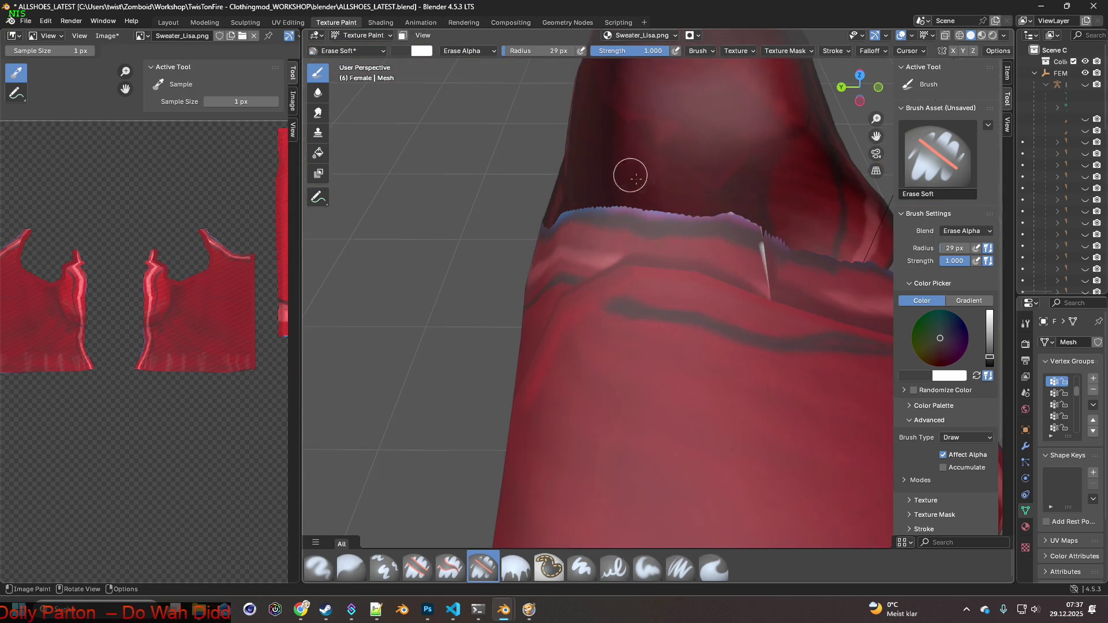
drag(720, 208, 760, 219)
Switch to the Paint Soft Pressure brush in Mix blend.
mouse_move(760, 218)
middle_down()
mouse_move(703, 215)
mouse_move(701, 338)
middle_up()
click(680, 567)
mouse_move(595, 452)
middle_down()
mouse_move(638, 378)
mouse_move(679, 389)
mouse_move(684, 403)
middle_up()
Sample a red from the sweater and set the brush radius to 21 px.
key(s)
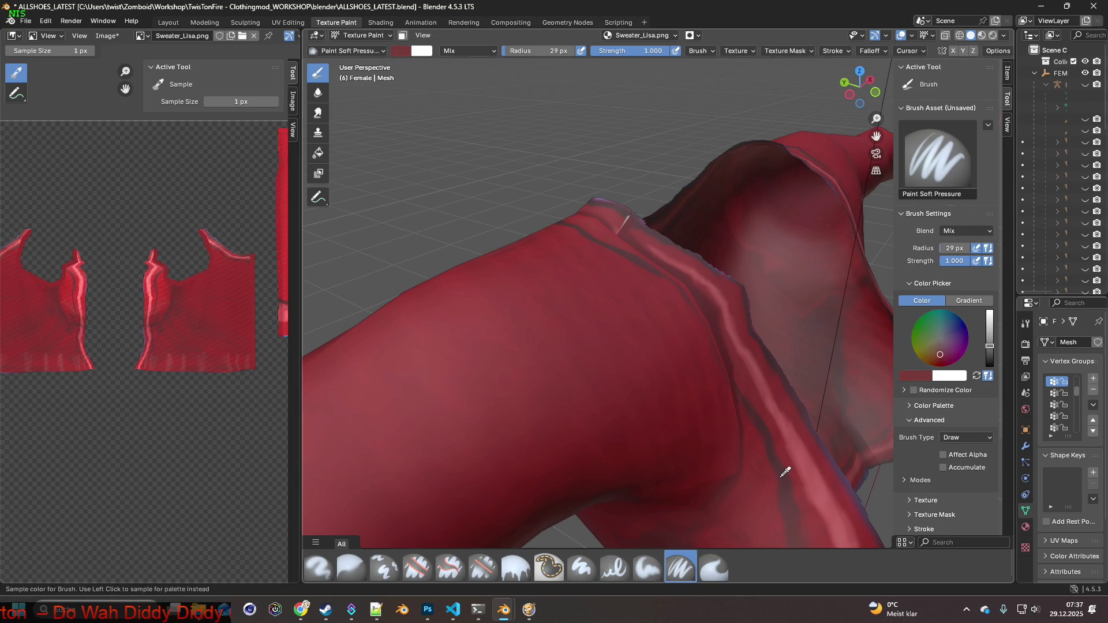
middle_drag(778, 455, 638, 279)
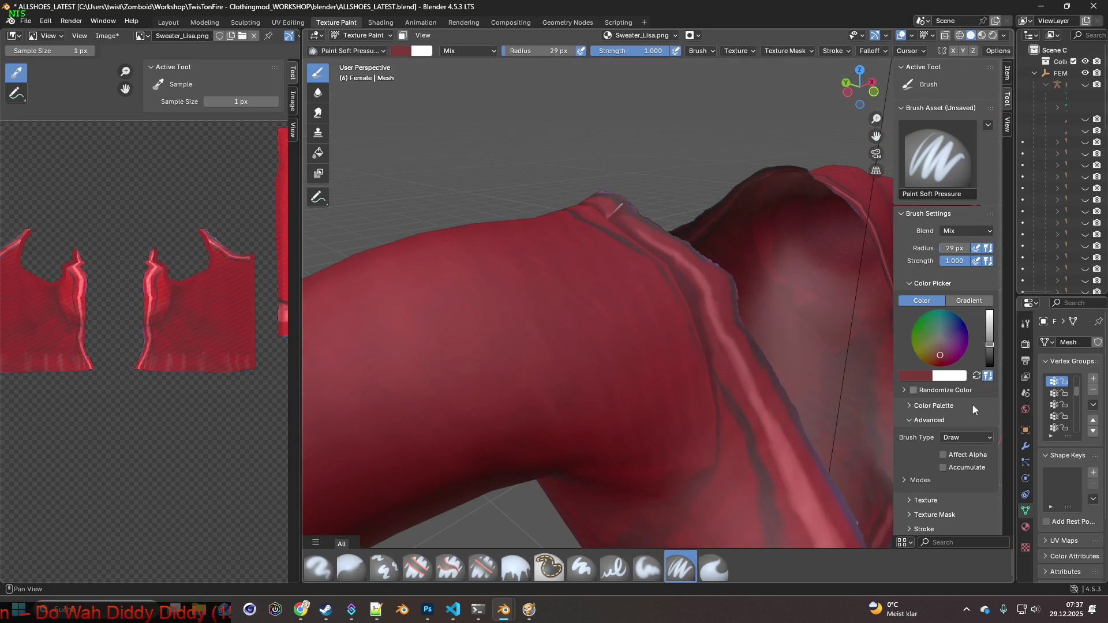
scroll(698, 296, up, 3)
key(f)
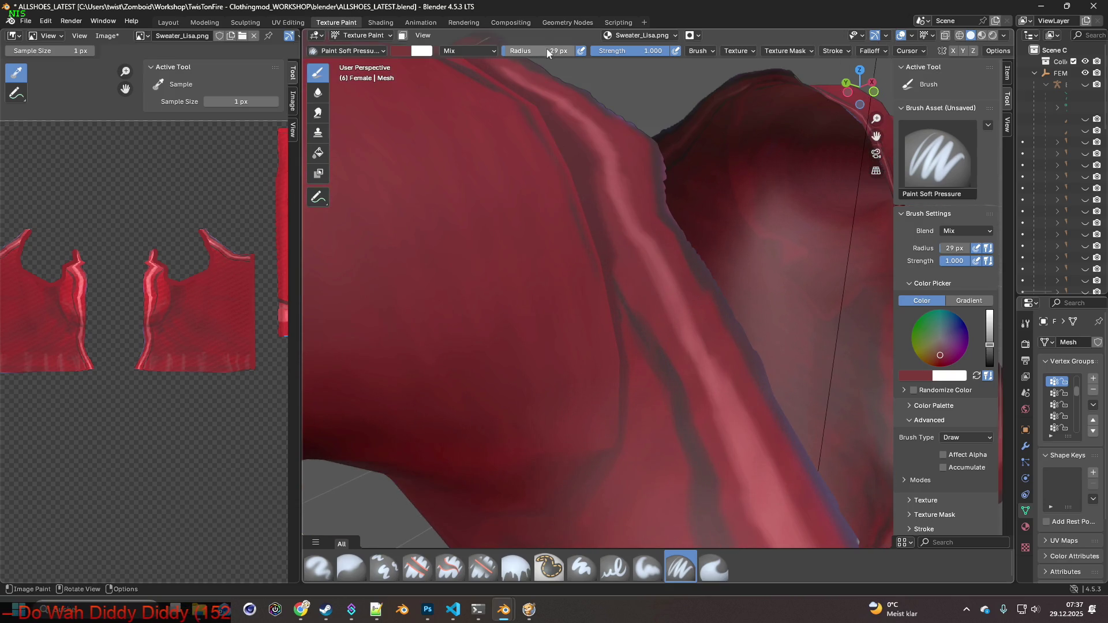
shift+middle_drag(693, 241, 662, 234)
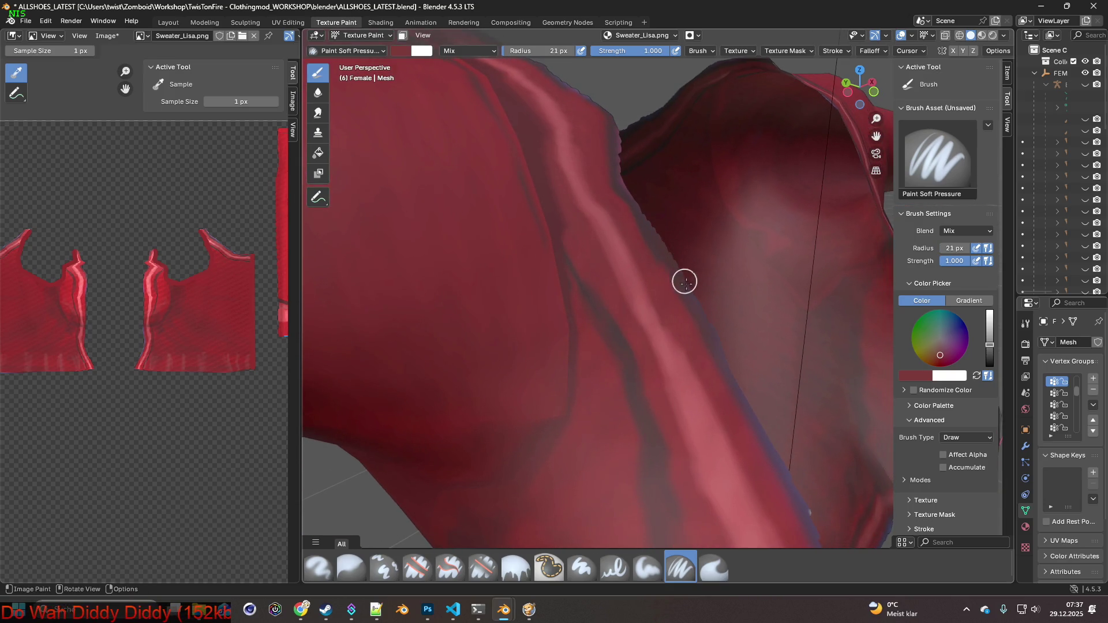
Sample the sweater's dark red and paint it over the light-pink patch.
mouse_move(659, 237)
mouse_down()
mouse_move(617, 332)
mouse_move(591, 295)
mouse_move(636, 307)
mouse_up()
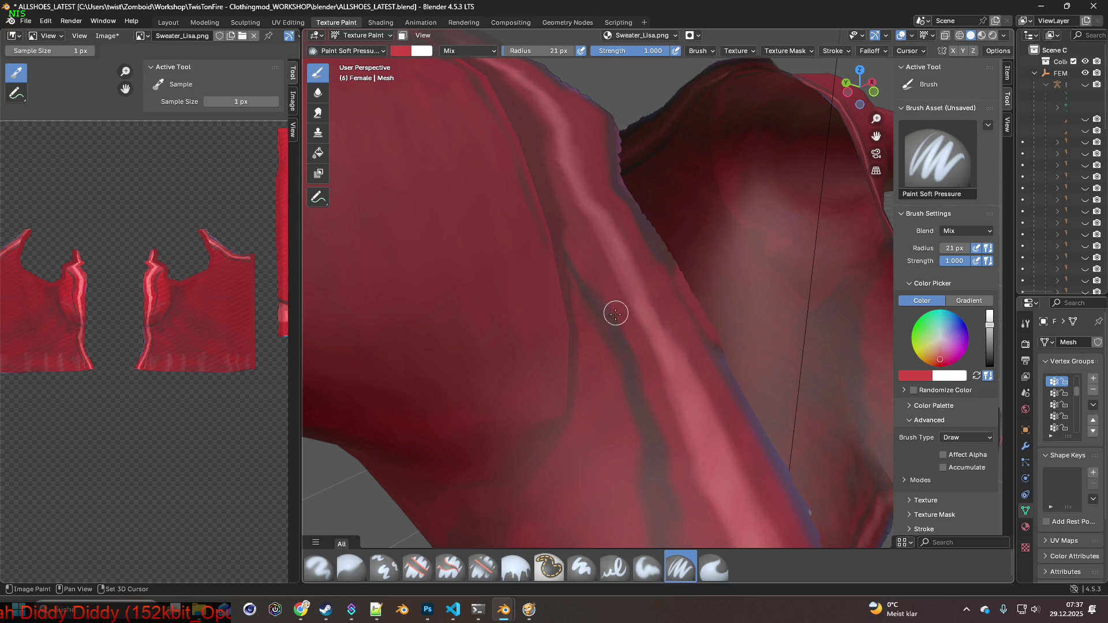
key(s)
click(598, 300)
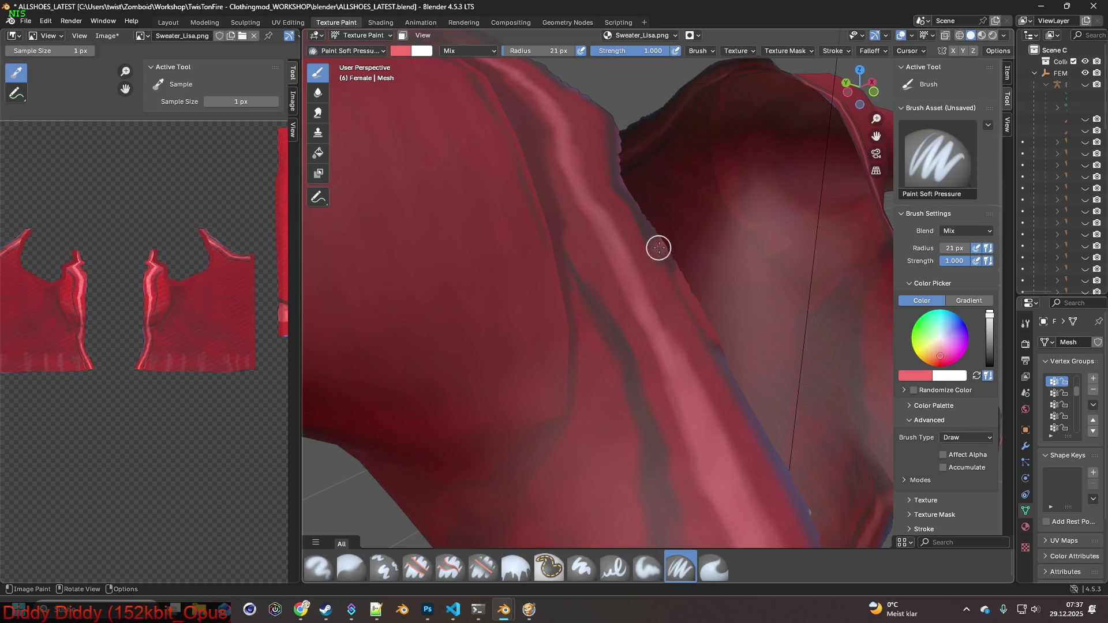
mouse_move(566, 239)
middle_down()
mouse_move(646, 322)
mouse_move(665, 297)
mouse_move(634, 312)
middle_up()
key(s)
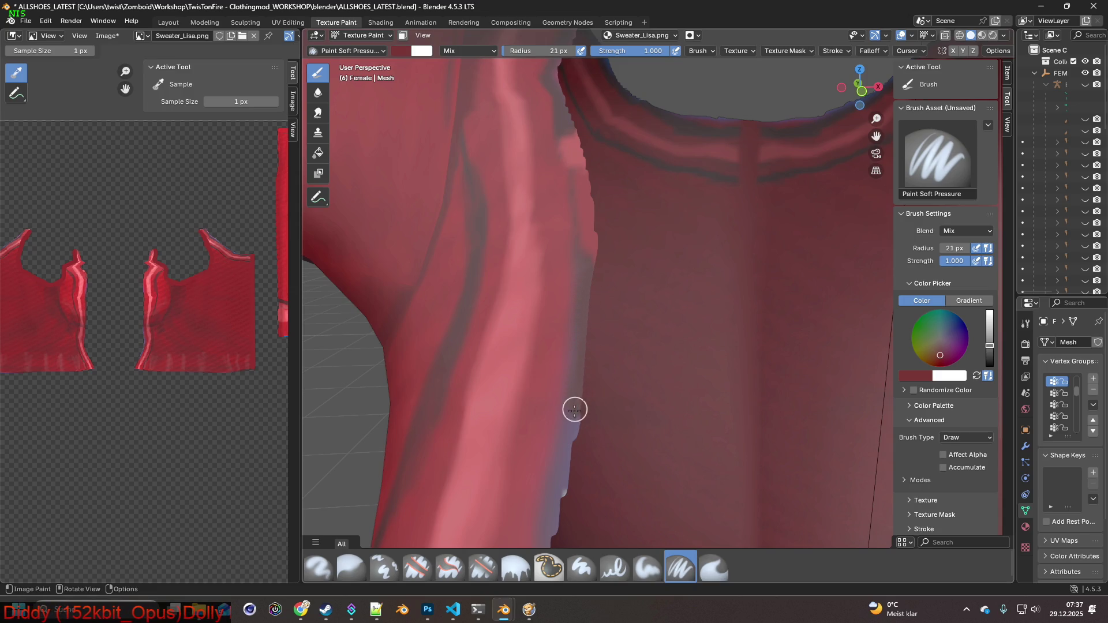
mouse_move(585, 288)
mouse_down()
mouse_move(589, 223)
mouse_move(571, 136)
mouse_move(591, 235)
mouse_up()
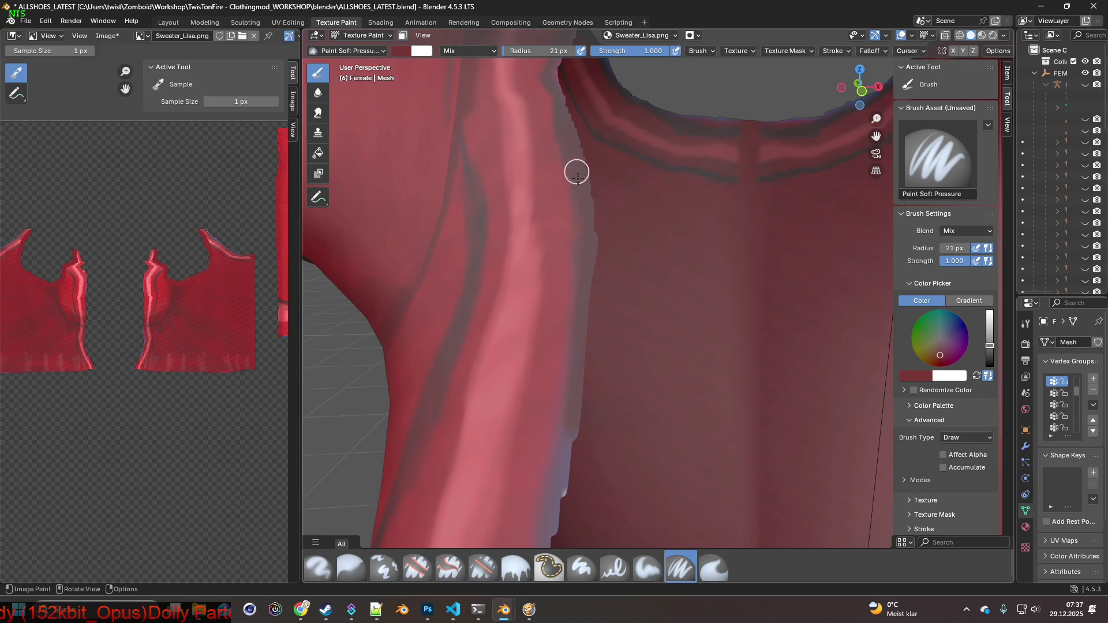
Pan down the sweater to bring the lower side folds and bottom hem into view.
shift+middle_drag(582, 371, 628, 282)
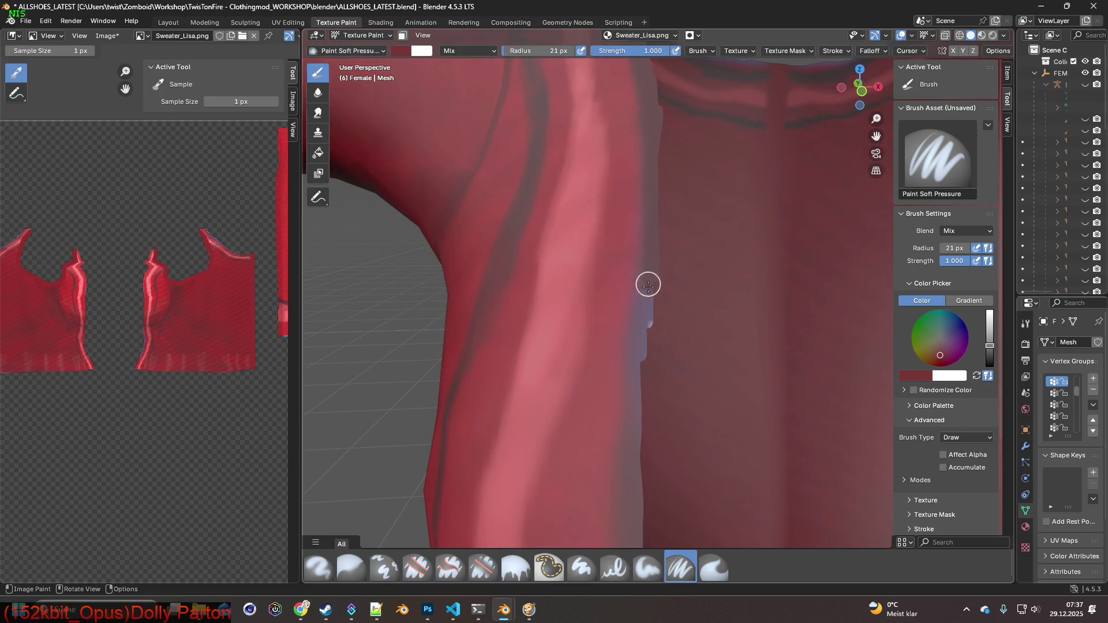
shift+middle_drag(638, 369, 630, 130)
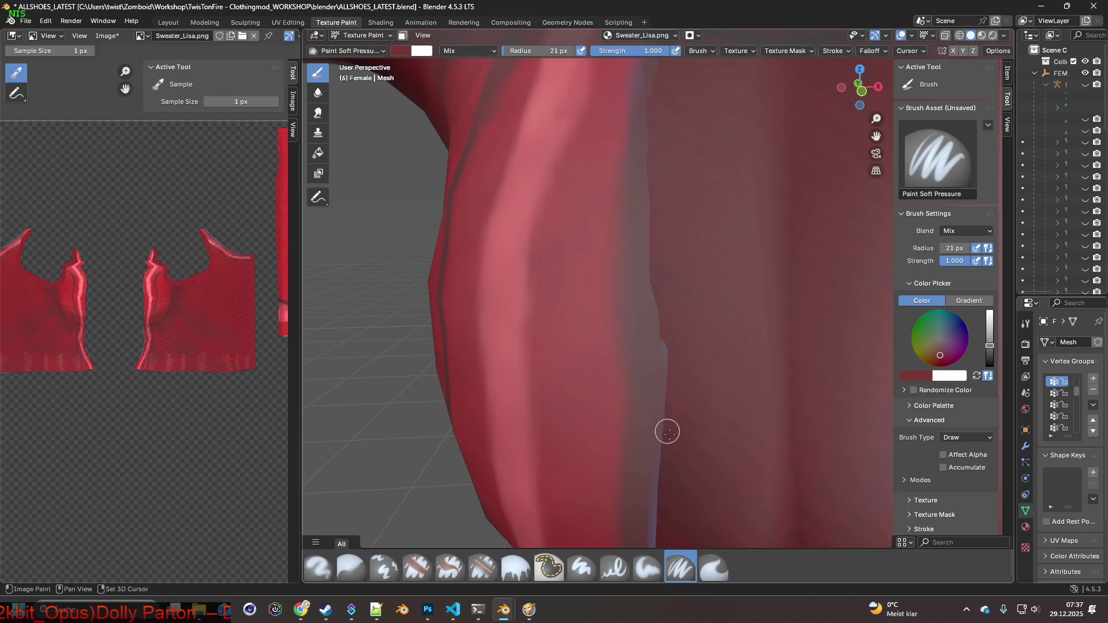
shift+middle_drag(666, 430, 682, 316)
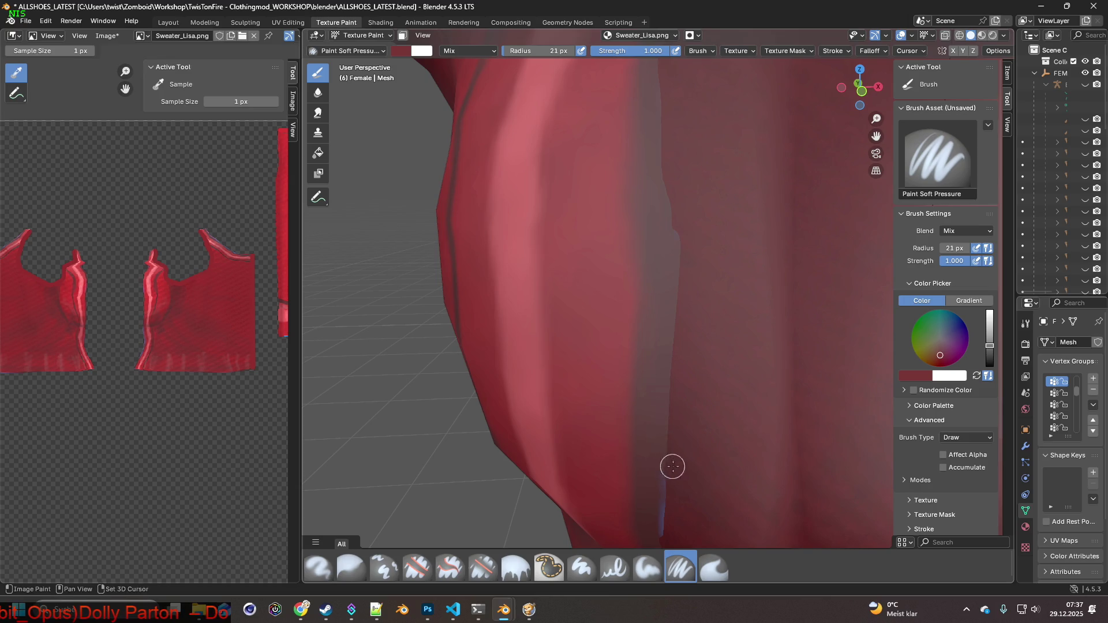
shift+middle_drag(668, 465, 714, 244)
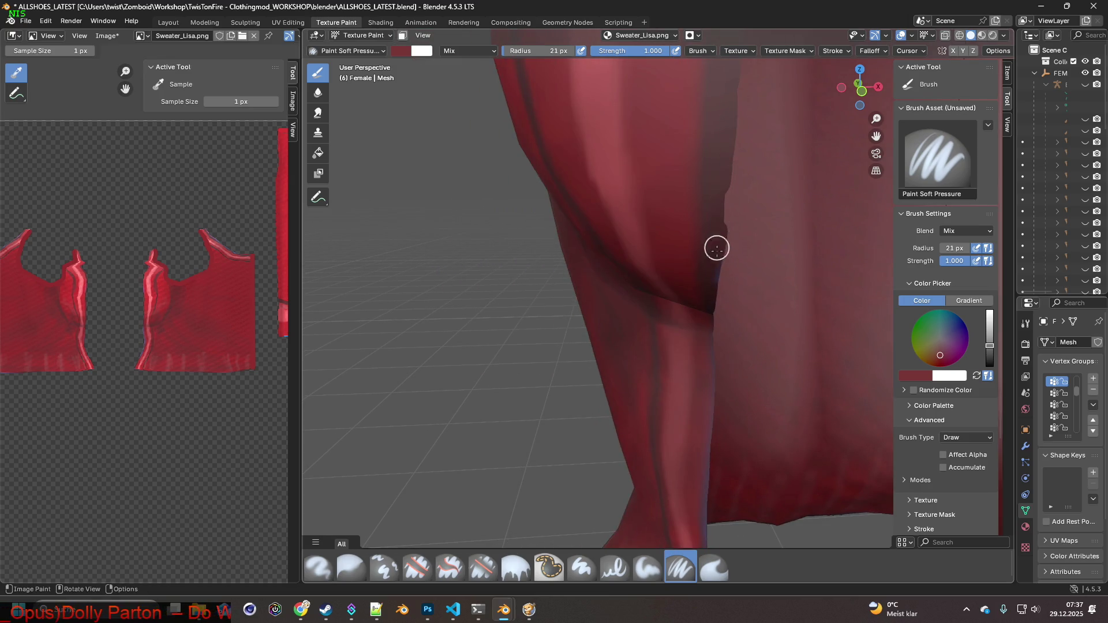
shift+middle_drag(712, 400, 726, 212)
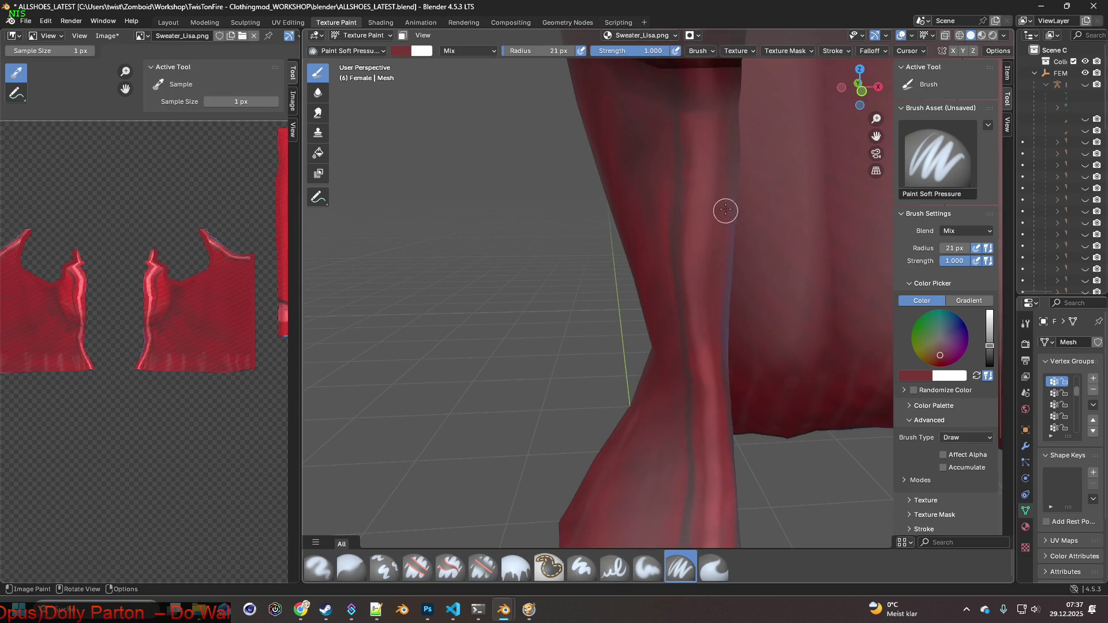
shift+middle_drag(724, 312, 717, 191)
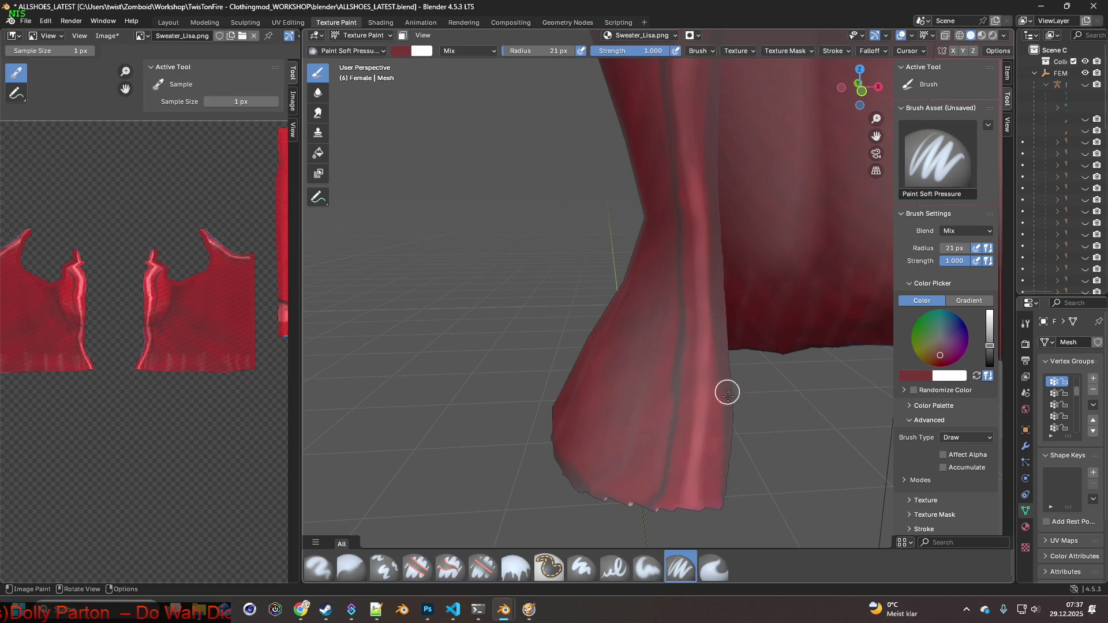
mouse_move(722, 521)
middle_down()
mouse_move(787, 458)
mouse_move(801, 374)
middle_up()
Sample the sweater's wine tone and reframe the view around the hem and left edge.
middle_drag(596, 387, 695, 403)
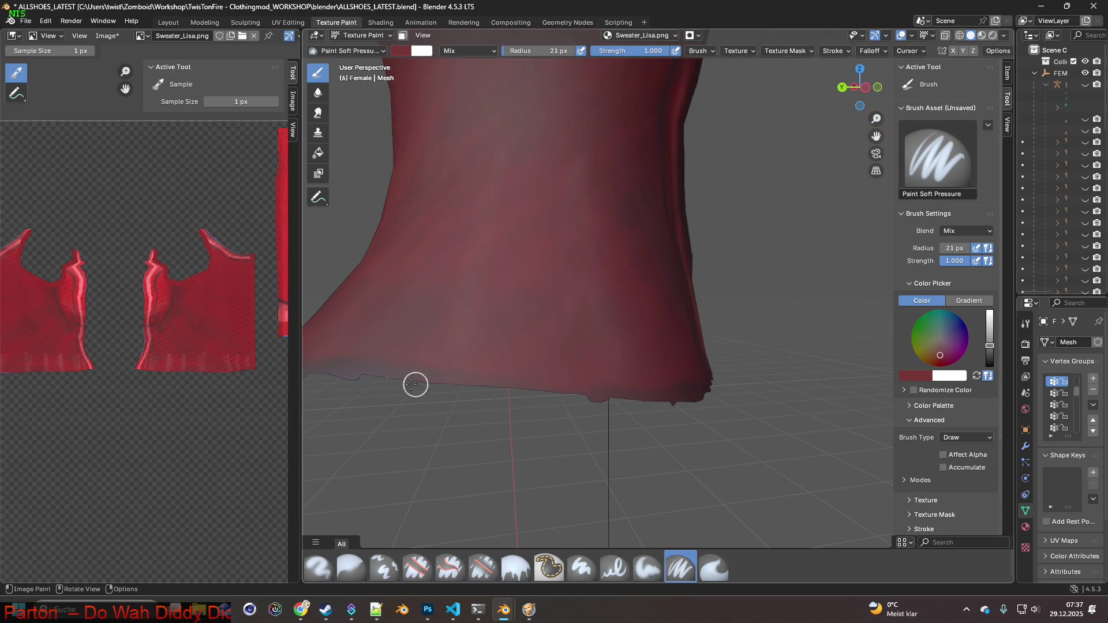
middle_drag(354, 379, 458, 399)
key(s)
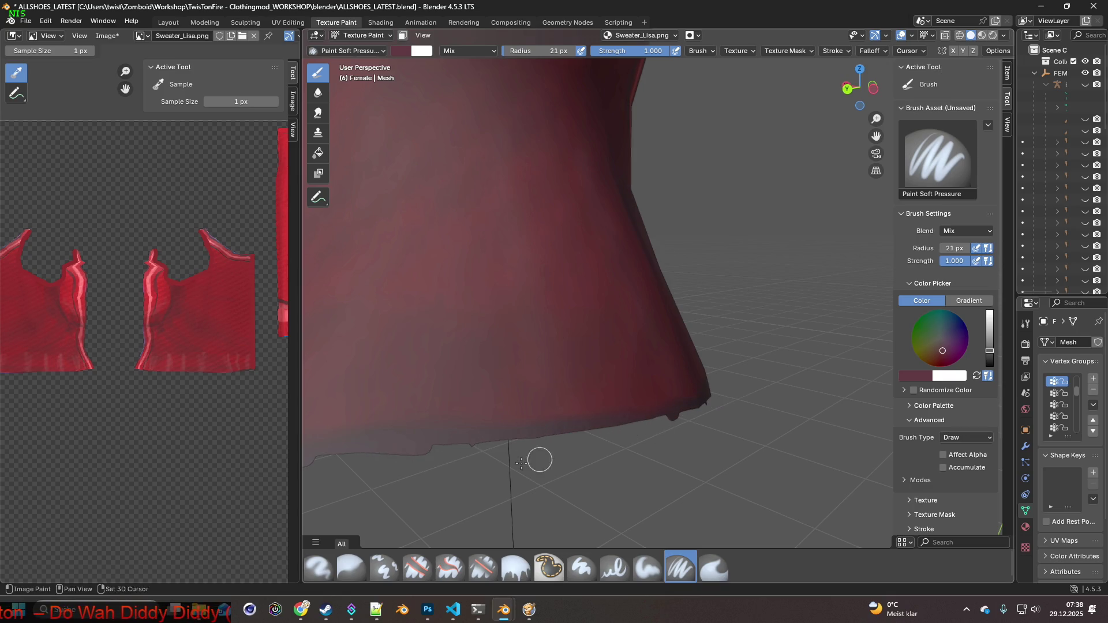
shift+middle_drag(521, 463, 725, 409)
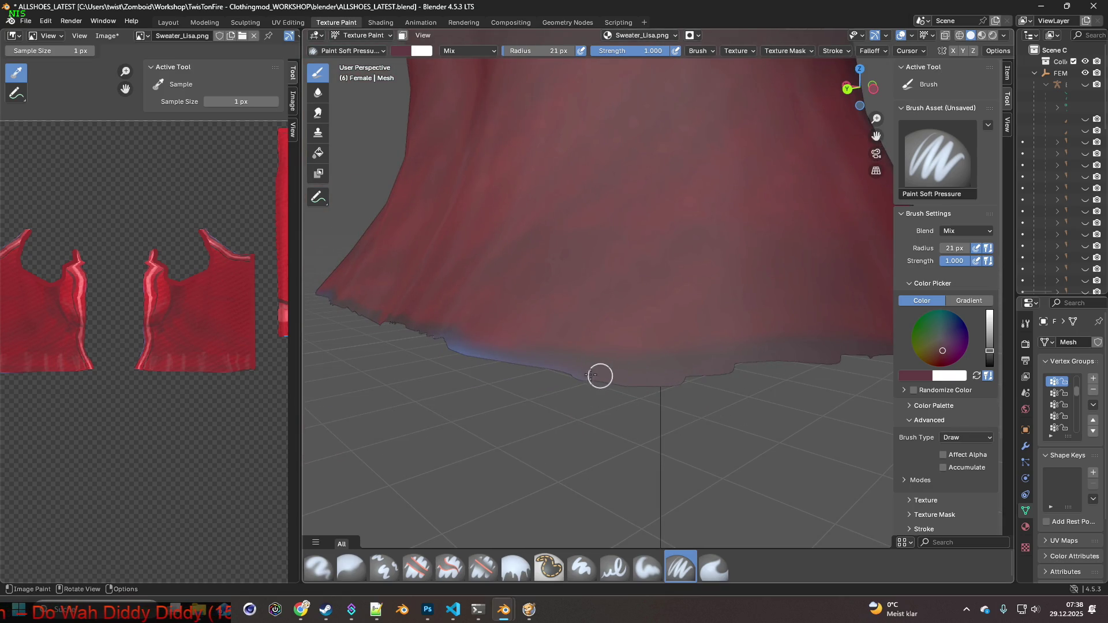
middle_drag(413, 336, 544, 388)
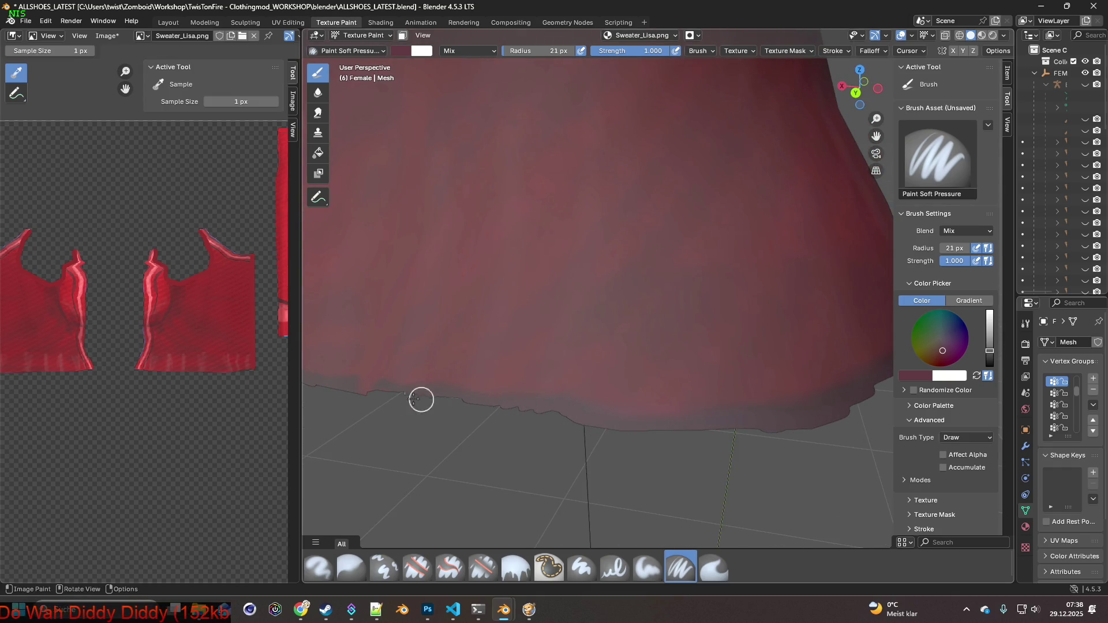
shift+middle_drag(414, 407, 659, 423)
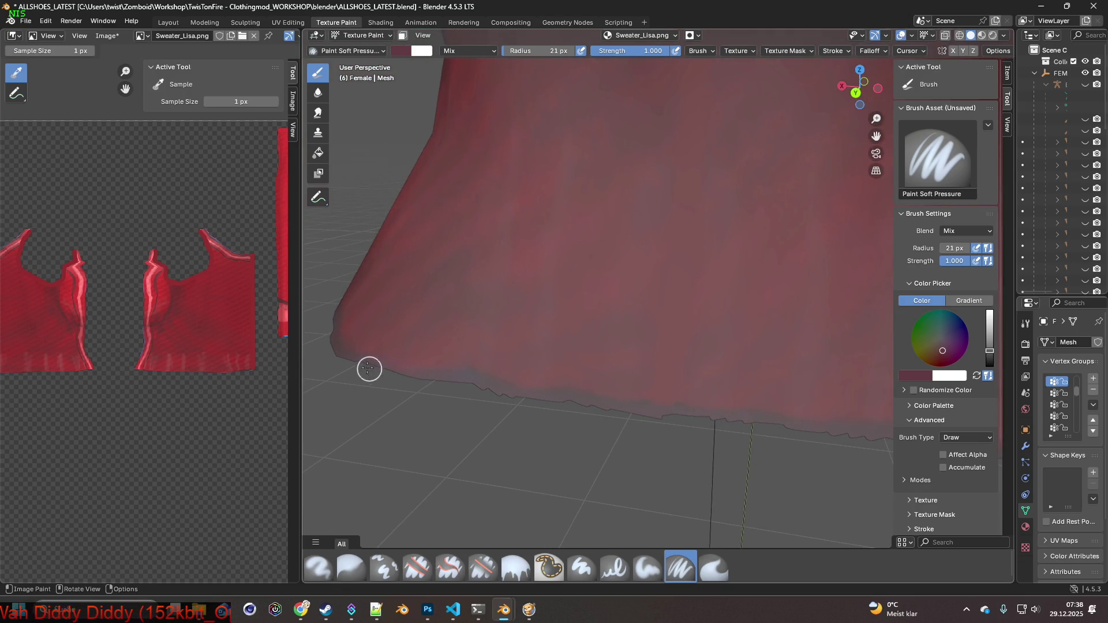
middle_drag(484, 375, 713, 388)
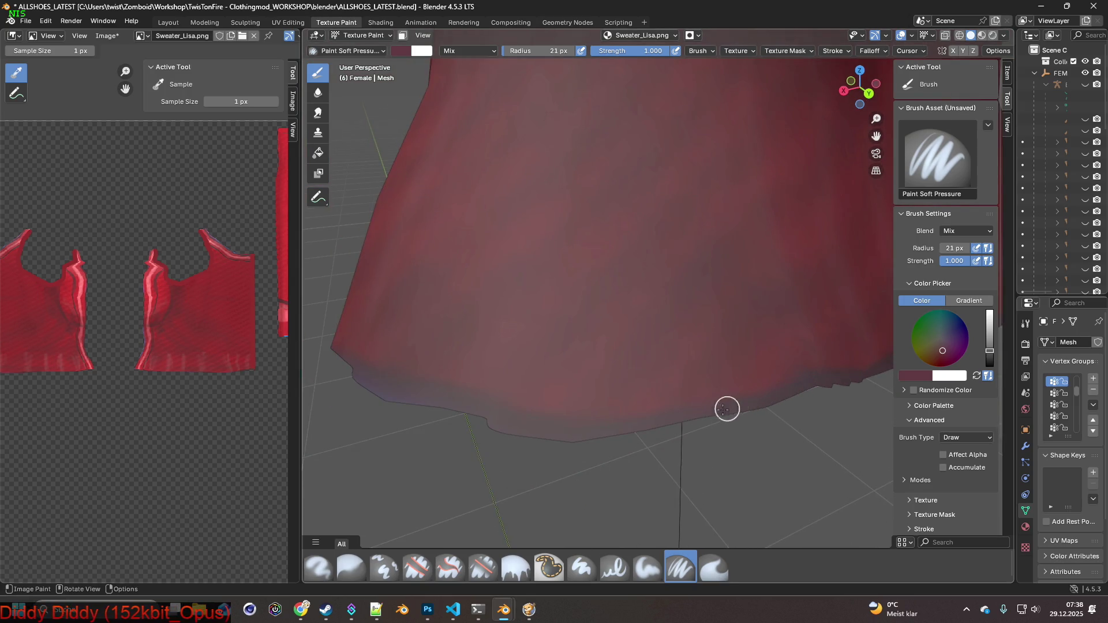
middle_drag(345, 371, 581, 371)
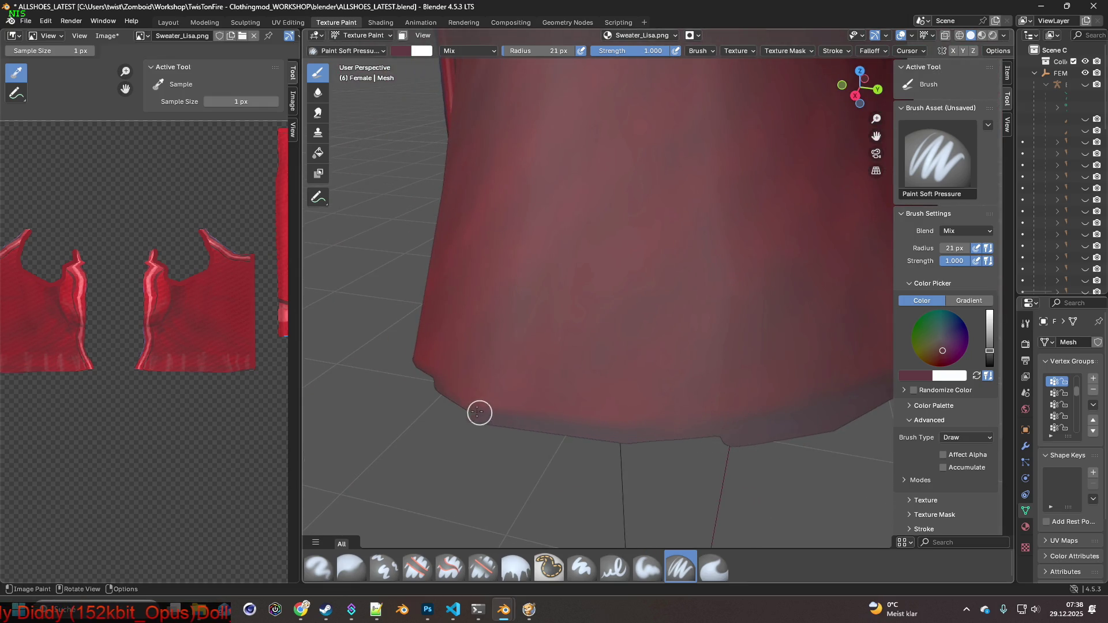
middle_drag(760, 426, 681, 438)
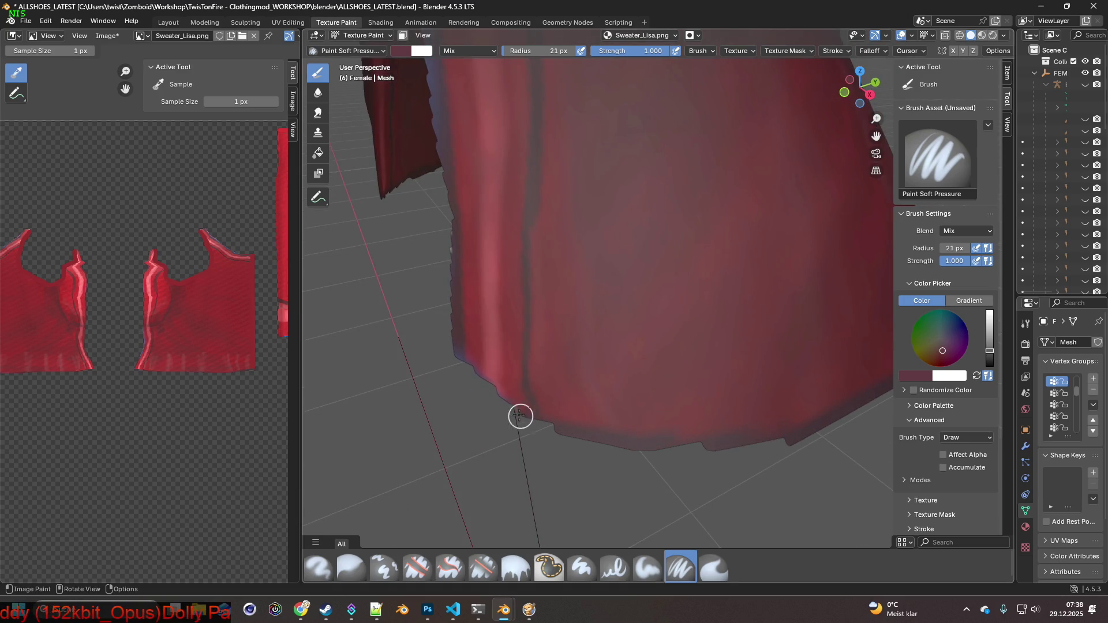
middle_drag(536, 420, 695, 452)
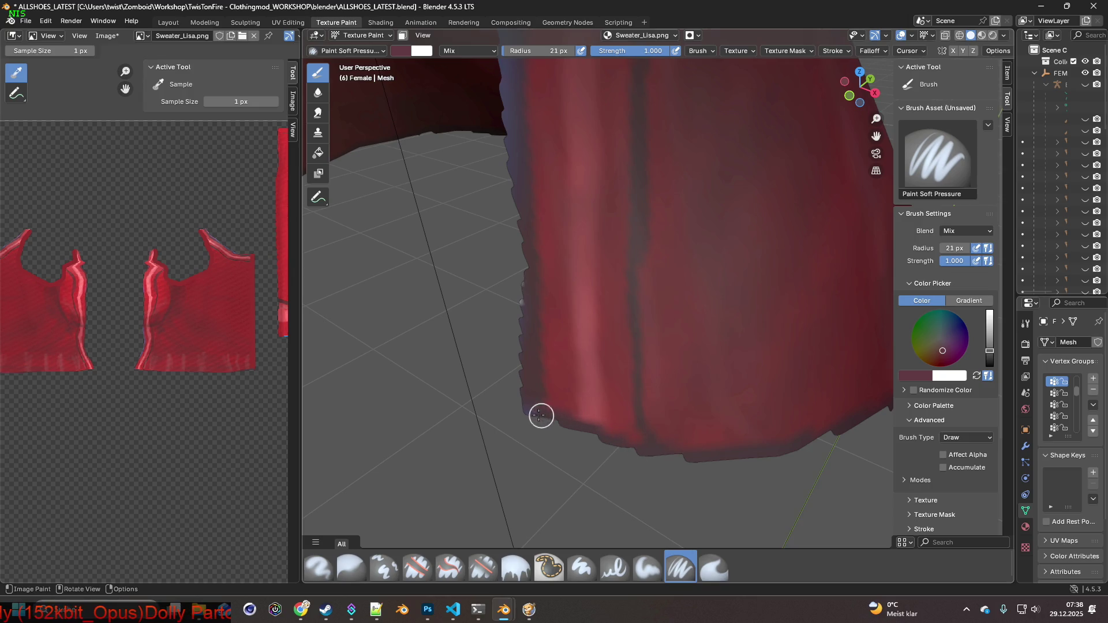
Paint dark red over the bluish seam line running up the sweater.
scroll(492, 402, down, 2)
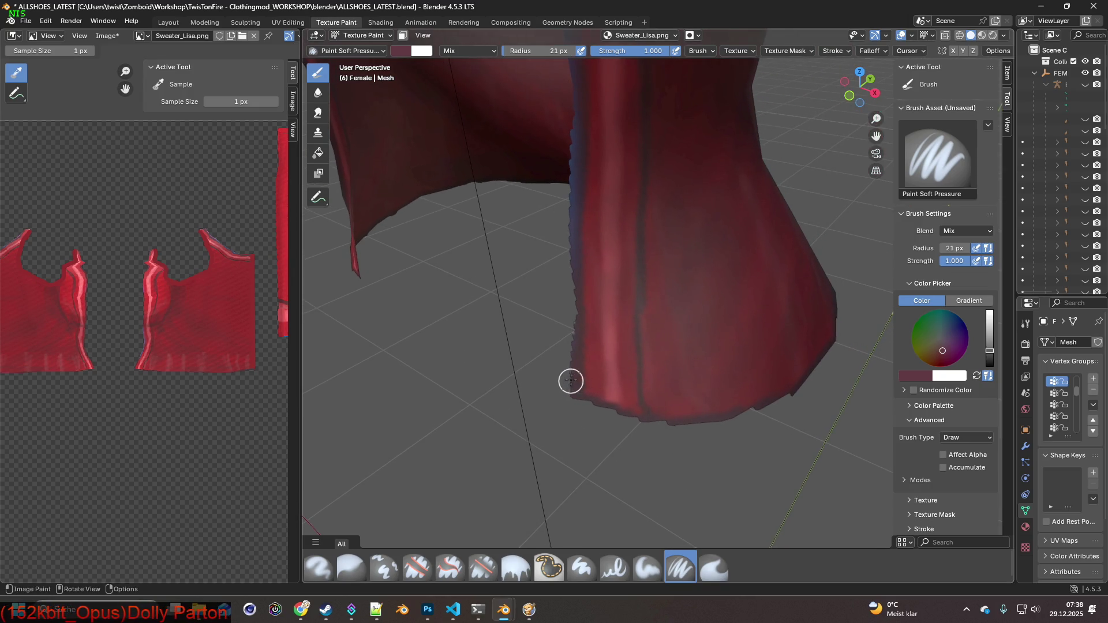
drag(573, 319, 572, 154)
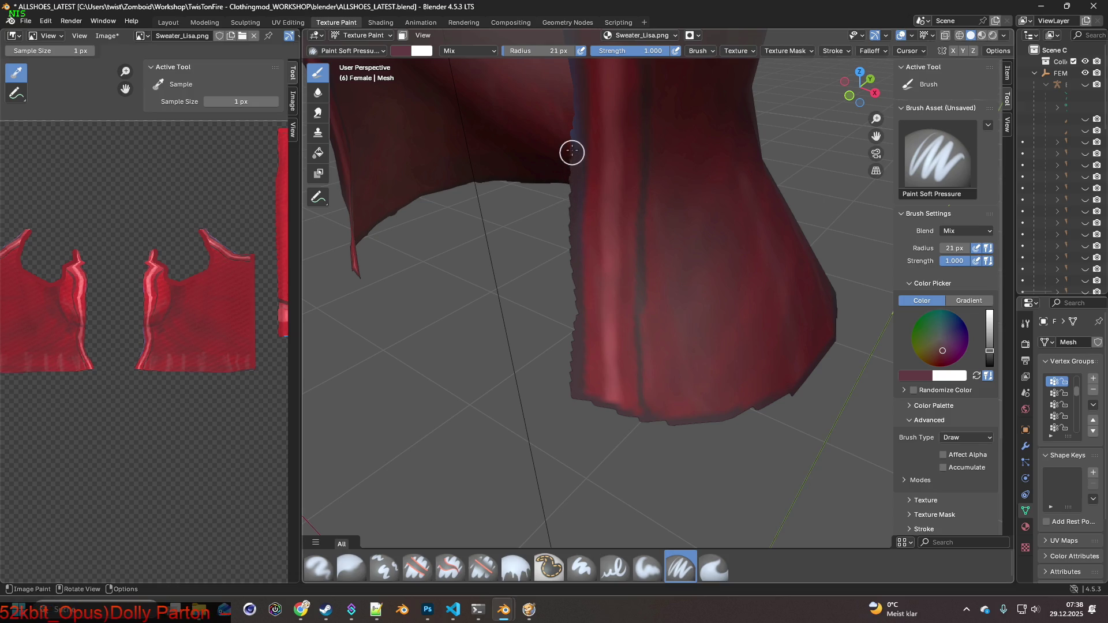
scroll(572, 125, up, 3)
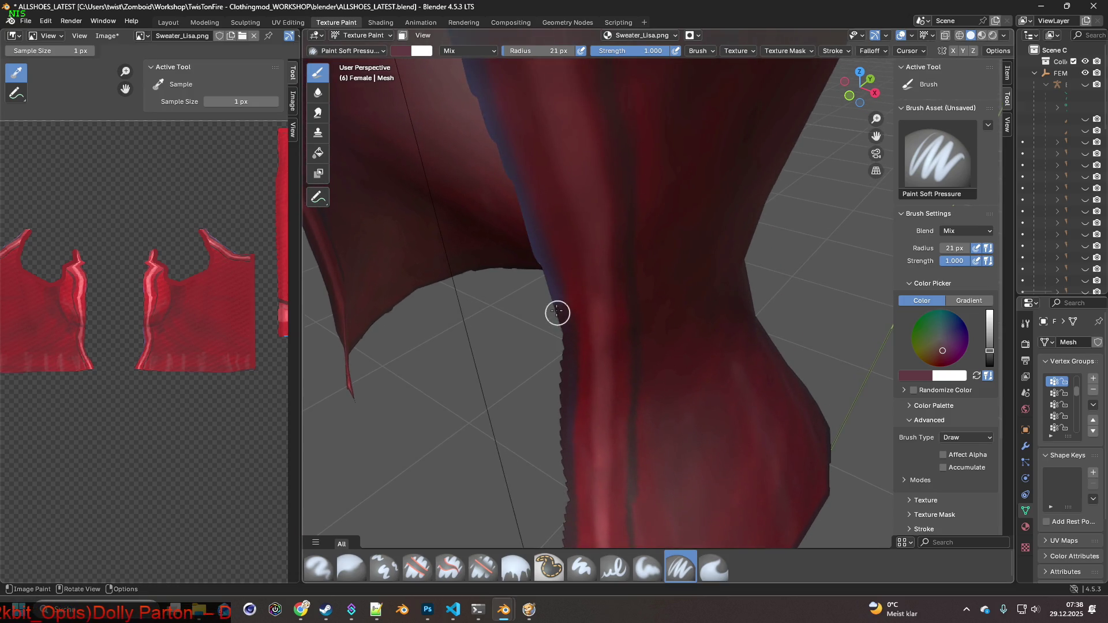
drag(535, 250, 511, 192)
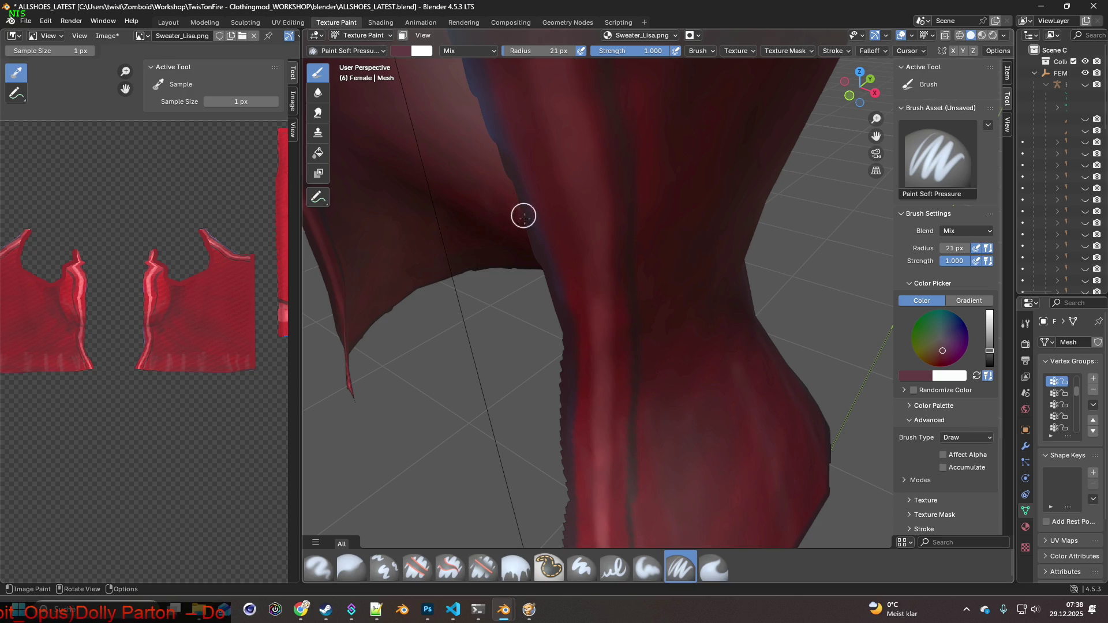
shift+middle_drag(543, 275, 596, 388)
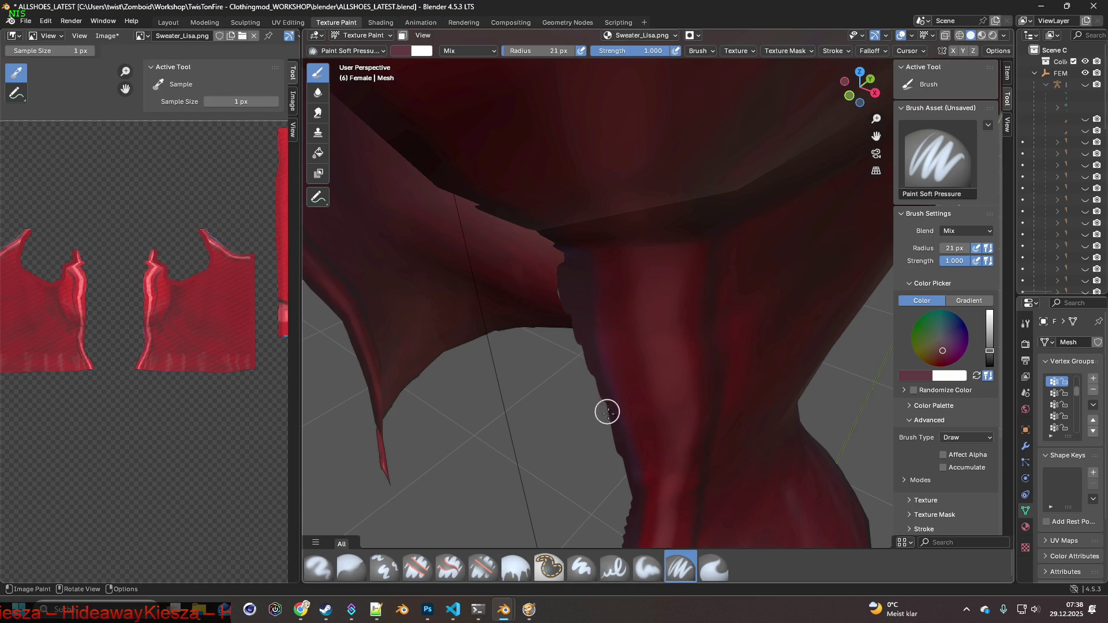
mouse_move(585, 404)
middle_down()
mouse_move(621, 457)
mouse_move(610, 378)
middle_up()
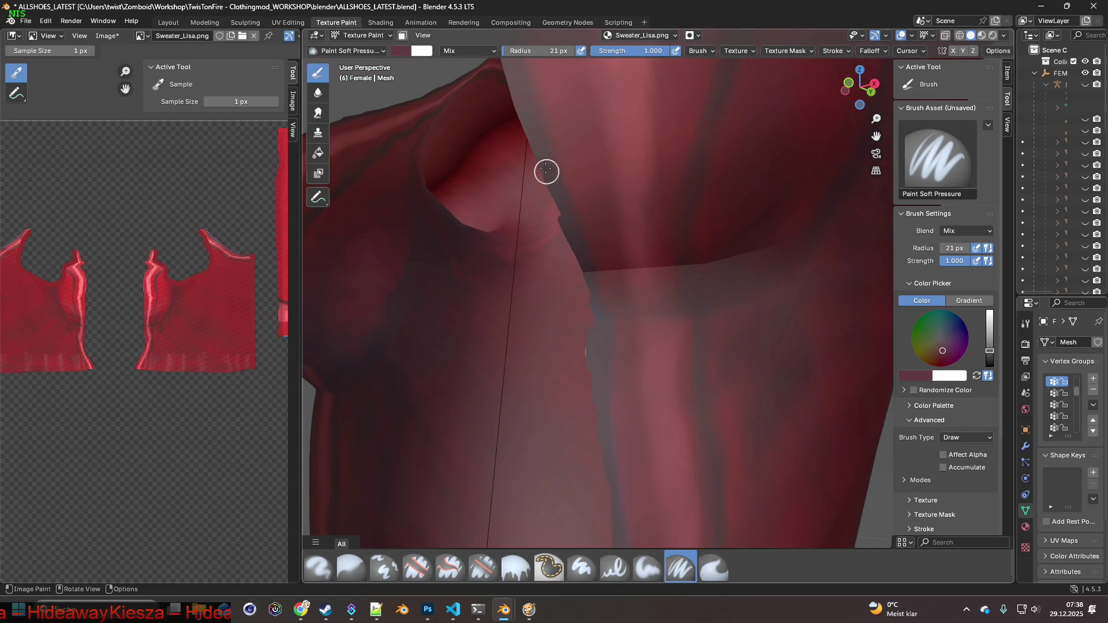
Paint dark over the bluish jagged edge along the shoulder ridge.
mouse_move(545, 164)
middle_down()
mouse_move(583, 249)
mouse_move(615, 384)
middle_up()
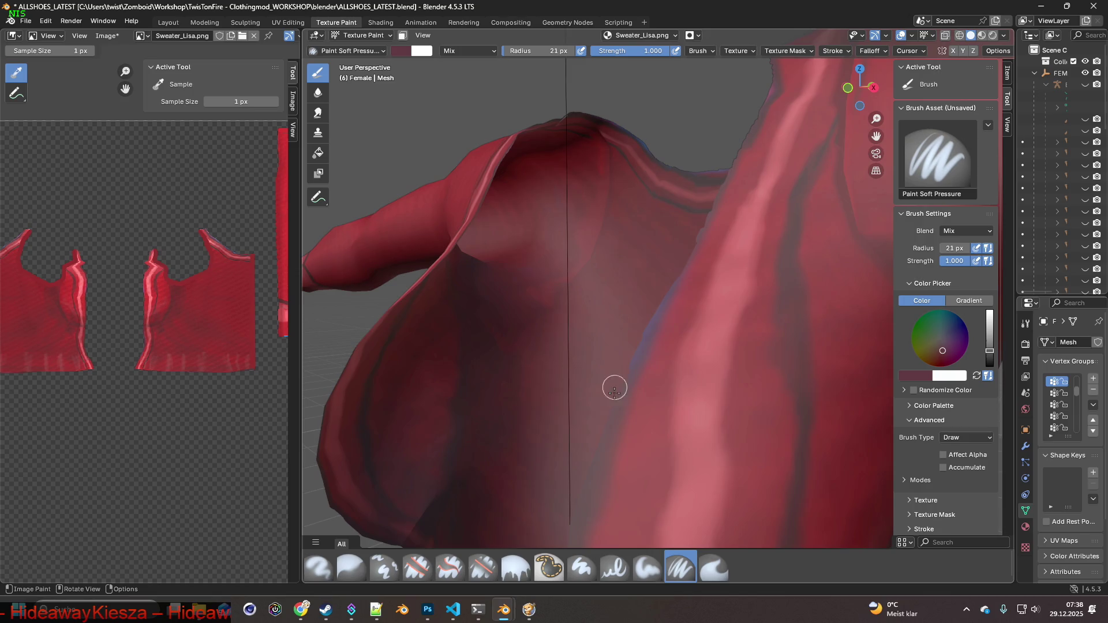
middle_drag(704, 218, 652, 340)
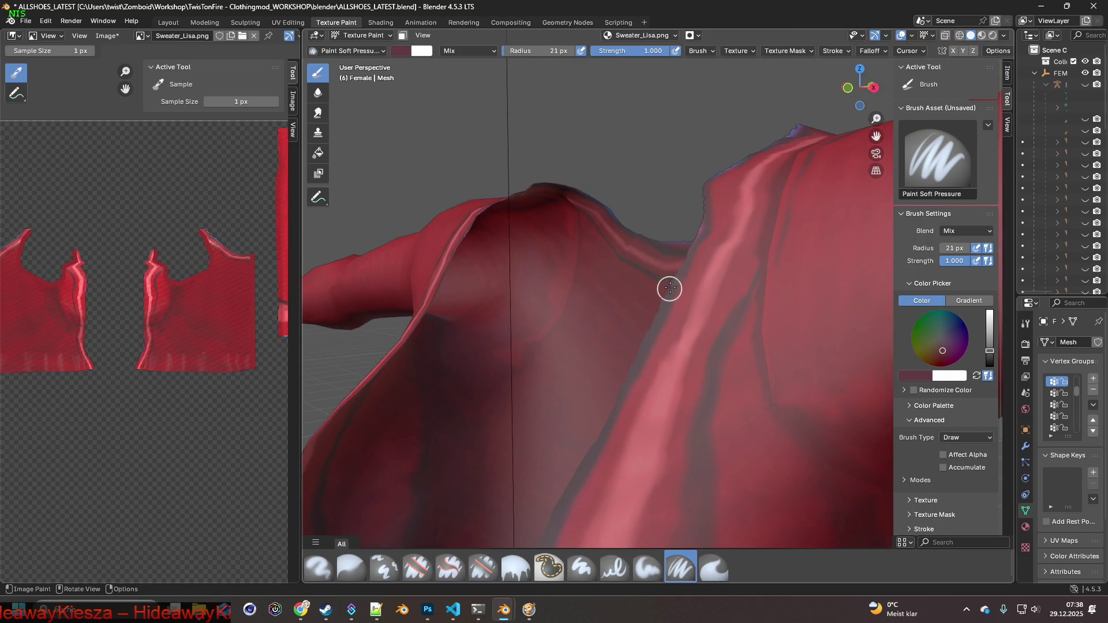
mouse_move(696, 182)
shift+middle_down()
mouse_move(668, 415)
mouse_move(702, 456)
mouse_move(618, 394)
shift+middle_up()
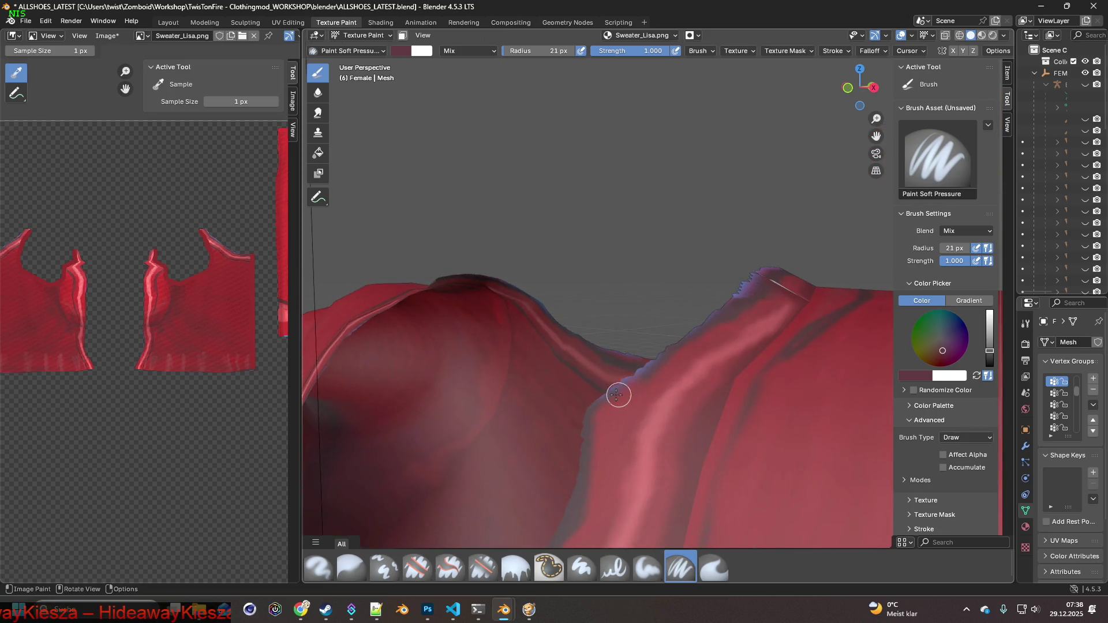
drag(596, 400, 754, 275)
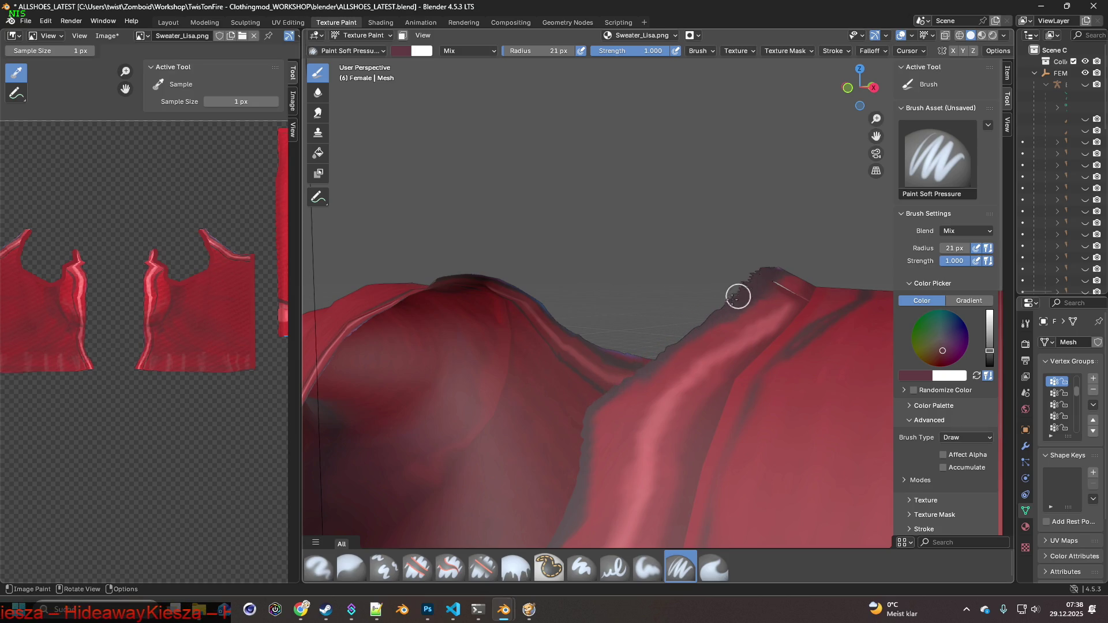
middle_drag(696, 321, 647, 386)
drag(648, 386, 760, 382)
shift+middle_drag(759, 382, 415, 344)
Paint dark red along the neckline edge, then sample the sweater's bright red.
middle_drag(568, 358, 581, 321)
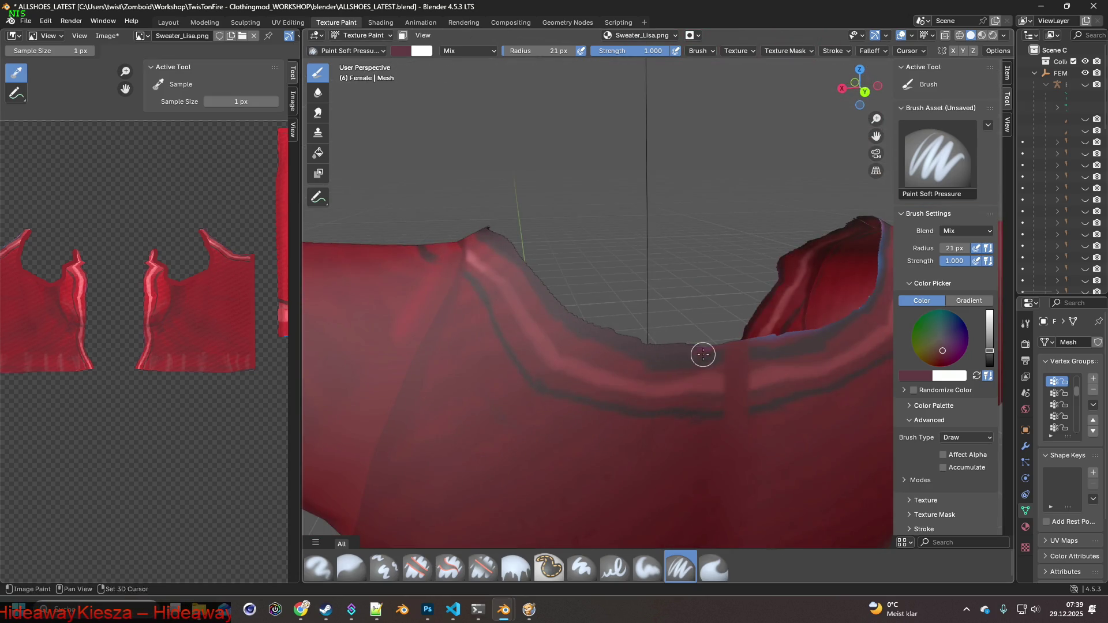
shift+middle_drag(703, 354, 475, 338)
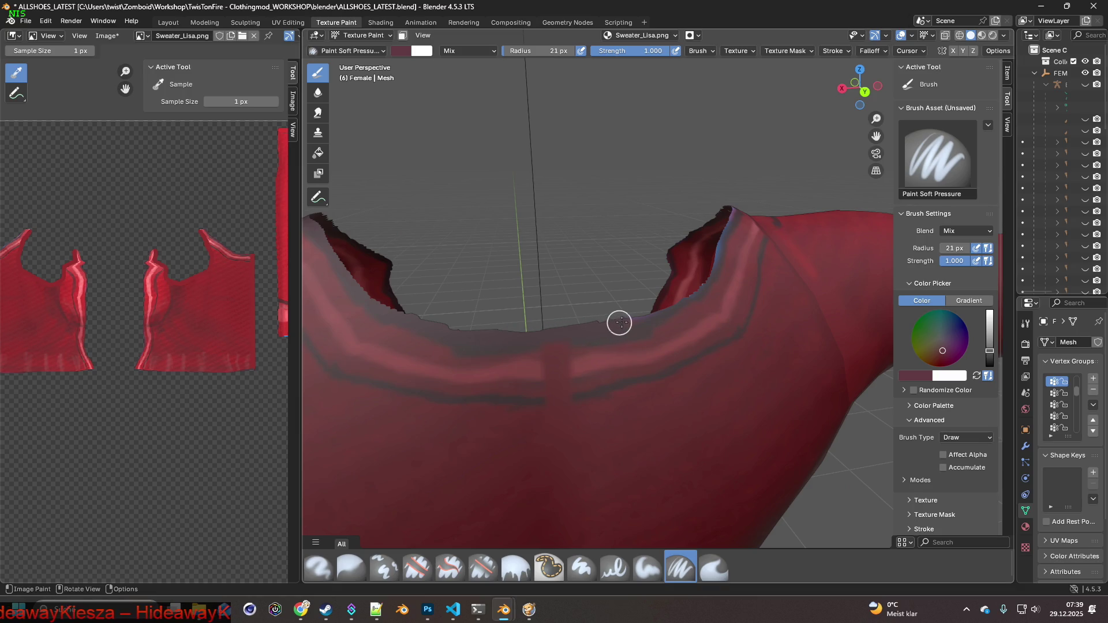
shift+middle_drag(634, 310, 506, 327)
mouse_move(604, 238)
middle_down()
mouse_move(742, 223)
mouse_move(539, 317)
mouse_move(505, 382)
middle_up()
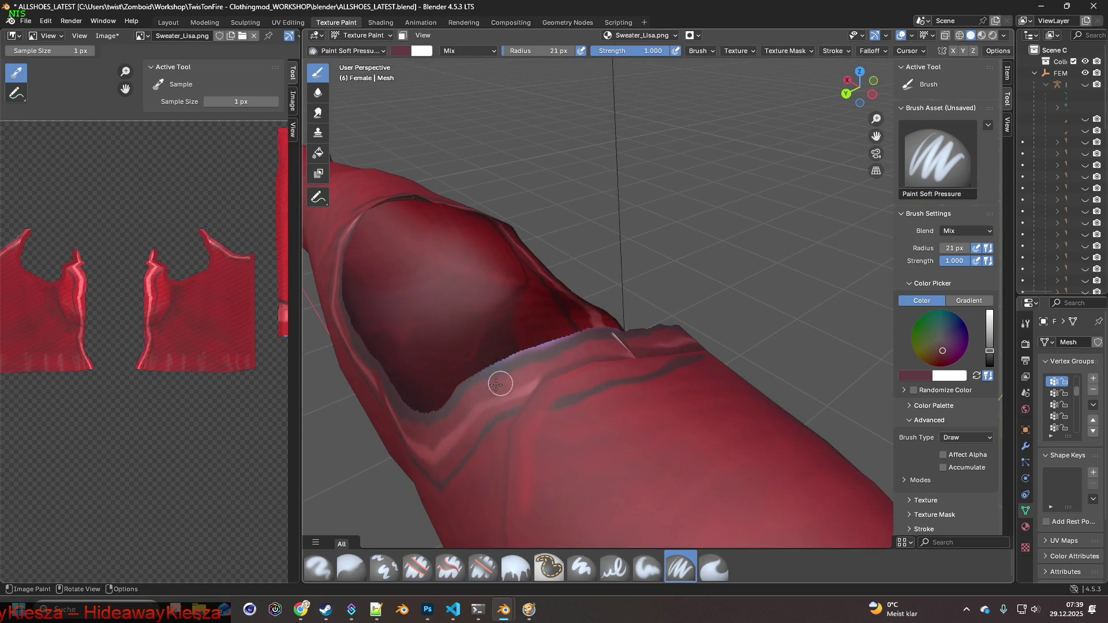
drag(479, 369, 547, 344)
mouse_move(615, 321)
middle_down()
mouse_move(692, 321)
mouse_move(734, 371)
mouse_move(732, 420)
mouse_move(656, 357)
middle_up()
key(s)
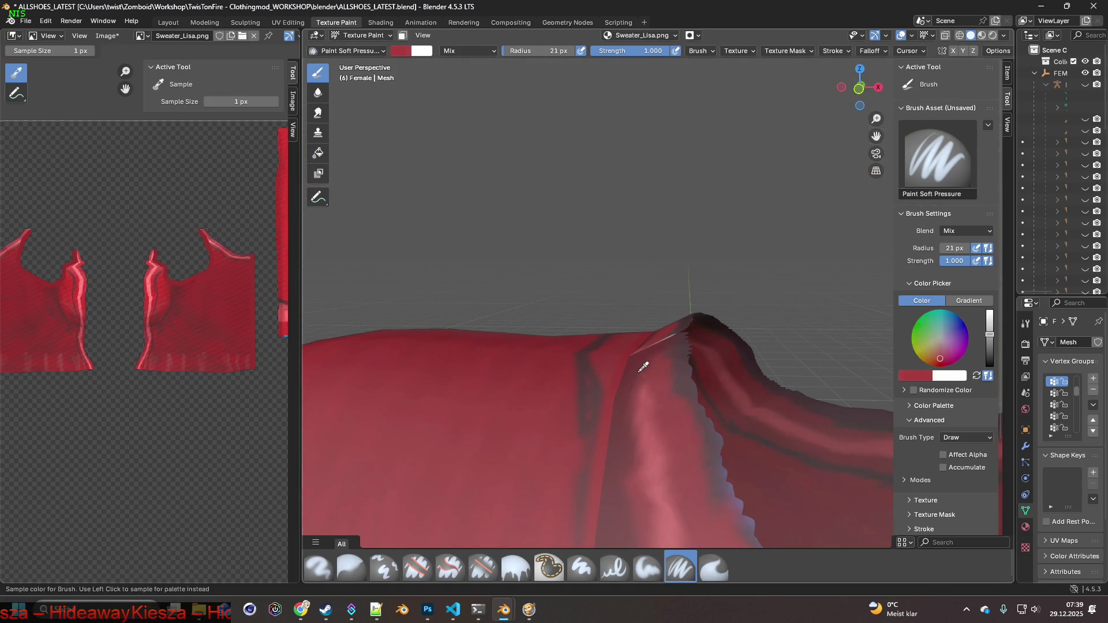
Look over the sweater with the bright red loaded, then switch back to the Erase Soft brush.
mouse_move(650, 348)
middle_down()
mouse_move(682, 394)
mouse_move(702, 356)
mouse_move(468, 349)
mouse_move(563, 331)
middle_up()
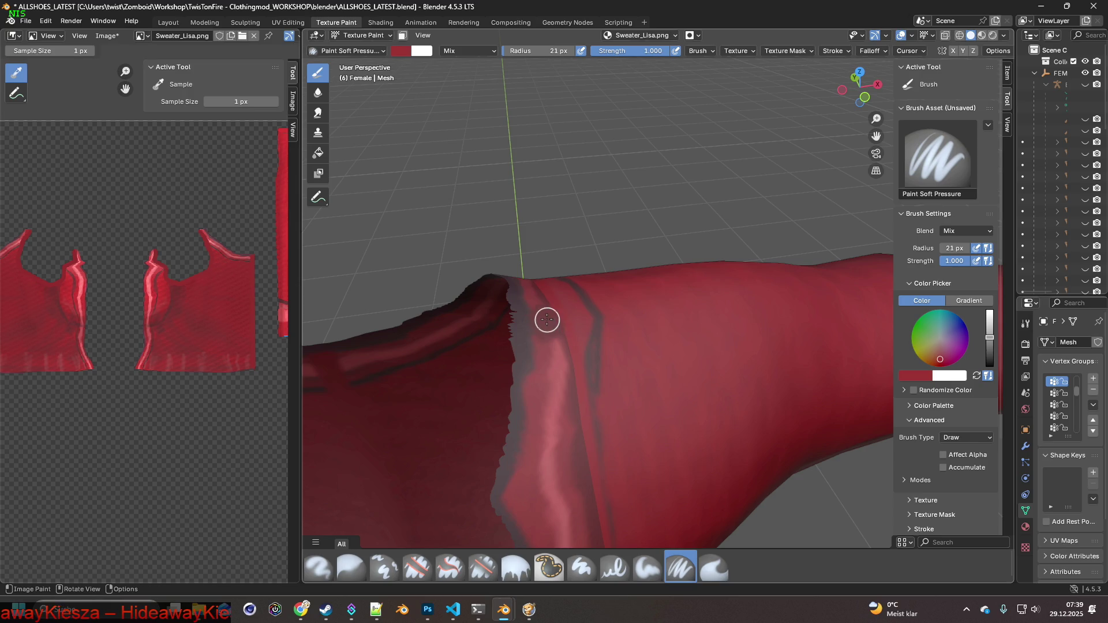
mouse_move(574, 379)
middle_down()
mouse_move(554, 413)
mouse_move(594, 371)
mouse_move(601, 329)
mouse_move(470, 371)
mouse_move(496, 369)
mouse_move(416, 383)
mouse_move(589, 398)
mouse_move(611, 460)
middle_up()
scroll(601, 329, down, 3)
click(483, 567)
Erase the blue fringe along the sweater's sleeve cuff edge.
mouse_move(588, 447)
mouse_down()
mouse_move(598, 427)
mouse_move(587, 296)
mouse_move(586, 400)
mouse_move(581, 363)
mouse_move(587, 273)
mouse_move(583, 407)
mouse_up()
mouse_move(583, 408)
middle_down()
mouse_move(481, 383)
mouse_move(663, 470)
middle_up()
scroll(581, 477, up, 6)
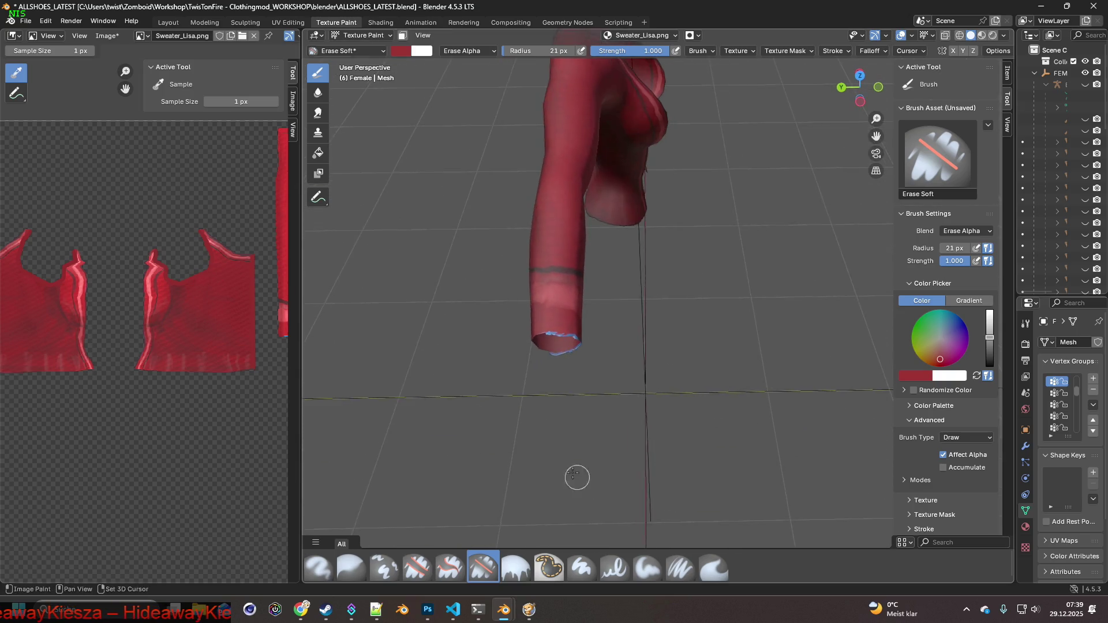
mouse_move(548, 474)
middle_down()
mouse_move(627, 445)
mouse_move(529, 354)
middle_up()
mouse_move(574, 333)
mouse_down()
mouse_move(623, 329)
mouse_move(593, 346)
mouse_move(543, 333)
mouse_up()
mouse_move(513, 337)
middle_down()
mouse_move(548, 387)
mouse_move(554, 369)
mouse_move(564, 375)
mouse_move(577, 431)
mouse_move(645, 388)
middle_up()
Paint over the remaining blue strip on the cuff in red.
drag(610, 303, 695, 371)
mouse_move(605, 305)
mouse_down()
mouse_move(697, 383)
mouse_move(675, 371)
mouse_move(625, 322)
mouse_move(738, 407)
mouse_move(687, 383)
mouse_move(603, 314)
mouse_move(750, 418)
mouse_up()
mouse_move(750, 418)
middle_down()
mouse_move(775, 427)
mouse_move(735, 346)
mouse_move(487, 368)
mouse_move(475, 323)
middle_up()
mouse_move(433, 276)
mouse_down()
mouse_move(460, 300)
mouse_move(539, 314)
mouse_move(490, 311)
mouse_up()
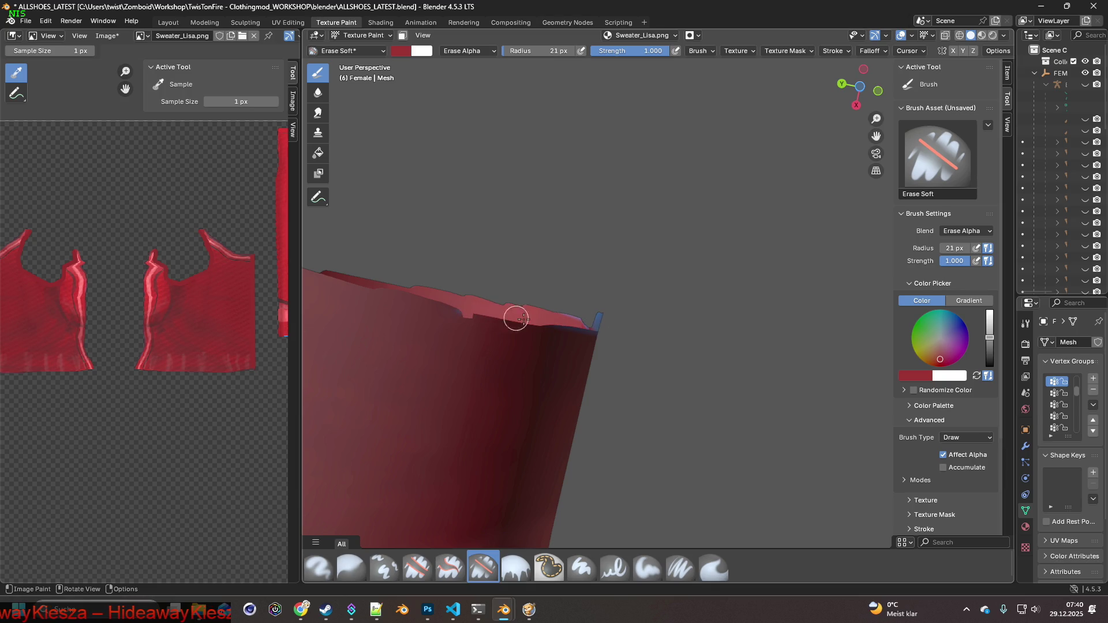
mouse_move(618, 326)
middle_down()
mouse_move(548, 328)
mouse_move(539, 289)
mouse_move(577, 252)
mouse_move(605, 247)
middle_up()
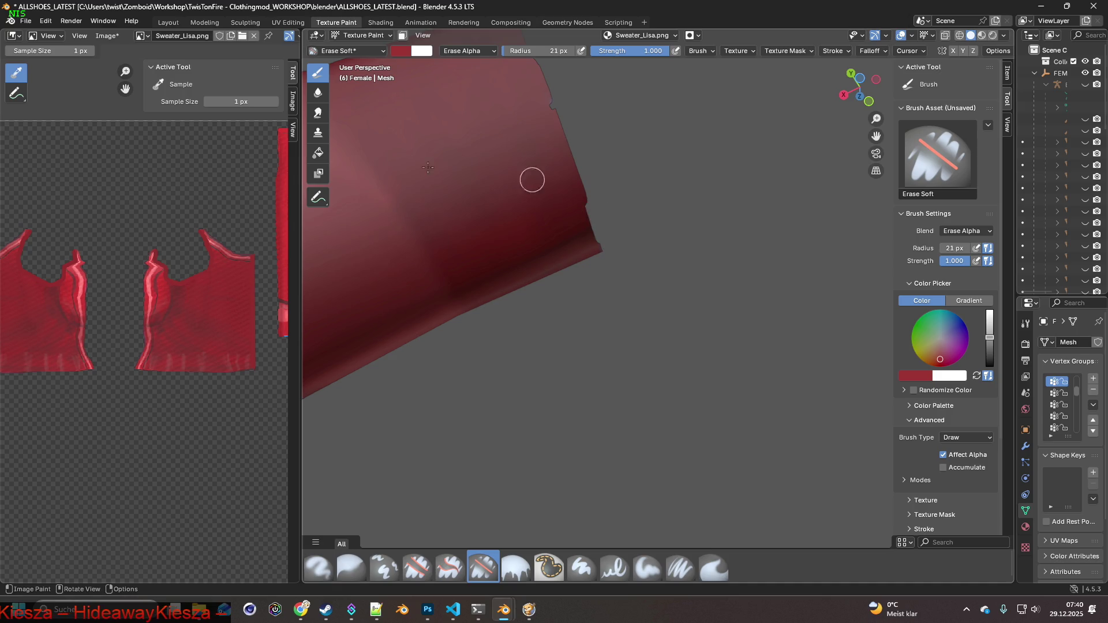
Undo the last paint stroke on the cuff.
click(46, 21)
click(58, 34)
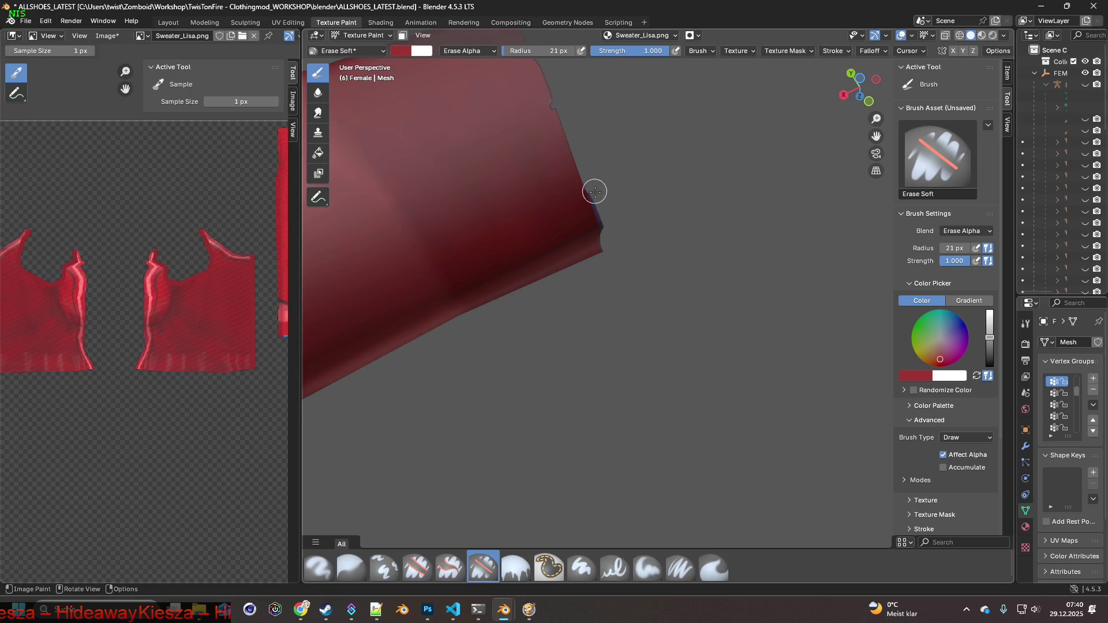
scroll(587, 311, down, 3)
mouse_move(588, 312)
middle_down()
mouse_move(583, 366)
mouse_move(672, 469)
mouse_move(689, 428)
mouse_move(747, 366)
mouse_move(438, 388)
mouse_move(706, 392)
mouse_move(630, 396)
mouse_move(724, 396)
mouse_move(772, 437)
mouse_move(682, 398)
mouse_move(604, 384)
mouse_move(519, 413)
mouse_move(582, 347)
mouse_move(741, 408)
mouse_move(600, 378)
mouse_move(511, 386)
mouse_move(558, 355)
mouse_move(620, 395)
middle_up()
scroll(724, 396, down, 3)
scroll(588, 373, up, 6)
Erase the jagged blue fringe along the sleeve's left and right arm edges.
mouse_move(566, 403)
mouse_down()
mouse_move(521, 294)
mouse_move(544, 442)
mouse_up()
middle_drag(544, 443, 539, 342)
middle_drag(552, 257, 660, 296)
drag(641, 293, 606, 393)
mouse_move(596, 420)
middle_down()
mouse_move(675, 328)
mouse_move(717, 363)
middle_up()
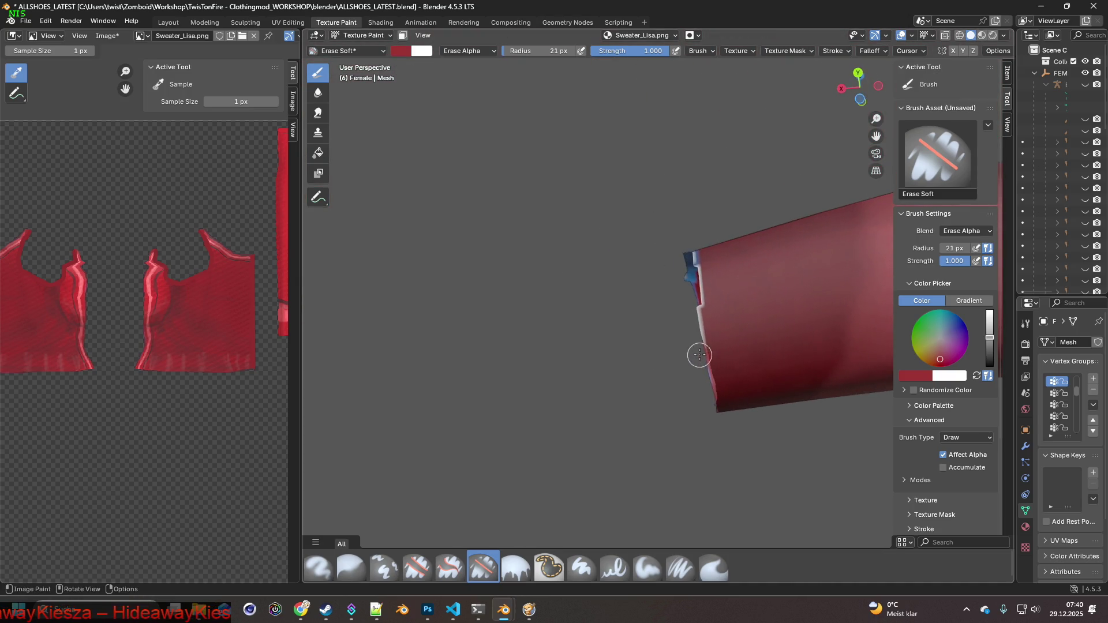
mouse_move(700, 327)
mouse_down()
mouse_move(705, 371)
mouse_move(691, 247)
mouse_move(694, 306)
mouse_move(692, 264)
mouse_up()
middle_drag(688, 275, 699, 389)
mouse_move(700, 388)
mouse_down()
mouse_move(693, 291)
mouse_move(700, 378)
mouse_up()
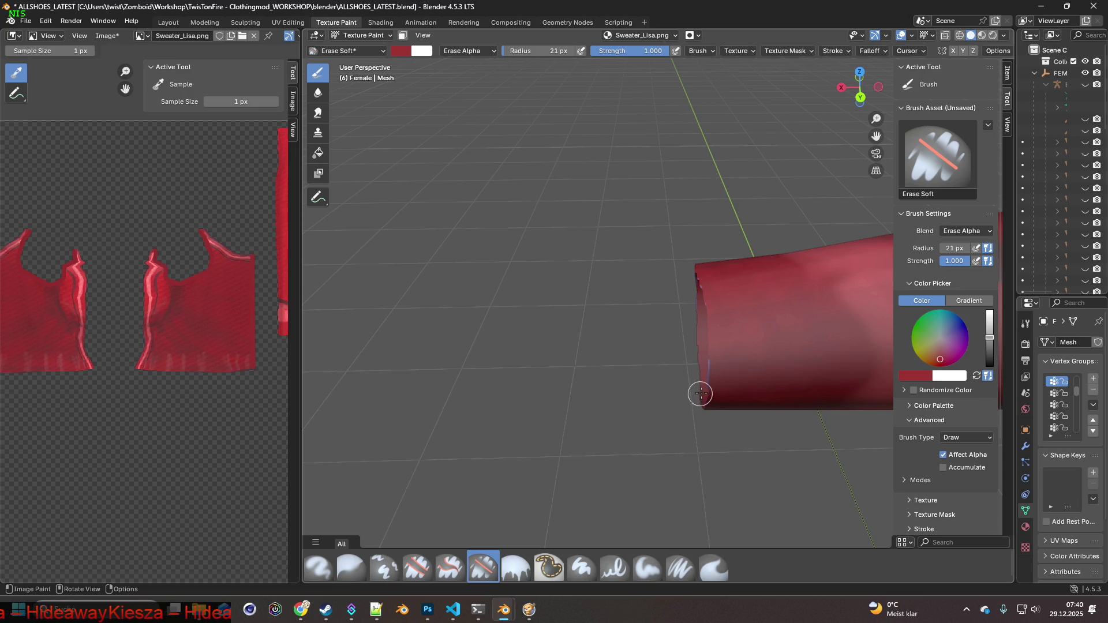
mouse_move(658, 224)
middle_down()
mouse_move(675, 280)
mouse_move(702, 262)
middle_up()
mouse_move(555, 316)
middle_down()
mouse_move(527, 364)
mouse_move(708, 339)
mouse_move(663, 324)
mouse_move(605, 353)
mouse_move(430, 295)
middle_up()
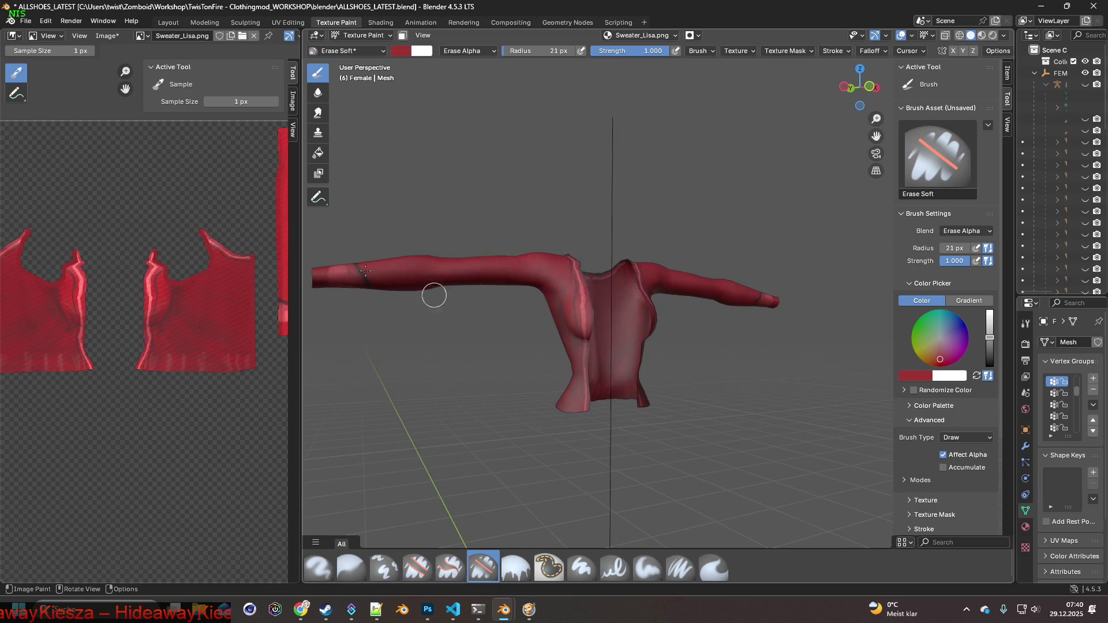
Save the Sweater_Lisa.png texture and switch to the clothing script in VS Code.
click(107, 36)
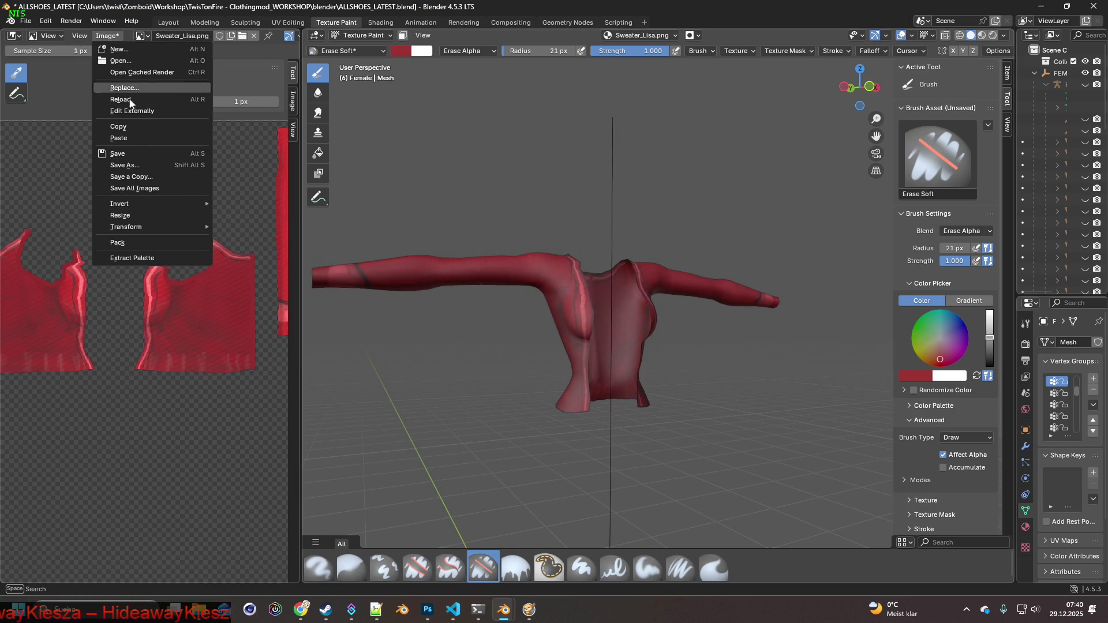
click(124, 154)
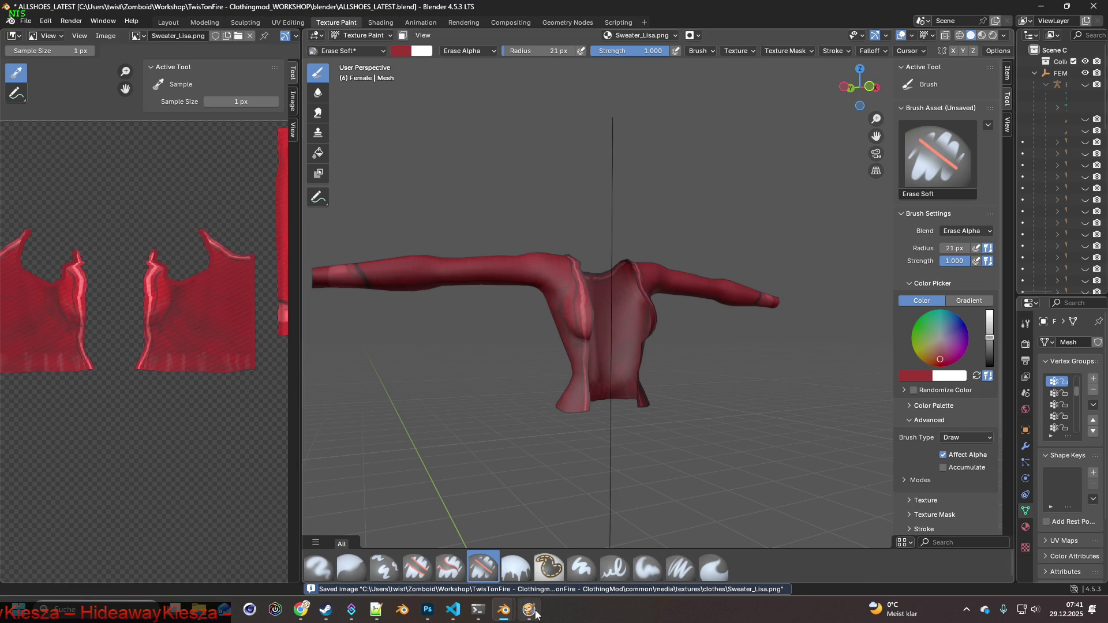
mouse_move(533, 613)
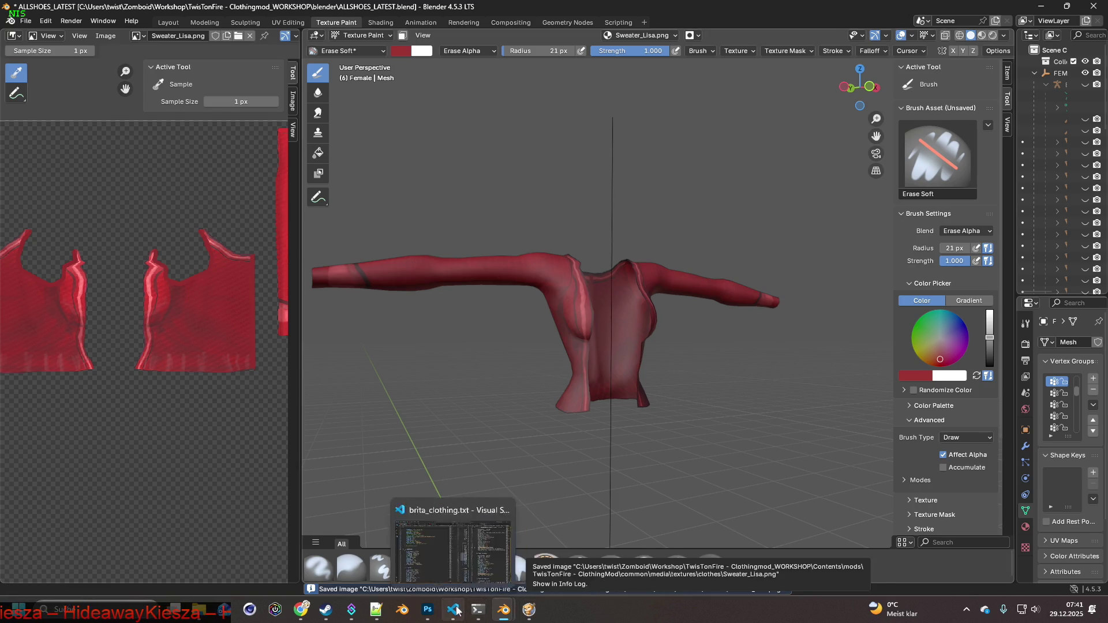
click(452, 609)
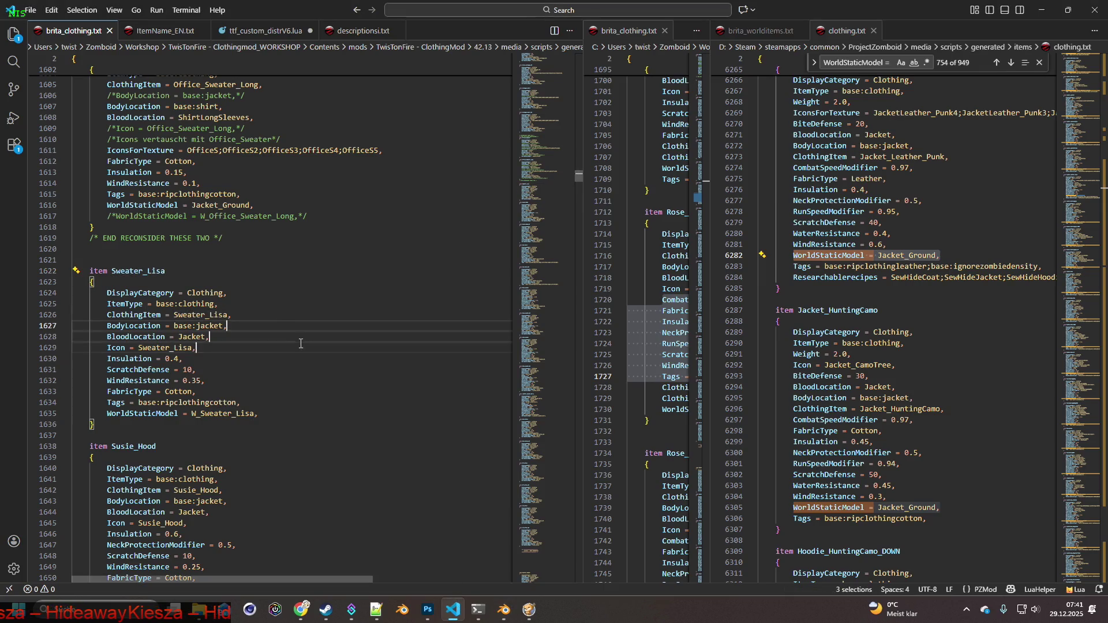
Change the END RECONSIDER comment to THREE and move it below the Sweater_Lisa item.
click(235, 239)
drag(197, 238, 211, 238)
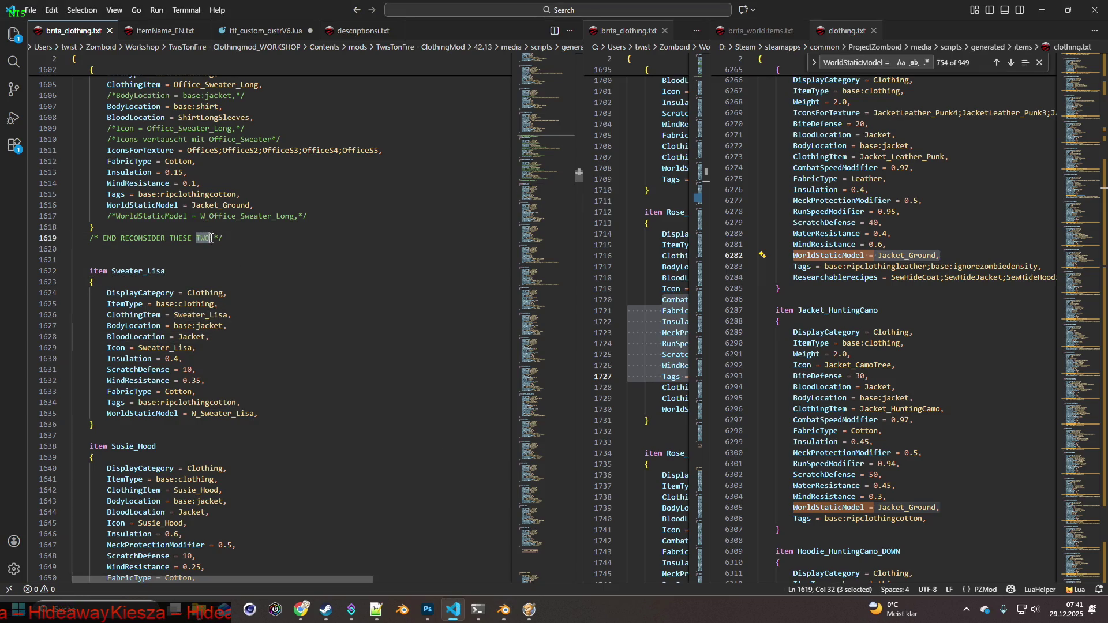
text(T)
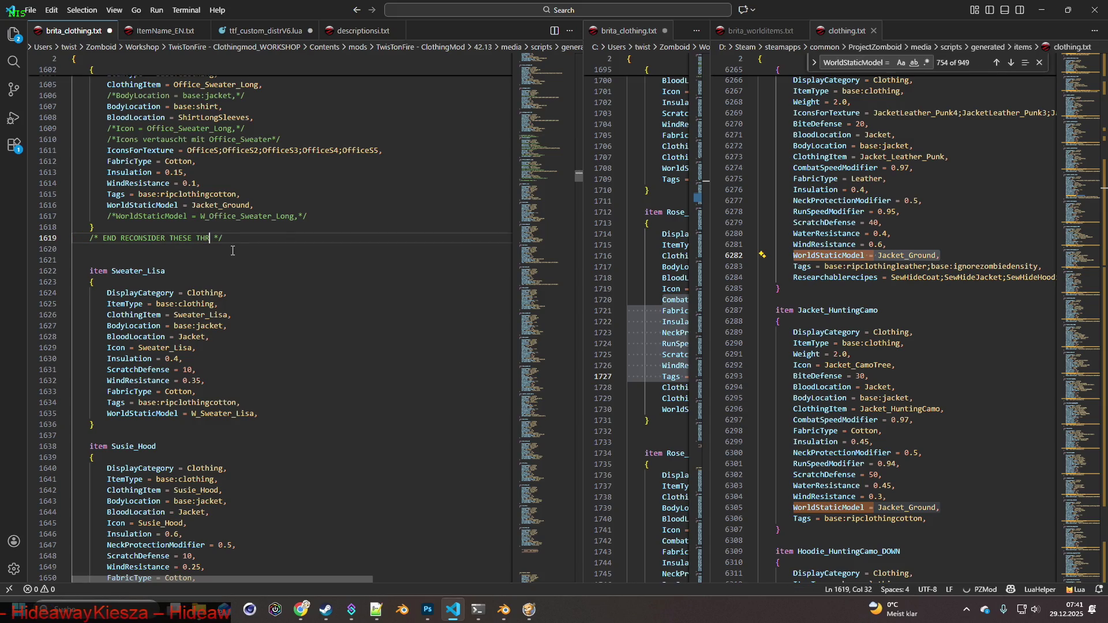
text(EE)
drag(237, 239, 86, 237)
key(ctrl+c)
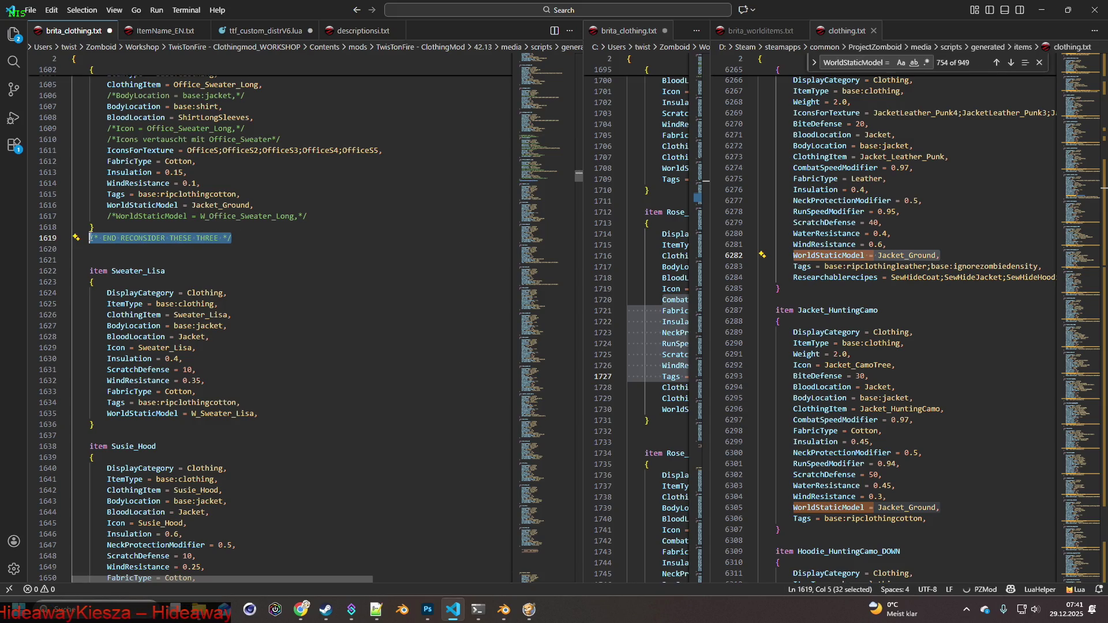
drag(231, 237, 89, 237)
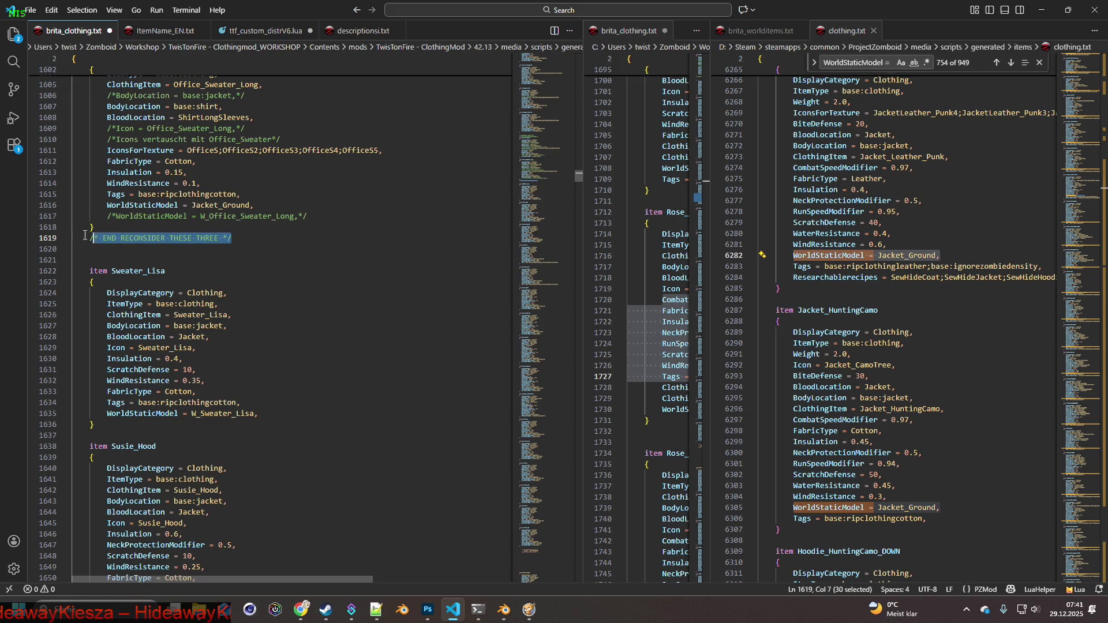
key(Delete)
click(92, 434)
key(ctrl+v)
key(Home)
key(Return)
key(Return)
key(Up)
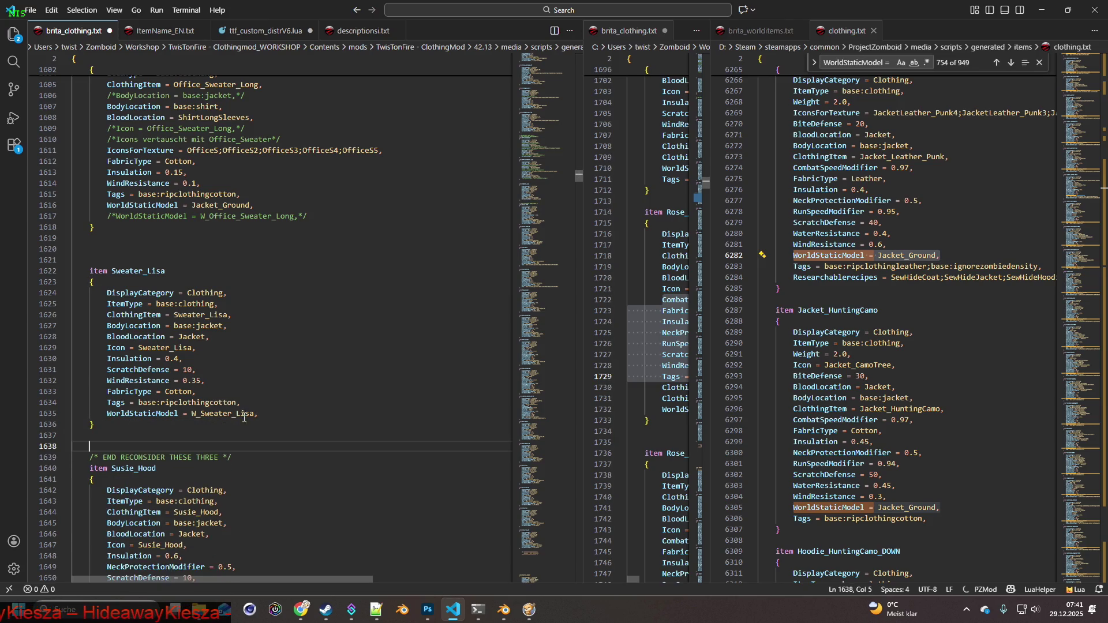
Make the opening comment say THREE and select Office_Sweater_Long's base:shirt BodyLocation line.
scroll(244, 419, up, 13)
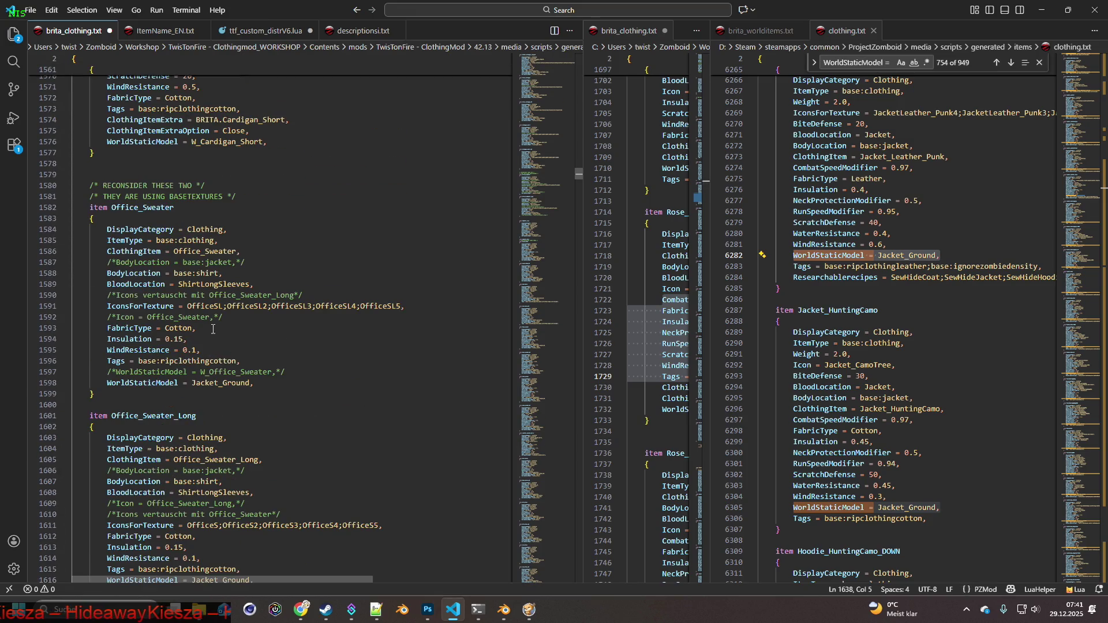
drag(183, 186, 188, 186)
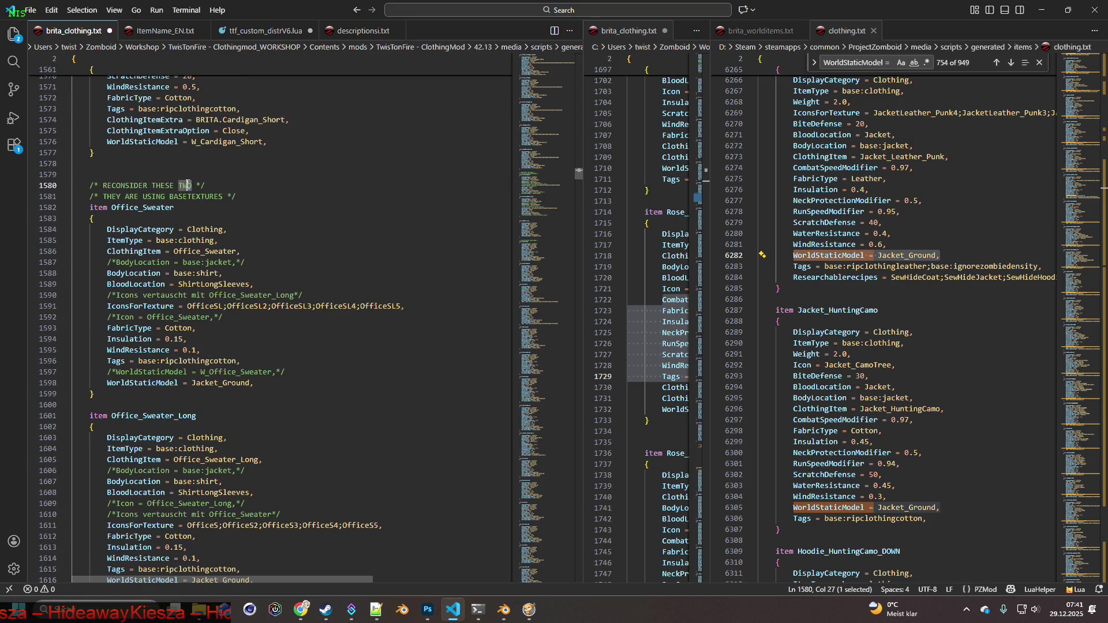
text(H)
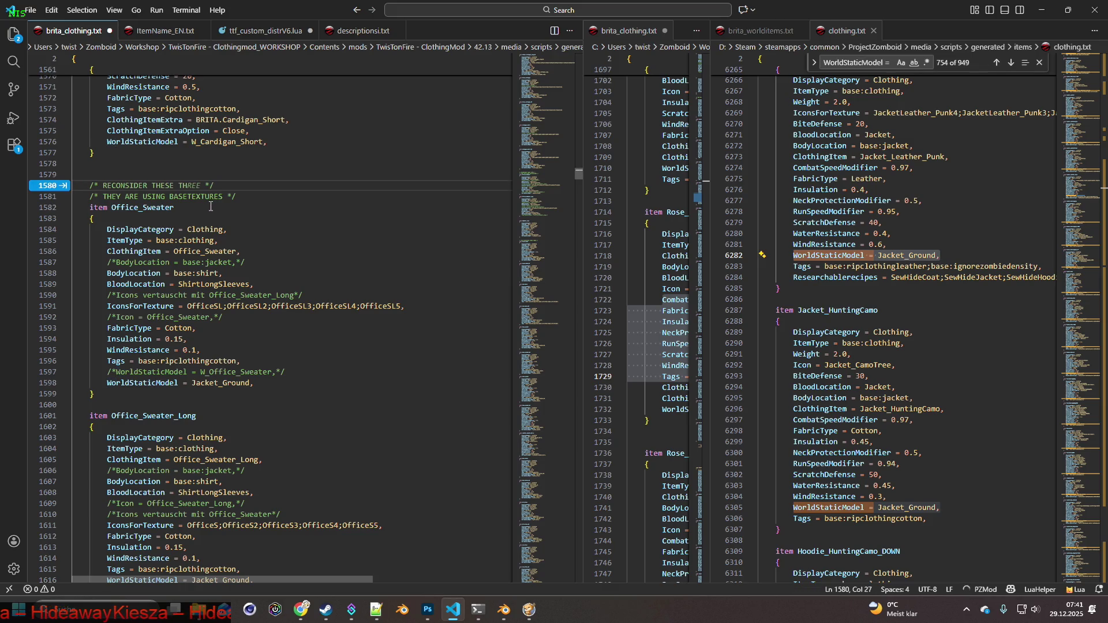
text(EE)
scroll(236, 321, down, 7)
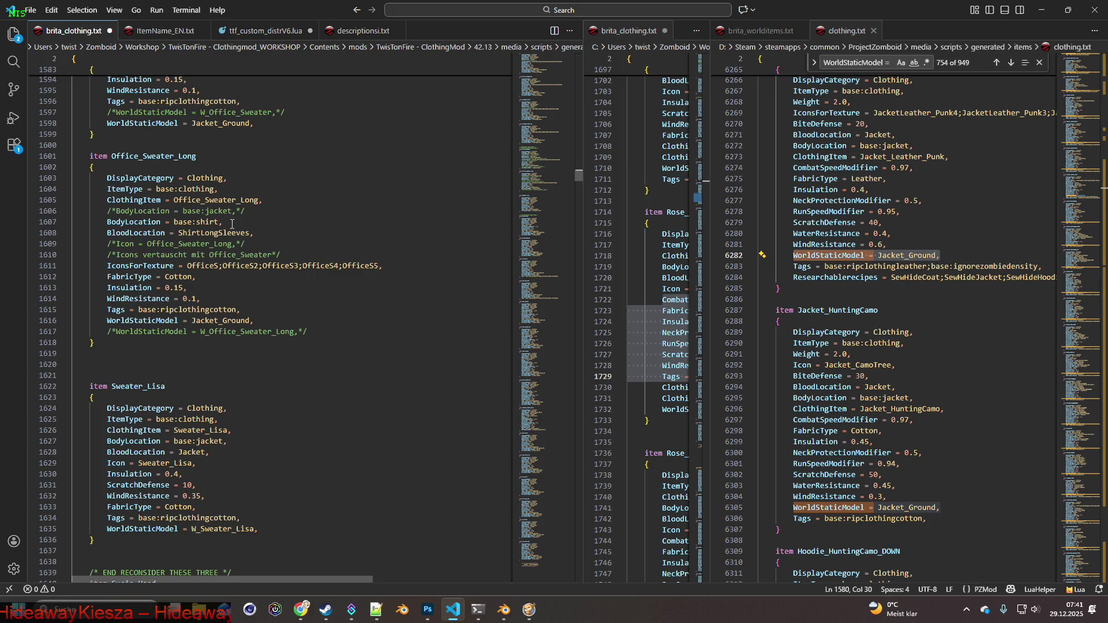
drag(226, 221, 108, 222)
key(ctrl+c)
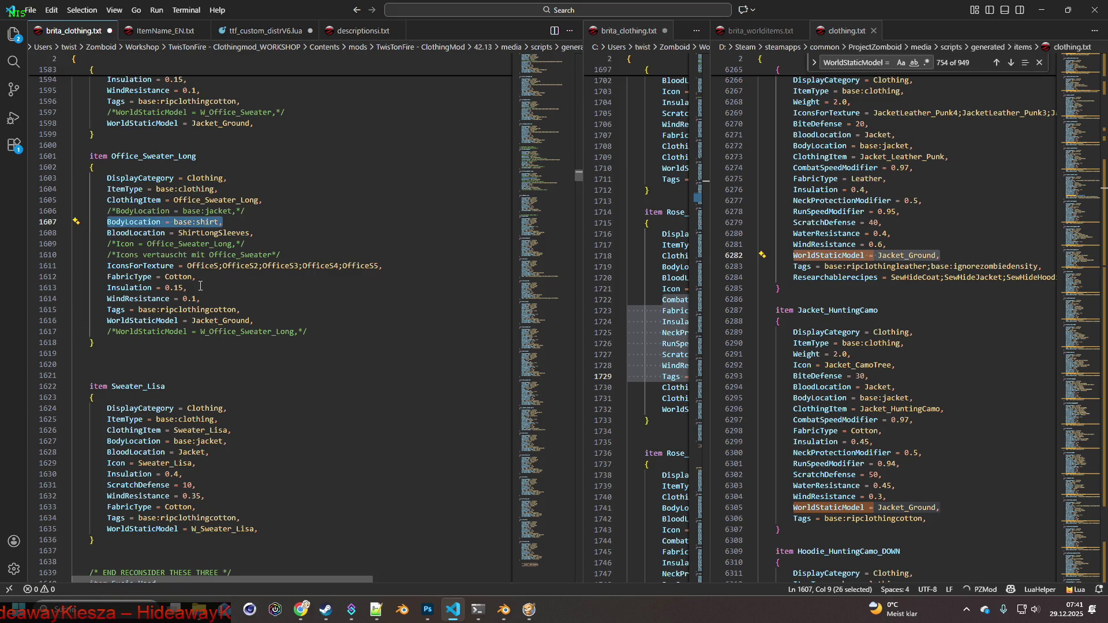
scroll(256, 389, down, 6)
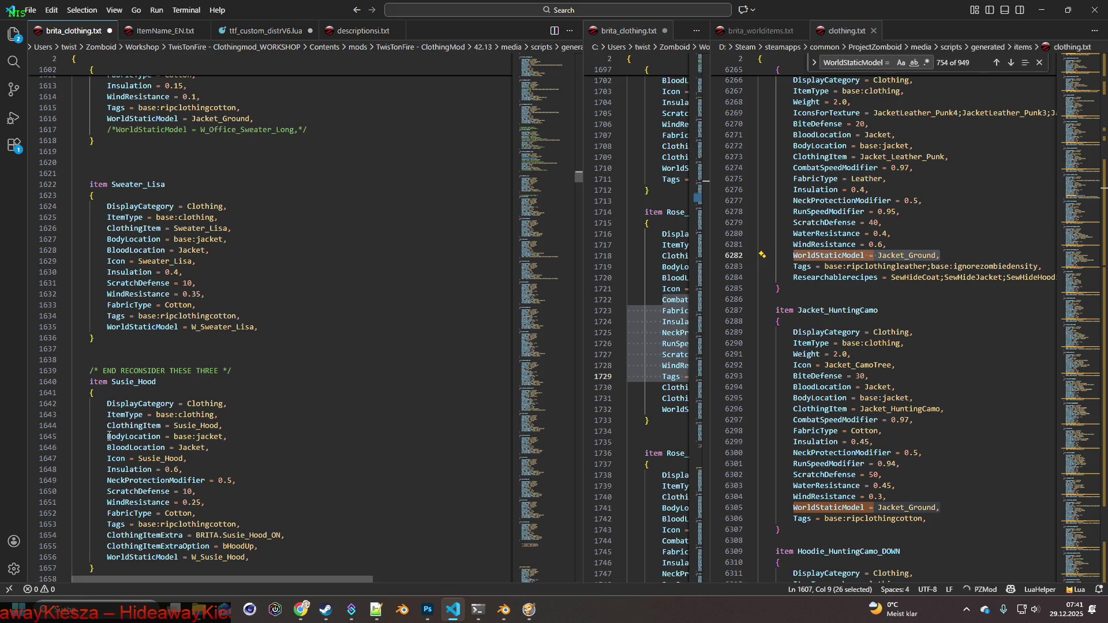
Set Sweater_Lisa's BodyLocation to base:shirt, undoing a stray paste into Susie_Hood.
drag(108, 436, 228, 437)
key(ctrl+v)
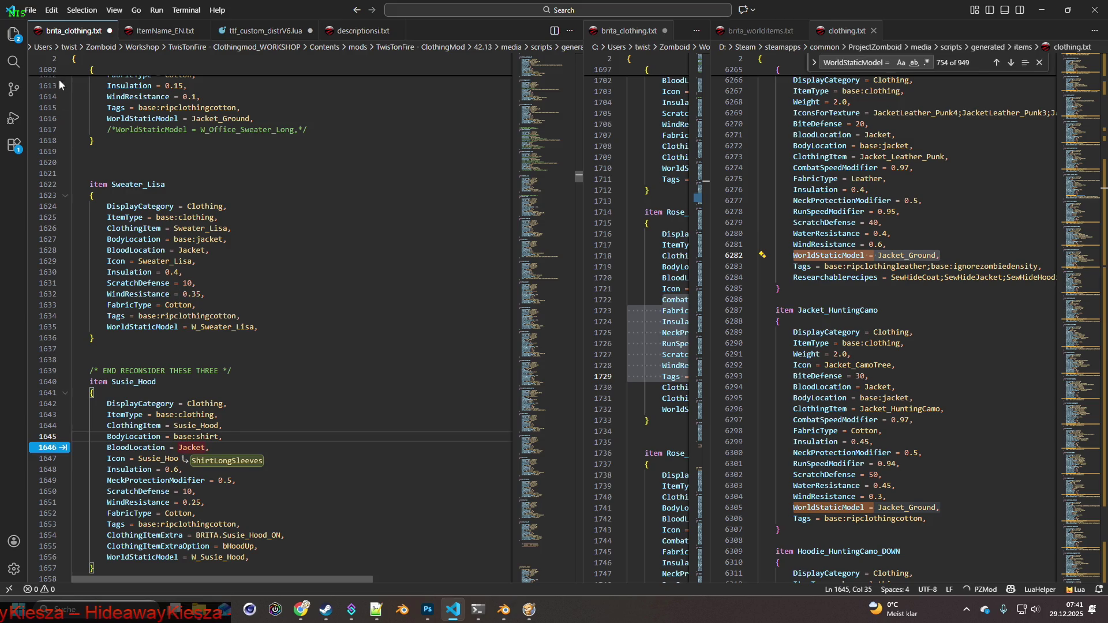
click(52, 10)
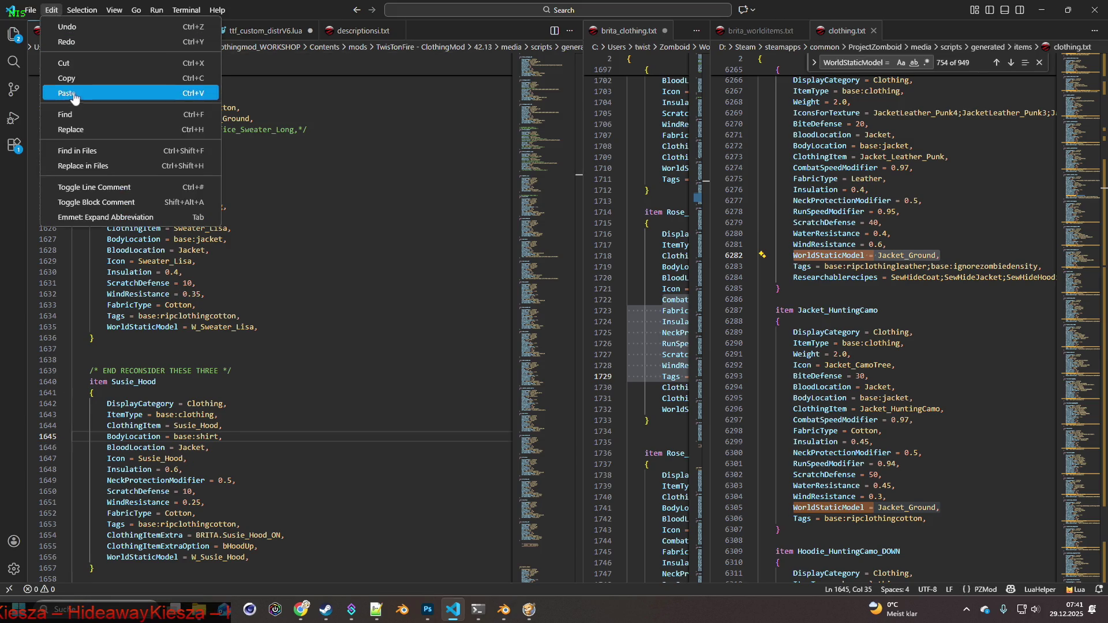
click(71, 29)
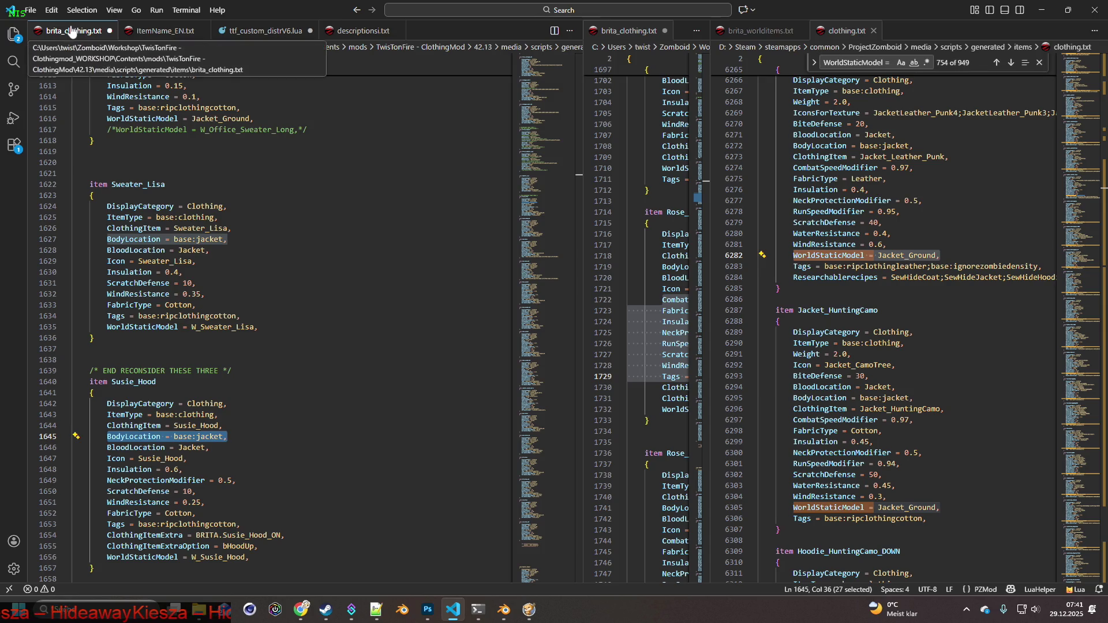
scroll(208, 260, up, 4)
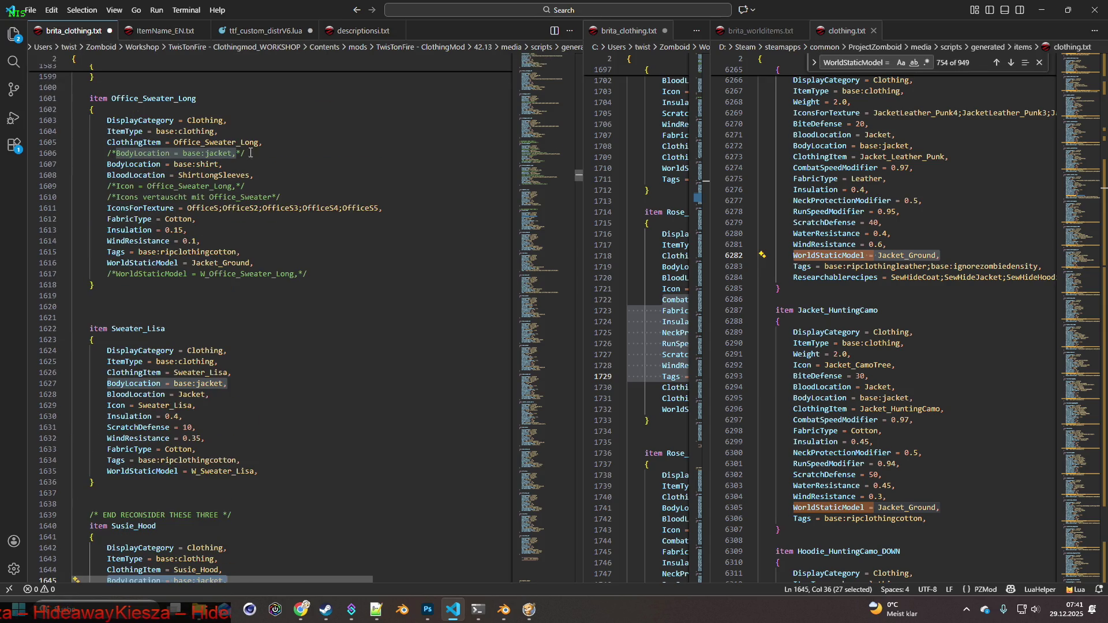
drag(223, 165, 116, 163)
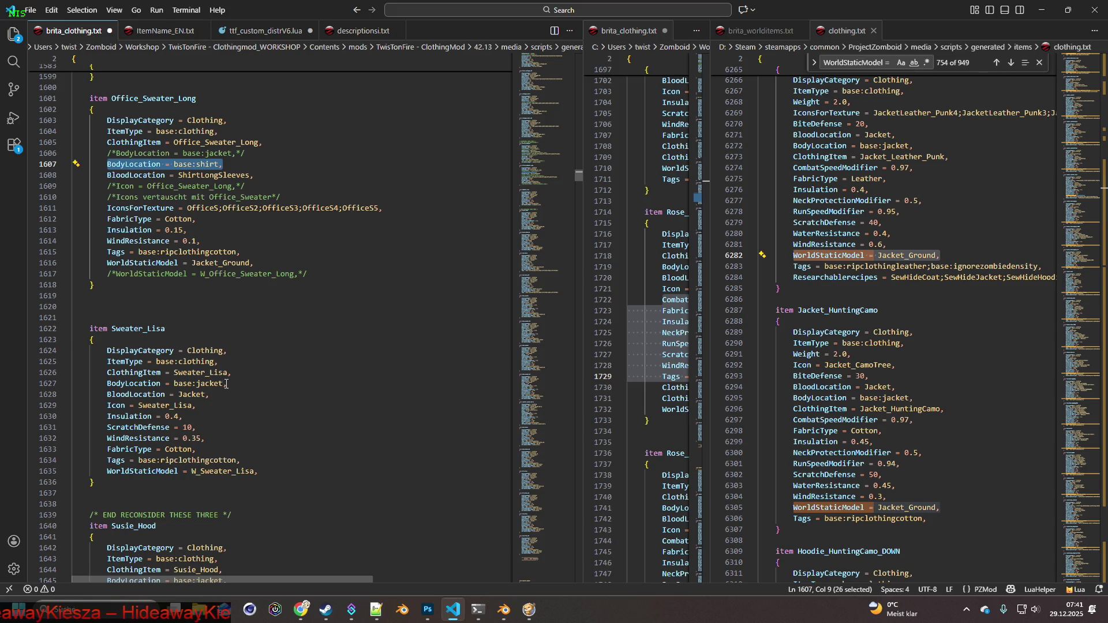
click(210, 394)
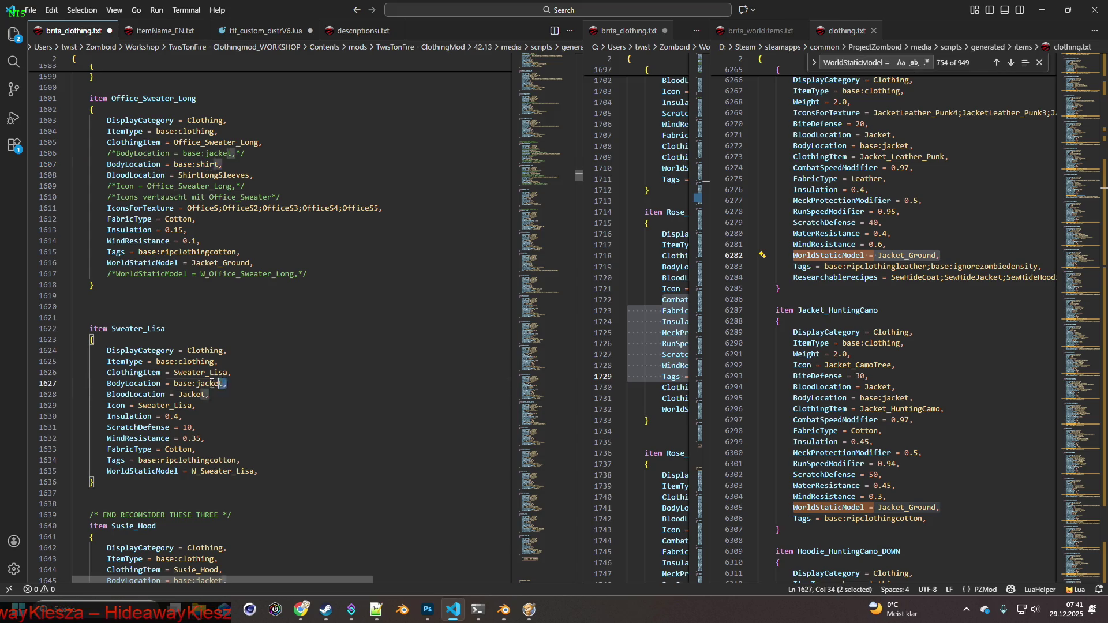
drag(225, 383, 116, 383)
key(ctrl+v)
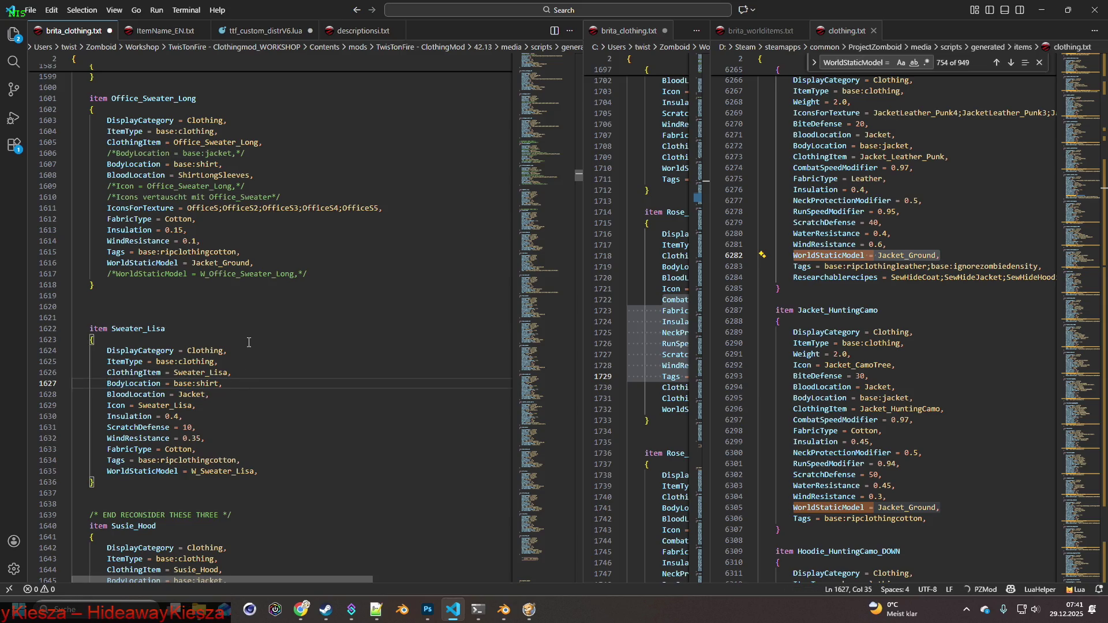
Copy Office_Sweater_Long's ShirtLongSleeves blood location and stat lines into Sweater_Lisa.
drag(107, 175, 254, 175)
key(ctrl+c)
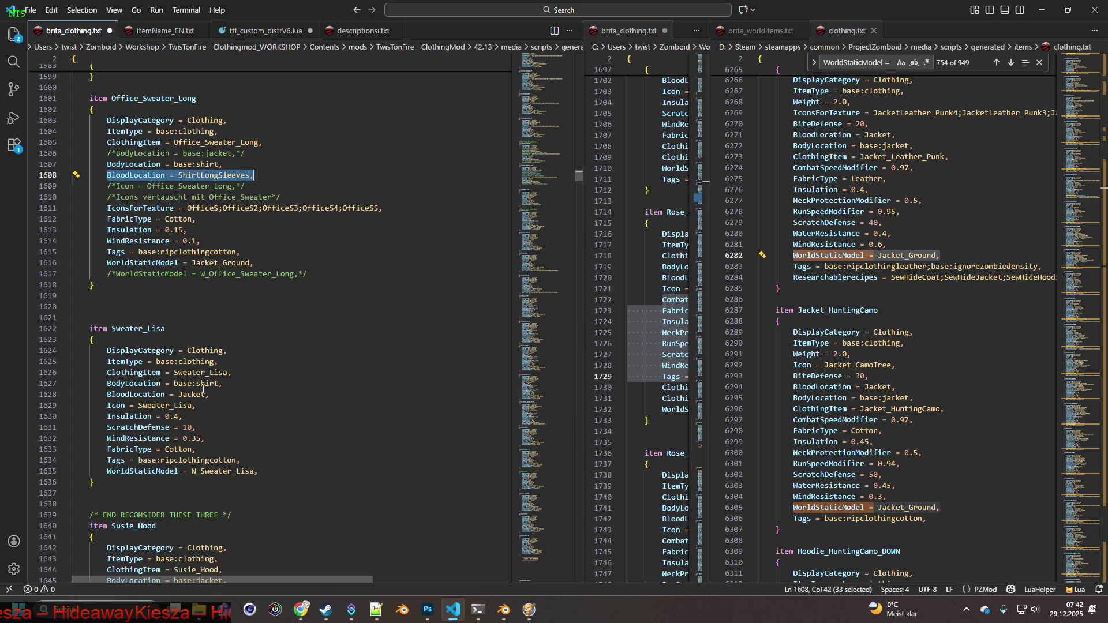
drag(211, 394, 129, 394)
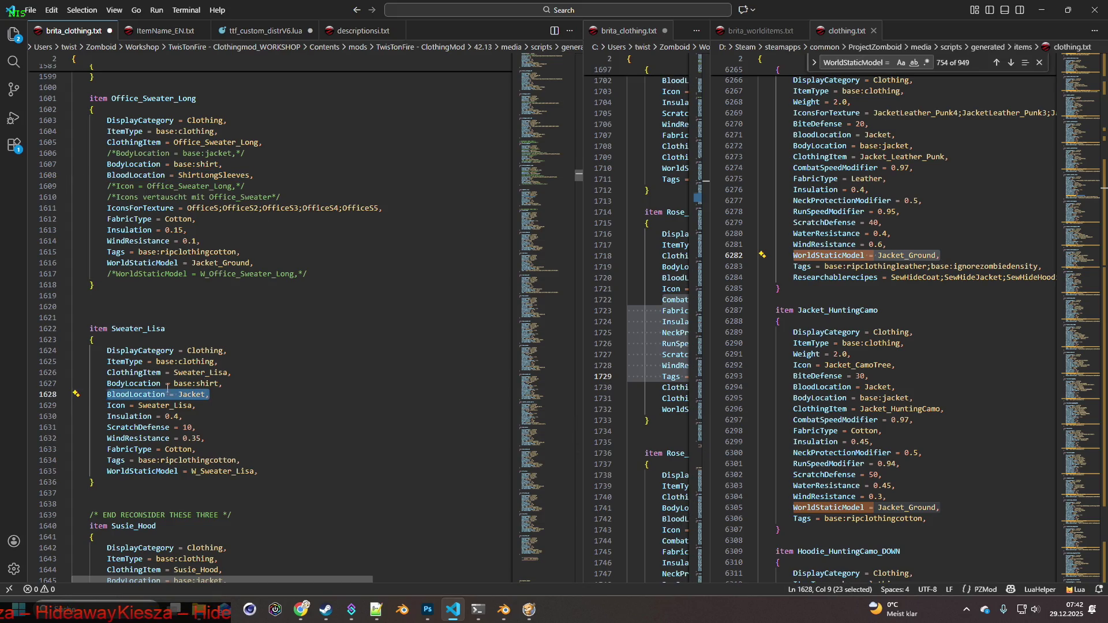
key(ctrl+v)
mouse_move(107, 219)
mouse_down()
mouse_move(226, 228)
mouse_move(281, 258)
mouse_up()
key(ctrl+c)
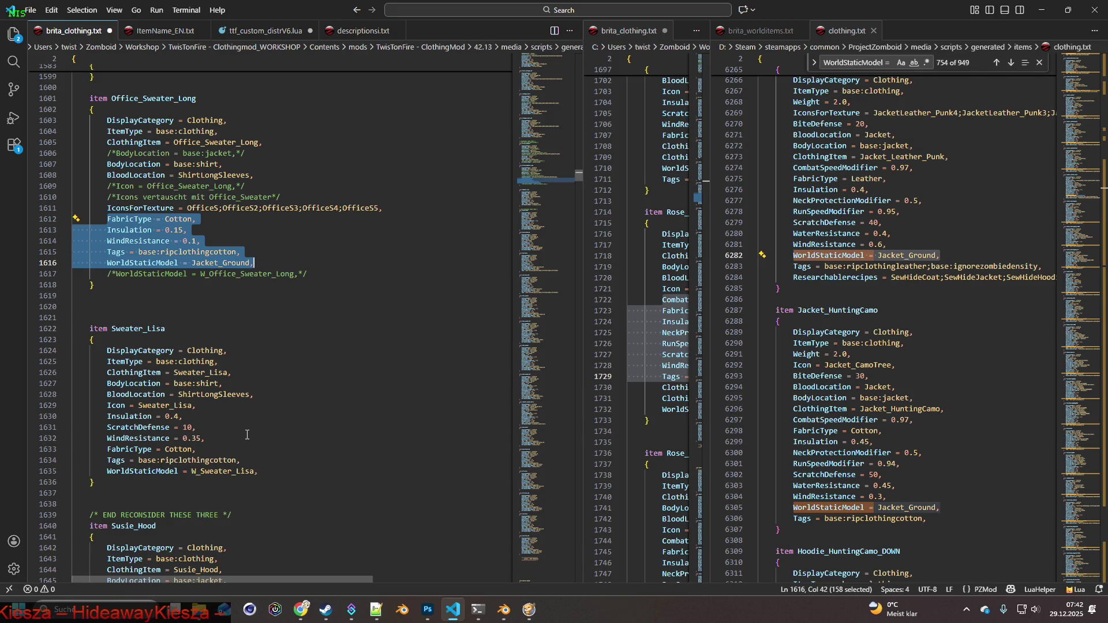
drag(244, 460, 111, 416)
key(ctrl+v)
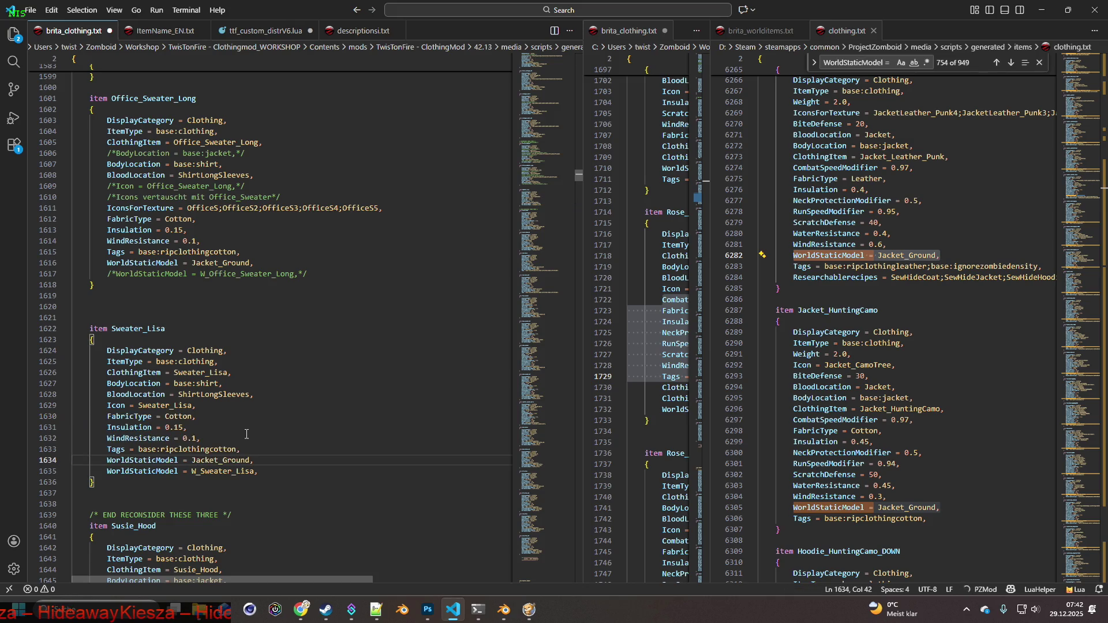
Comment out Sweater_Lisa's W_Sweater_Lisa world model line with /* */.
key(Down)
key(Home)
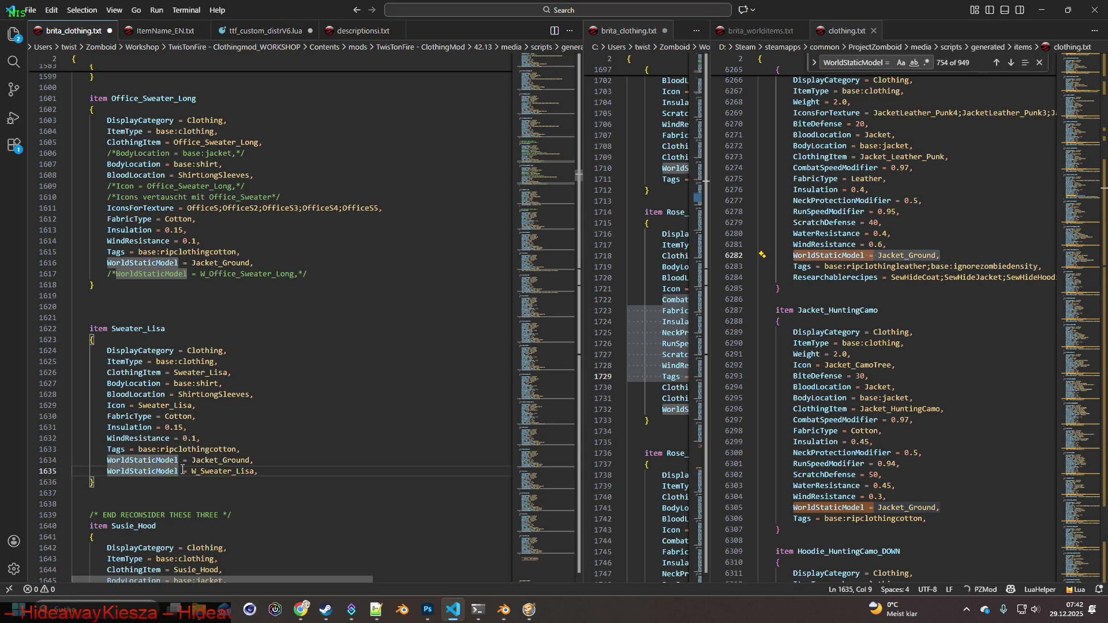
text(/*)
click(296, 471)
text(/)
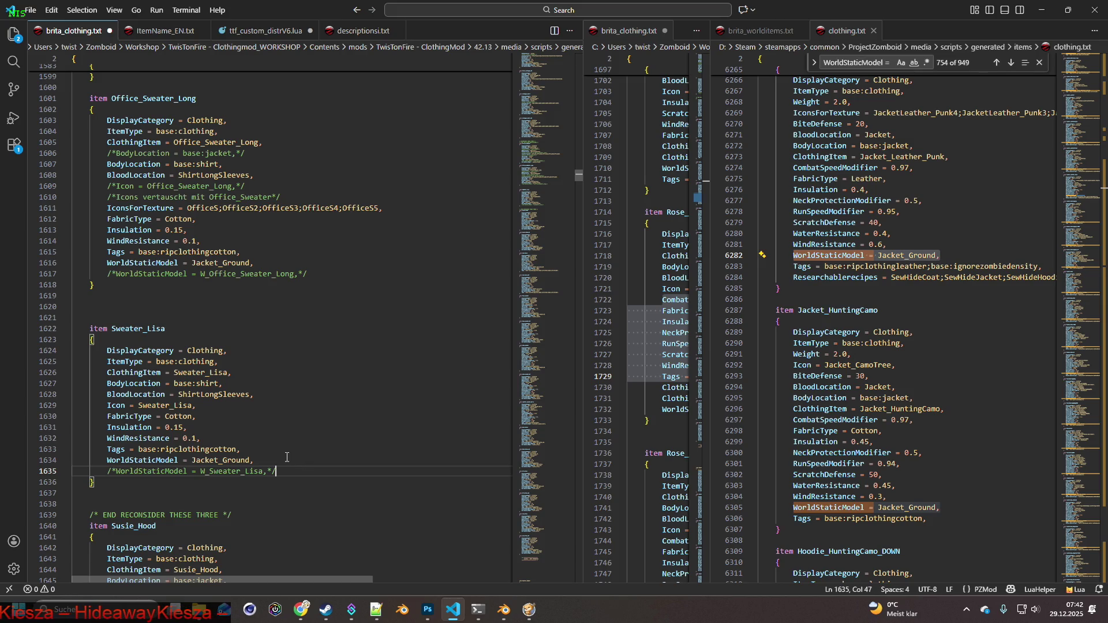
Tidy the blank lines around the END RECONSIDER comment after Sweater_Lisa.
scroll(287, 456, down, 5)
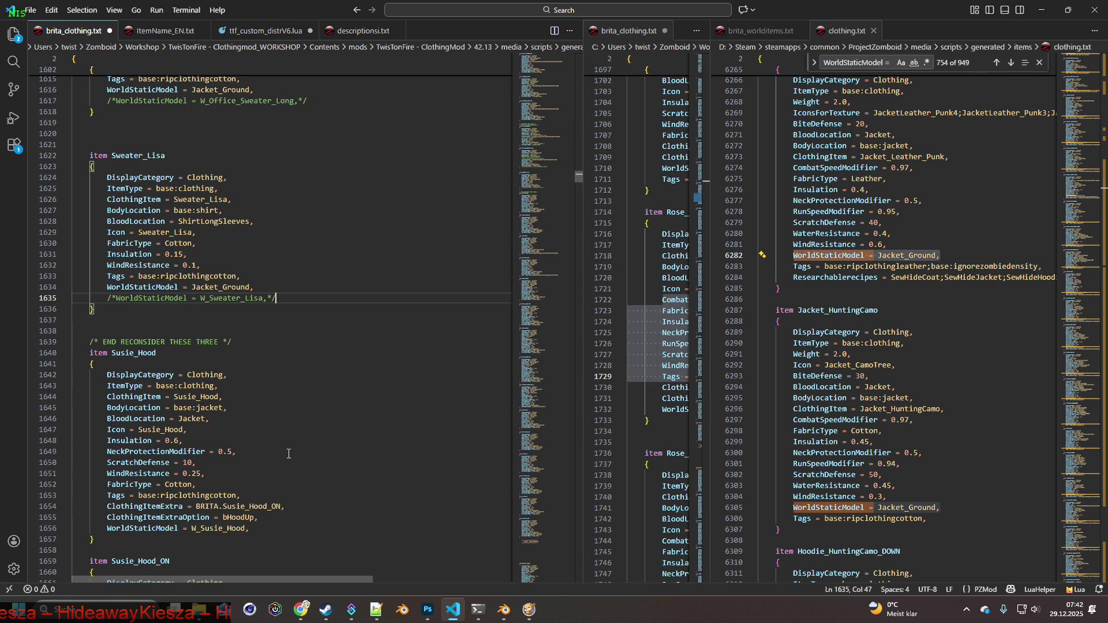
scroll(289, 454, down, 2)
click(141, 275)
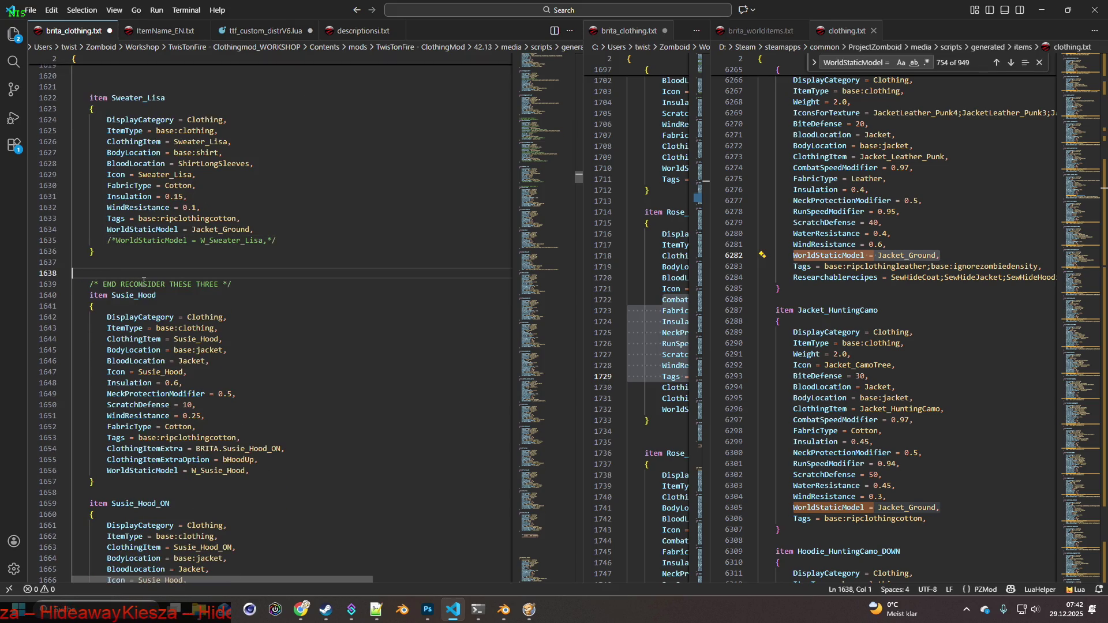
key(BackSpace)
click(263, 274)
key(Return)
key(Return)
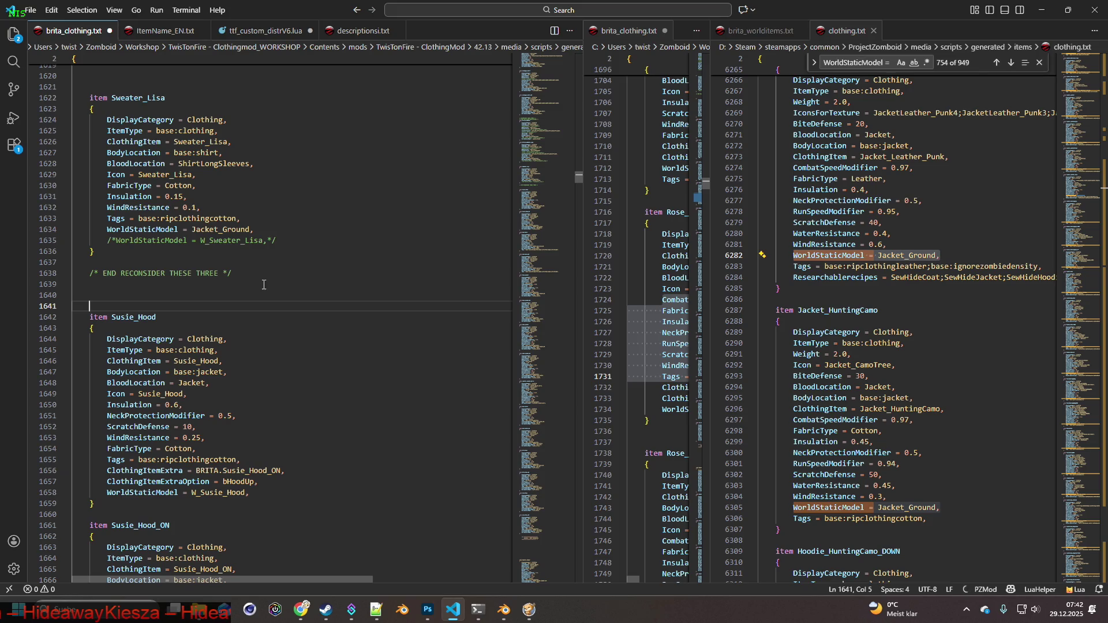
Delete the word THREE from both RECONSIDER comments.
scroll(238, 255, up, 20)
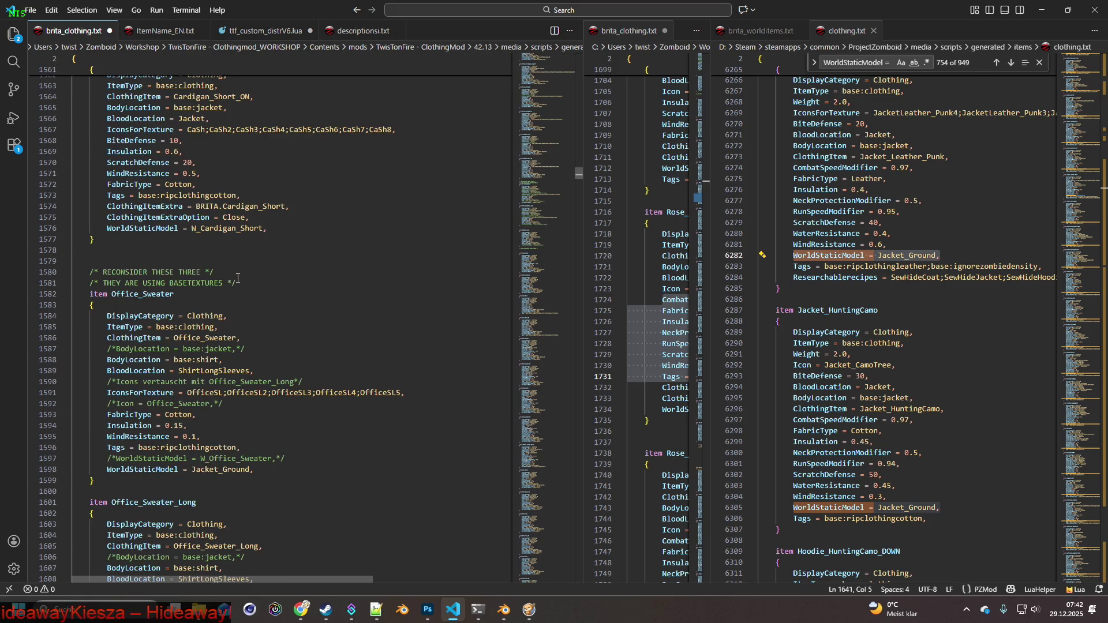
drag(201, 272, 179, 273)
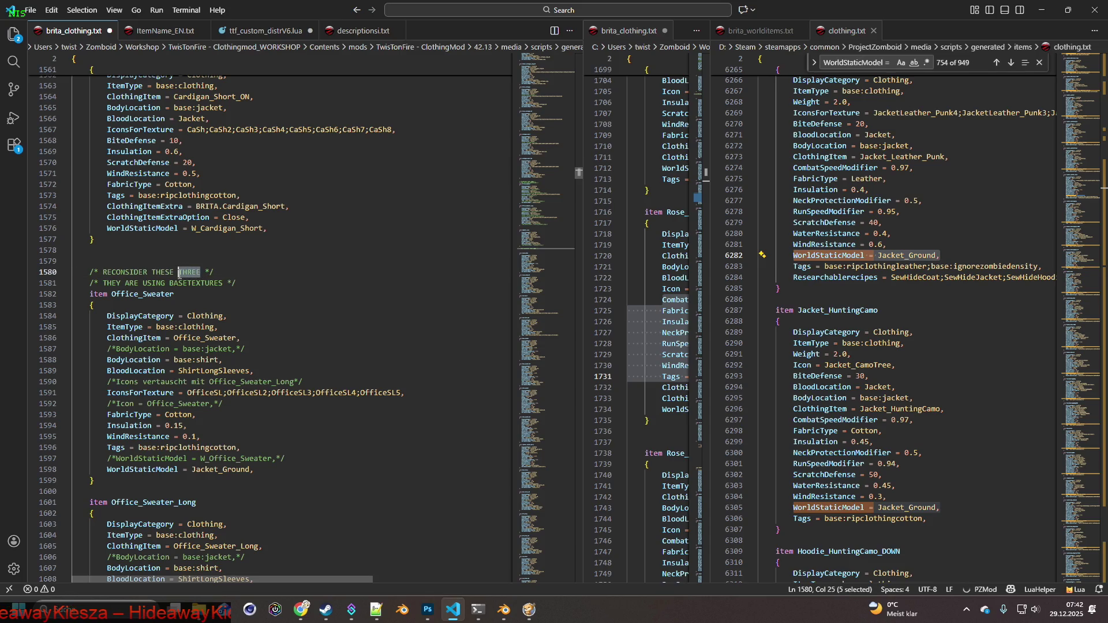
key(BackSpace)
scroll(228, 347, down, 14)
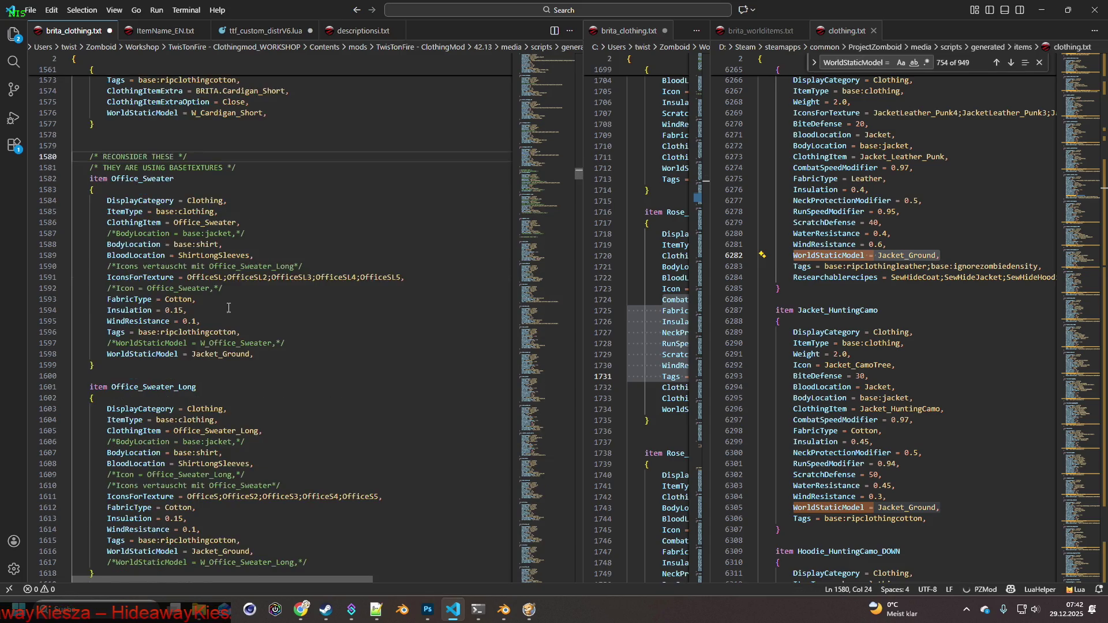
click(223, 446)
key(BackSpace)
key(BackSpace)
key(BackSpace)
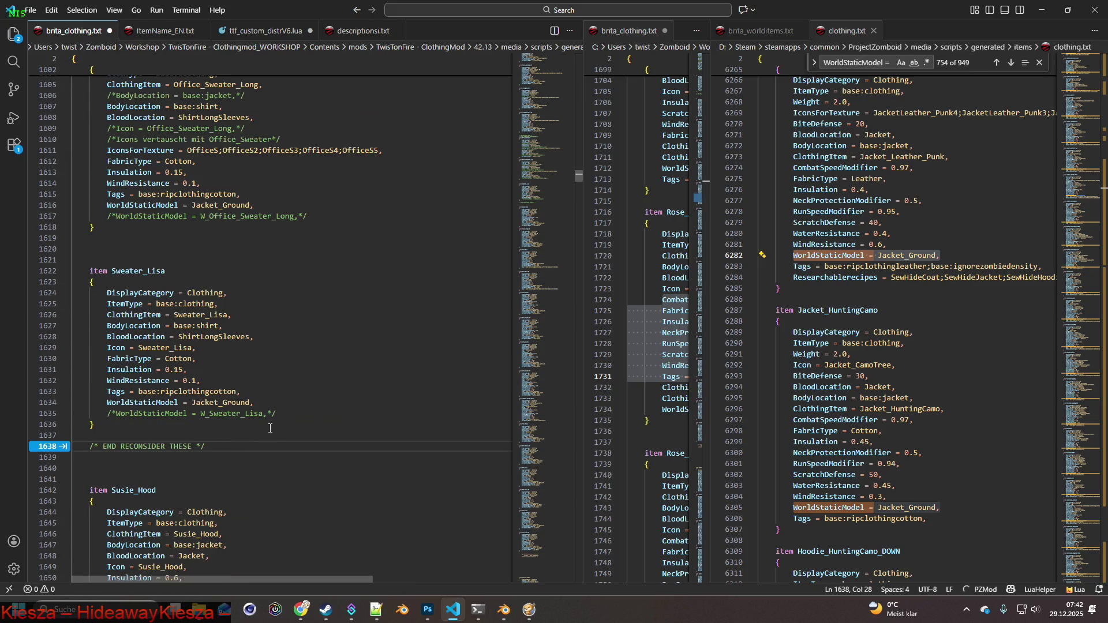
key(Right)
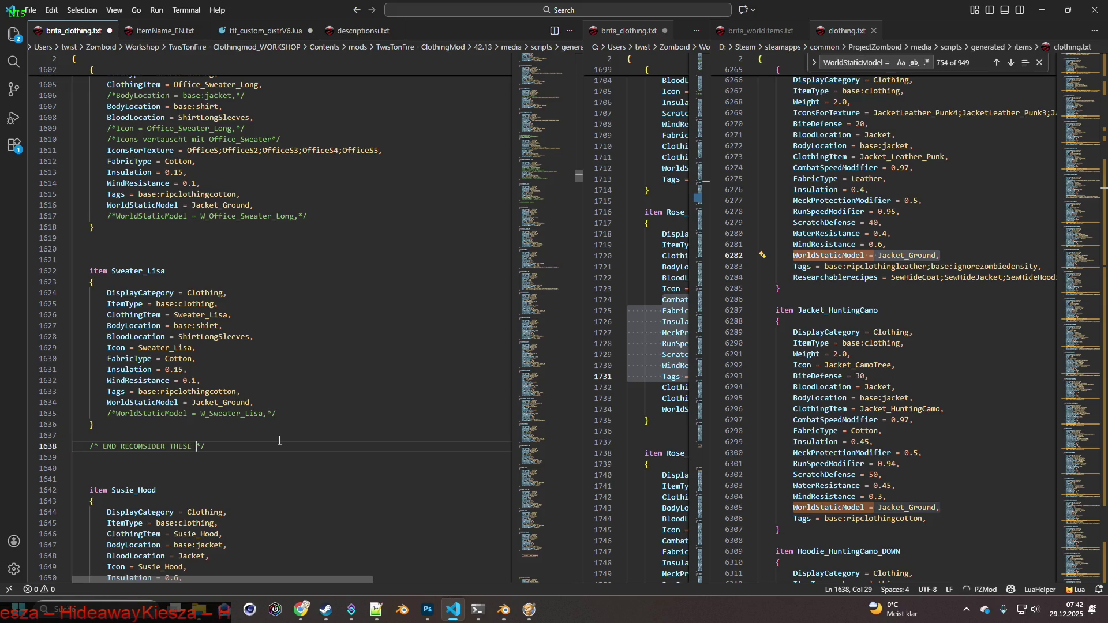
Save brita_clothing.txt and return to the running Project Zomboid game.
scroll(259, 412, up, 2)
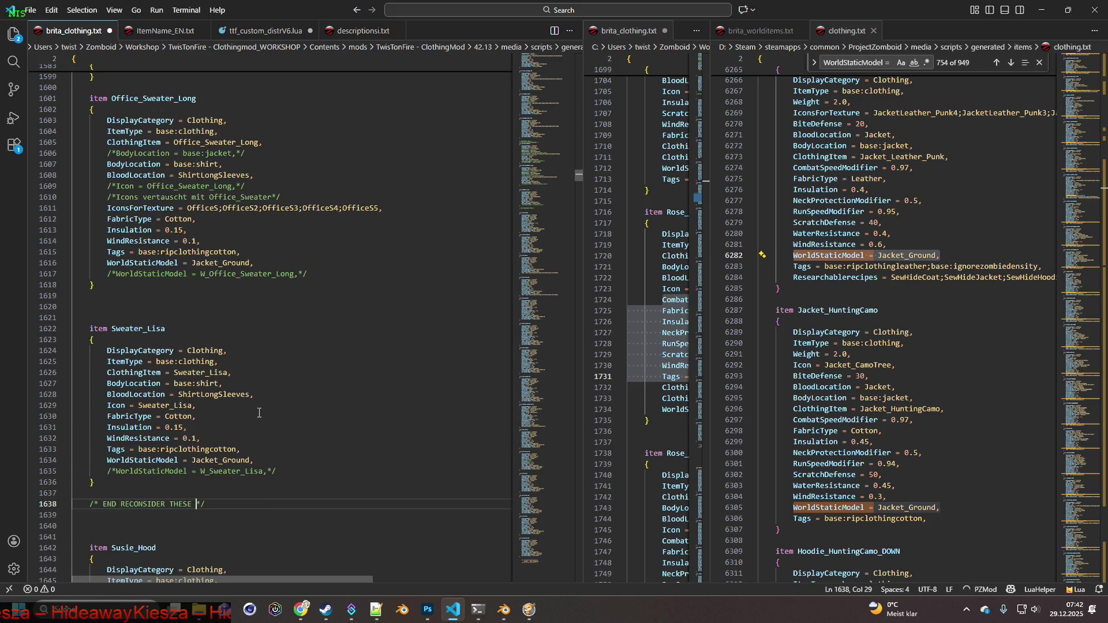
click(30, 10)
click(63, 211)
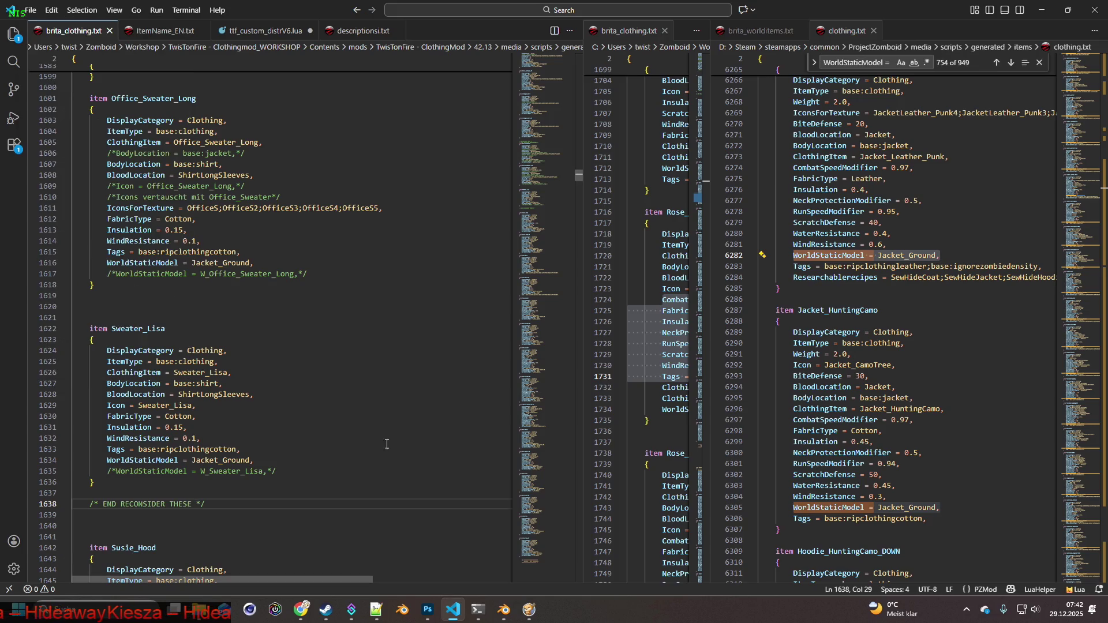
click(529, 609)
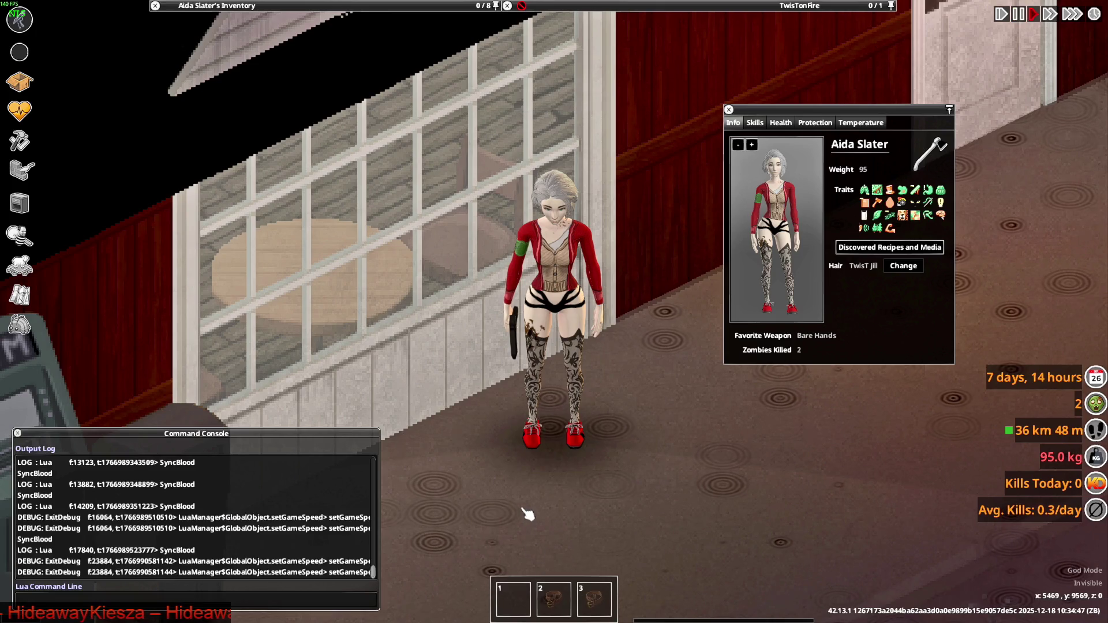
Quit Project Zomboid to the desktop and relaunch it from the Steam library.
key(Escape)
click(398, 449)
click(520, 331)
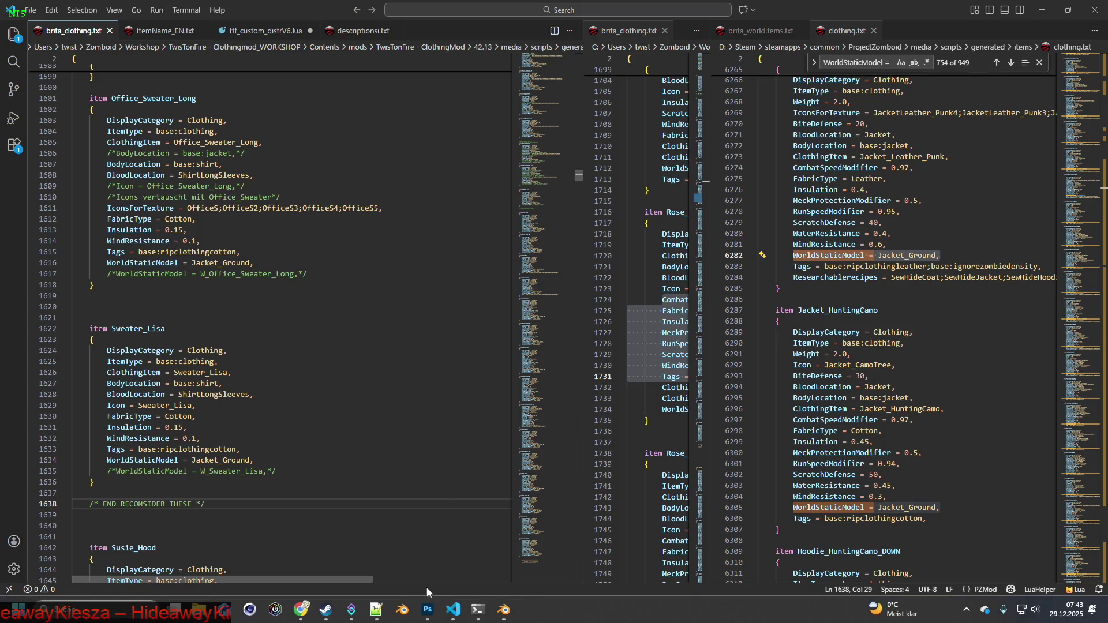
click(326, 609)
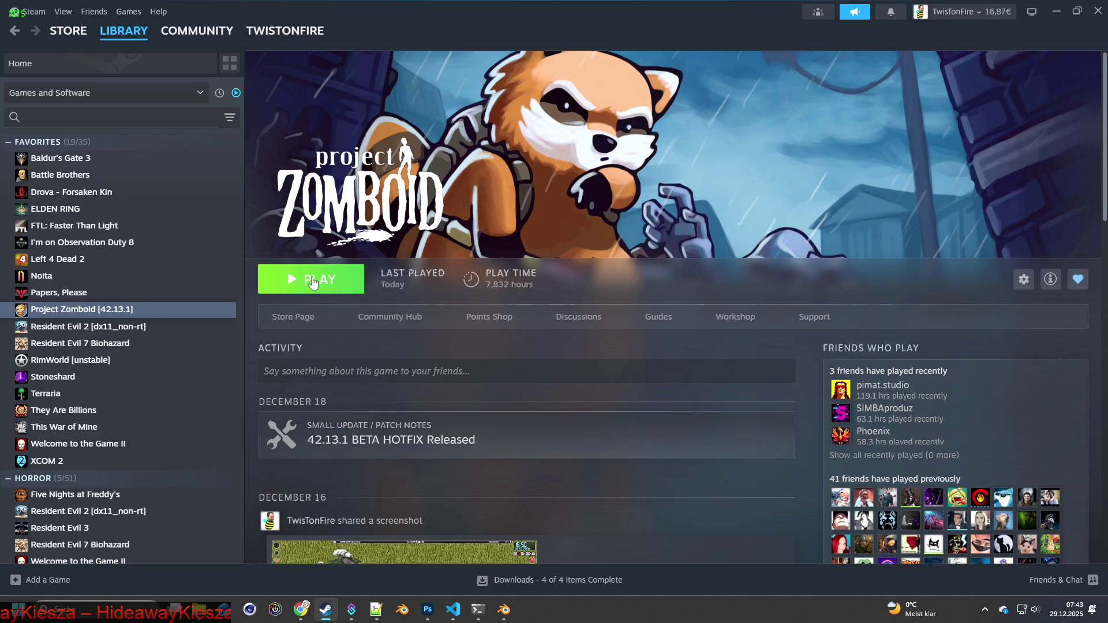
click(312, 282)
click(573, 422)
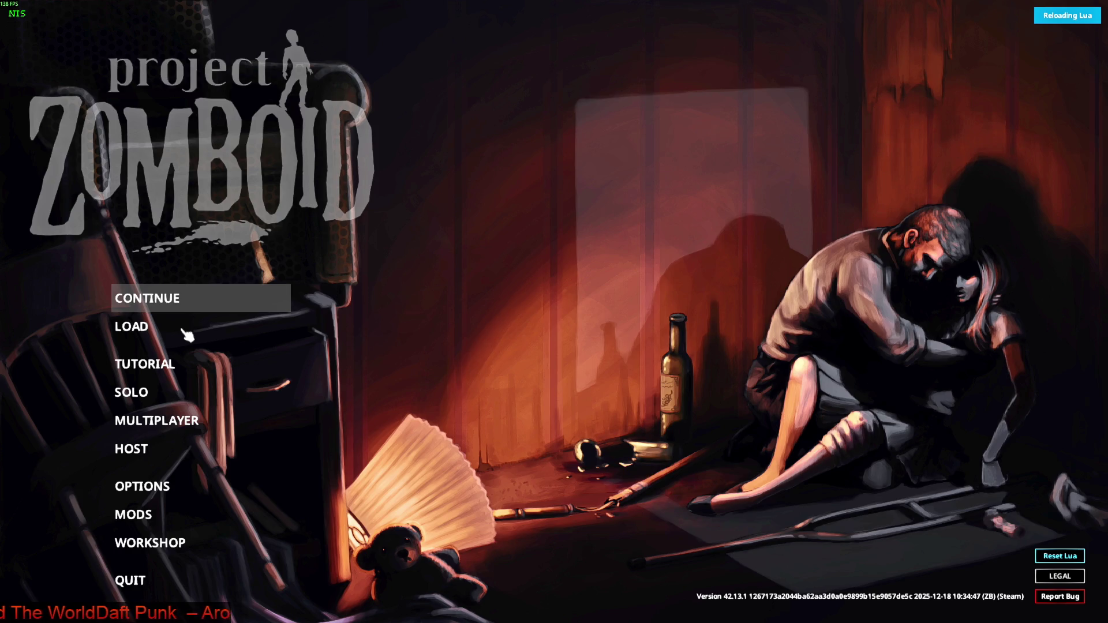
Continue the saved game, walk toward the street, close the info panel and aim briefly.
key(Return)
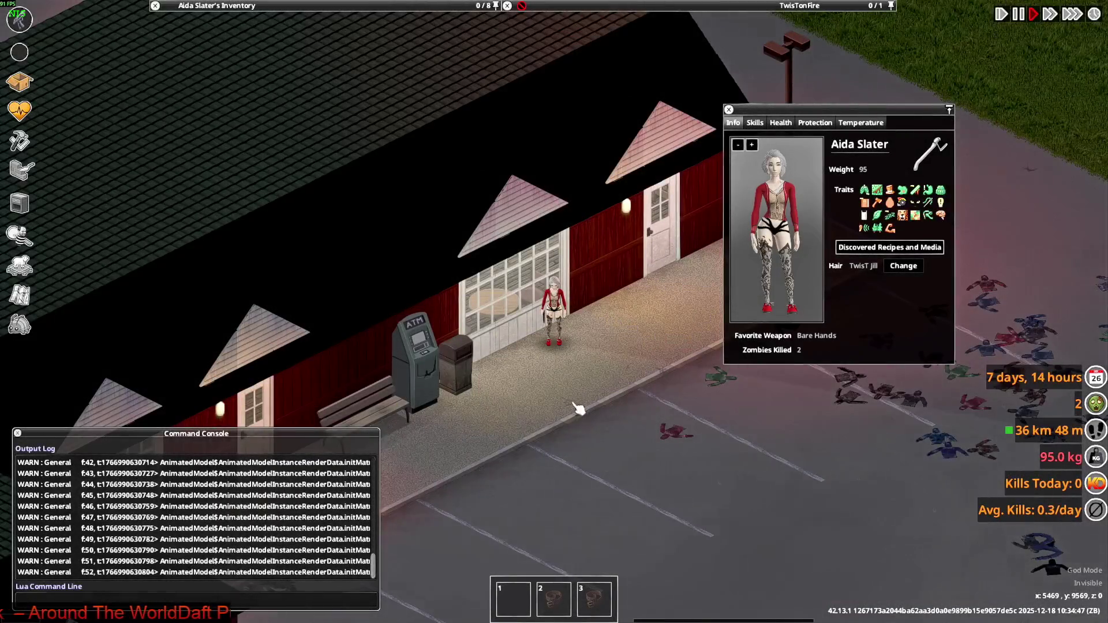
scroll(578, 409, up, 5)
key(s)
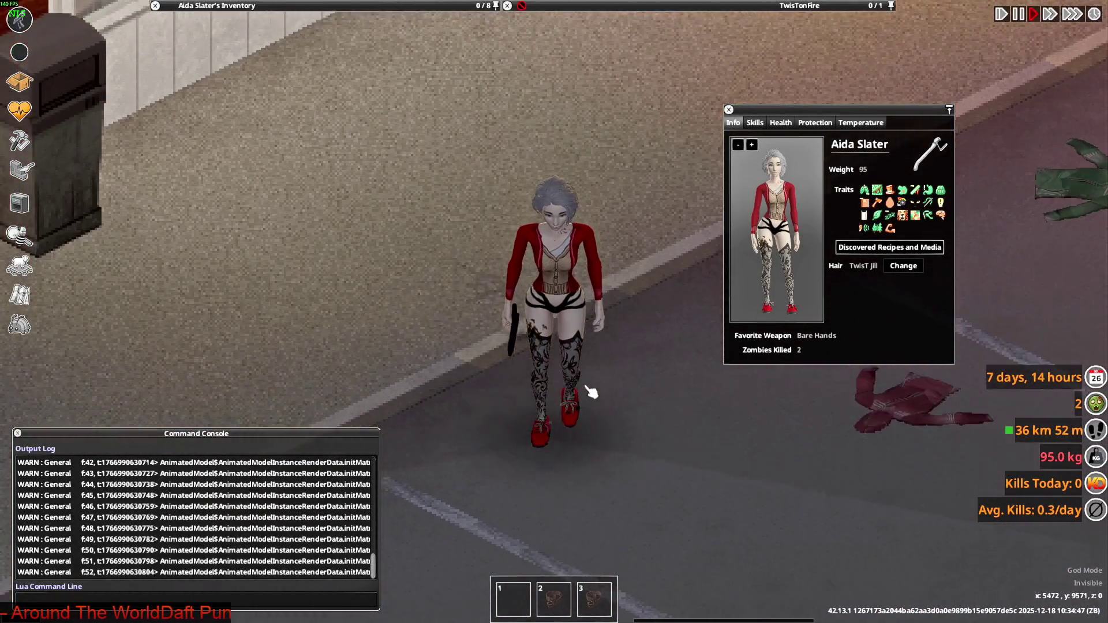
key(d)
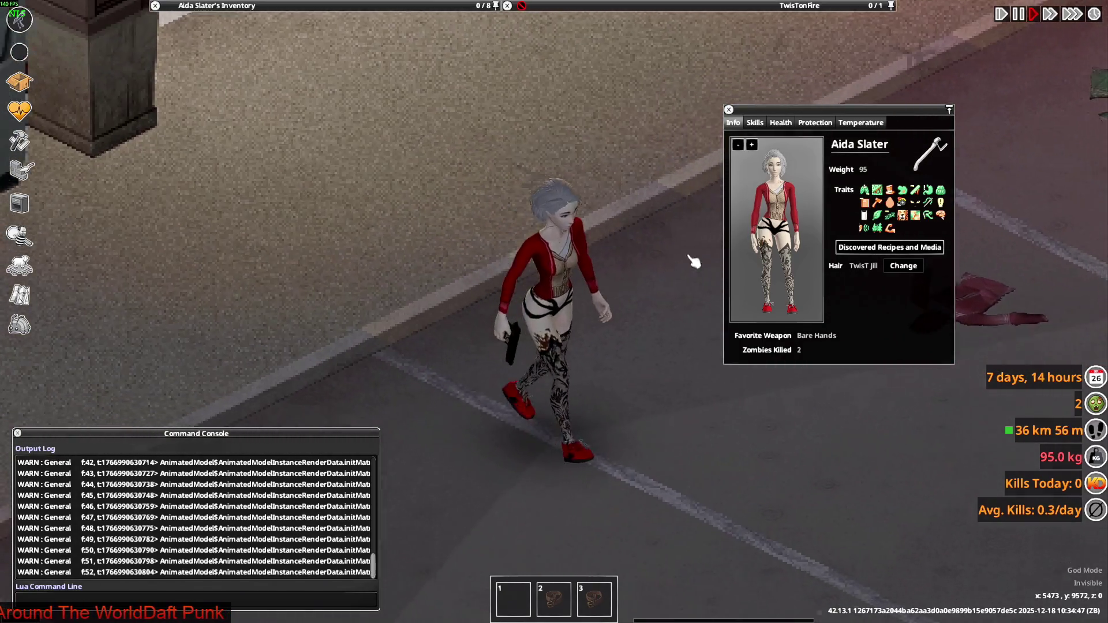
key(c)
mouse_move(774, 183)
right_down()
mouse_move(507, 129)
mouse_move(443, 169)
mouse_move(759, 254)
right_up()
key(w)
Walk the character along the street and back toward the building and trash can.
key(d)
key(s)
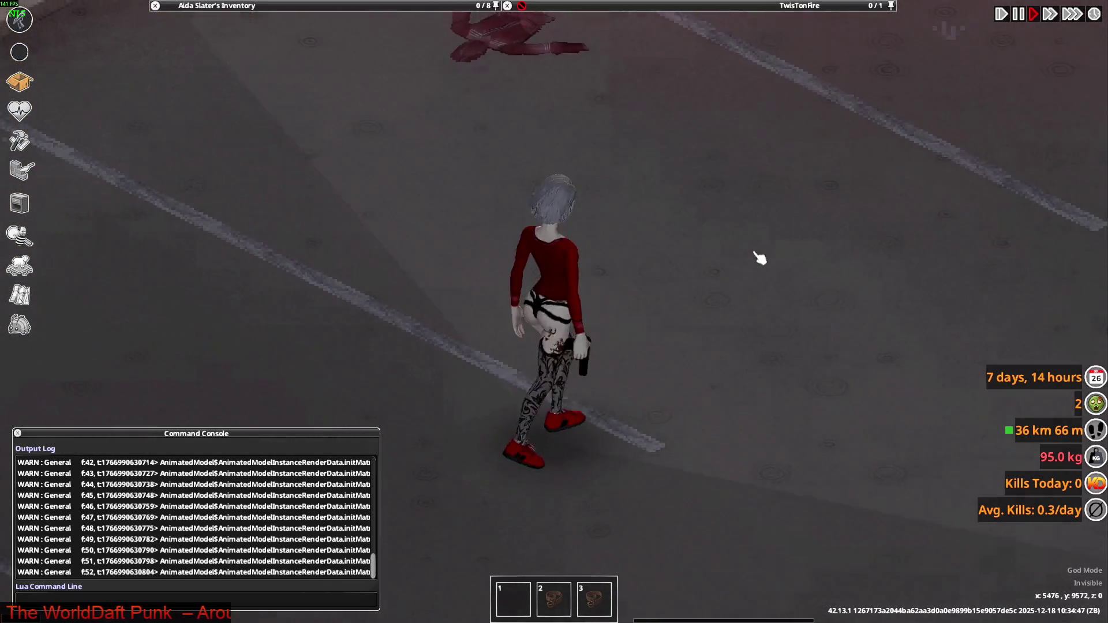
key(w)
key(a)
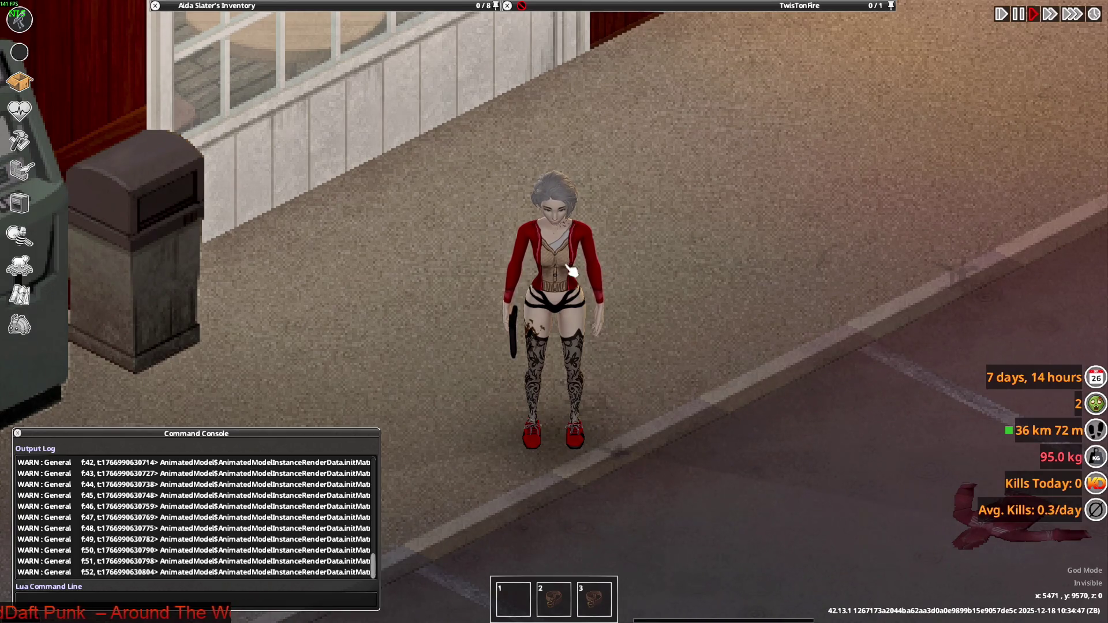
key(s)
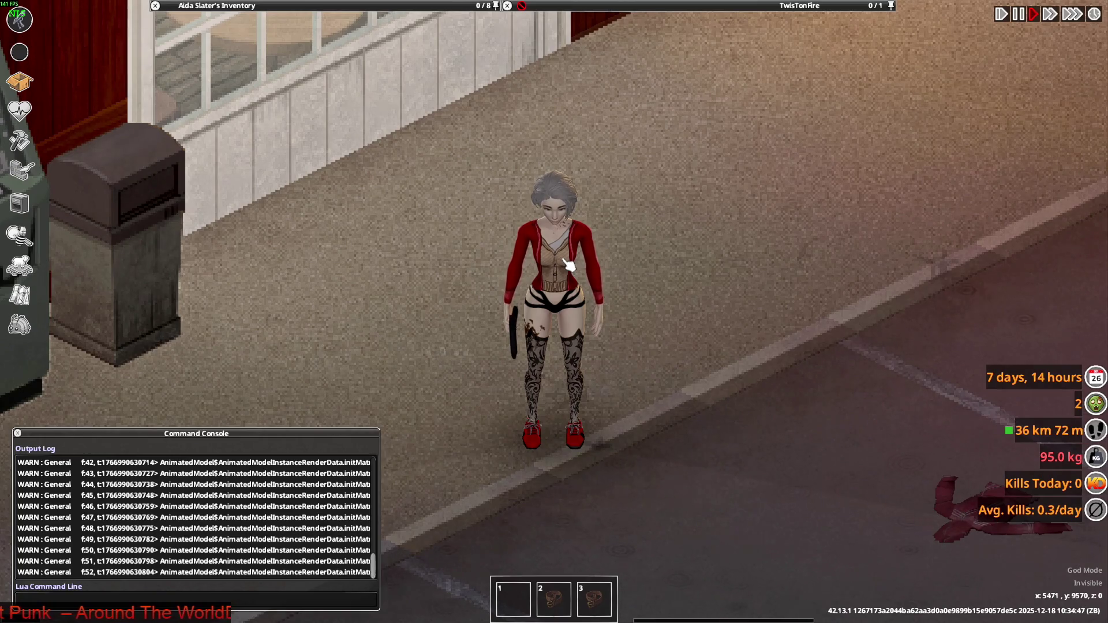
key(w)
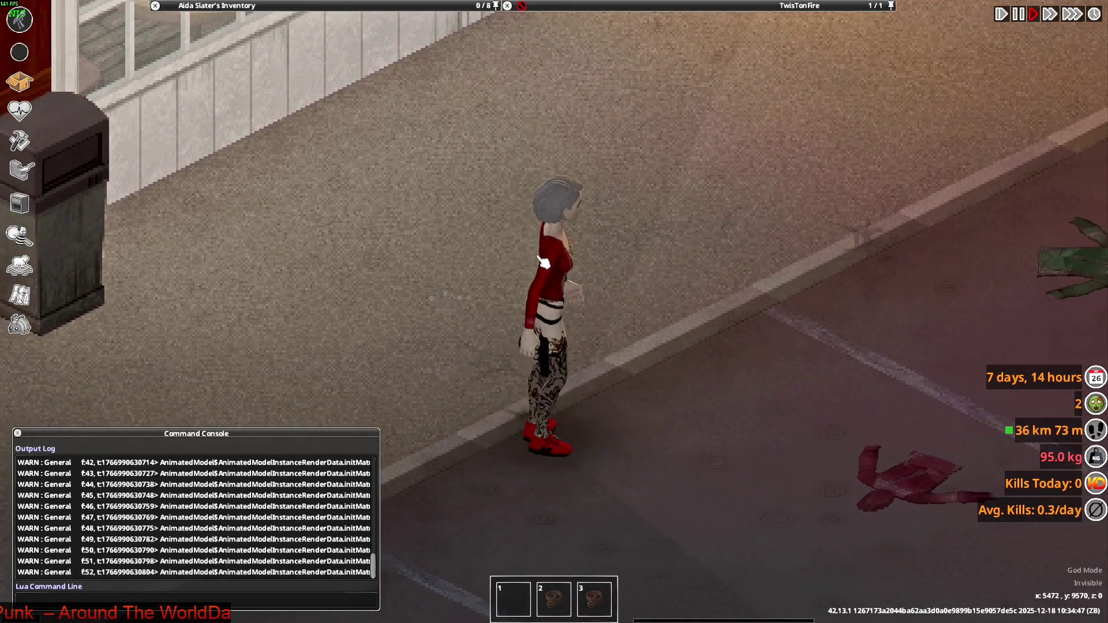
mouse_move(259, 115)
scroll(245, 151, down, 5)
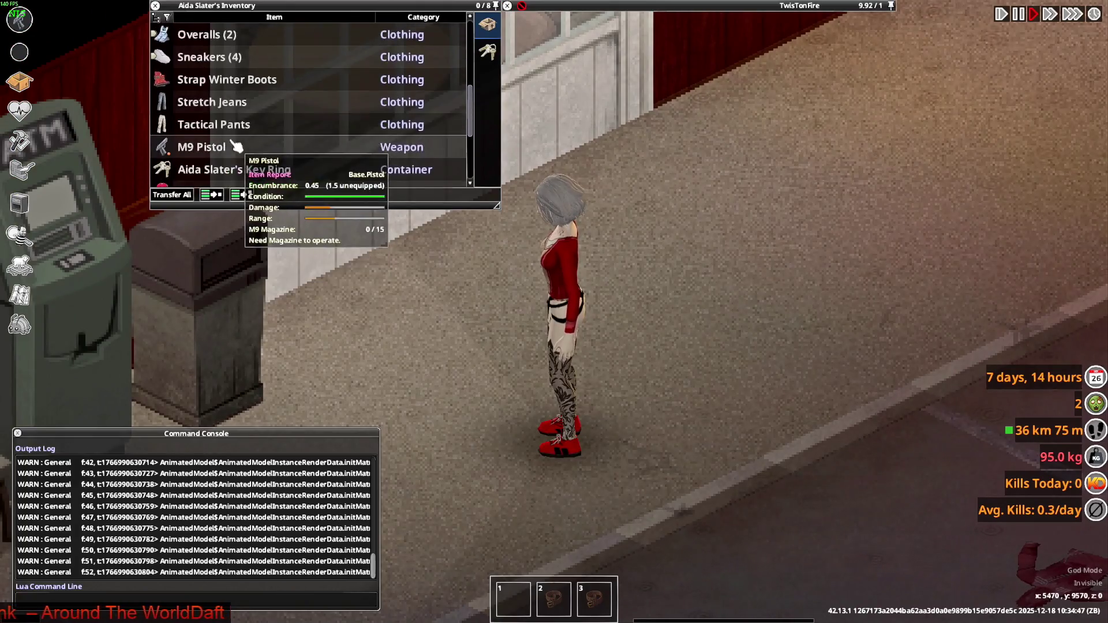
Drop the Fog Nurse Cardigan on the ground and pick it back up.
mouse_move(248, 104)
mouse_down()
mouse_move(248, 124)
mouse_move(587, 278)
mouse_up()
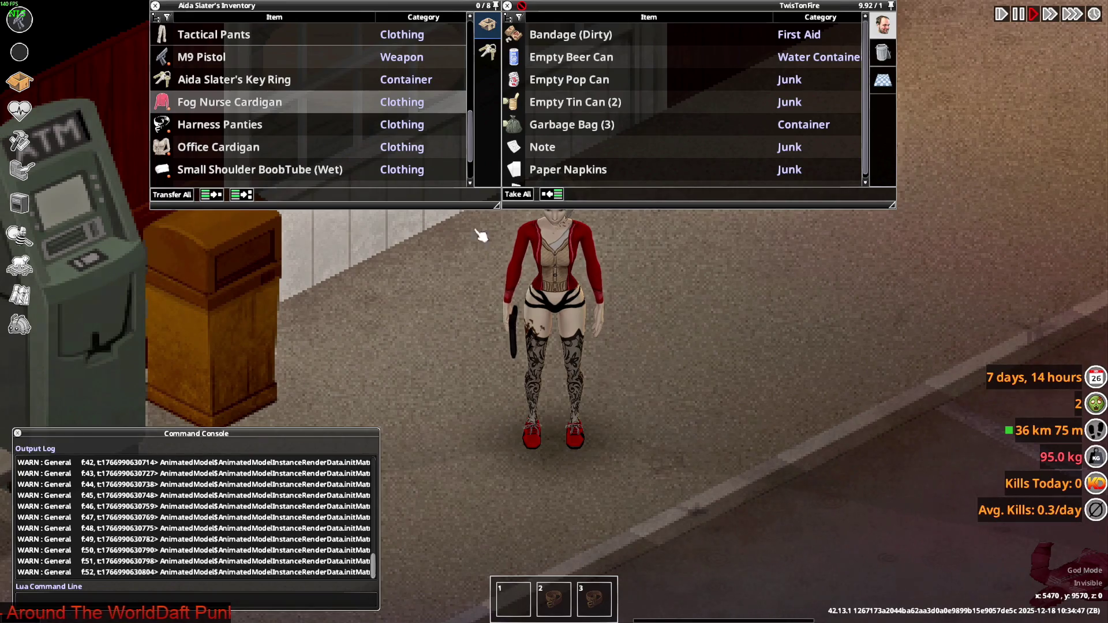
mouse_move(232, 106)
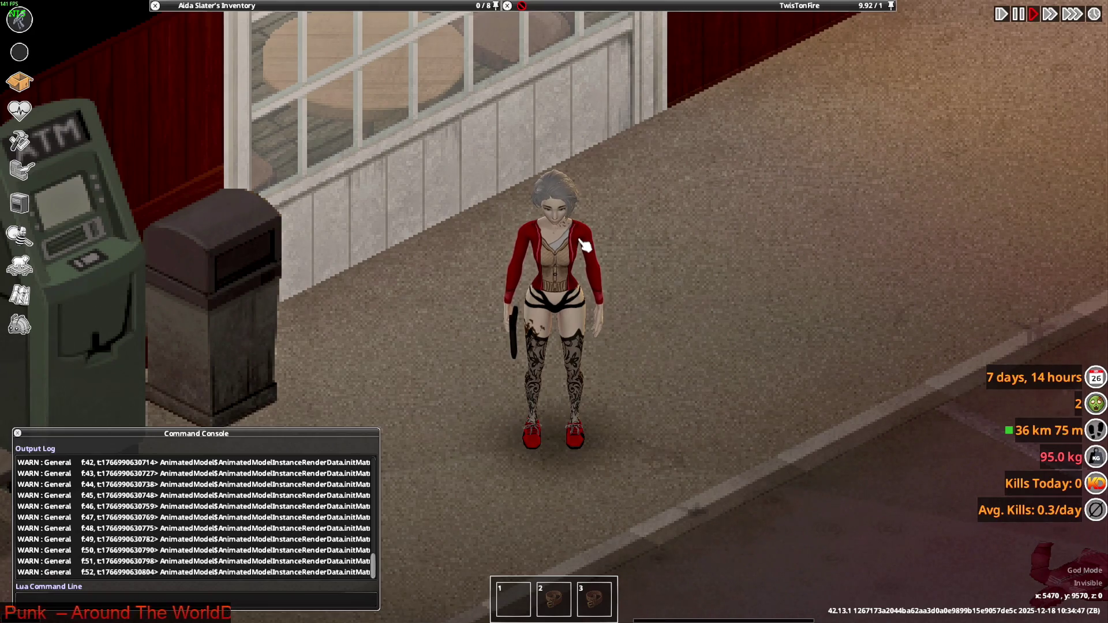
mouse_move(219, 5)
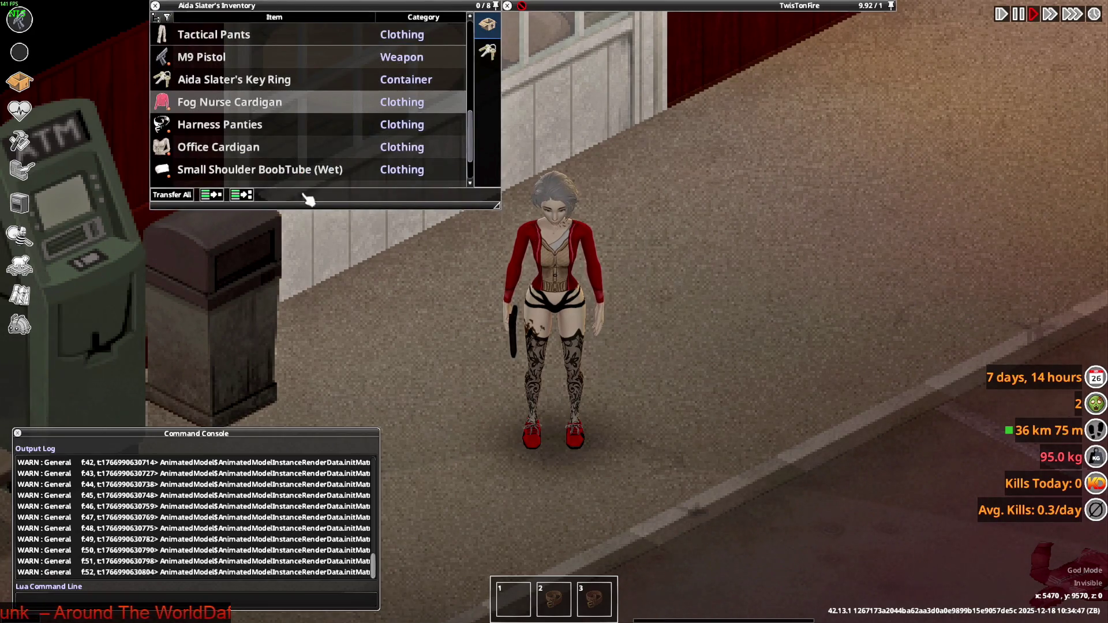
mouse_move(225, 102)
mouse_down()
mouse_move(441, 286)
mouse_move(618, 342)
mouse_up()
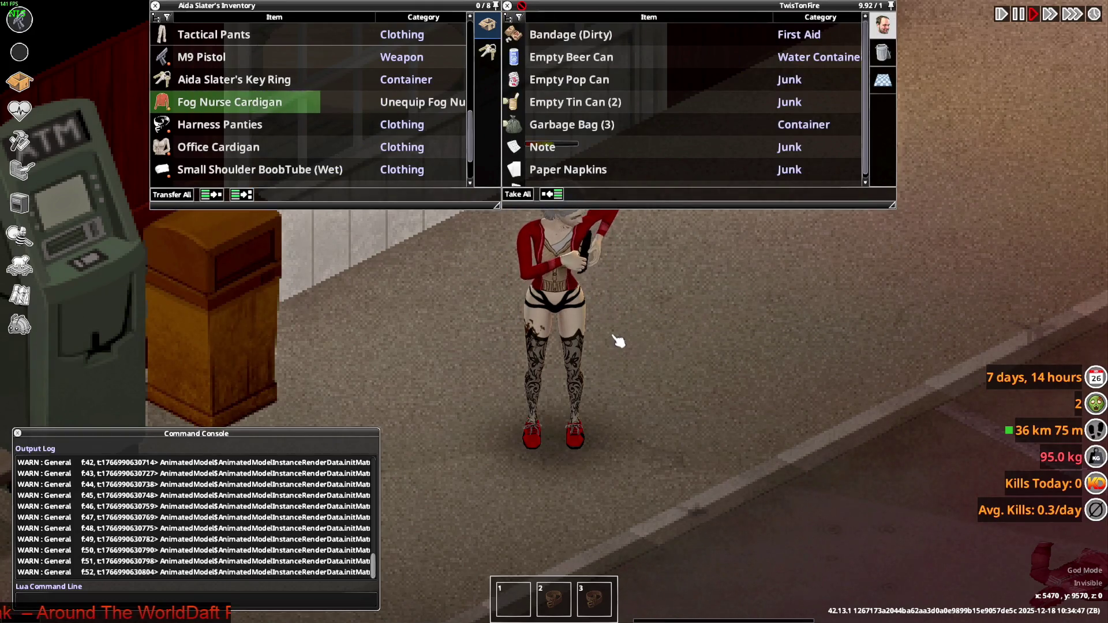
right_click(566, 124)
click(617, 188)
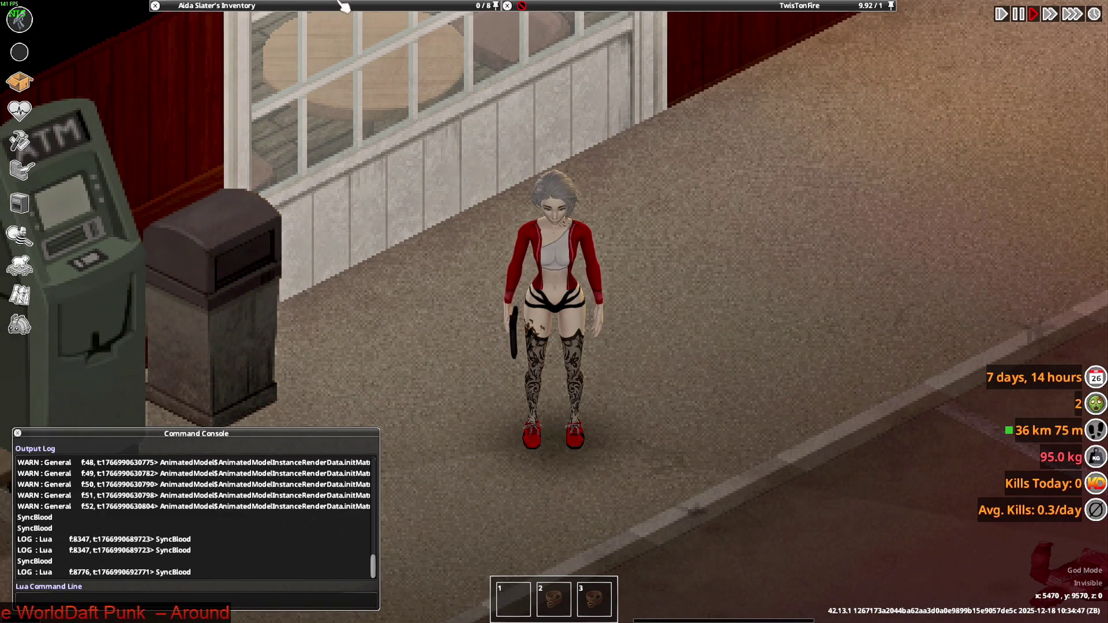
Put the Office Cardigan on the character.
mouse_move(346, 6)
scroll(247, 134, up, 7)
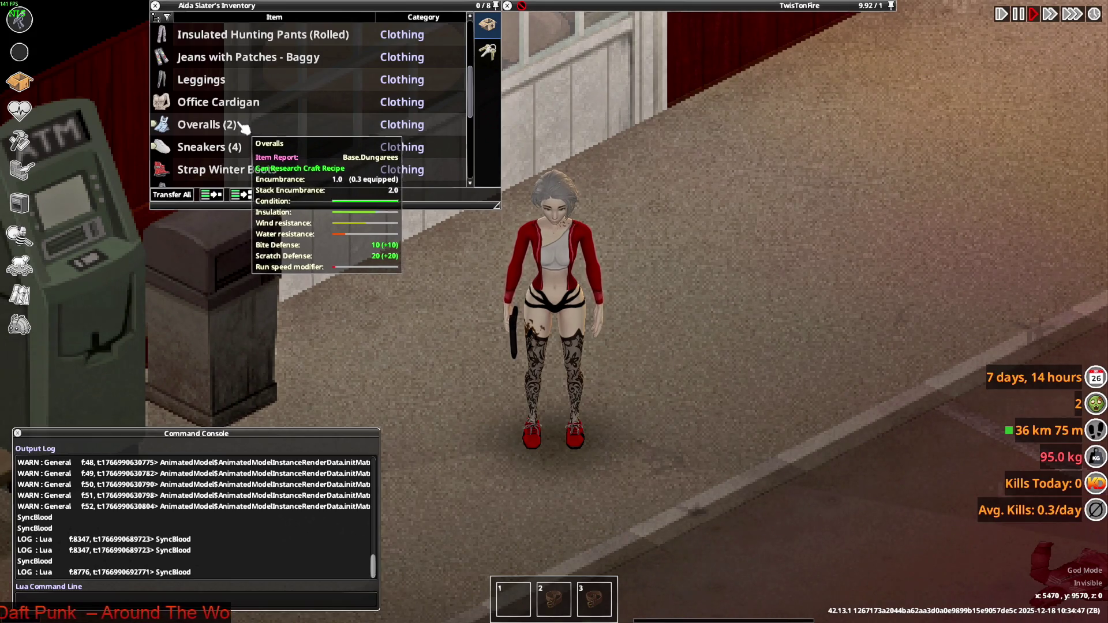
key(d)
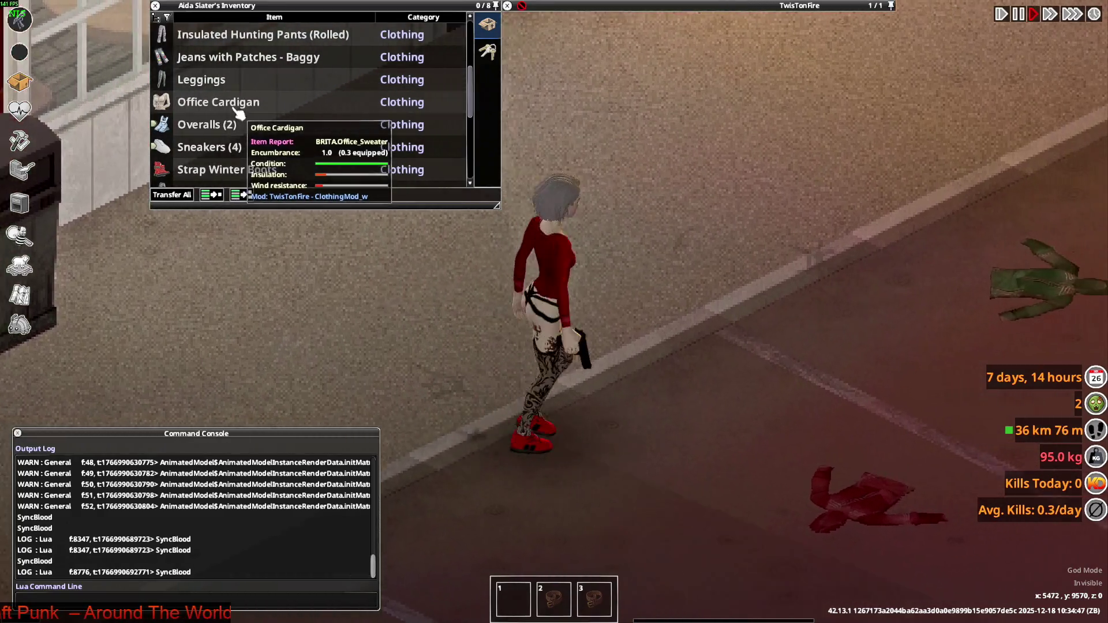
right_click(226, 105)
click(263, 136)
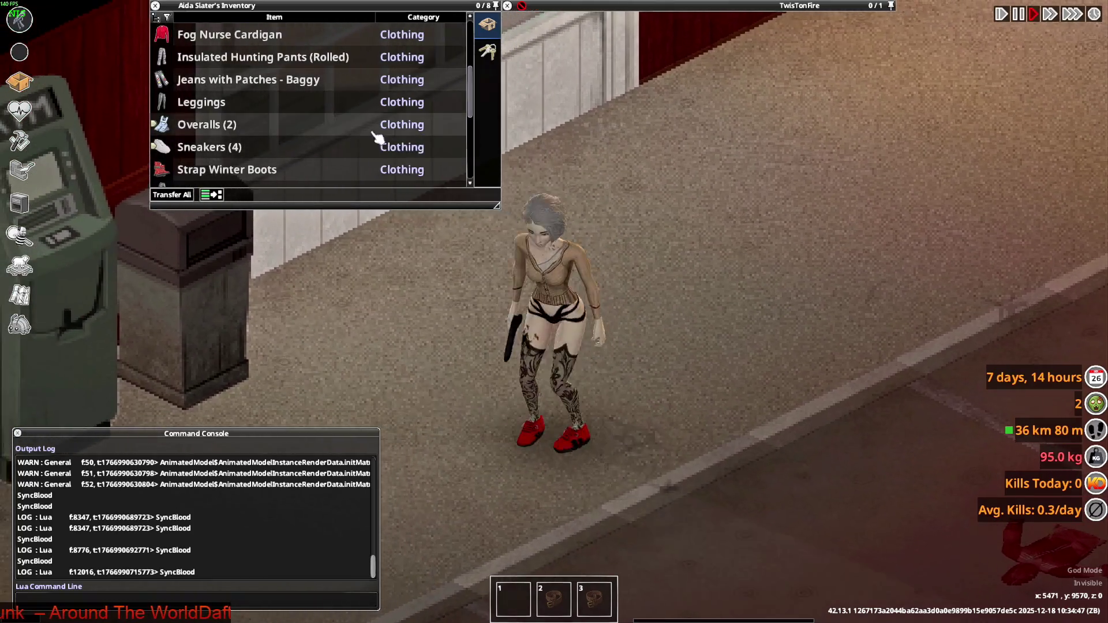
Wear the Fog Nurse Cardigan again and walk down the road checking the model.
scroll(375, 141, down, 3)
scroll(242, 131, up, 3)
scroll(234, 134, up, 2)
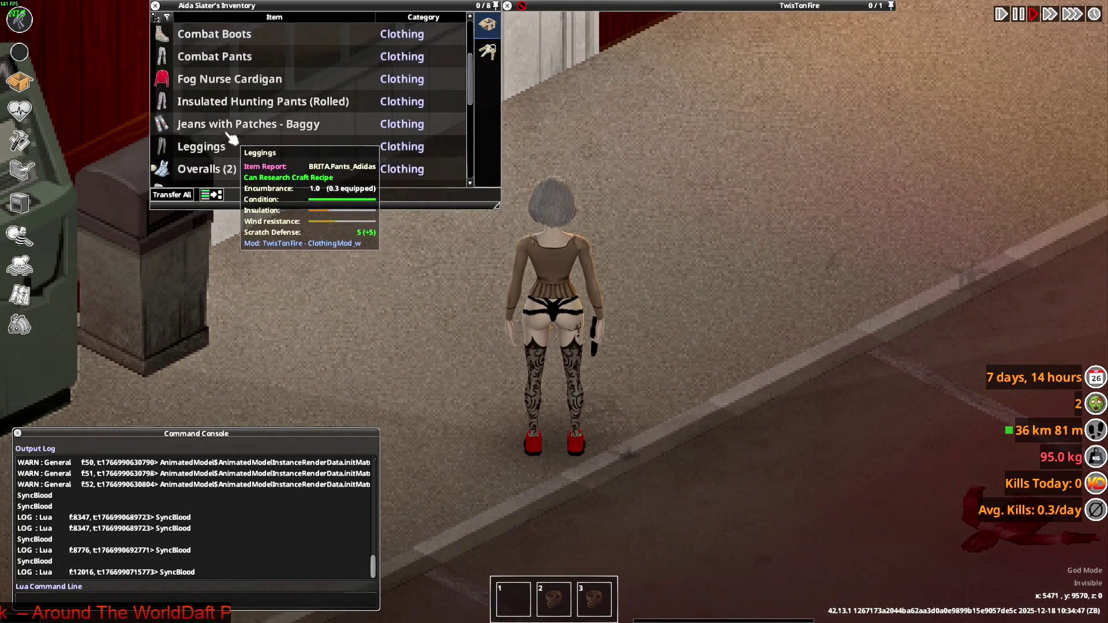
right_click(213, 82)
click(268, 122)
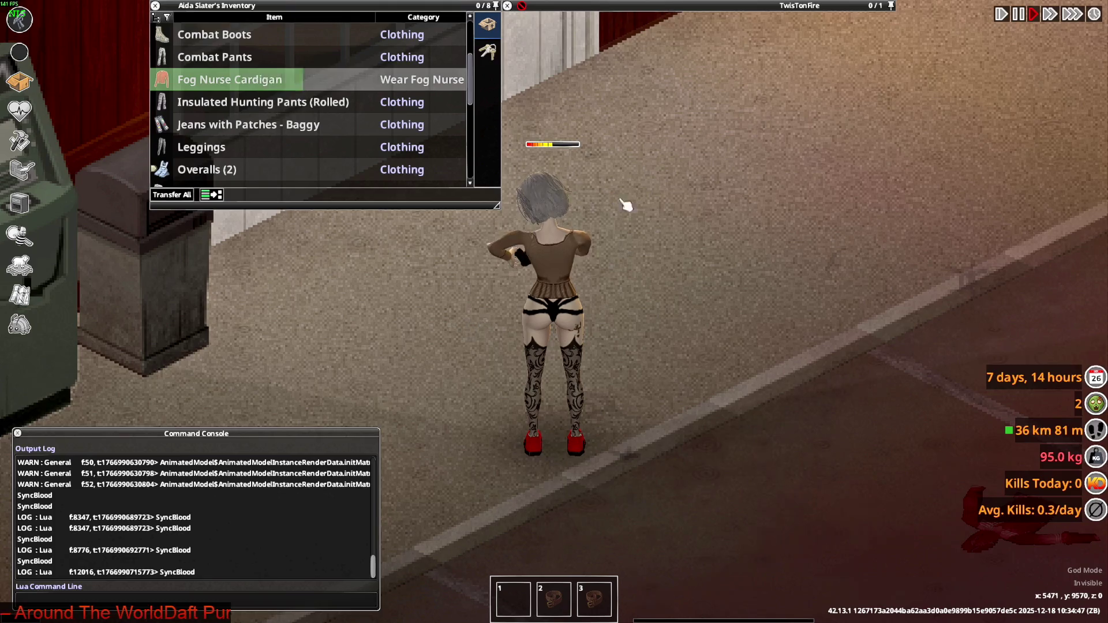
key(s)
key(s)
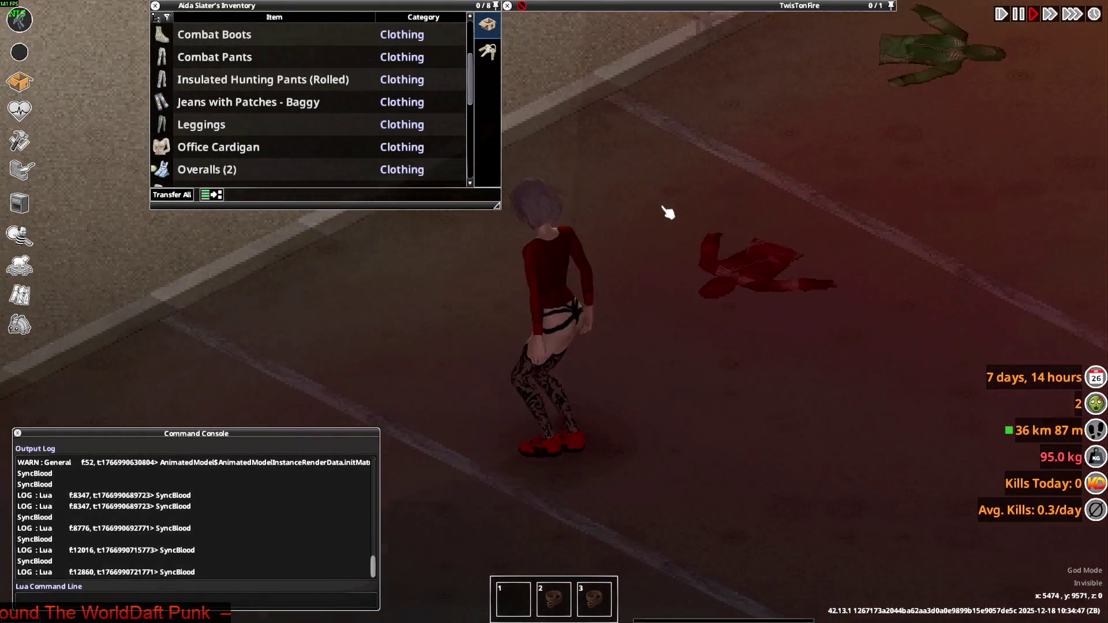
mouse_move(668, 213)
right_down()
mouse_move(656, 205)
mouse_move(709, 282)
right_up()
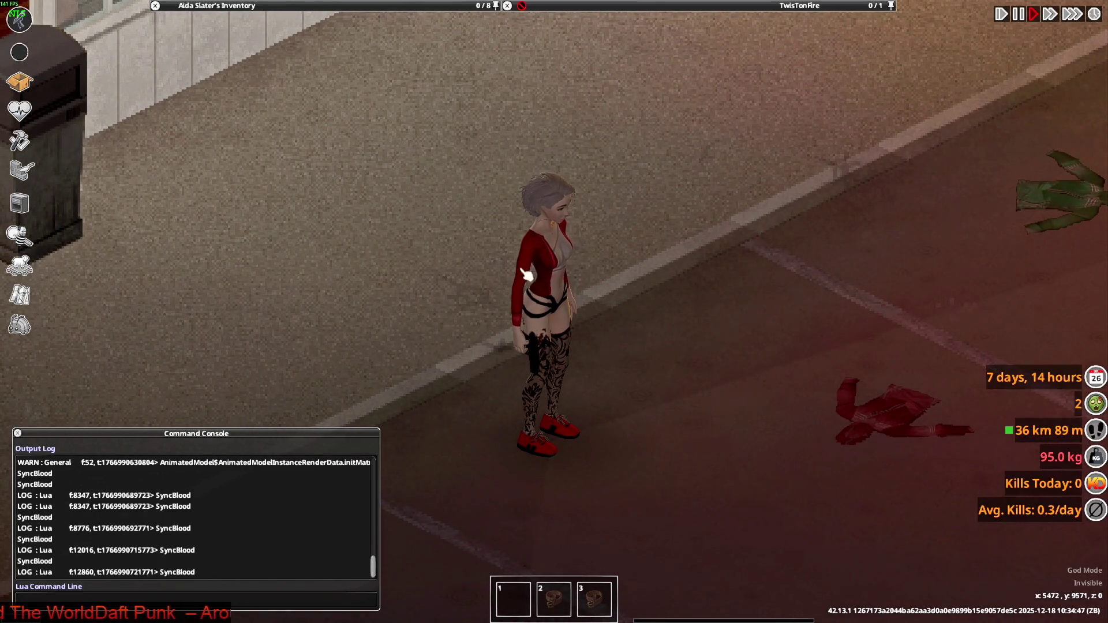
key(s+d)
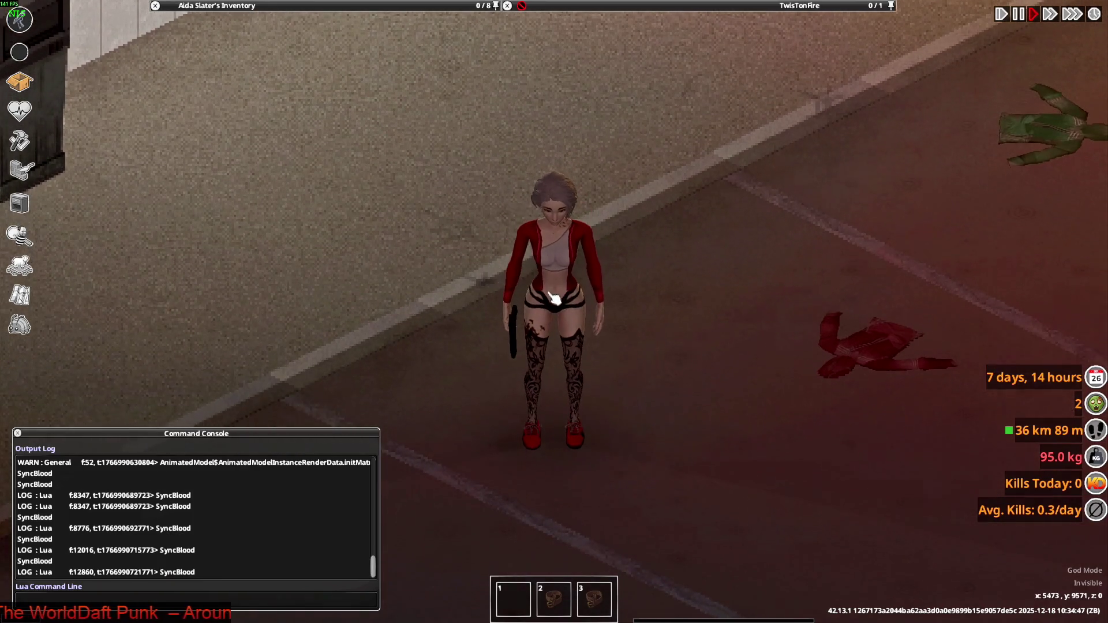
mouse_move(254, 6)
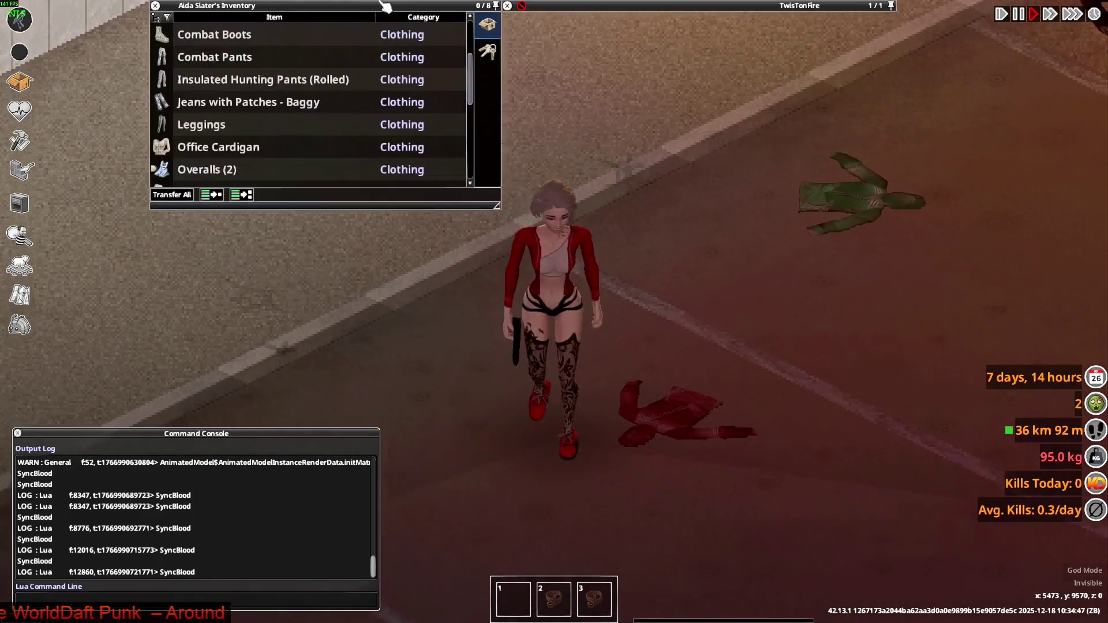